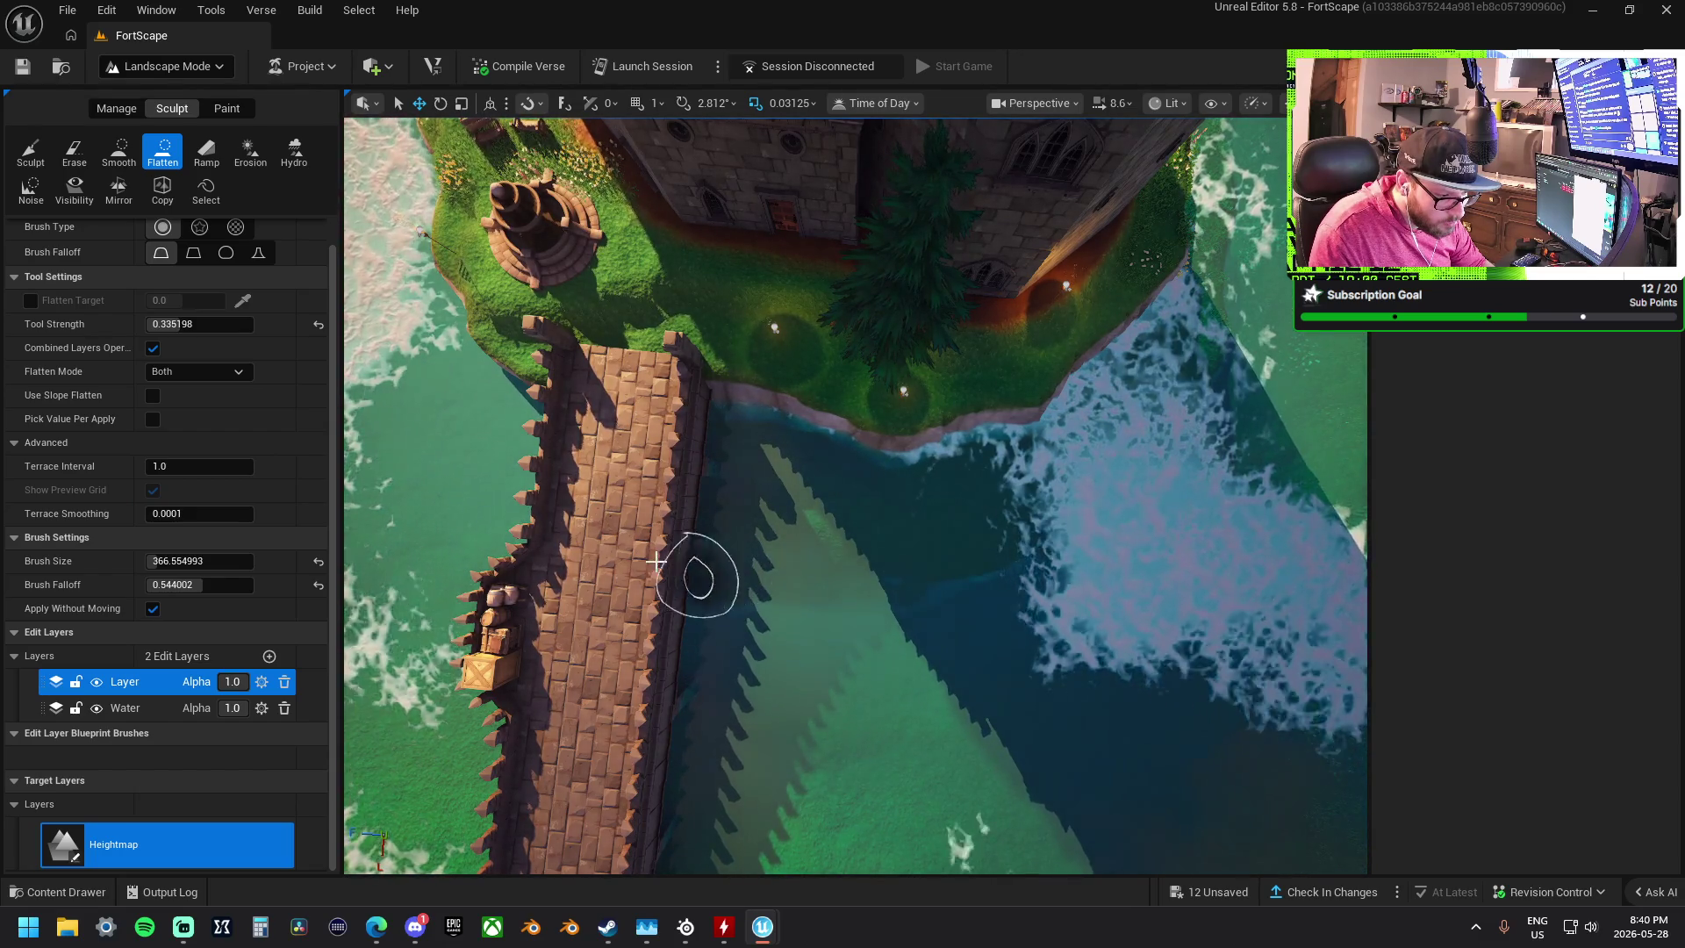
- Flatten the grassy islet by the fountain tower and the plateau's lower cliff edge to water level
drag(685, 584, 948, 509)
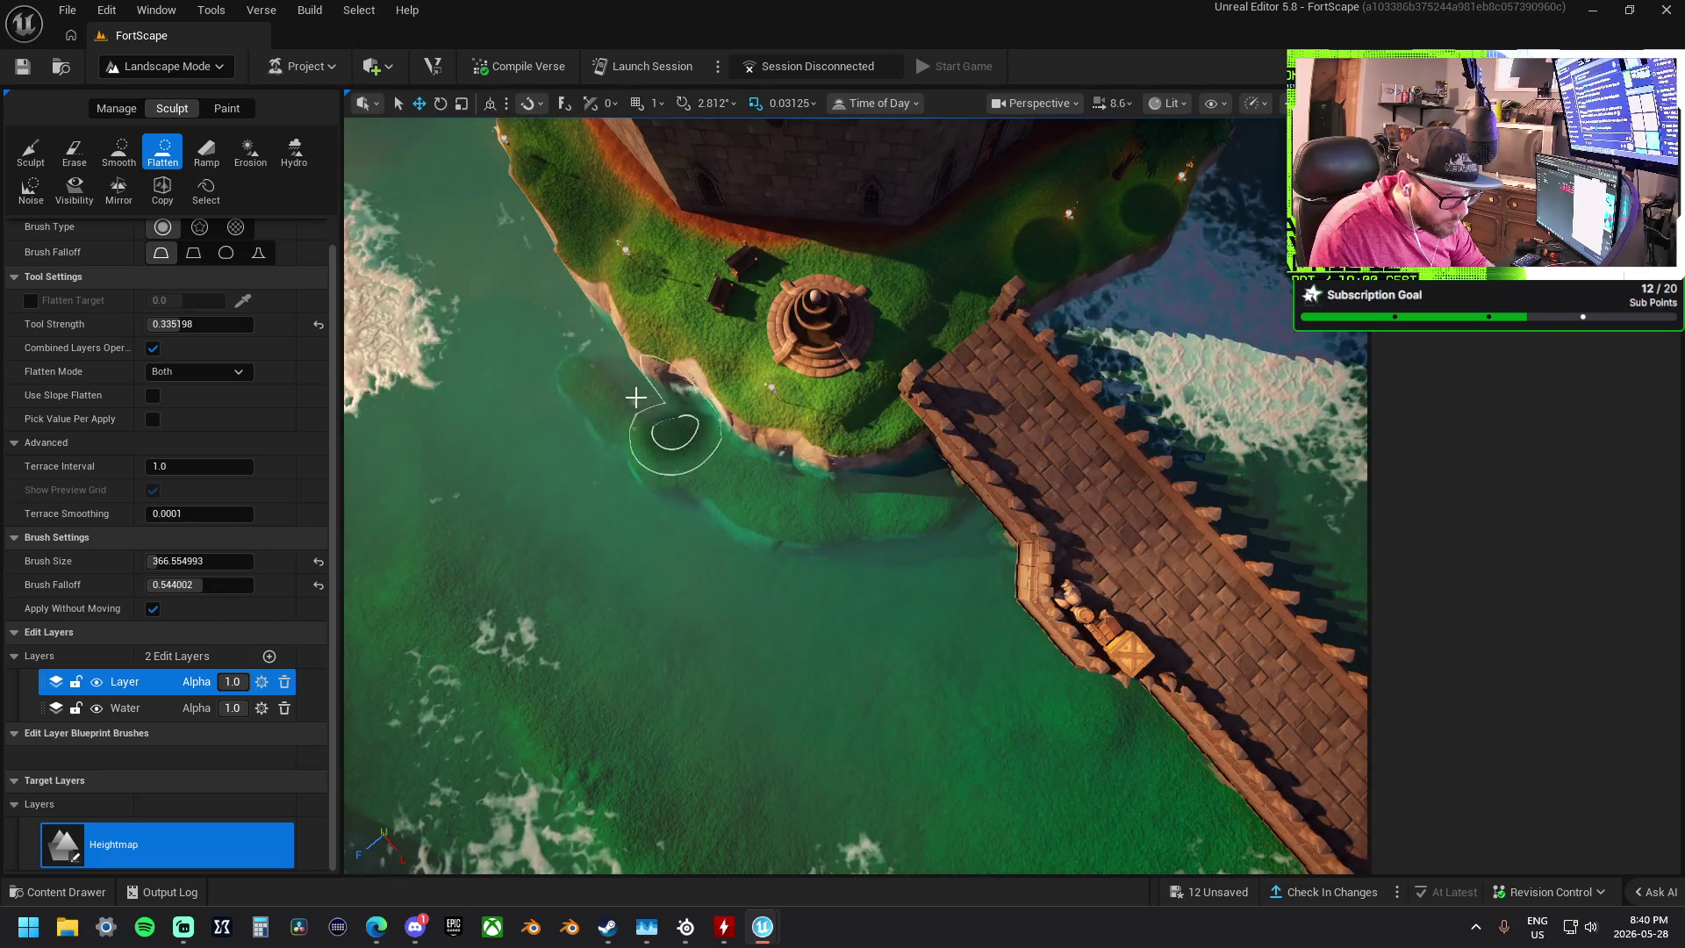
mouse_move(925, 500)
mouse_down()
mouse_move(790, 479)
mouse_move(913, 492)
mouse_up()
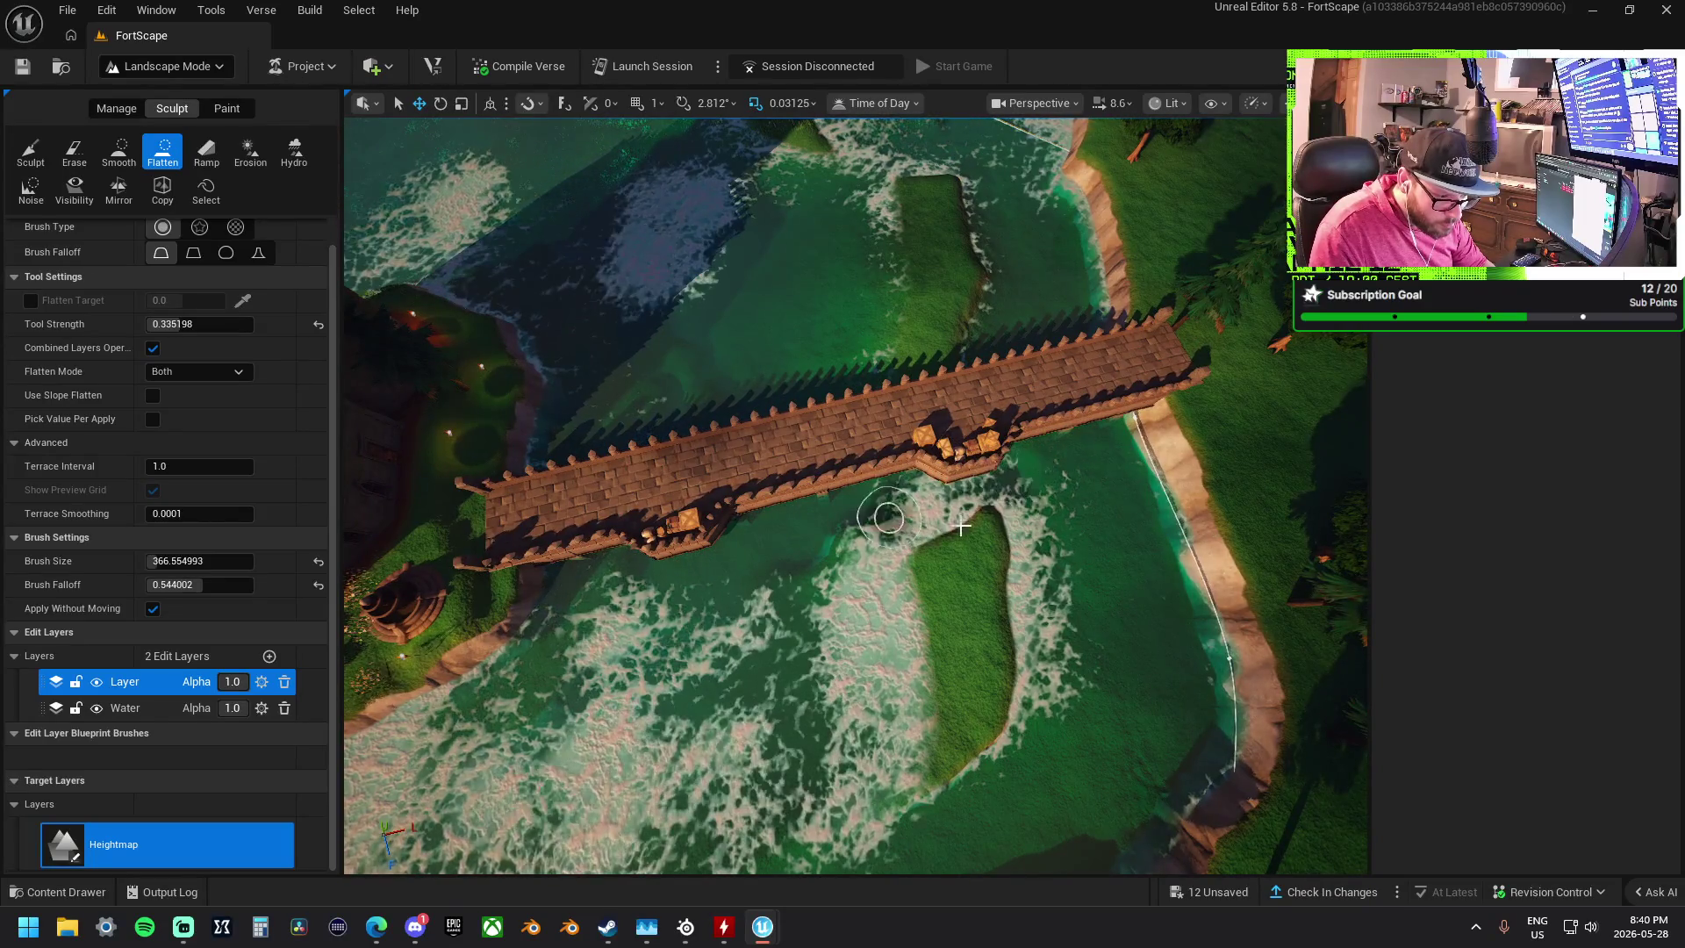
mouse_move(942, 523)
mouse_down()
mouse_move(1036, 492)
mouse_move(1001, 676)
mouse_move(960, 763)
mouse_move(933, 670)
mouse_move(786, 669)
mouse_move(834, 600)
mouse_up()
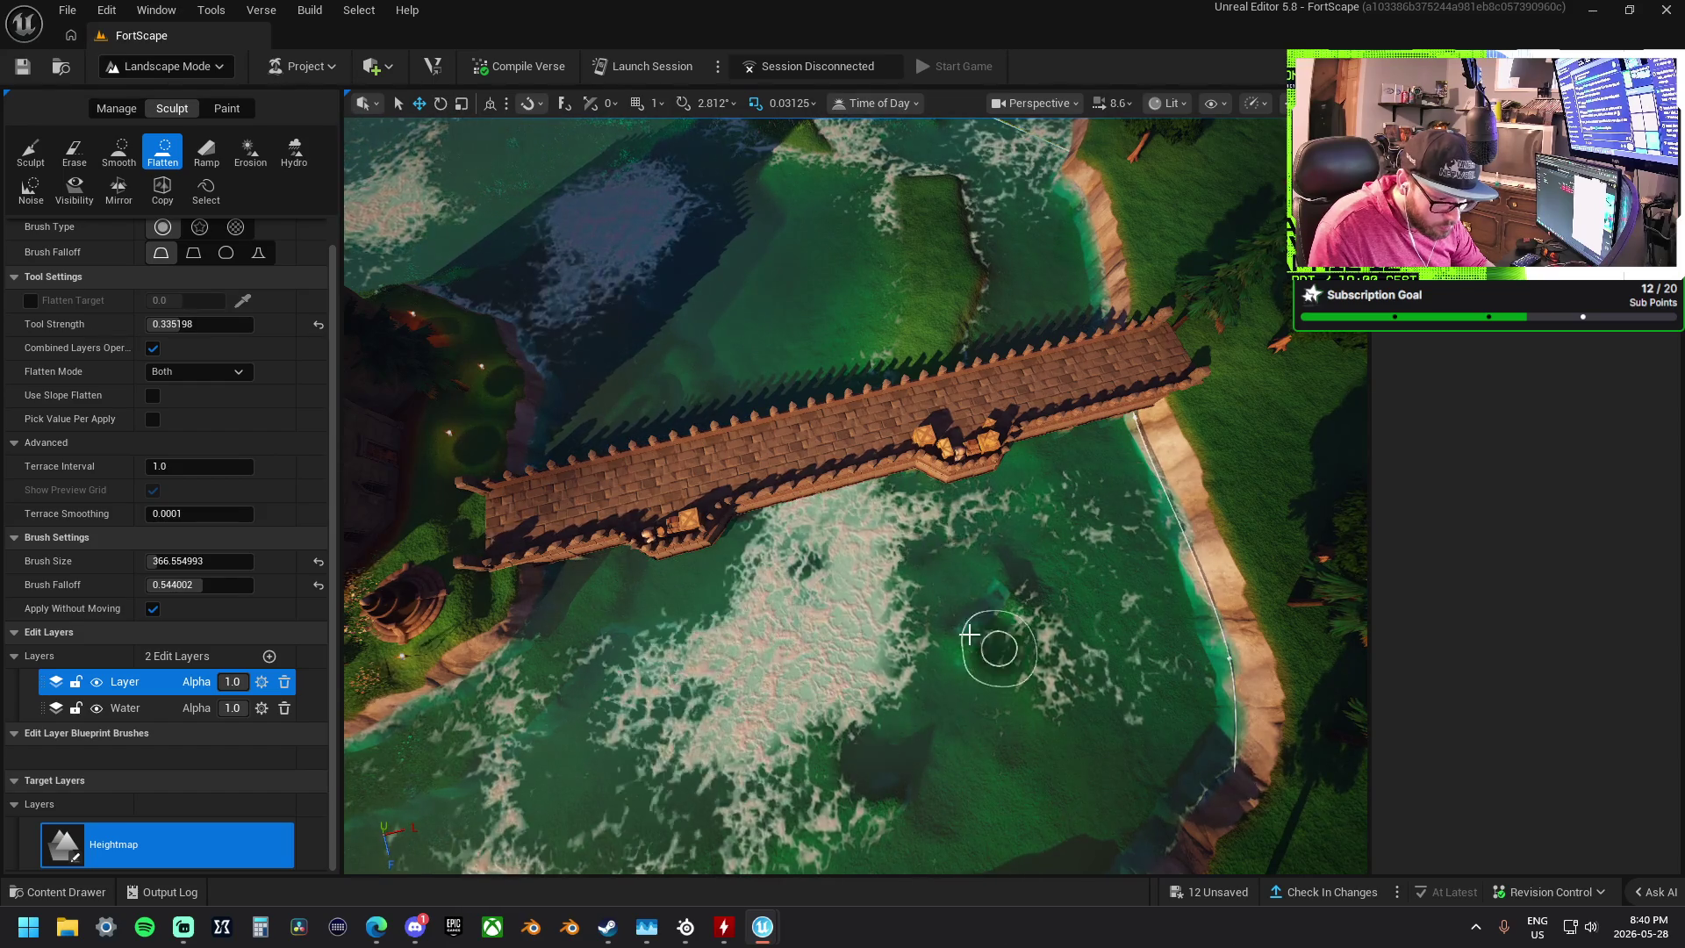
mouse_move(902, 282)
mouse_down()
mouse_move(971, 308)
mouse_move(959, 235)
mouse_move(884, 214)
mouse_move(946, 203)
mouse_move(959, 263)
mouse_move(986, 234)
mouse_move(990, 332)
mouse_move(847, 342)
mouse_move(907, 255)
mouse_move(877, 308)
mouse_move(887, 324)
mouse_move(843, 331)
mouse_move(864, 220)
mouse_move(843, 181)
mouse_move(835, 263)
mouse_up()
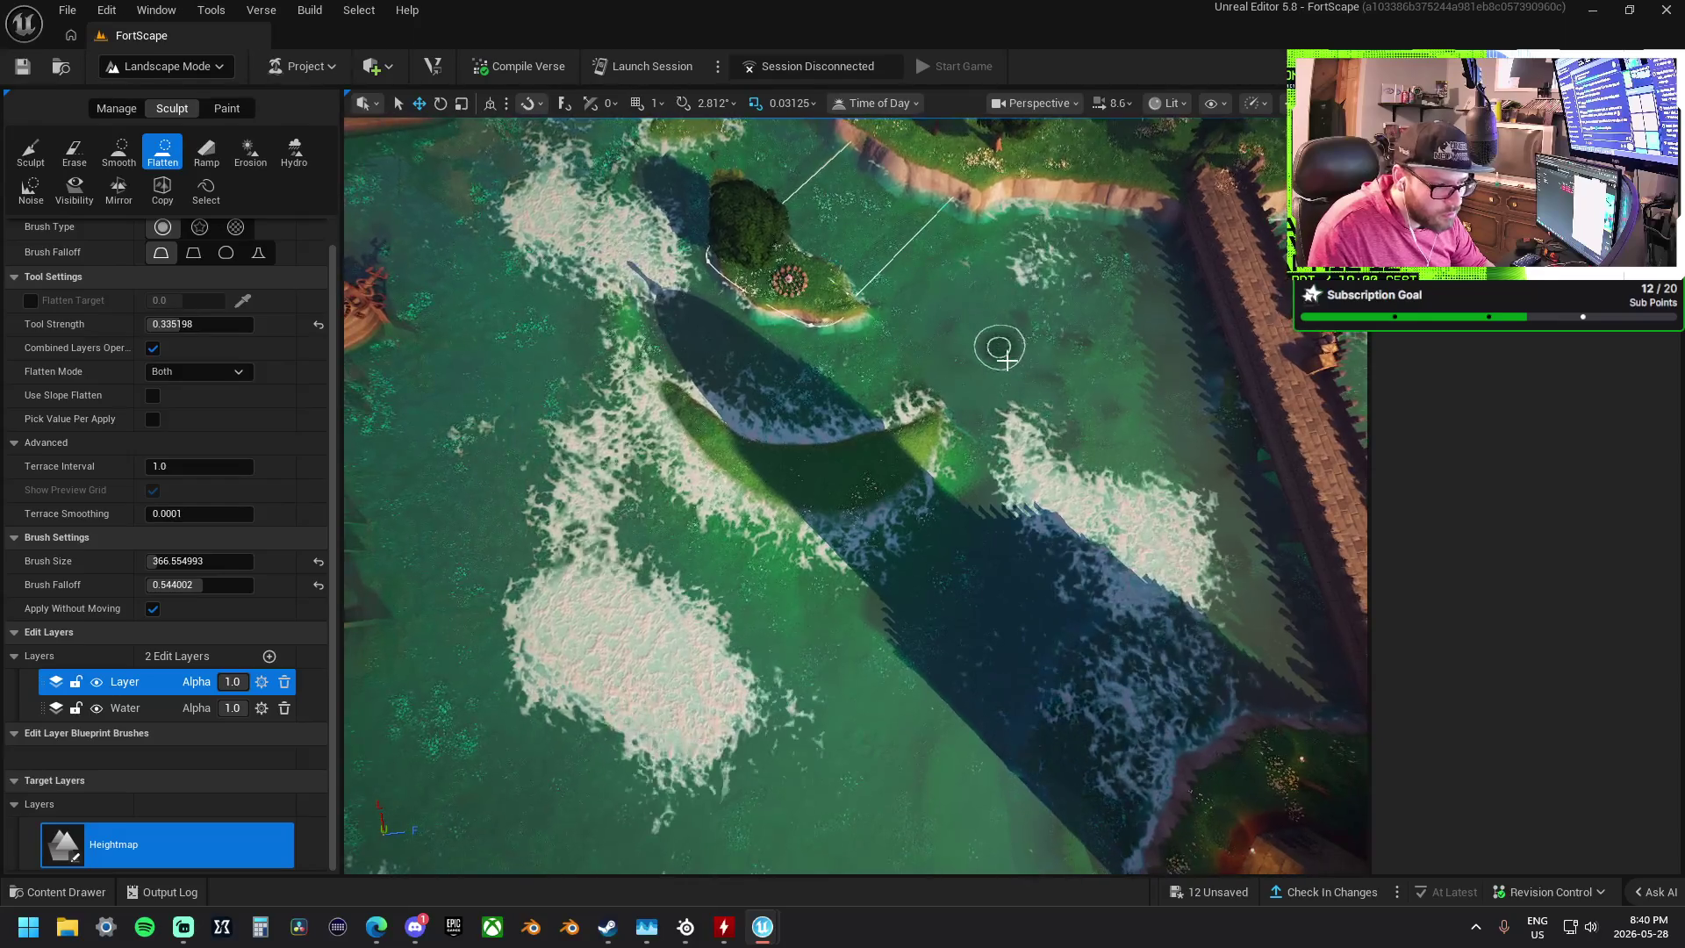
- Flatten the grassy hump and green ridge along the dark channel beside the bridge
drag(790, 470, 638, 362)
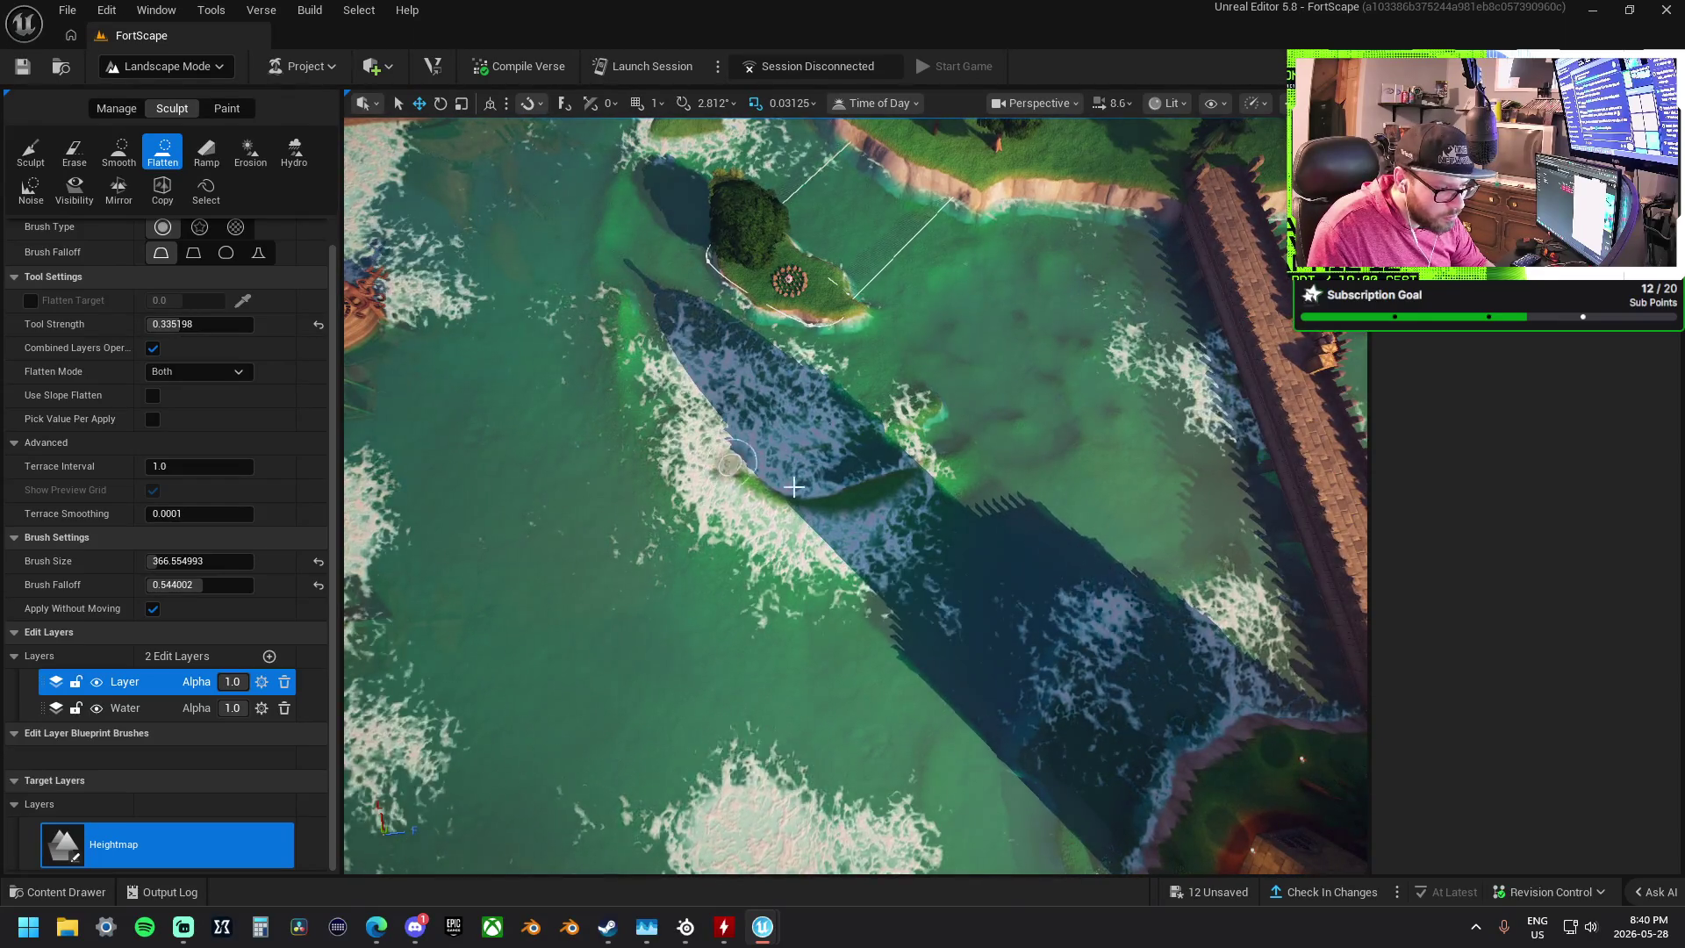
drag(787, 493, 928, 478)
drag(715, 463, 700, 334)
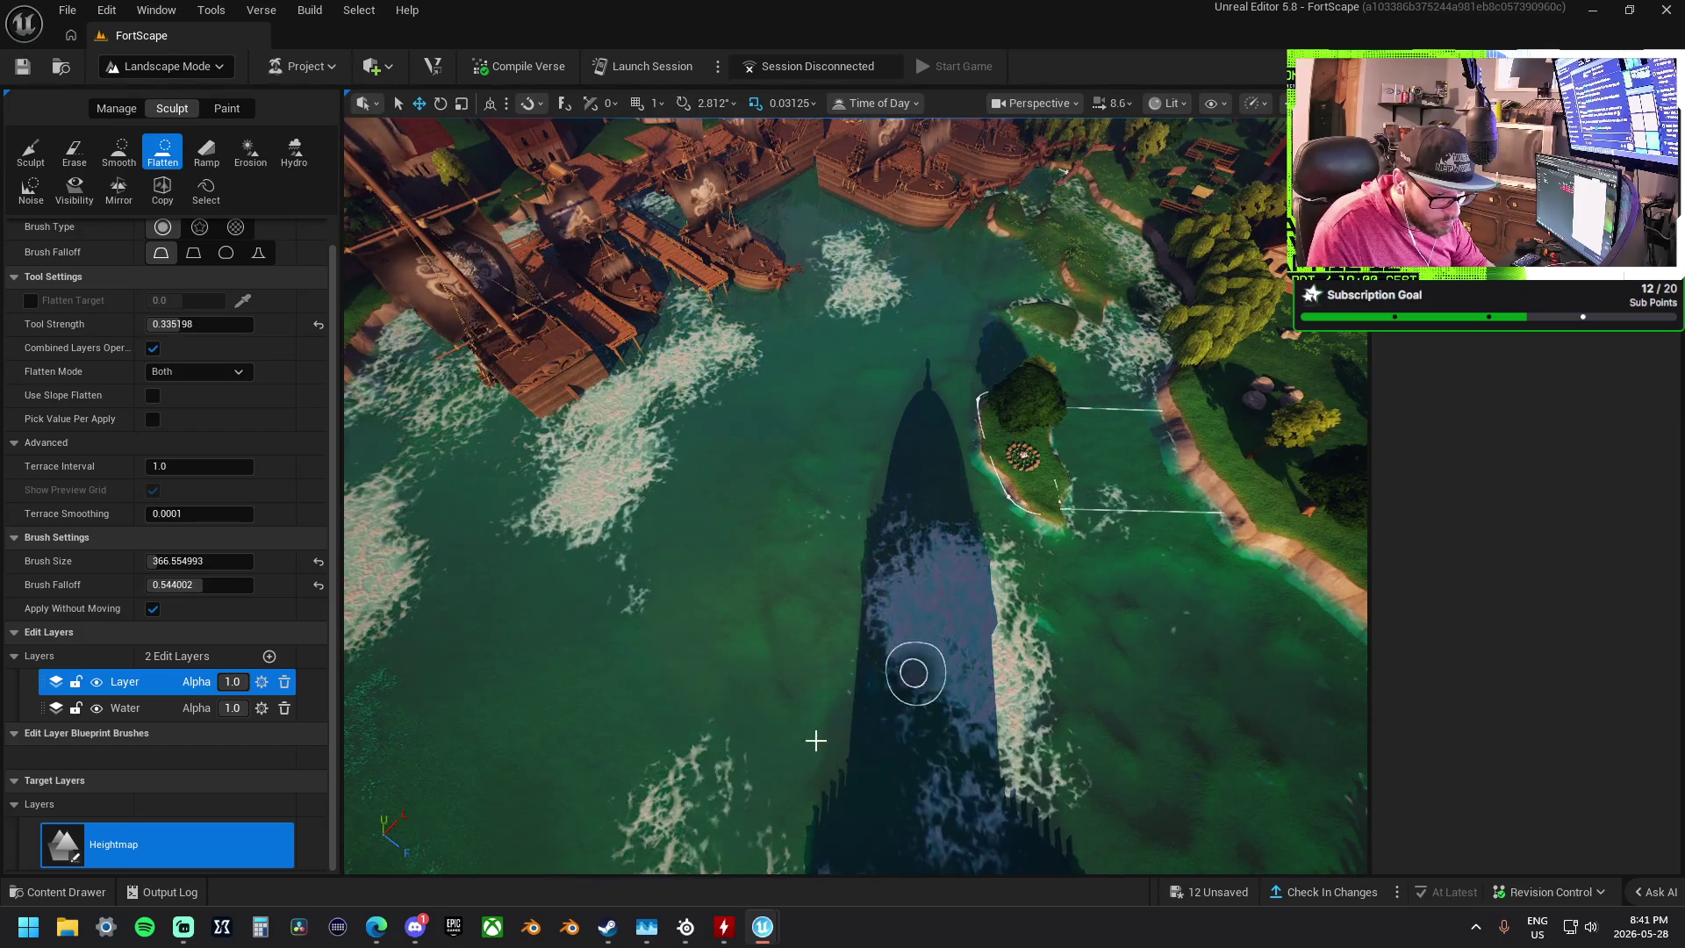
drag(797, 737, 797, 737)
drag(355, 520, 356, 520)
- Raise flatten strength to 0.347198 and brush size to 769.88, then orbit over the harbour ships
drag(171, 324, 175, 324)
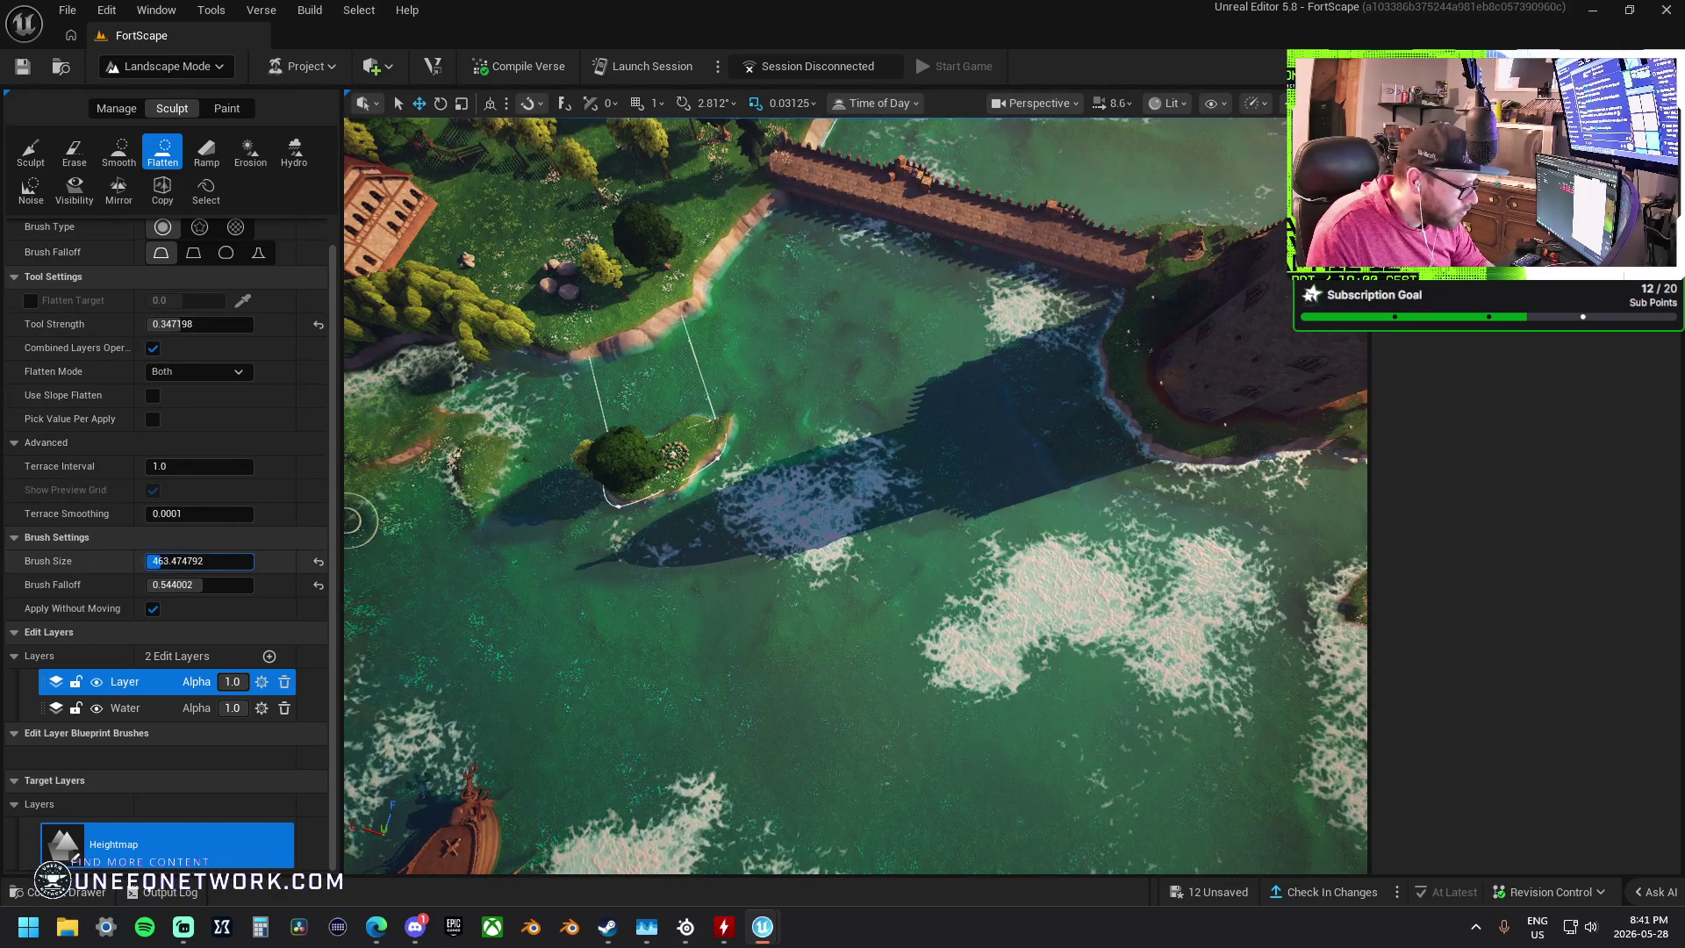
drag(356, 520, 356, 520)
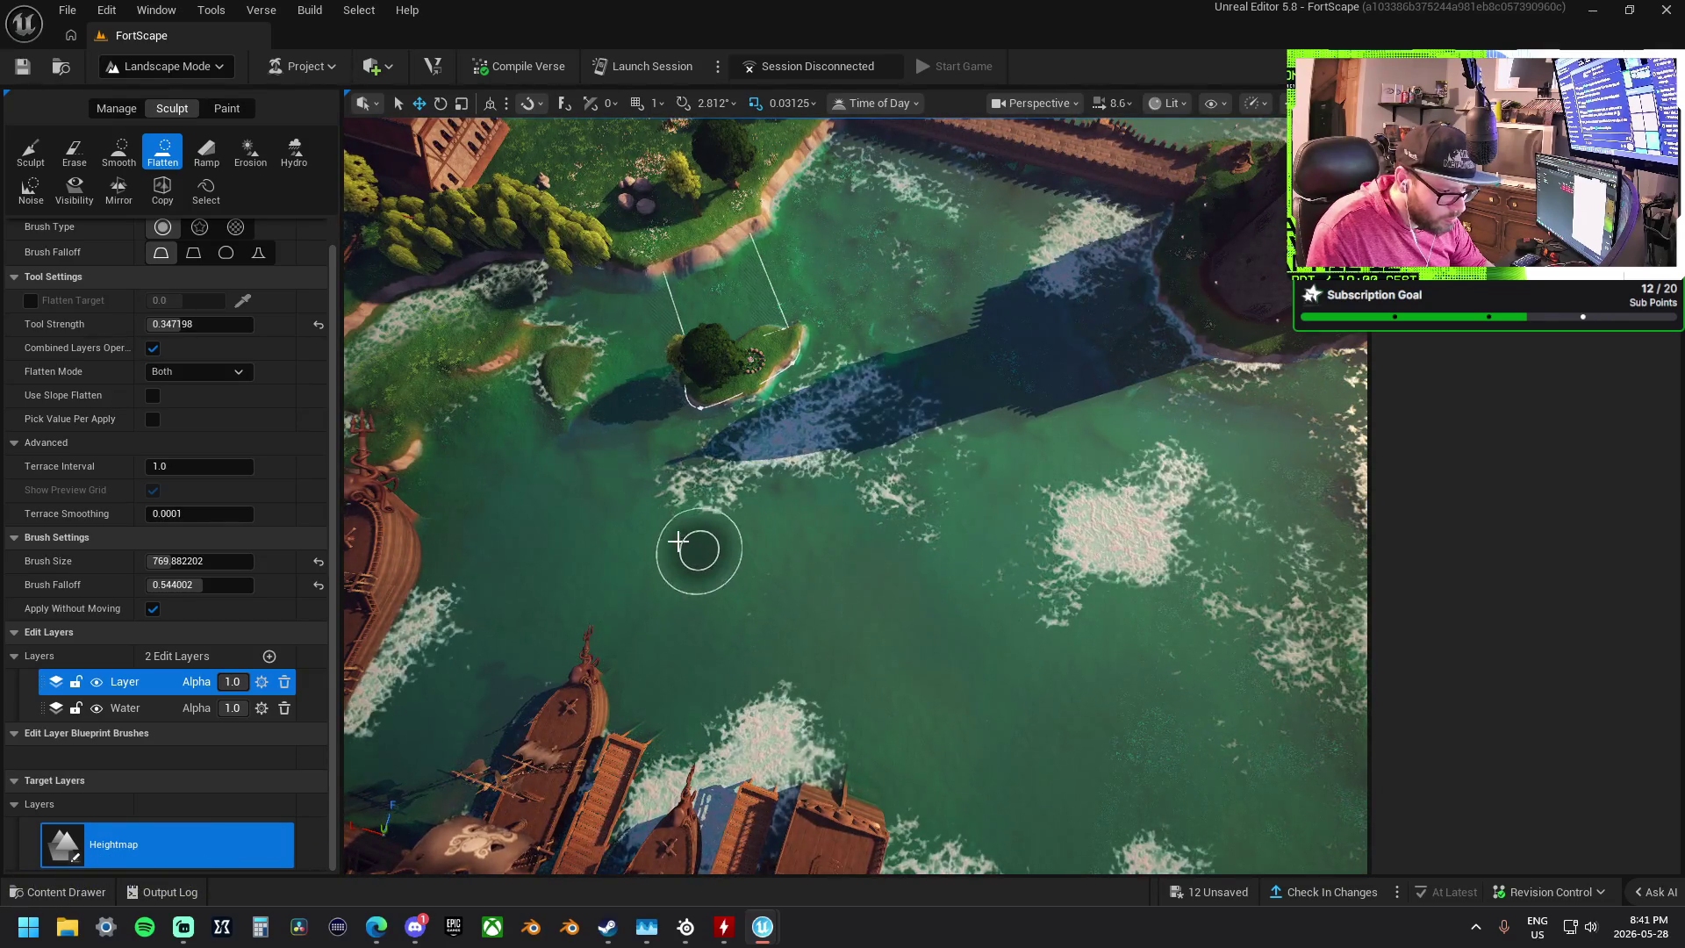
drag(977, 497, 933, 482)
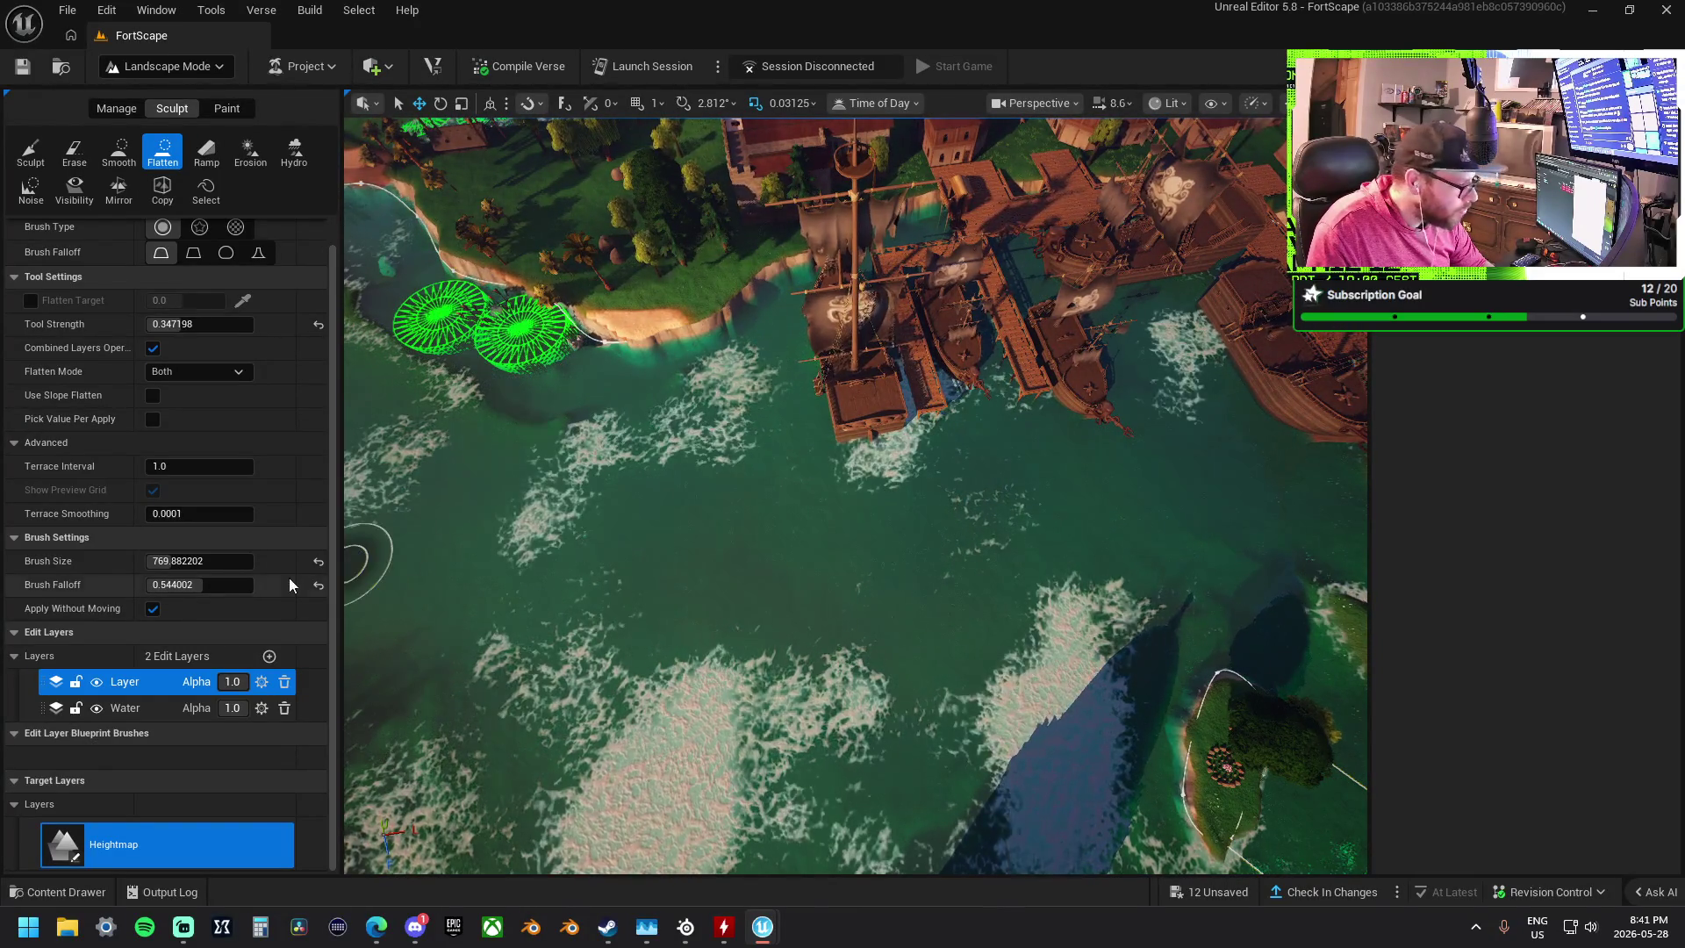
scroll(702, 465, up, 5)
drag(701, 464, 767, 508)
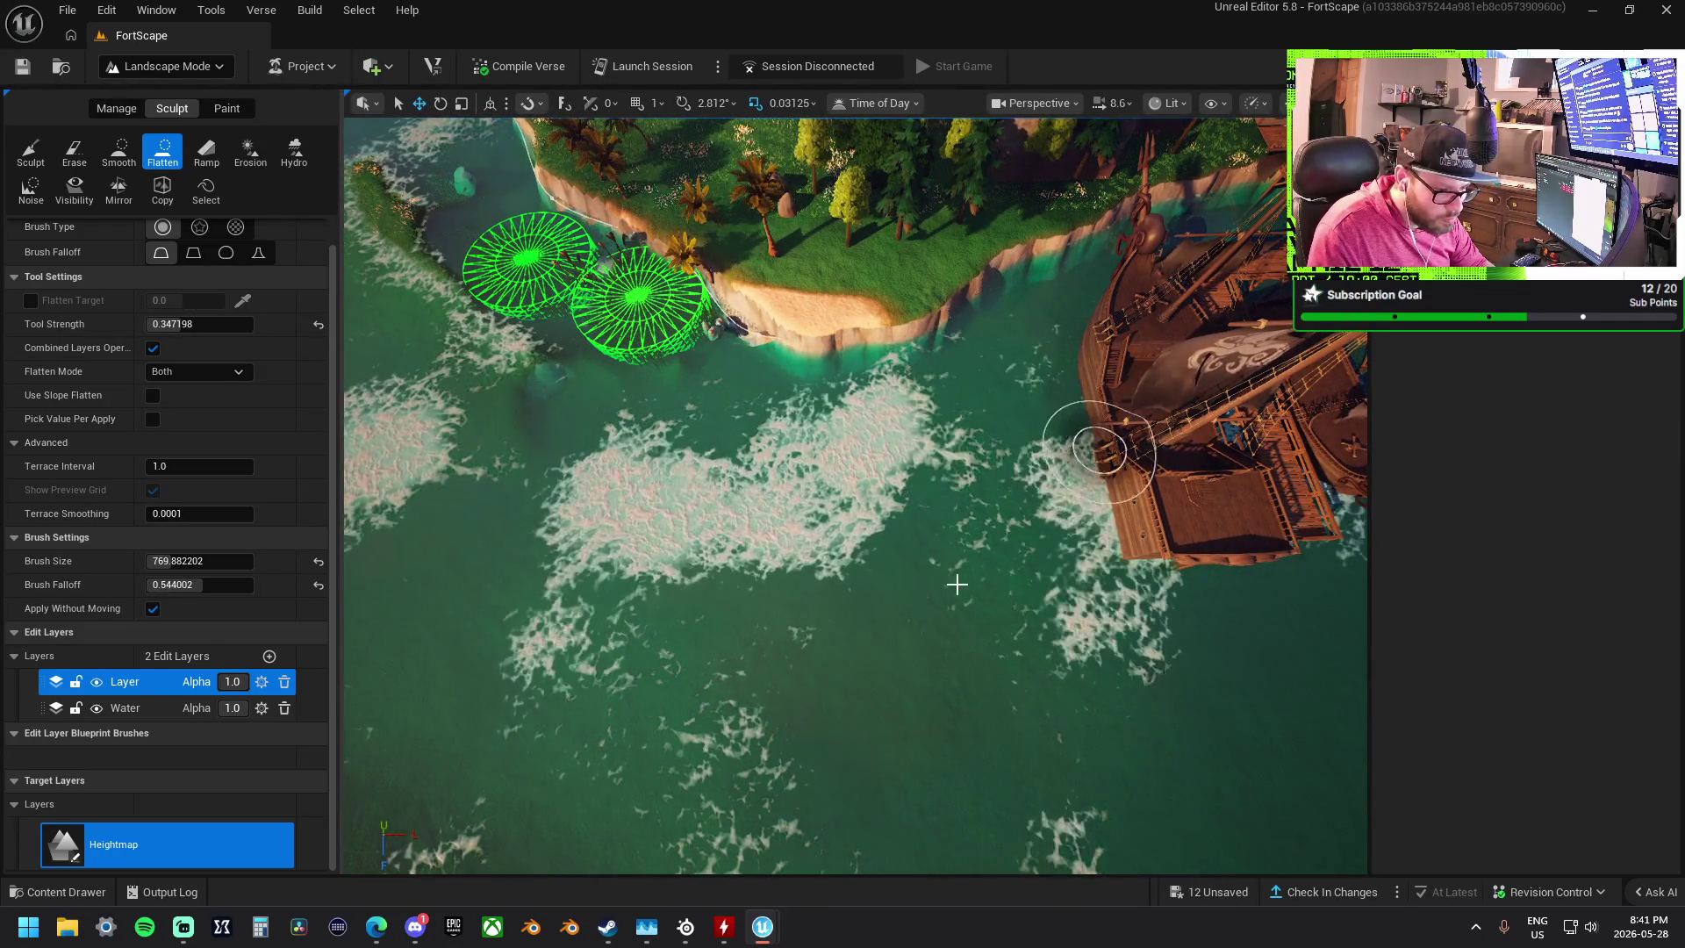
mouse_move(925, 704)
mouse_down()
mouse_move(977, 569)
mouse_move(715, 301)
mouse_up()
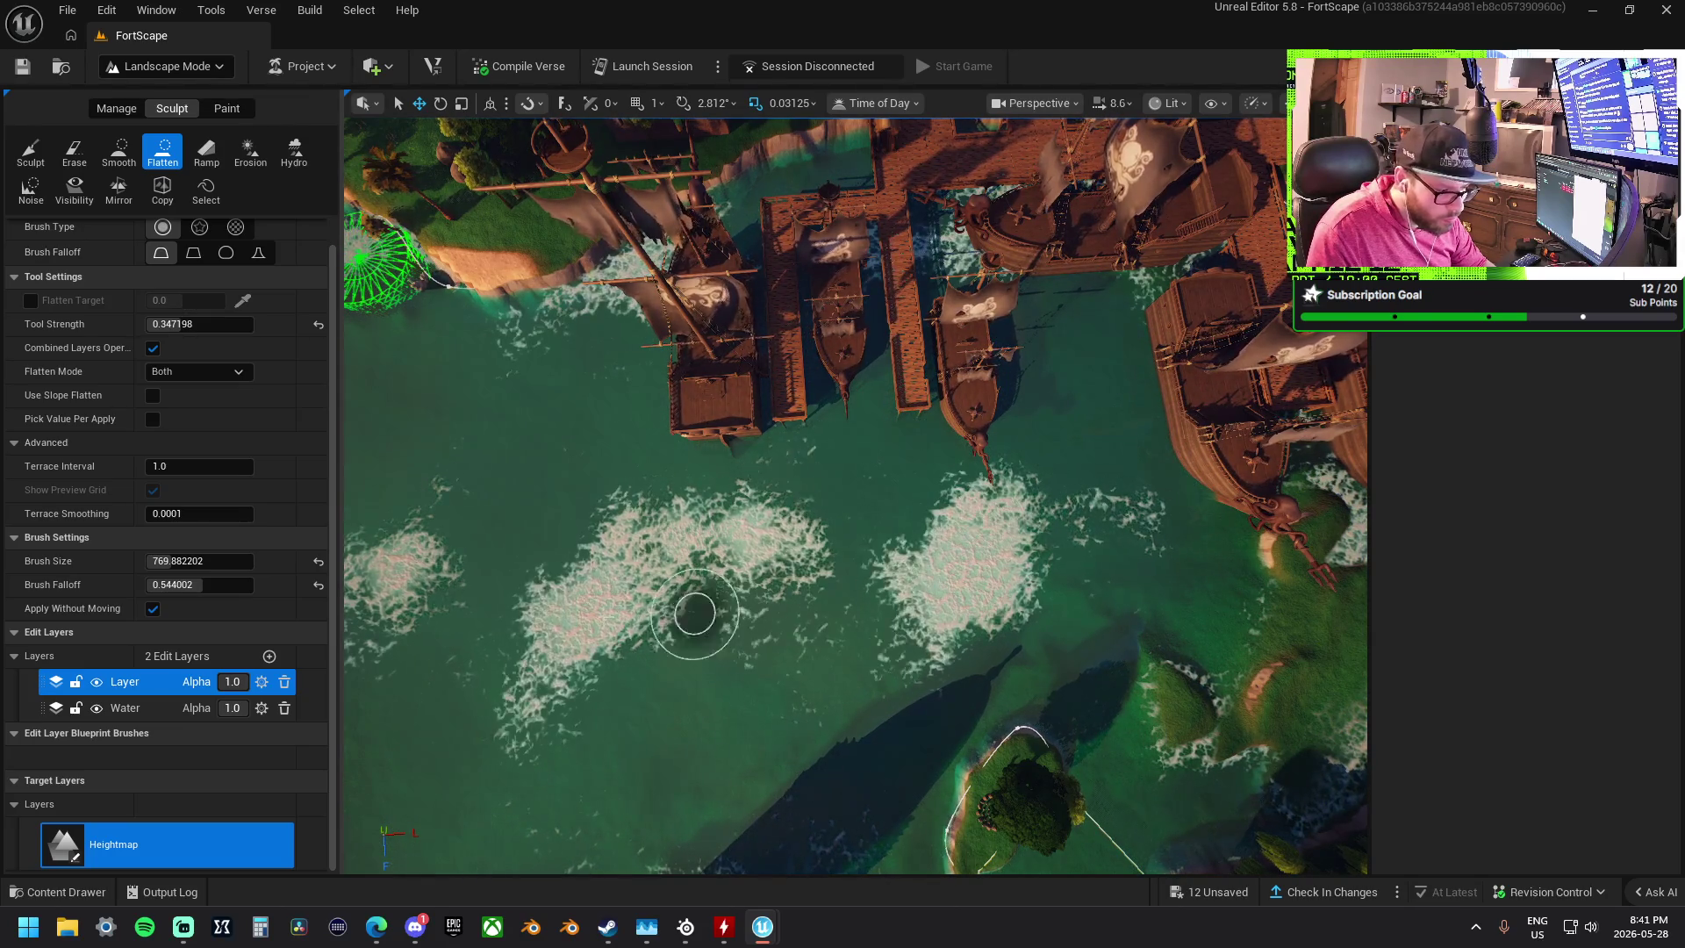
scroll(1129, 466, up, 3)
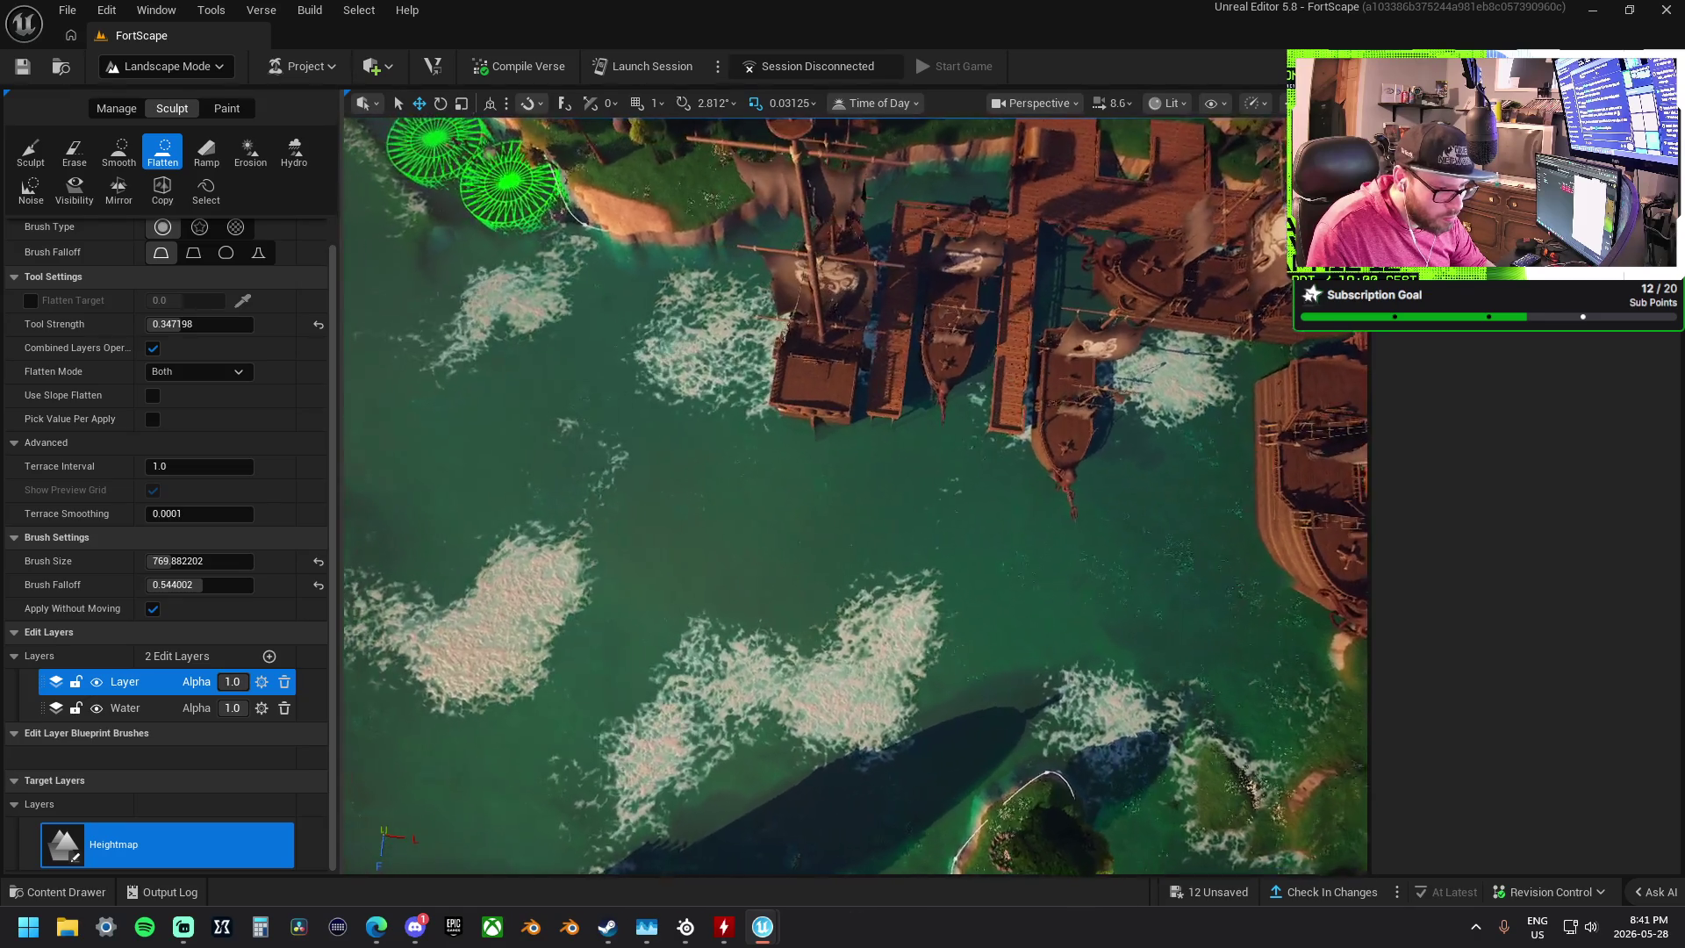
click(31, 151)
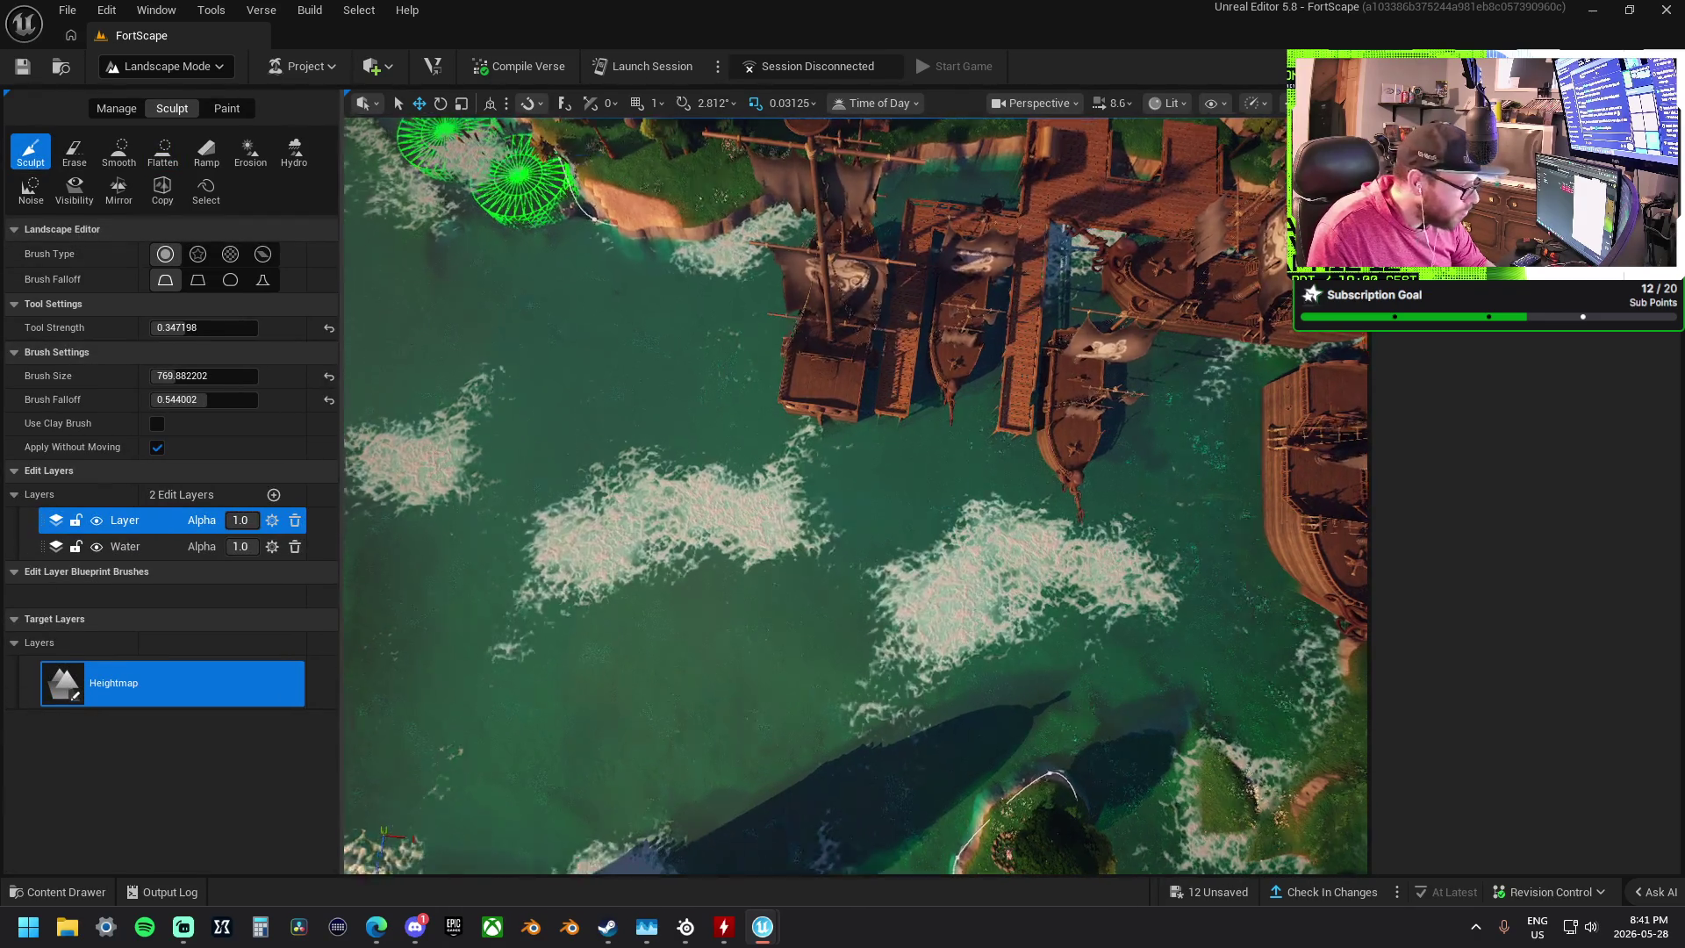
- Undo the accidental sculpt stroke with Ctrl+Z
scroll(856, 496, up, 5)
scroll(882, 531, up, 5)
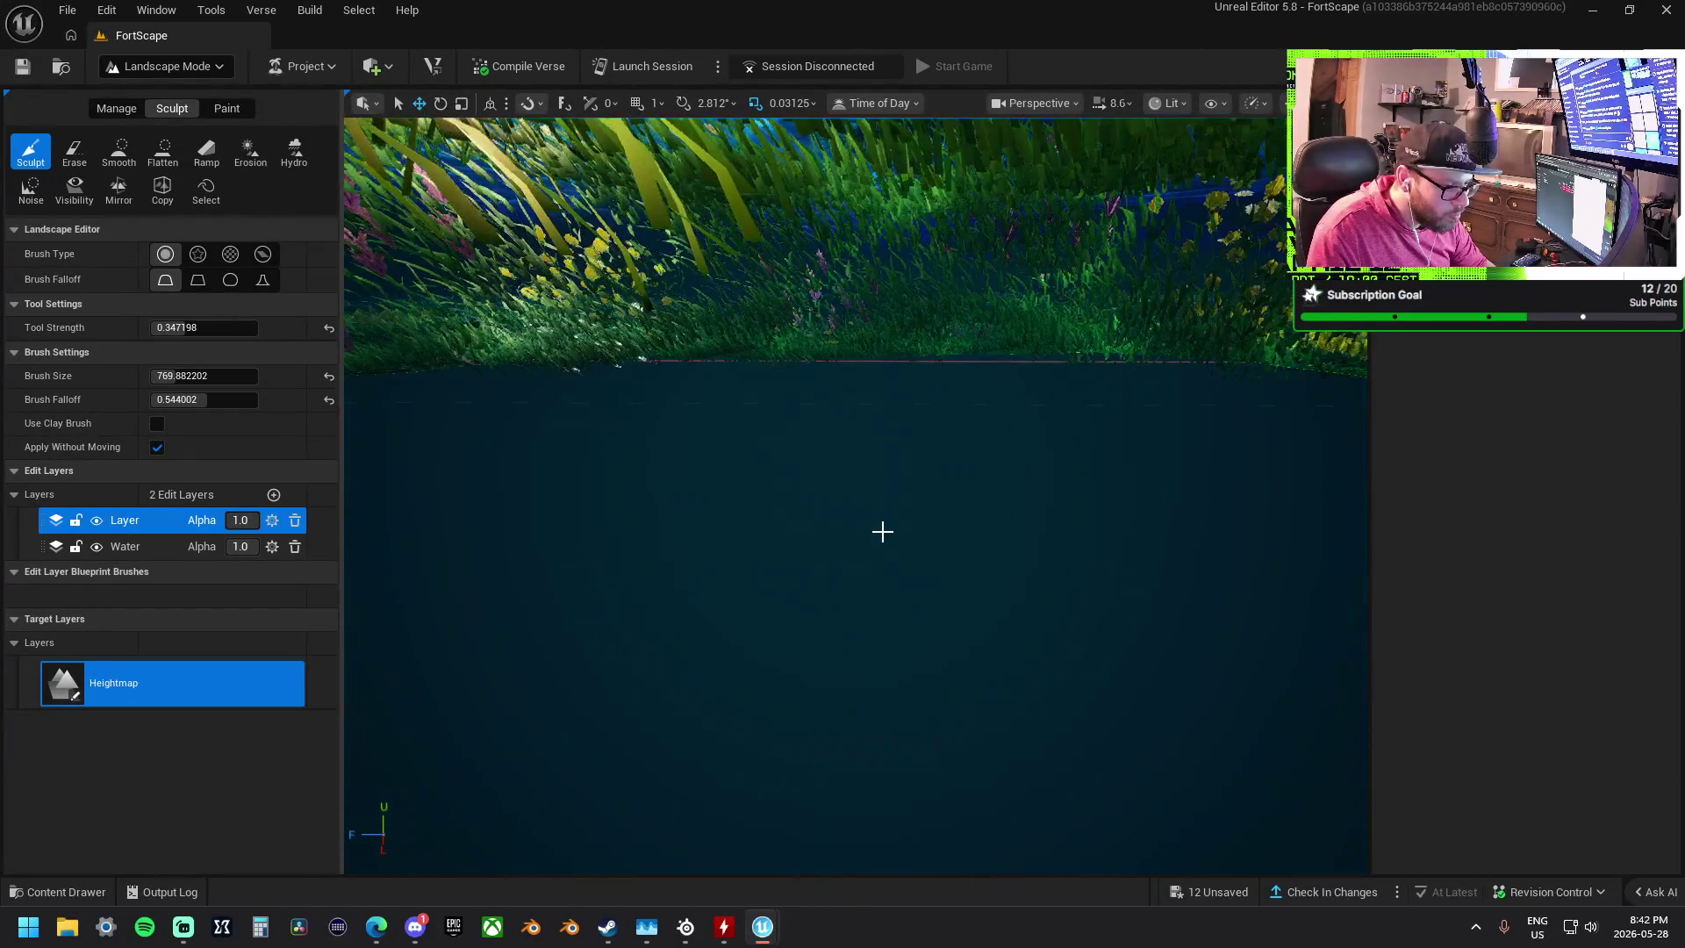
key(ctrl+z)
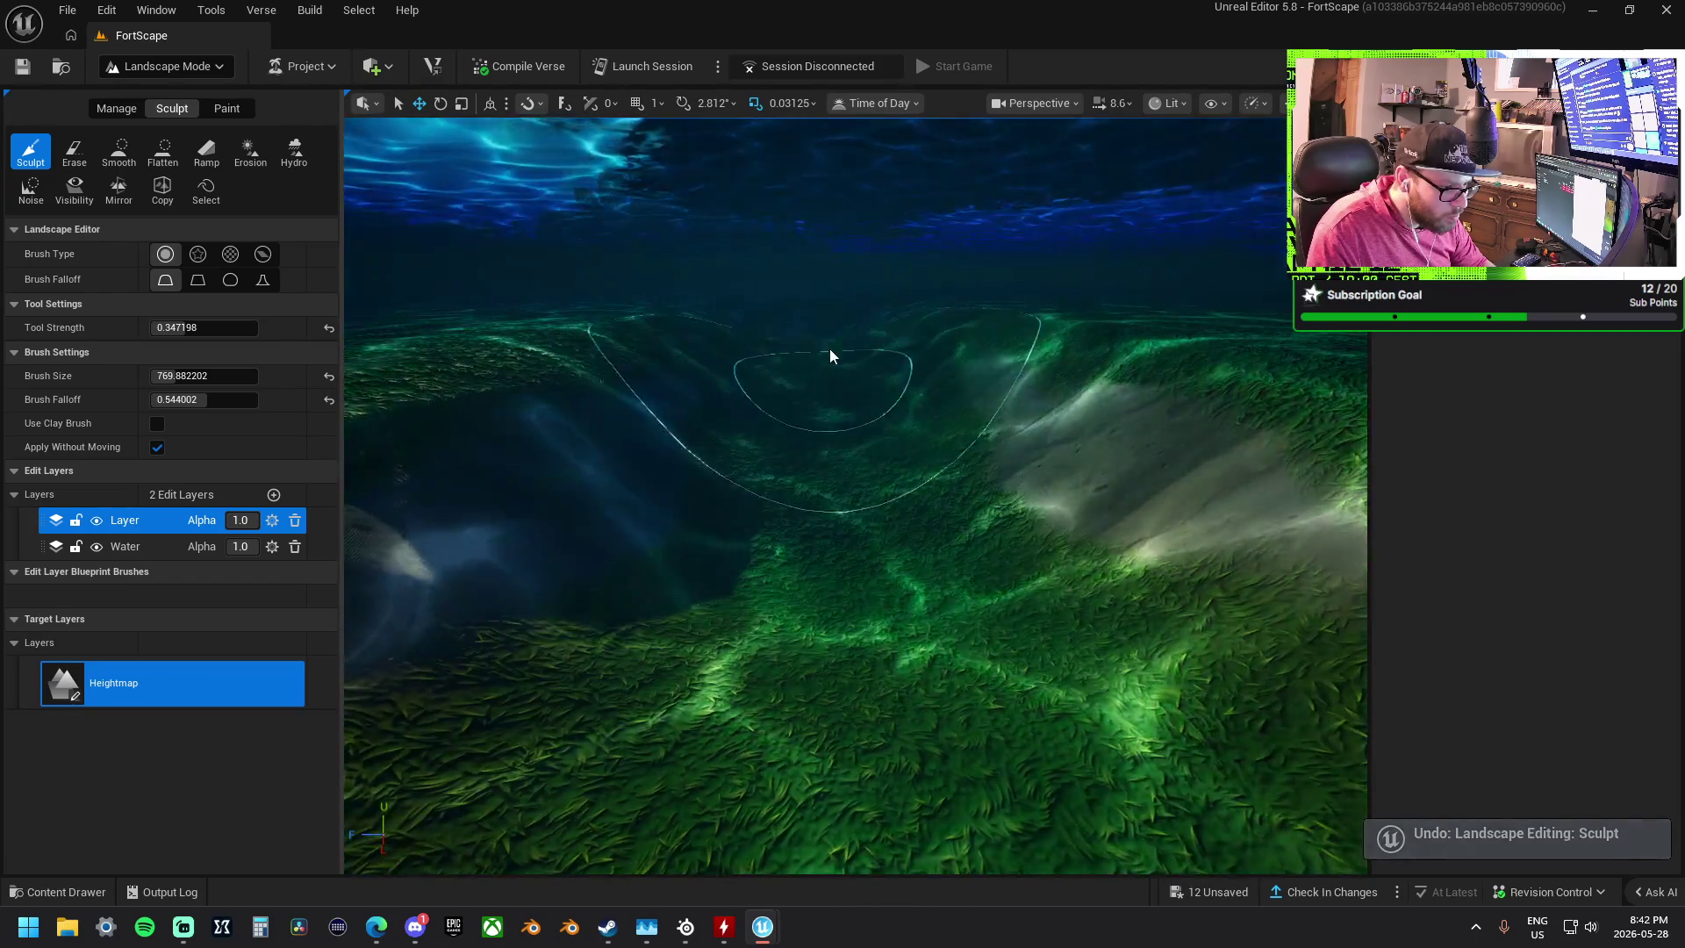
- Return to Flatten and level the seabed toward the moored harbour ships
scroll(826, 350, down, 5)
scroll(825, 349, up, 3)
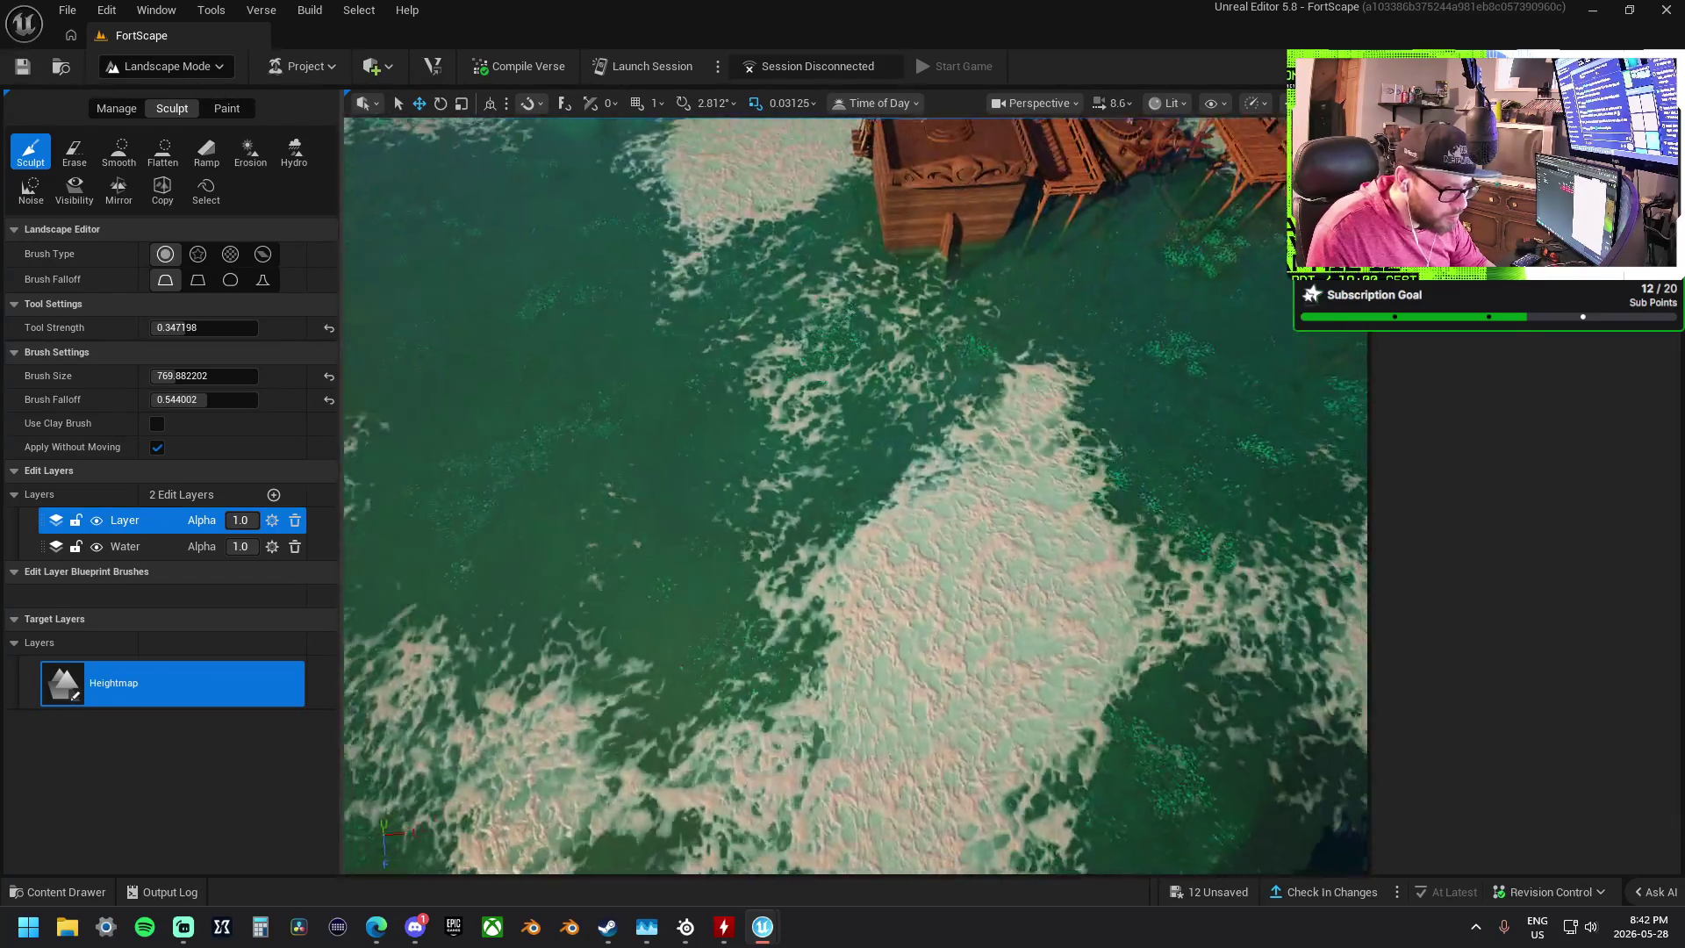
scroll(984, 459, down, 3)
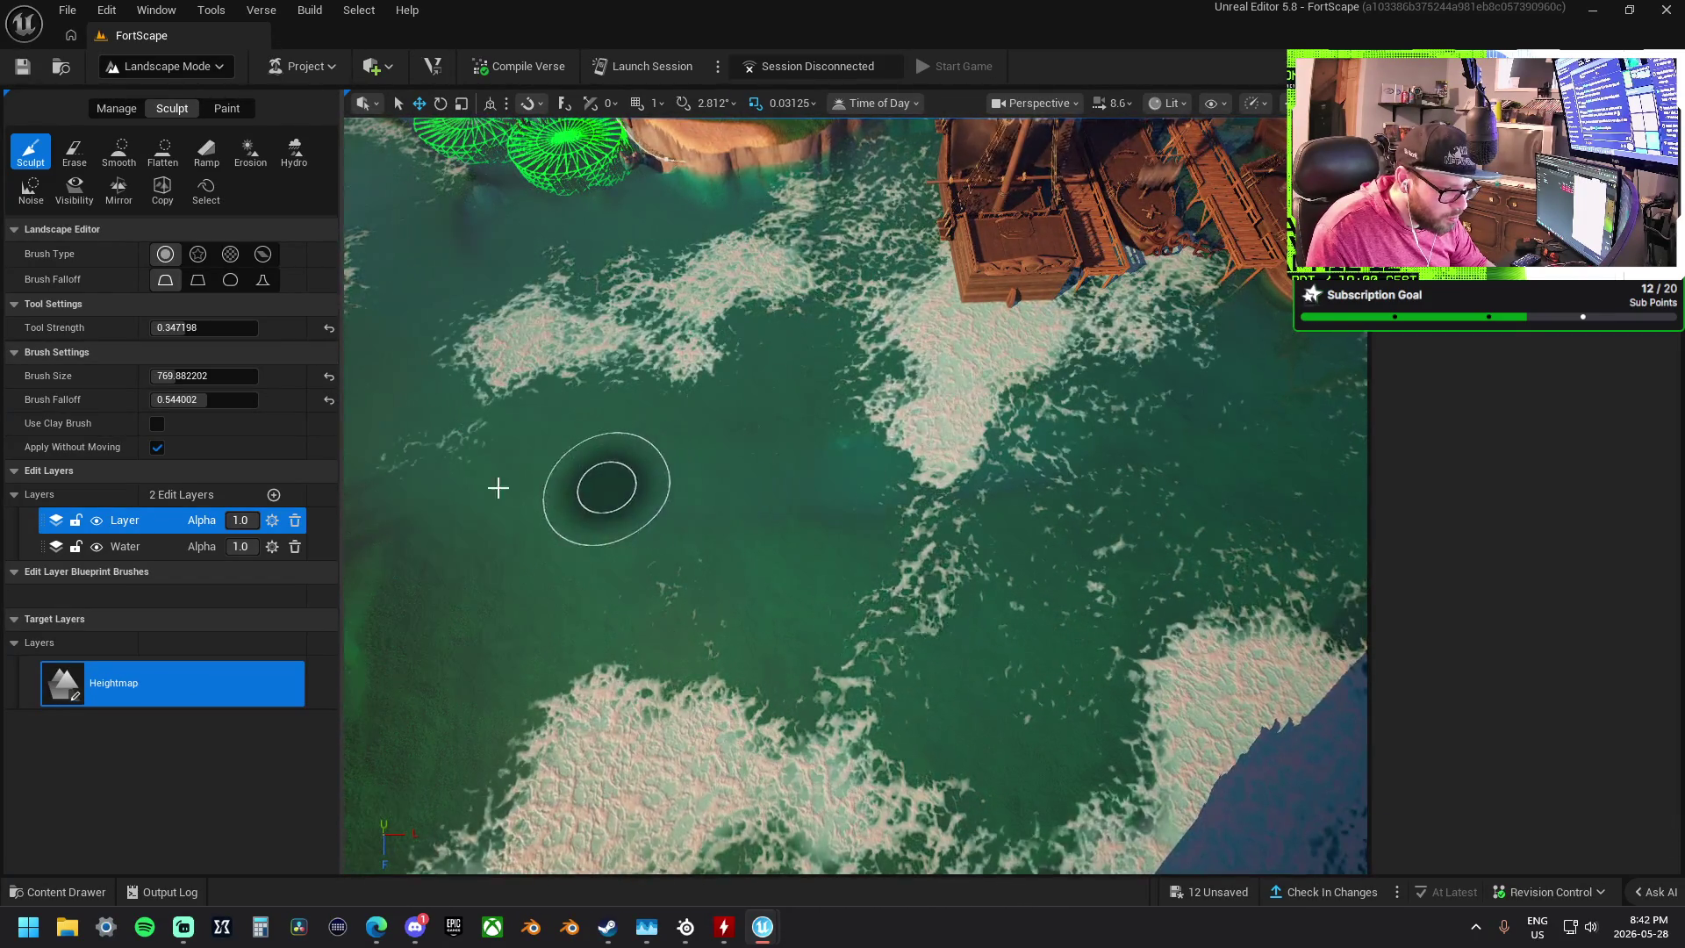
click(162, 151)
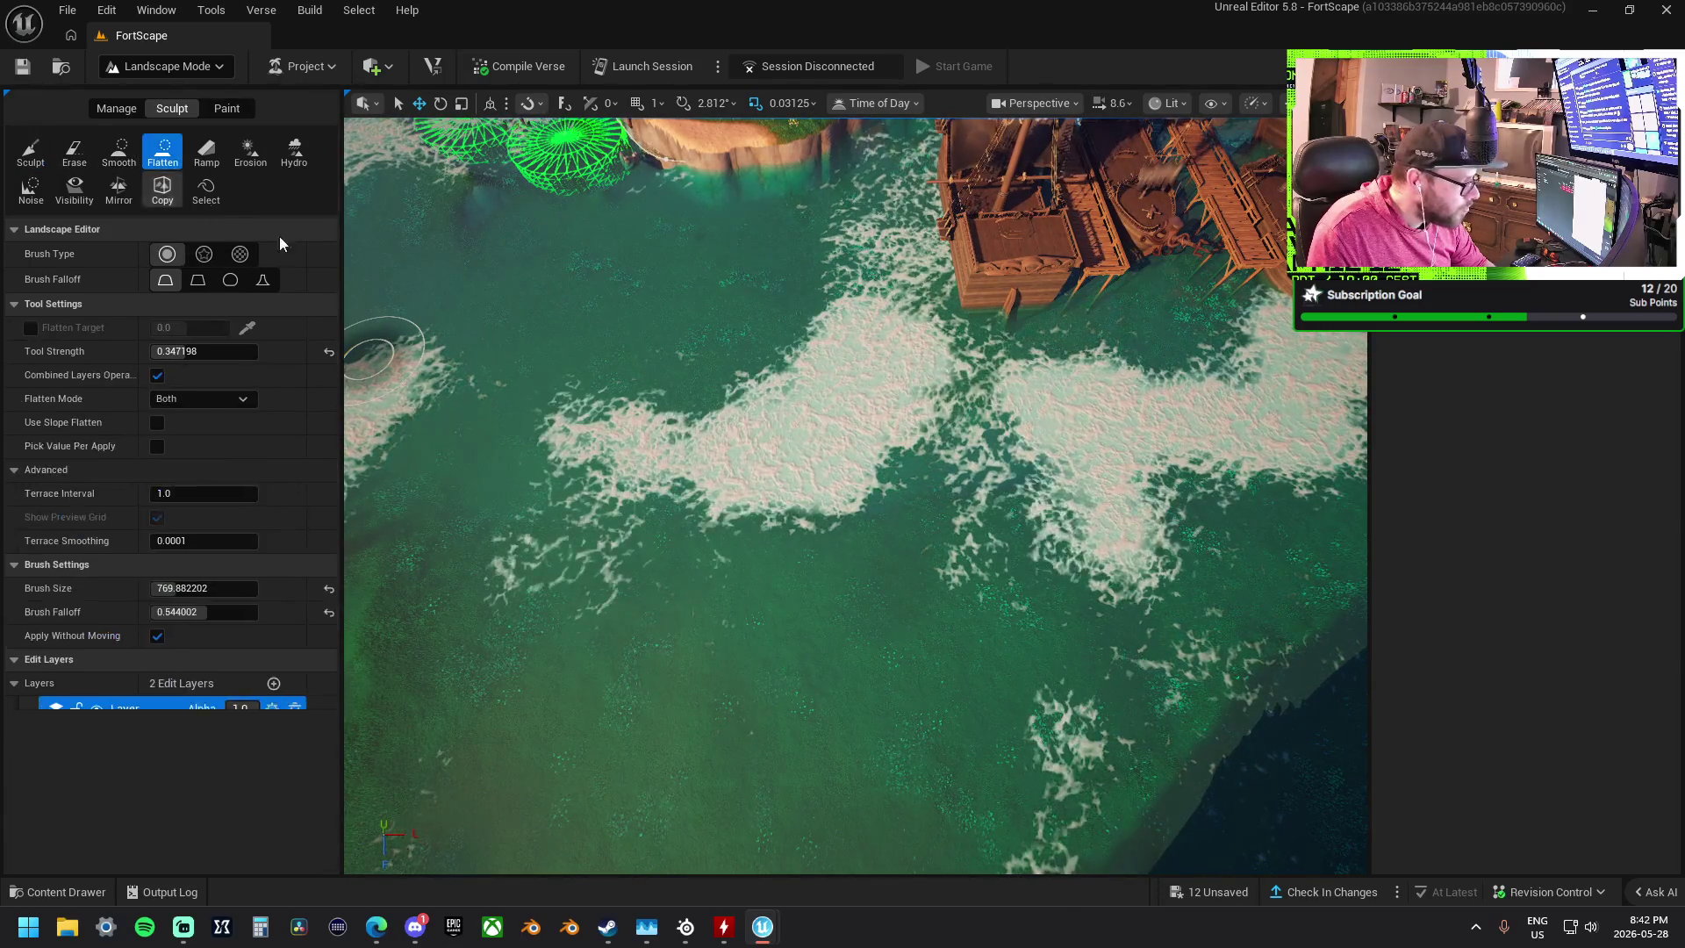
mouse_move(910, 459)
mouse_down()
mouse_move(782, 440)
mouse_move(772, 372)
mouse_move(976, 369)
mouse_move(959, 418)
mouse_move(873, 509)
mouse_move(960, 527)
mouse_move(658, 527)
mouse_move(828, 556)
mouse_move(515, 462)
mouse_move(782, 415)
mouse_move(692, 185)
mouse_move(591, 451)
mouse_move(531, 406)
mouse_move(613, 425)
mouse_move(959, 403)
mouse_move(1110, 293)
mouse_move(1039, 470)
mouse_move(1212, 433)
mouse_move(851, 609)
mouse_move(734, 603)
mouse_up()
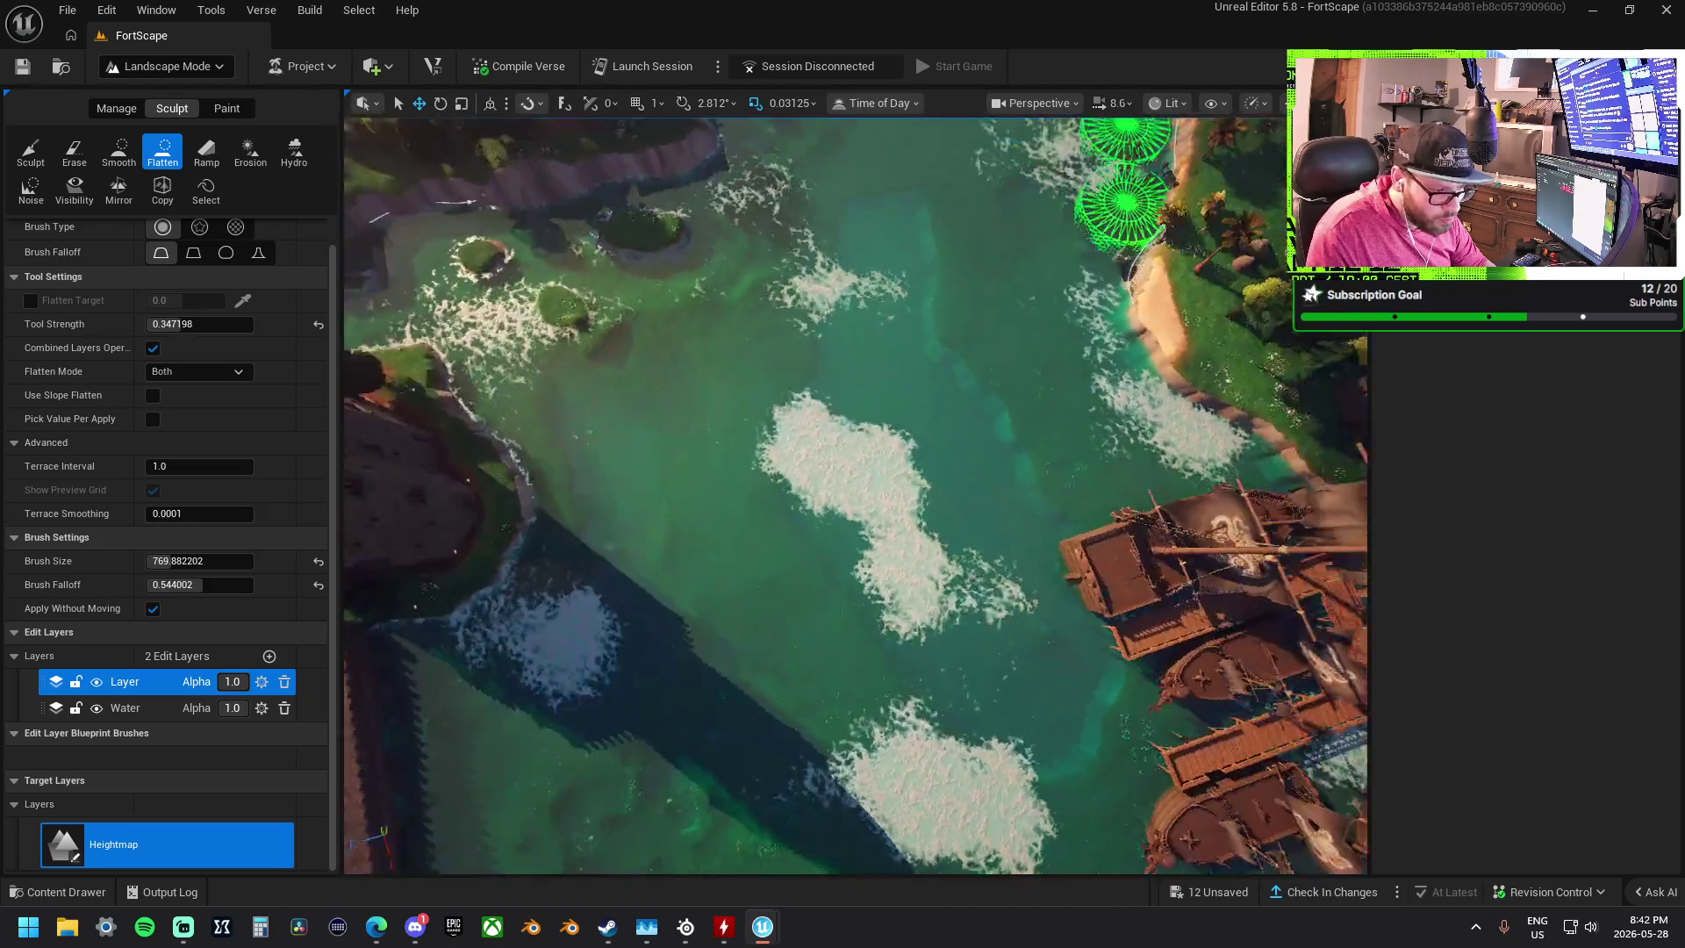
- Flatten shallow shelves across the water, along the shore and near the docks
scroll(932, 453, down, 5)
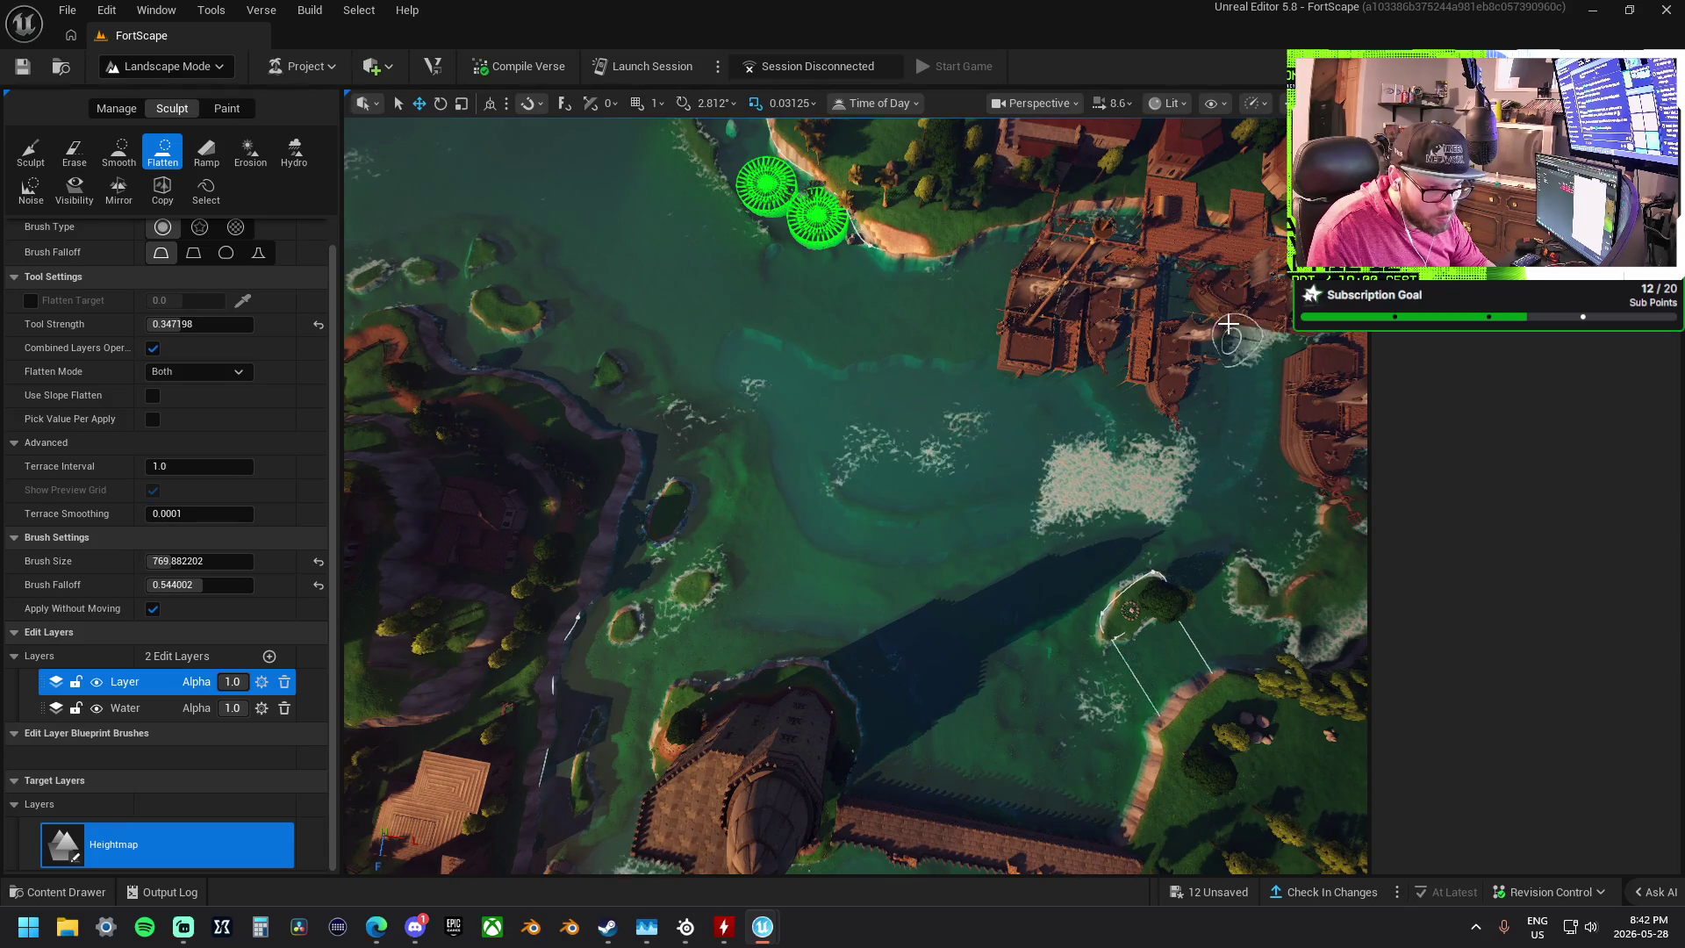
drag(1051, 305, 915, 347)
mouse_move(782, 329)
mouse_down()
mouse_move(732, 281)
mouse_move(913, 316)
mouse_move(916, 332)
mouse_up()
mouse_move(776, 318)
mouse_down()
mouse_move(978, 331)
mouse_move(824, 360)
mouse_move(792, 386)
mouse_move(650, 286)
mouse_move(583, 177)
mouse_move(752, 320)
mouse_move(606, 176)
mouse_move(933, 369)
mouse_up()
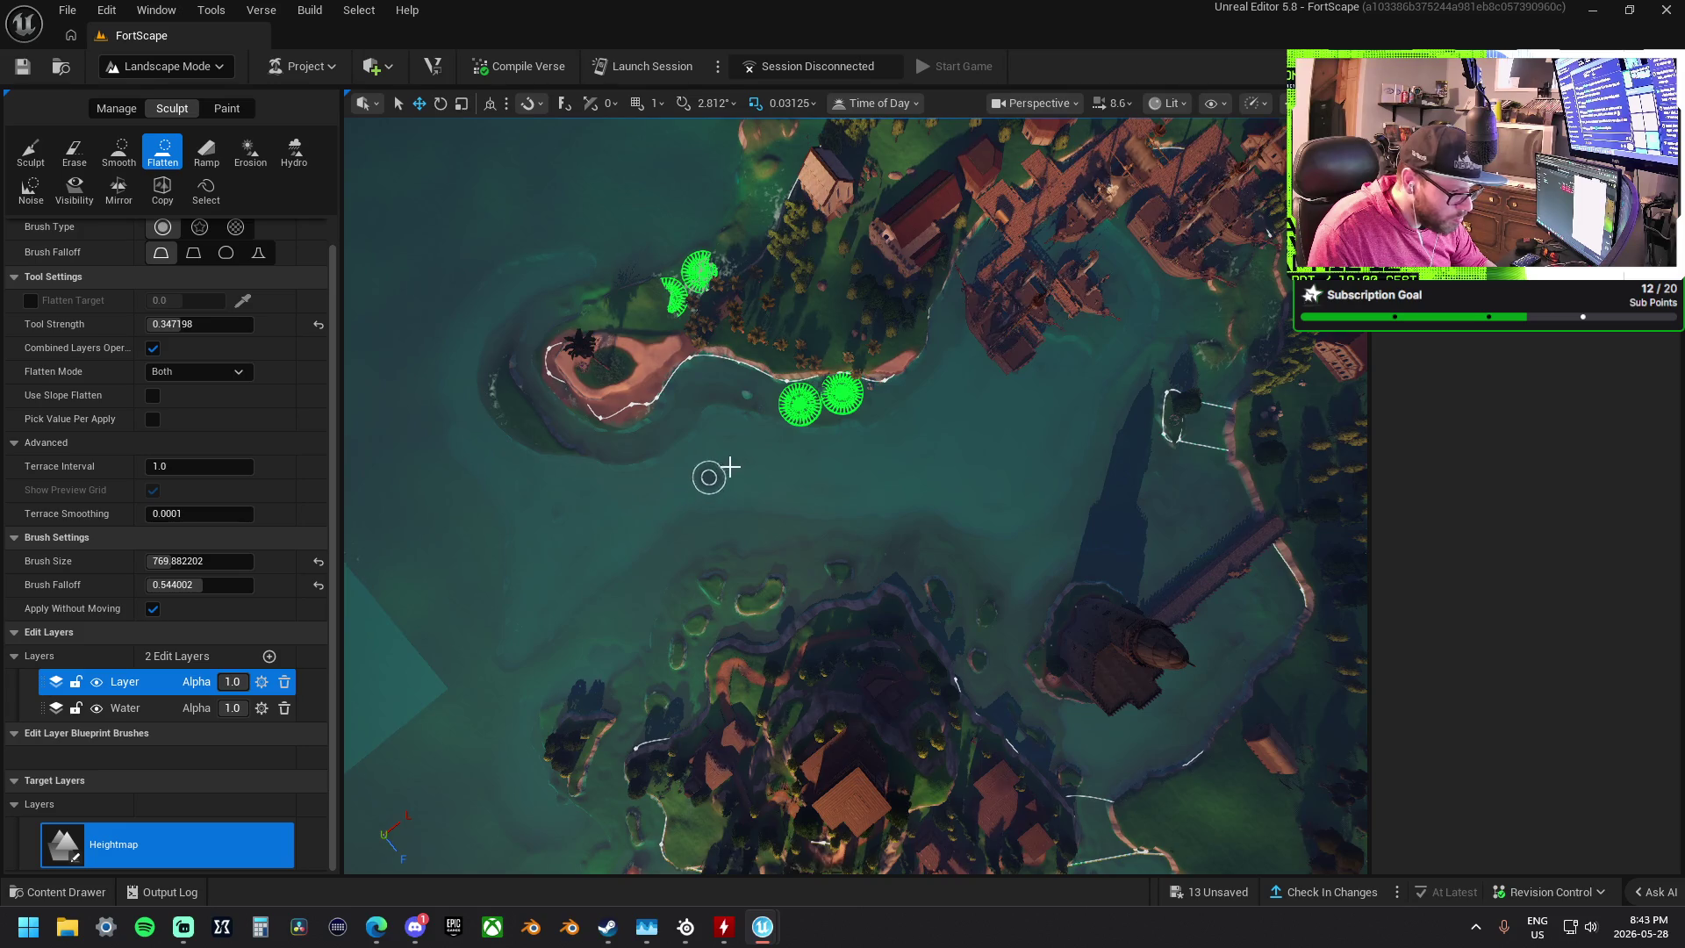
drag(977, 422, 818, 524)
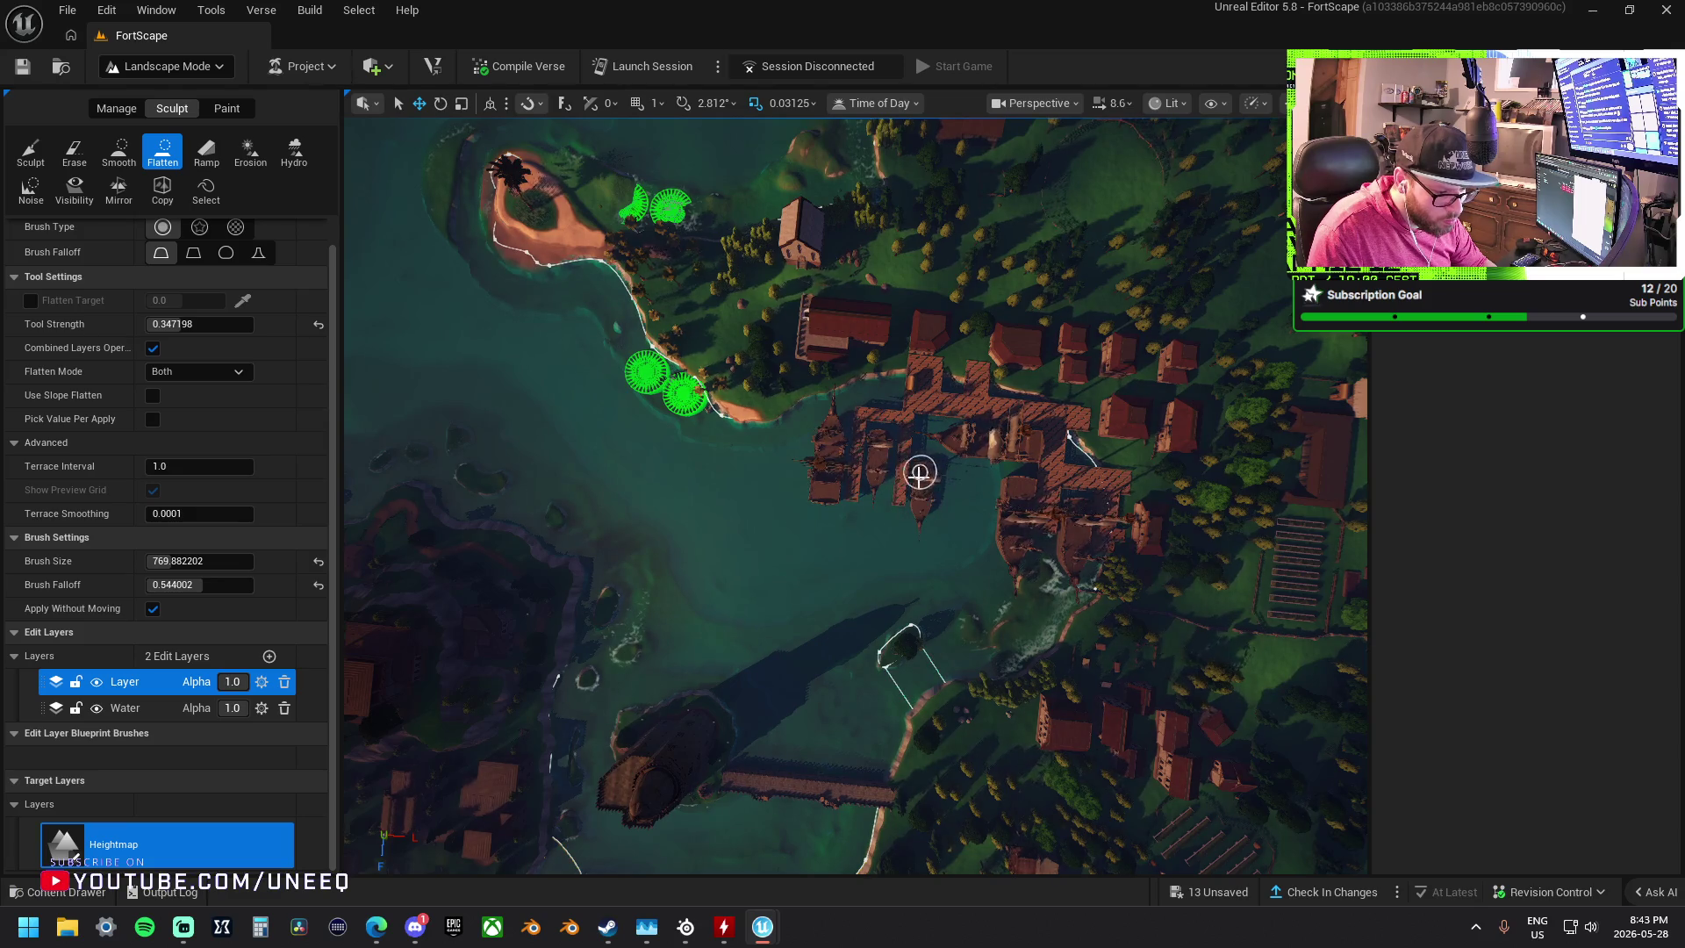
scroll(919, 474, up, 8)
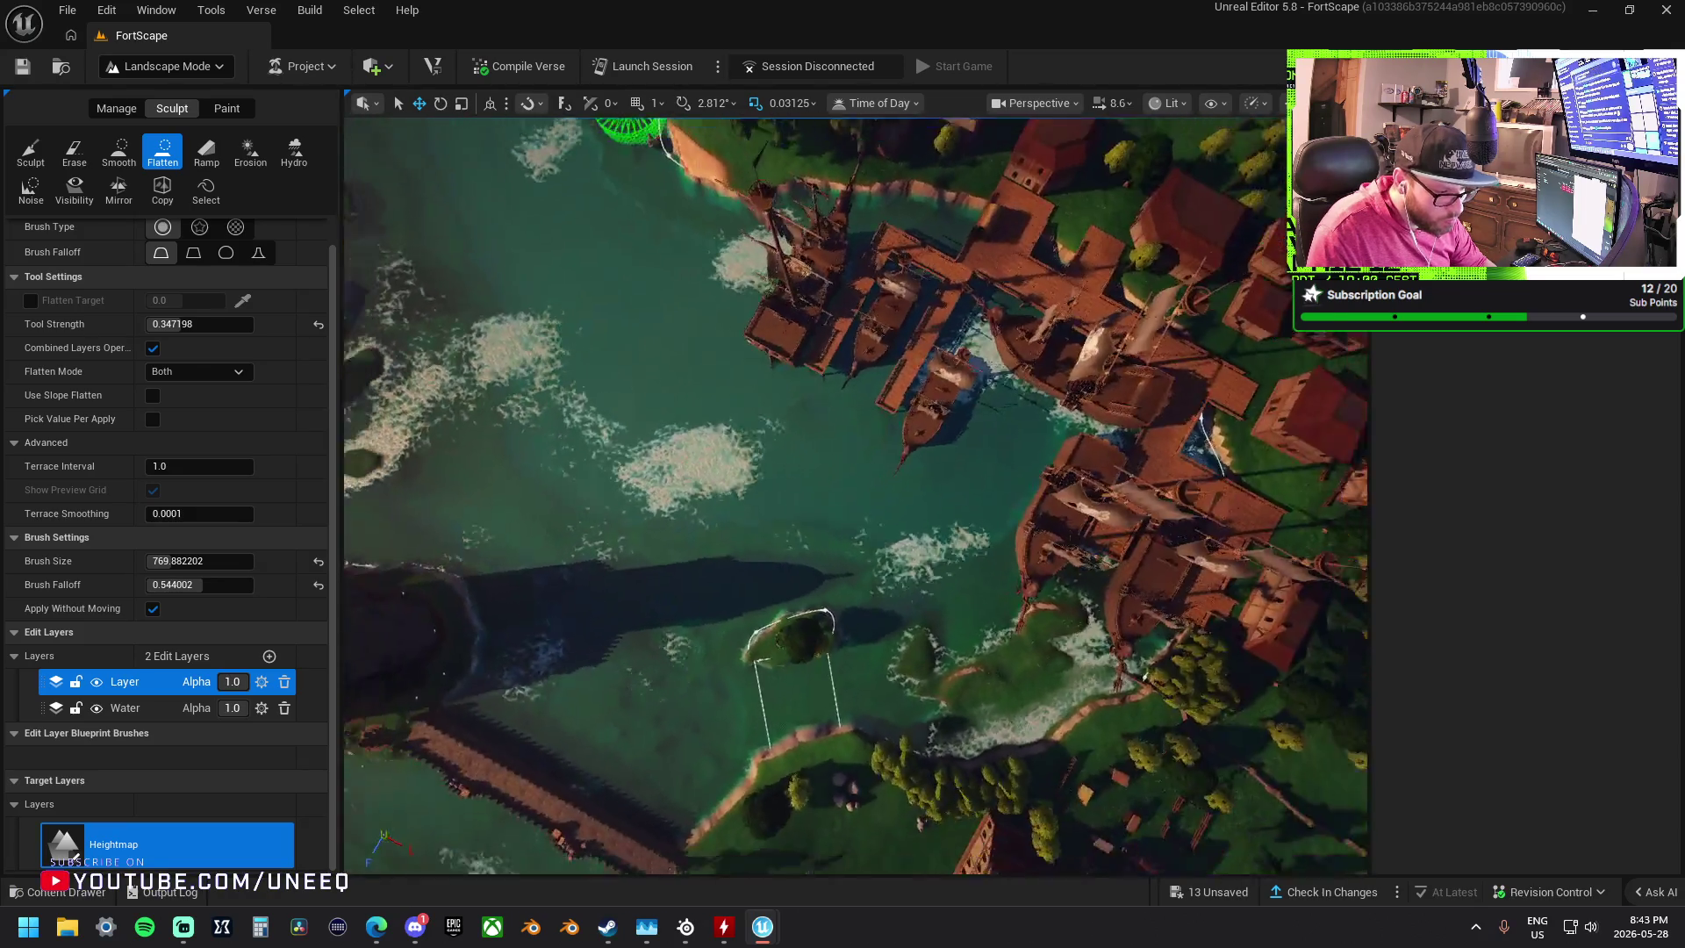
scroll(856, 496, down, 3)
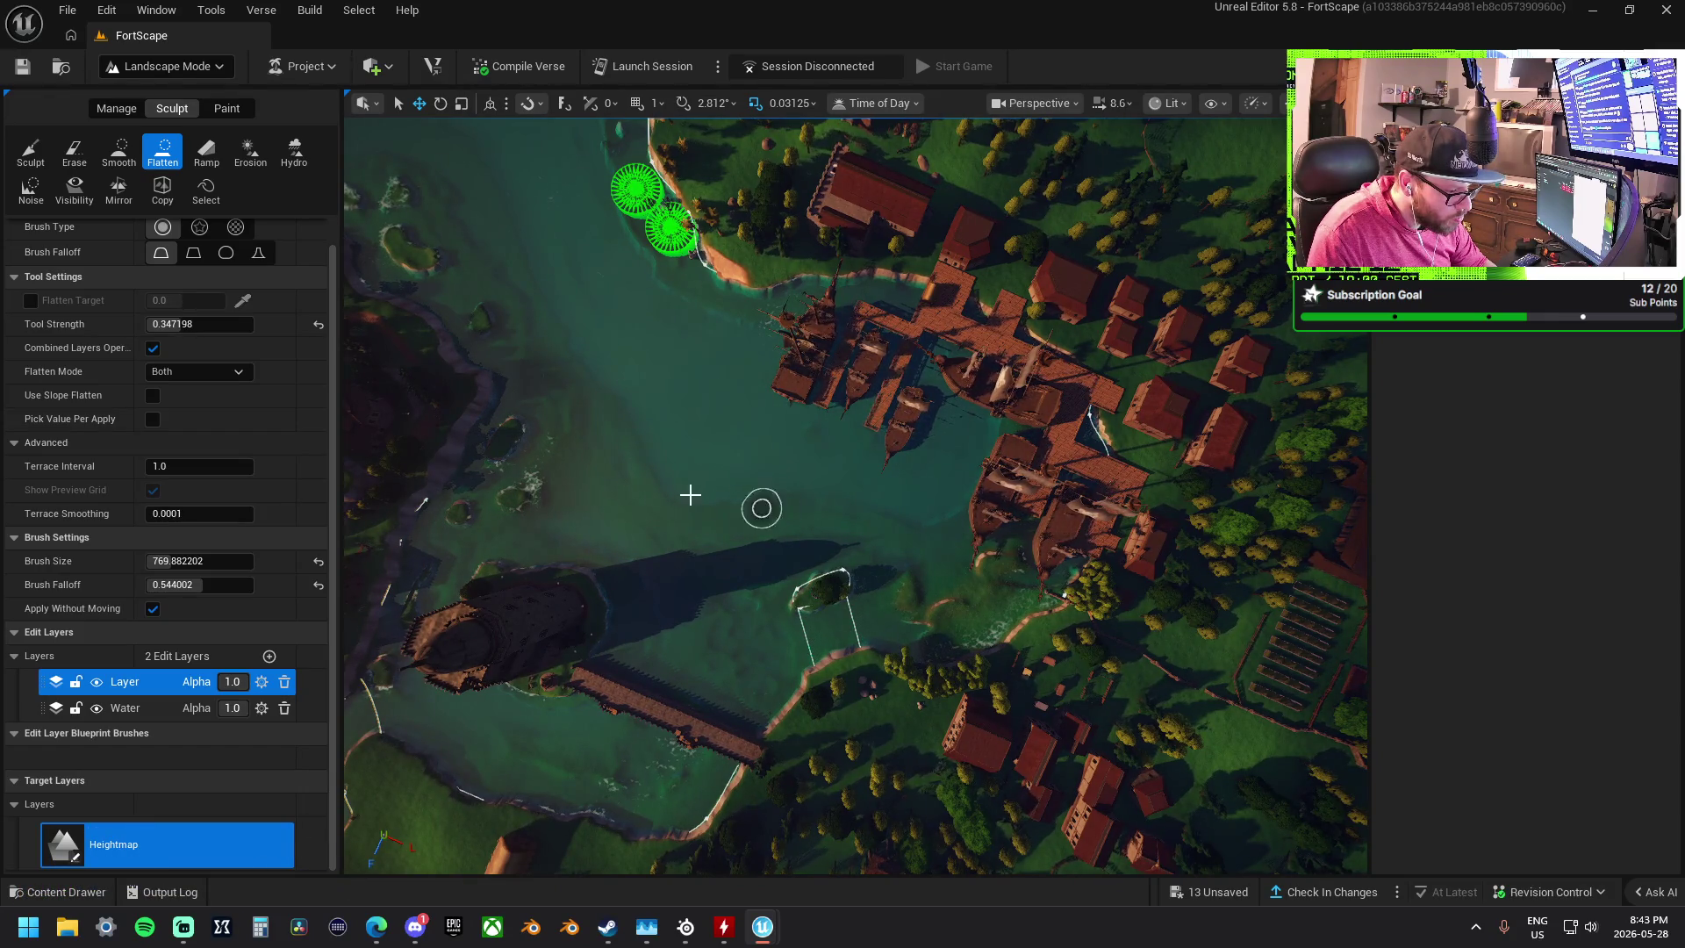
- Fly the view over to the palm-tree island and reselect the Flatten tool
key(w)
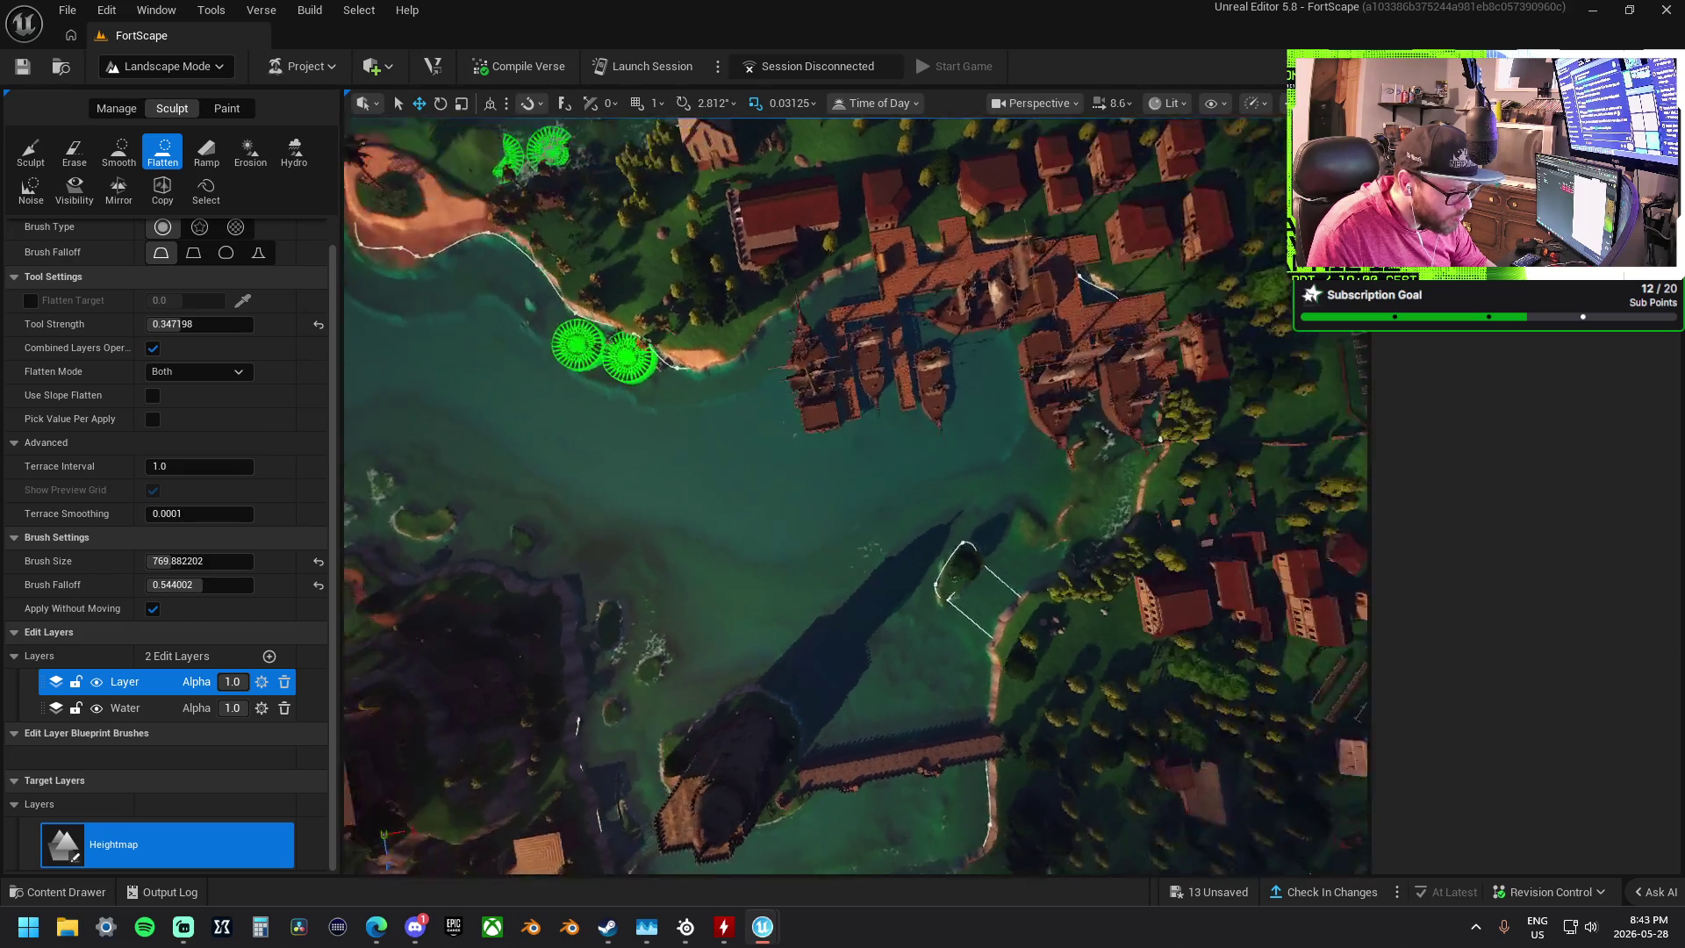
key(w)
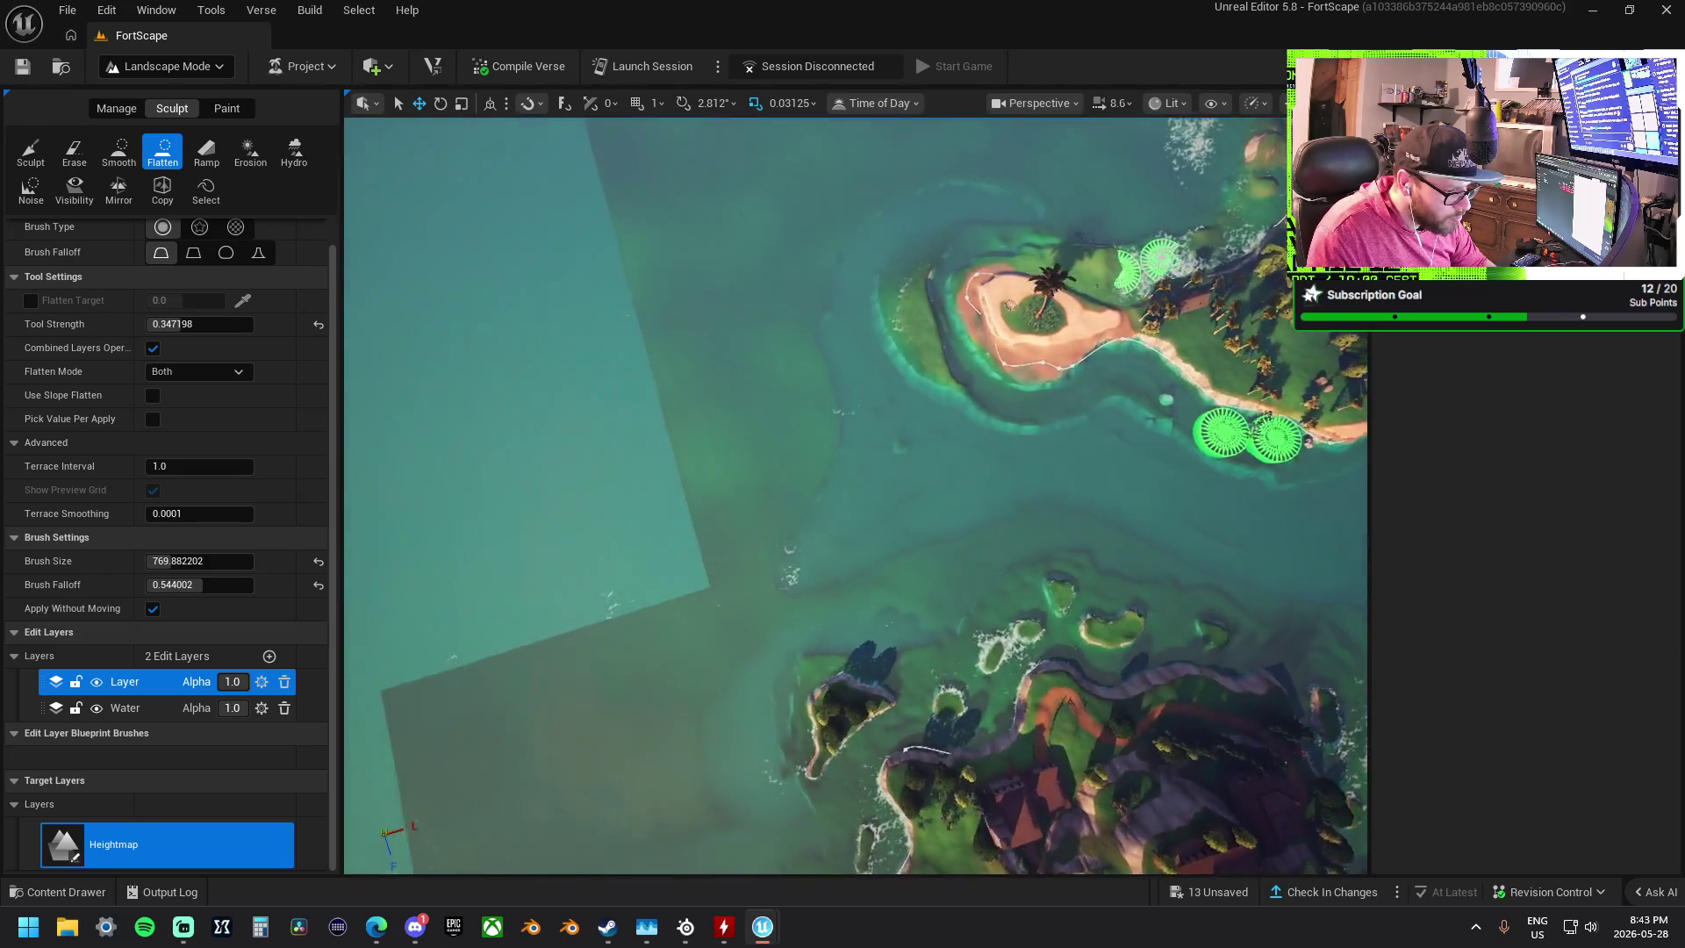
key(w)
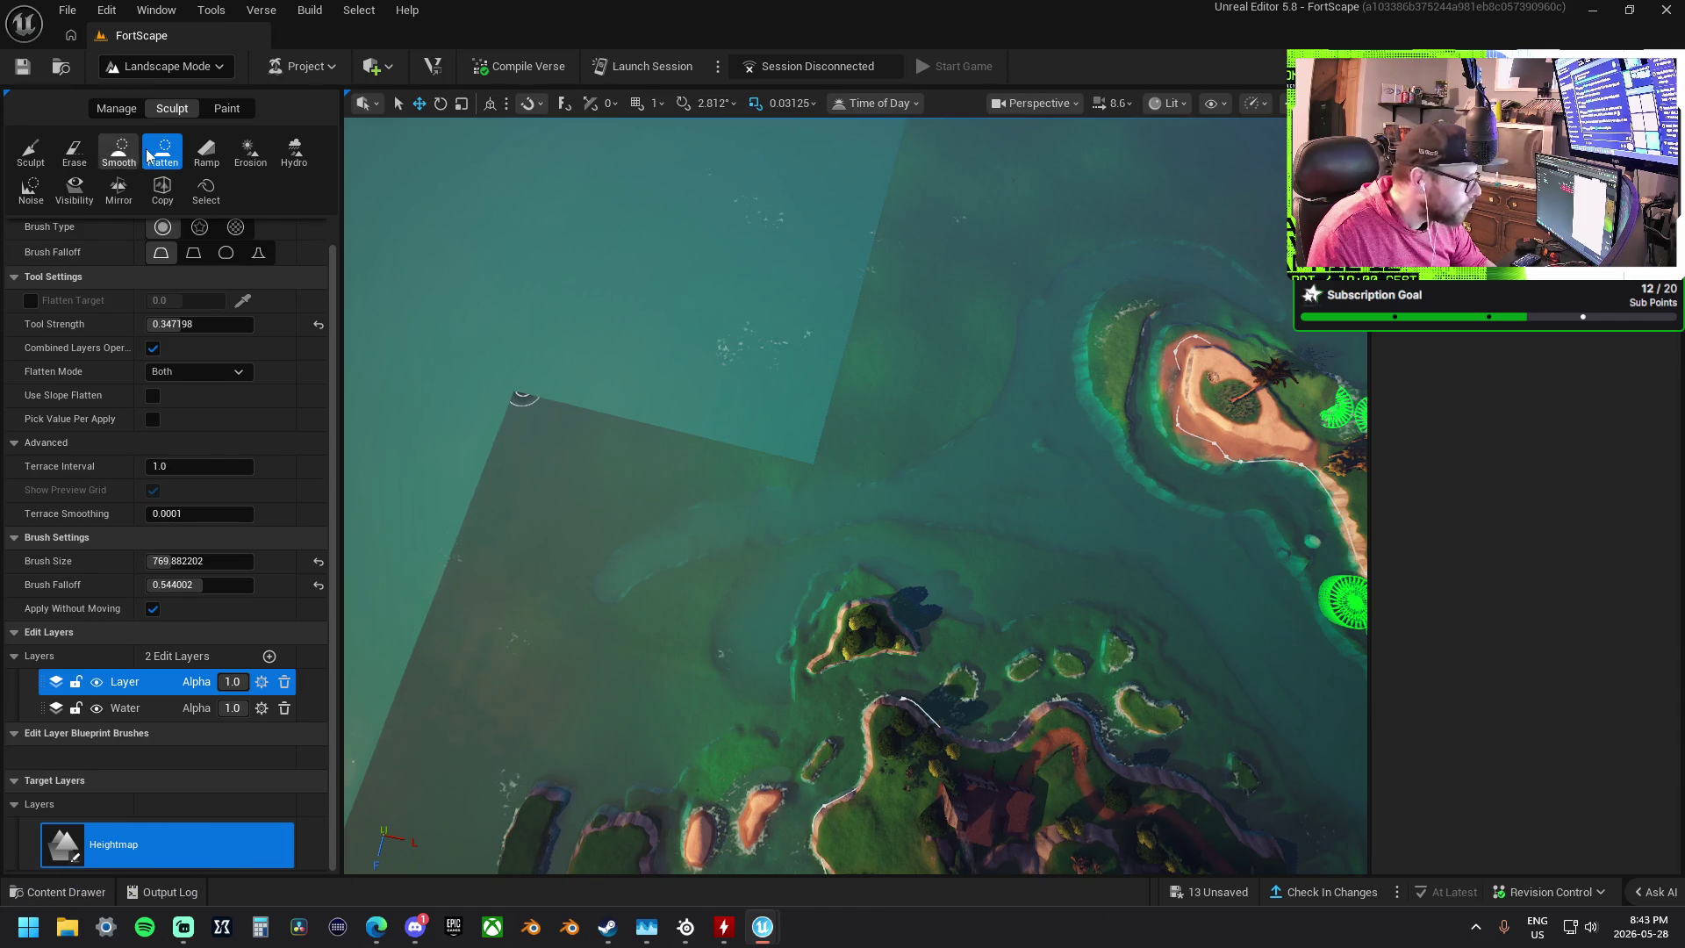
click(29, 151)
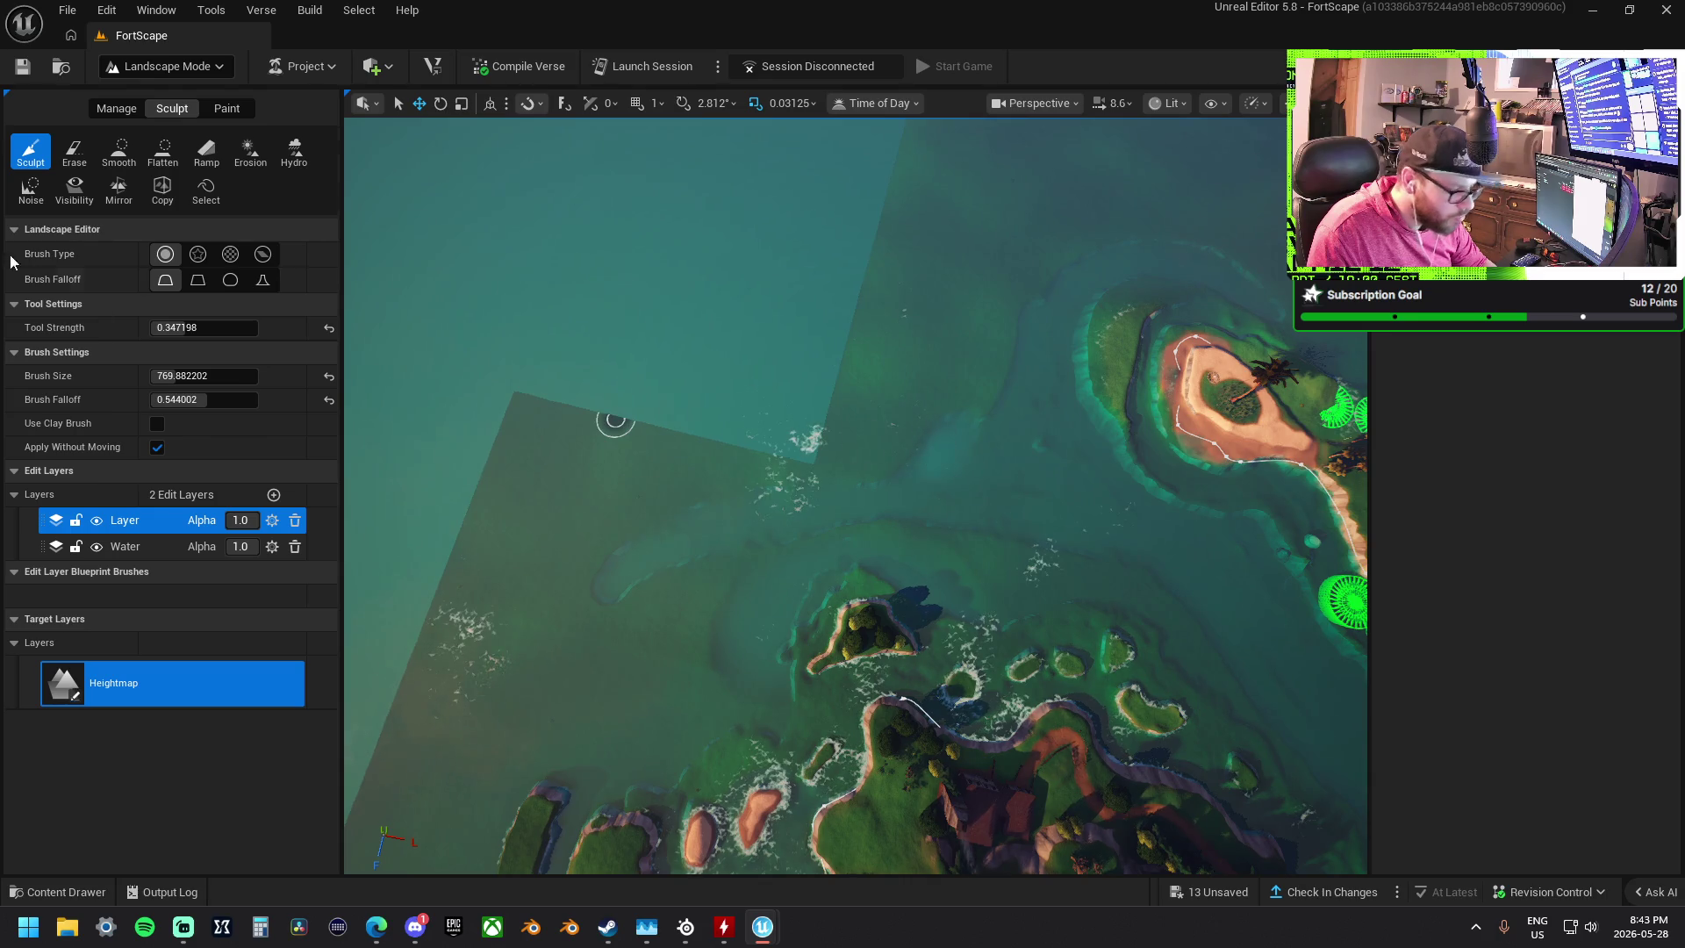
click(162, 151)
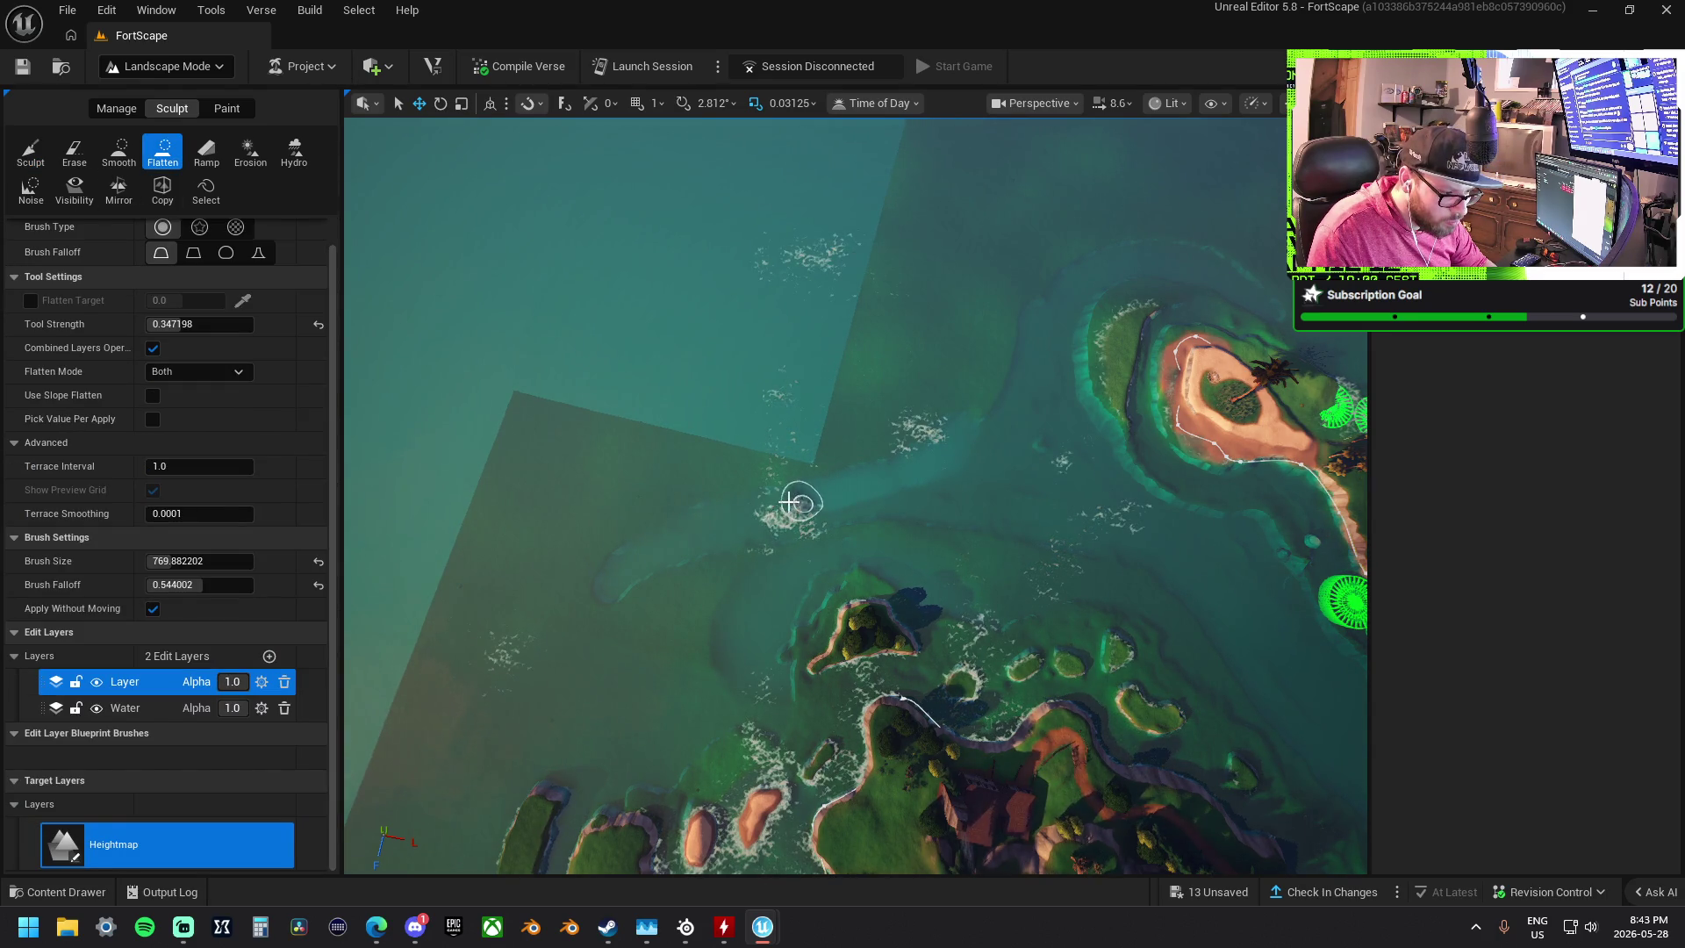
- Flatten a smooth strip across the open water and enlarge the brush to about 1505
mouse_move(694, 509)
mouse_down()
mouse_move(632, 509)
mouse_move(715, 508)
mouse_move(557, 489)
mouse_move(639, 511)
mouse_up()
mouse_move(785, 496)
mouse_down()
mouse_move(843, 458)
mouse_move(594, 465)
mouse_move(689, 492)
mouse_move(801, 478)
mouse_move(532, 404)
mouse_move(571, 417)
mouse_up()
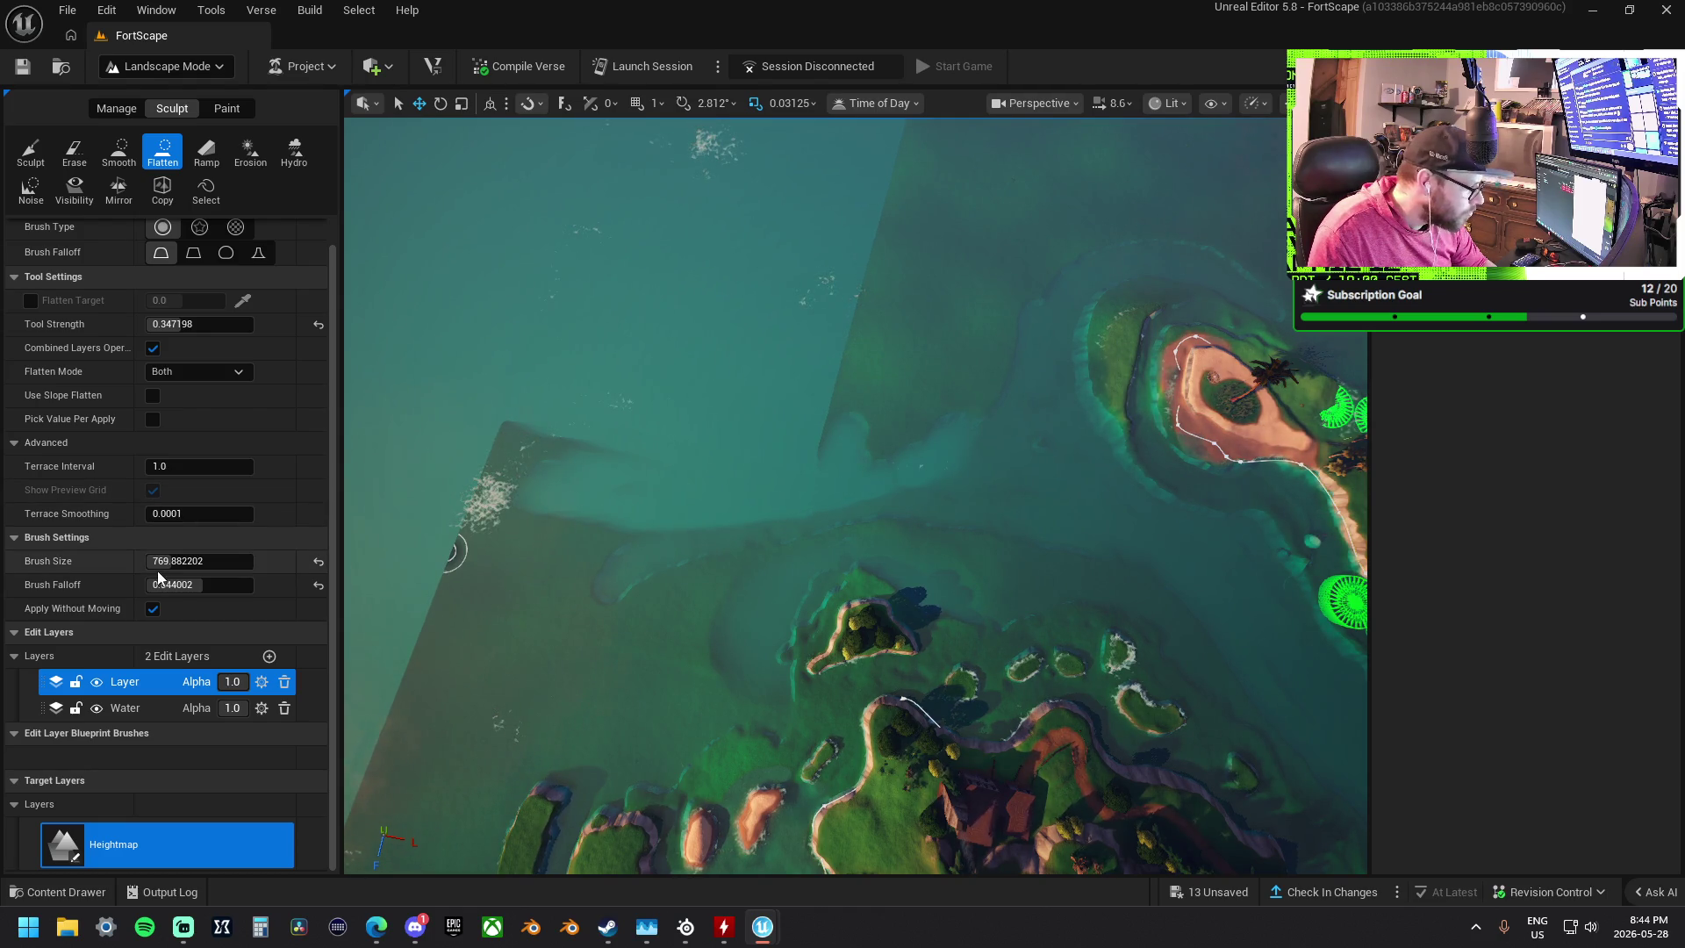
drag(184, 560, 180, 584)
- Set brush falloff 0.3968, raise strength, and flatten the light raised patch and land edge
drag(181, 324, 201, 324)
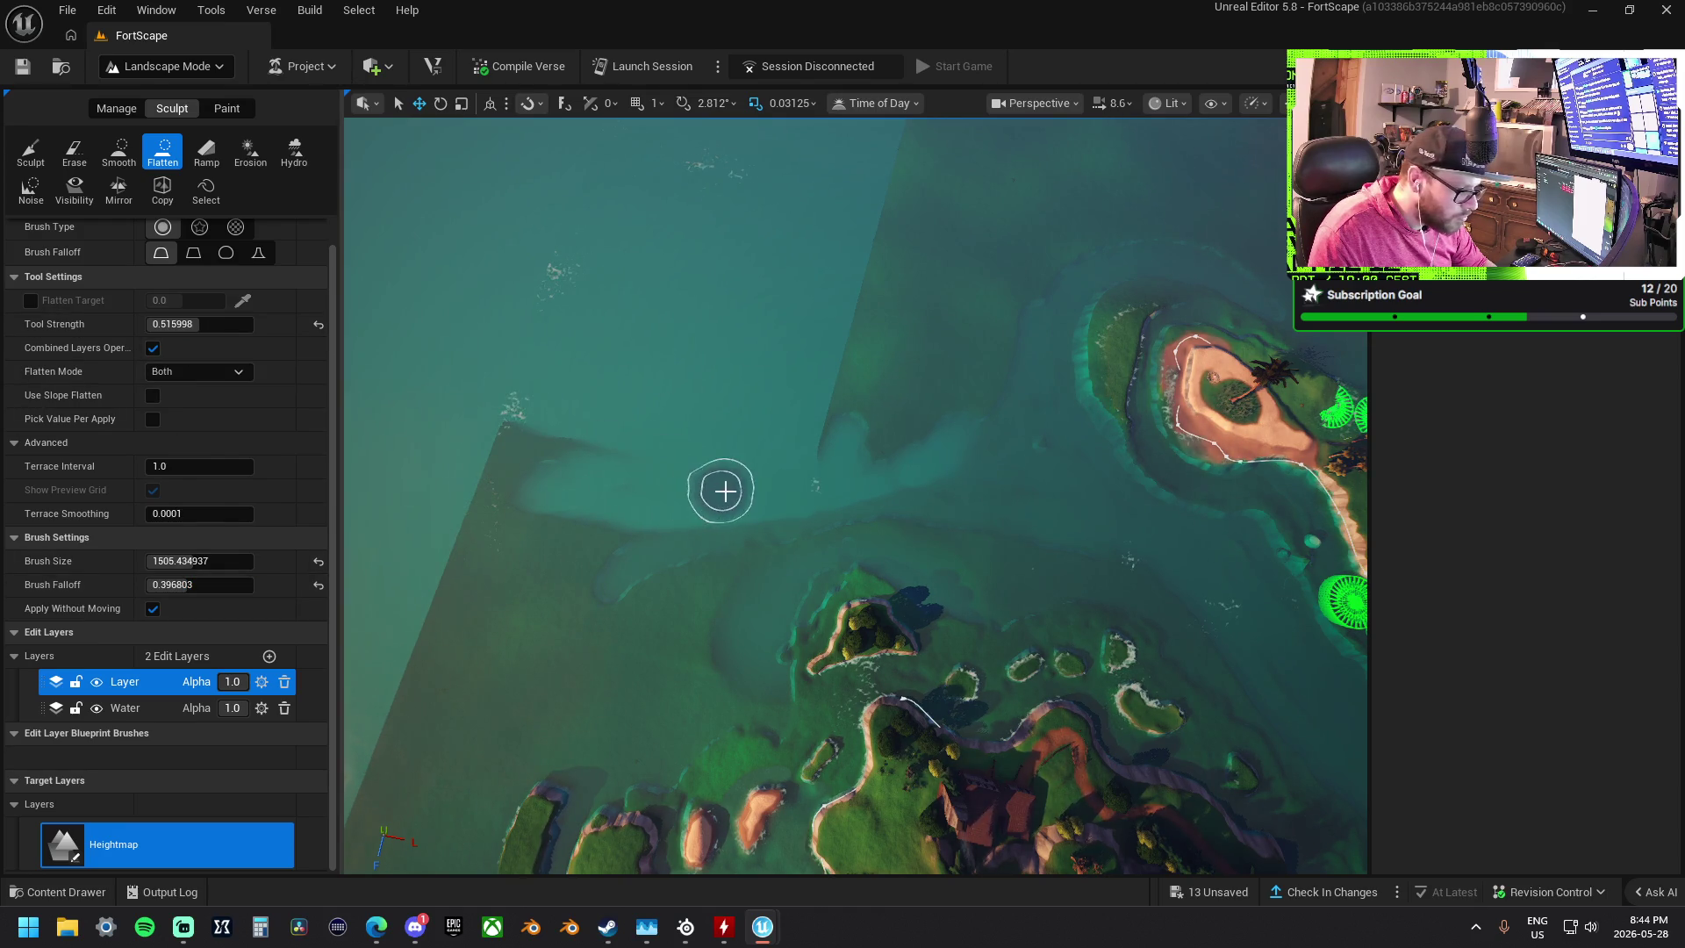
mouse_move(763, 495)
mouse_down()
mouse_move(538, 451)
mouse_move(521, 523)
mouse_move(467, 572)
mouse_move(506, 496)
mouse_up()
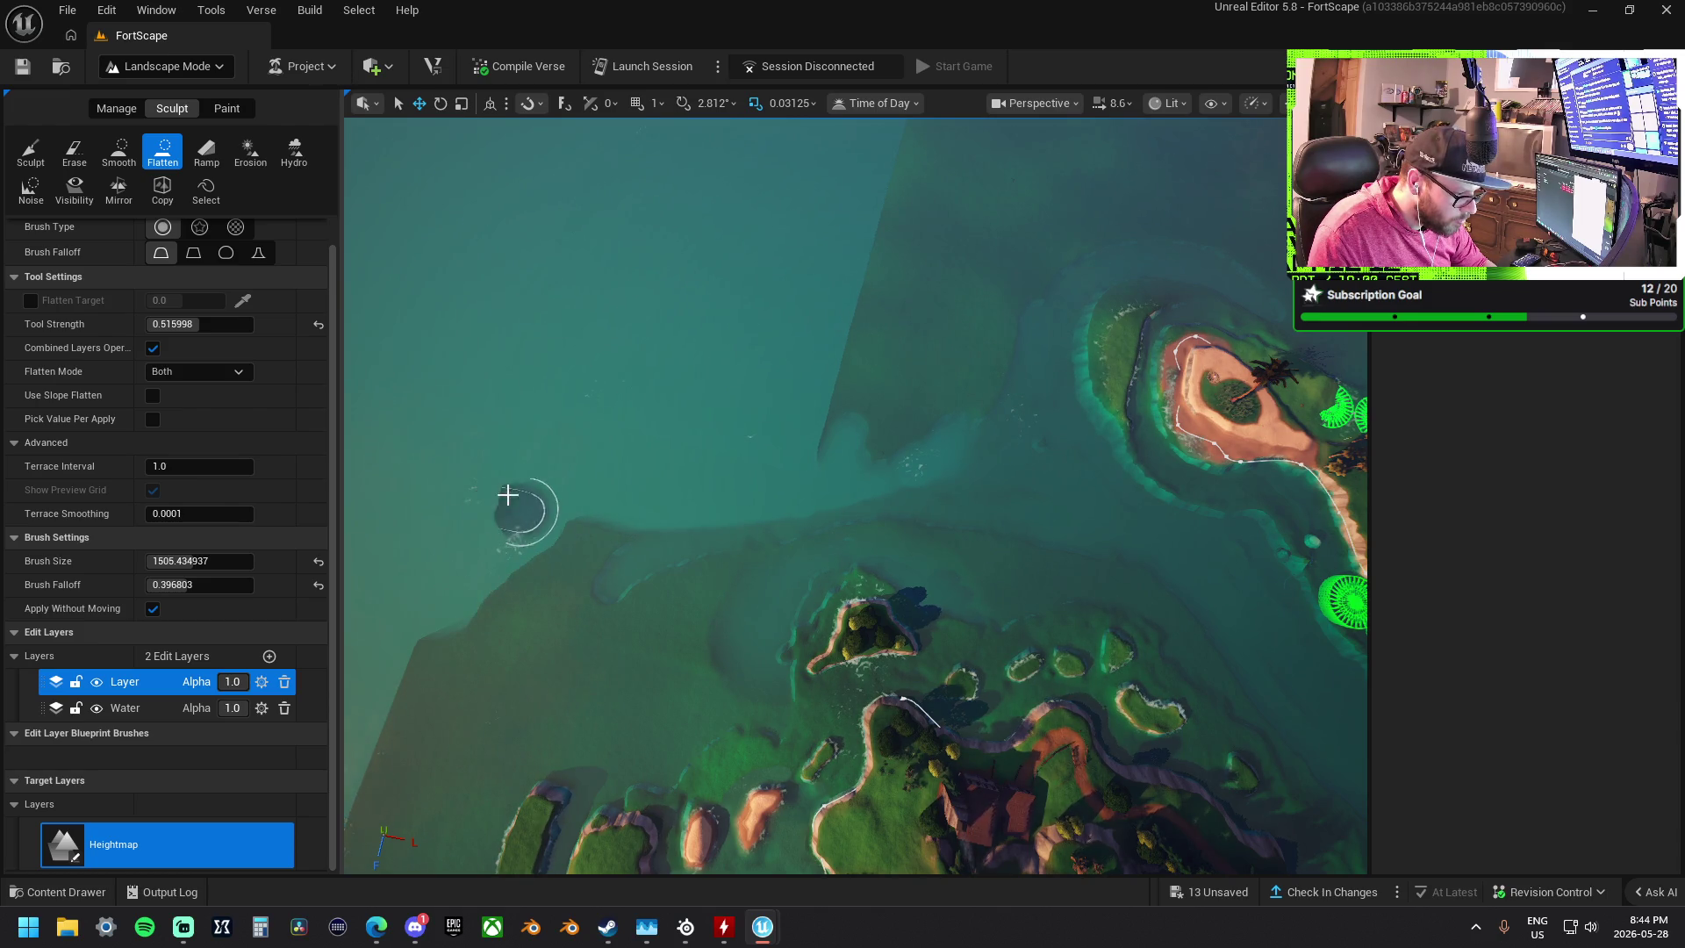
mouse_move(454, 607)
mouse_down()
mouse_move(602, 538)
mouse_move(557, 530)
mouse_move(658, 527)
mouse_move(712, 501)
mouse_up()
- Level the dark shoreline shelf at the lower right down to water level
right_click(712, 502)
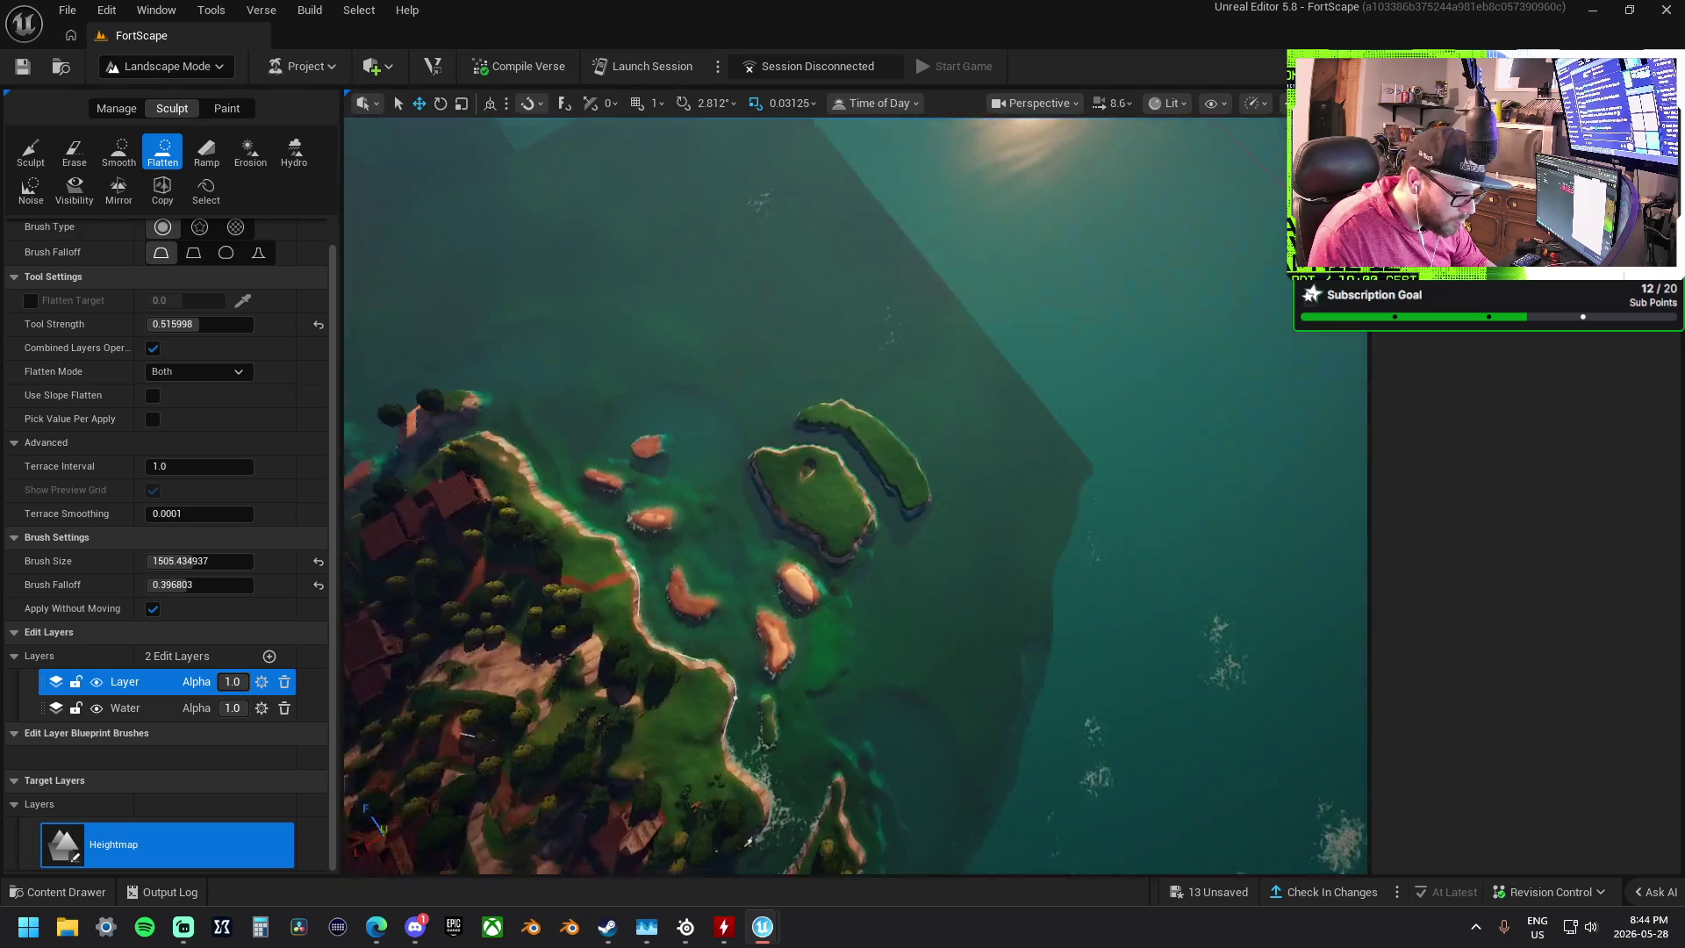
right_click(713, 509)
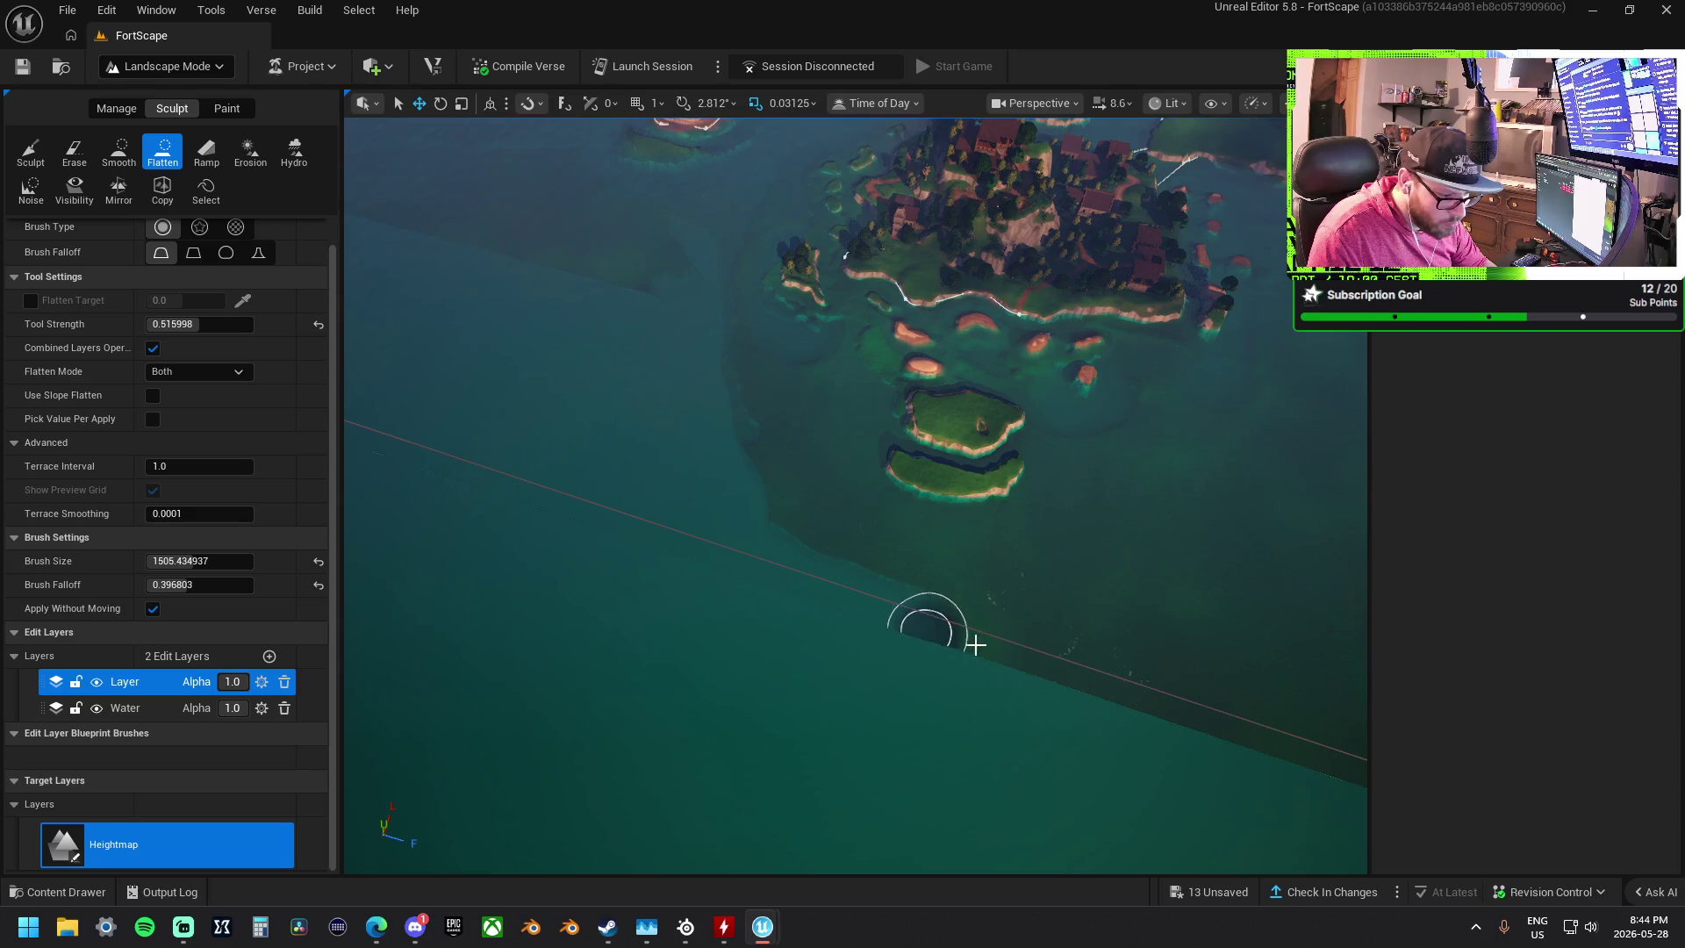
mouse_move(1150, 683)
mouse_down()
mouse_move(1230, 691)
mouse_move(1113, 677)
mouse_move(744, 555)
mouse_up()
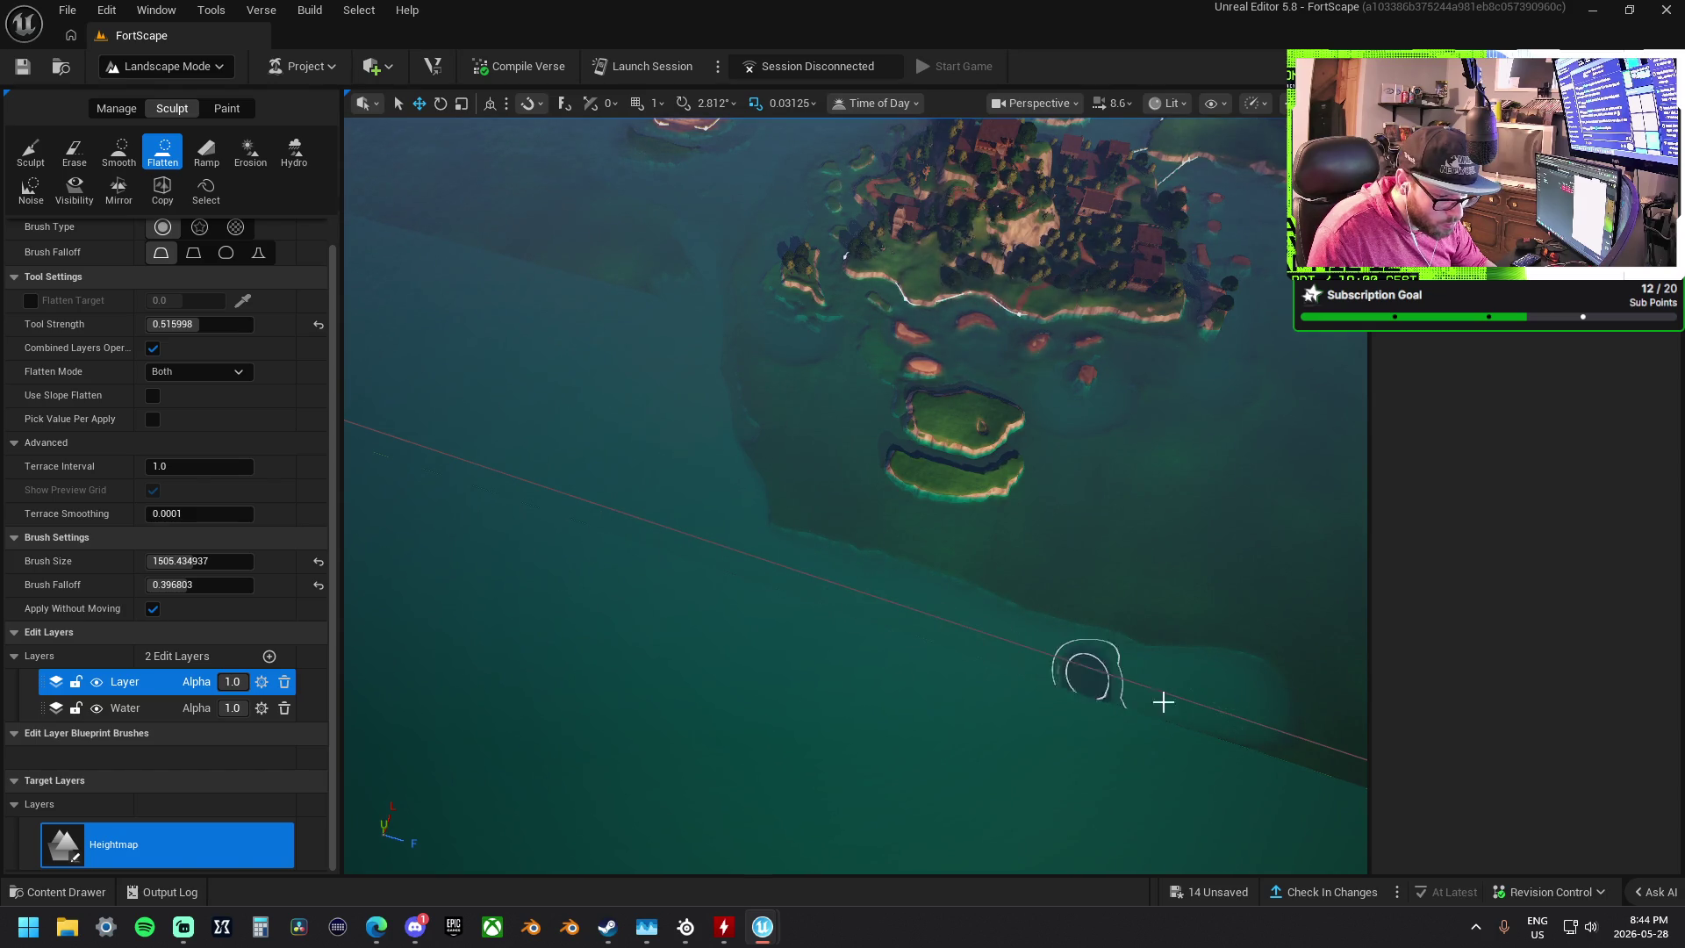
drag(1285, 723, 937, 629)
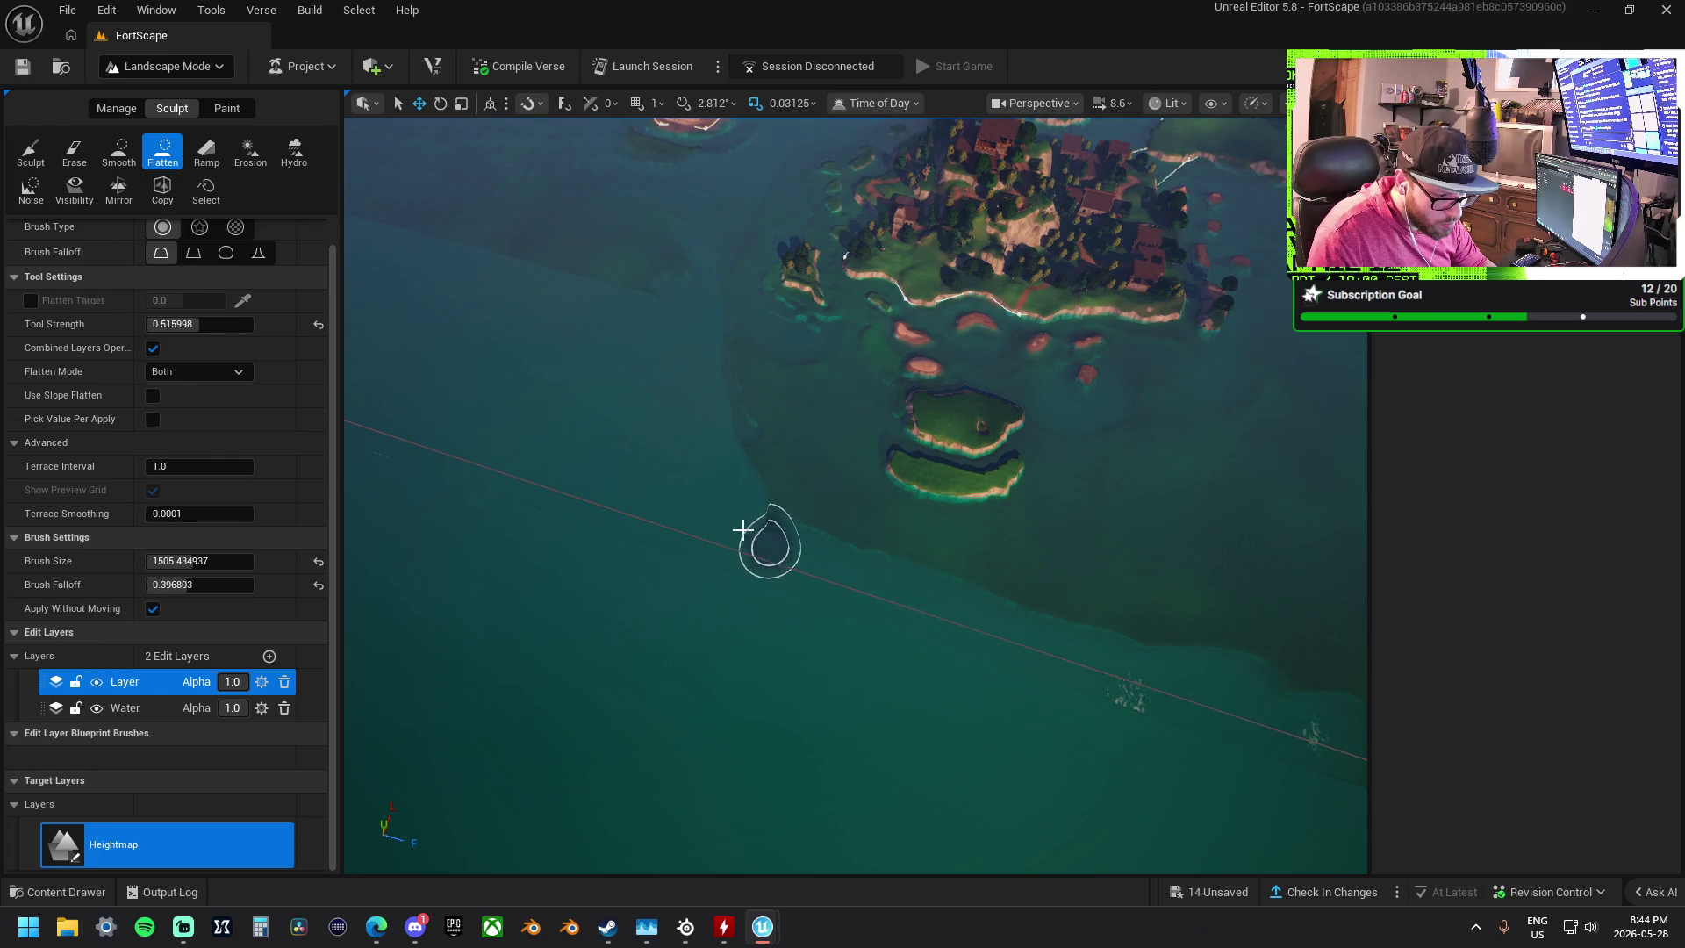
- Flatten the remaining dark shelf across the water and smooth its bulging edge
key(Right)
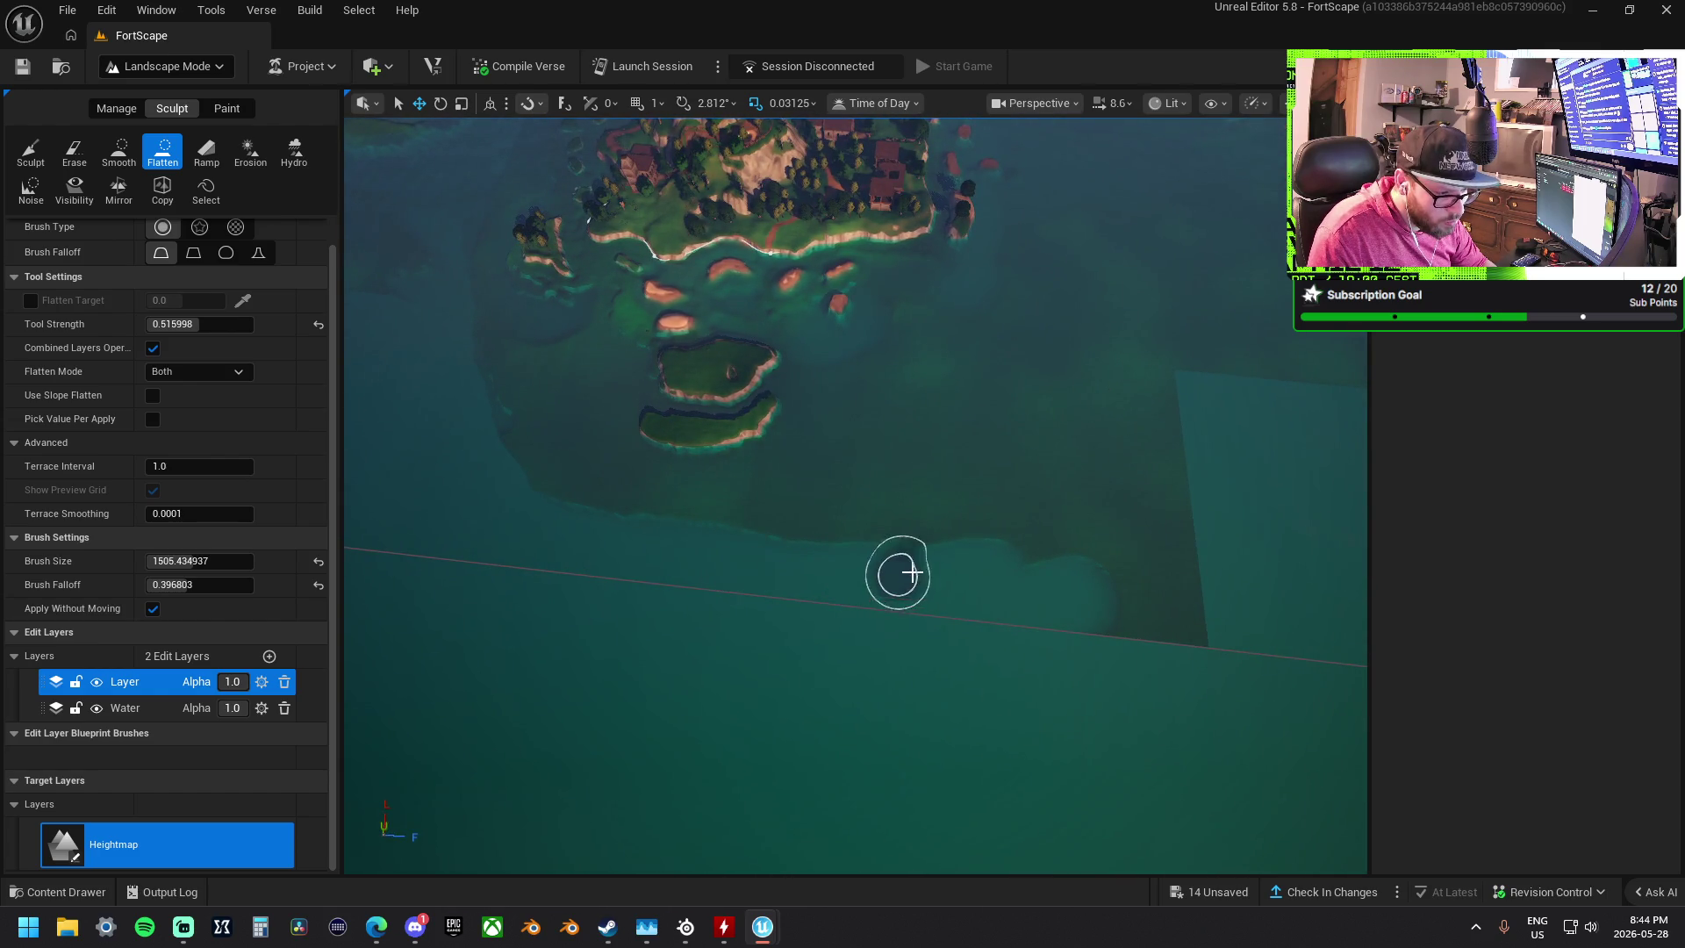
mouse_move(1004, 510)
mouse_down()
mouse_move(1189, 369)
mouse_move(1272, 374)
mouse_up()
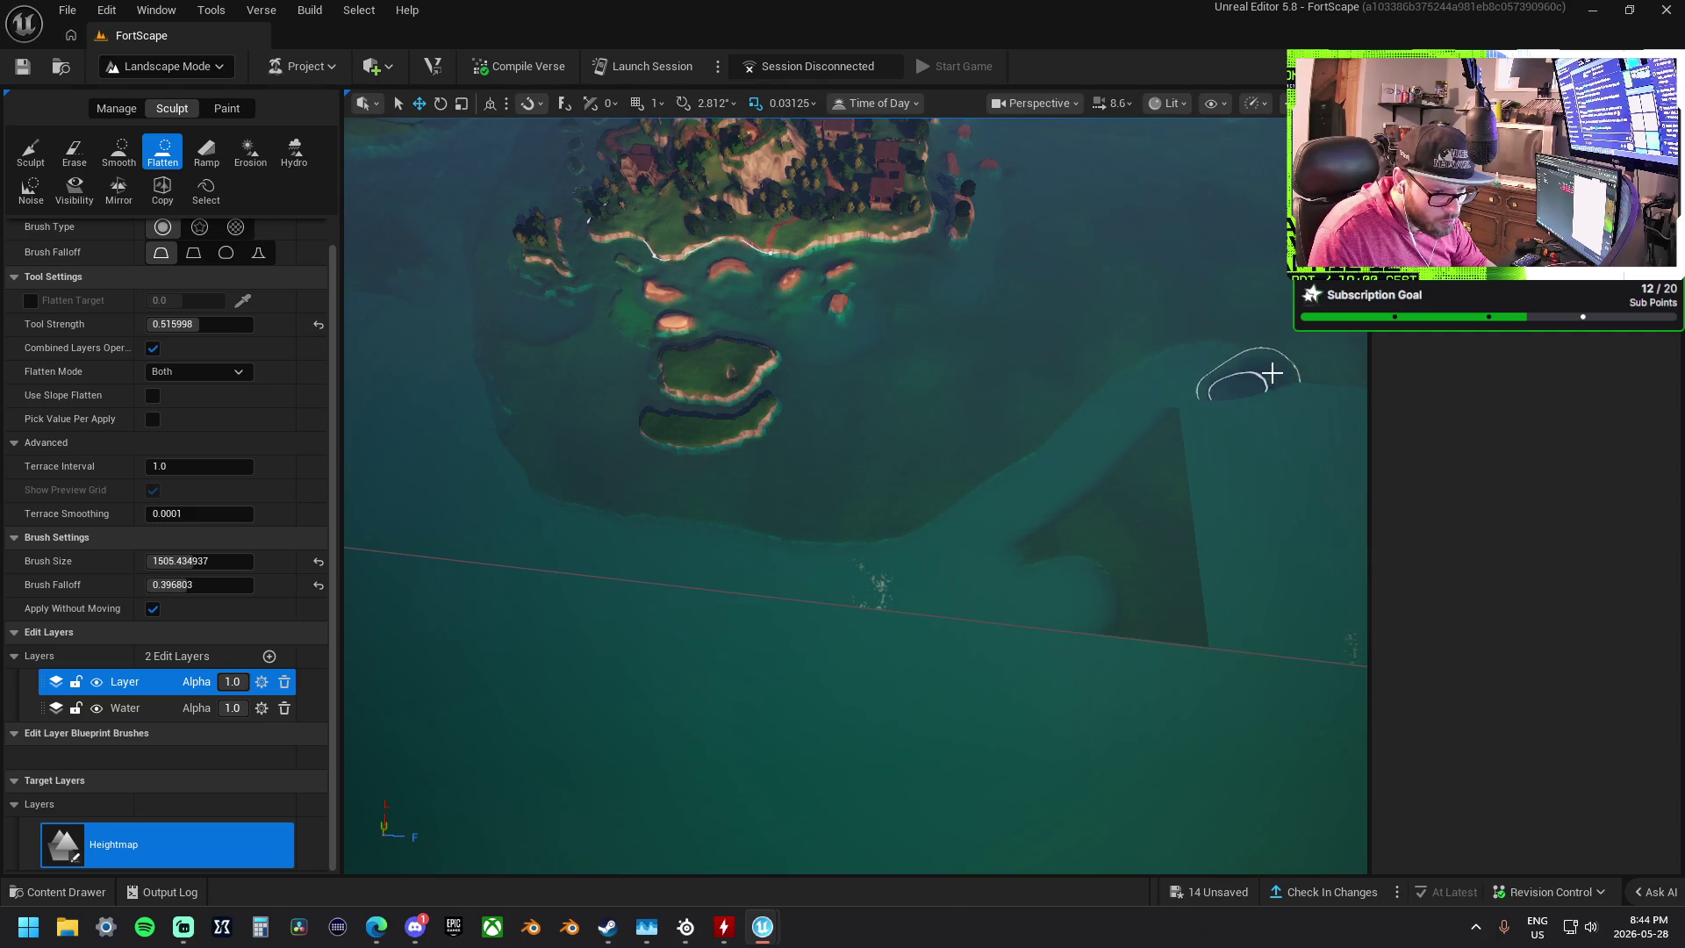
mouse_move(1054, 541)
mouse_down()
mouse_move(1189, 459)
mouse_move(1157, 464)
mouse_up()
mouse_move(1076, 566)
mouse_down()
mouse_move(1162, 550)
mouse_move(1180, 563)
mouse_up()
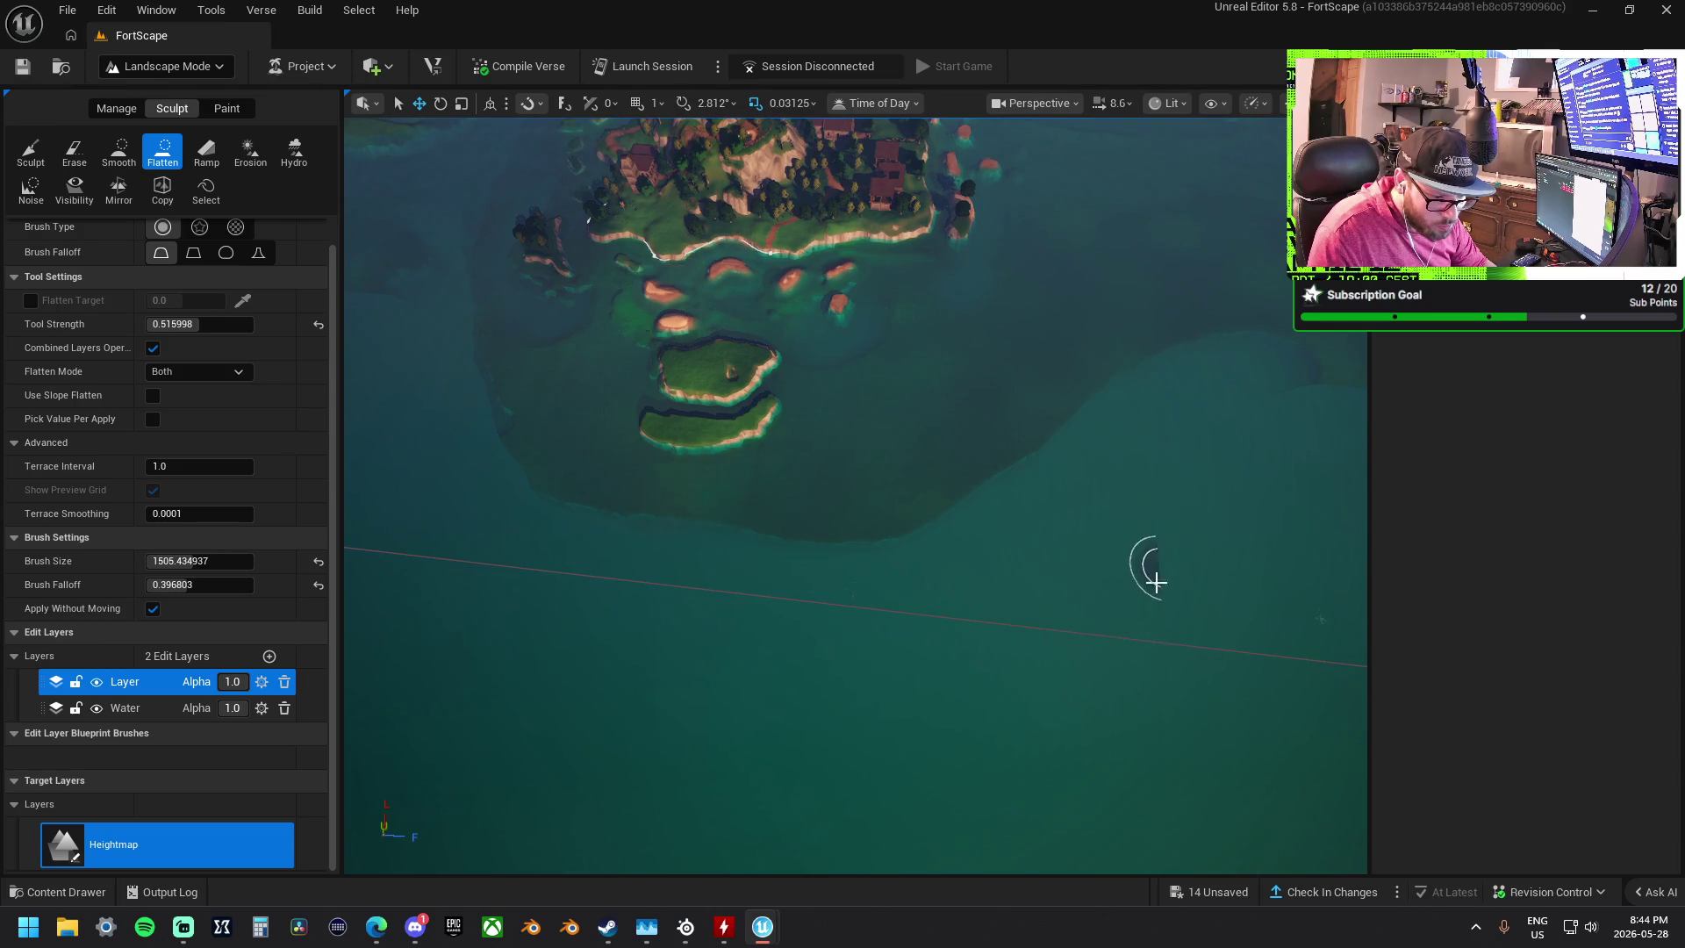
scroll(1108, 624, up, 5)
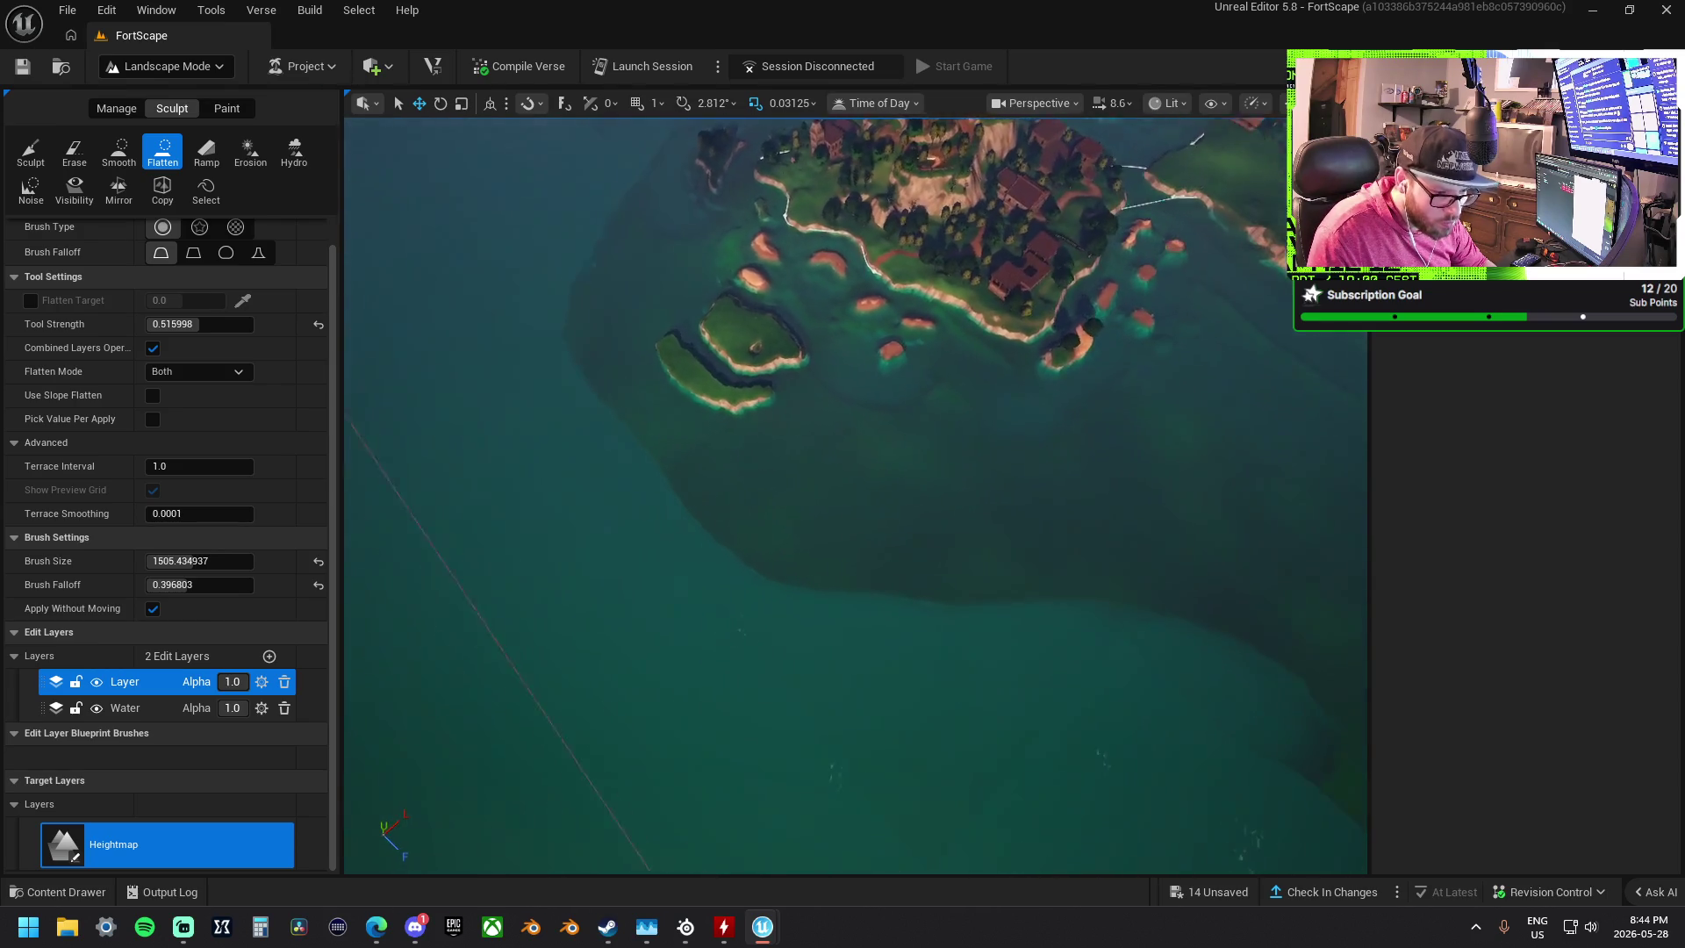
scroll(732, 673, up, 2)
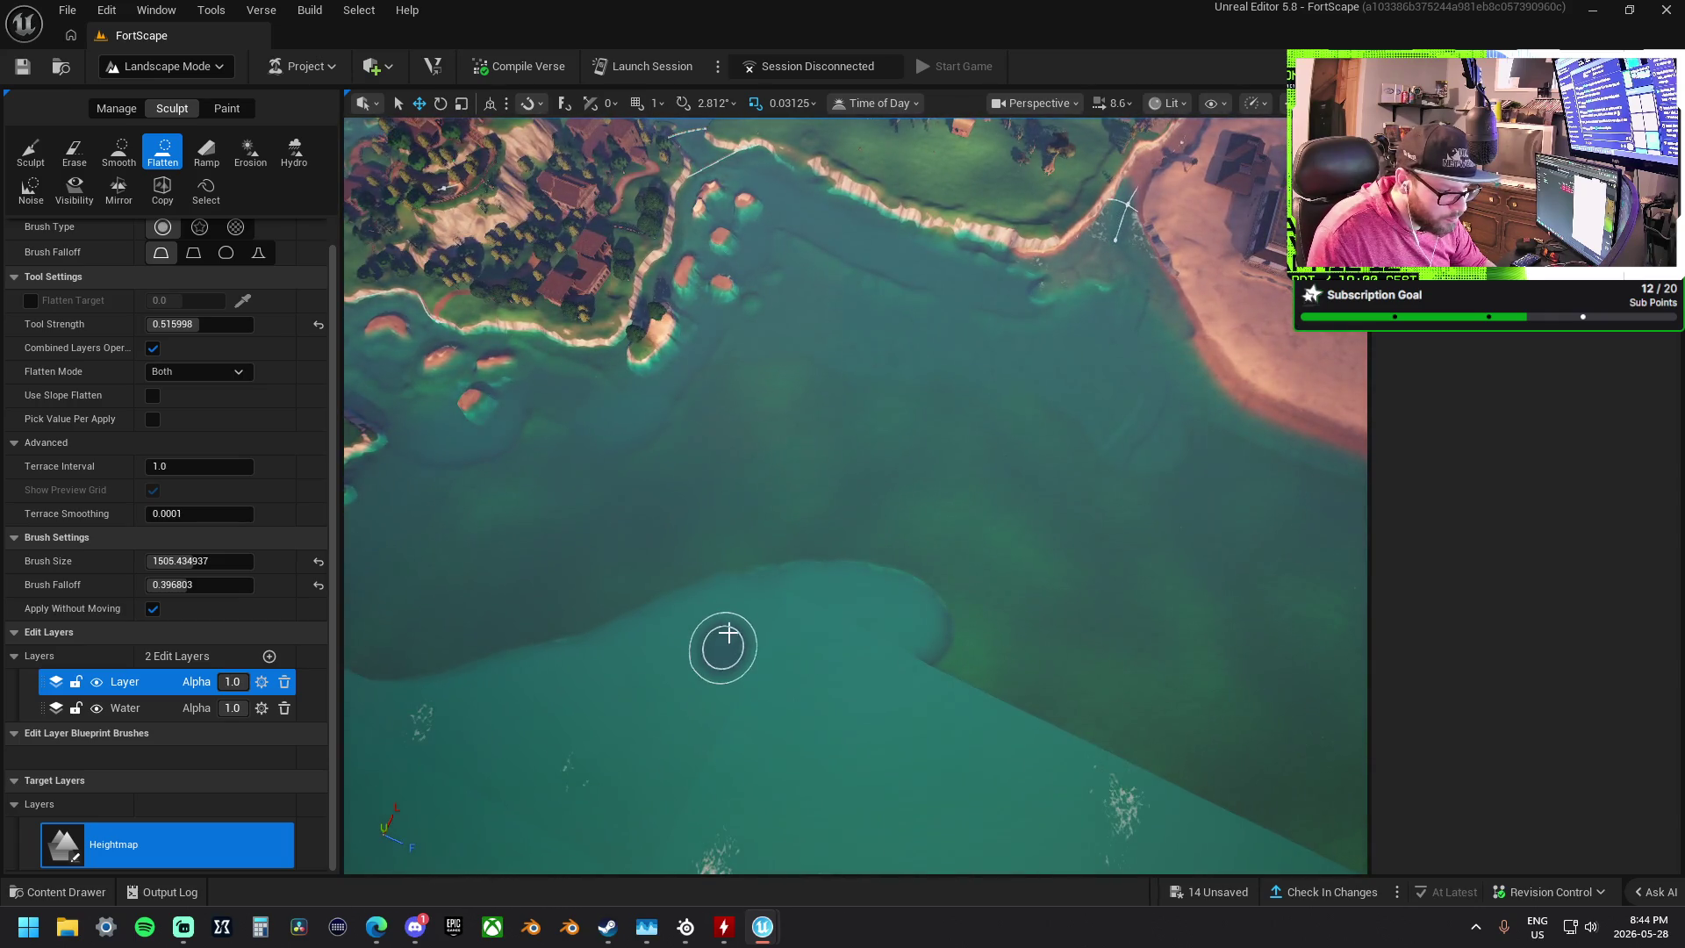
mouse_move(833, 578)
mouse_down()
mouse_move(908, 606)
mouse_move(972, 675)
mouse_move(1147, 753)
mouse_move(1027, 681)
mouse_move(922, 586)
mouse_move(772, 550)
mouse_move(670, 660)
mouse_move(959, 609)
mouse_move(1260, 818)
mouse_up()
- Flatten the dark triangular depression and shallow-water edges off the sandy town island
key(d)
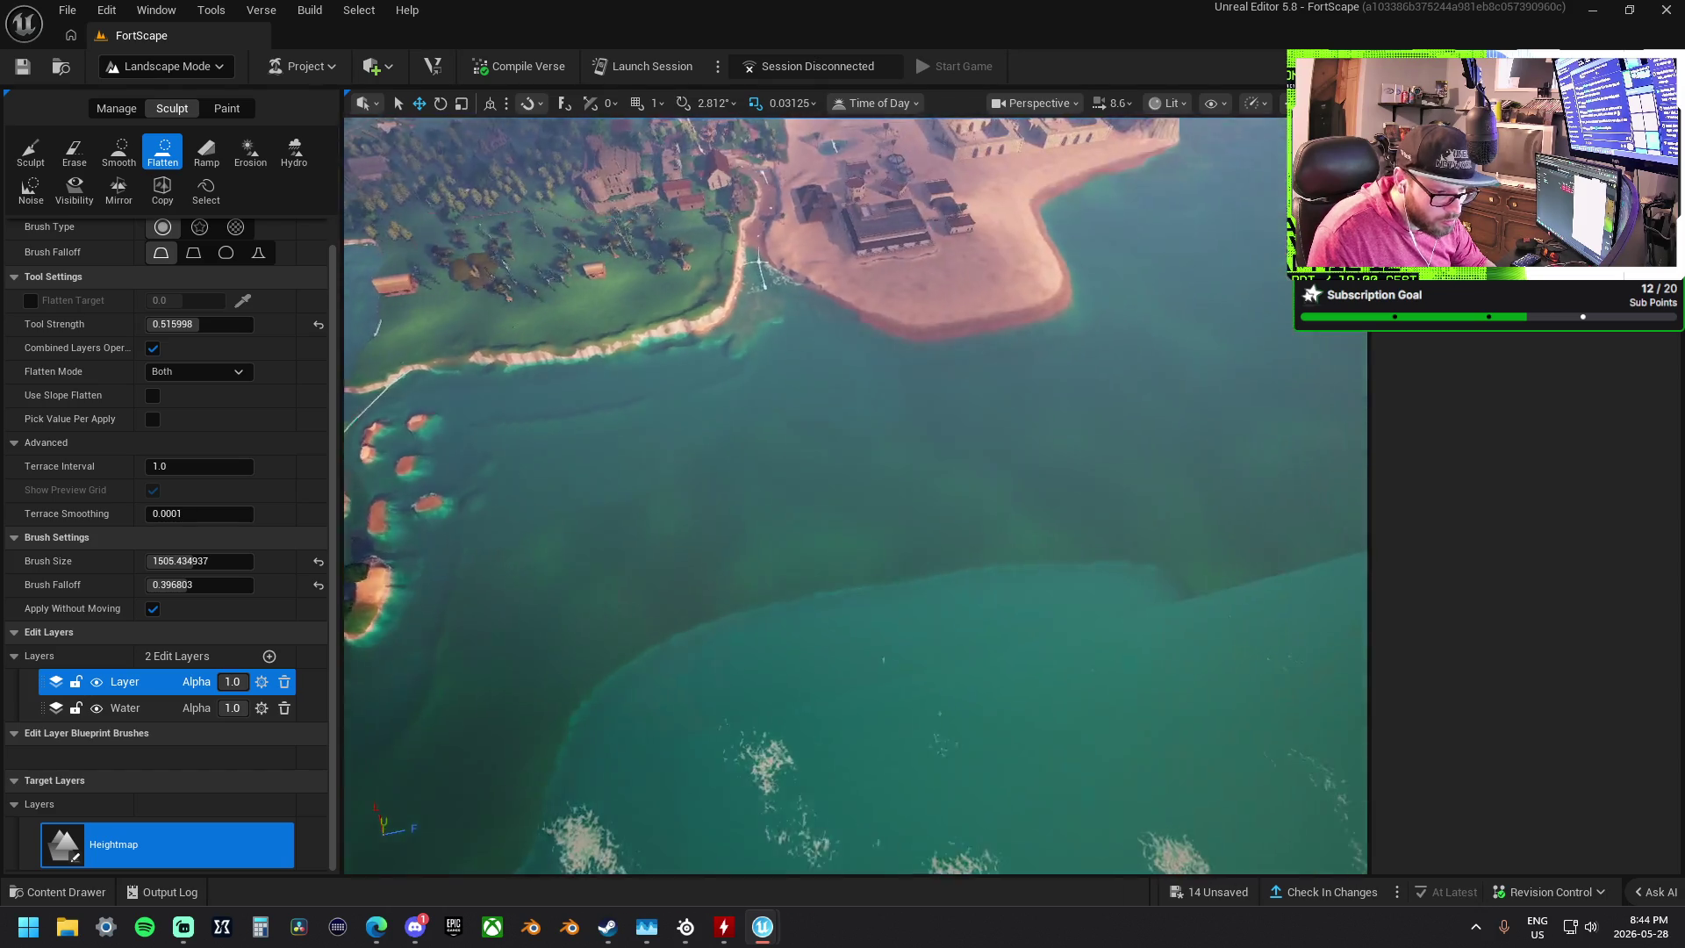
key(s)
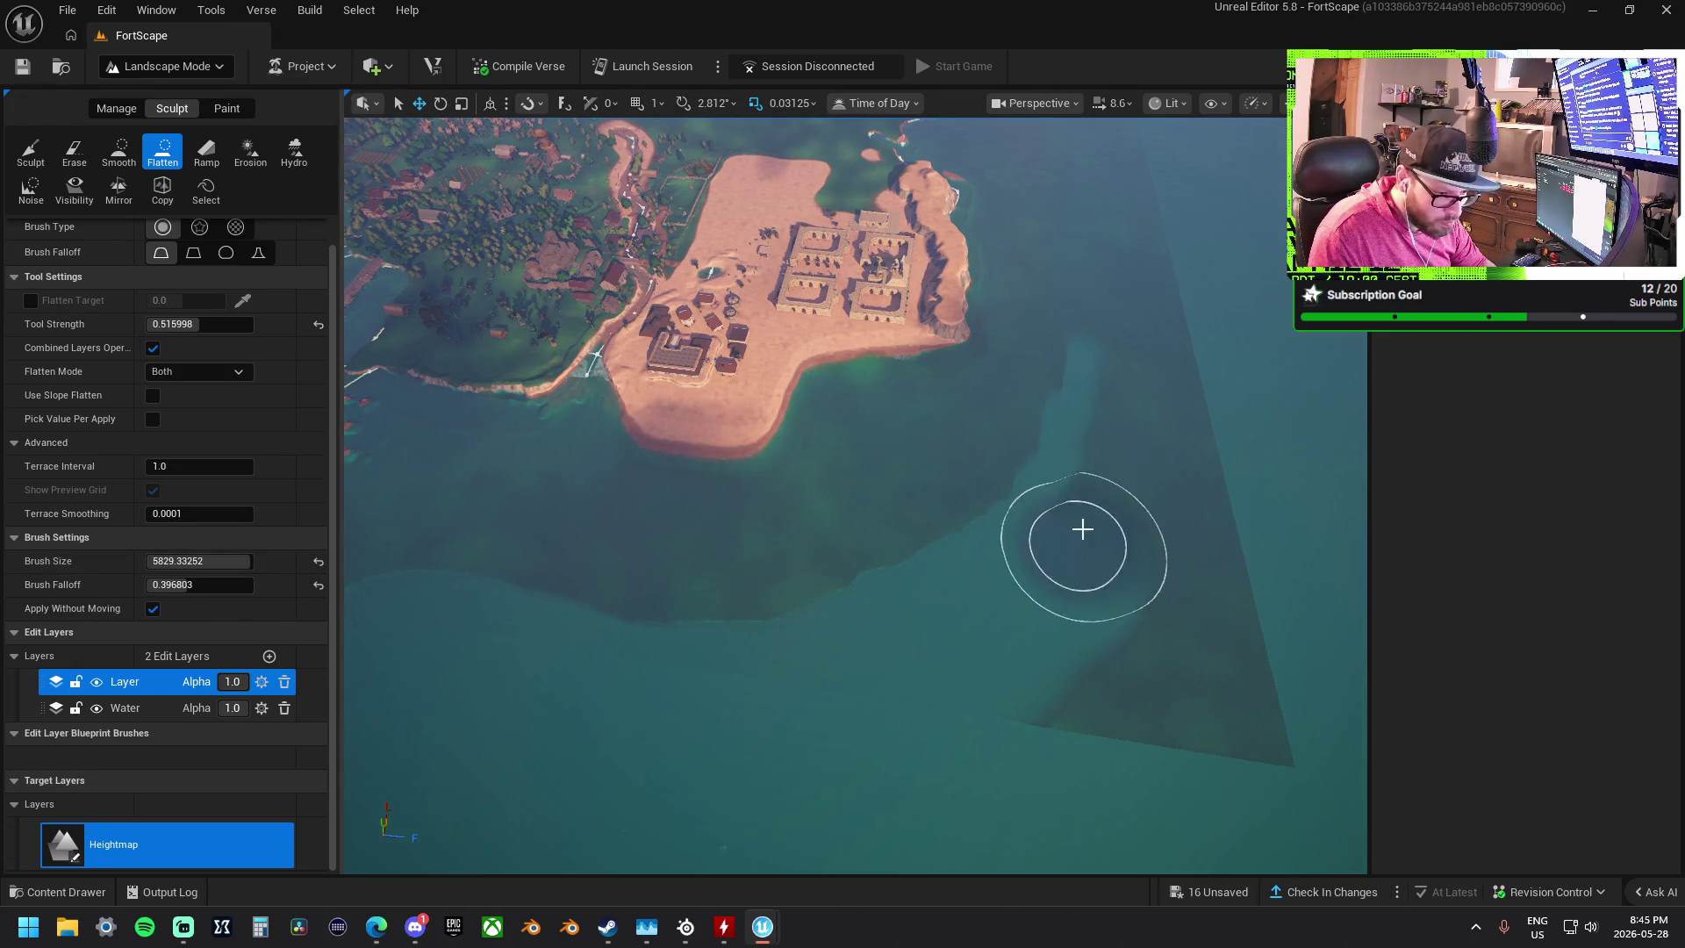
mouse_move(1185, 415)
mouse_down()
mouse_move(1215, 615)
mouse_move(1156, 745)
mouse_move(1133, 651)
mouse_up()
mouse_move(1080, 551)
mouse_down()
mouse_move(862, 659)
mouse_move(693, 698)
mouse_up()
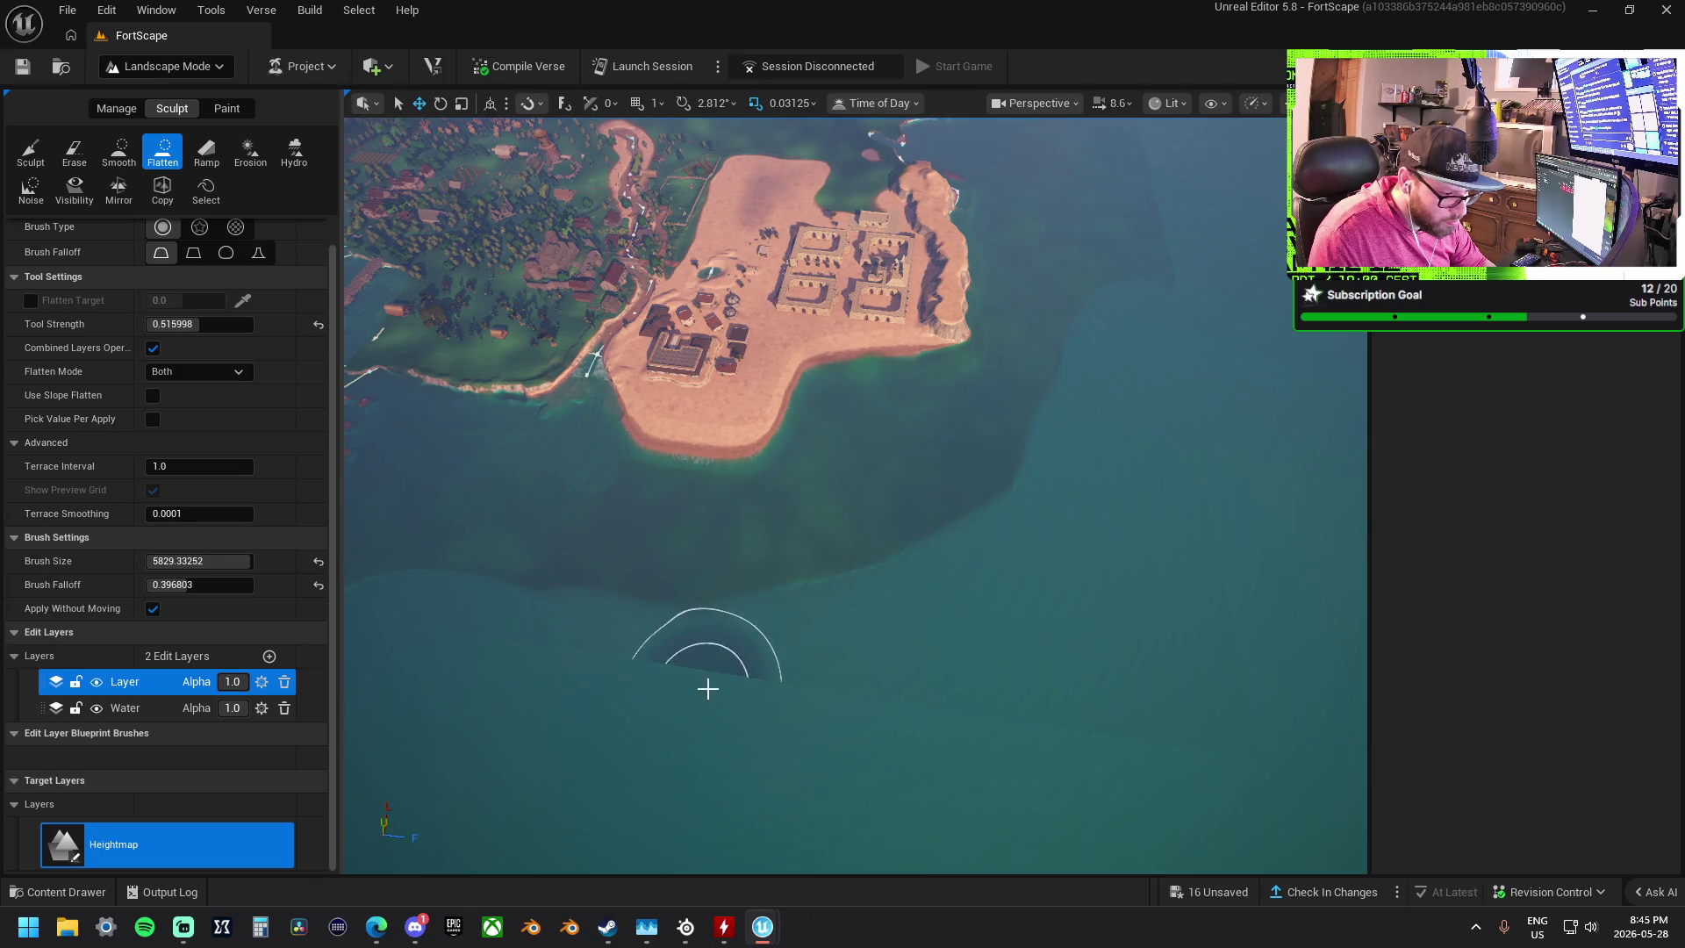
mouse_move(1012, 560)
mouse_down()
mouse_move(1094, 425)
mouse_move(971, 553)
mouse_move(804, 638)
mouse_up()
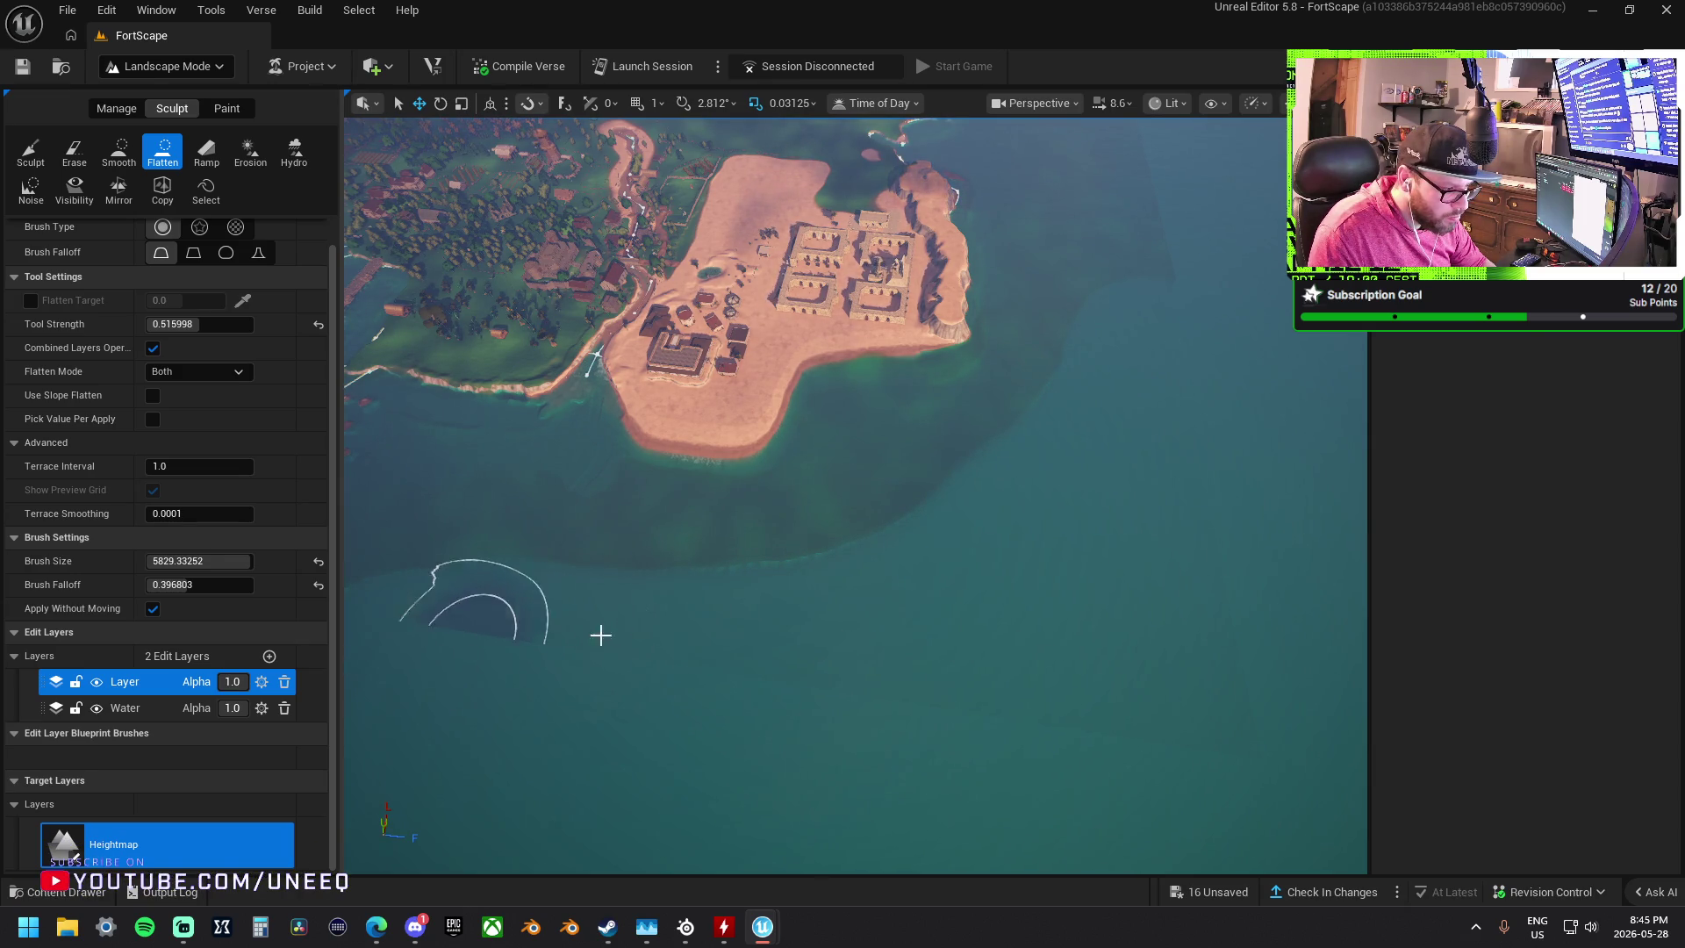
- Erase the hard terrain edge in the water and round off the raised patch's lower-left corner
scroll(561, 636, up, 3)
key(a)
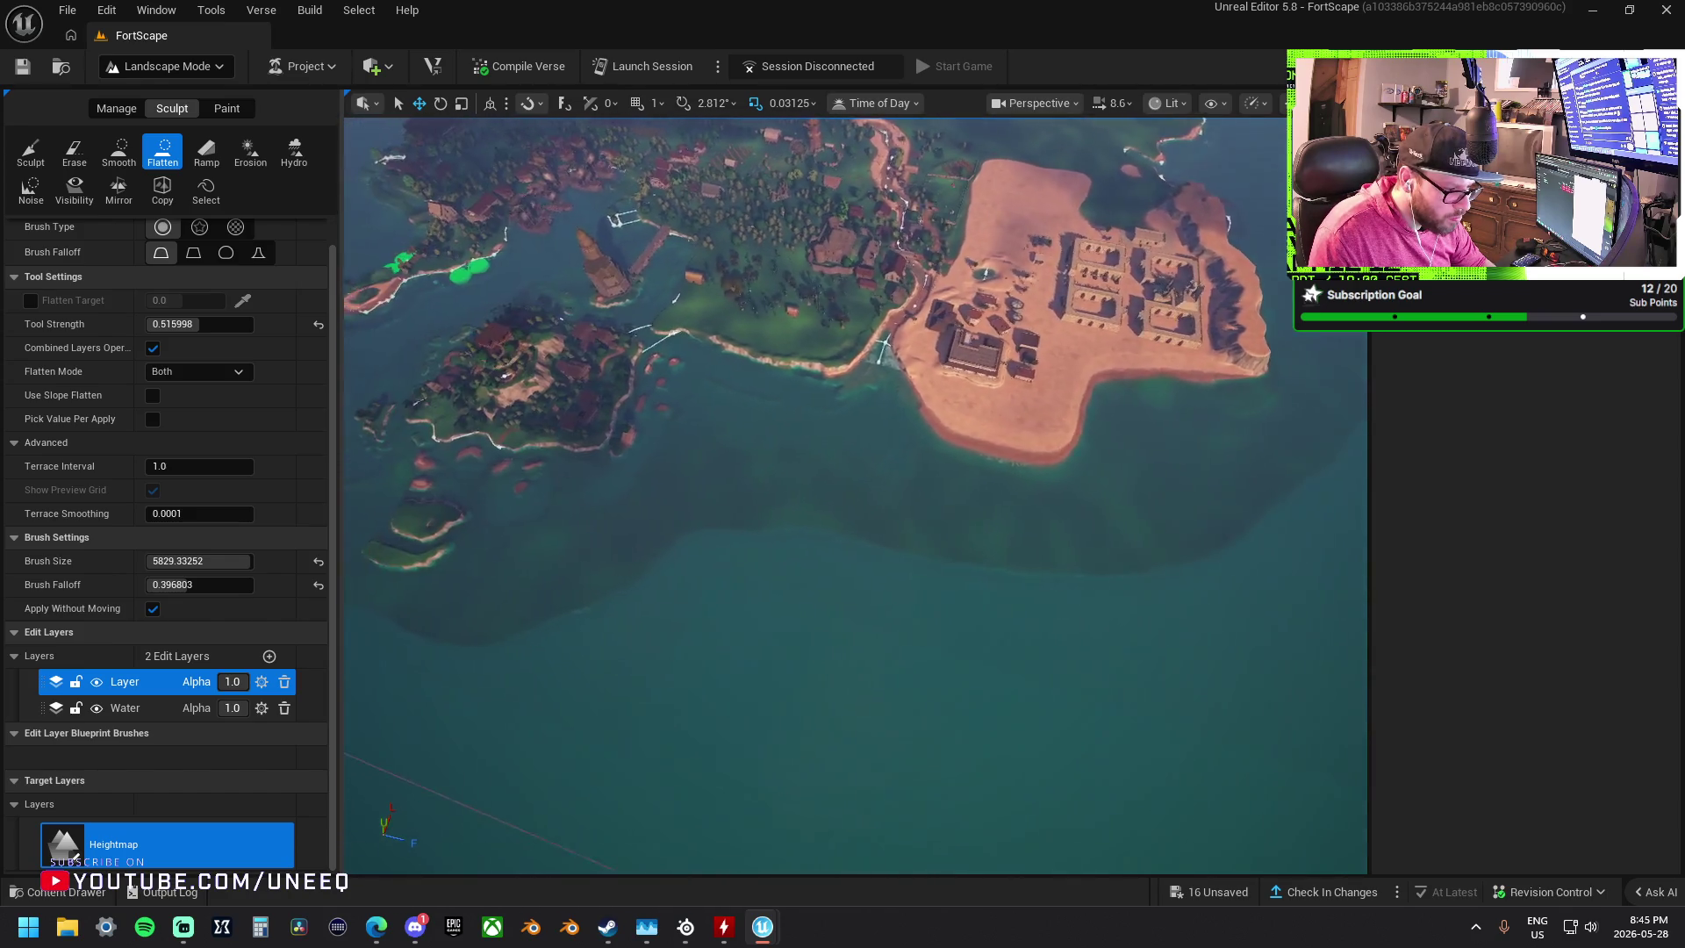
key(a)
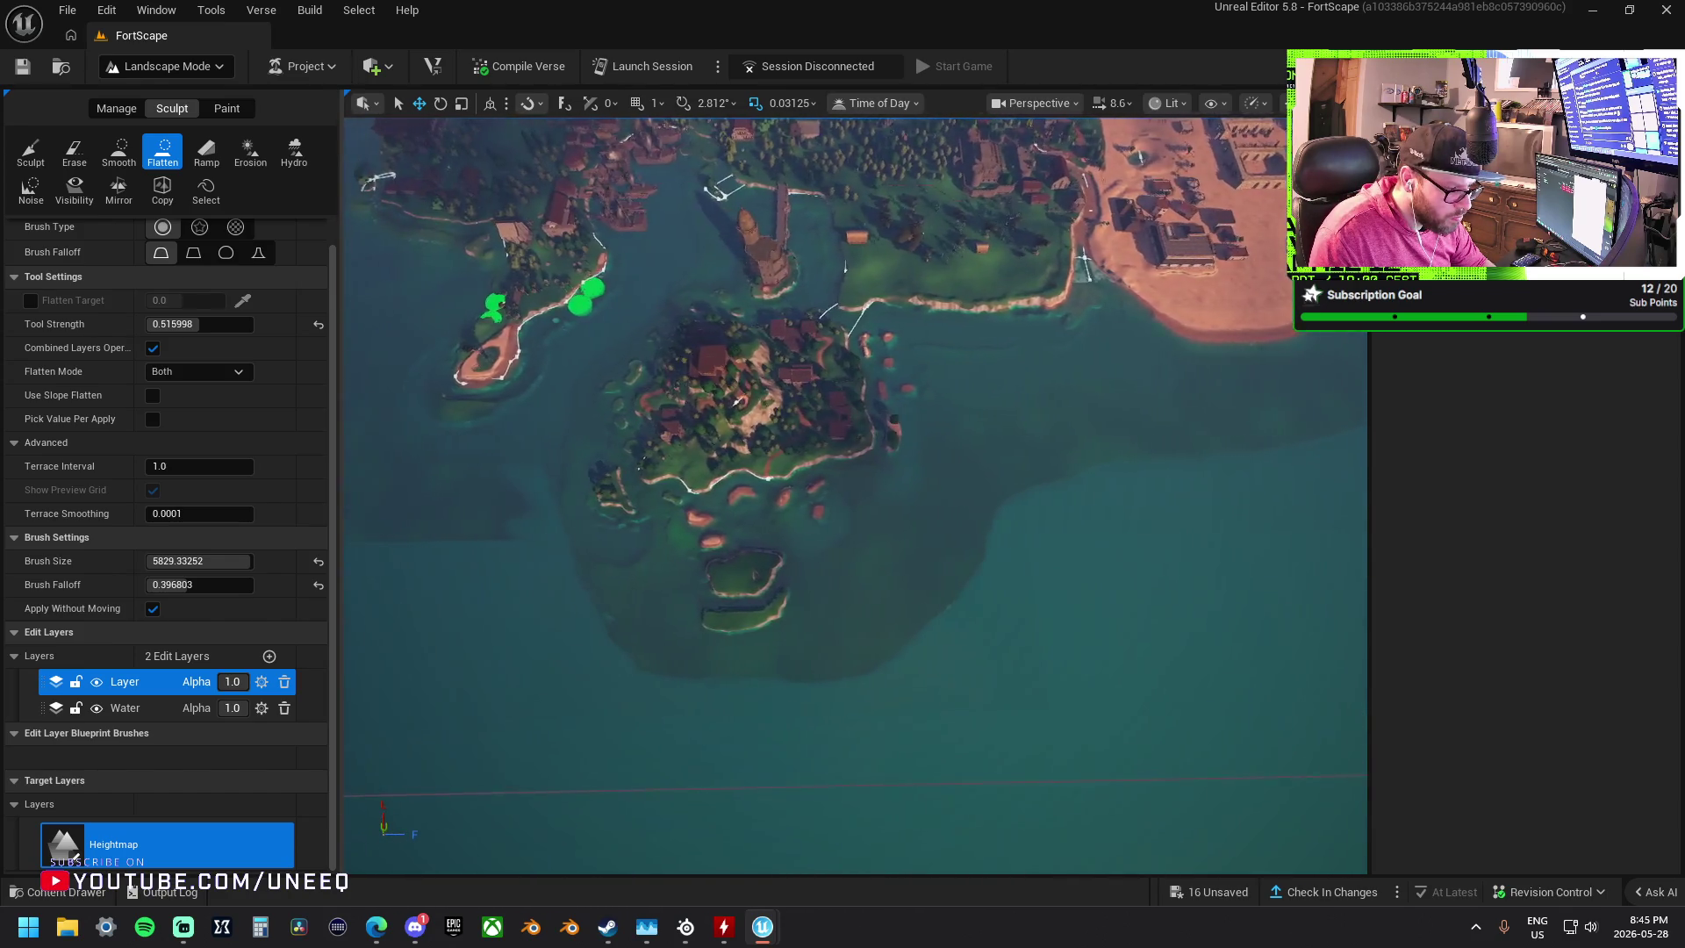
key(a)
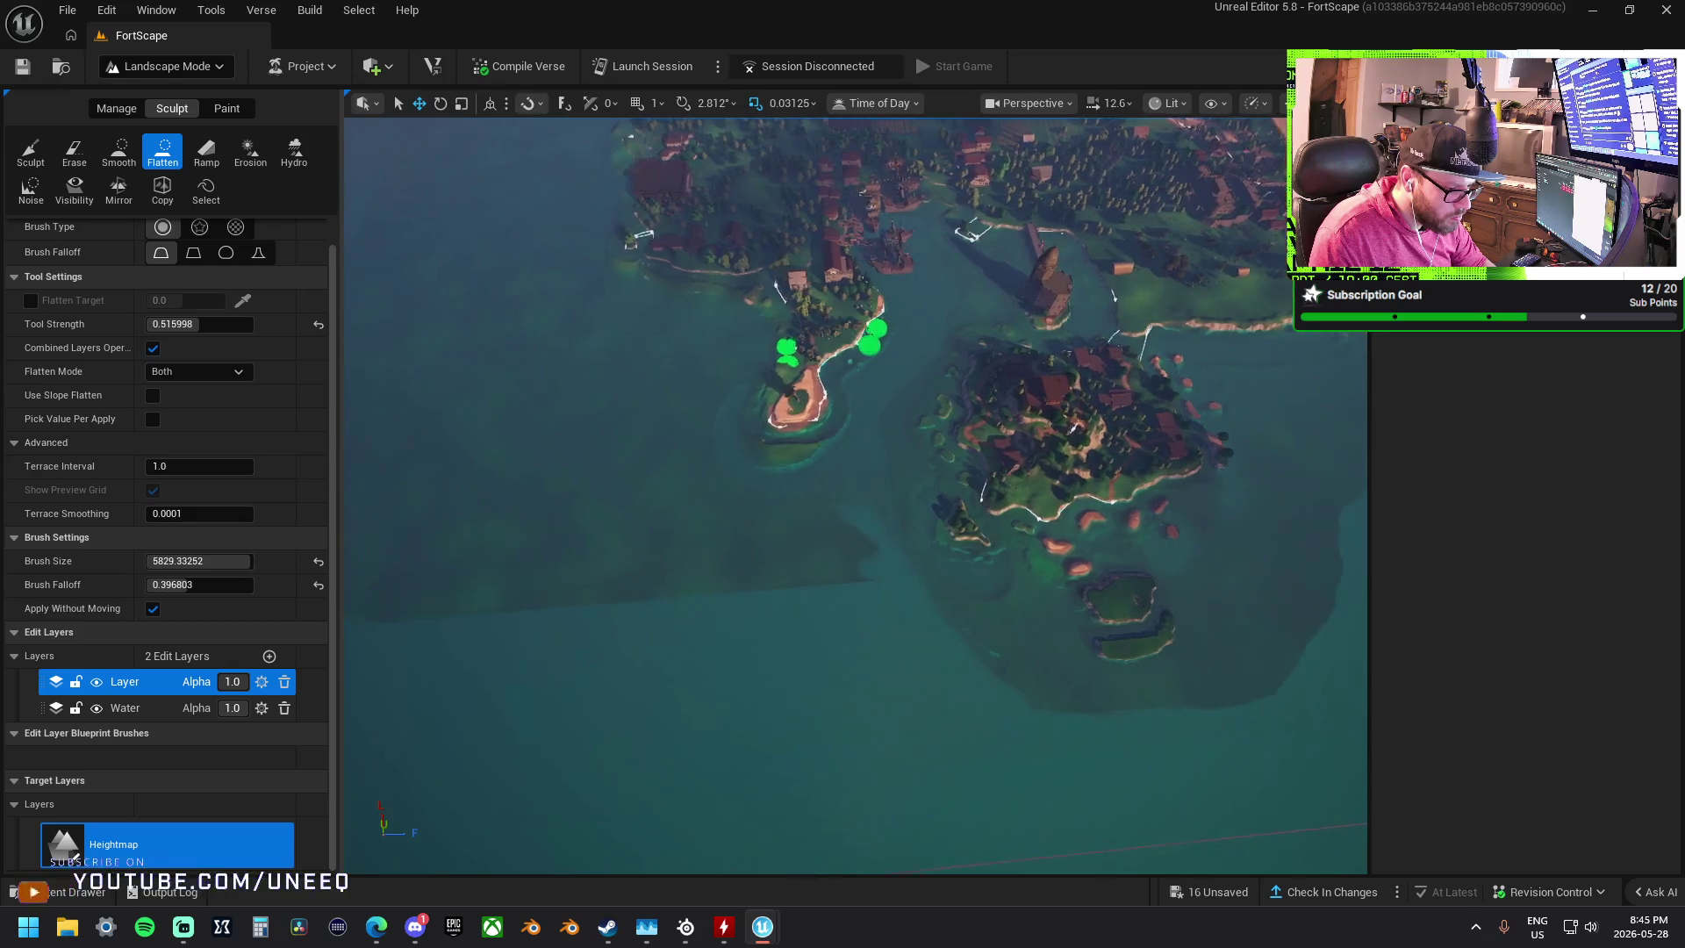
scroll(723, 658, up, 2)
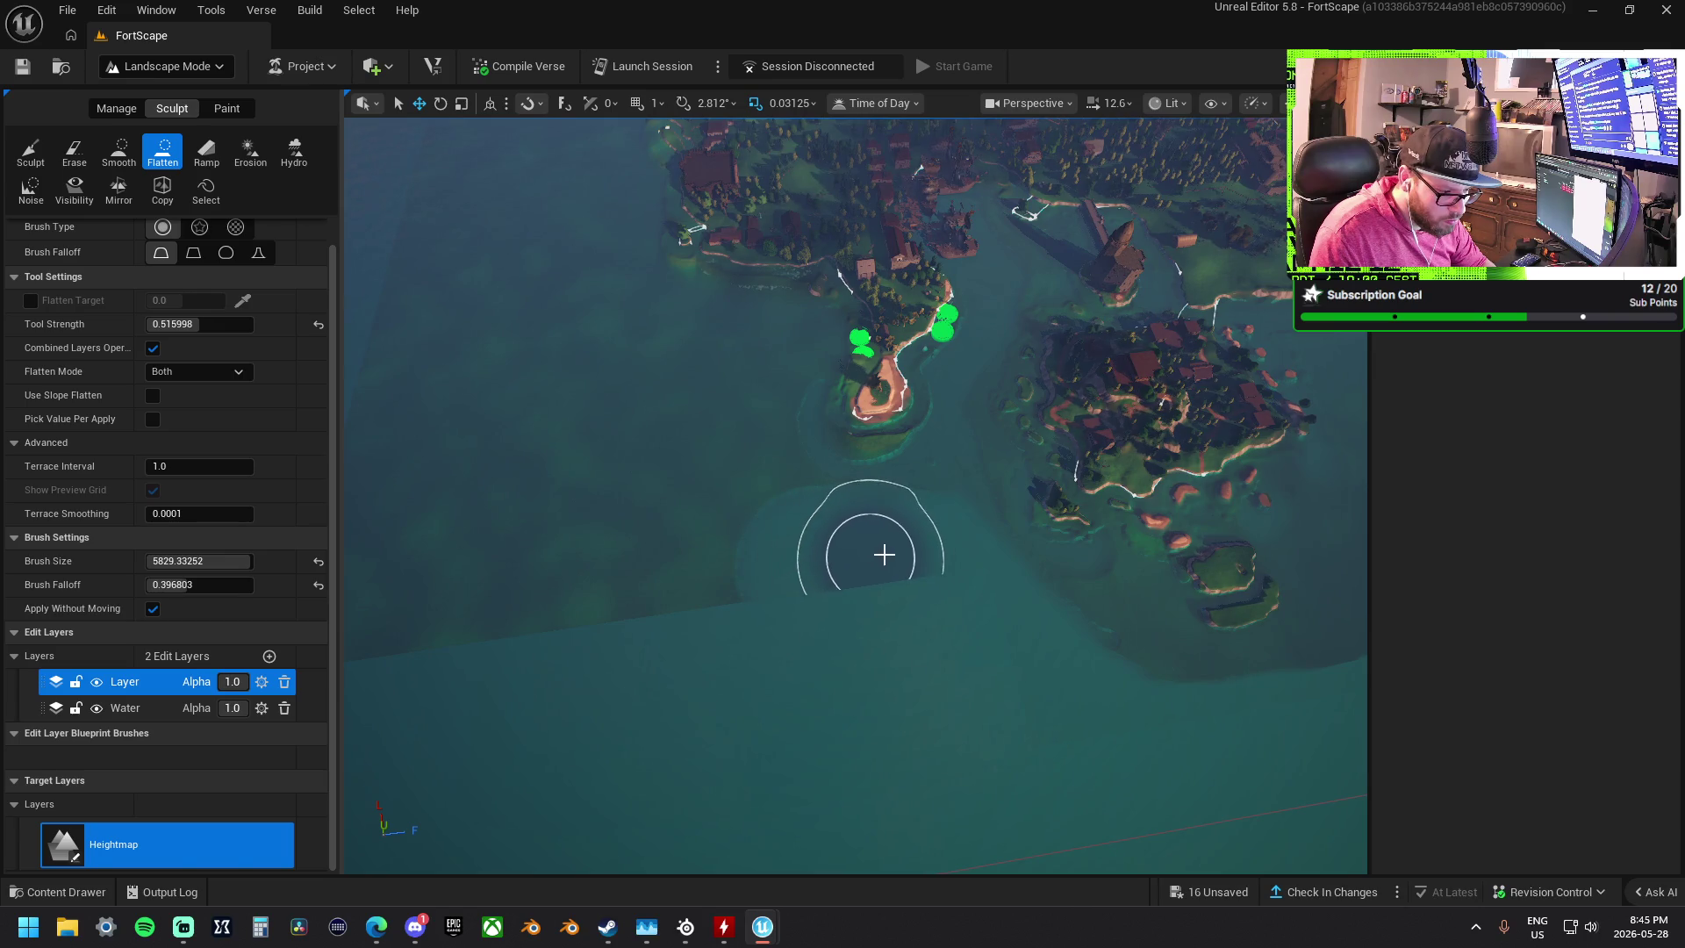
mouse_move(904, 551)
mouse_down()
mouse_move(741, 591)
mouse_move(364, 629)
mouse_up()
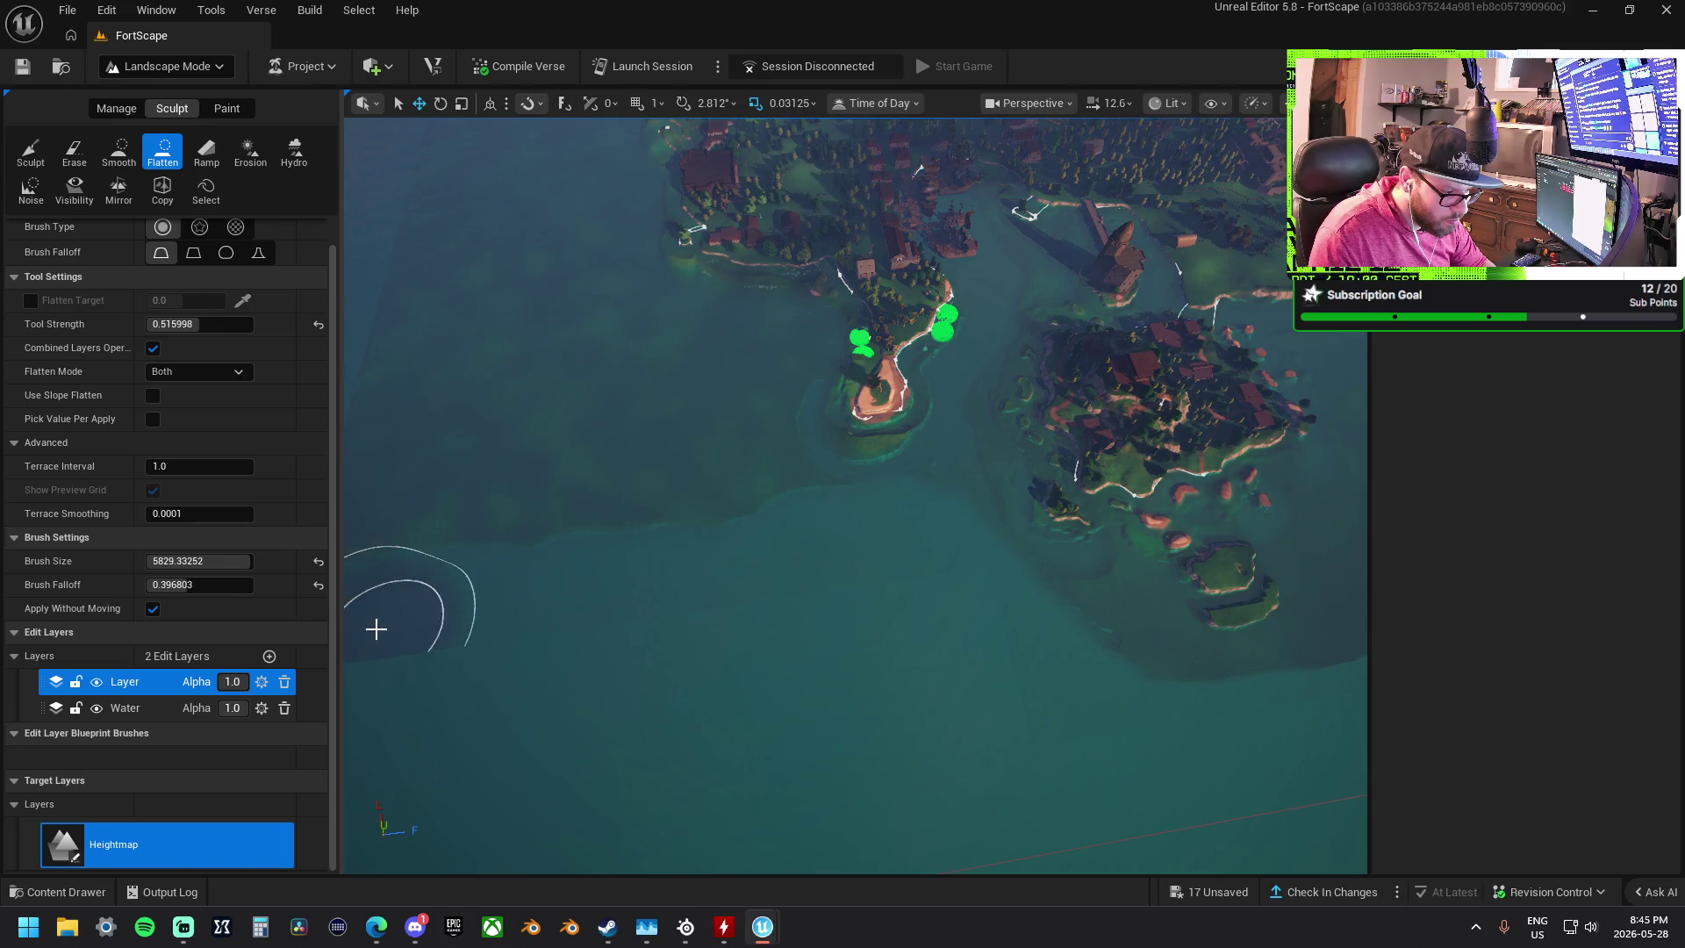
scroll(714, 601, up, 3)
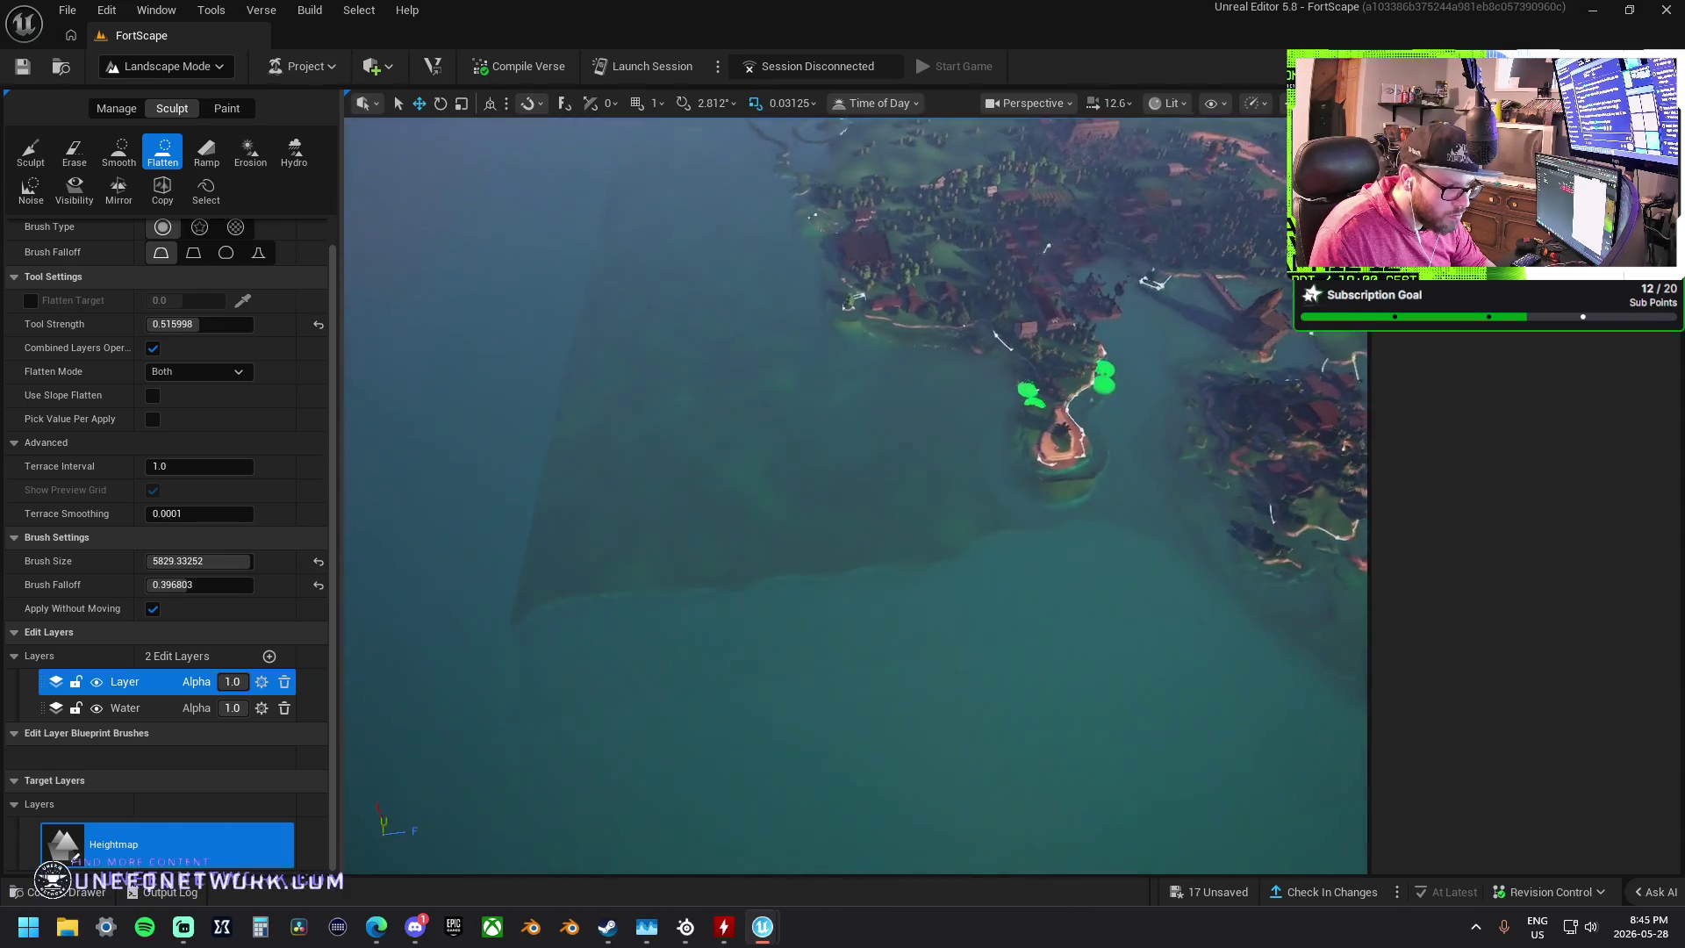
mouse_move(1065, 617)
mouse_down()
mouse_move(756, 681)
mouse_move(640, 640)
mouse_move(631, 507)
mouse_up()
mouse_move(647, 356)
mouse_down()
mouse_move(688, 553)
mouse_move(862, 658)
mouse_move(609, 702)
mouse_up()
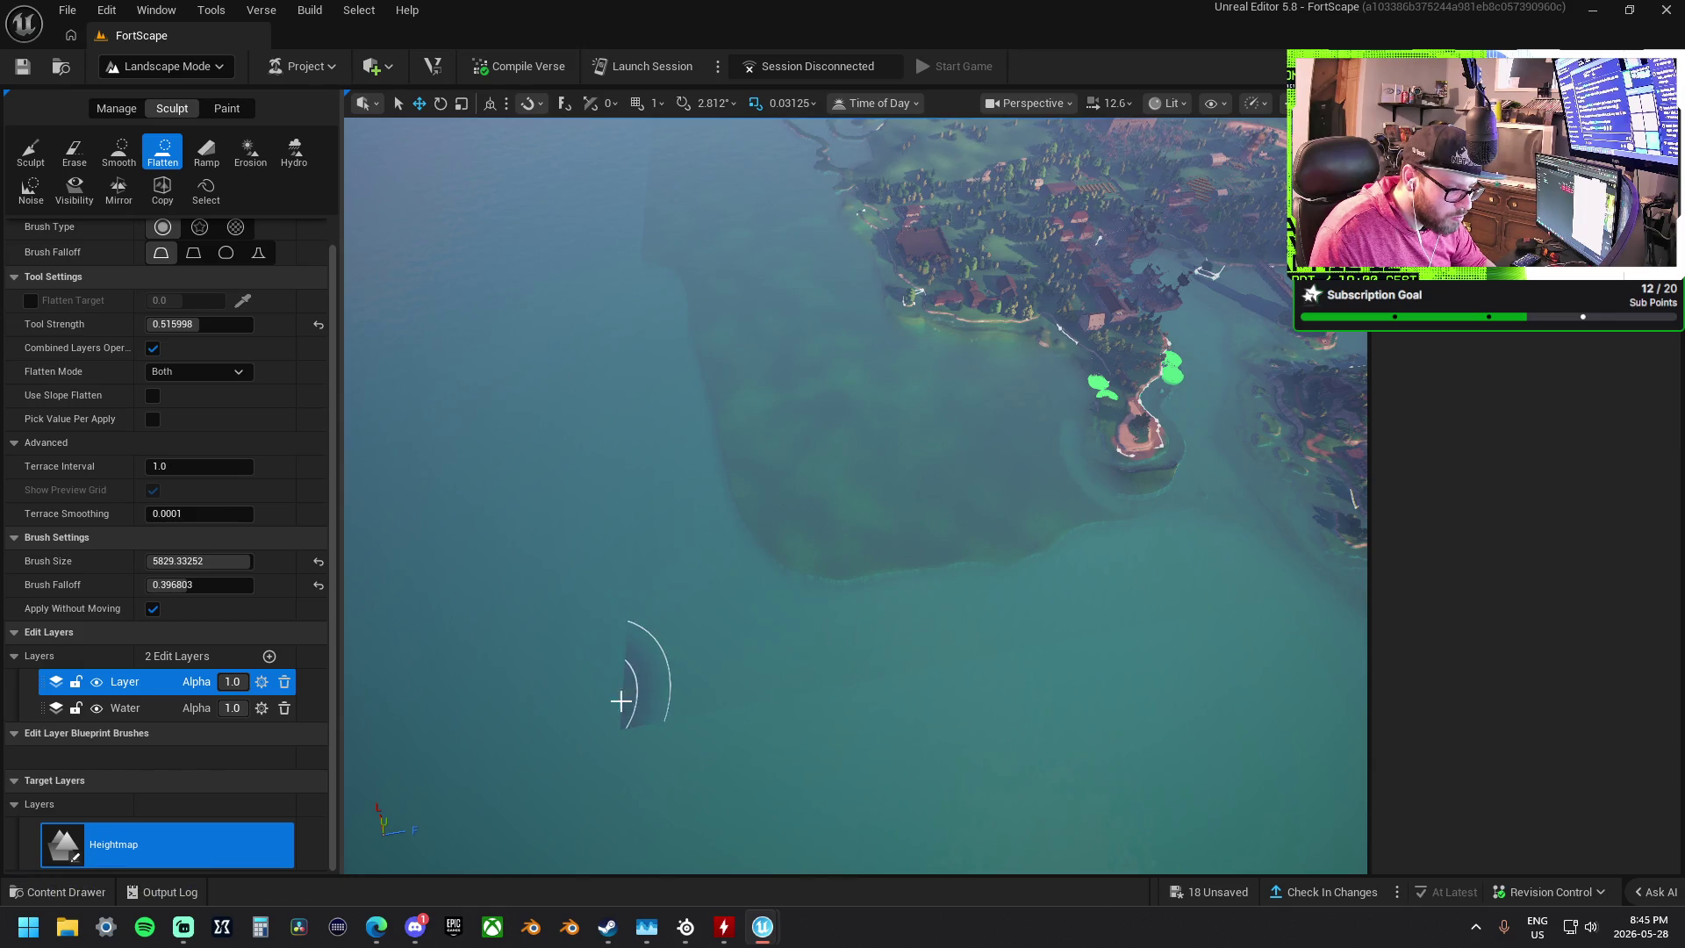
- Flatten the bumps and greenish band around the shoal, then shrink the brush size
scroll(609, 701, up, 2)
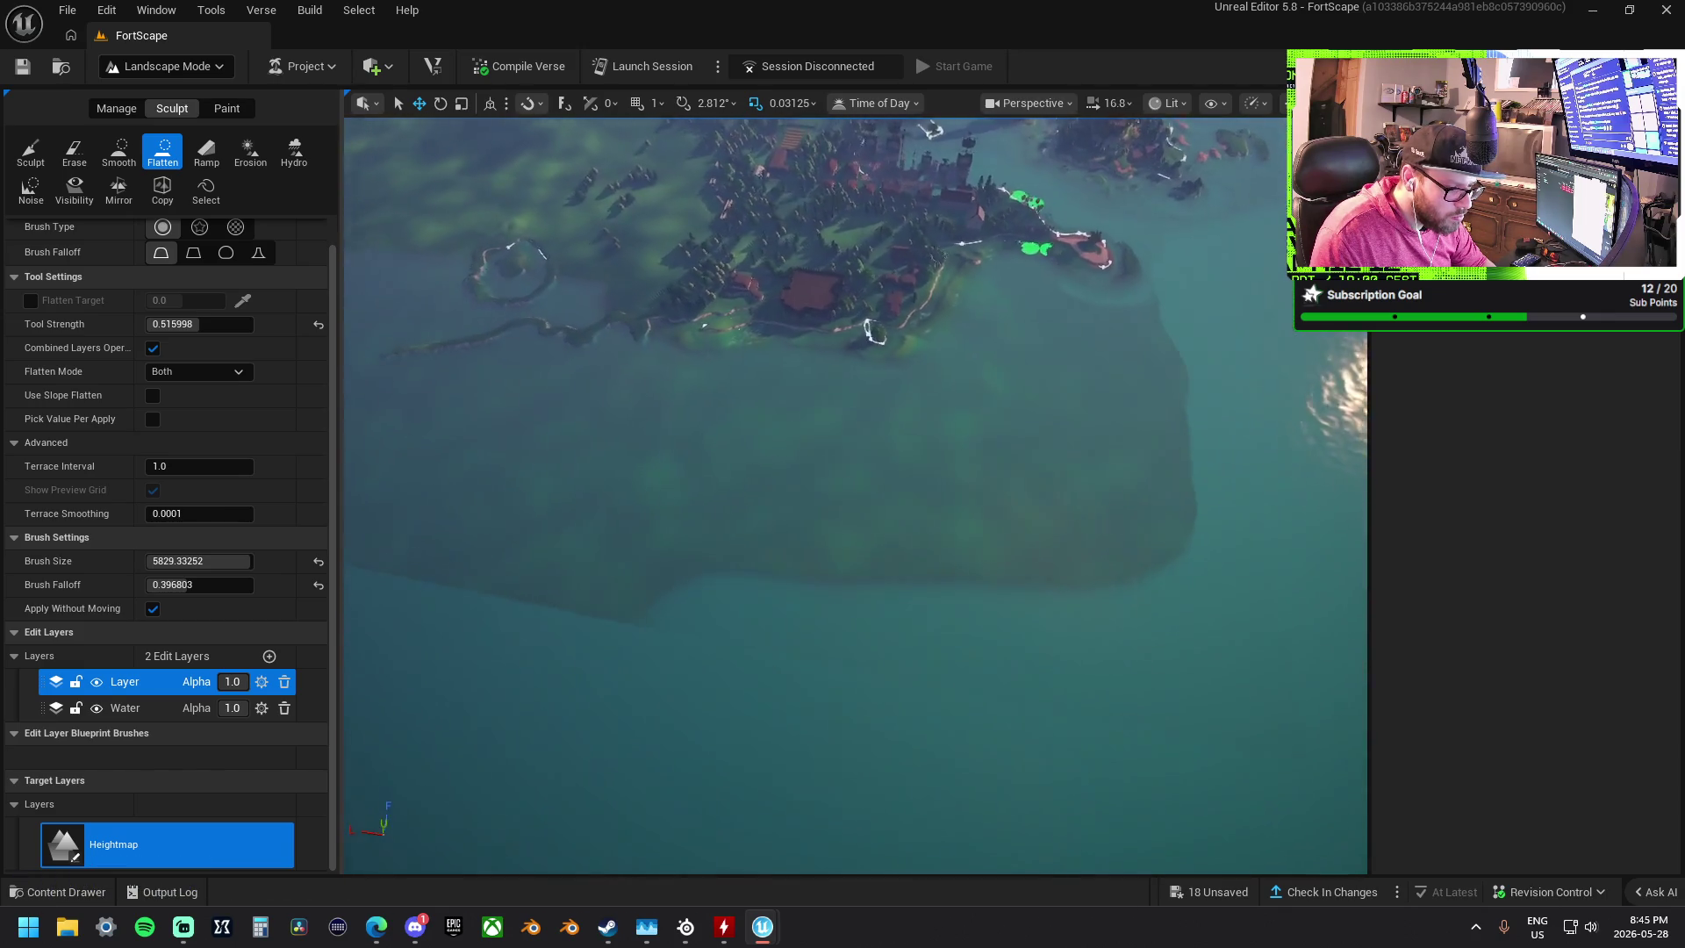
drag(921, 613, 474, 603)
mouse_move(652, 559)
mouse_down()
mouse_move(1118, 565)
mouse_move(1177, 591)
mouse_move(879, 624)
mouse_up()
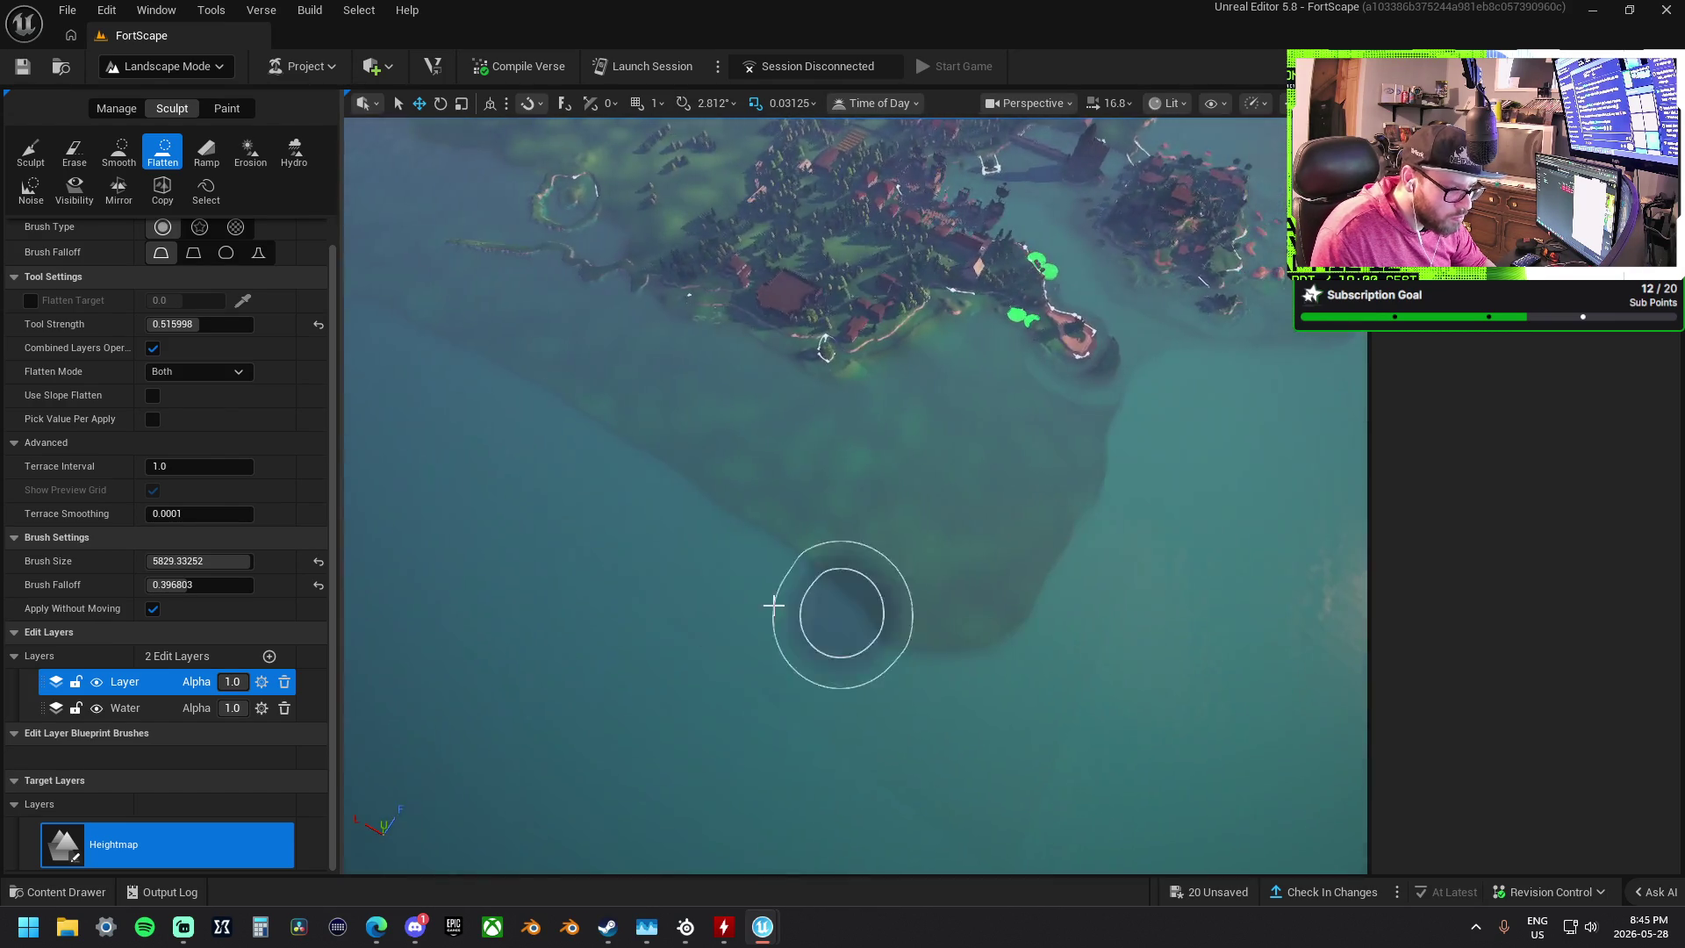
mouse_move(773, 605)
mouse_down()
mouse_move(699, 560)
mouse_move(933, 676)
mouse_move(1065, 595)
mouse_move(815, 619)
mouse_move(1091, 493)
mouse_move(710, 545)
mouse_move(749, 497)
mouse_move(993, 534)
mouse_move(760, 583)
mouse_move(596, 439)
mouse_move(491, 395)
mouse_up()
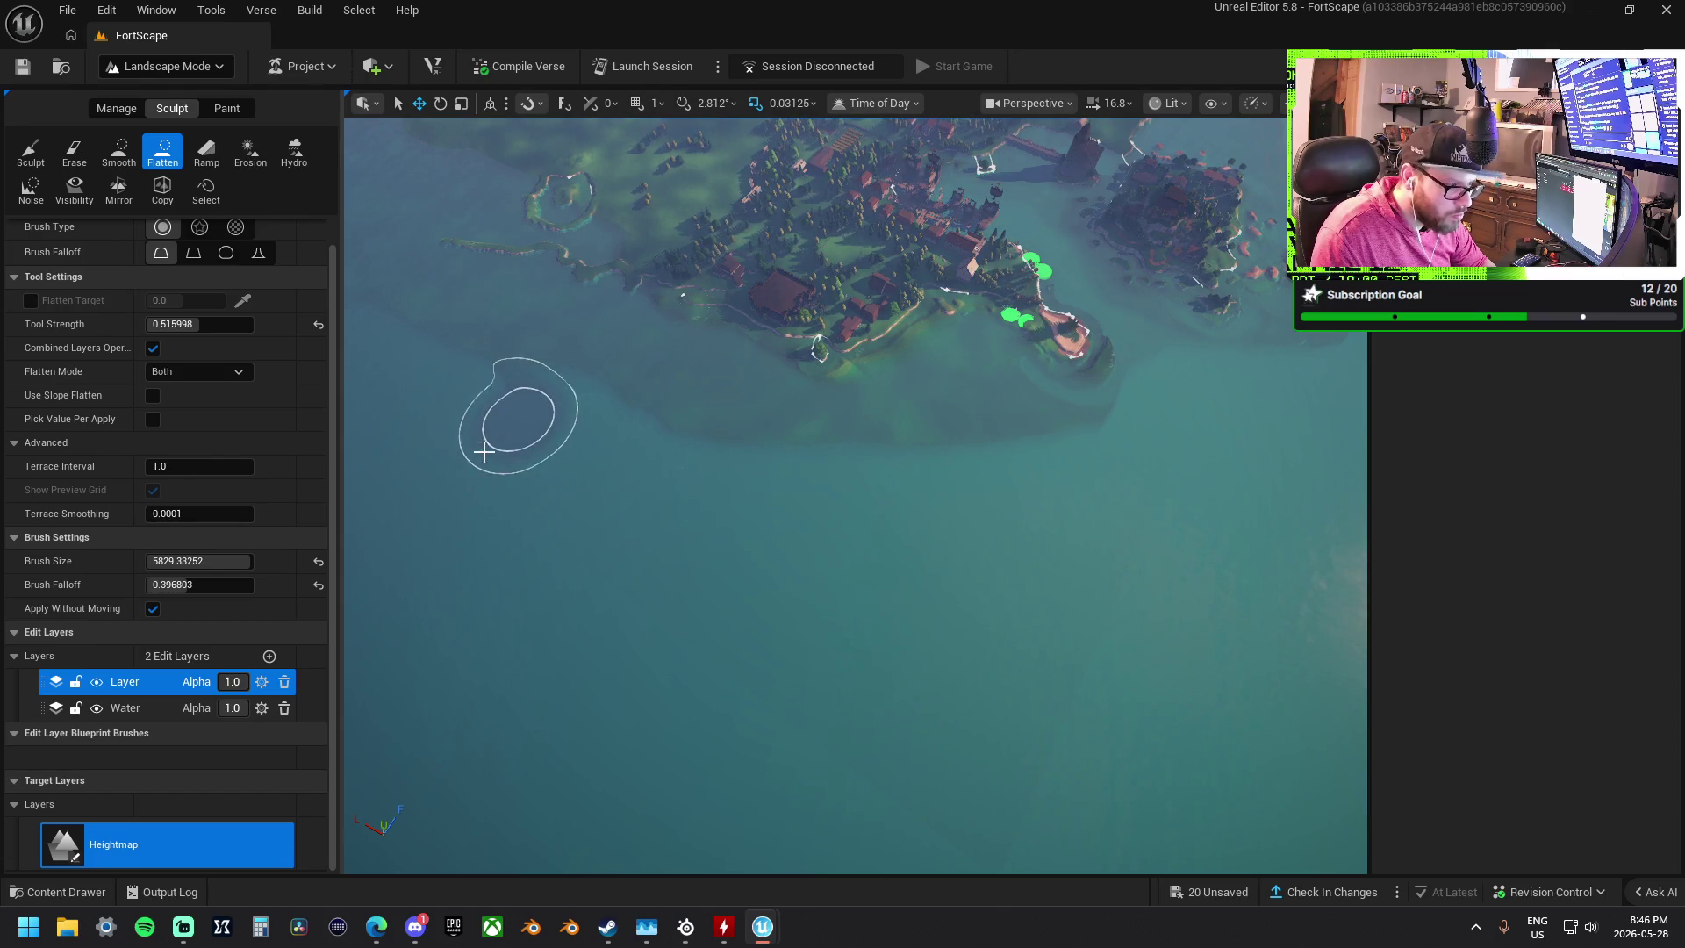
scroll(492, 395, up, 5)
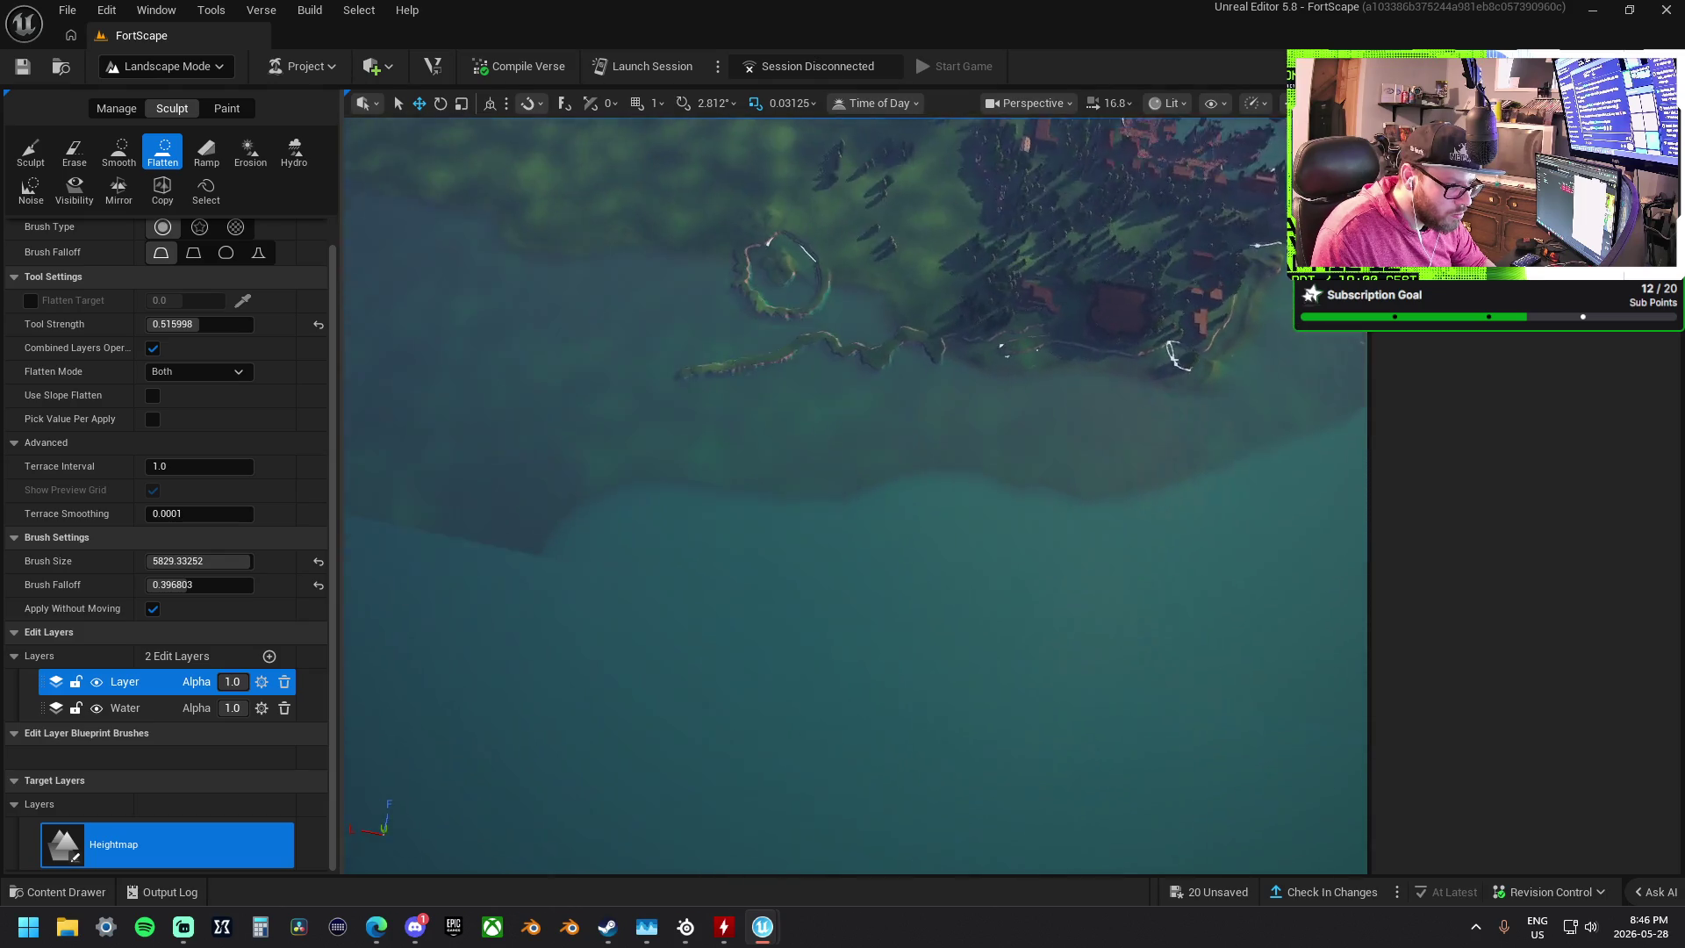
mouse_move(778, 684)
mouse_down()
mouse_move(805, 666)
mouse_move(729, 413)
mouse_up()
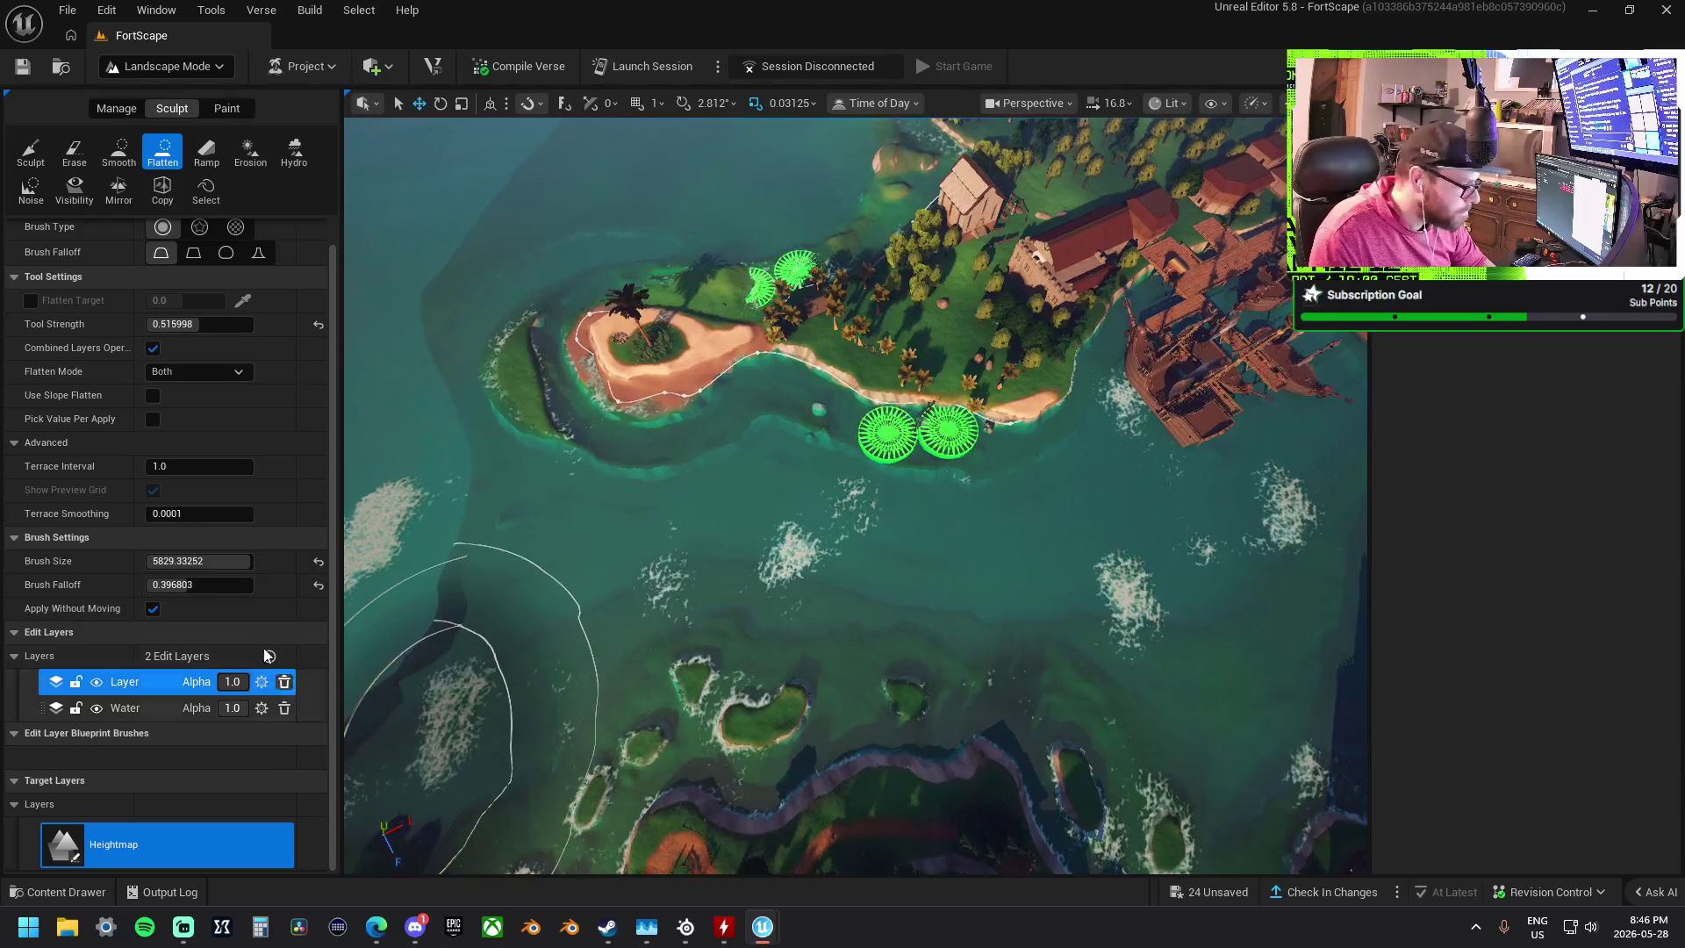
mouse_move(236, 569)
mouse_down()
mouse_move(180, 569)
mouse_move(206, 561)
mouse_up()
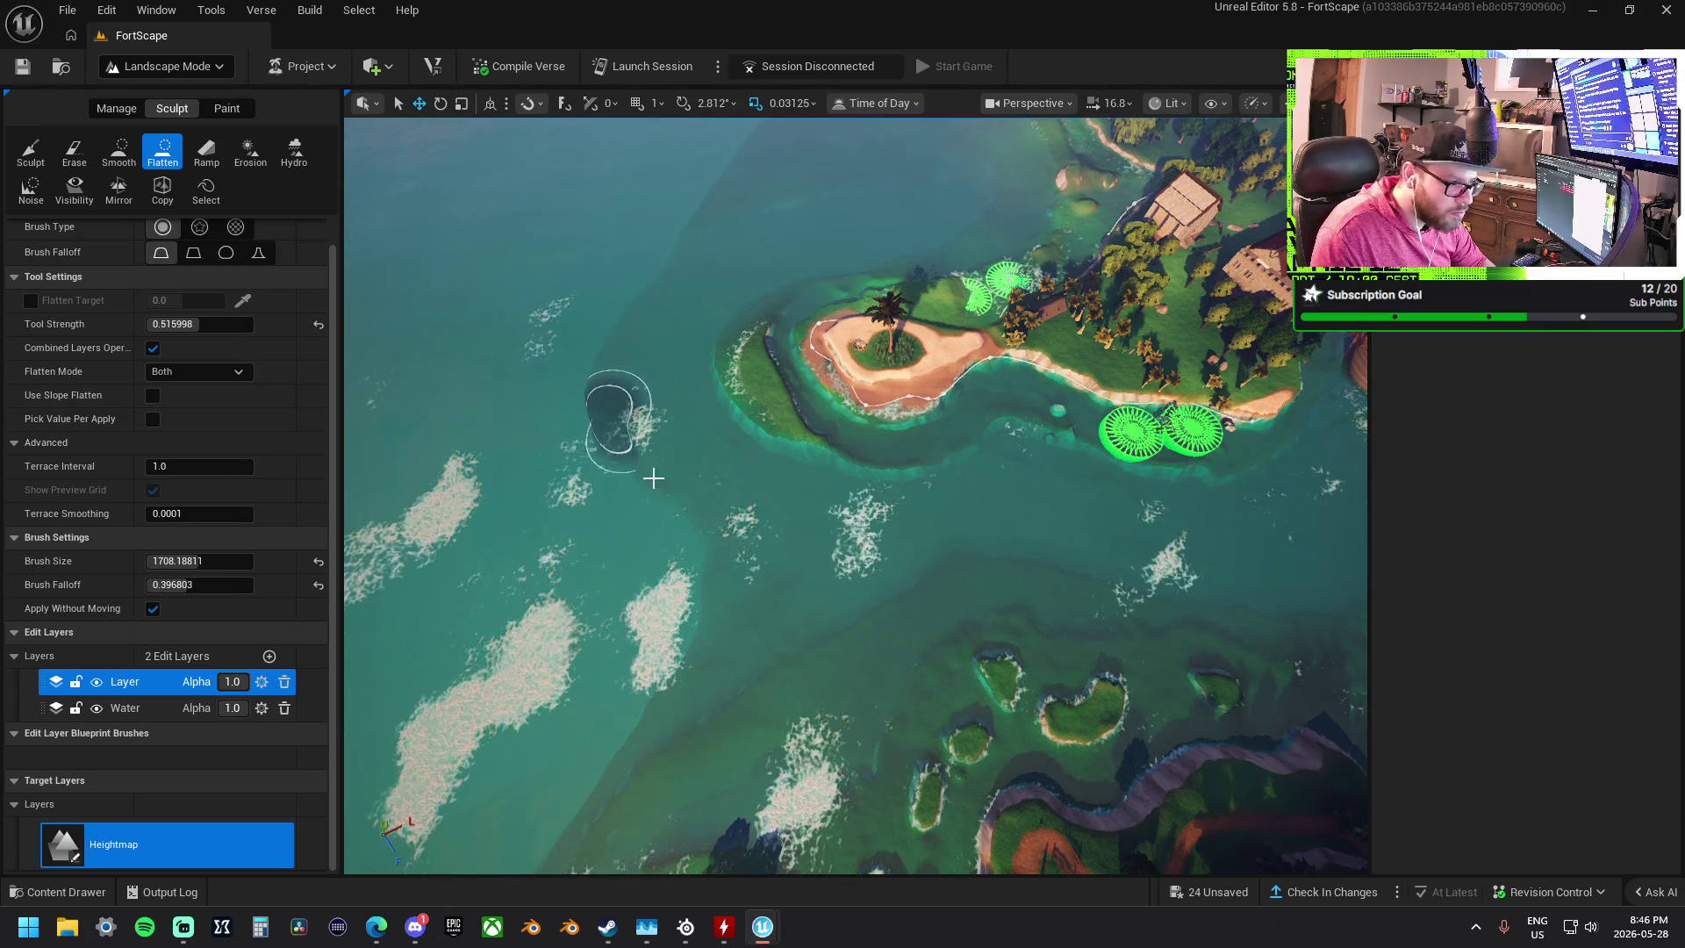
- Flatten a broad seabed shelf across the water beside the palm island, then undo the final stroke
mouse_move(647, 433)
mouse_down()
mouse_move(491, 436)
mouse_move(647, 433)
mouse_up()
mouse_move(897, 465)
mouse_down()
mouse_move(865, 395)
mouse_move(793, 358)
mouse_move(645, 395)
mouse_up()
mouse_move(613, 551)
mouse_down()
mouse_move(817, 455)
mouse_move(715, 493)
mouse_move(1166, 632)
mouse_move(911, 659)
mouse_move(882, 578)
mouse_up()
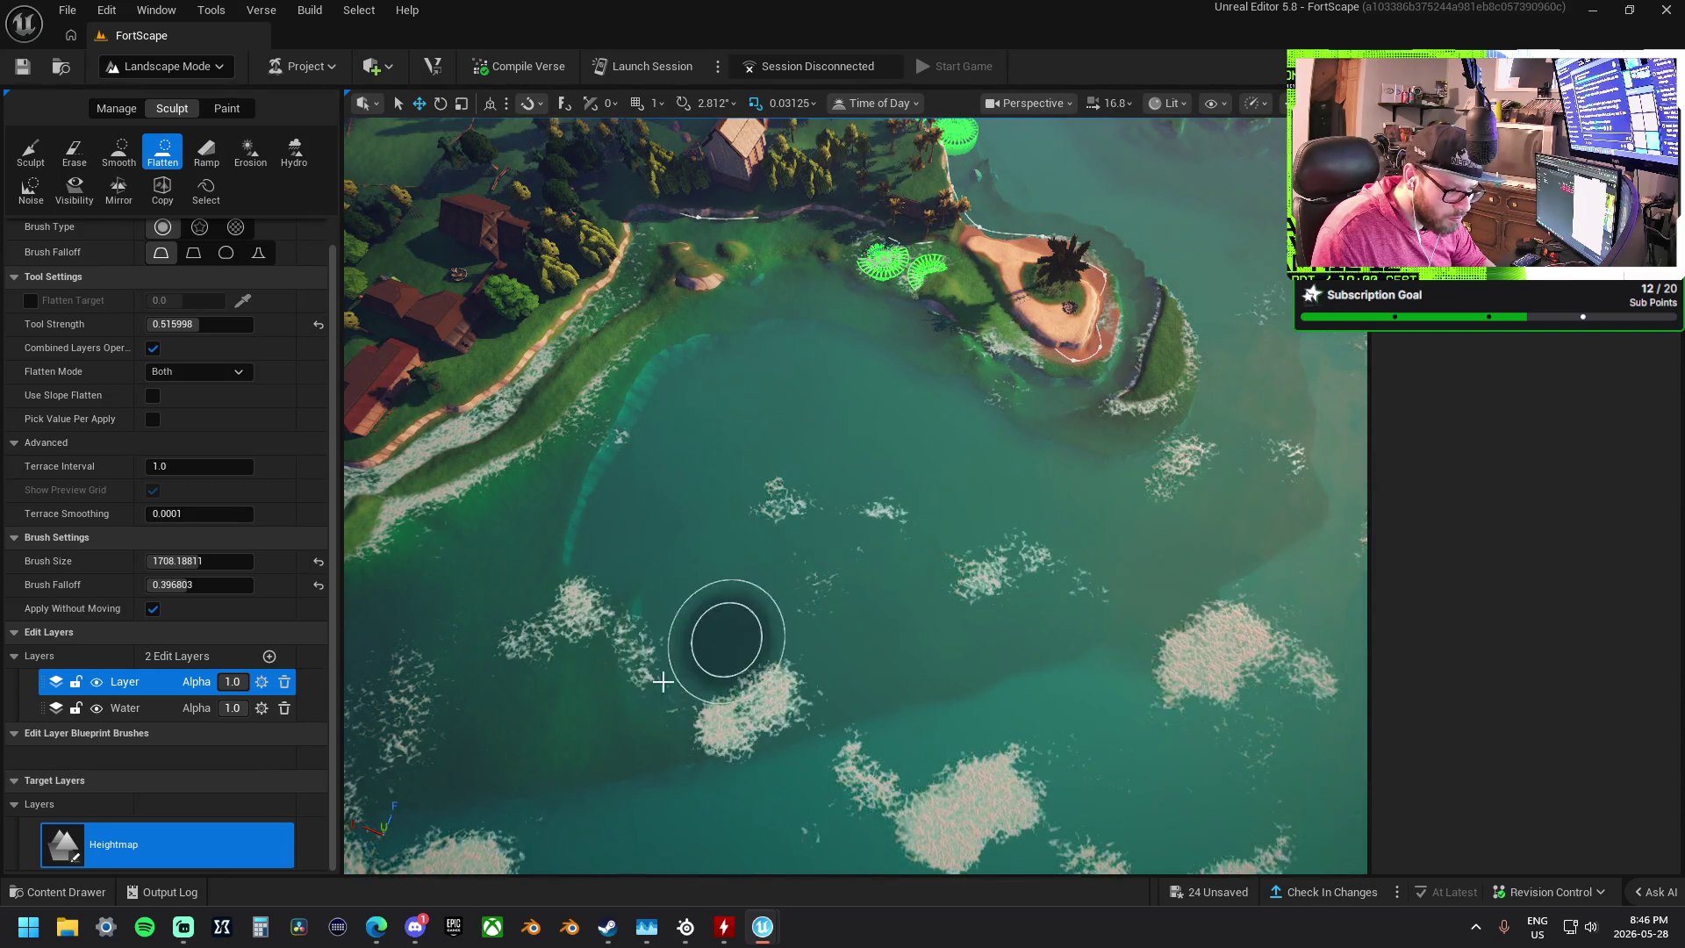
drag(640, 627, 1005, 564)
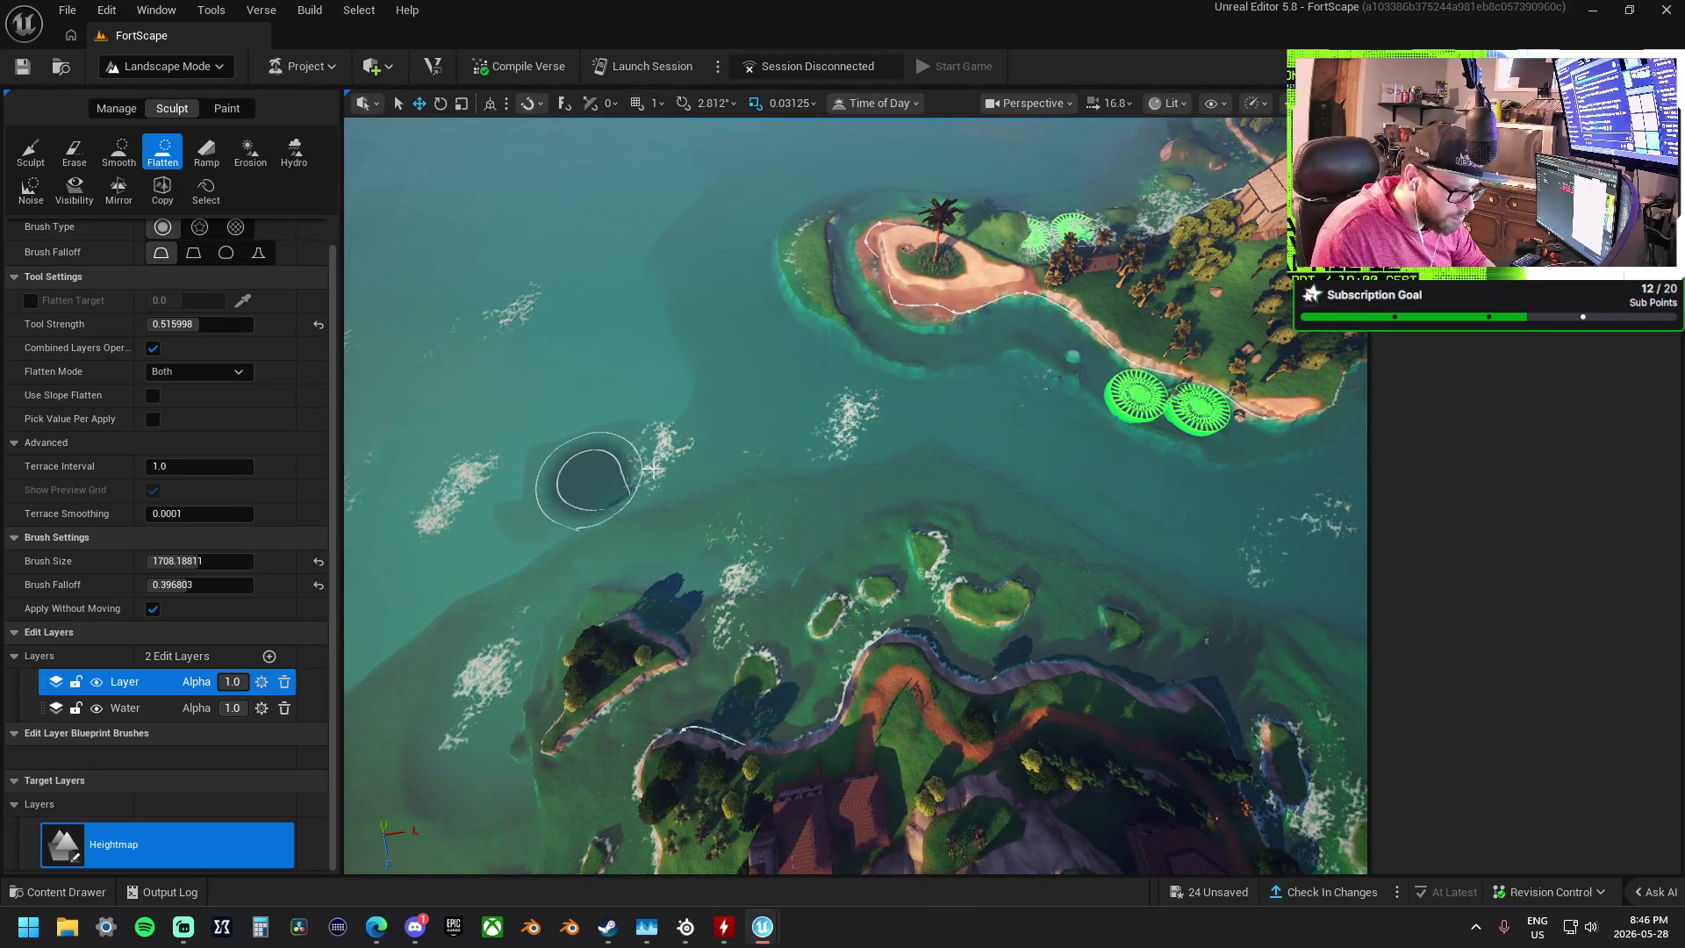
key(ctrl+z)
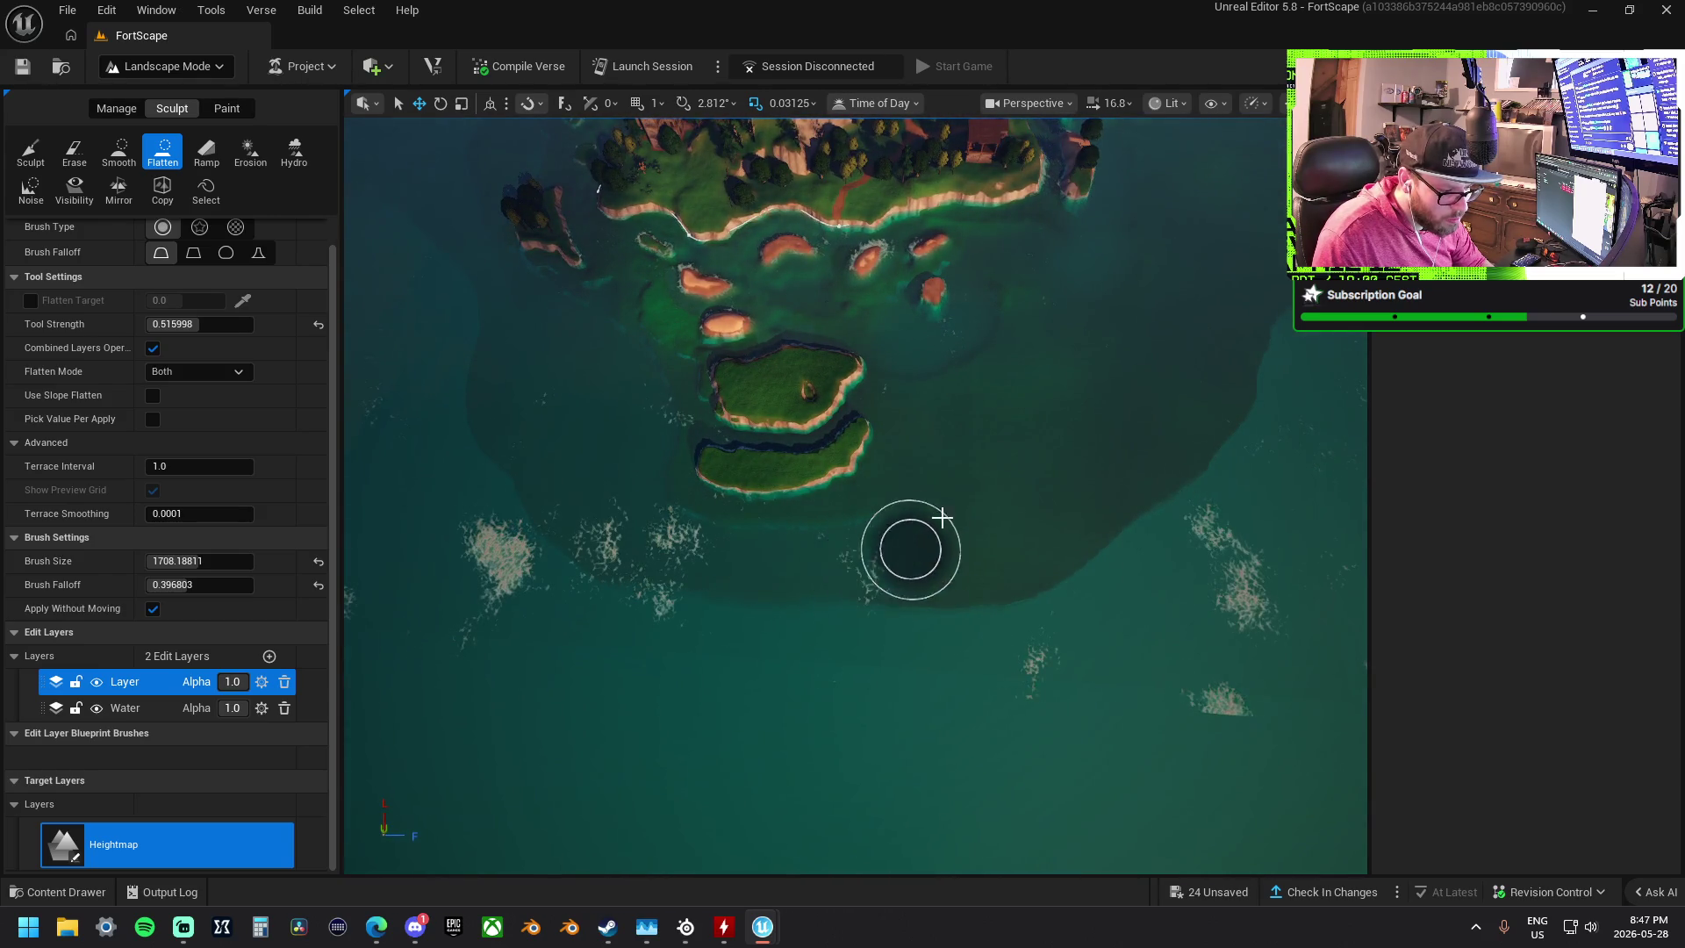
- Widen the deep water by flattening a shallow tongue, a lobe beside the plateau and offshore seabed
mouse_move(1067, 569)
mouse_down()
mouse_move(1189, 429)
mouse_move(1241, 331)
mouse_move(1016, 504)
mouse_move(1143, 389)
mouse_move(1204, 293)
mouse_move(1034, 432)
mouse_up()
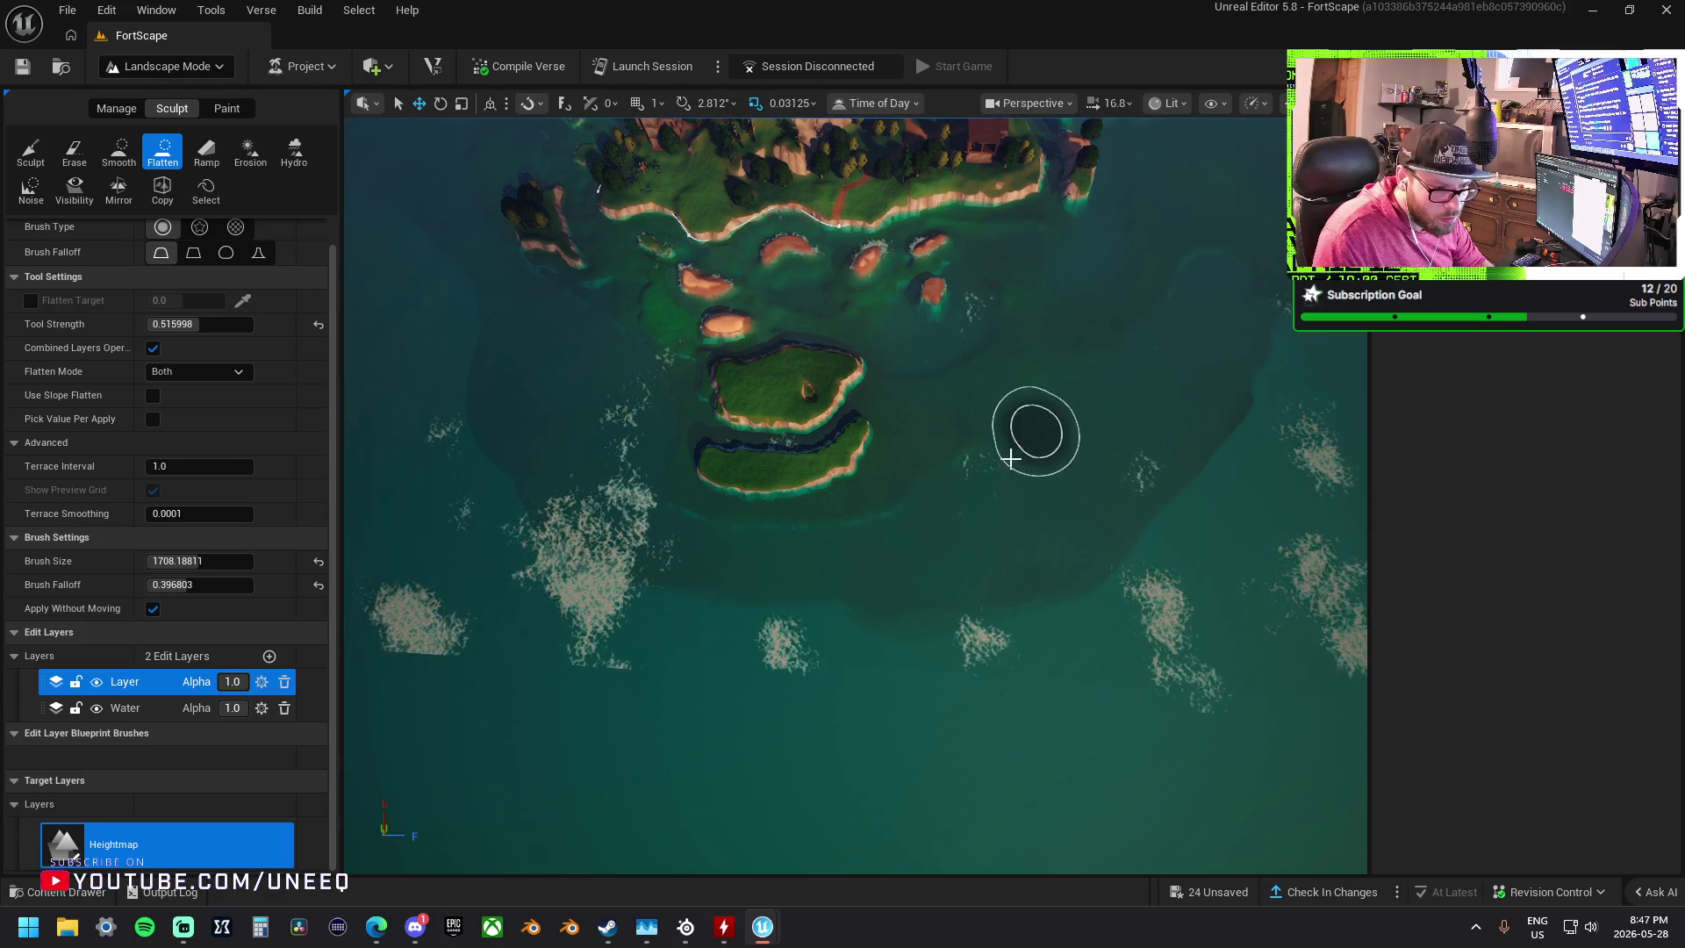
scroll(1034, 432, up, 3)
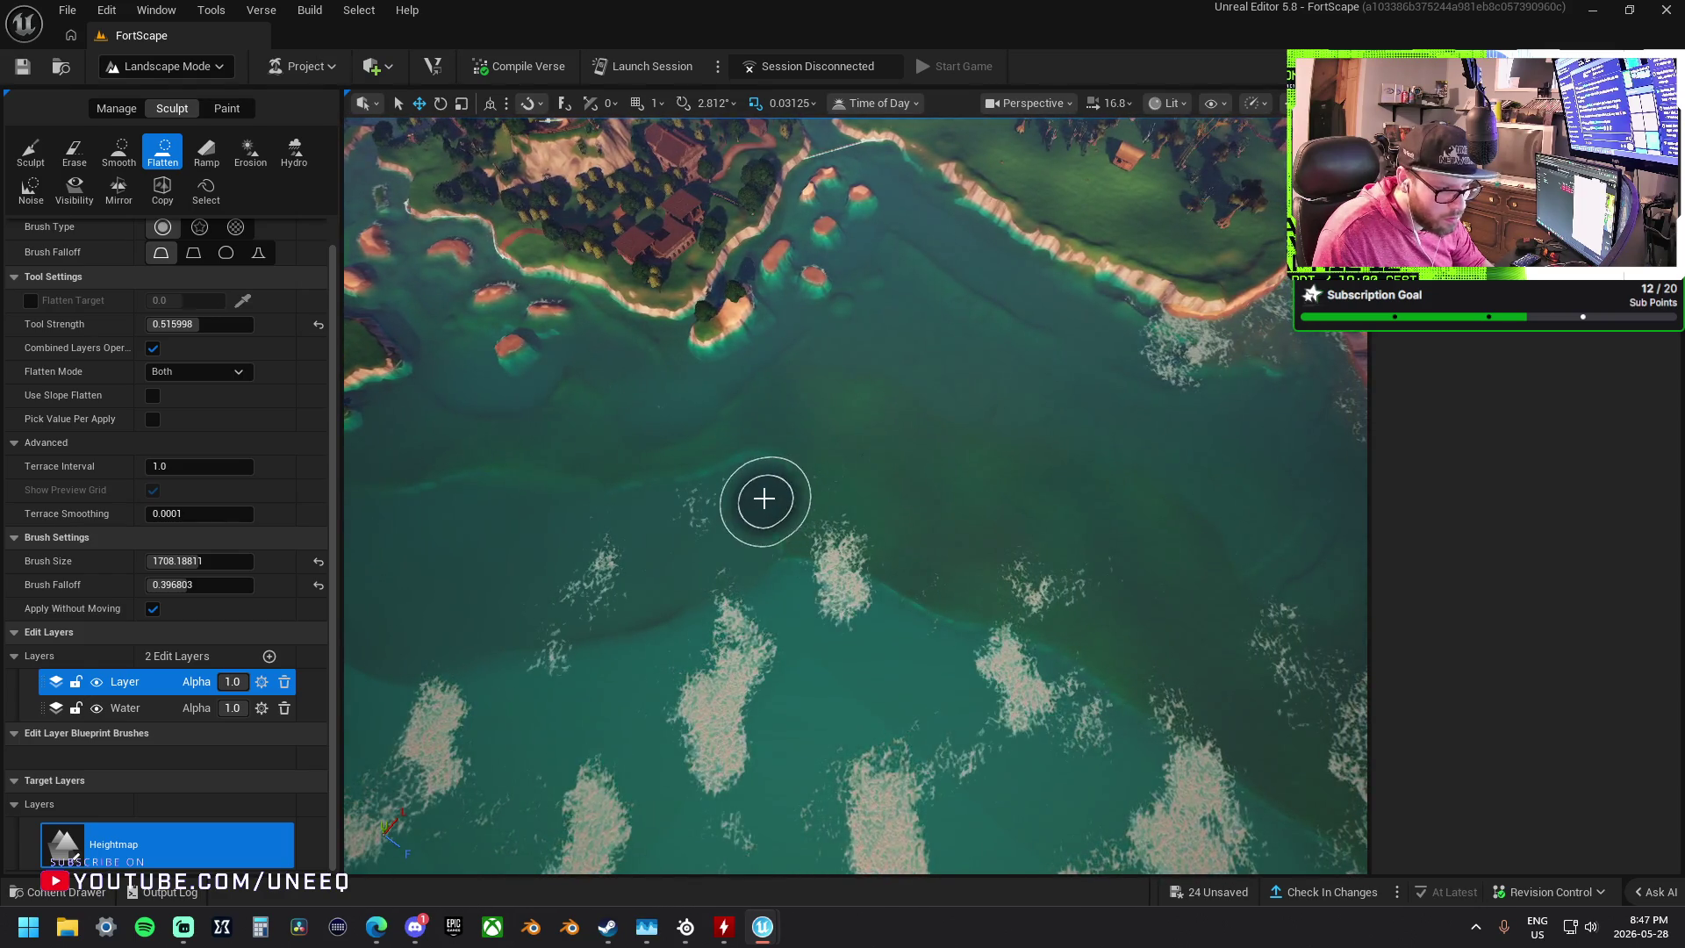
mouse_move(926, 379)
mouse_down()
mouse_move(1121, 503)
mouse_move(1091, 459)
mouse_move(904, 377)
mouse_move(1148, 546)
mouse_move(1019, 485)
mouse_move(831, 482)
mouse_move(903, 423)
mouse_move(774, 546)
mouse_move(1004, 527)
mouse_move(1267, 662)
mouse_move(896, 482)
mouse_move(1159, 621)
mouse_up()
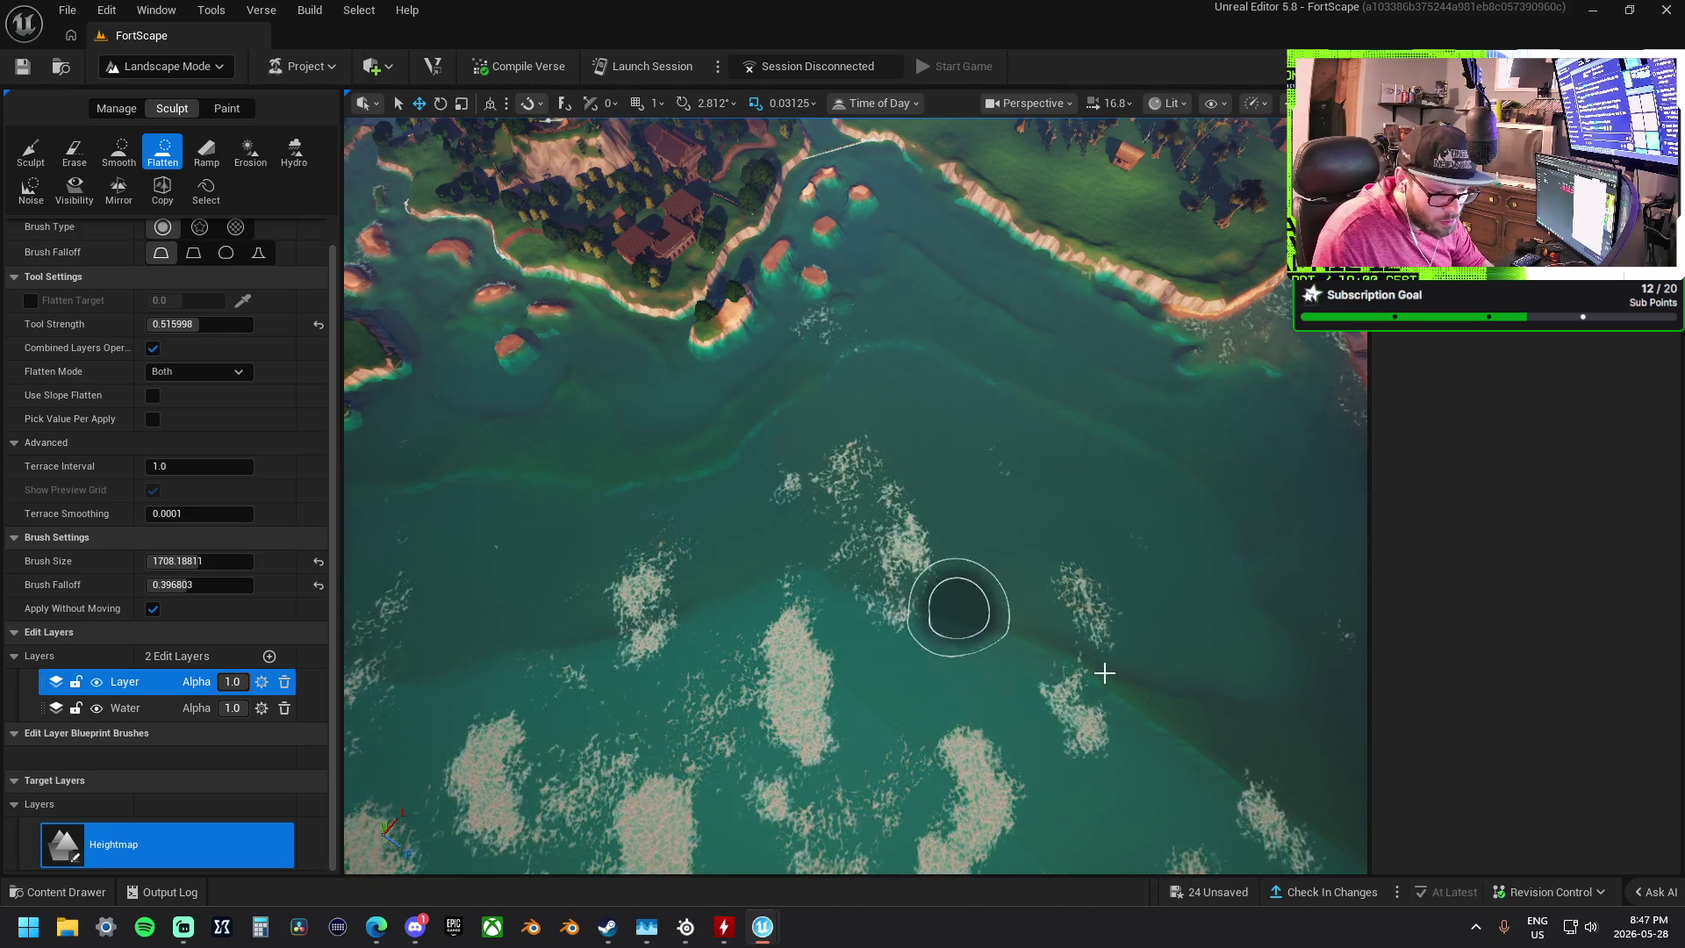
key(Up)
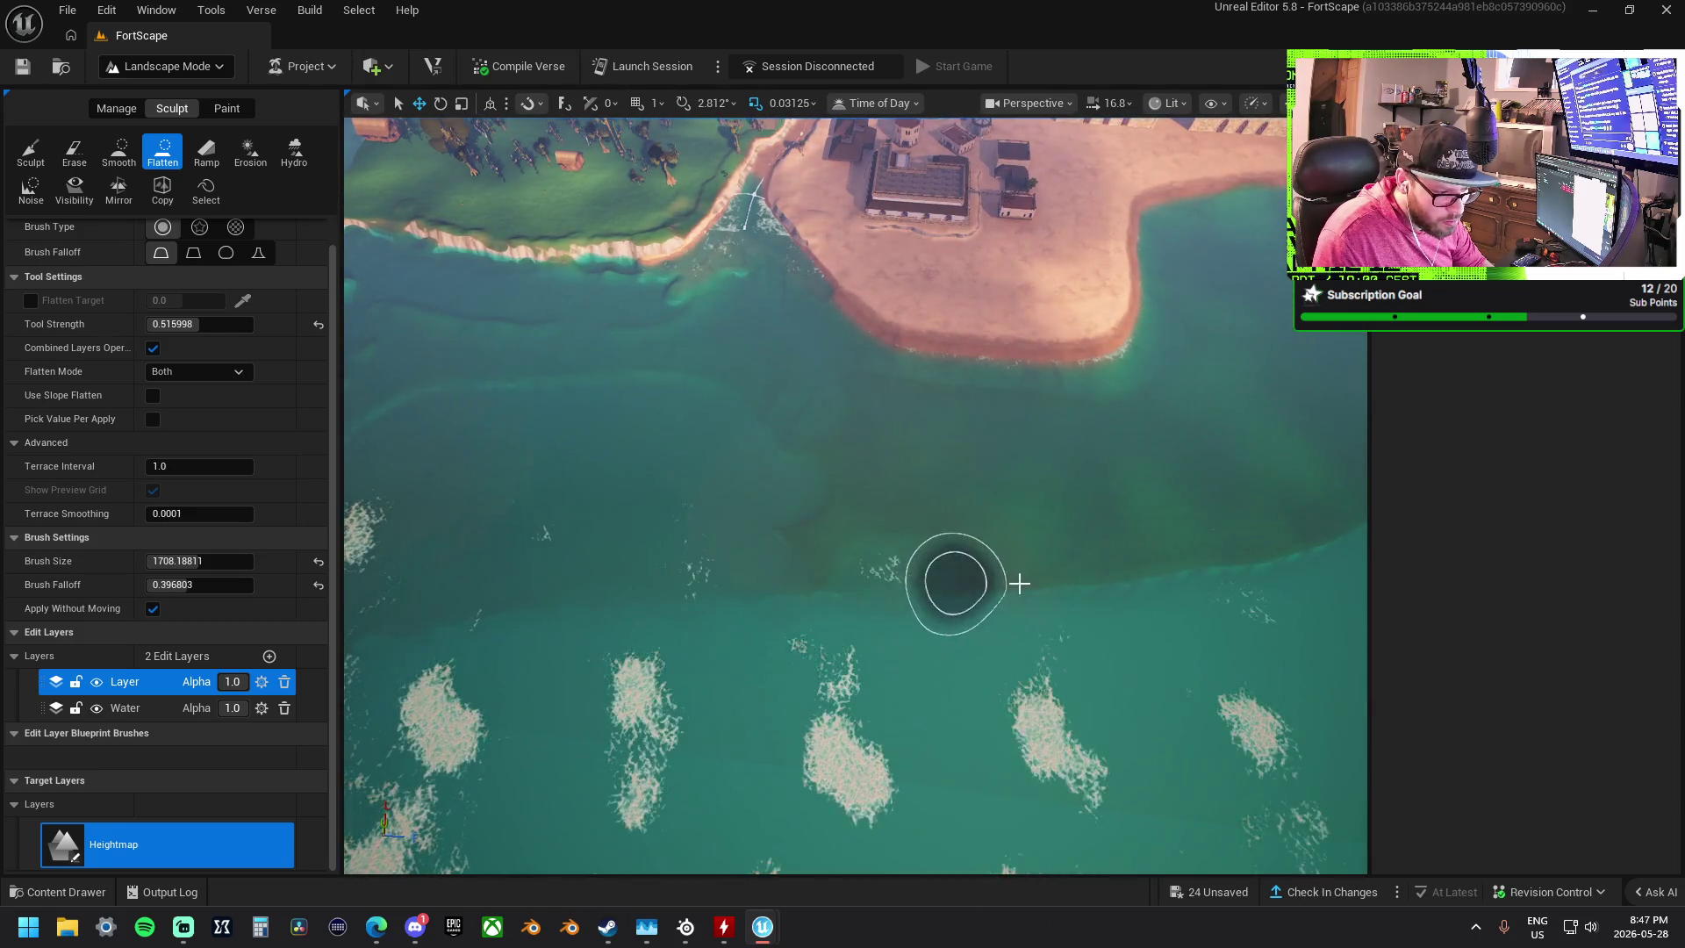
mouse_move(853, 562)
mouse_down()
mouse_move(1035, 546)
mouse_move(761, 504)
mouse_move(1147, 501)
mouse_move(832, 500)
mouse_move(703, 432)
mouse_move(996, 481)
mouse_move(638, 359)
mouse_move(504, 365)
mouse_move(632, 350)
mouse_move(745, 365)
mouse_move(734, 414)
mouse_up()
scroll(734, 414, up, 3)
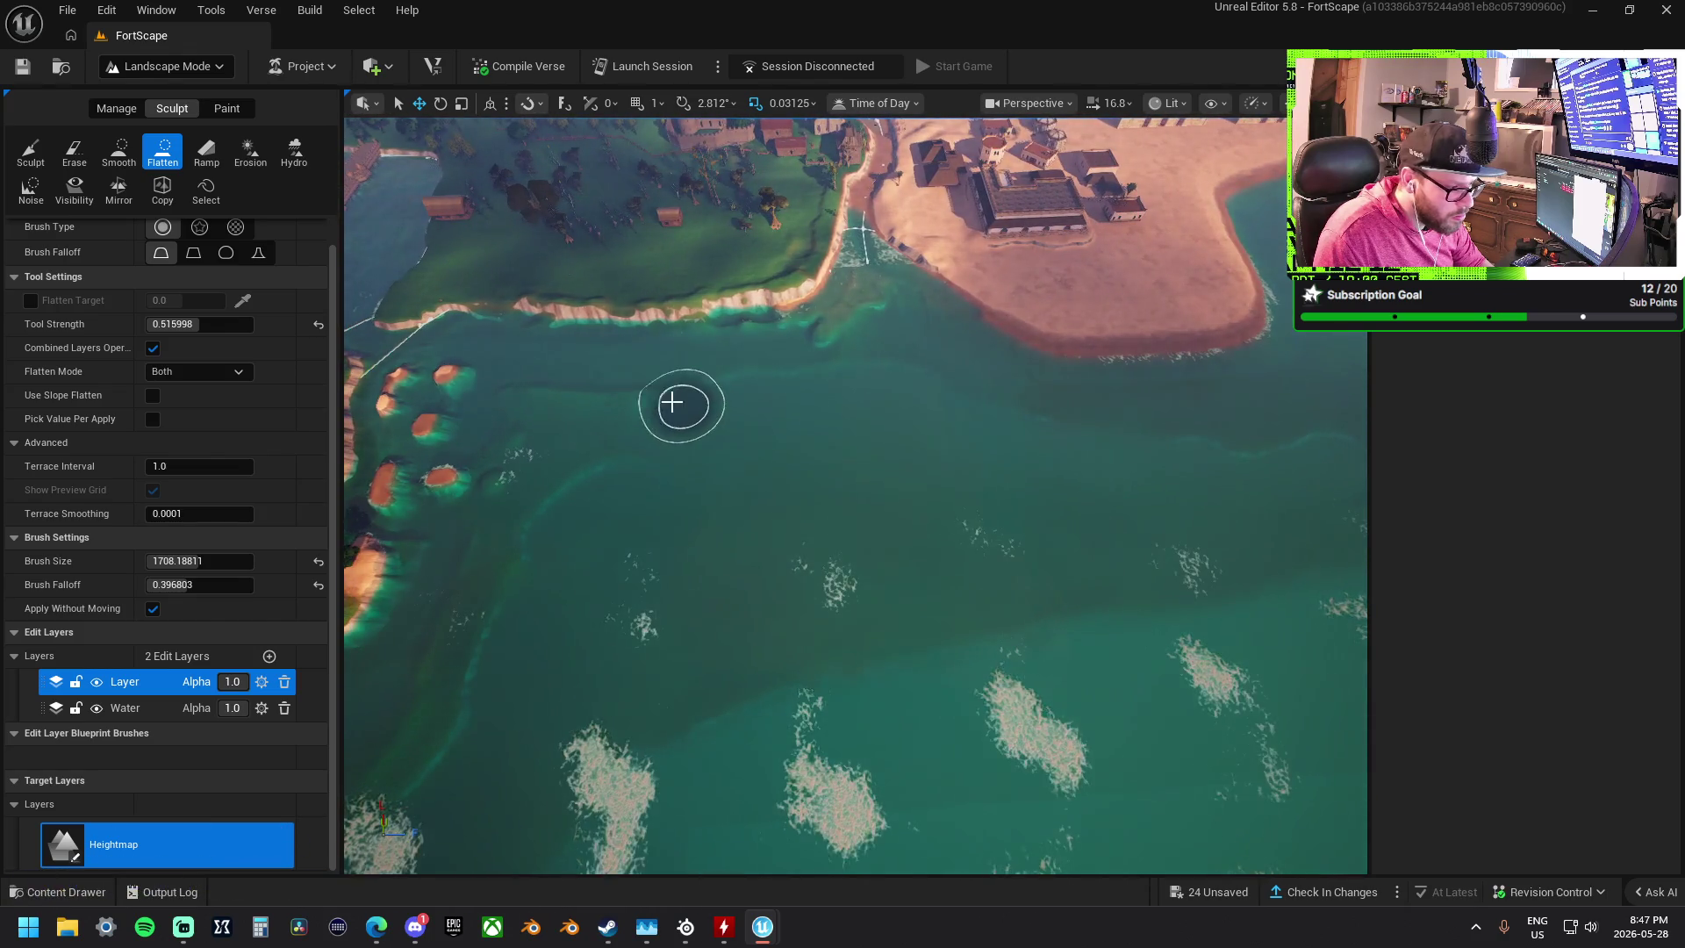
mouse_move(626, 437)
mouse_down()
mouse_move(583, 477)
mouse_move(553, 399)
mouse_move(534, 659)
mouse_up()
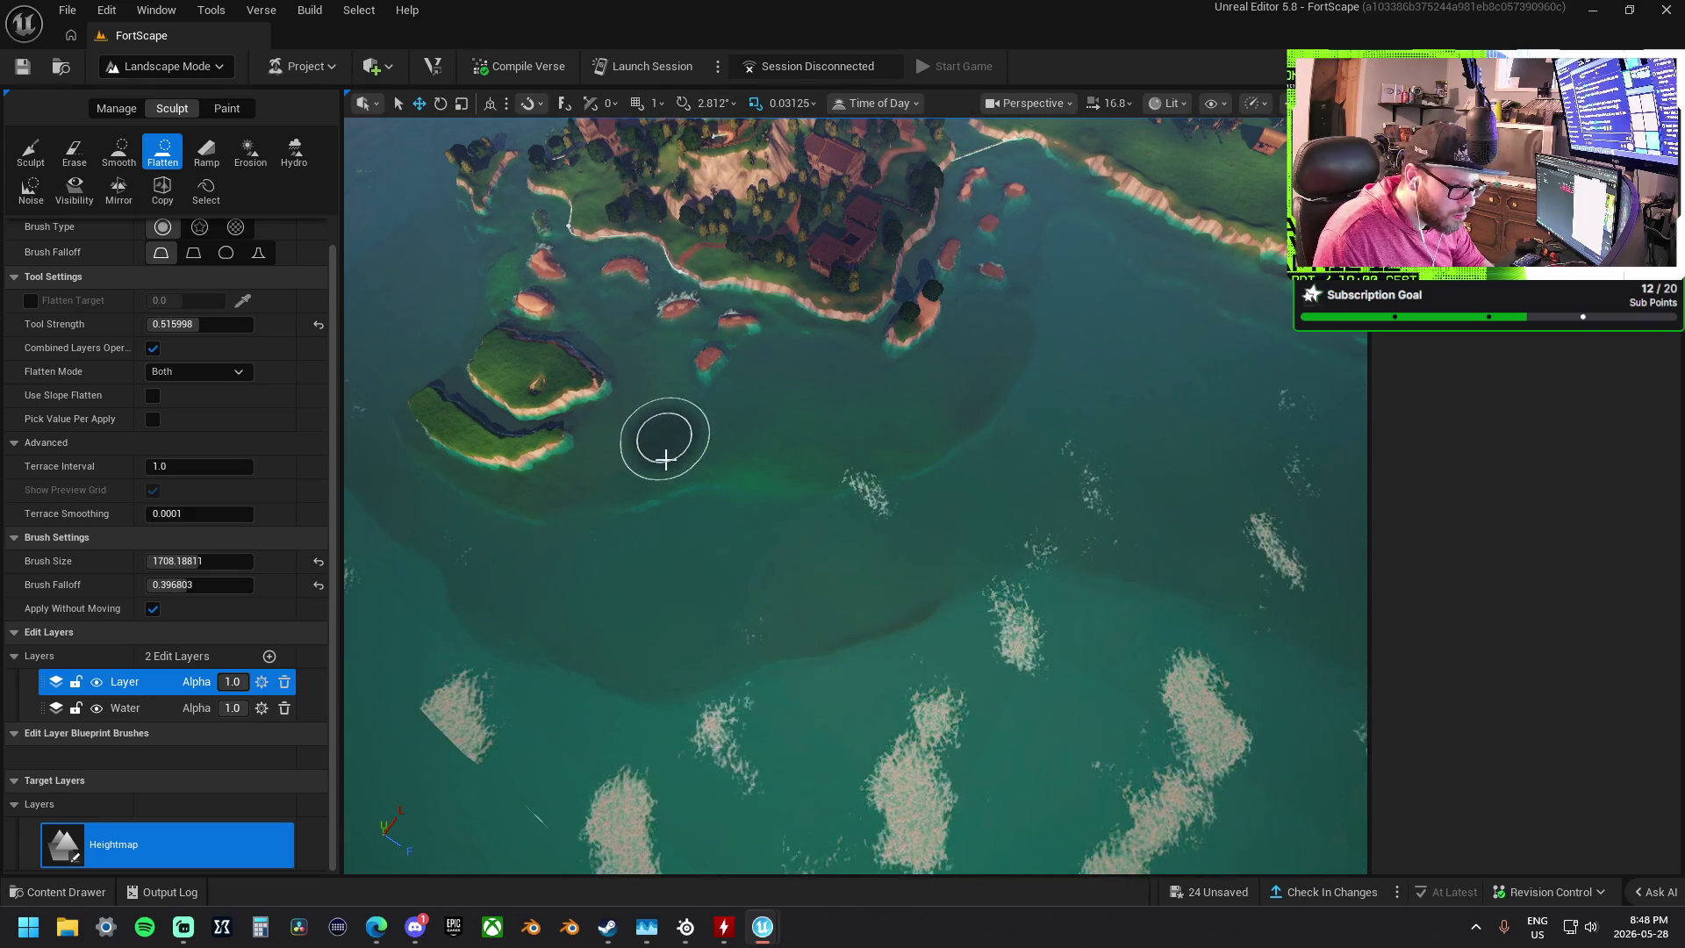
- Flatten a dark pit in the open water, orbit past the castle and ships, and select Smooth
click(702, 560)
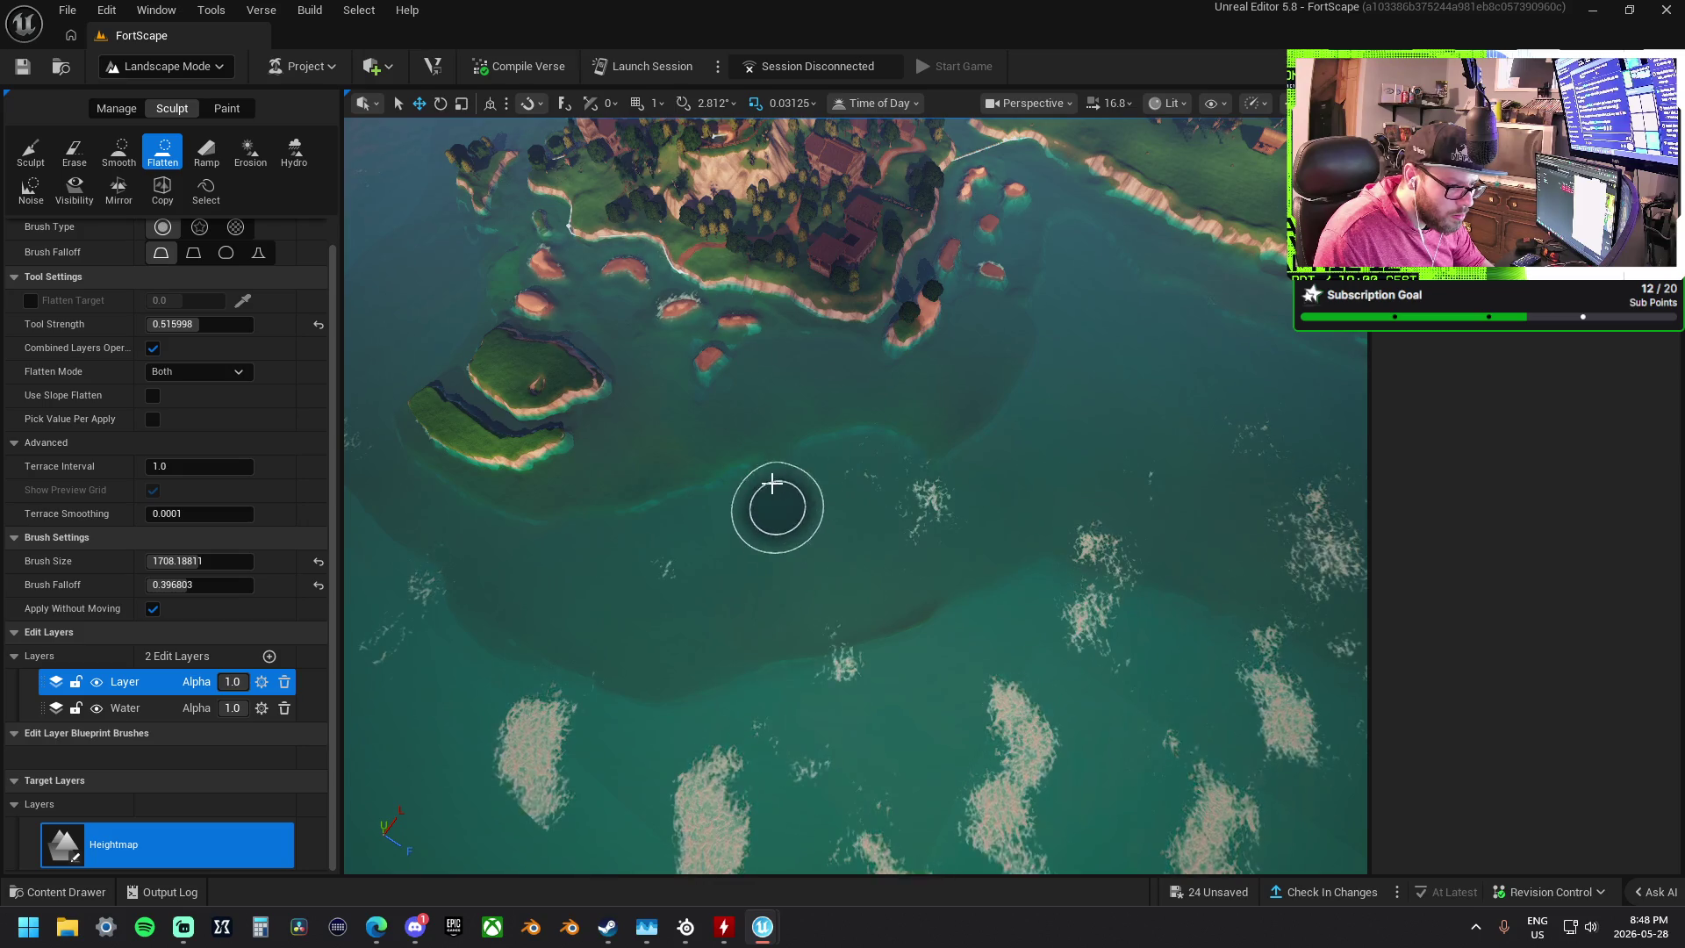
scroll(1076, 350, down, 3)
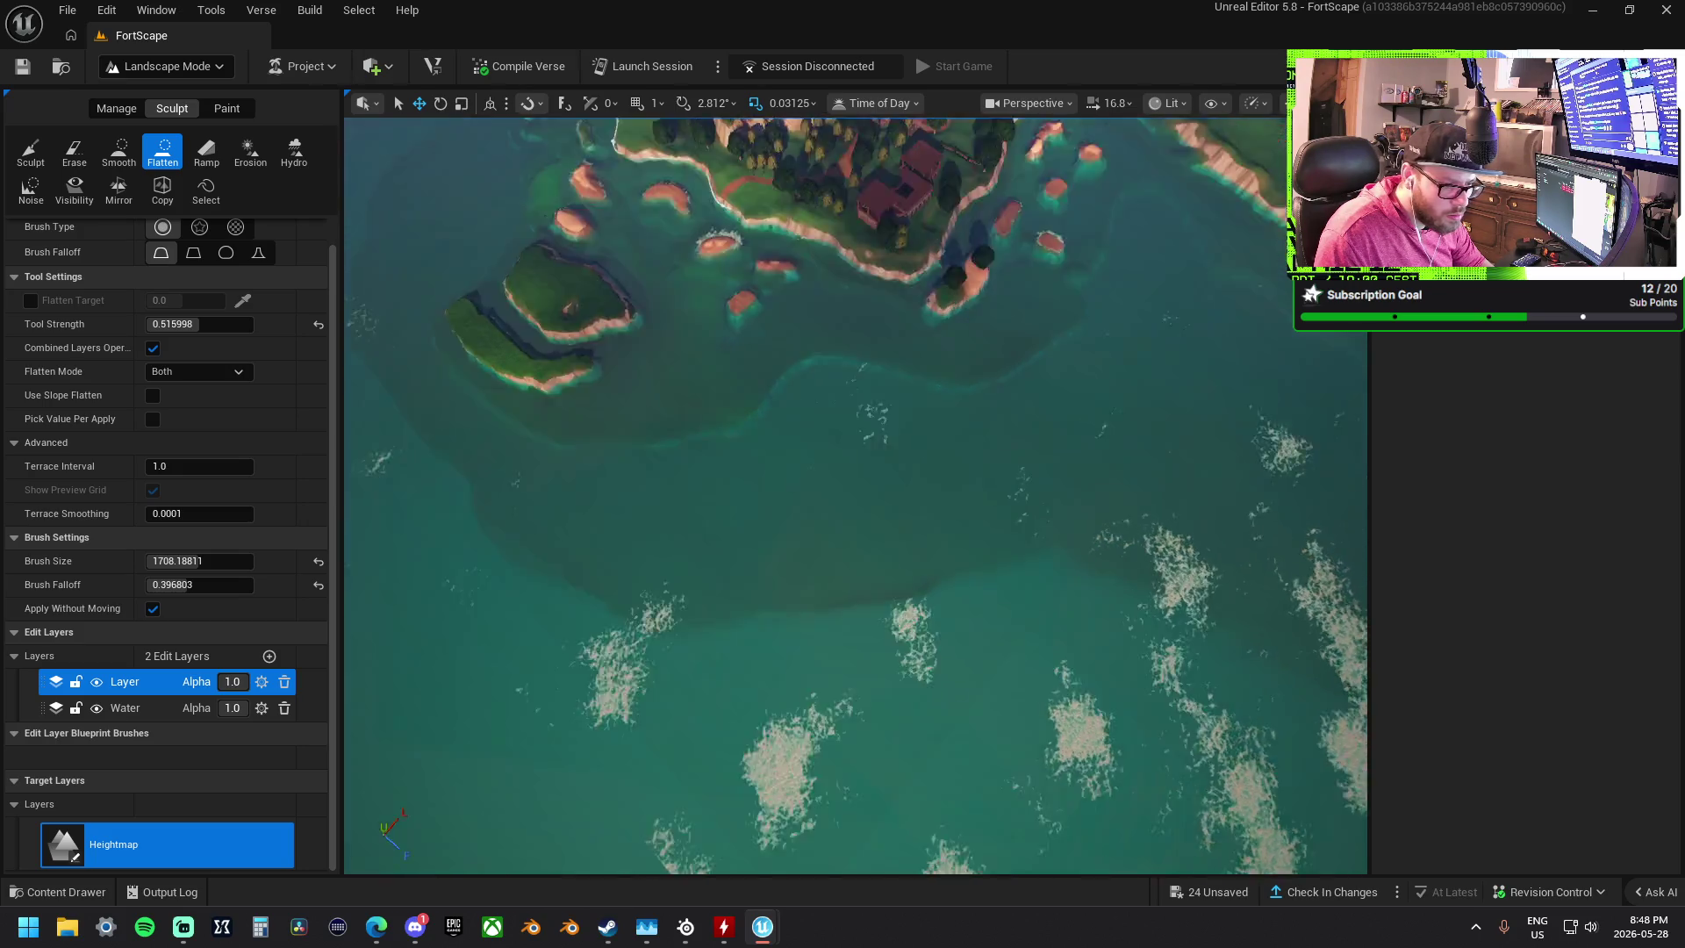
scroll(760, 347, down, 3)
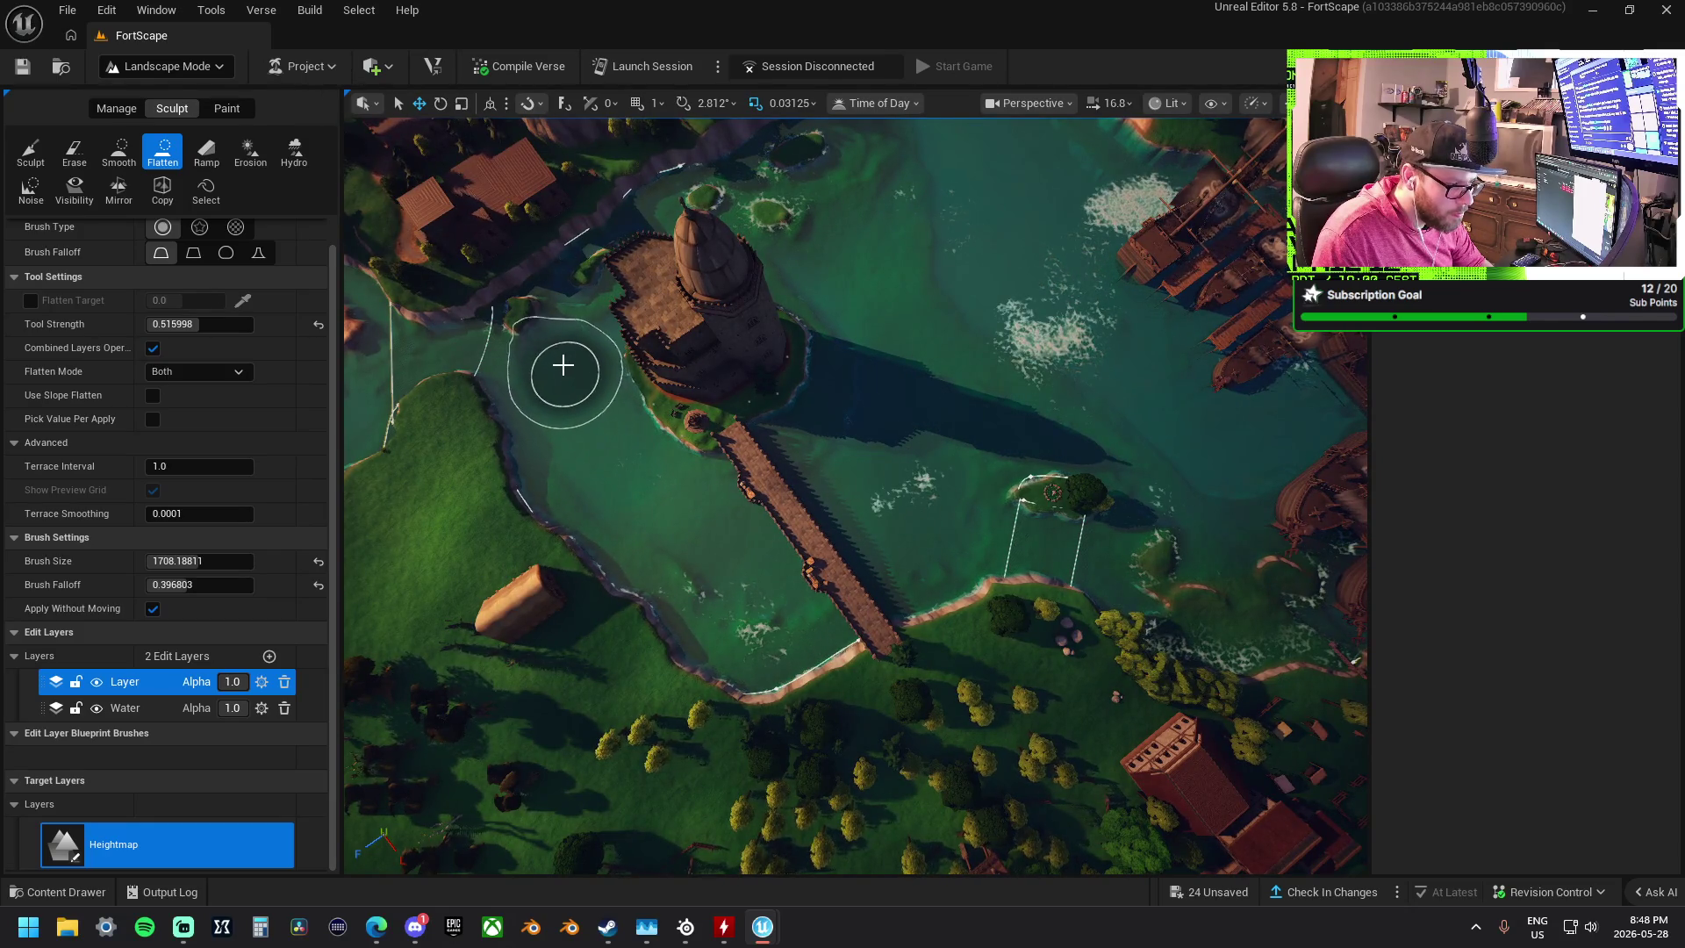
scroll(601, 439, up, 5)
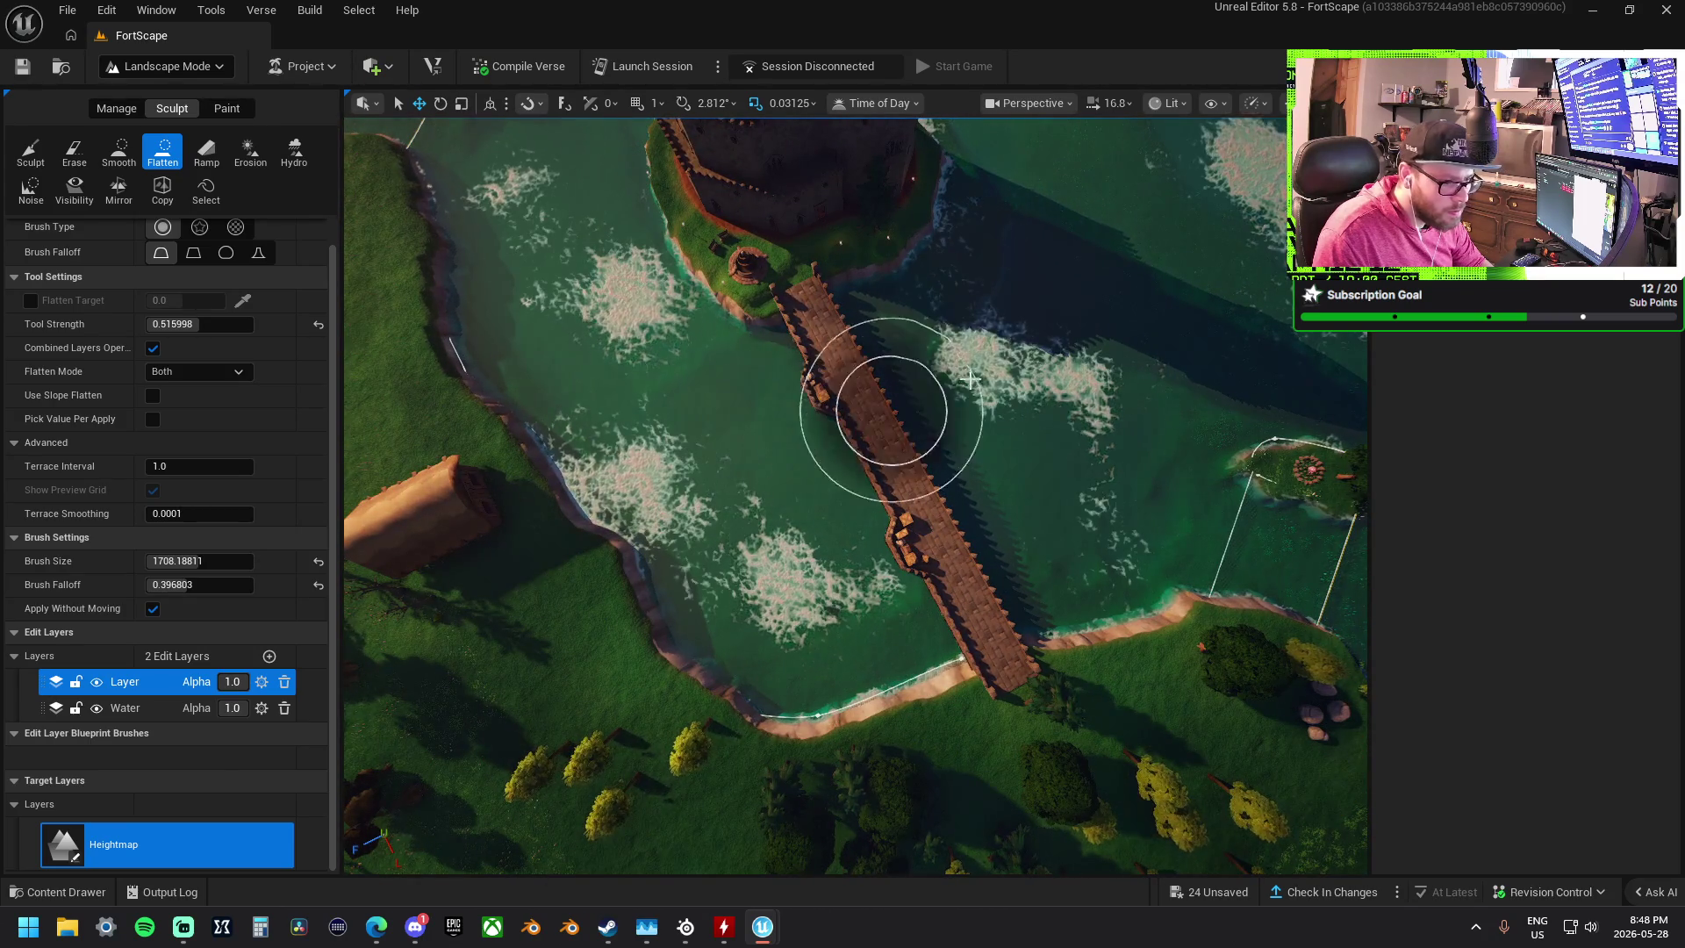
drag(1063, 332, 735, 367)
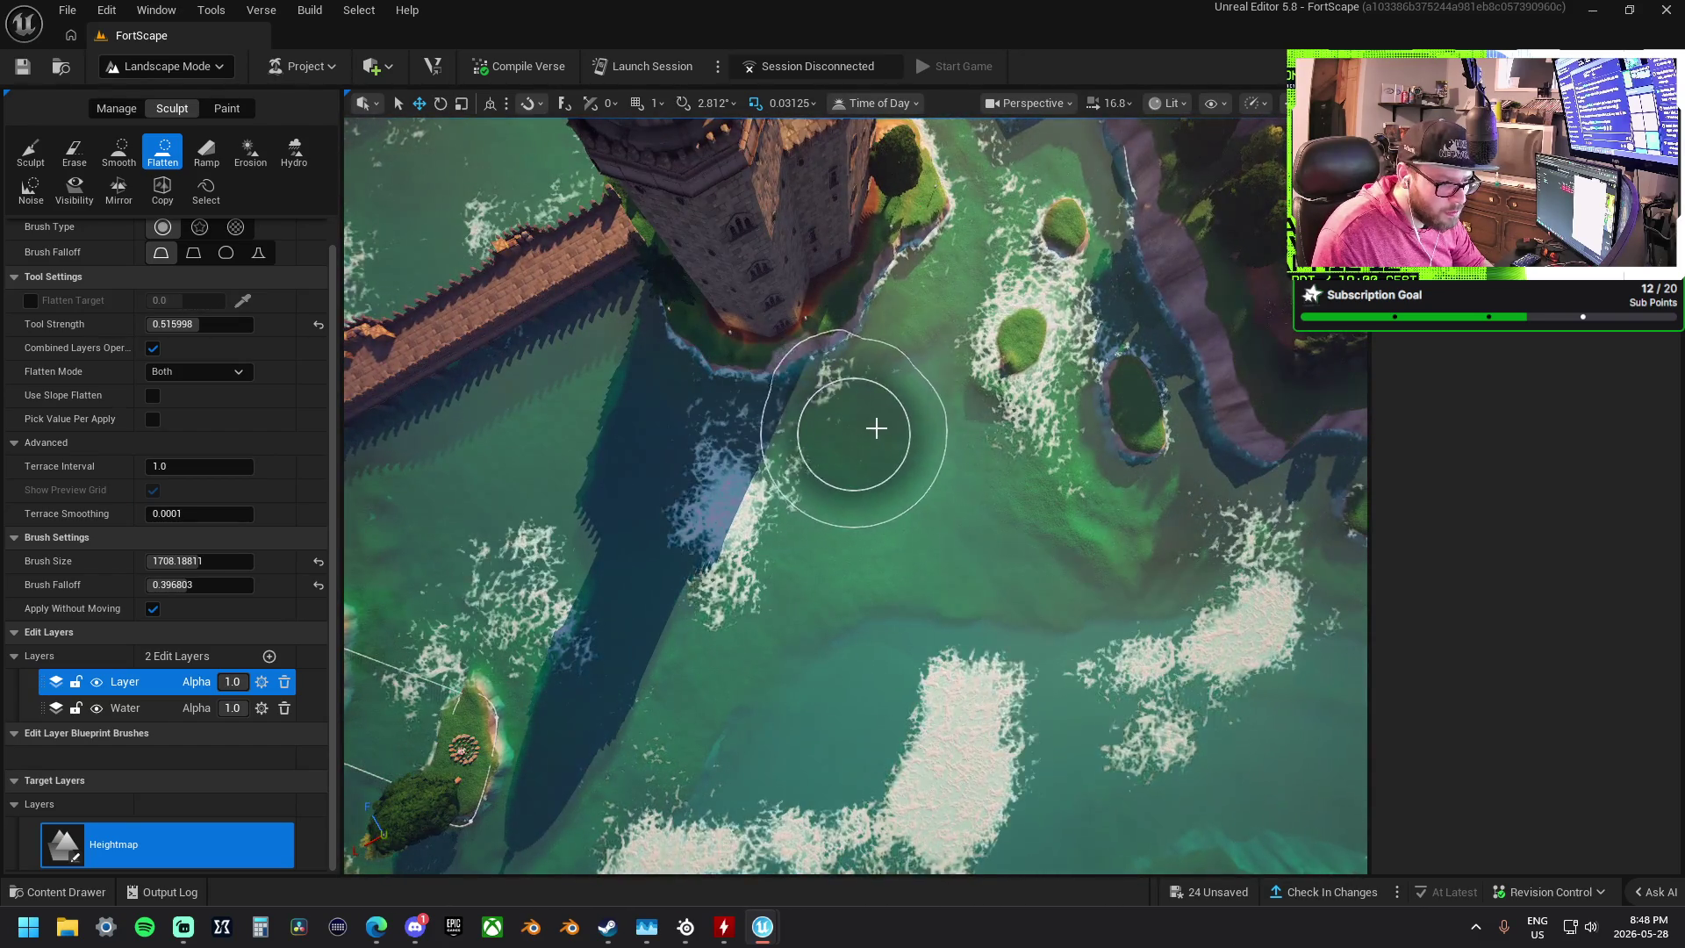
scroll(960, 538, down, 5)
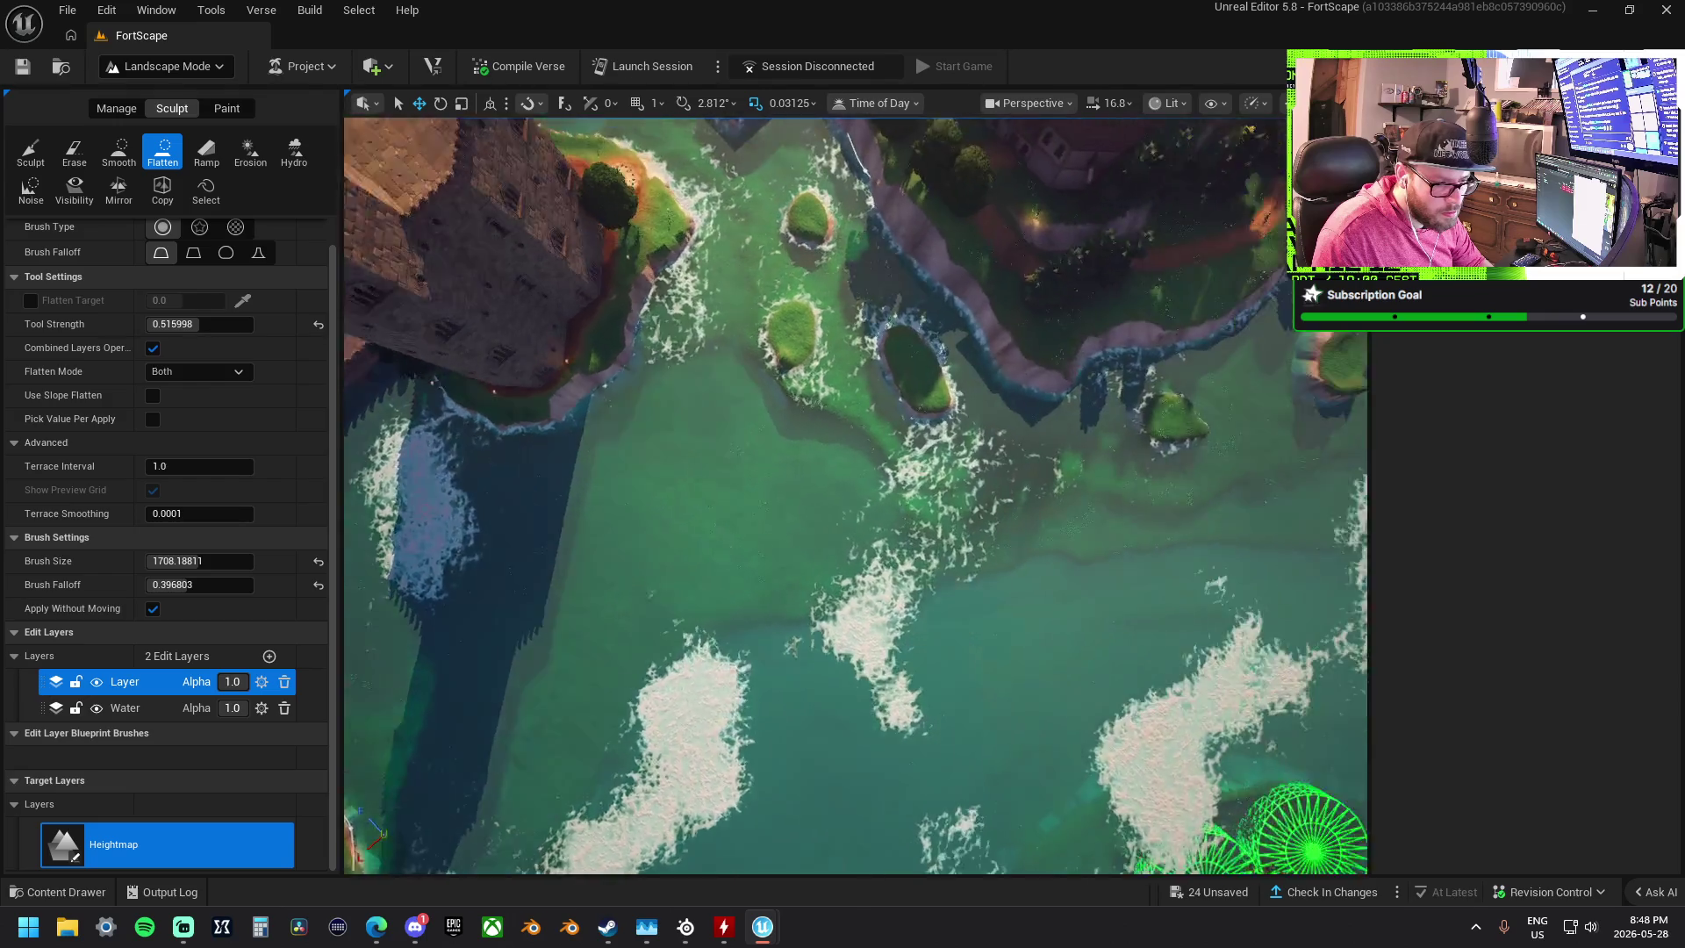
drag(644, 507, 694, 438)
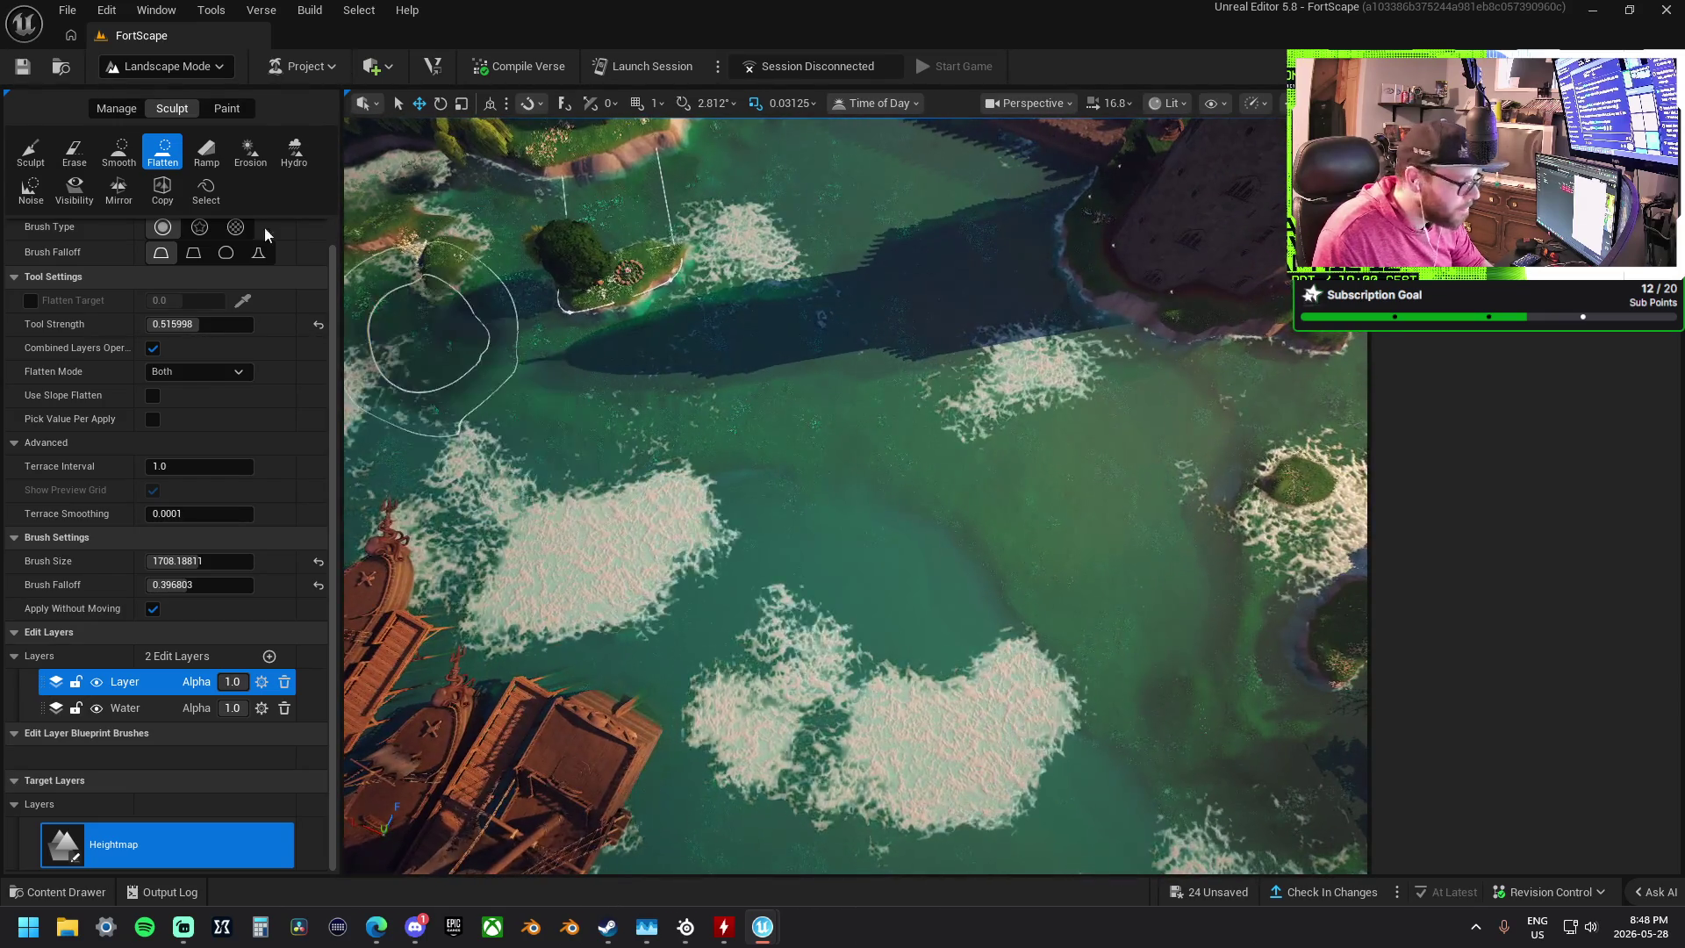
click(121, 153)
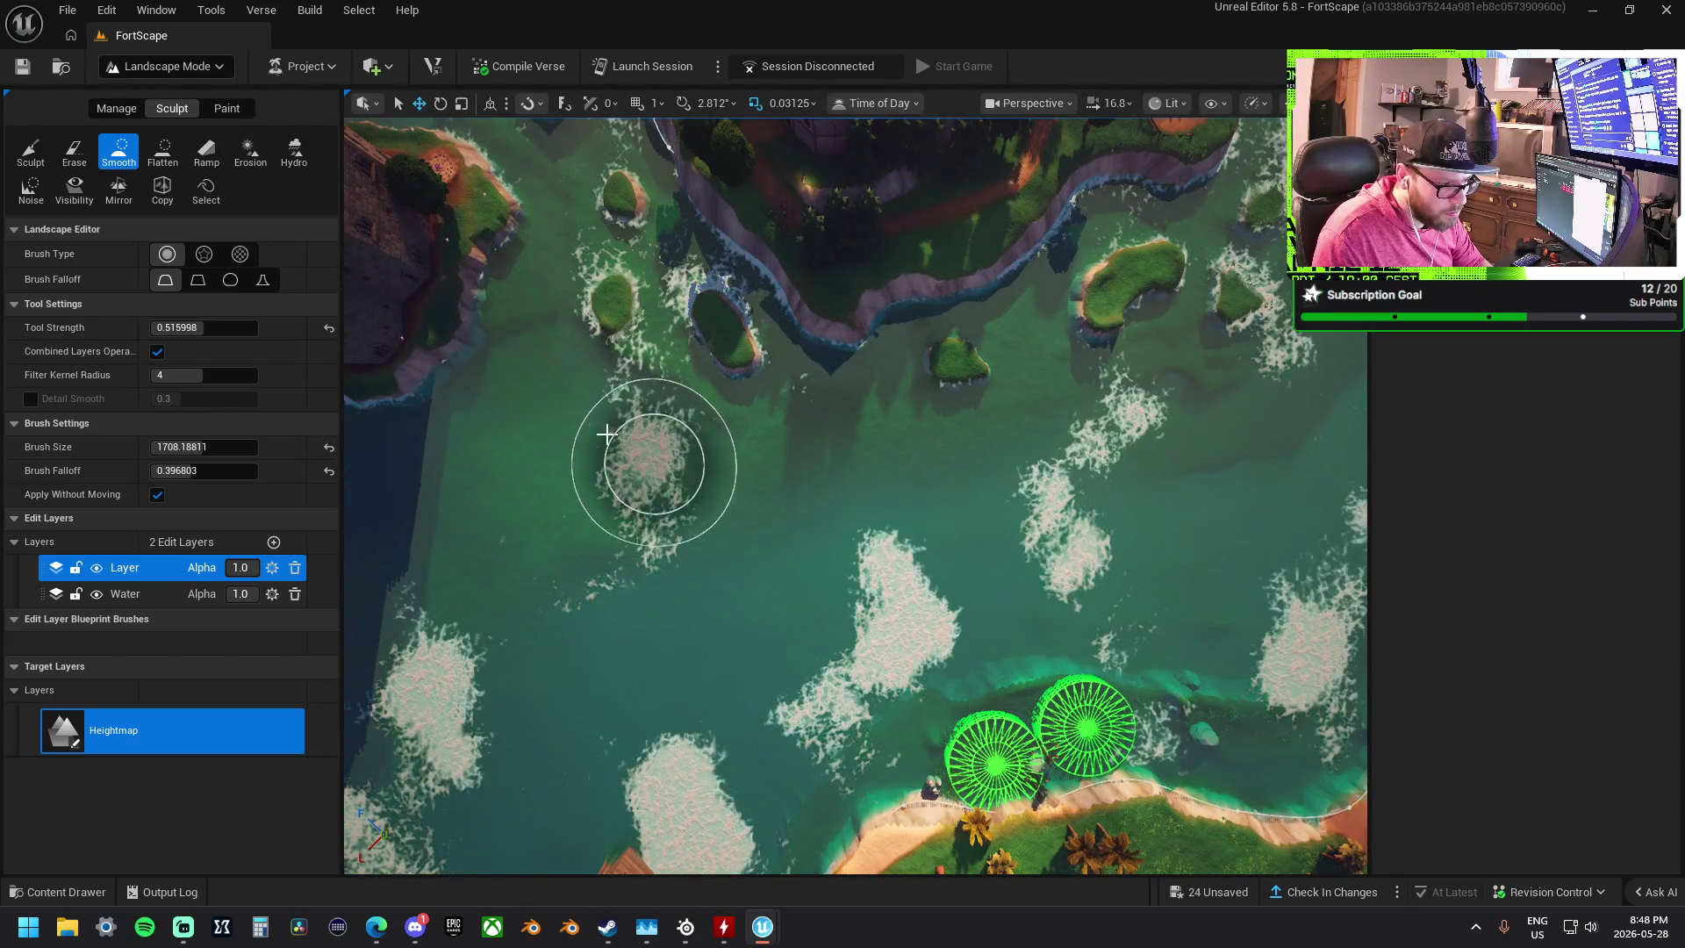
key(d)
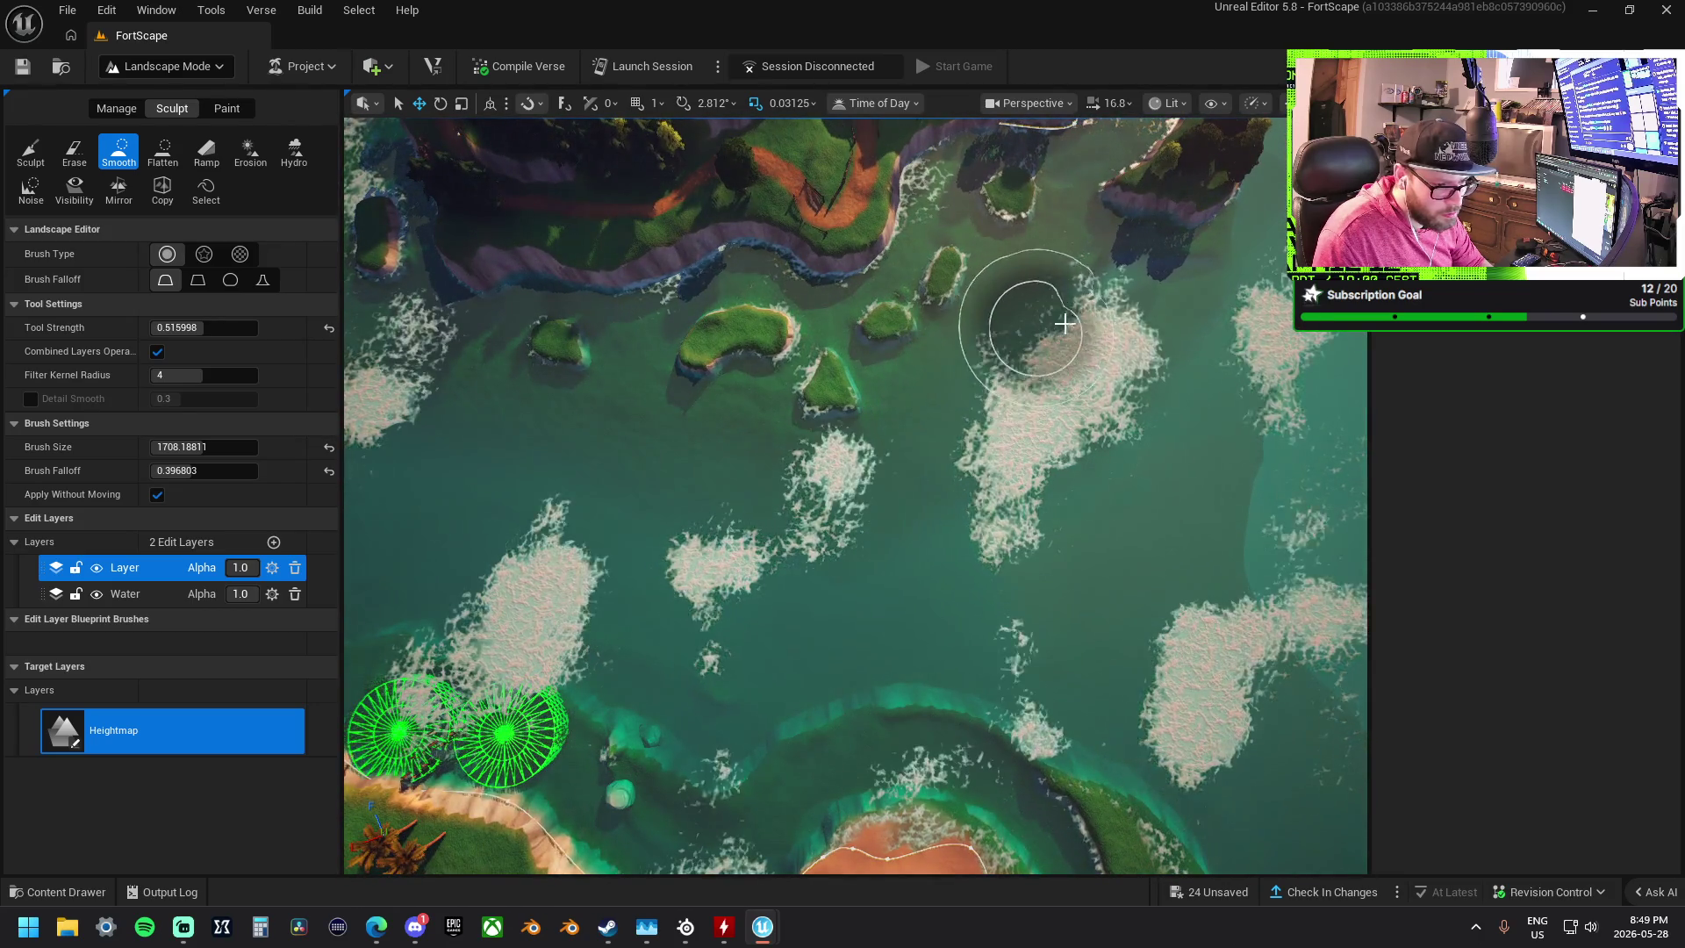
scroll(1049, 327, up, 3)
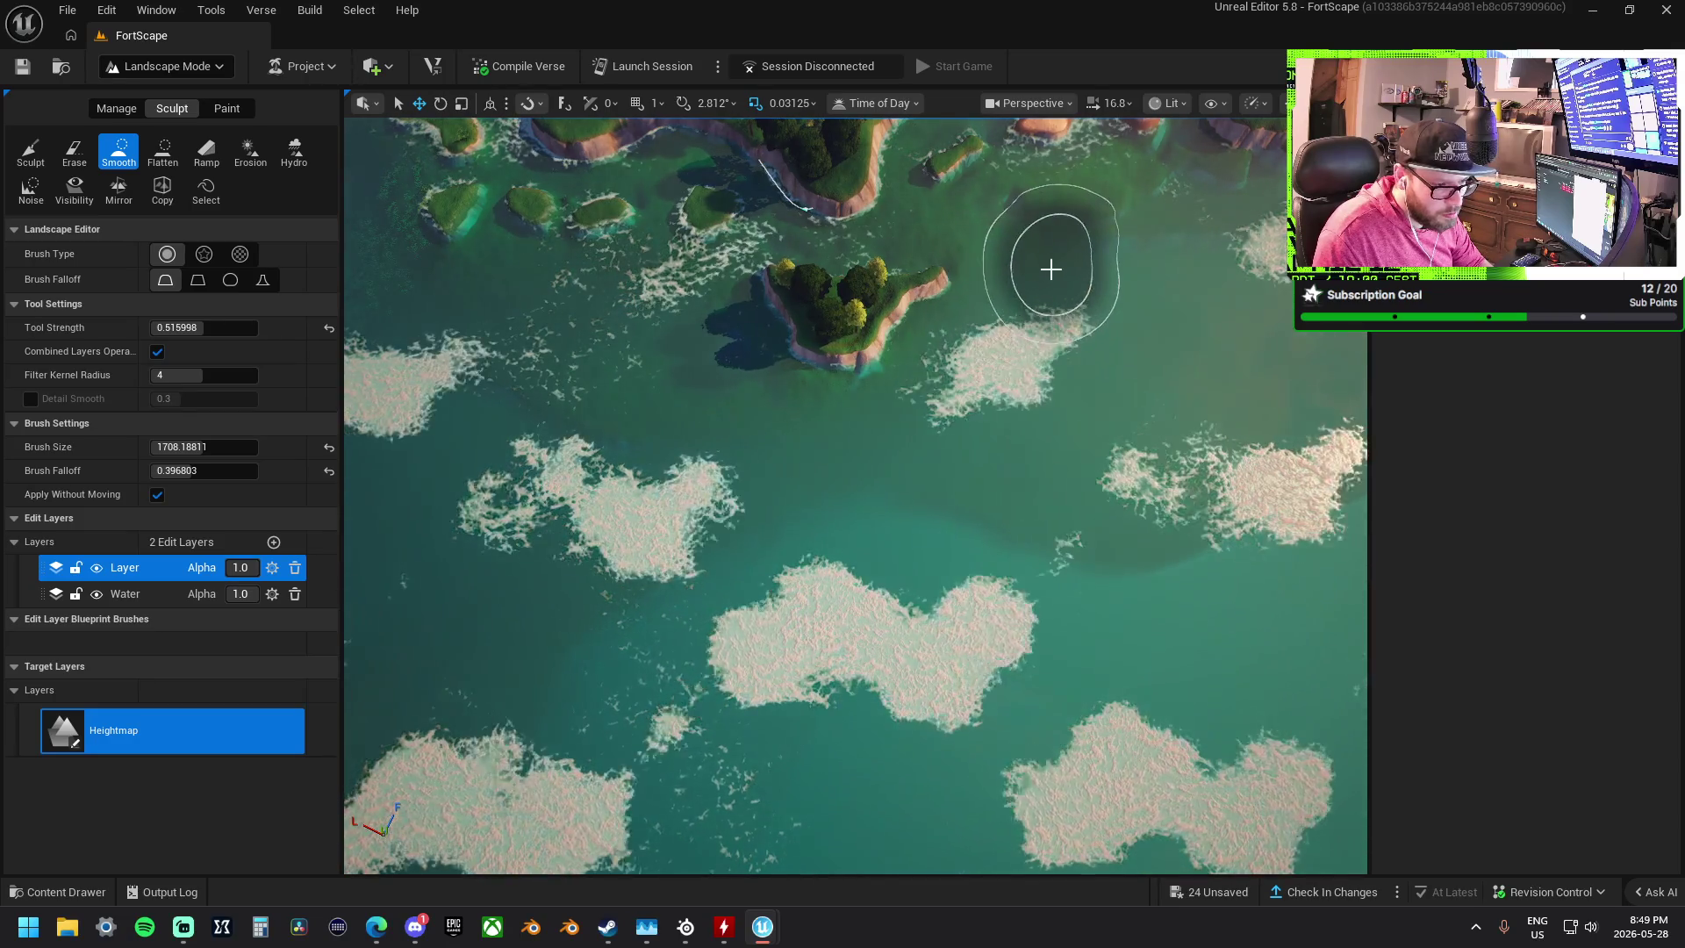
key(d)
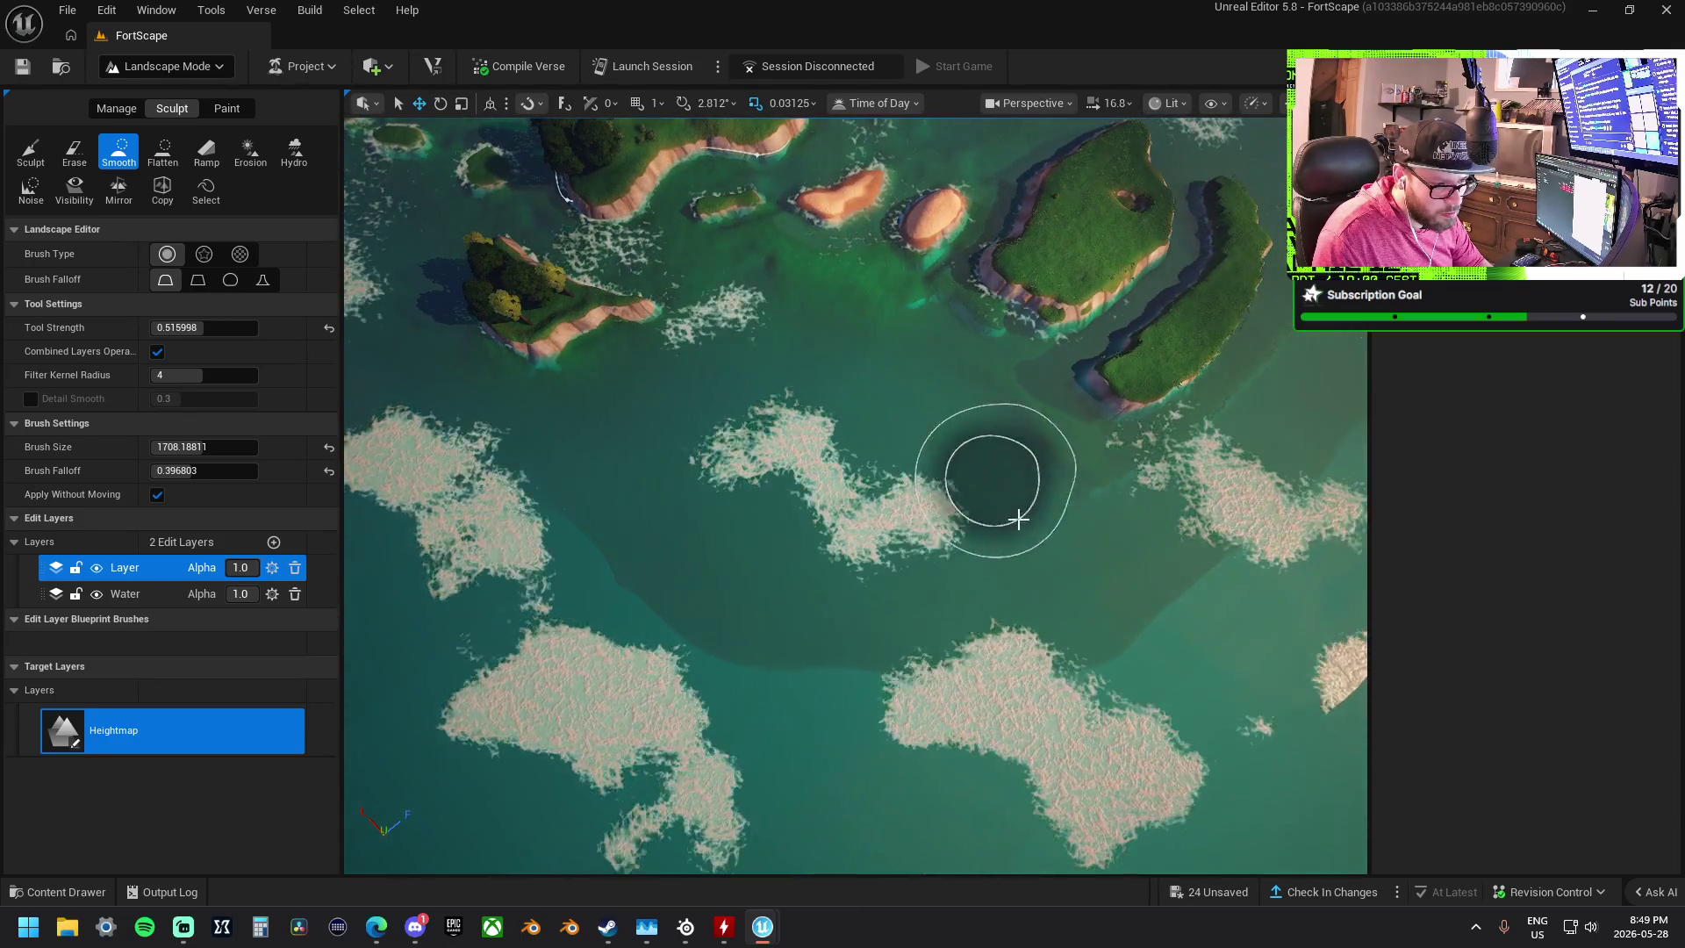
key(d)
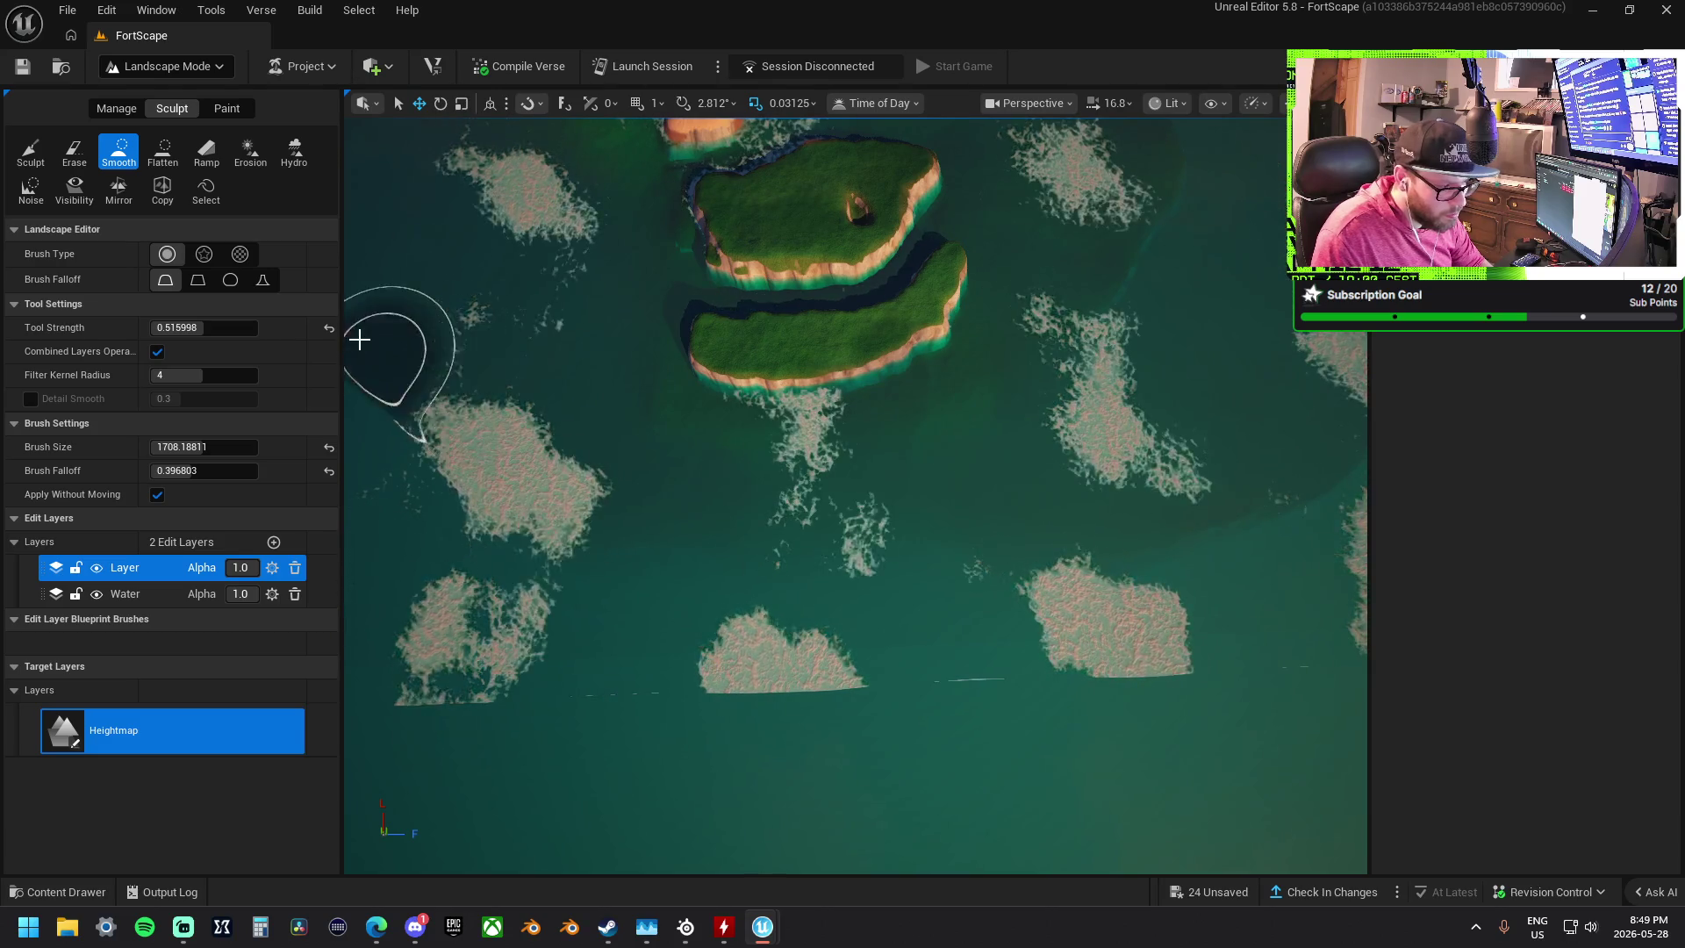
key(w)
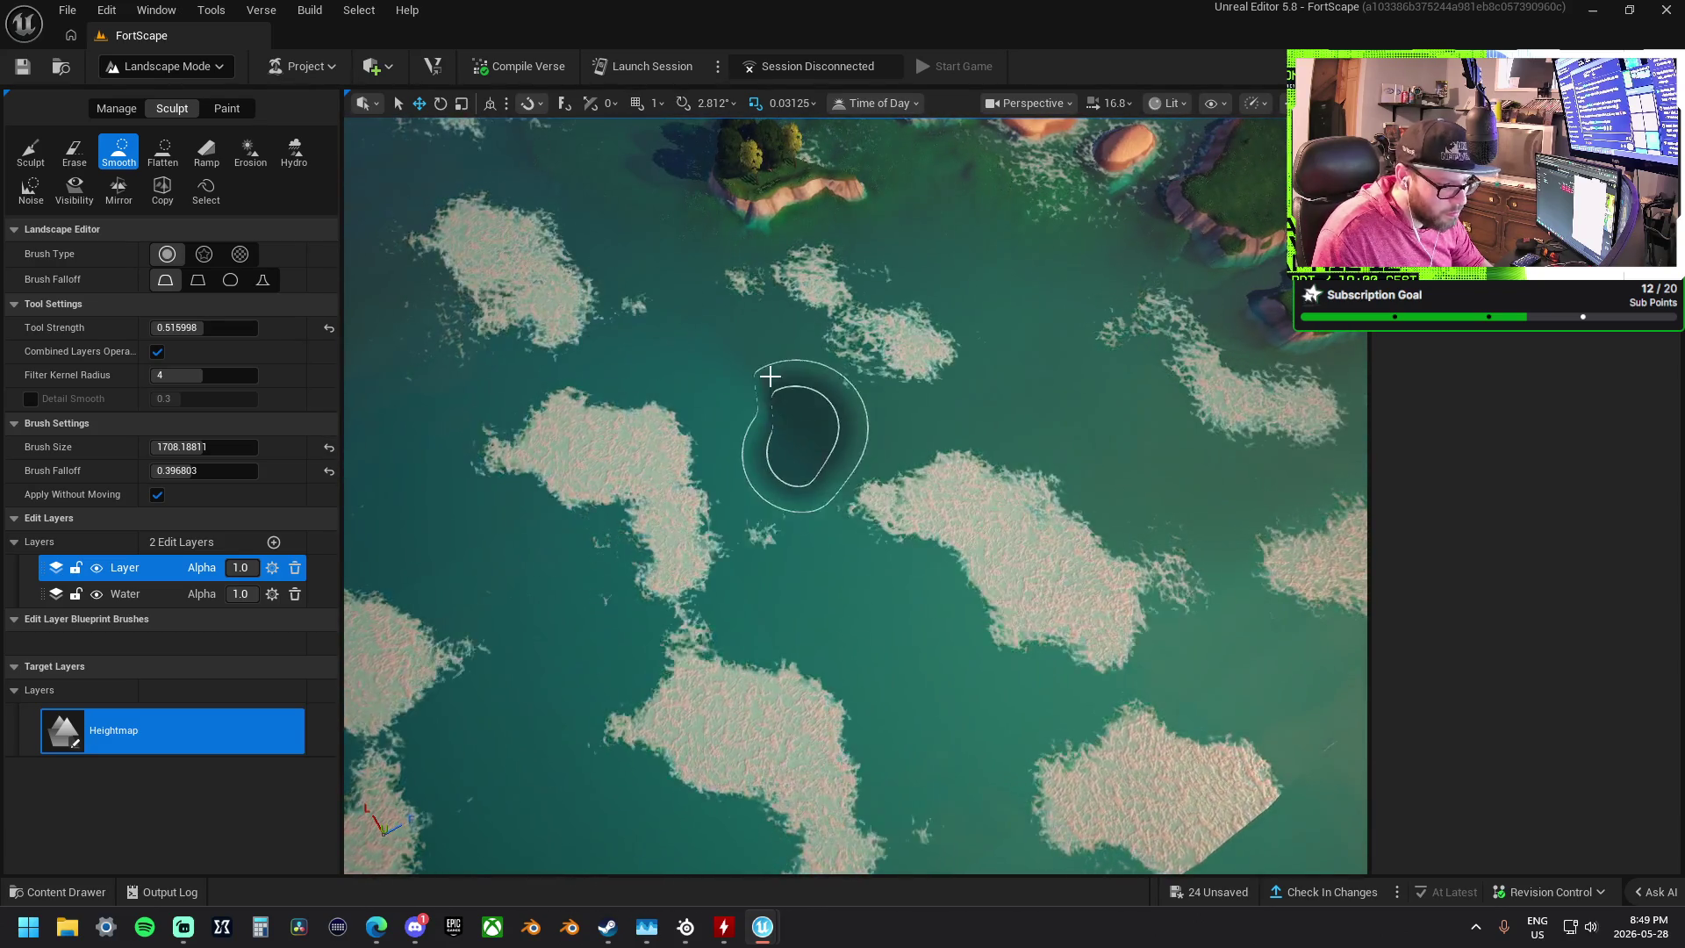
key(a)
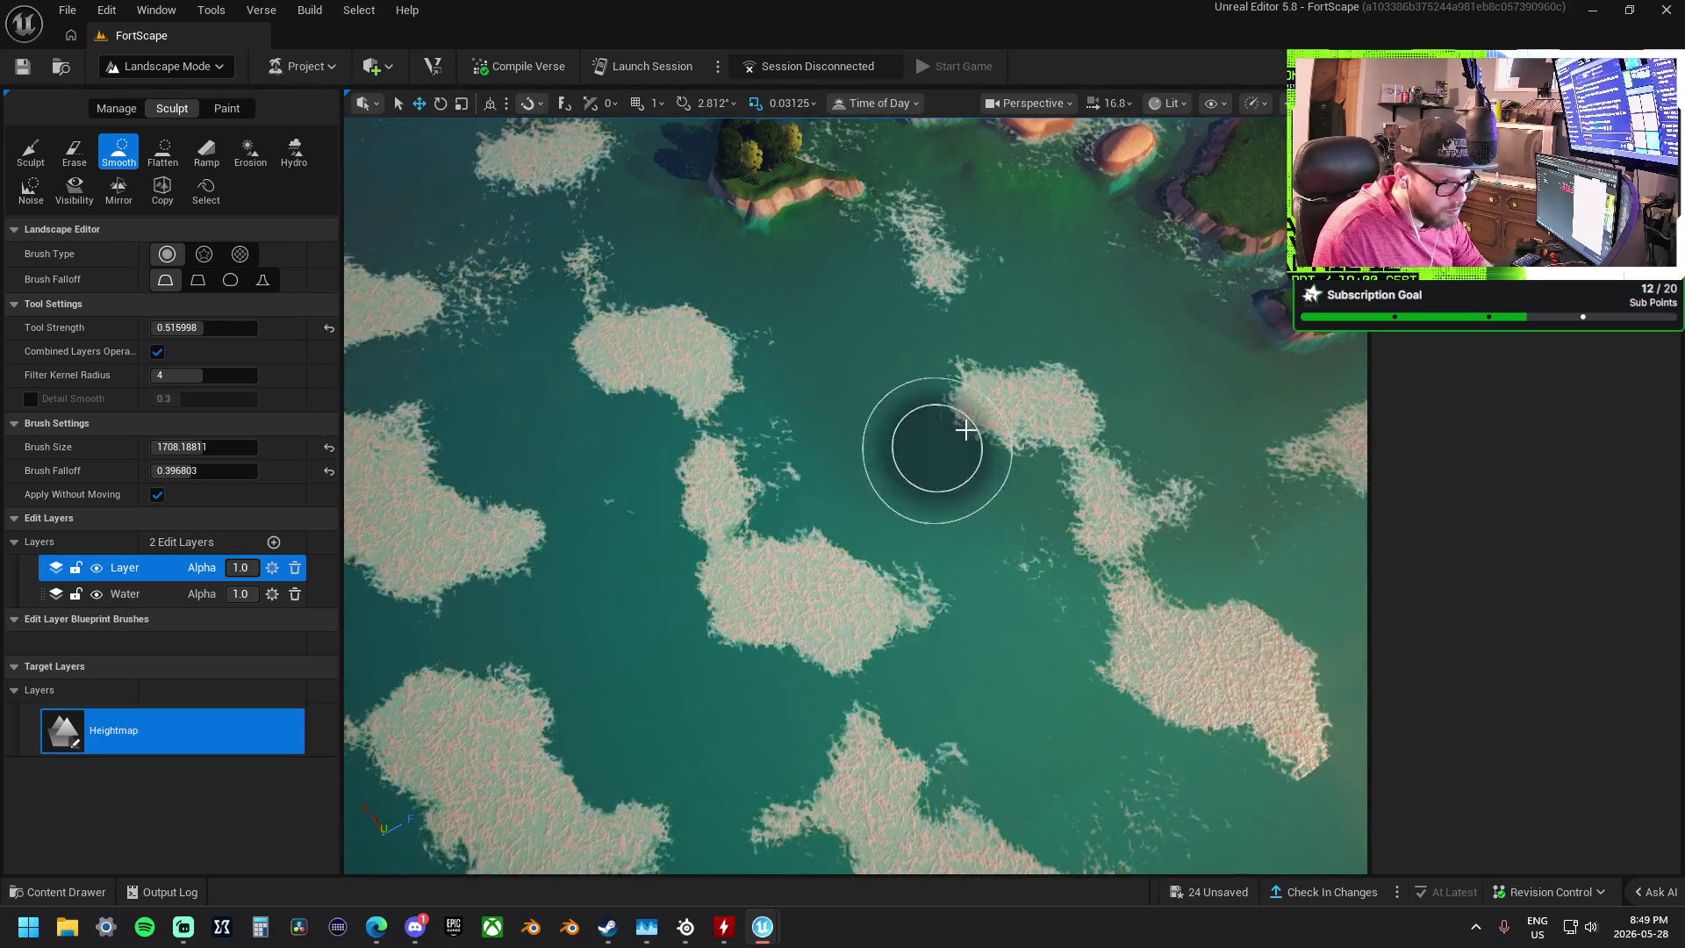
key(s)
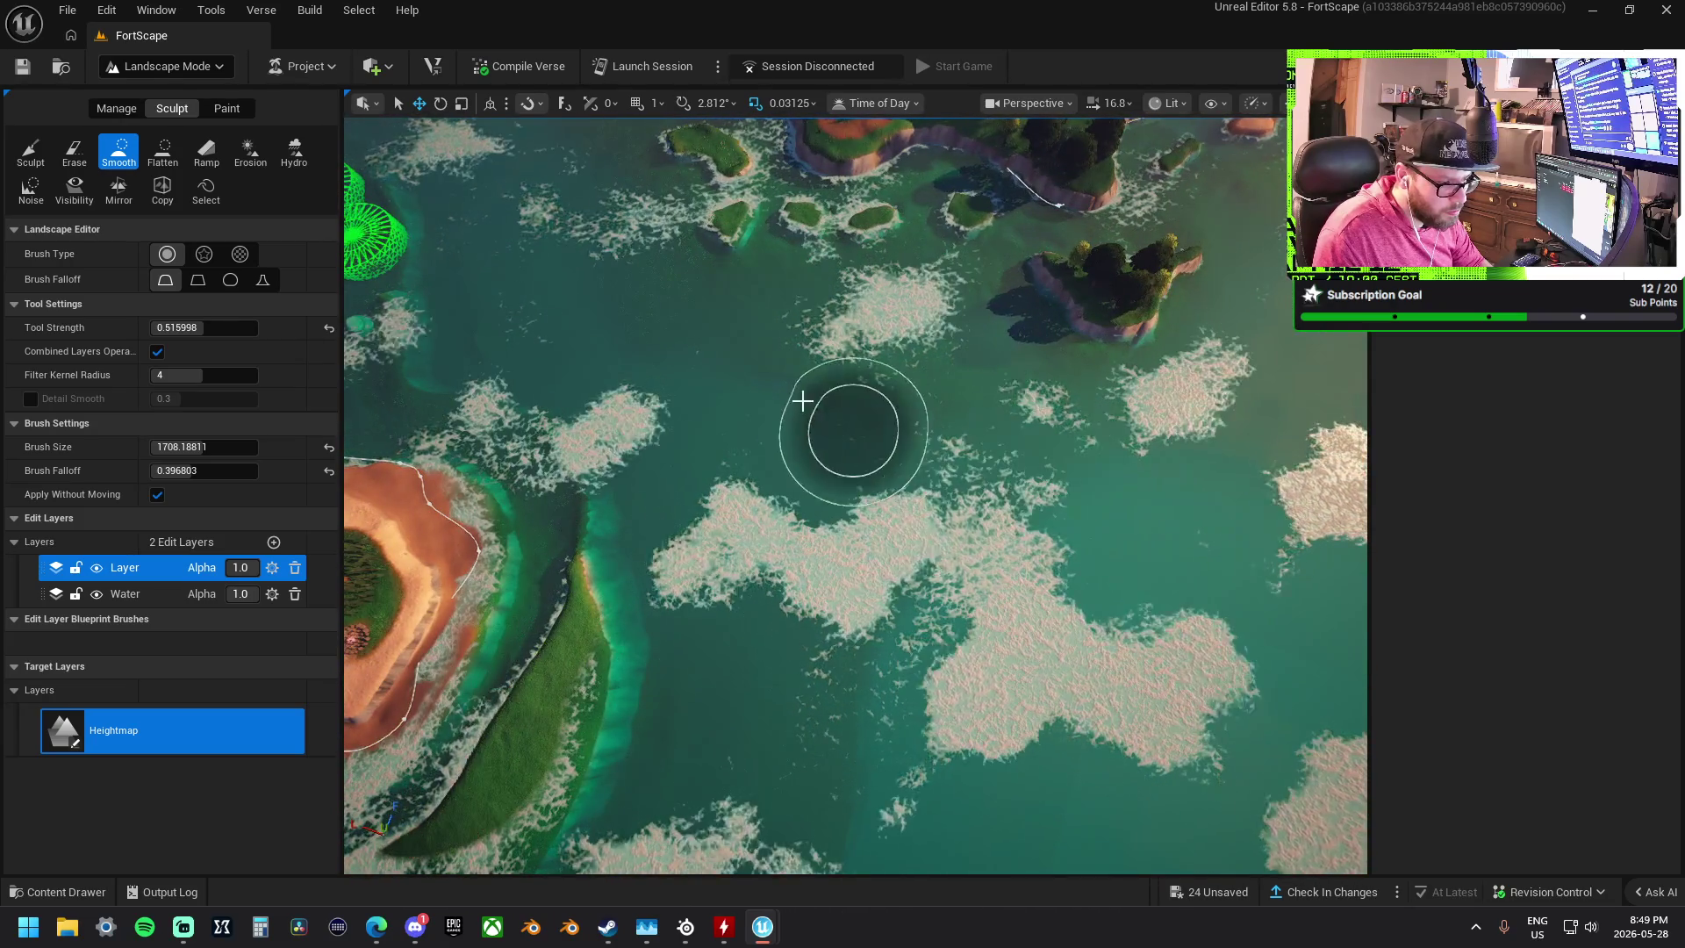
key(s)
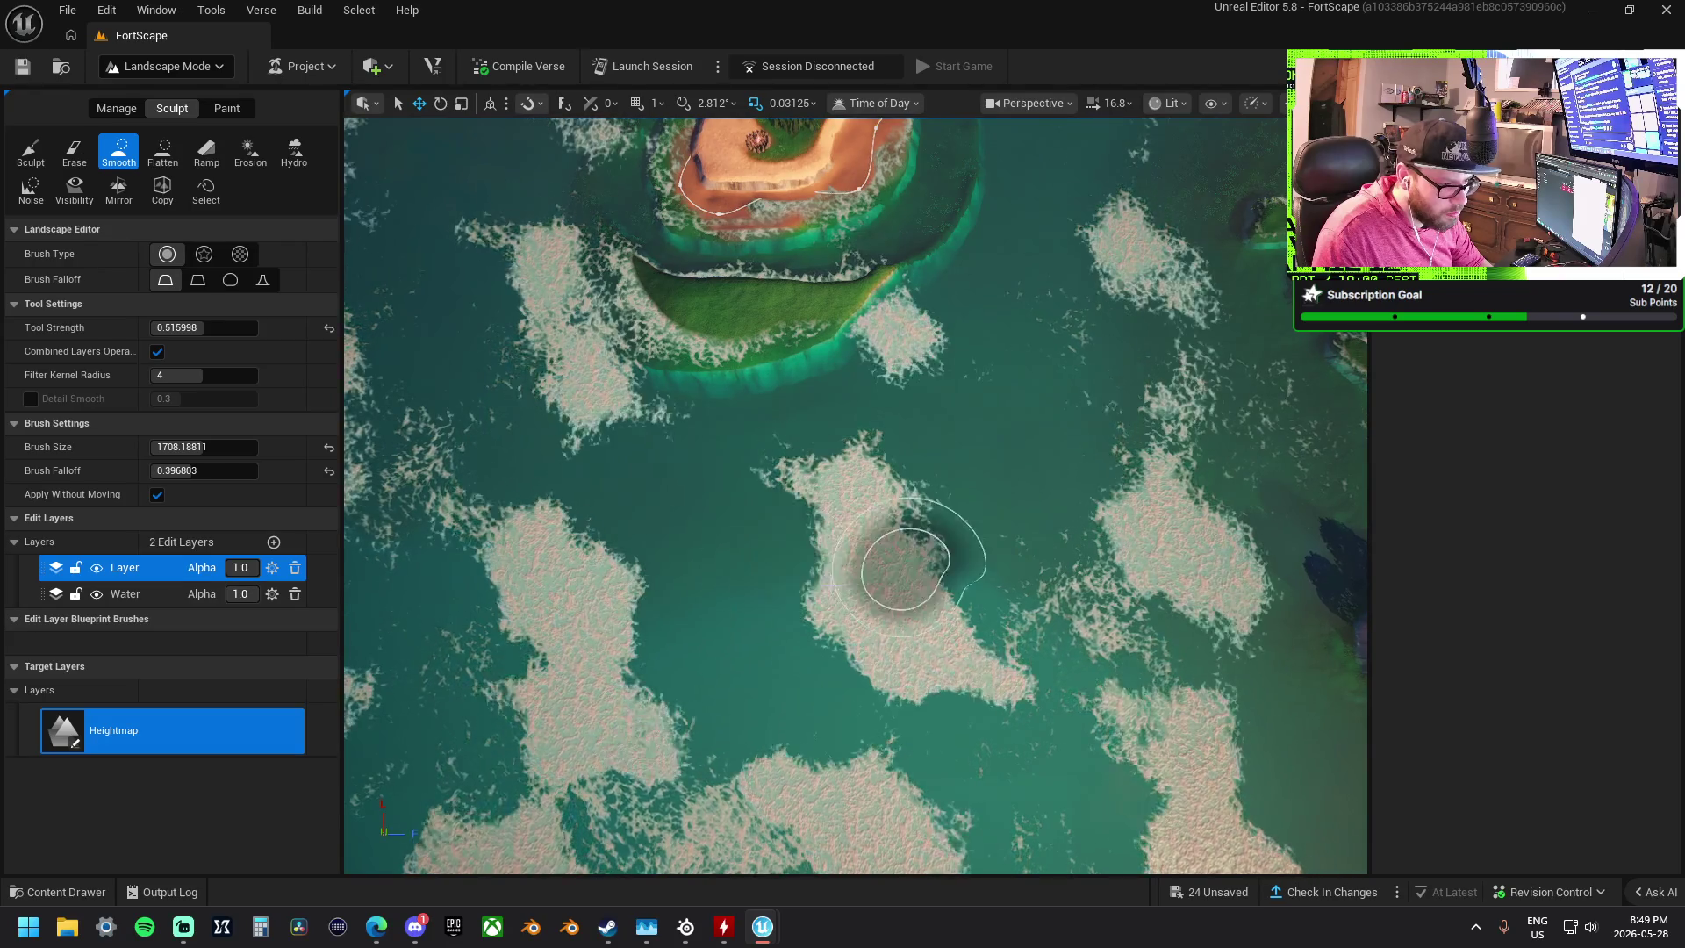
key(w)
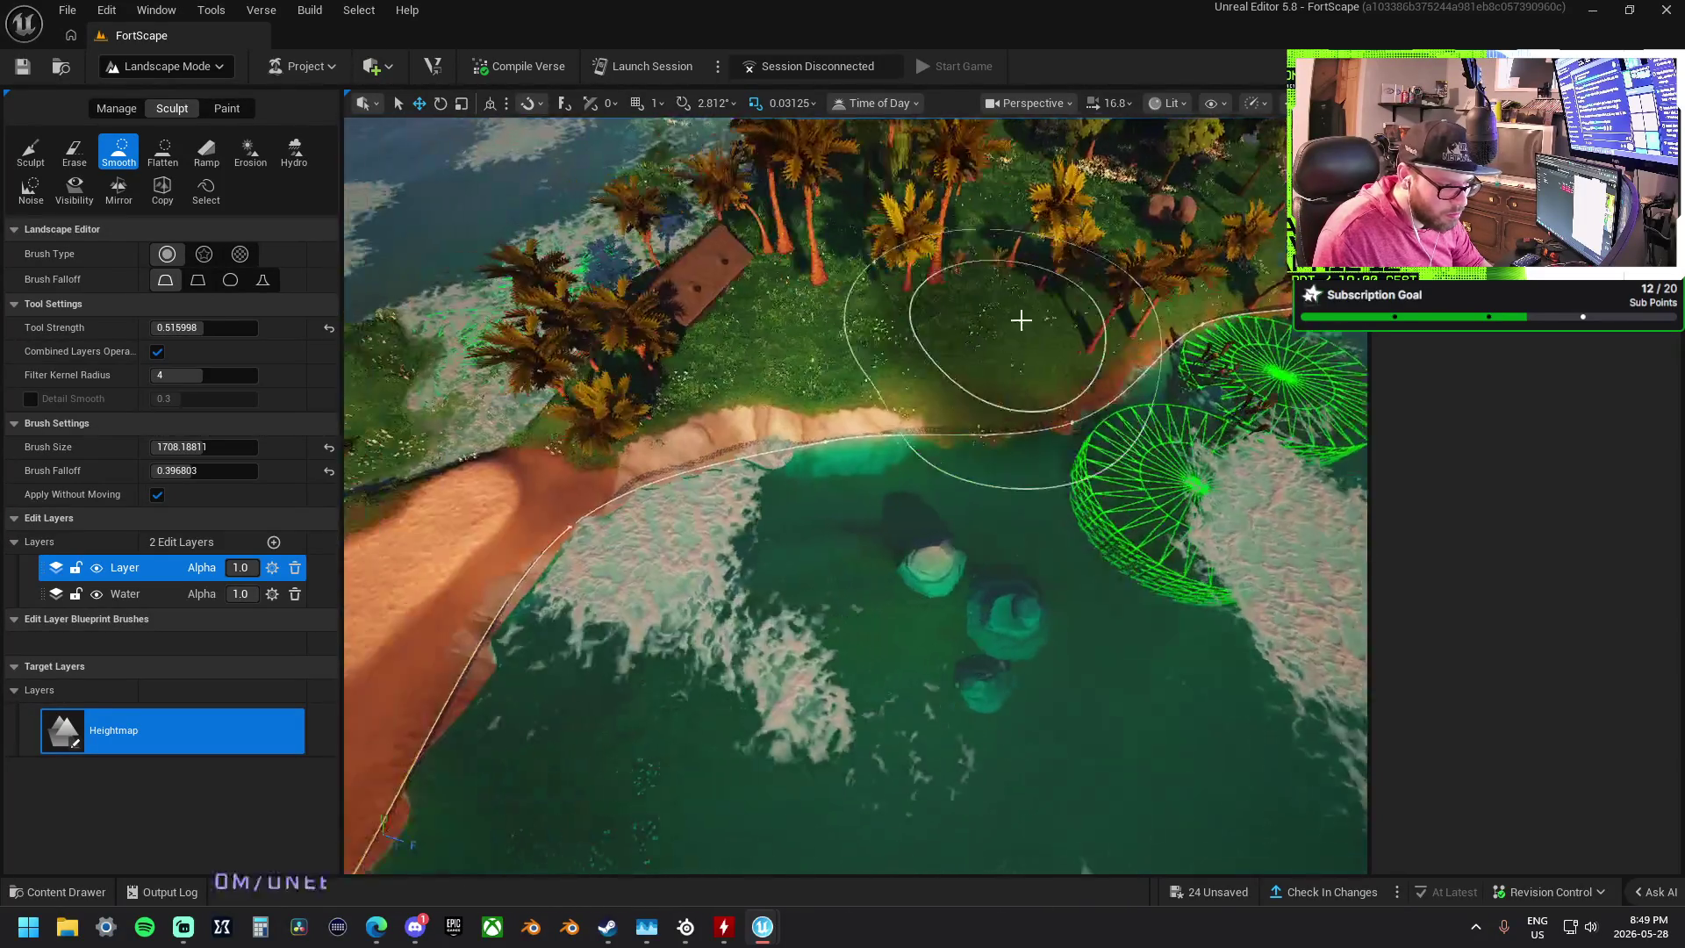
drag(1021, 320, 677, 527)
- Raise the left side of the small palm island with Sculpt, then reselect the Smooth tool
mouse_move(903, 488)
mouse_down()
mouse_move(745, 425)
mouse_move(884, 603)
mouse_move(771, 504)
mouse_up()
drag(960, 489, 894, 483)
drag(952, 339, 952, 339)
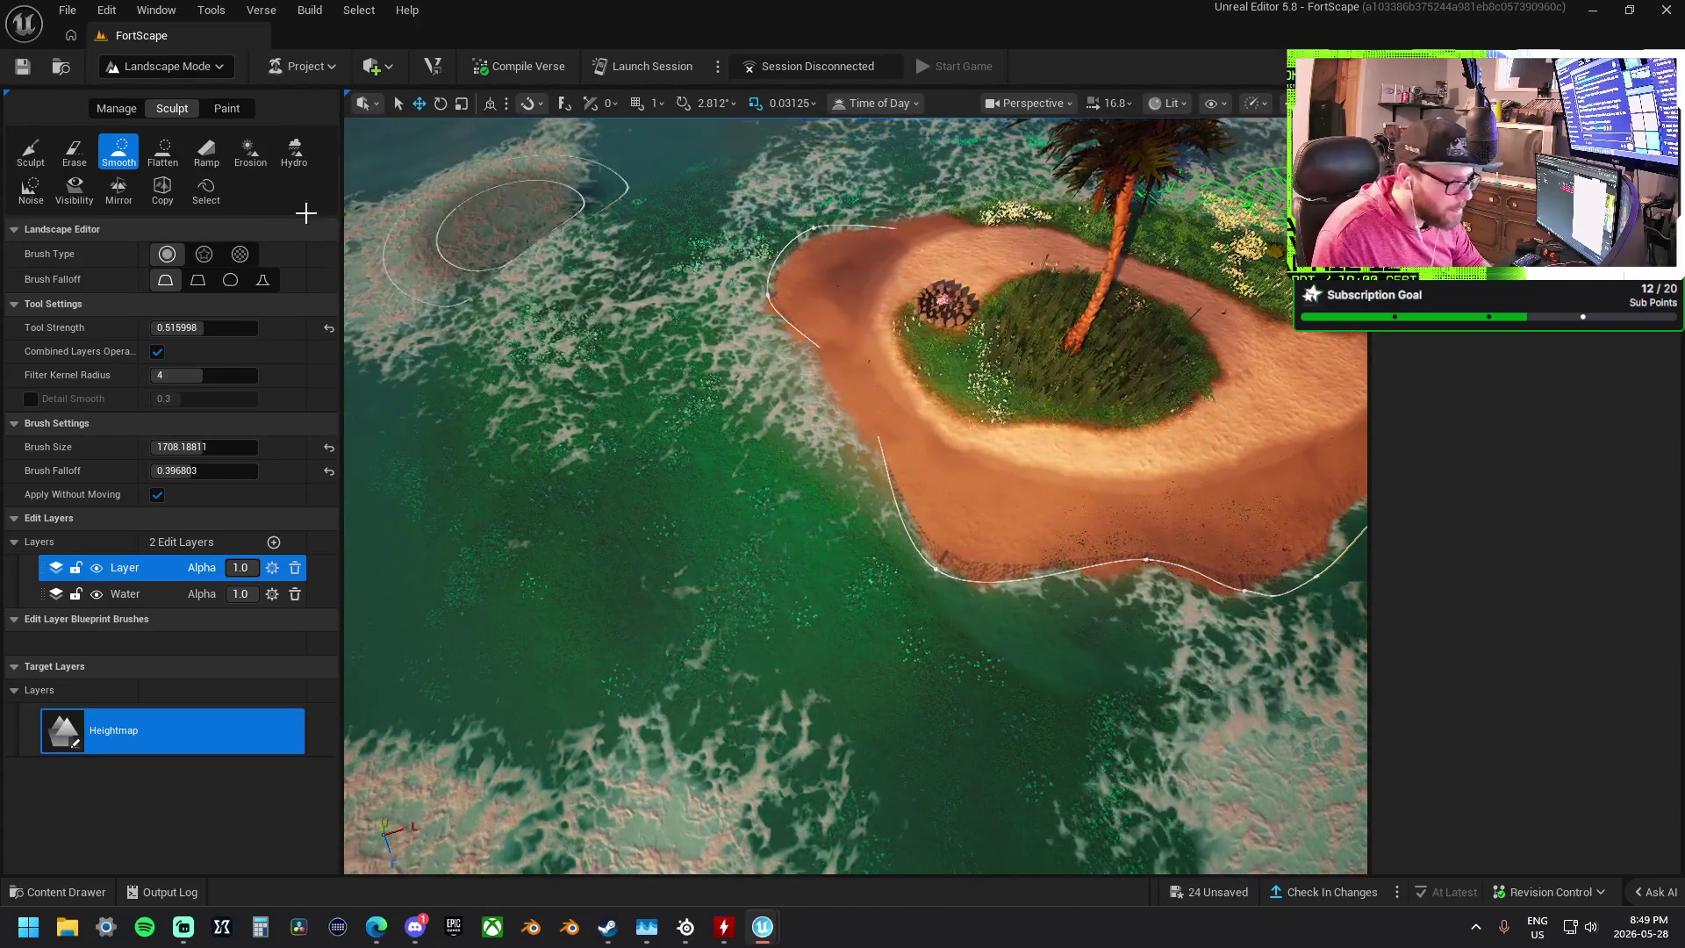
click(30, 151)
mouse_move(808, 331)
mouse_down()
mouse_move(939, 307)
mouse_move(878, 299)
mouse_move(973, 247)
mouse_up()
click(118, 151)
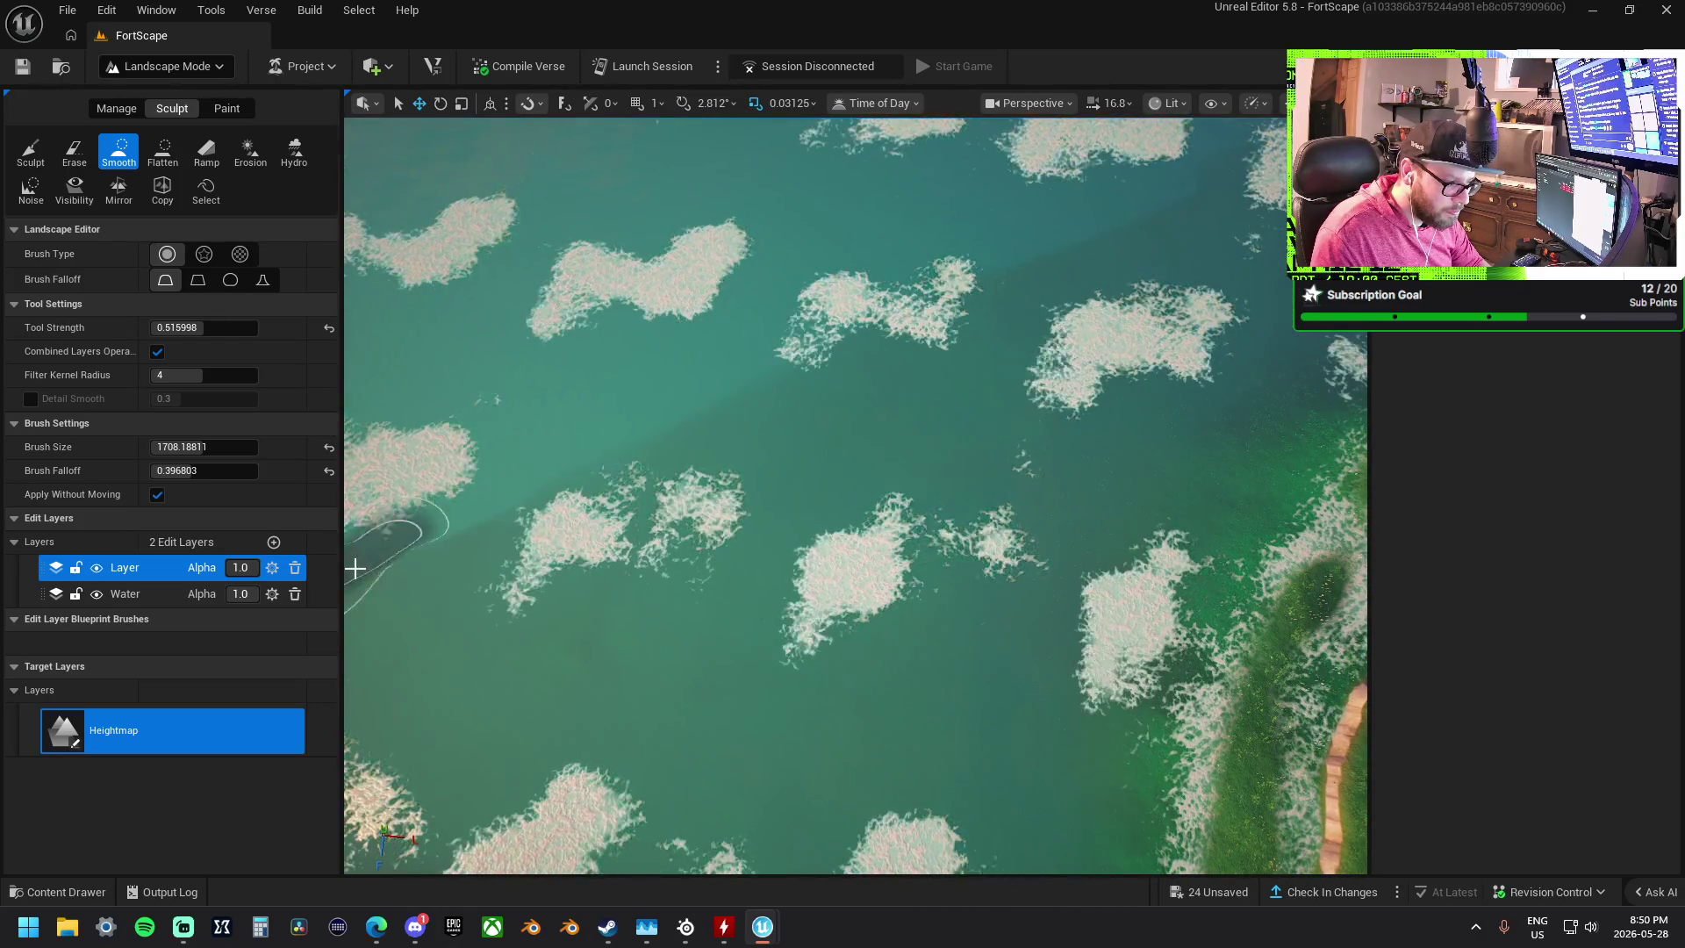
scroll(622, 489, up, 3)
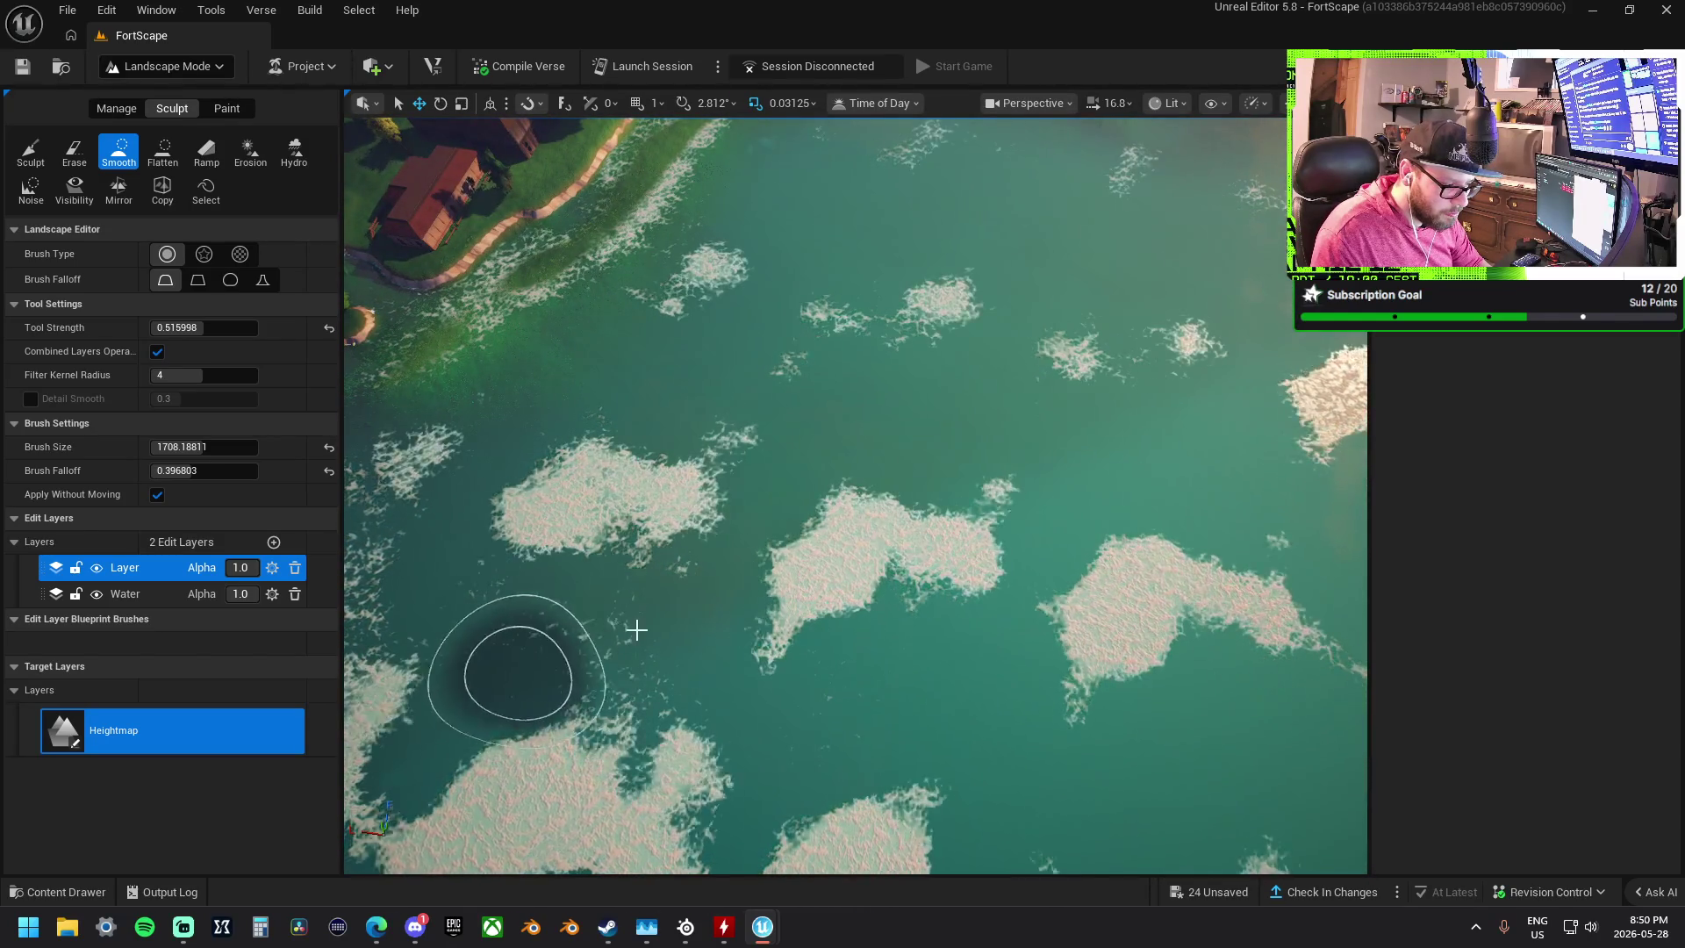
scroll(620, 641, down, 3)
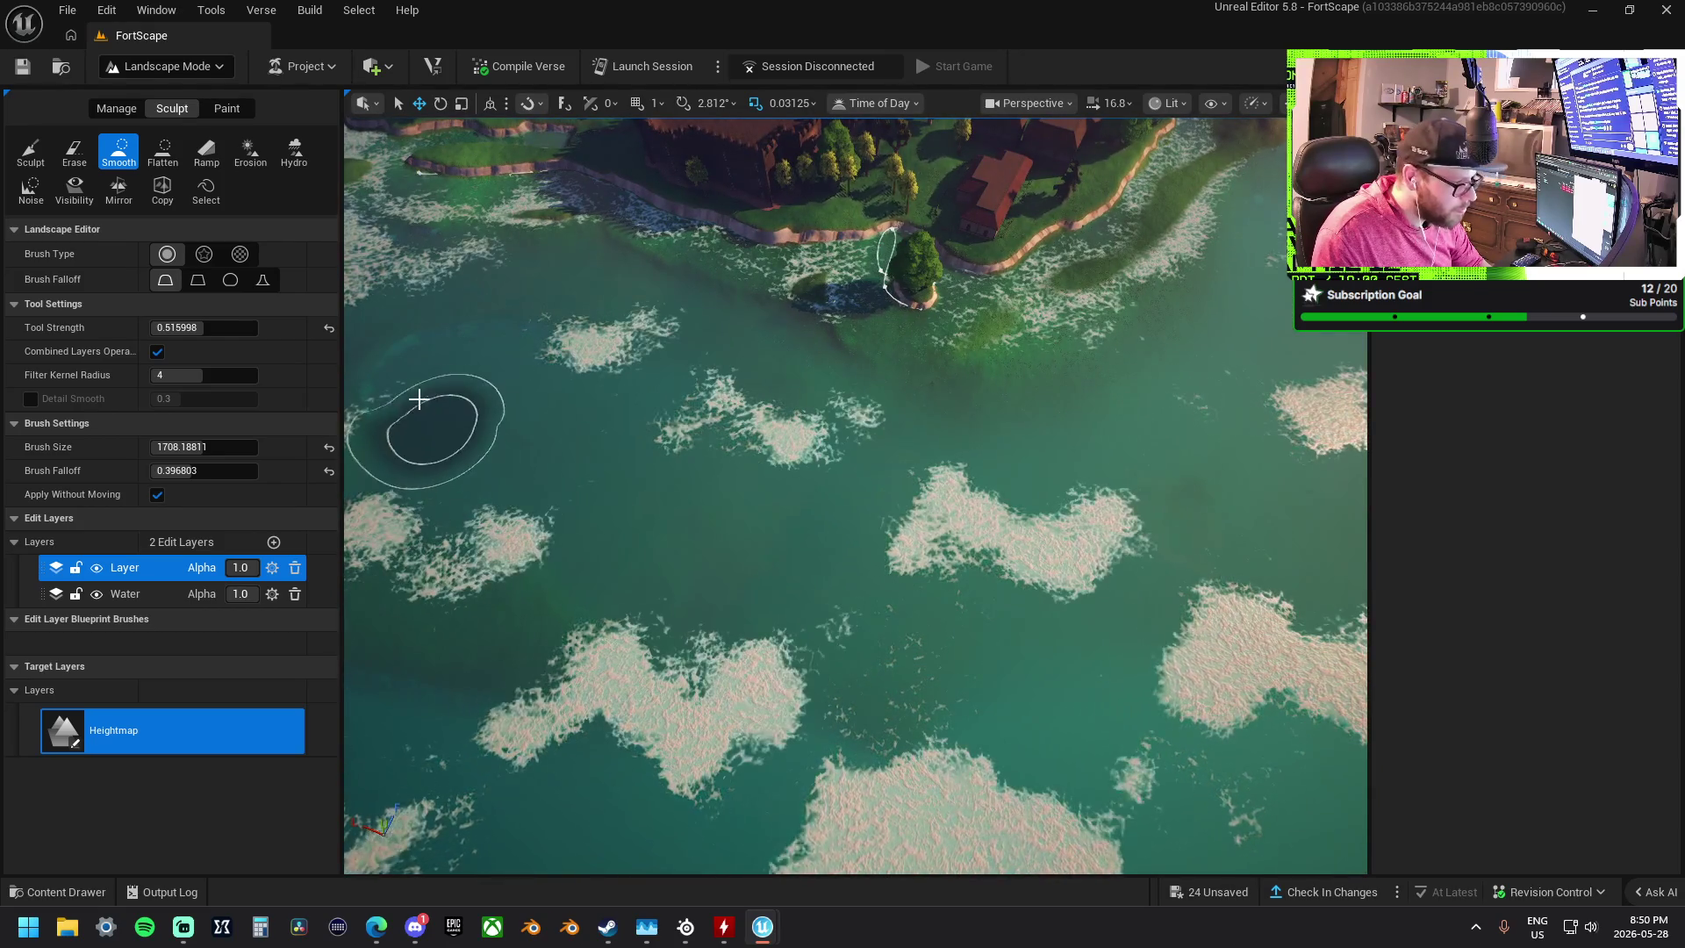
drag(917, 514, 983, 492)
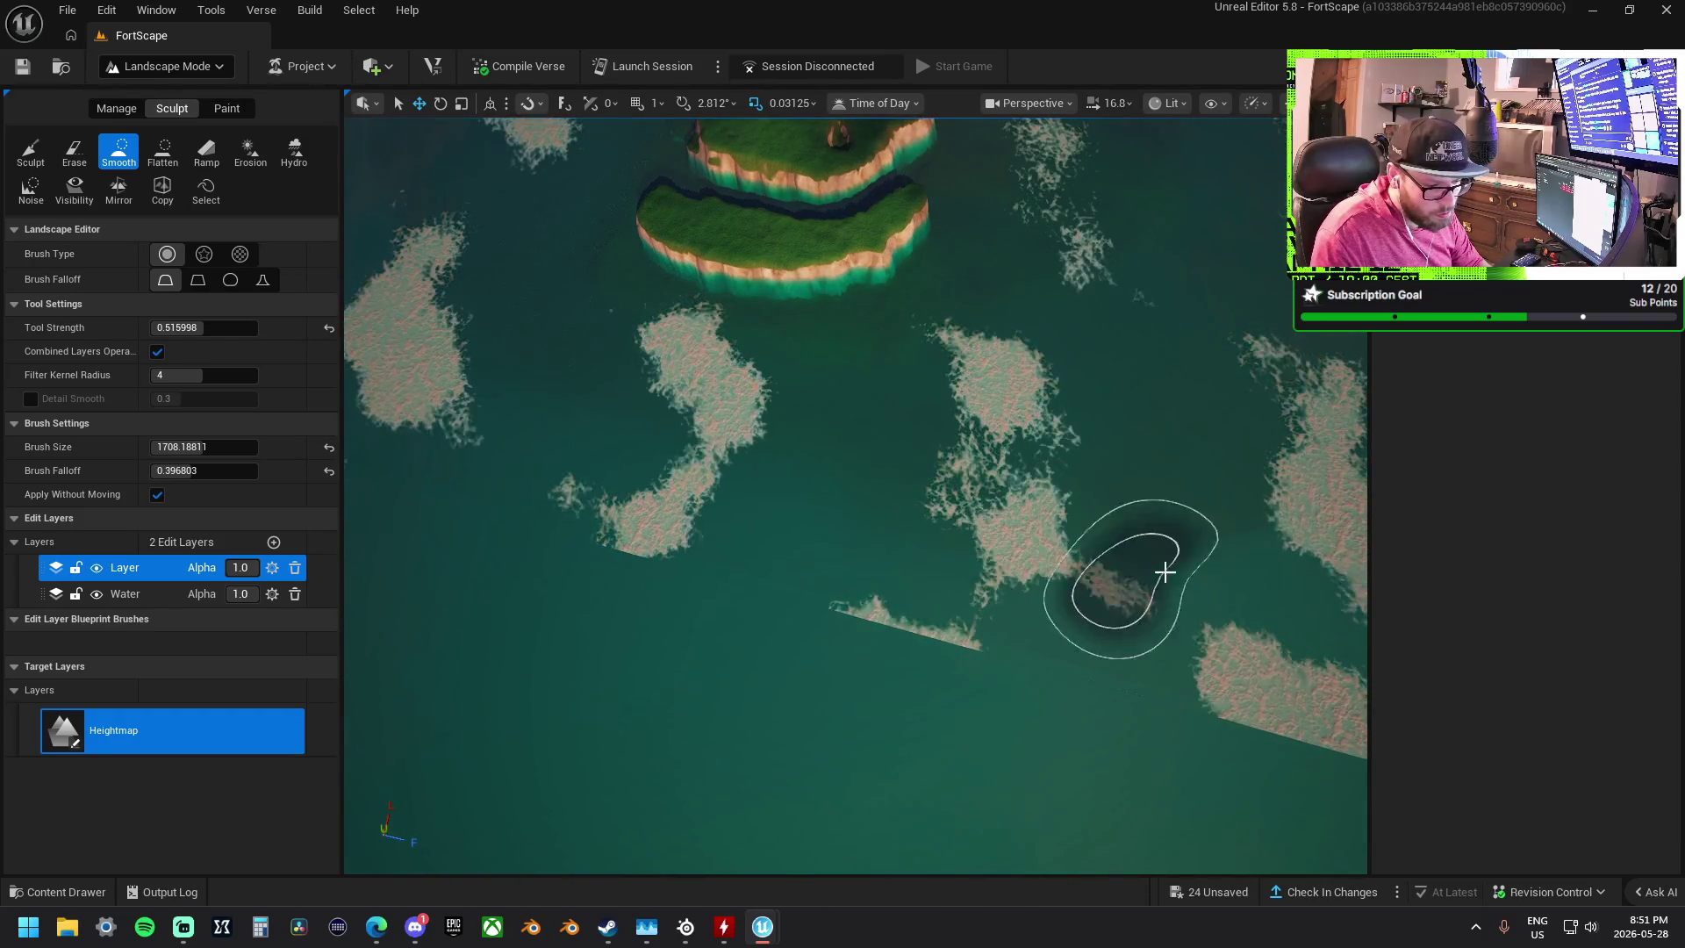
mouse_move(1037, 502)
mouse_down()
mouse_move(1031, 377)
mouse_move(1084, 439)
mouse_move(891, 500)
mouse_move(913, 523)
mouse_move(703, 421)
mouse_up()
scroll(703, 421, up, 10)
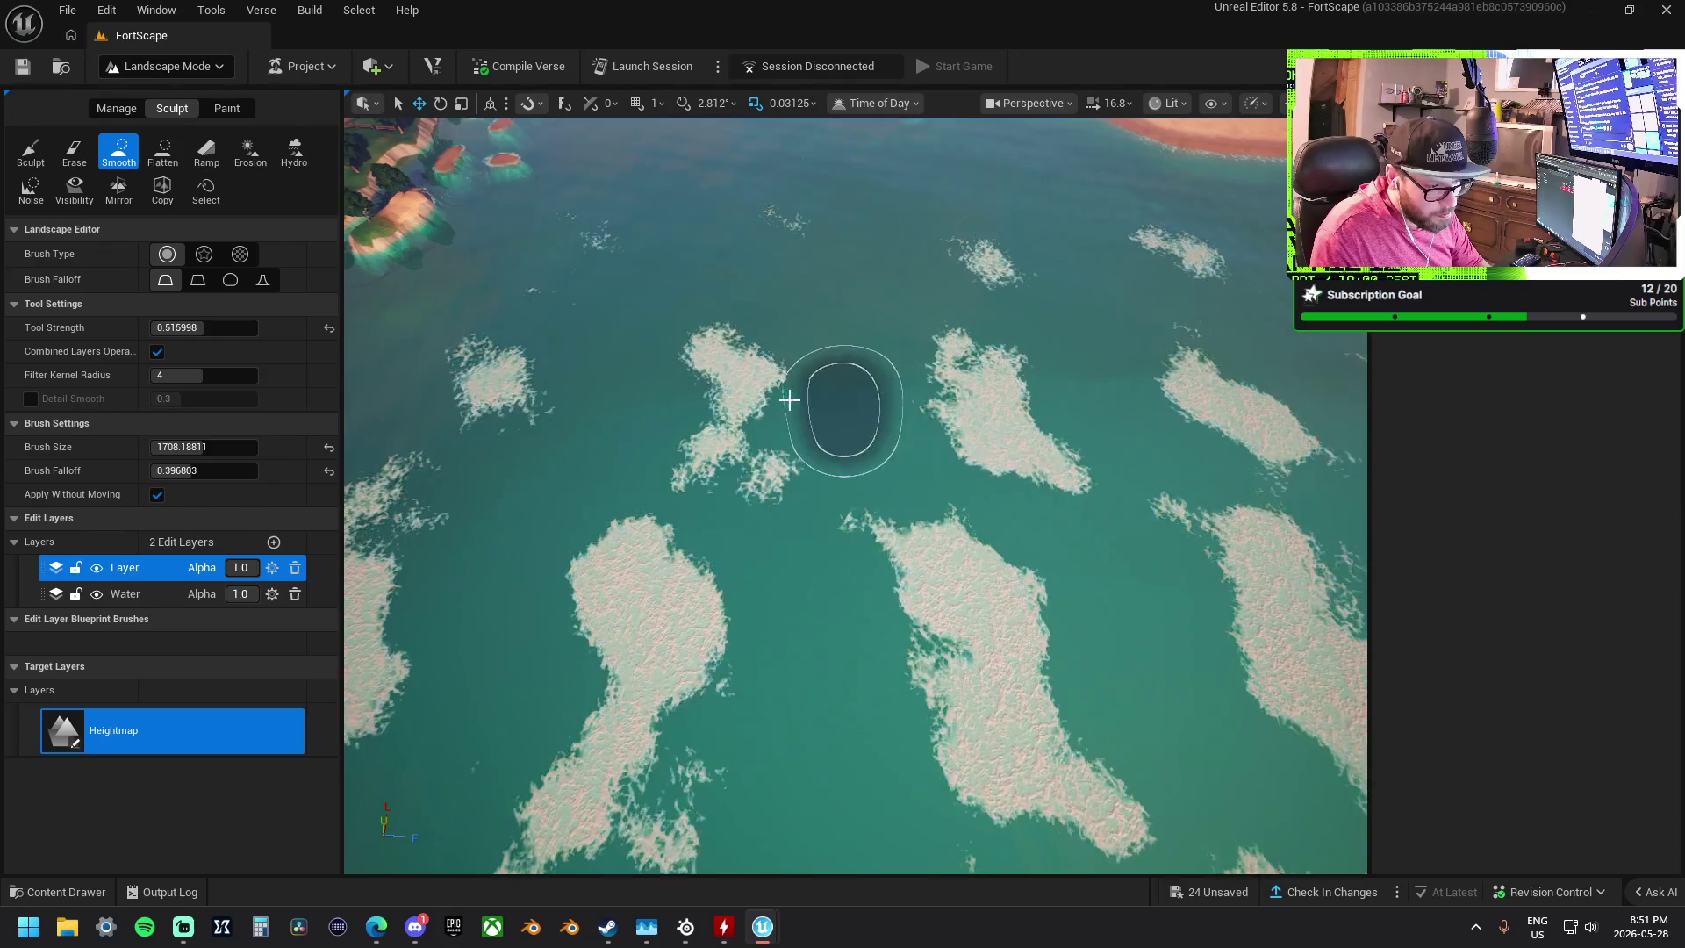
scroll(703, 421, down, 5)
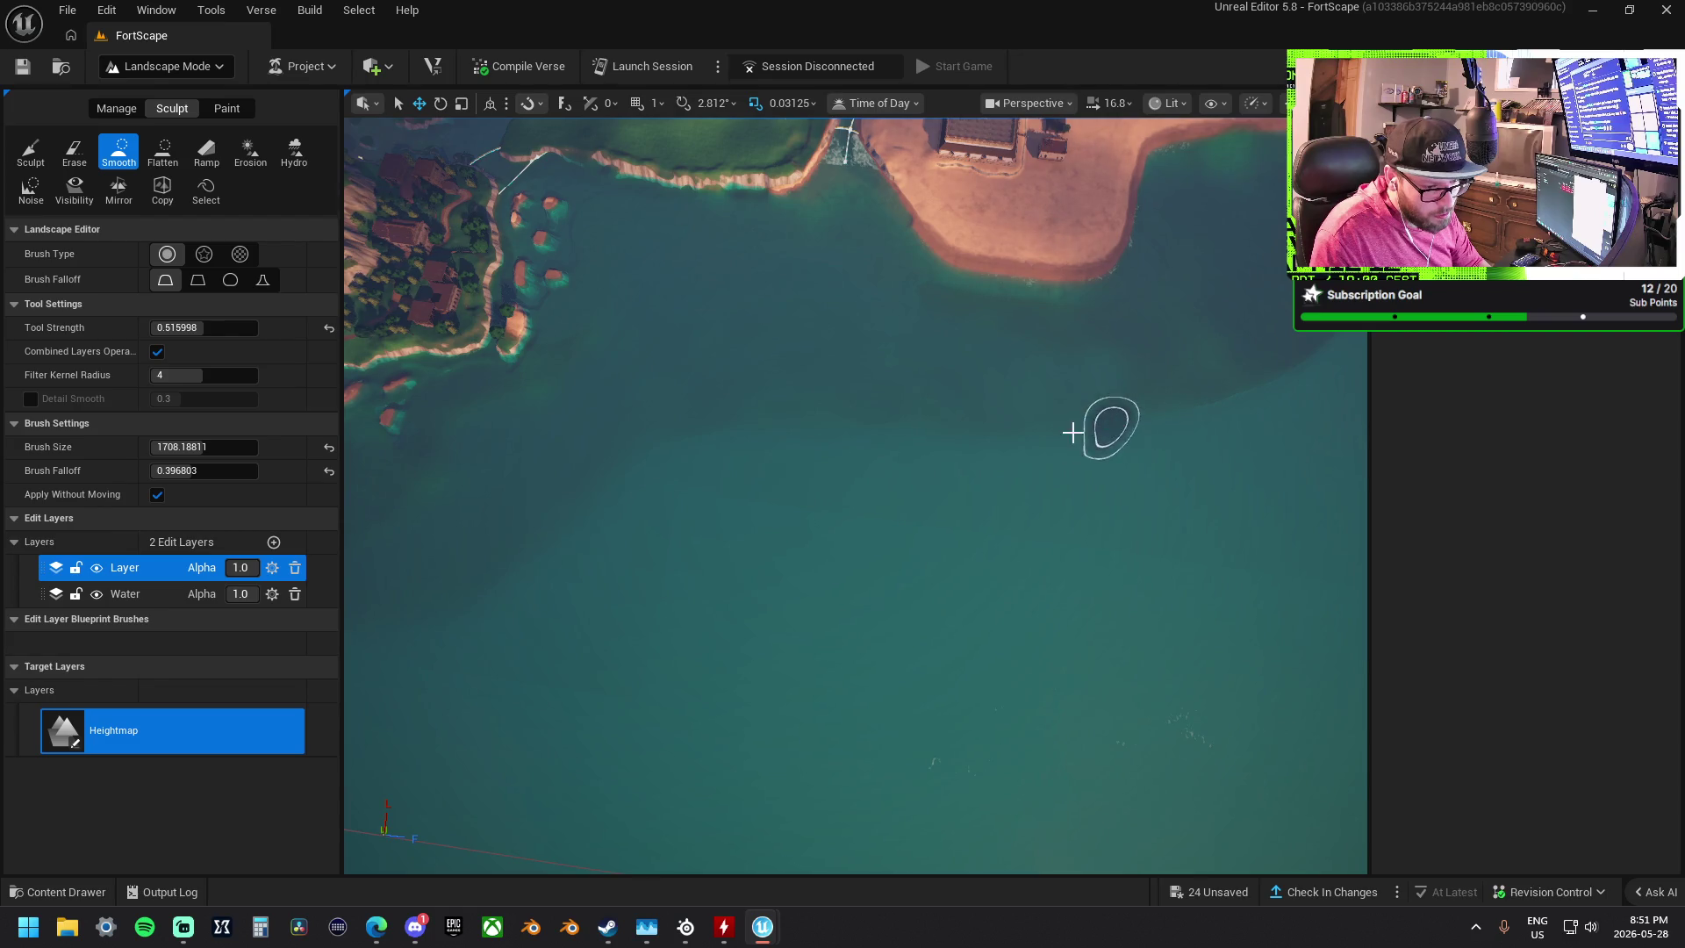
mouse_move(1103, 418)
mouse_down()
mouse_move(1009, 447)
mouse_move(975, 307)
mouse_move(940, 395)
mouse_move(905, 299)
mouse_move(696, 220)
mouse_up()
- Pick Flatten and shrink the brush to about 639, looking straight down on the lagoon
click(162, 151)
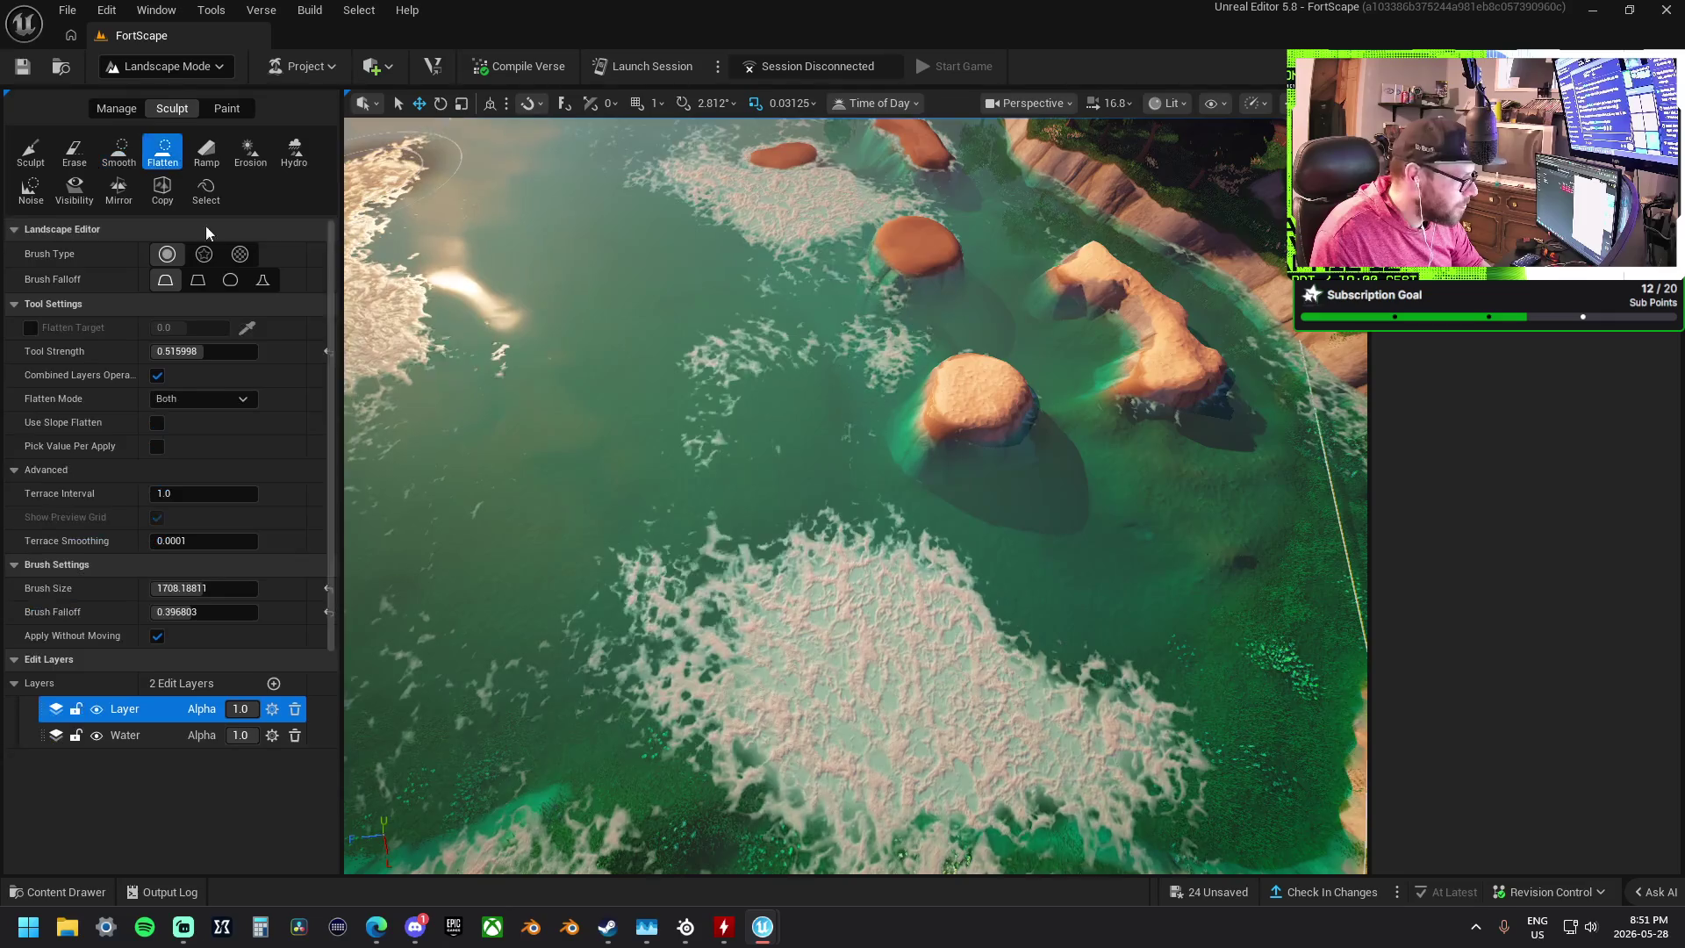
drag(192, 560, 176, 561)
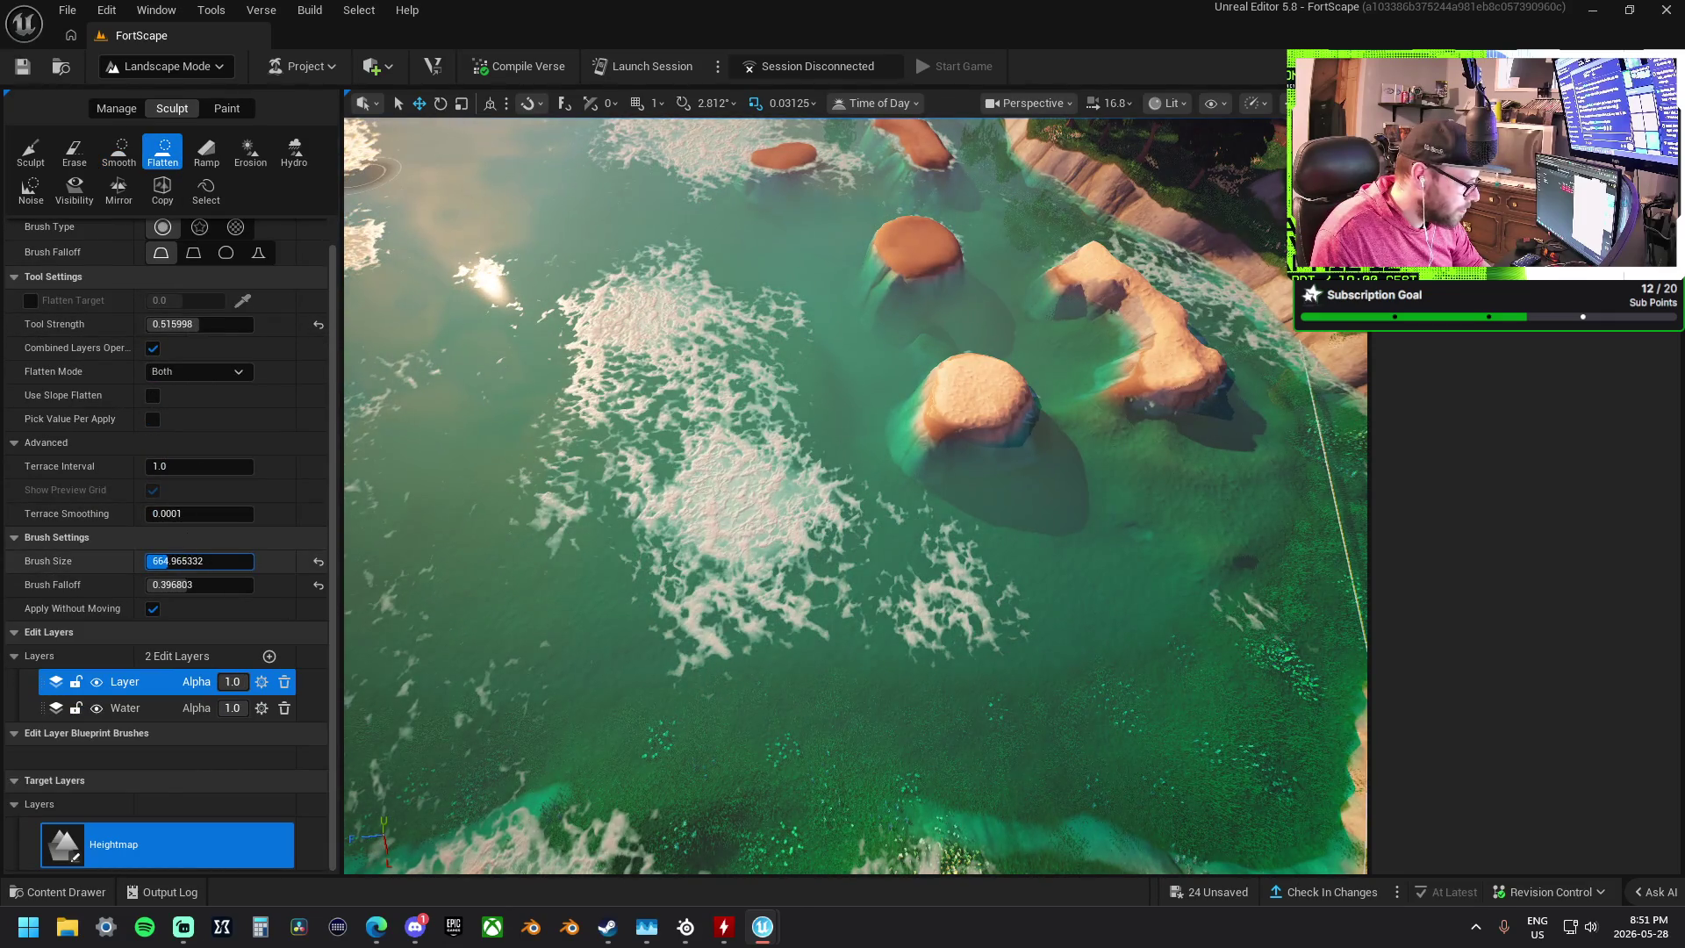
mouse_move(801, 553)
mouse_down()
mouse_move(801, 500)
mouse_move(801, 553)
mouse_up()
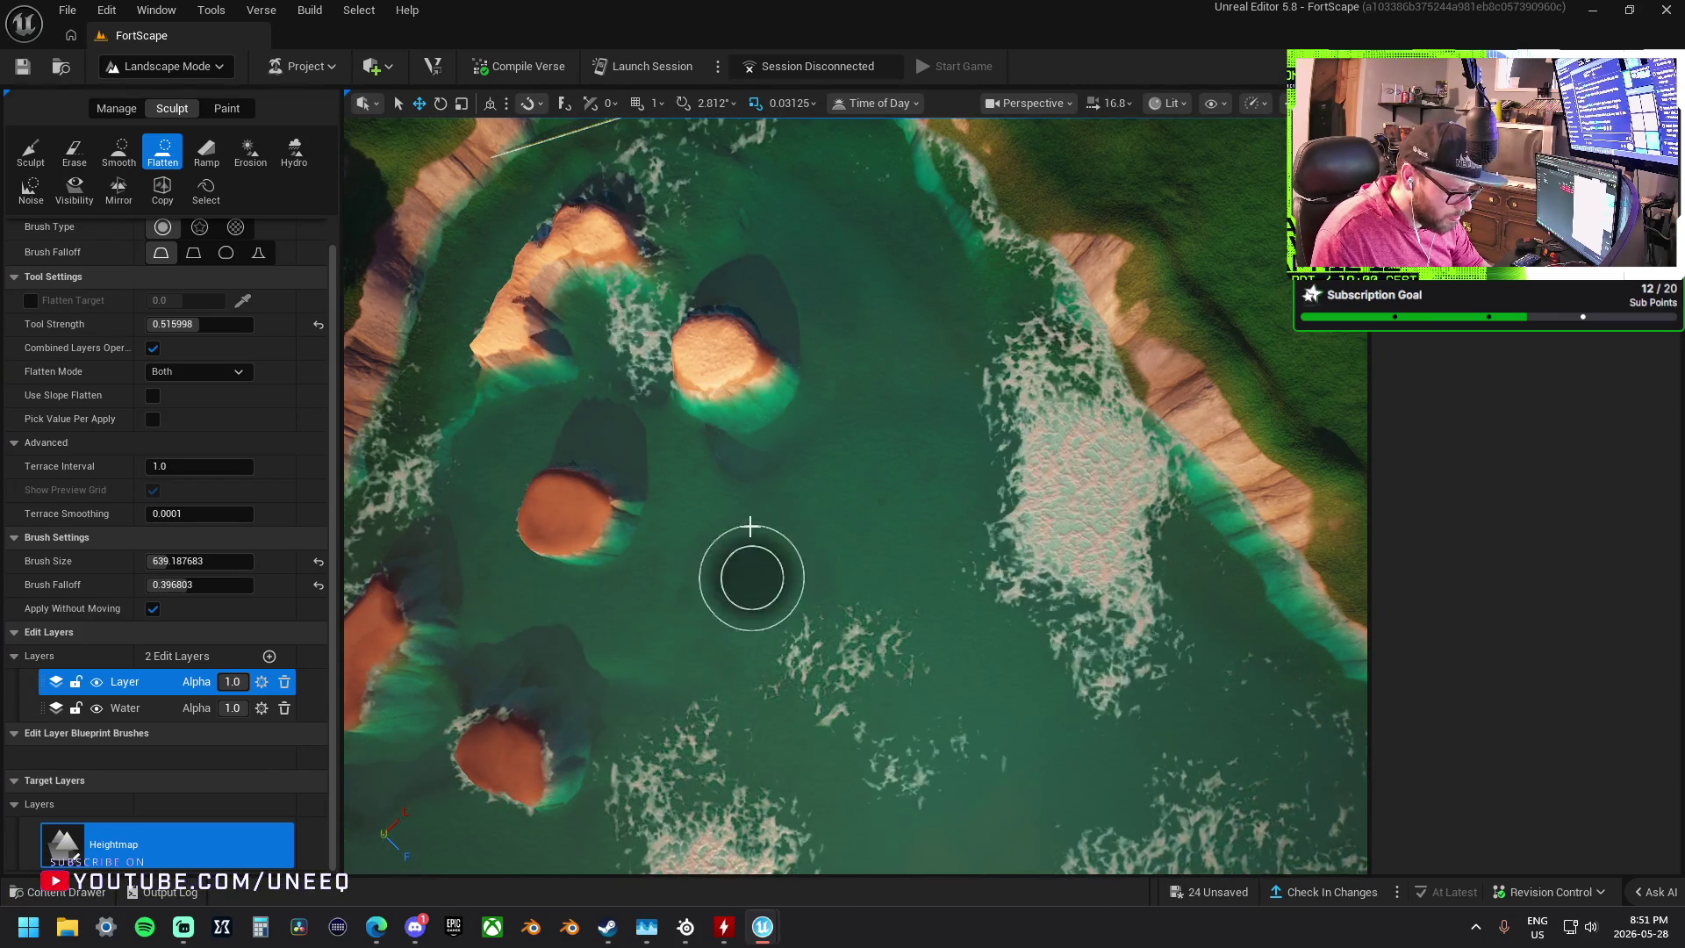
mouse_move(816, 320)
mouse_down()
mouse_move(963, 454)
mouse_move(1100, 419)
mouse_move(880, 386)
mouse_move(693, 281)
mouse_up()
- Smooth the lagoon's sand rocks, sinking the small rock into the water
click(114, 154)
mouse_move(716, 380)
mouse_down()
mouse_move(742, 388)
mouse_move(745, 365)
mouse_move(804, 425)
mouse_move(877, 421)
mouse_move(846, 320)
mouse_move(723, 271)
mouse_up()
scroll(854, 324, down, 3)
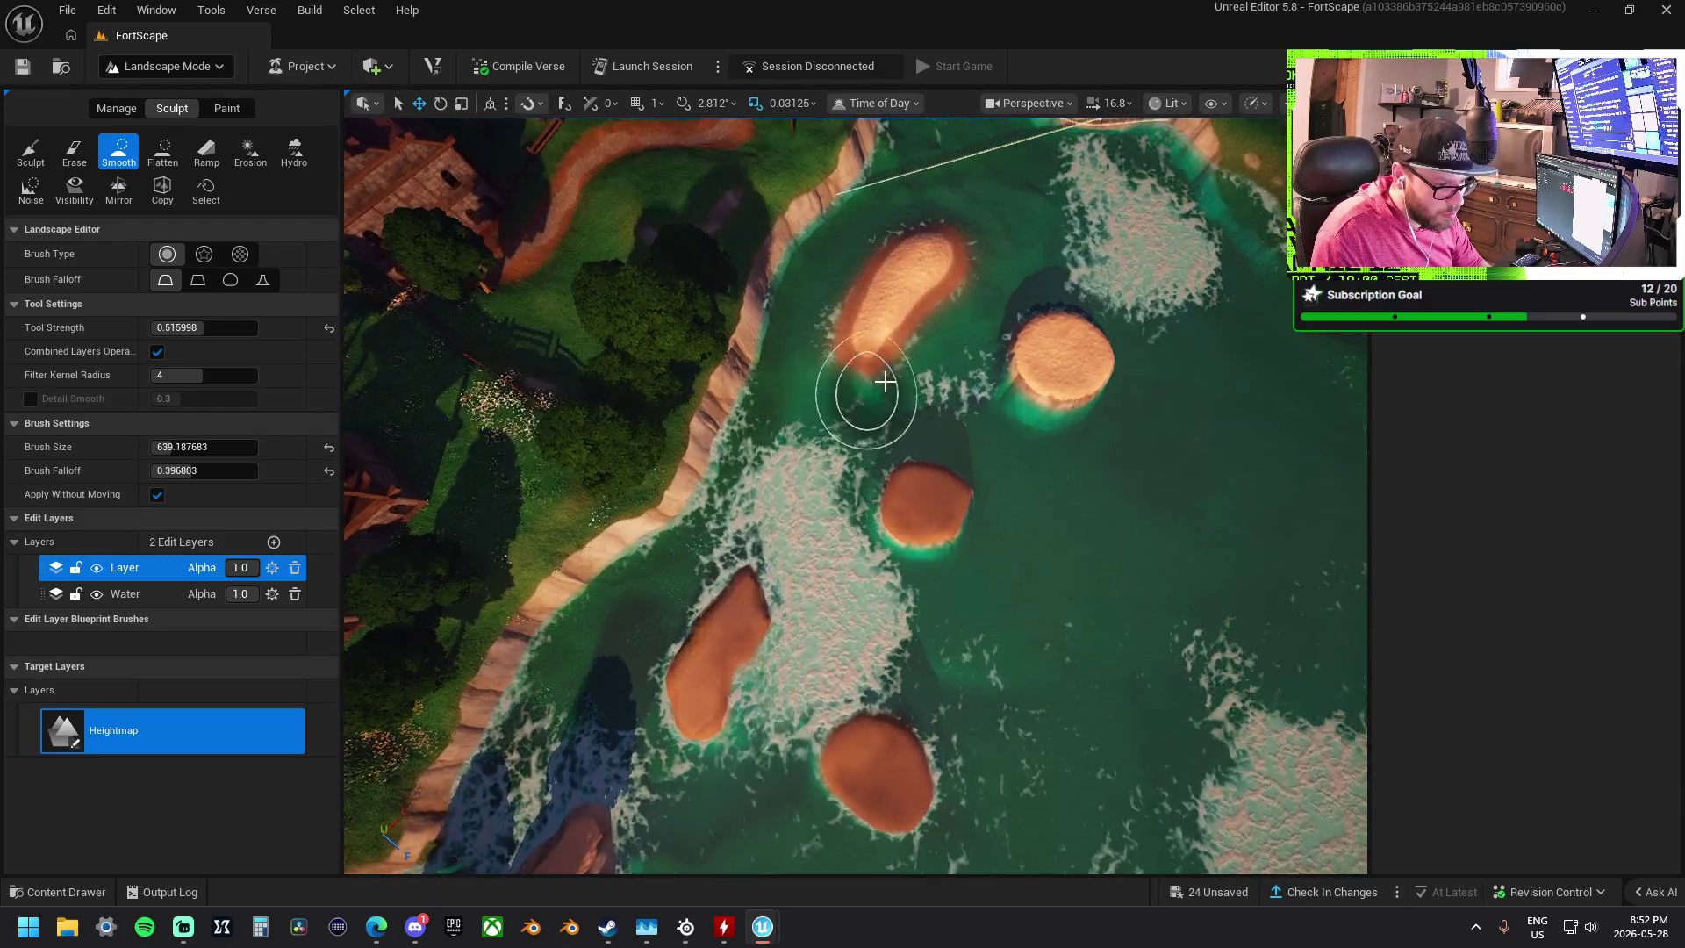
scroll(969, 349, up, 3)
mouse_move(959, 395)
mouse_down()
mouse_move(943, 475)
mouse_move(873, 497)
mouse_up()
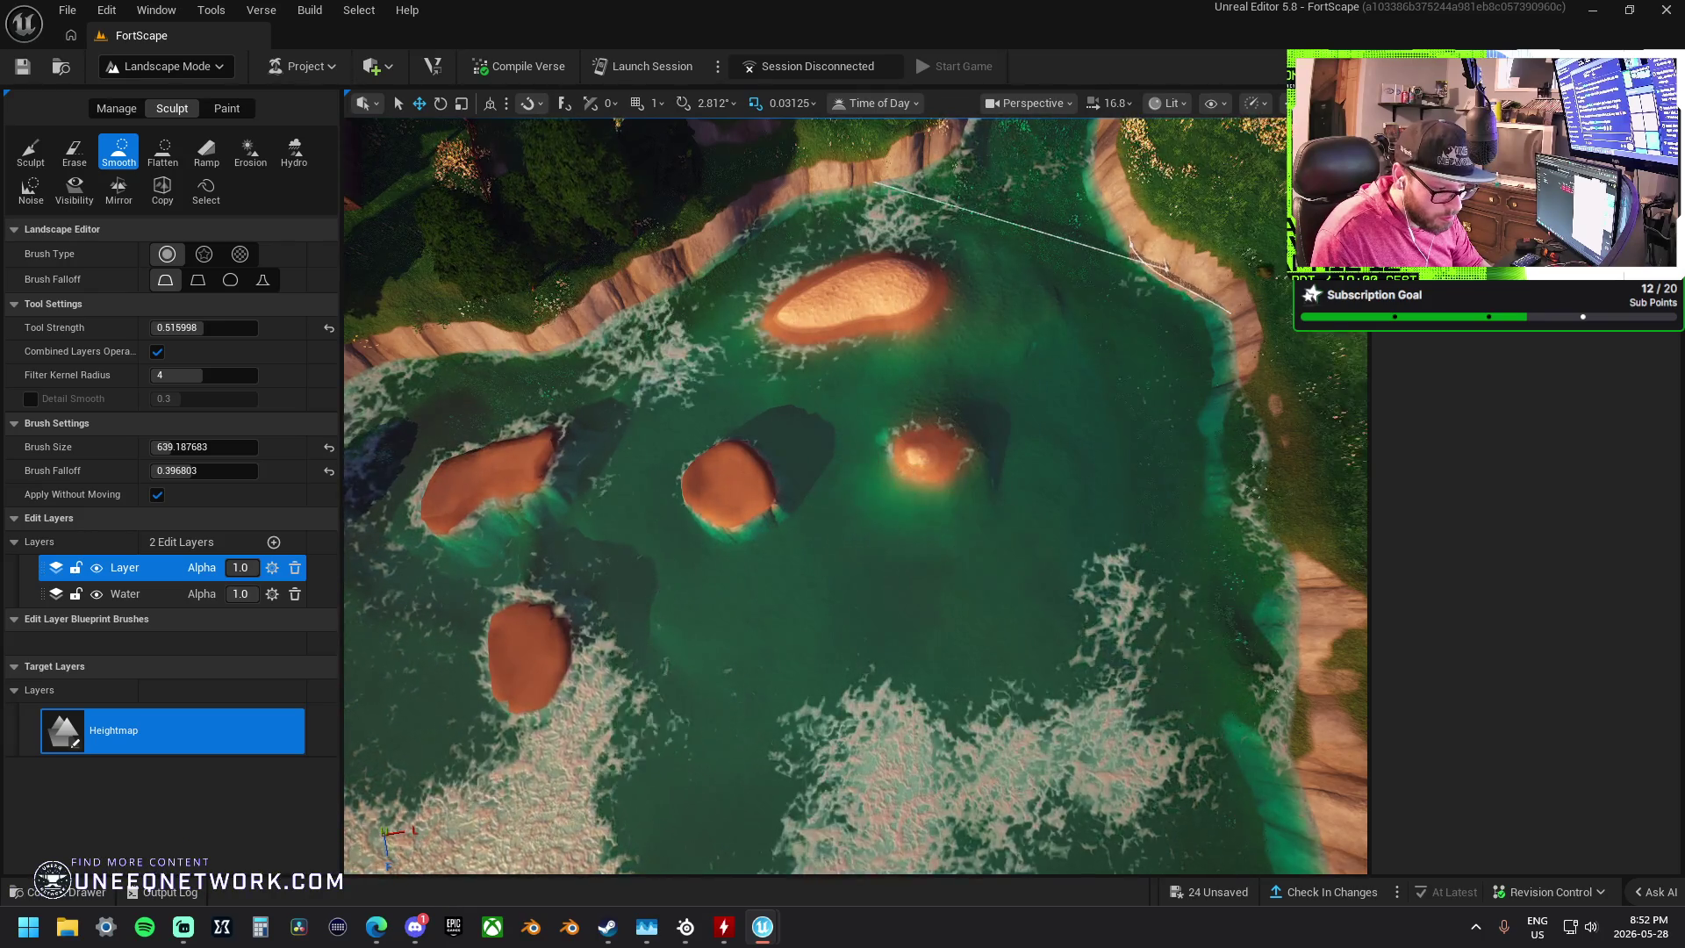
scroll(856, 491, down, 4)
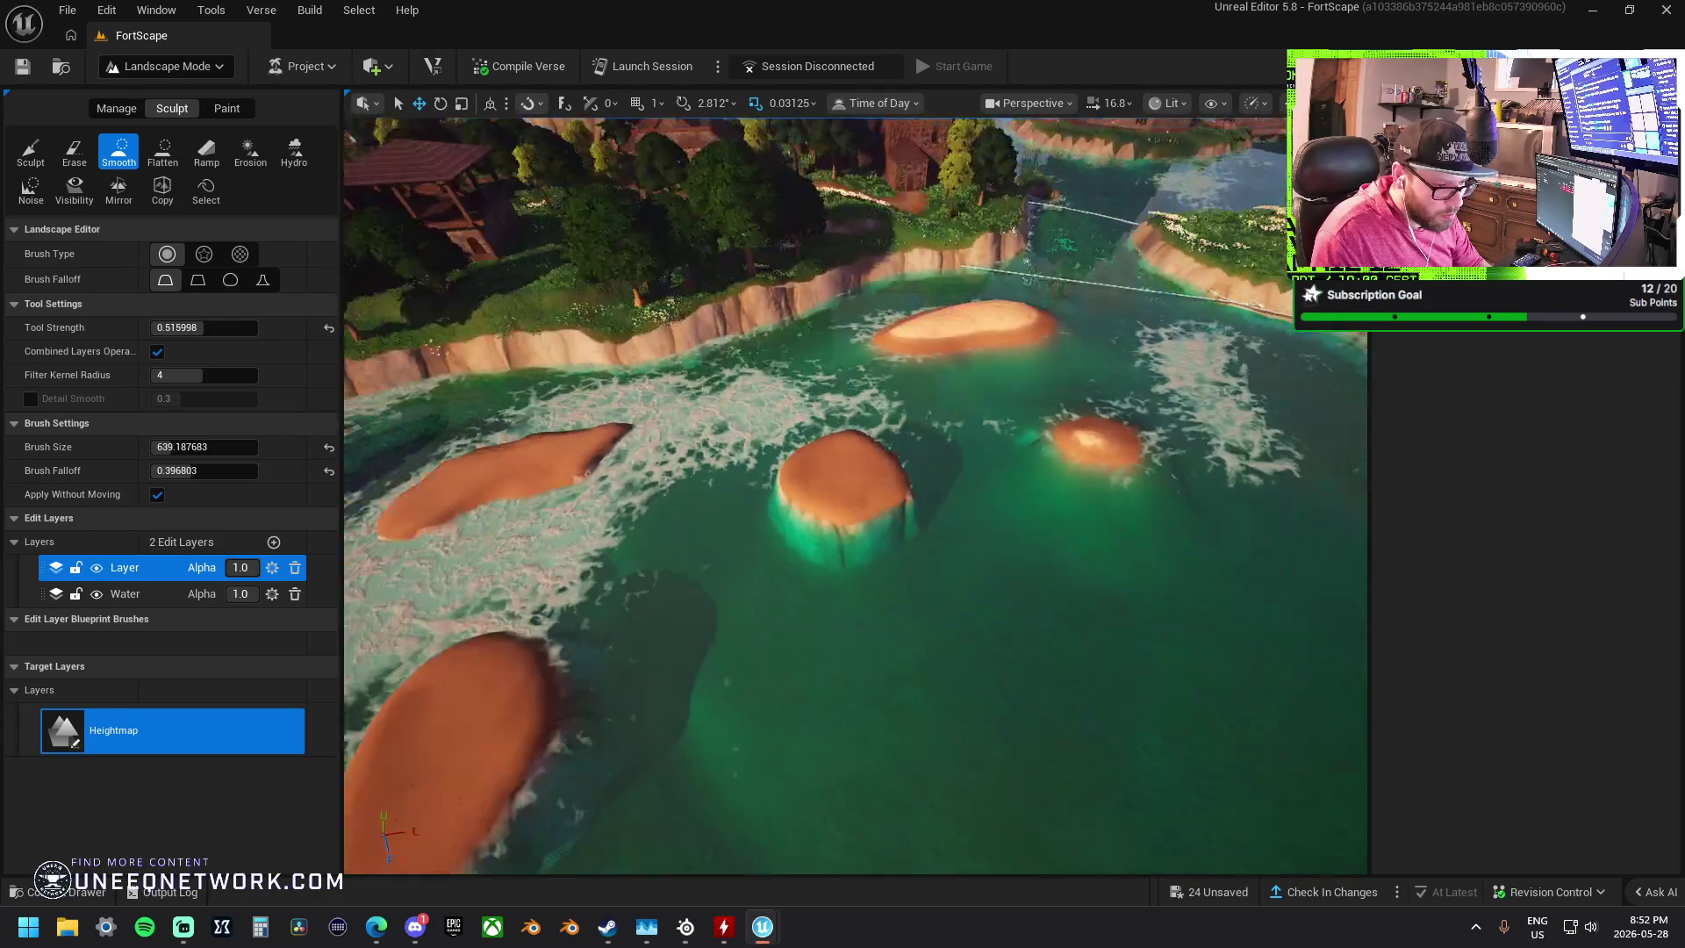
drag(852, 488, 808, 507)
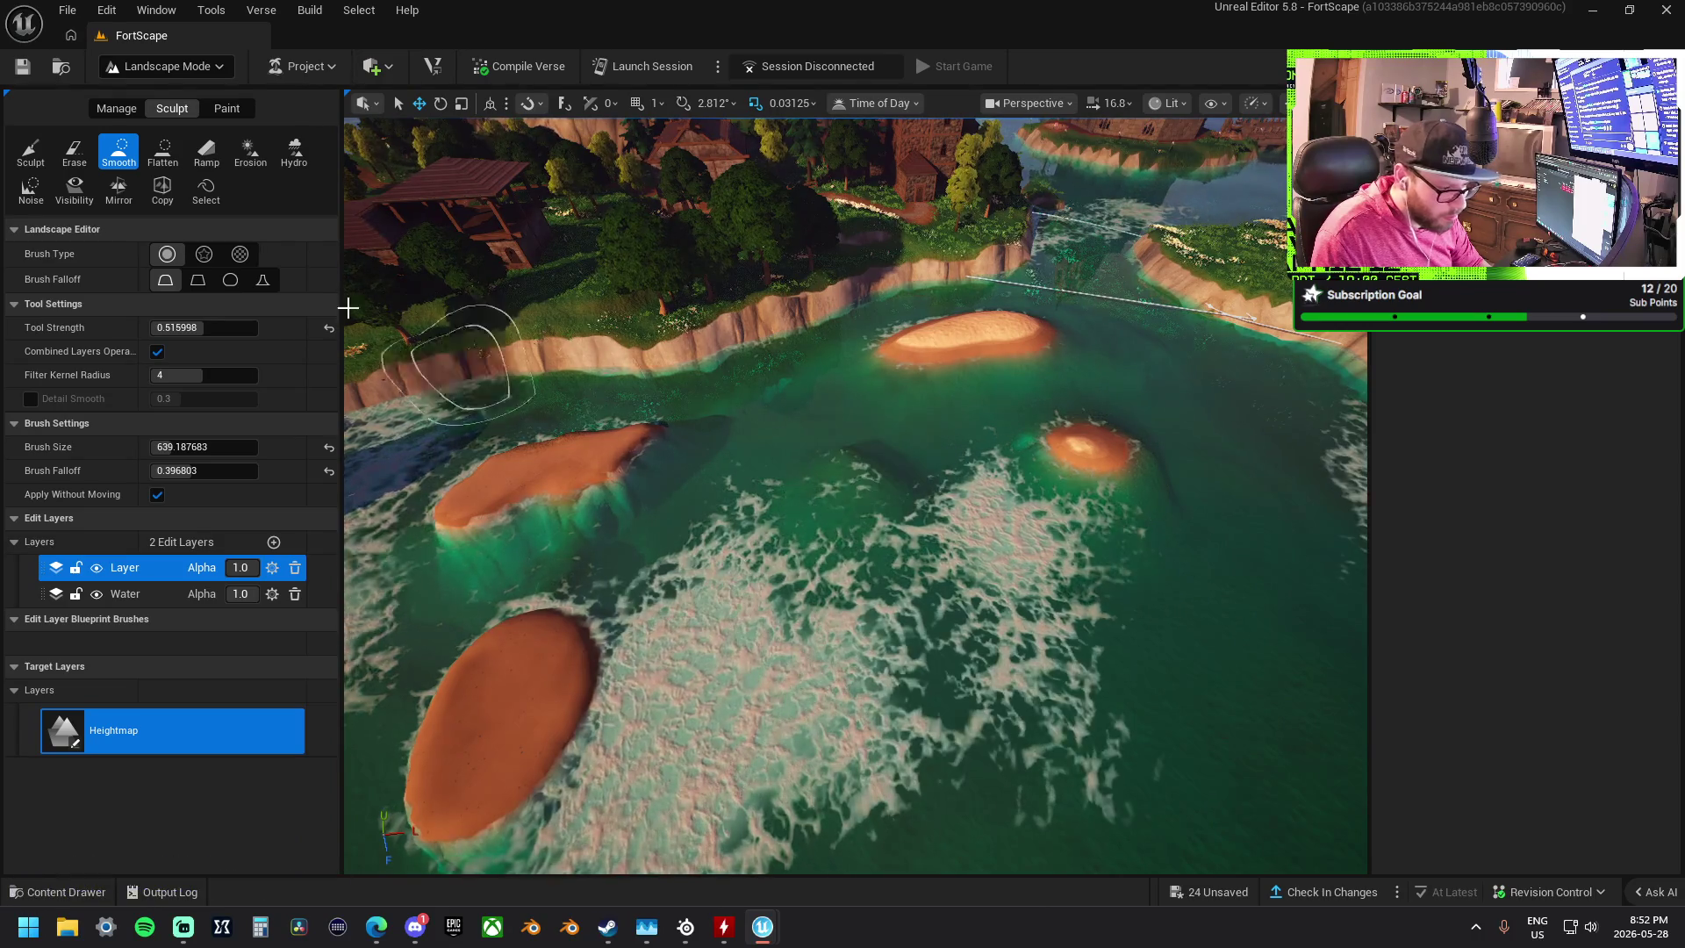
click(163, 151)
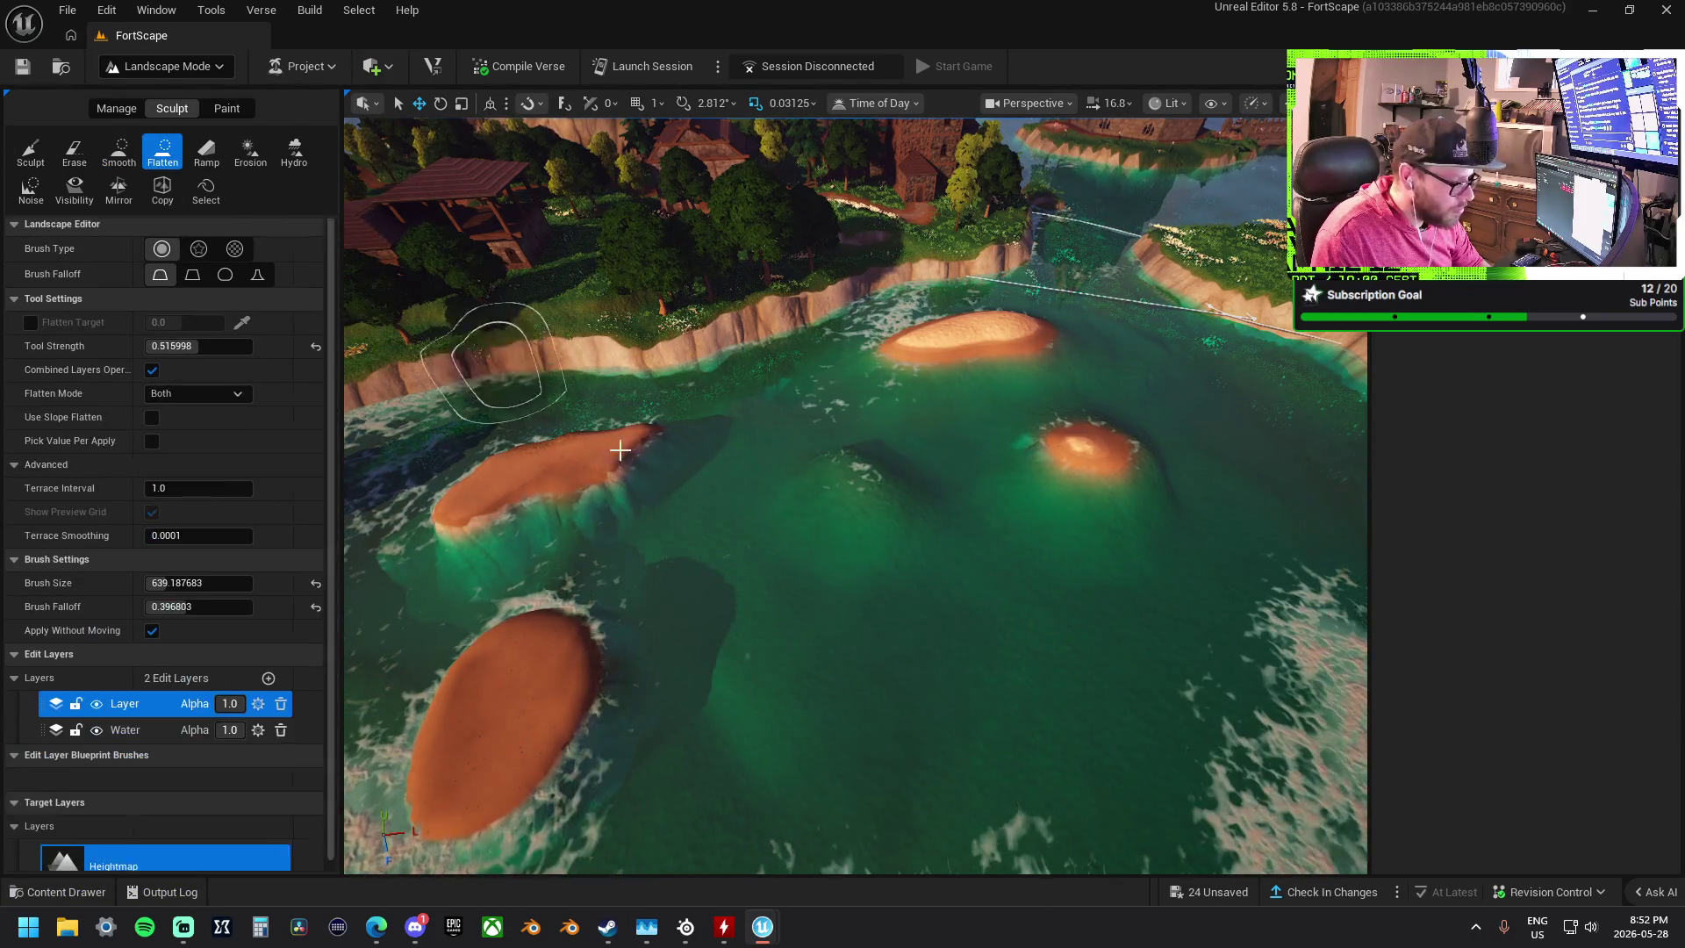
- Flatten the dark hollows into plateaus and smooth away the channel between two sand islands
drag(848, 496, 820, 482)
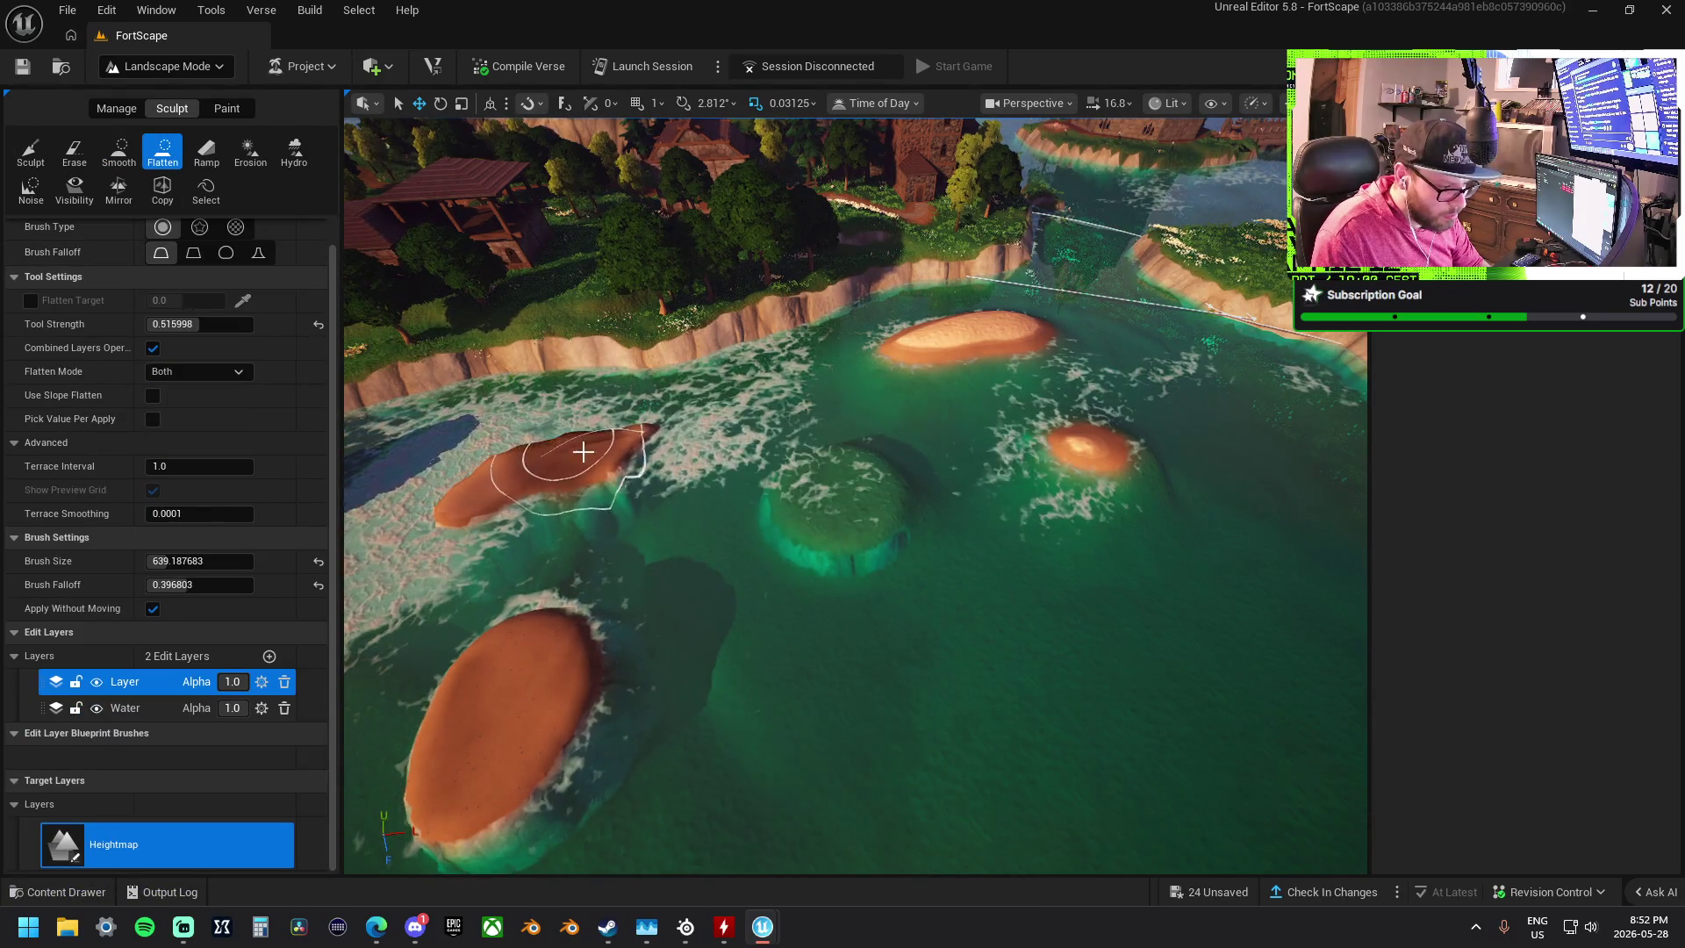
mouse_move(907, 367)
mouse_down()
mouse_move(819, 491)
mouse_move(834, 488)
mouse_up()
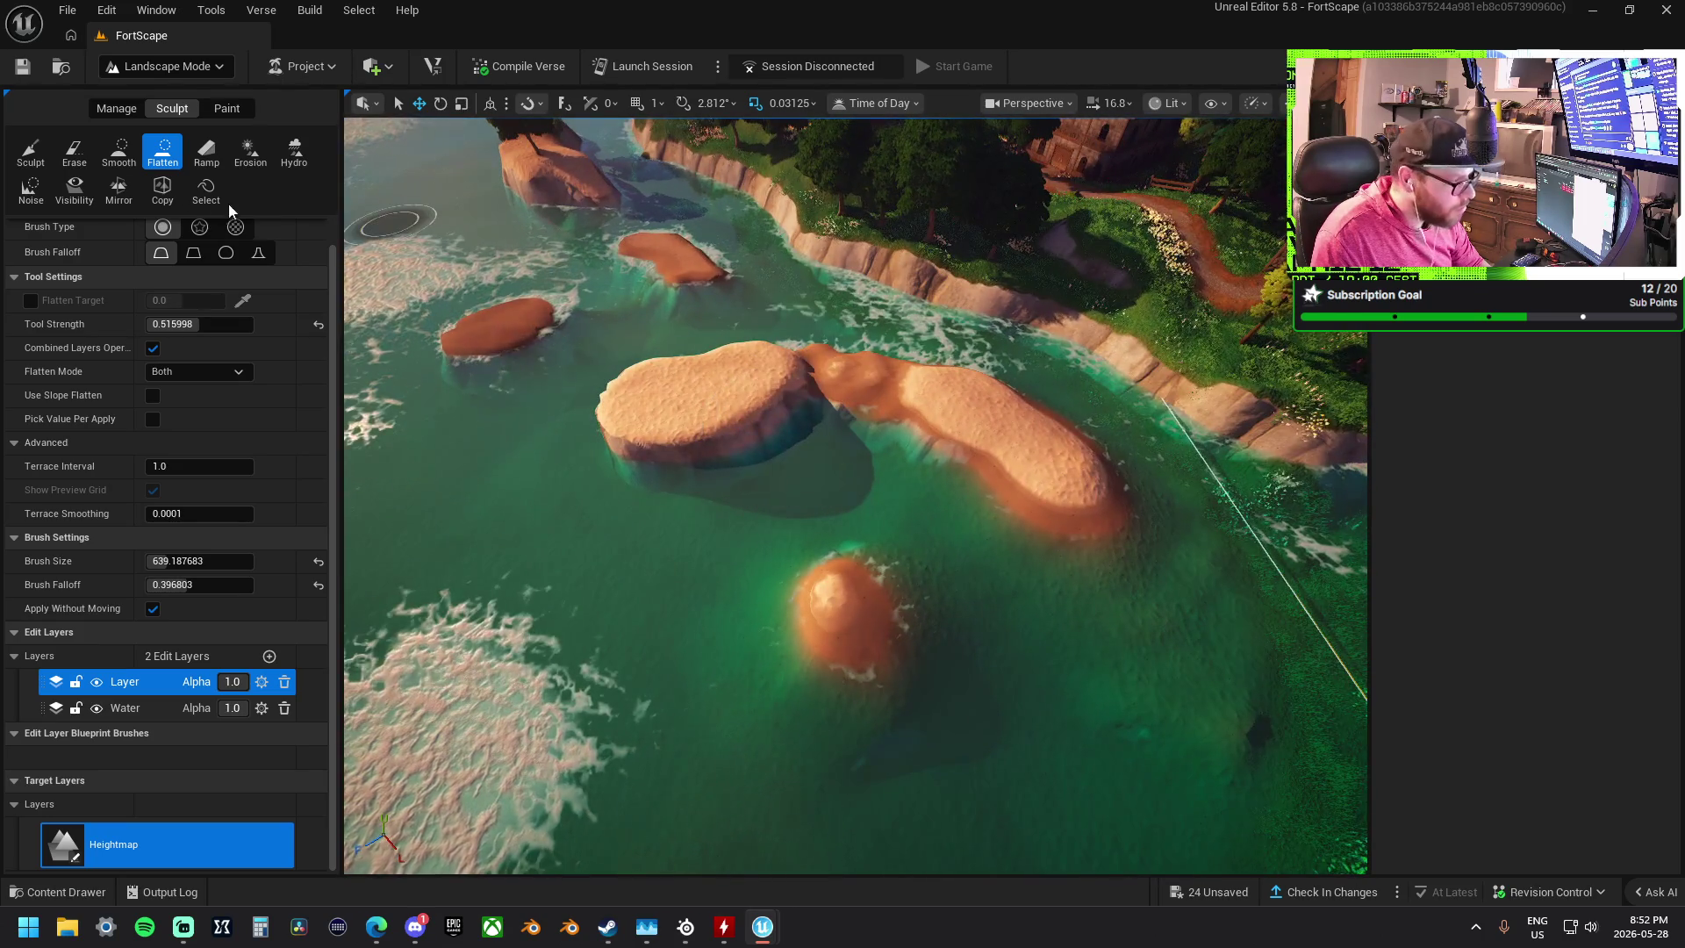
click(119, 151)
mouse_move(834, 407)
mouse_down()
mouse_move(849, 388)
mouse_move(825, 377)
mouse_move(832, 340)
mouse_up()
mouse_move(960, 501)
mouse_down()
mouse_move(922, 452)
mouse_move(895, 517)
mouse_move(803, 526)
mouse_move(764, 395)
mouse_move(736, 492)
mouse_up()
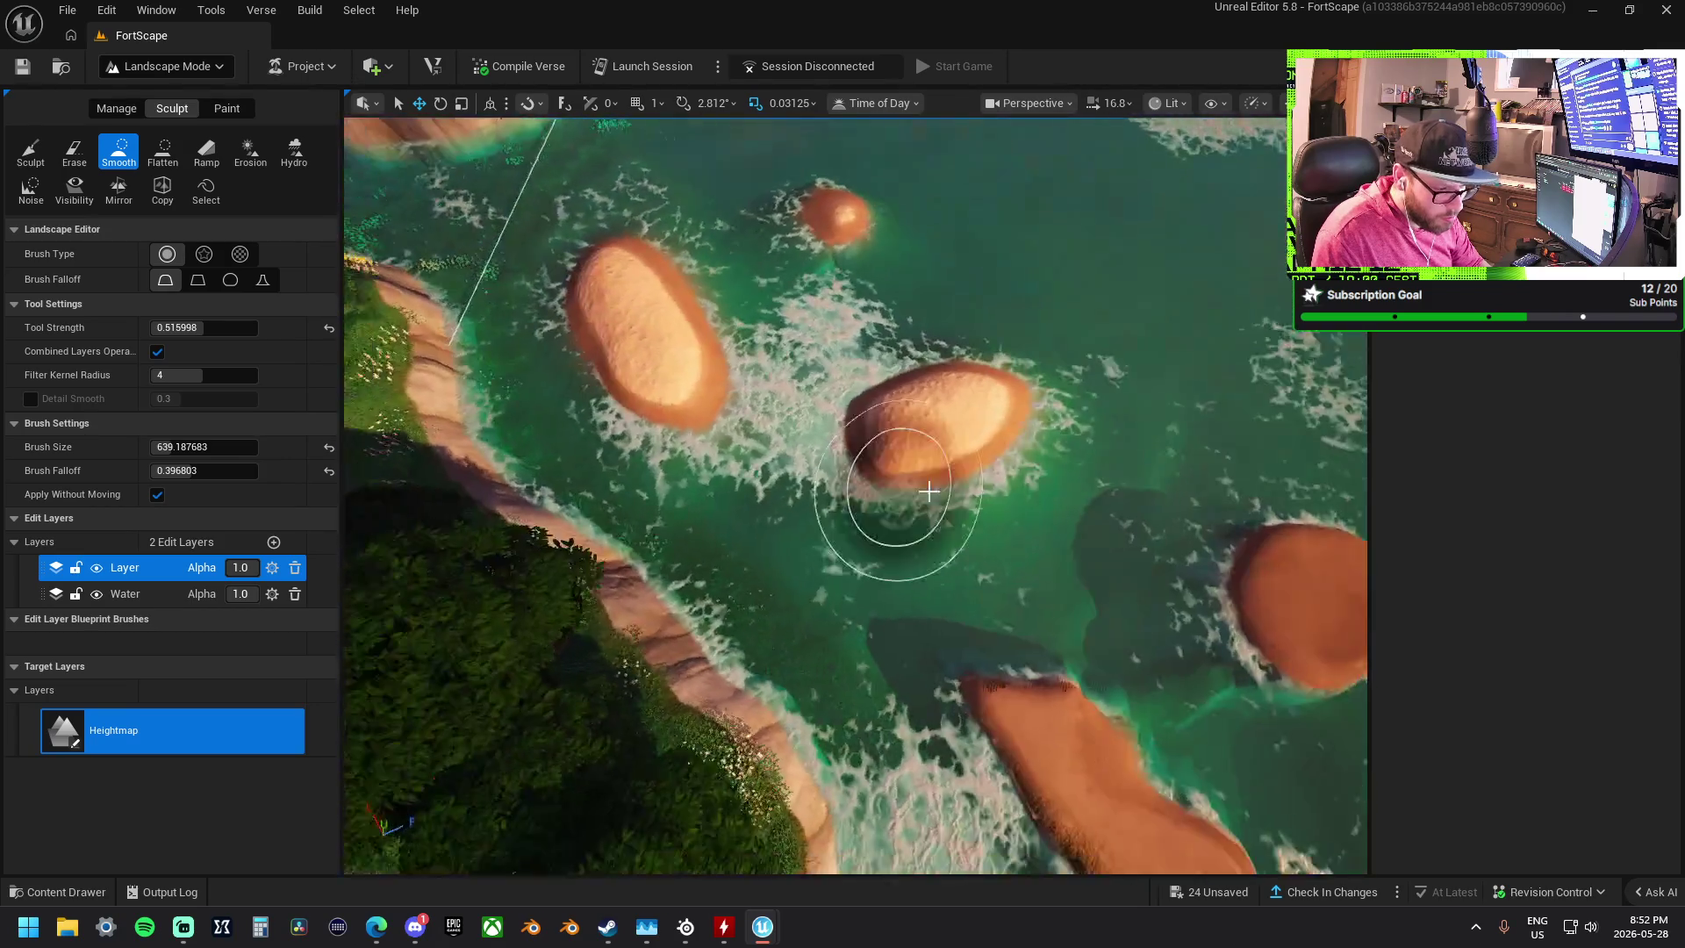
mouse_move(922, 509)
mouse_down()
mouse_move(977, 379)
mouse_move(952, 448)
mouse_move(884, 425)
mouse_move(1064, 530)
mouse_move(790, 503)
mouse_move(974, 492)
mouse_move(1071, 531)
mouse_move(921, 602)
mouse_move(753, 506)
mouse_move(667, 496)
mouse_move(808, 650)
mouse_move(1068, 560)
mouse_move(672, 545)
mouse_up()
click(31, 149)
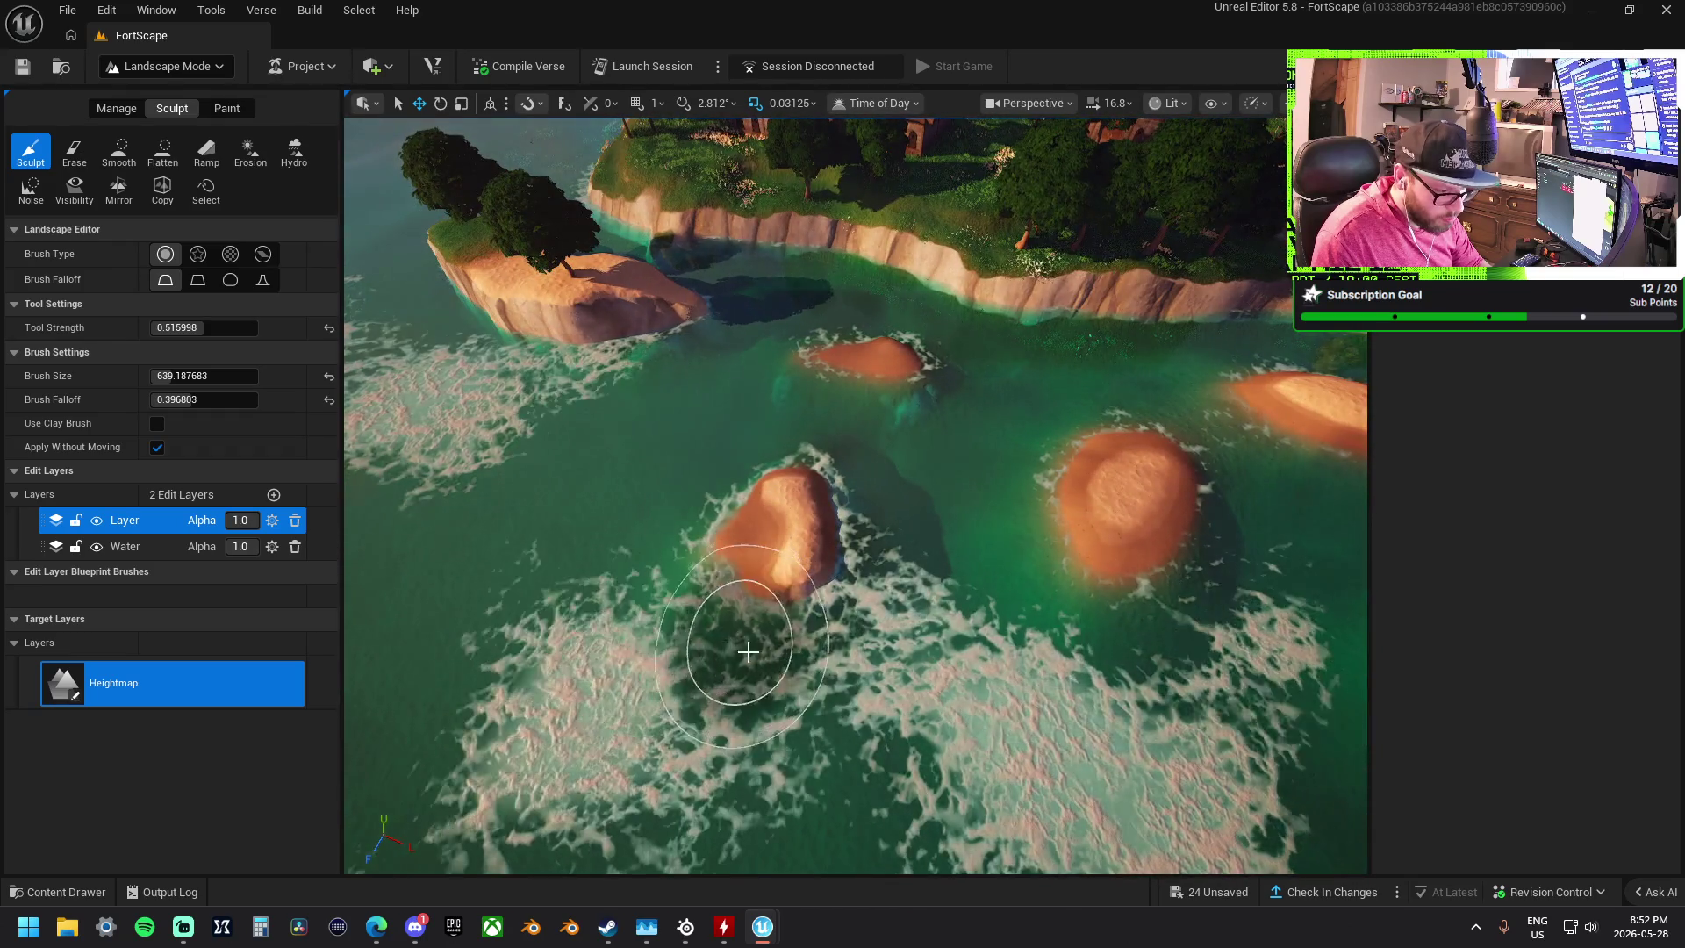
- Turn the view toward the cliff and grassy river islets, then pick Flatten
drag(876, 688, 790, 615)
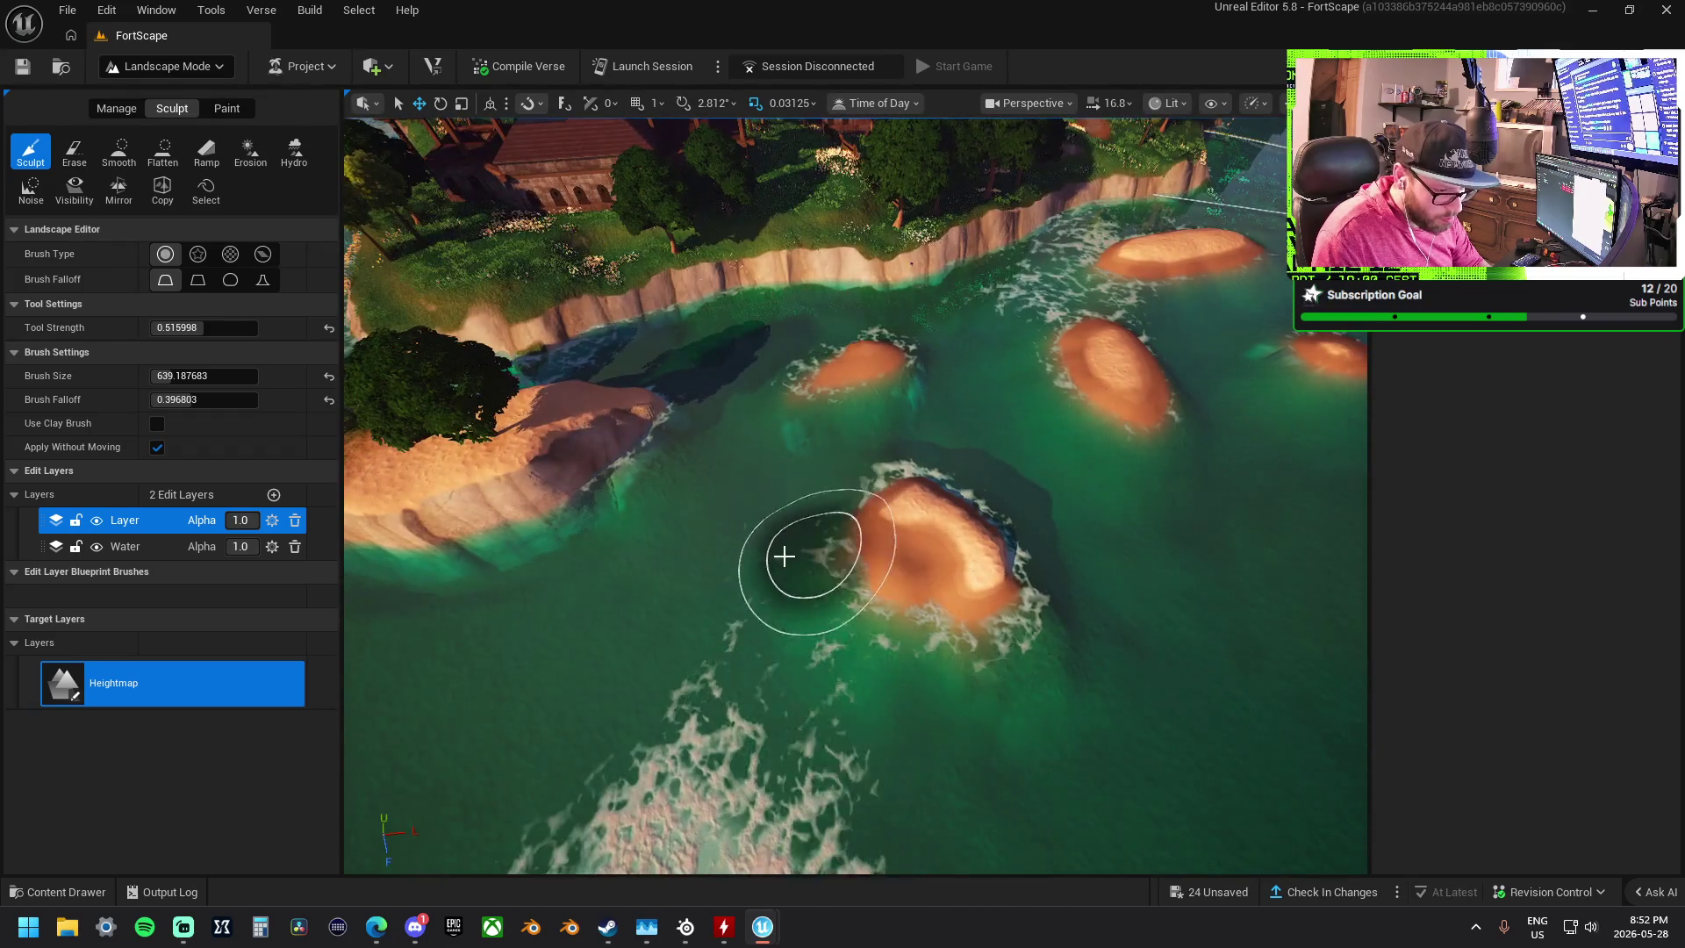
drag(745, 482, 816, 526)
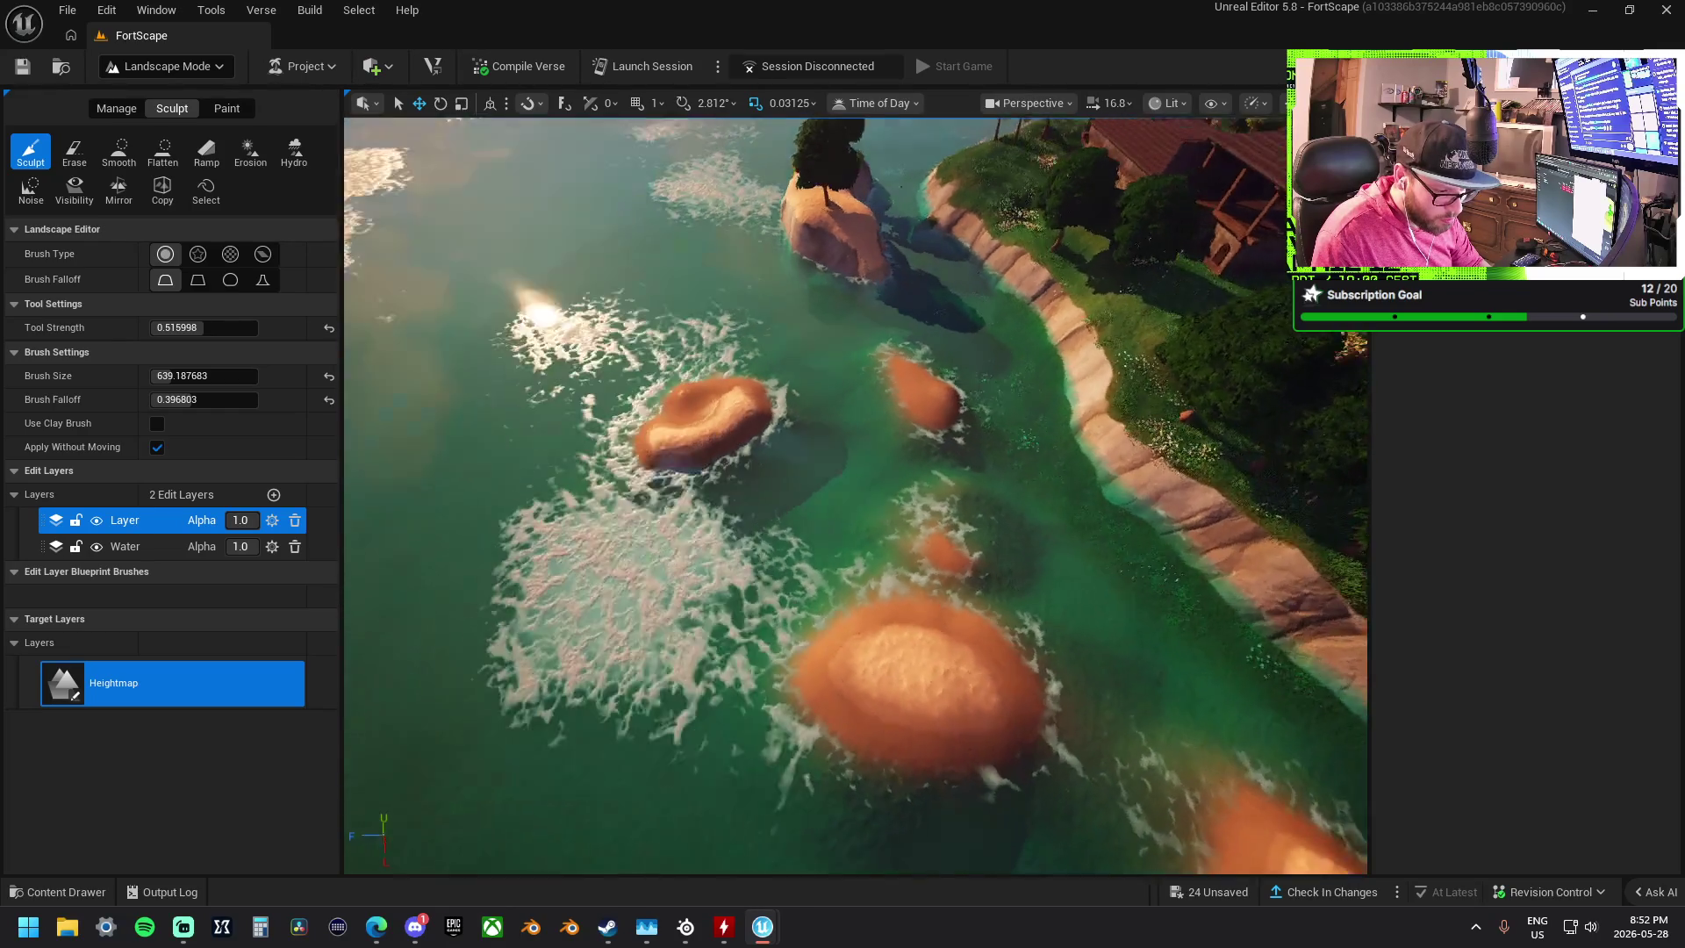
drag(852, 538, 825, 531)
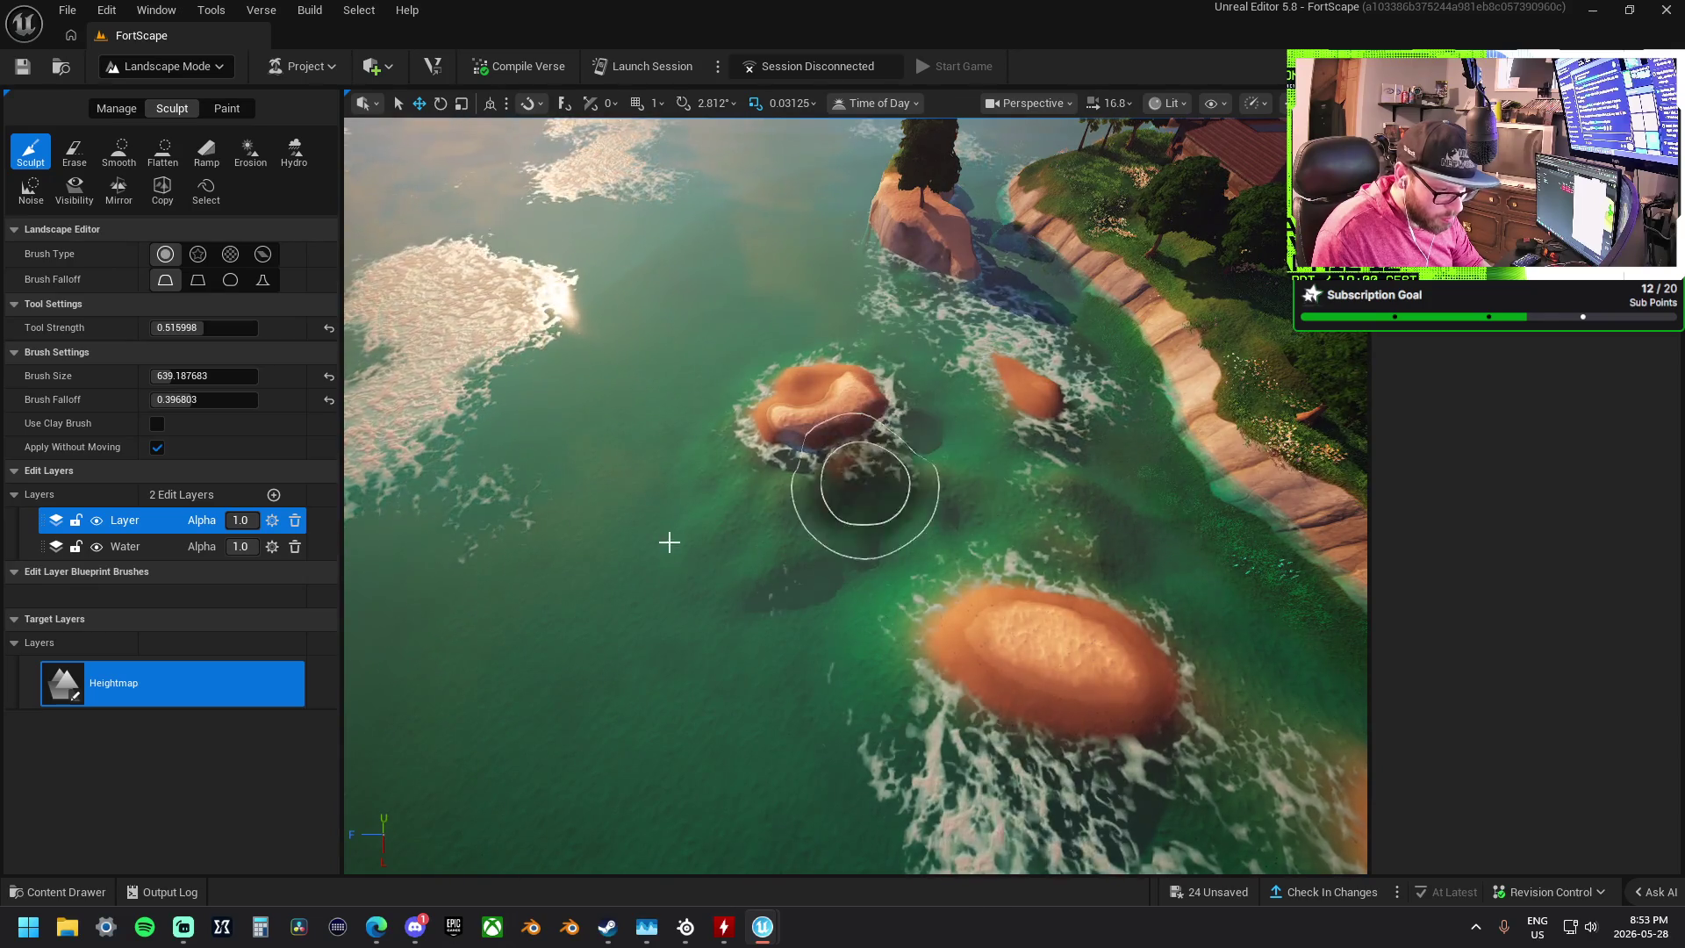
drag(825, 531, 869, 544)
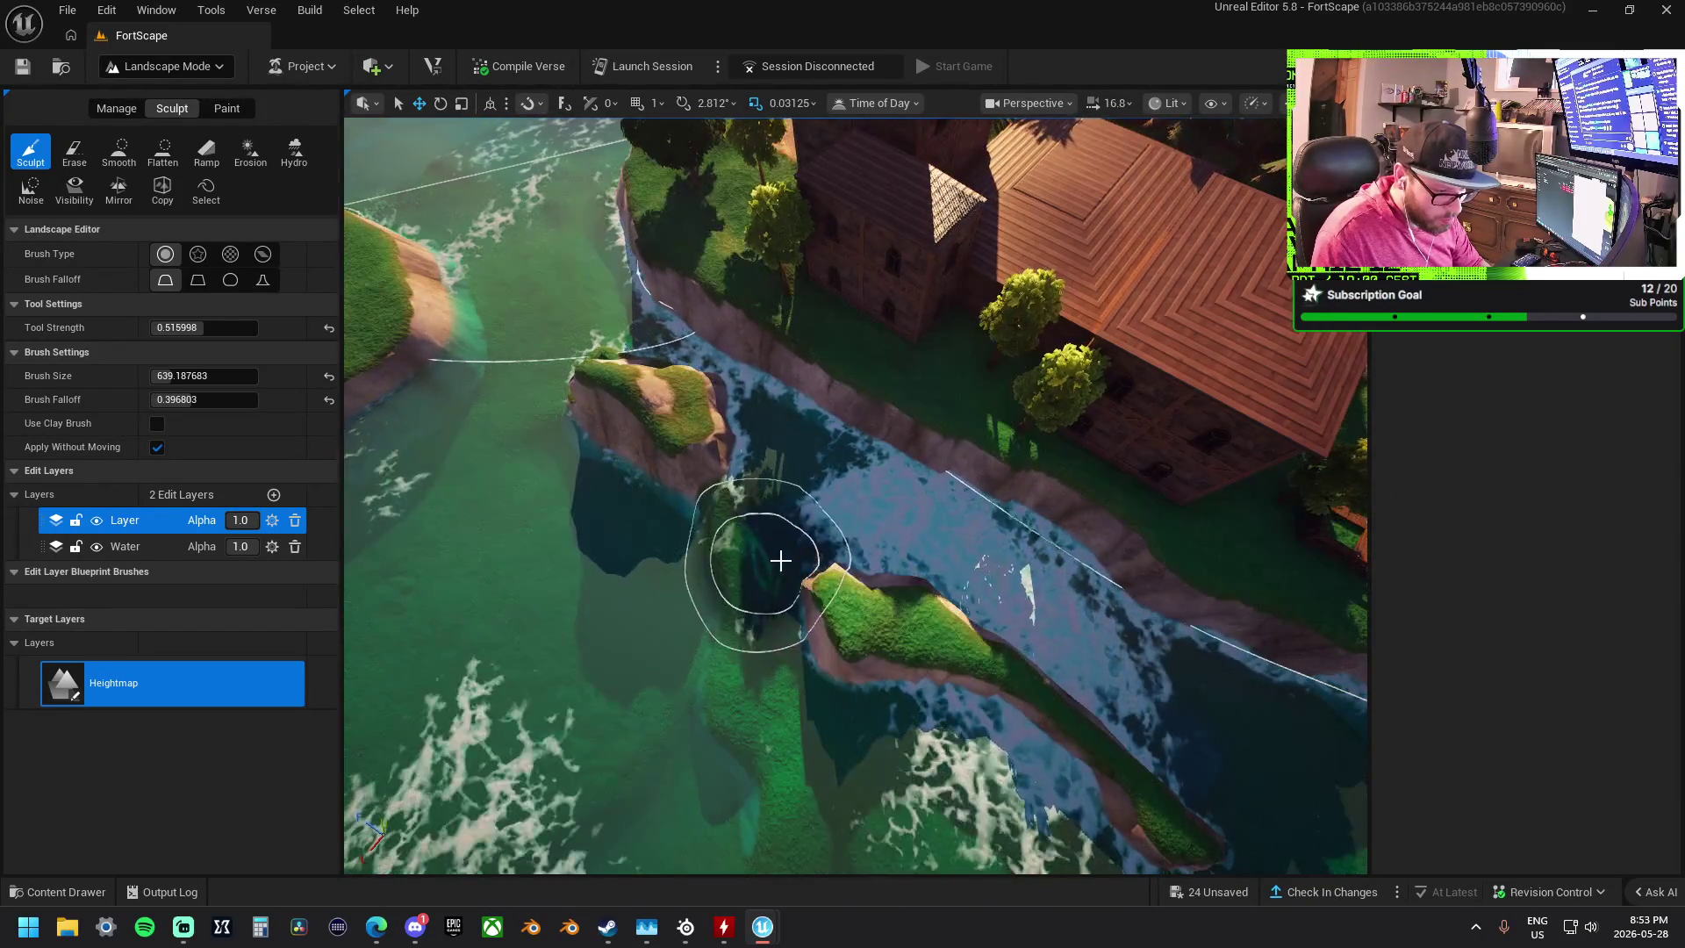
click(155, 154)
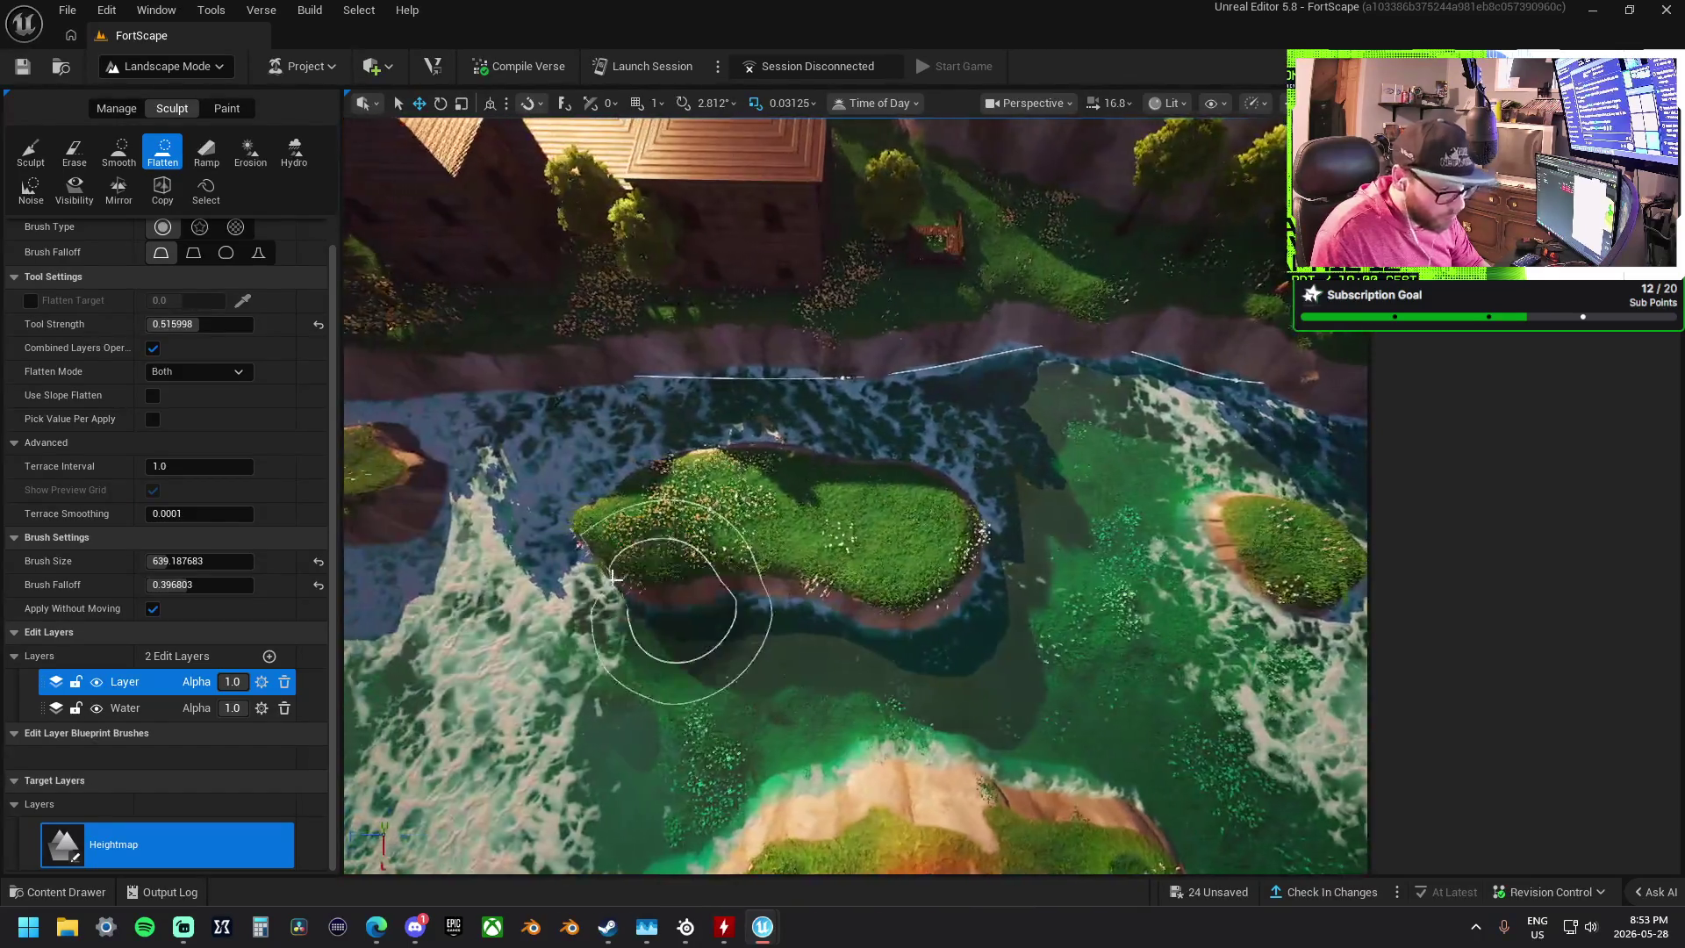
- Smooth the grassy islets' shorelines, undoing the last stroke with Ctrl+Z
click(120, 154)
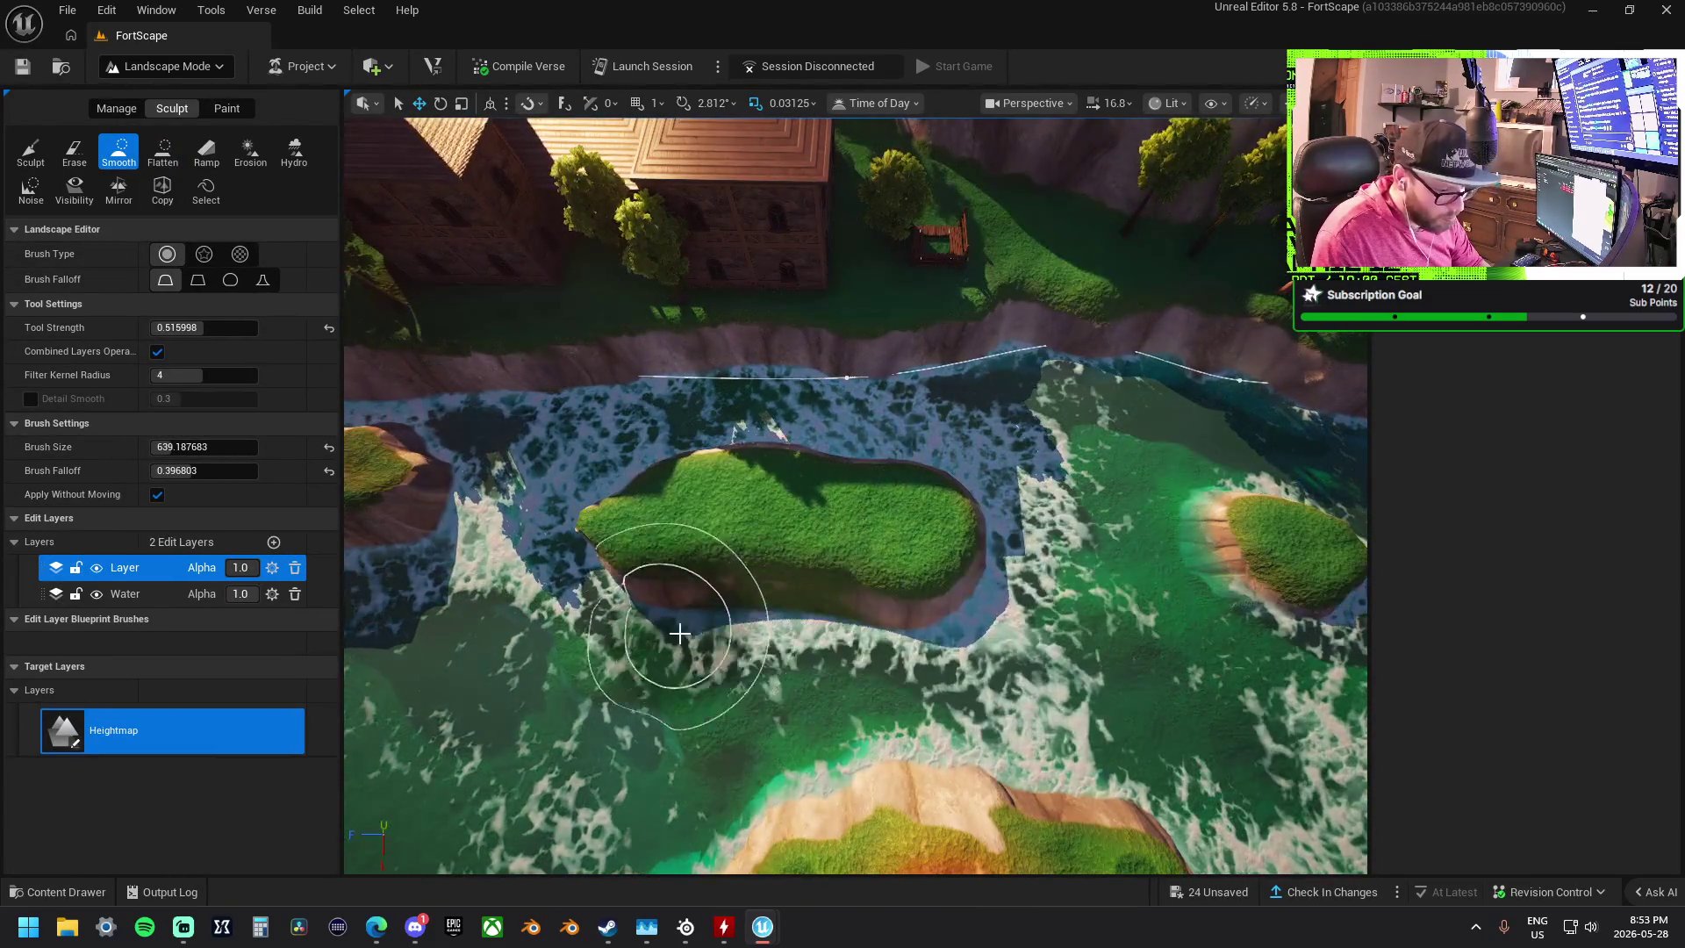
drag(557, 612, 544, 546)
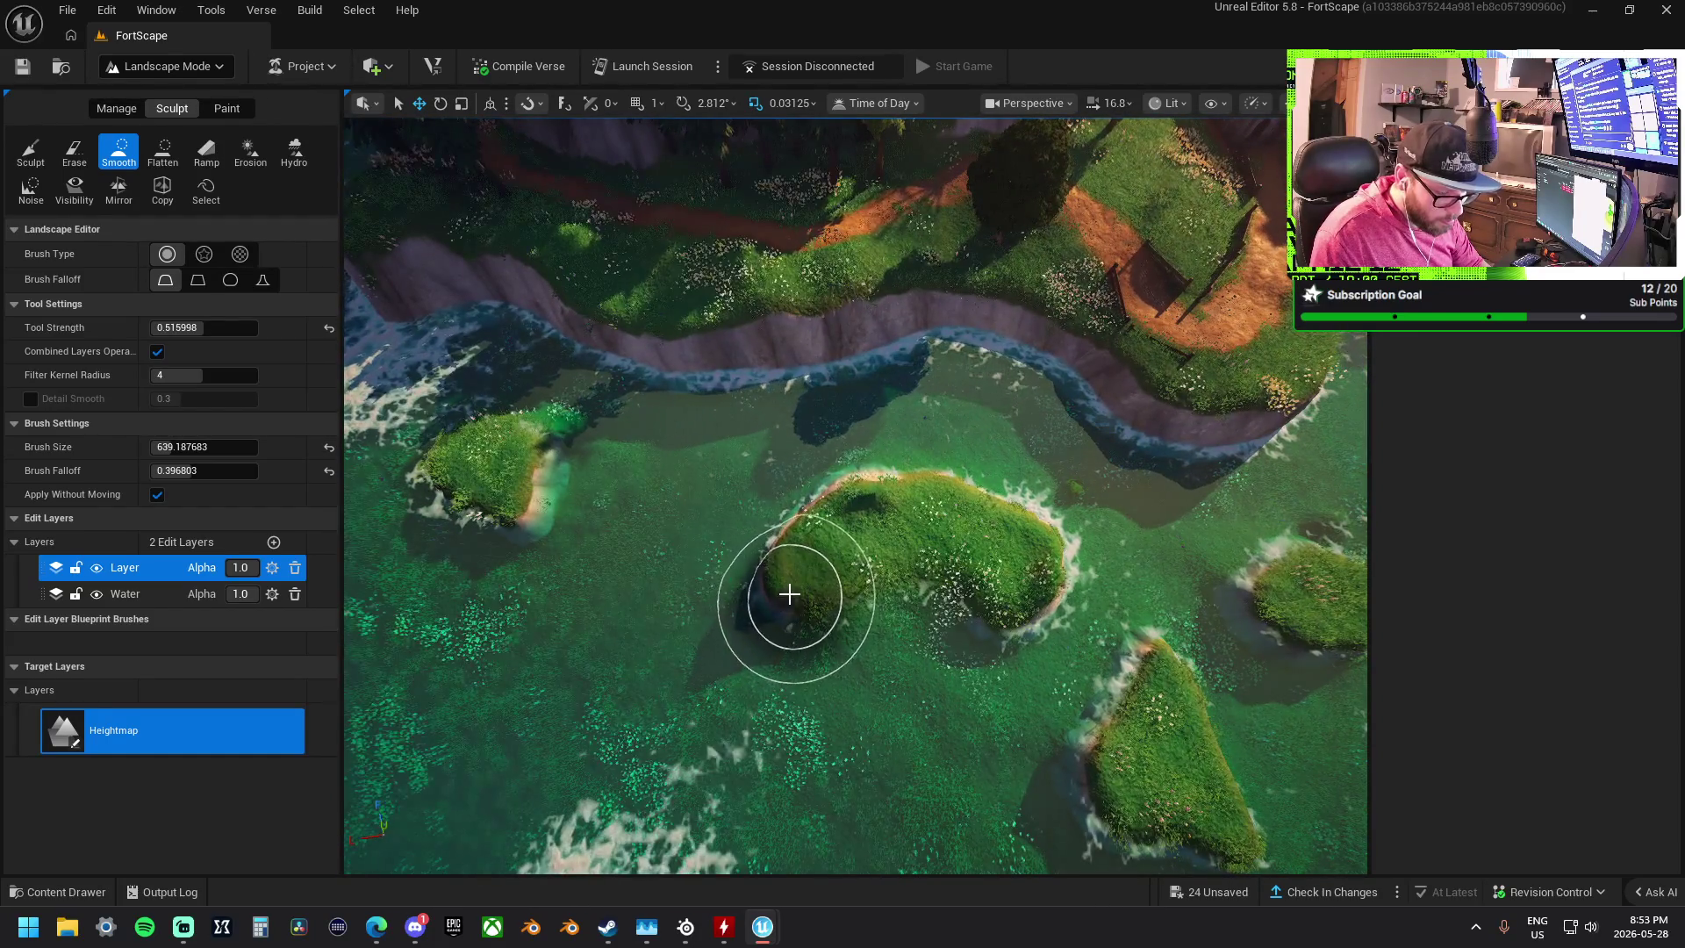
key(ctrl+z)
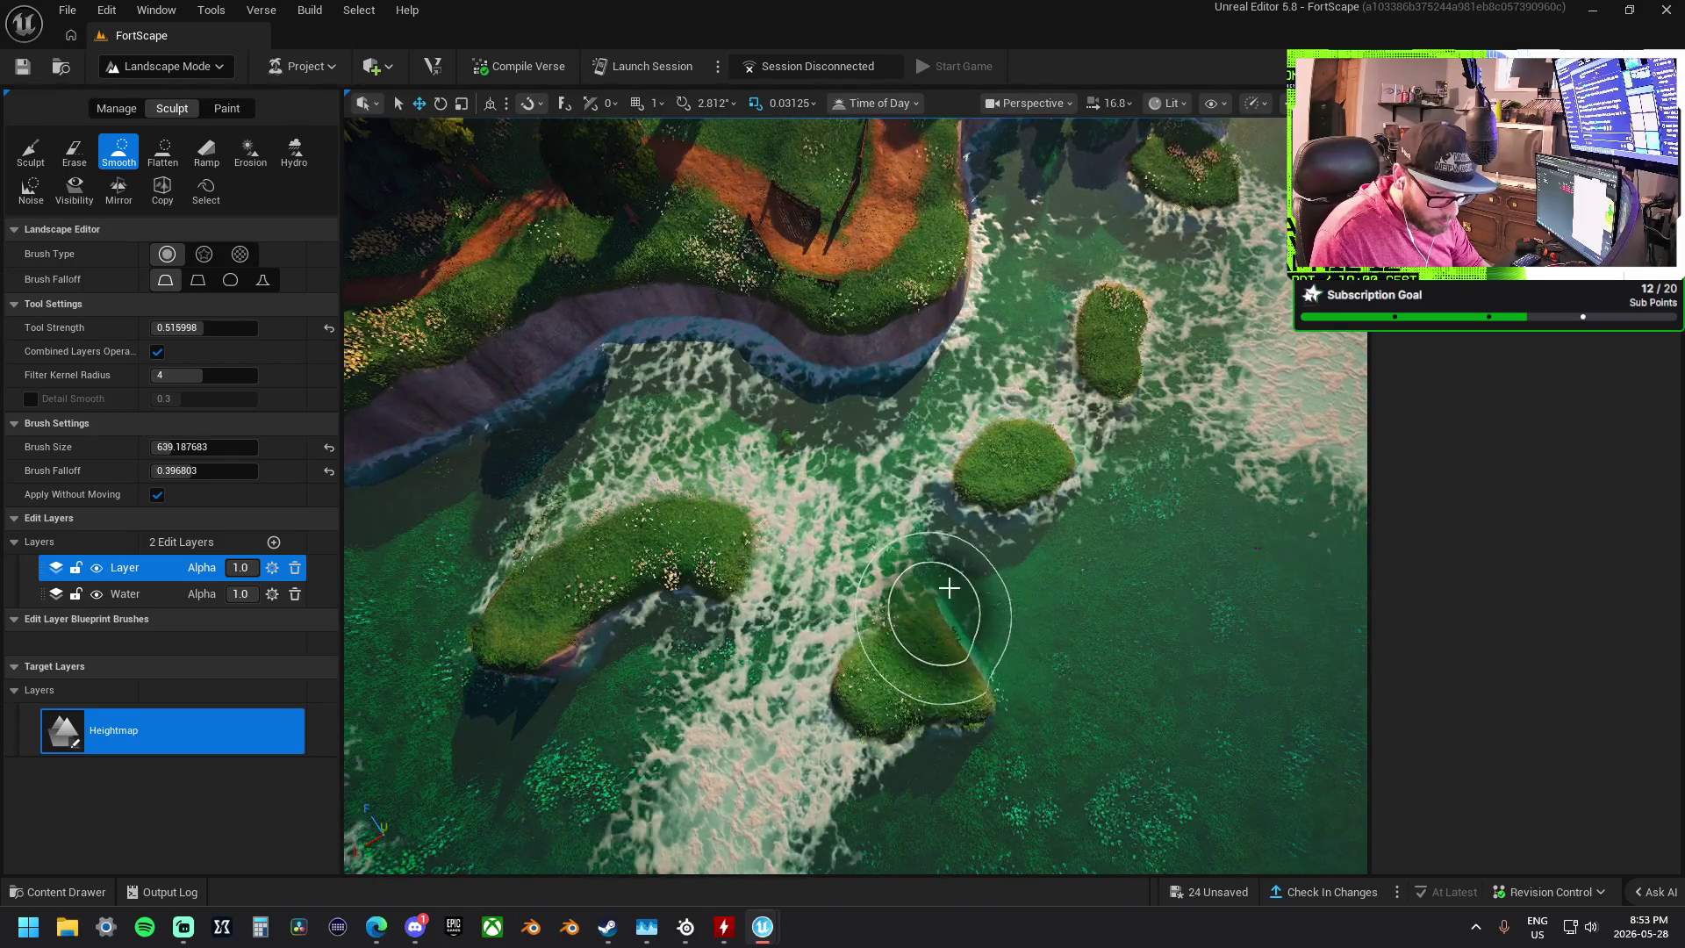
scroll(970, 470, down, 3)
scroll(925, 459, up, 5)
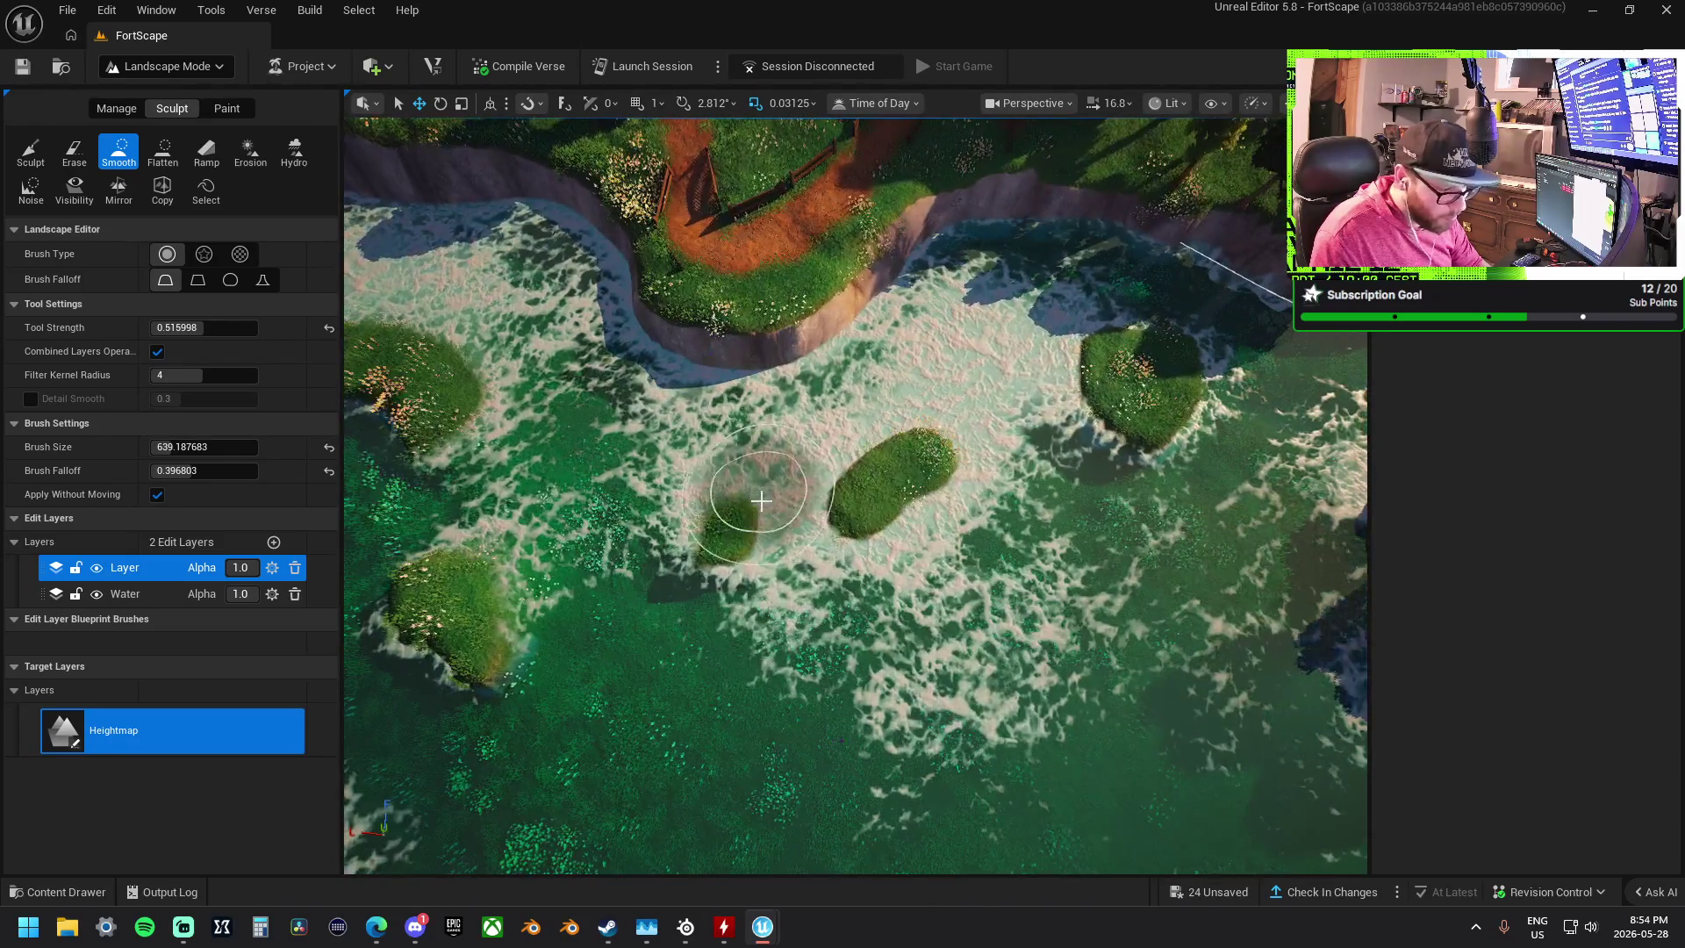
mouse_move(872, 477)
mouse_down()
mouse_move(772, 482)
mouse_move(550, 426)
mouse_up()
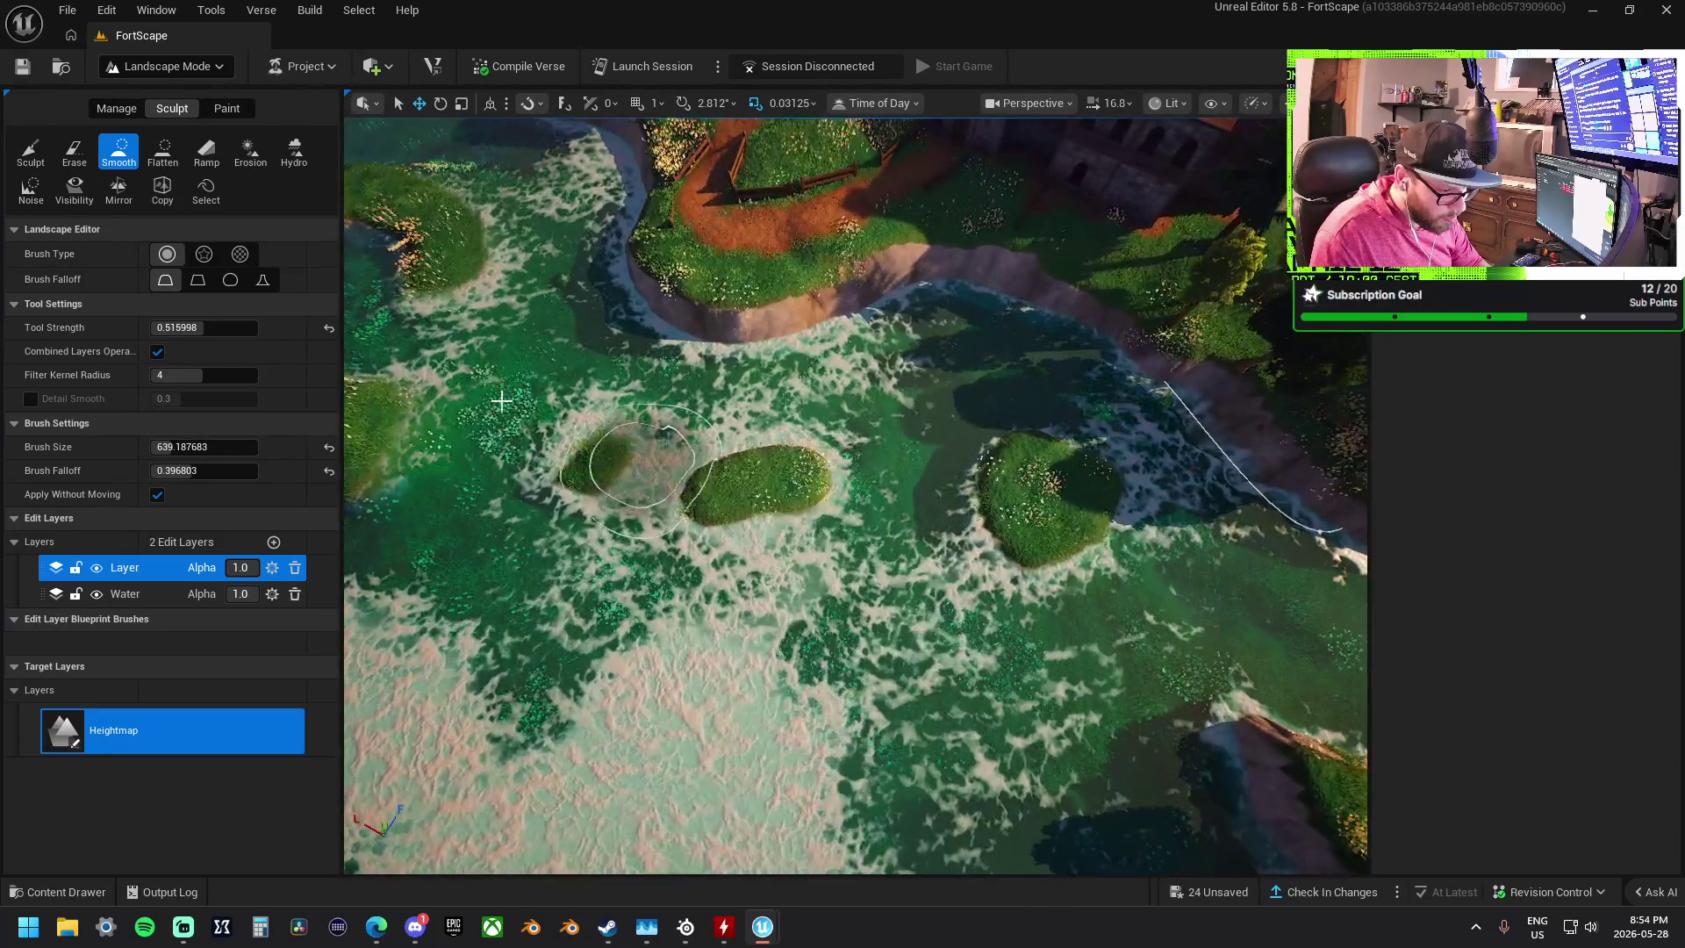
- With the Sculpt tool, sink hollows into the centres of two islands
click(44, 155)
drag(813, 499, 960, 451)
mouse_move(778, 479)
mouse_down()
mouse_move(760, 520)
mouse_move(938, 542)
mouse_move(830, 565)
mouse_move(825, 530)
mouse_move(983, 518)
mouse_move(866, 534)
mouse_up()
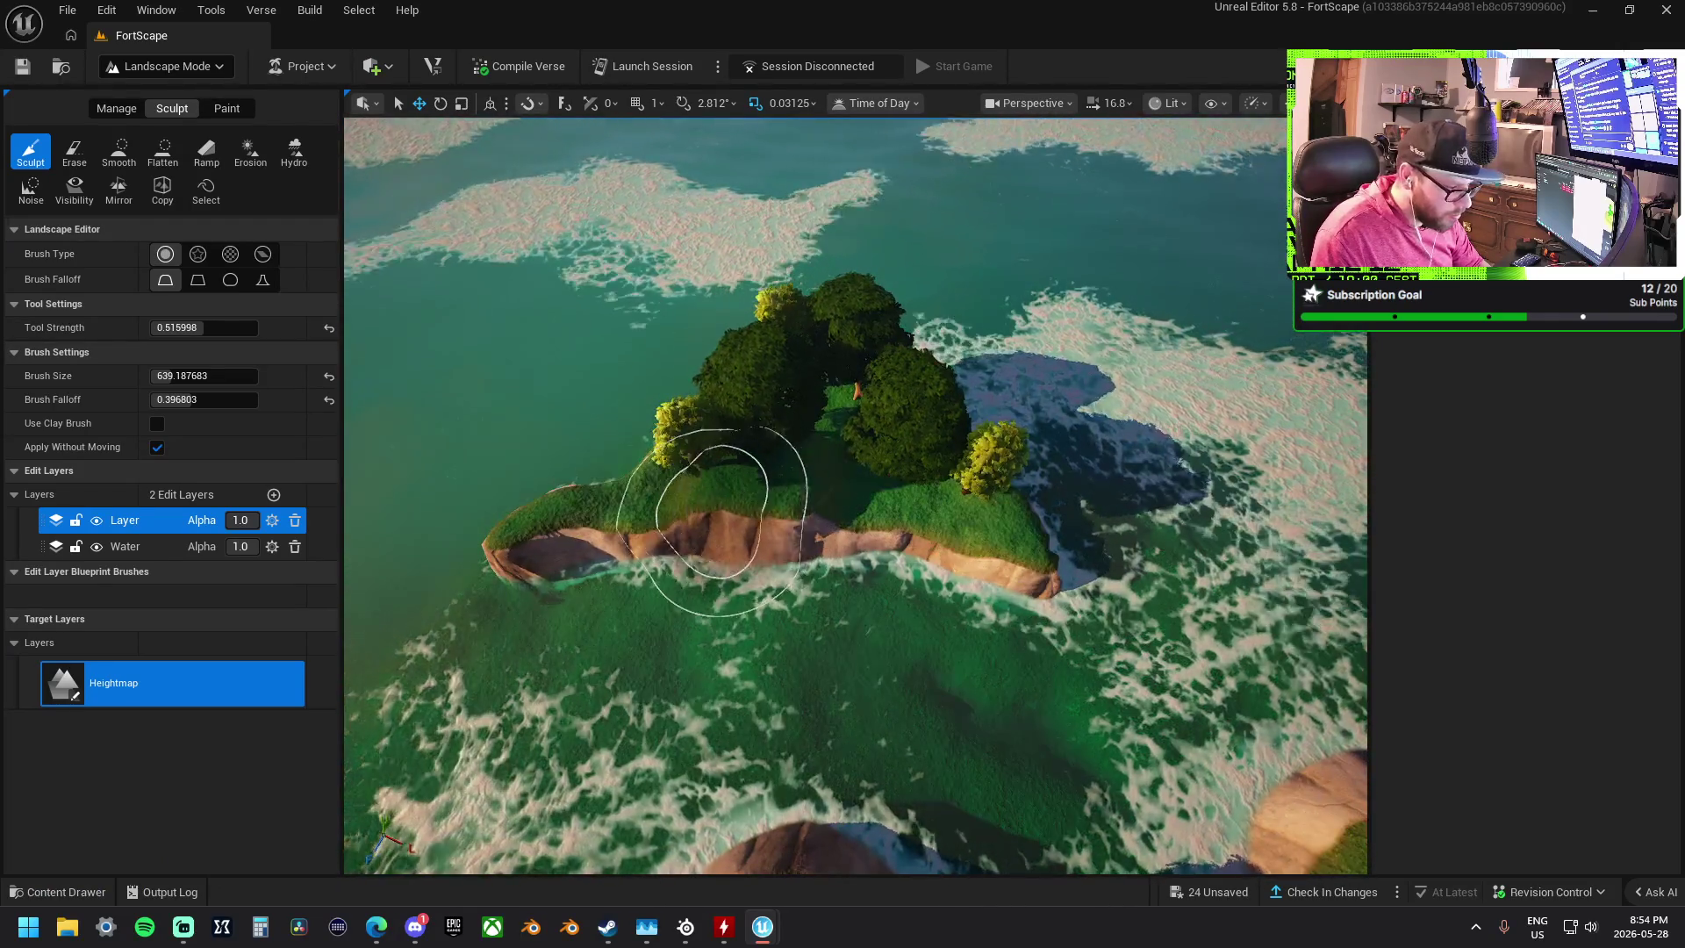
mouse_move(713, 520)
mouse_down()
mouse_move(790, 527)
mouse_move(914, 489)
mouse_move(1001, 830)
mouse_up()
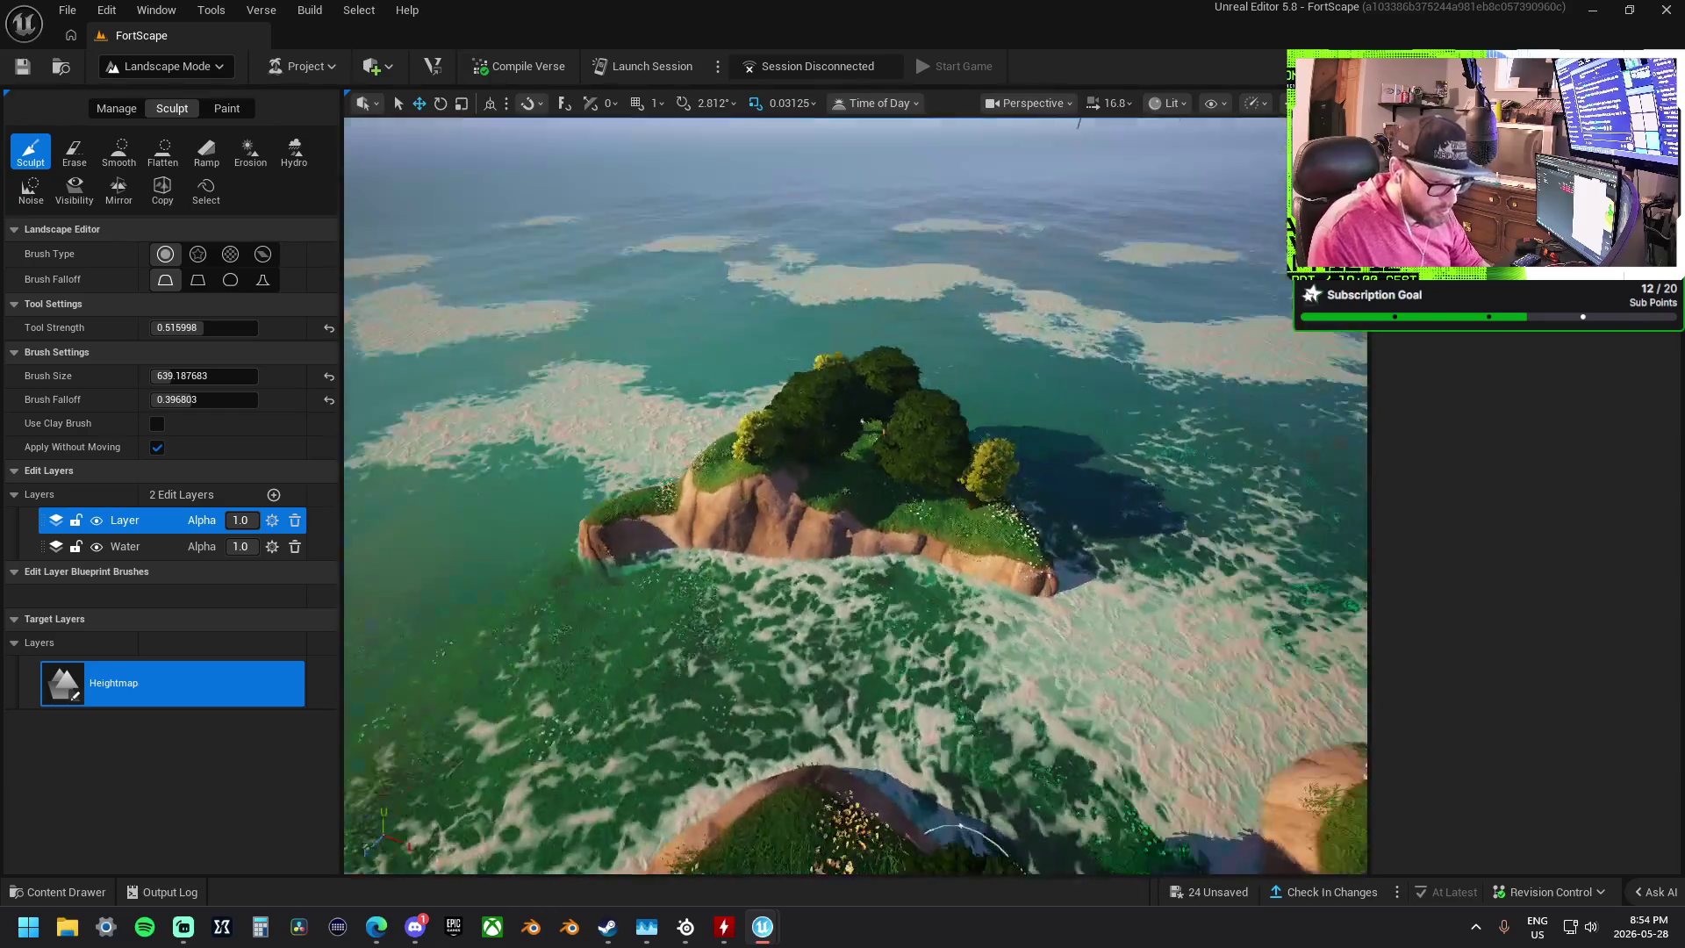
- Flatten the shallow seabed and foamy channel beside the island
click(163, 151)
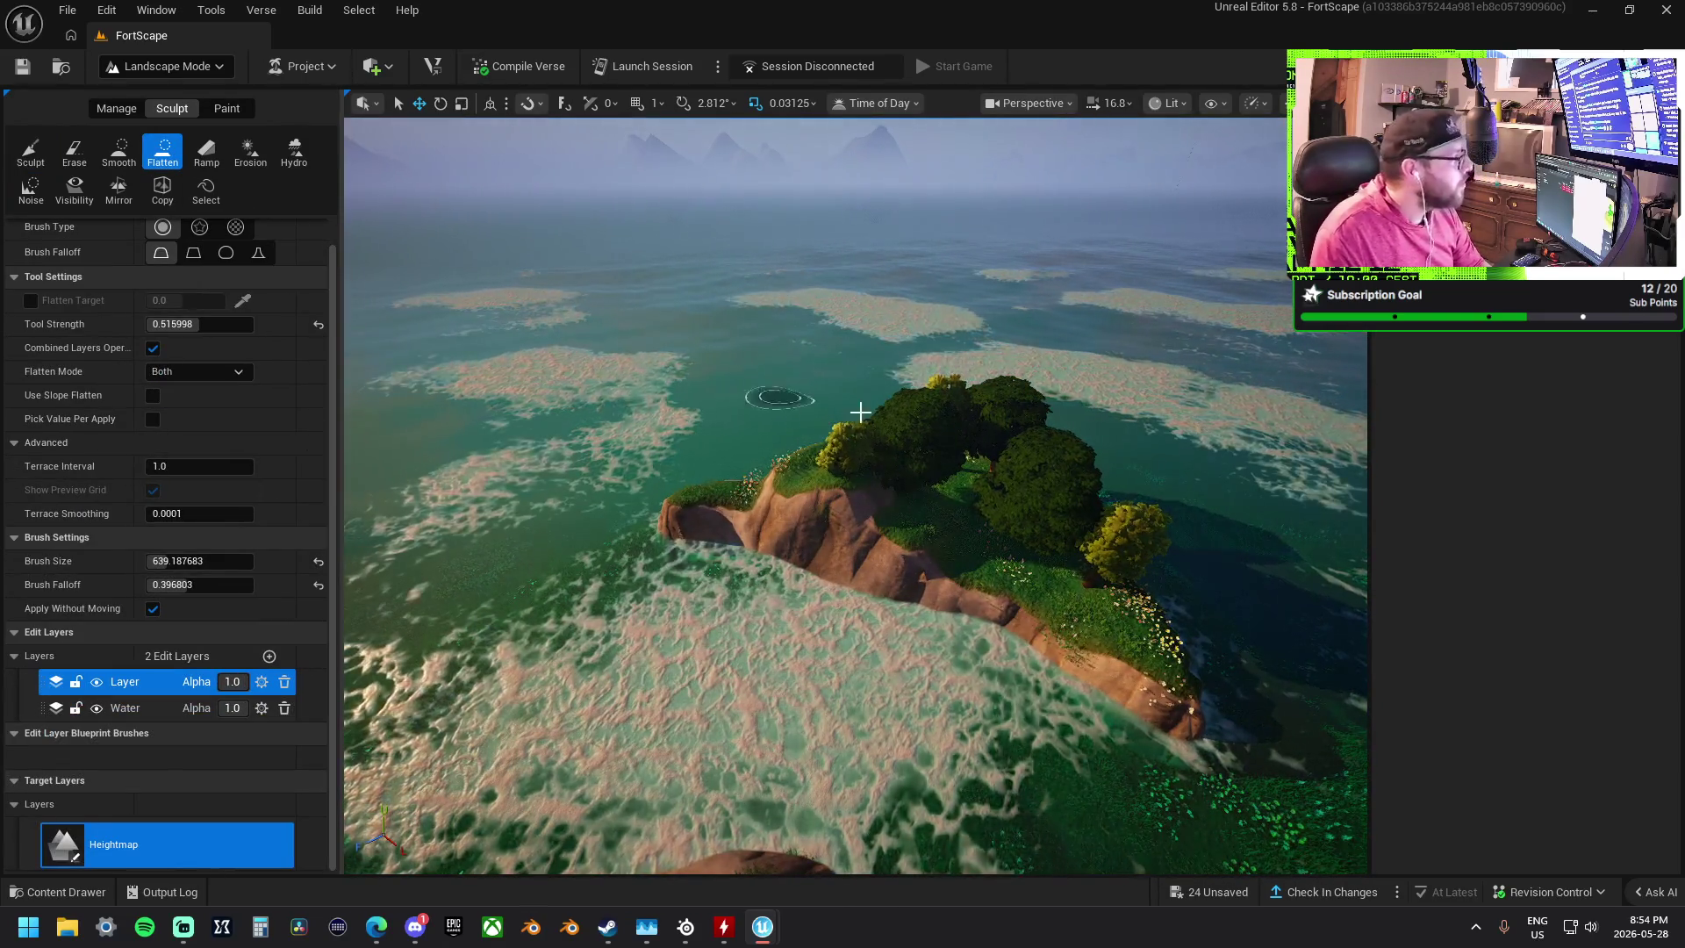
mouse_move(986, 508)
mouse_down()
mouse_move(998, 527)
mouse_move(847, 489)
mouse_move(767, 509)
mouse_up()
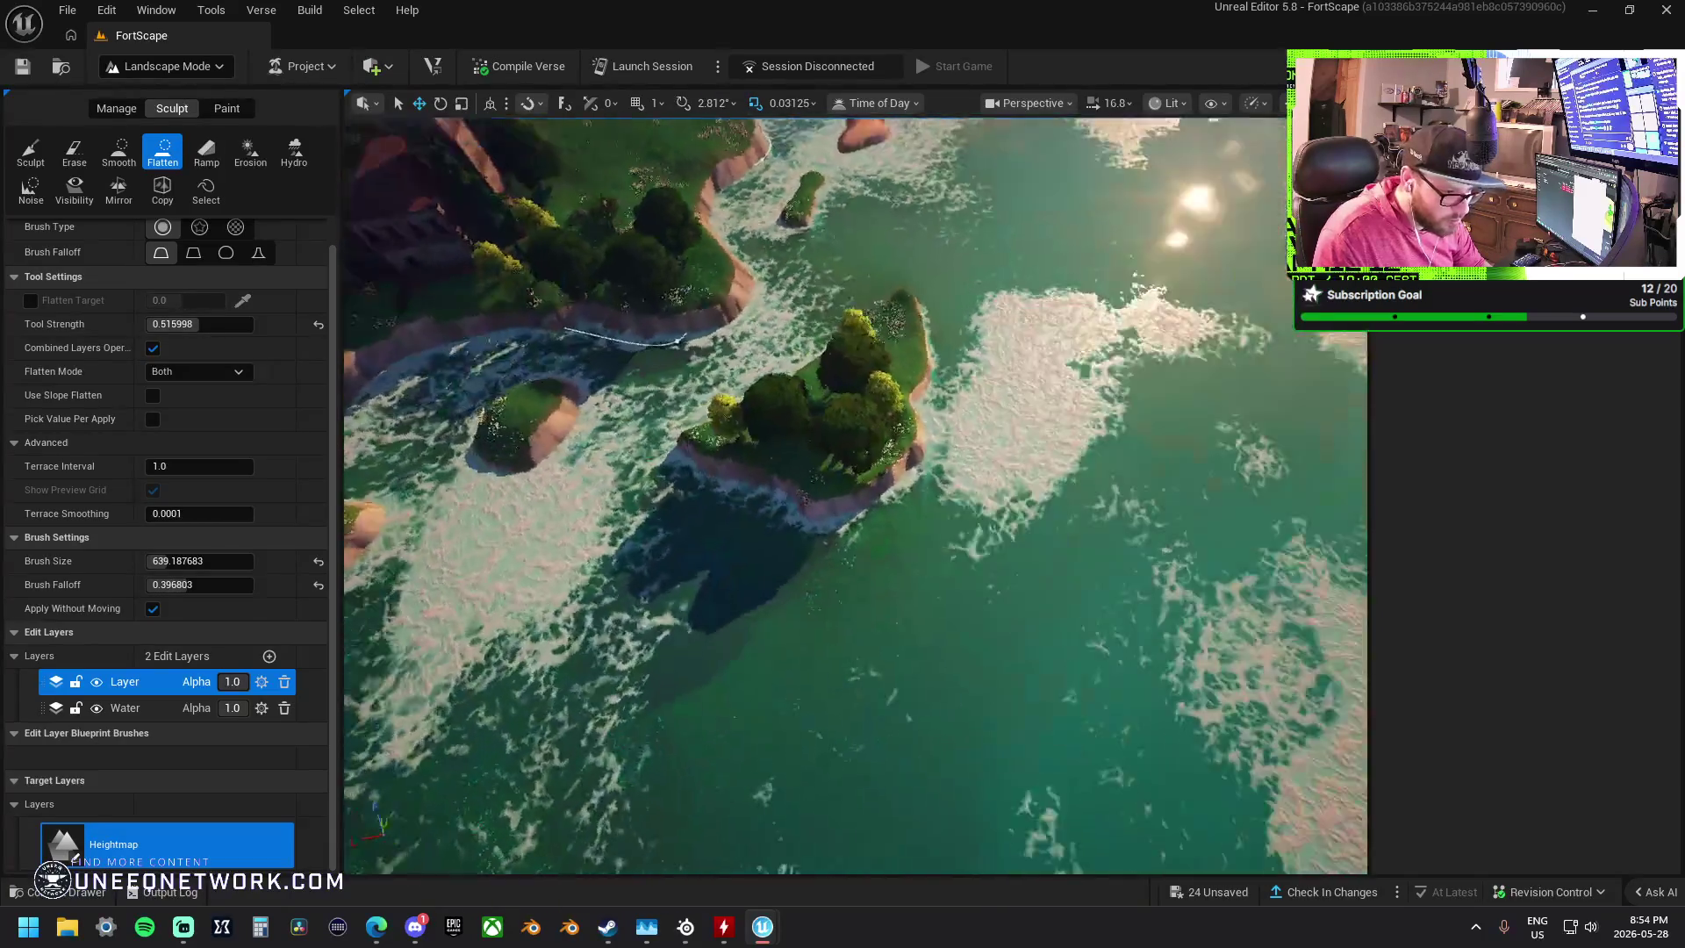
scroll(760, 427, up, 3)
mouse_move(760, 427)
mouse_down()
mouse_move(787, 501)
mouse_move(787, 421)
mouse_move(784, 470)
mouse_up()
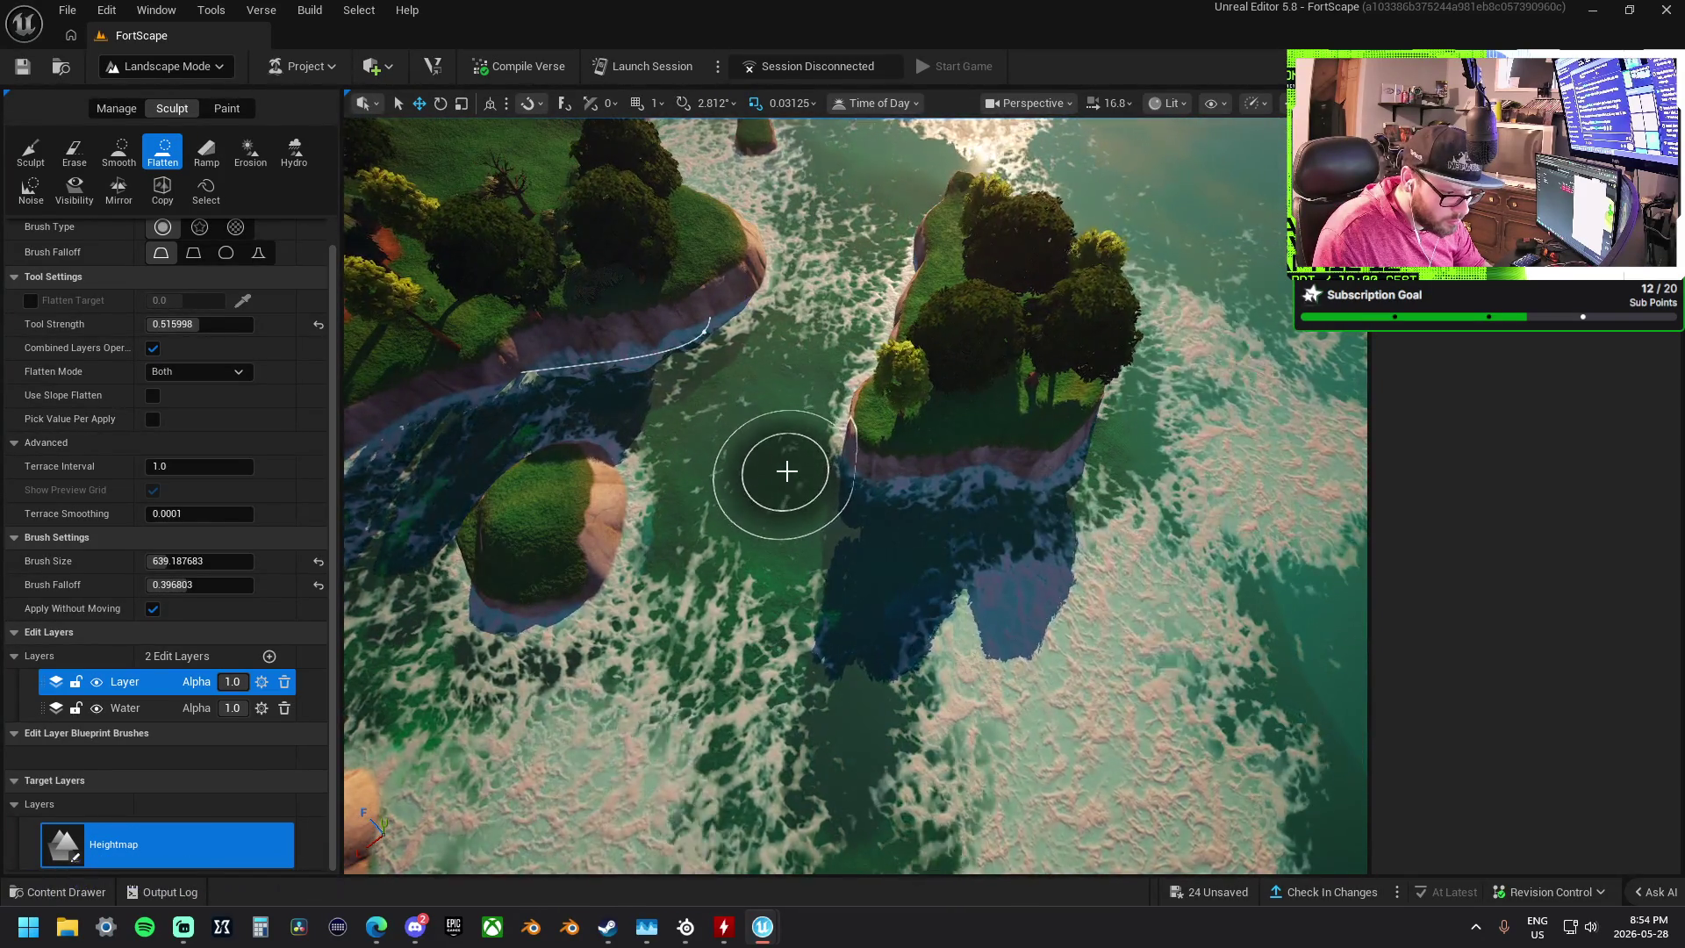
scroll(784, 470, up, 3)
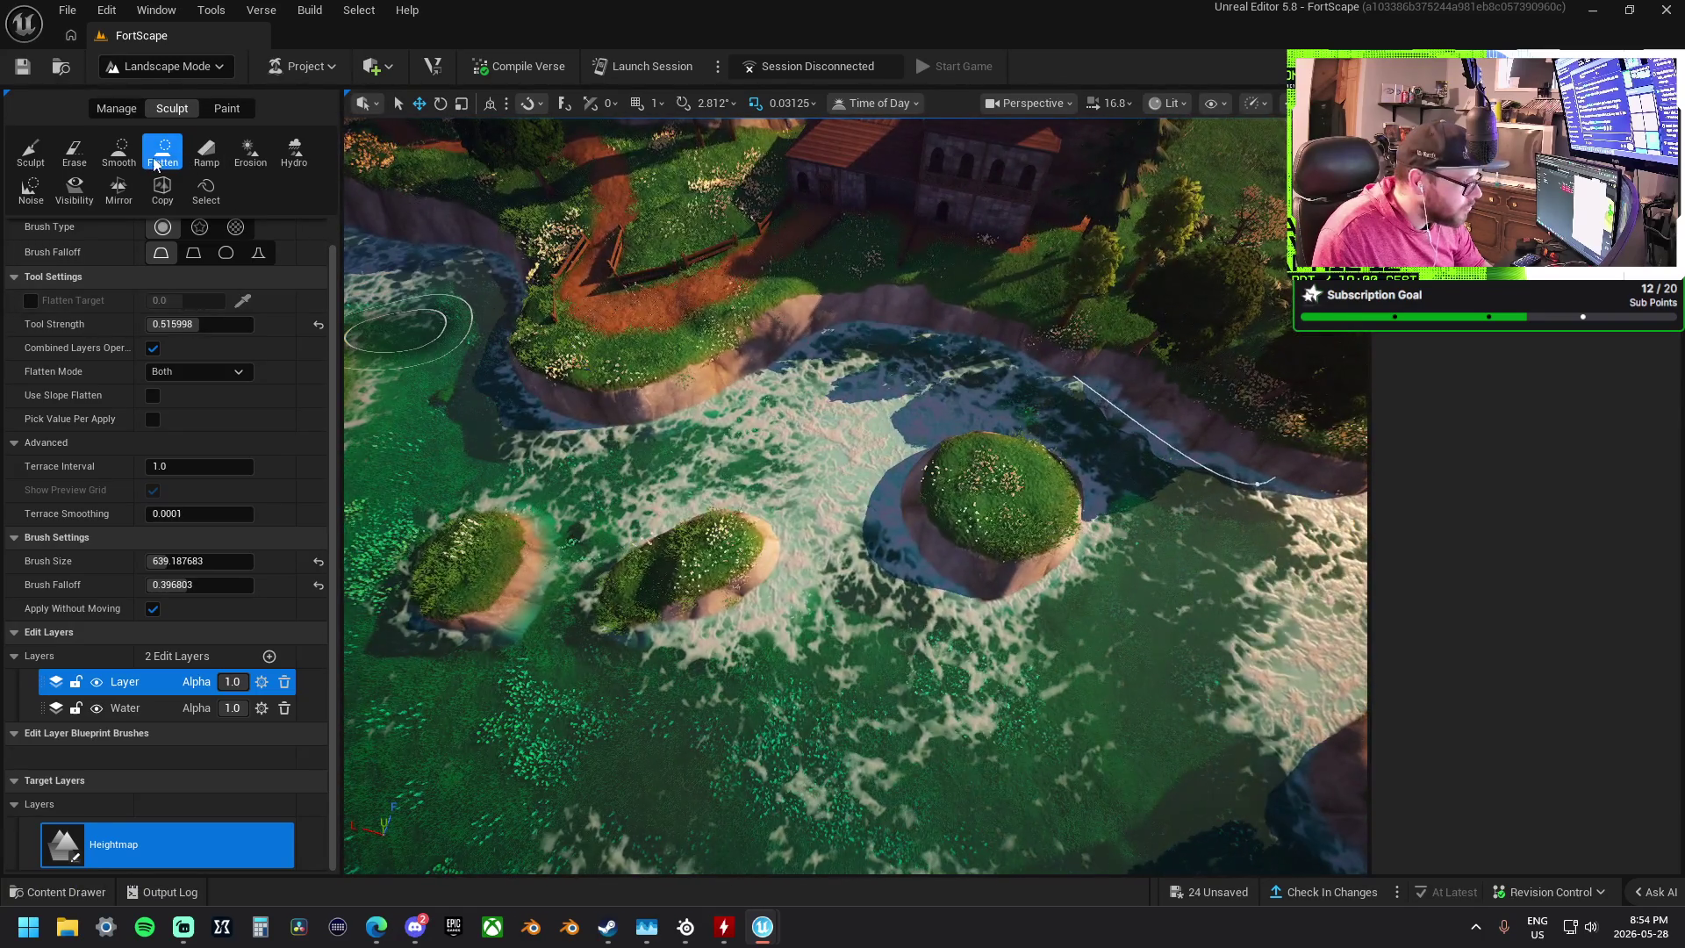
click(119, 151)
- Smooth the foamy seabed and soften the dark trench between the islands
drag(850, 489, 910, 564)
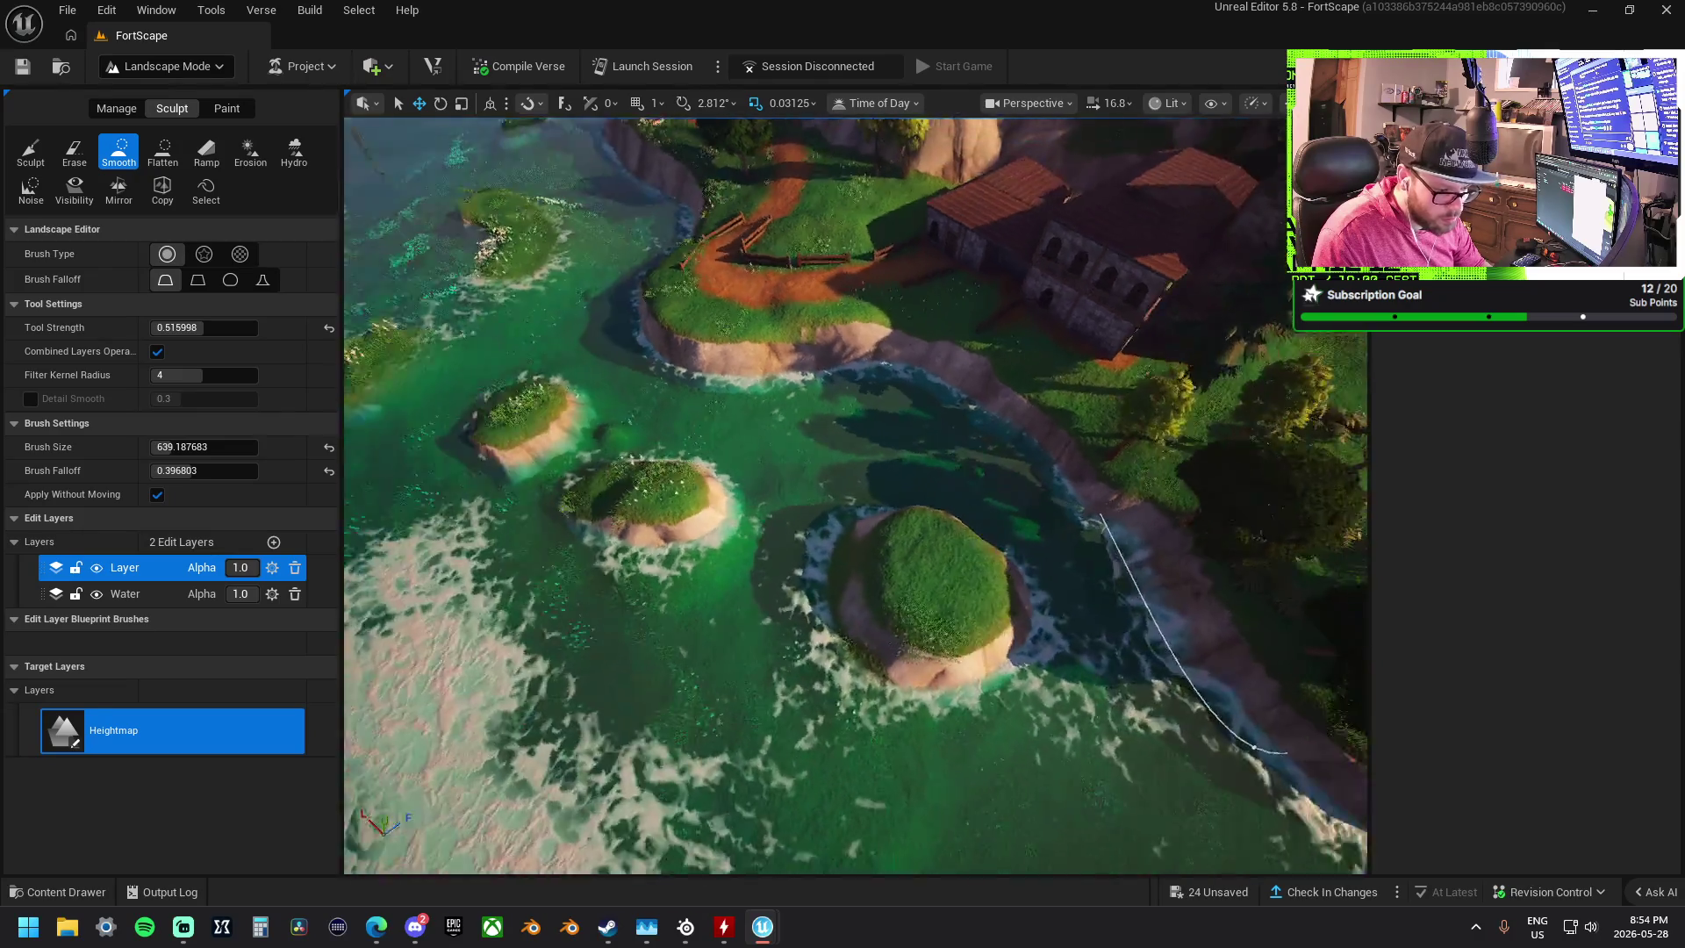
scroll(1023, 632, down, 3)
scroll(834, 632, up, 4)
mouse_move(985, 594)
mouse_down()
mouse_move(906, 484)
mouse_move(933, 589)
mouse_up()
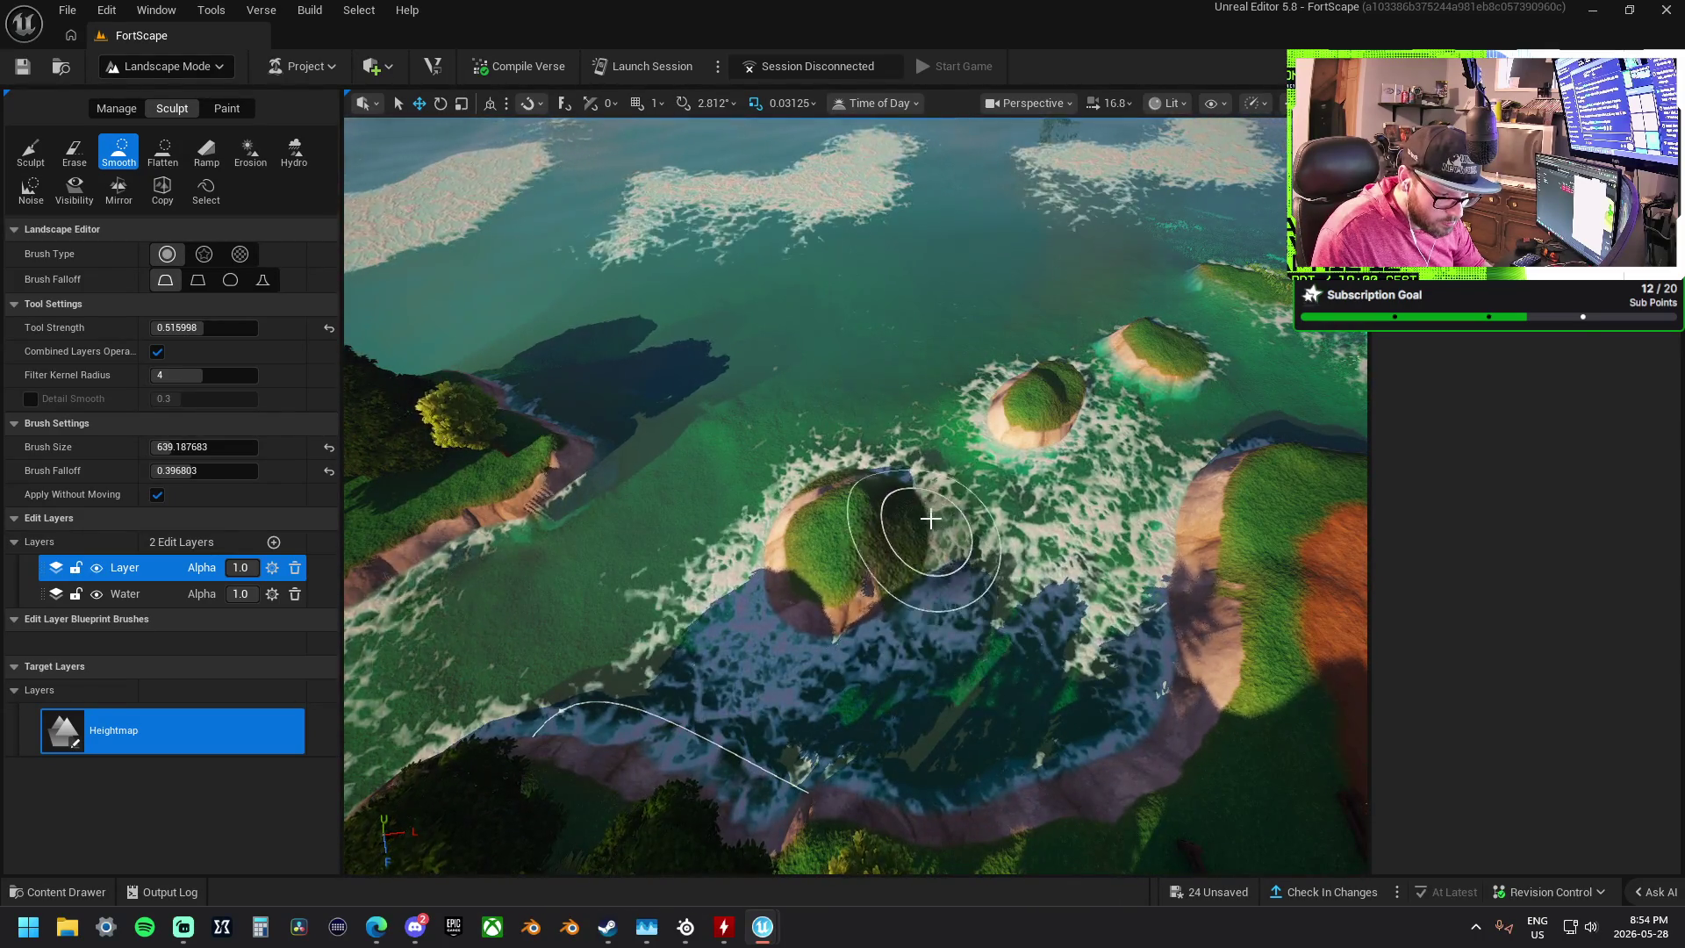
scroll(904, 583, up, 5)
scroll(960, 429, up, 5)
mouse_move(959, 428)
mouse_down()
mouse_move(886, 518)
mouse_move(887, 439)
mouse_up()
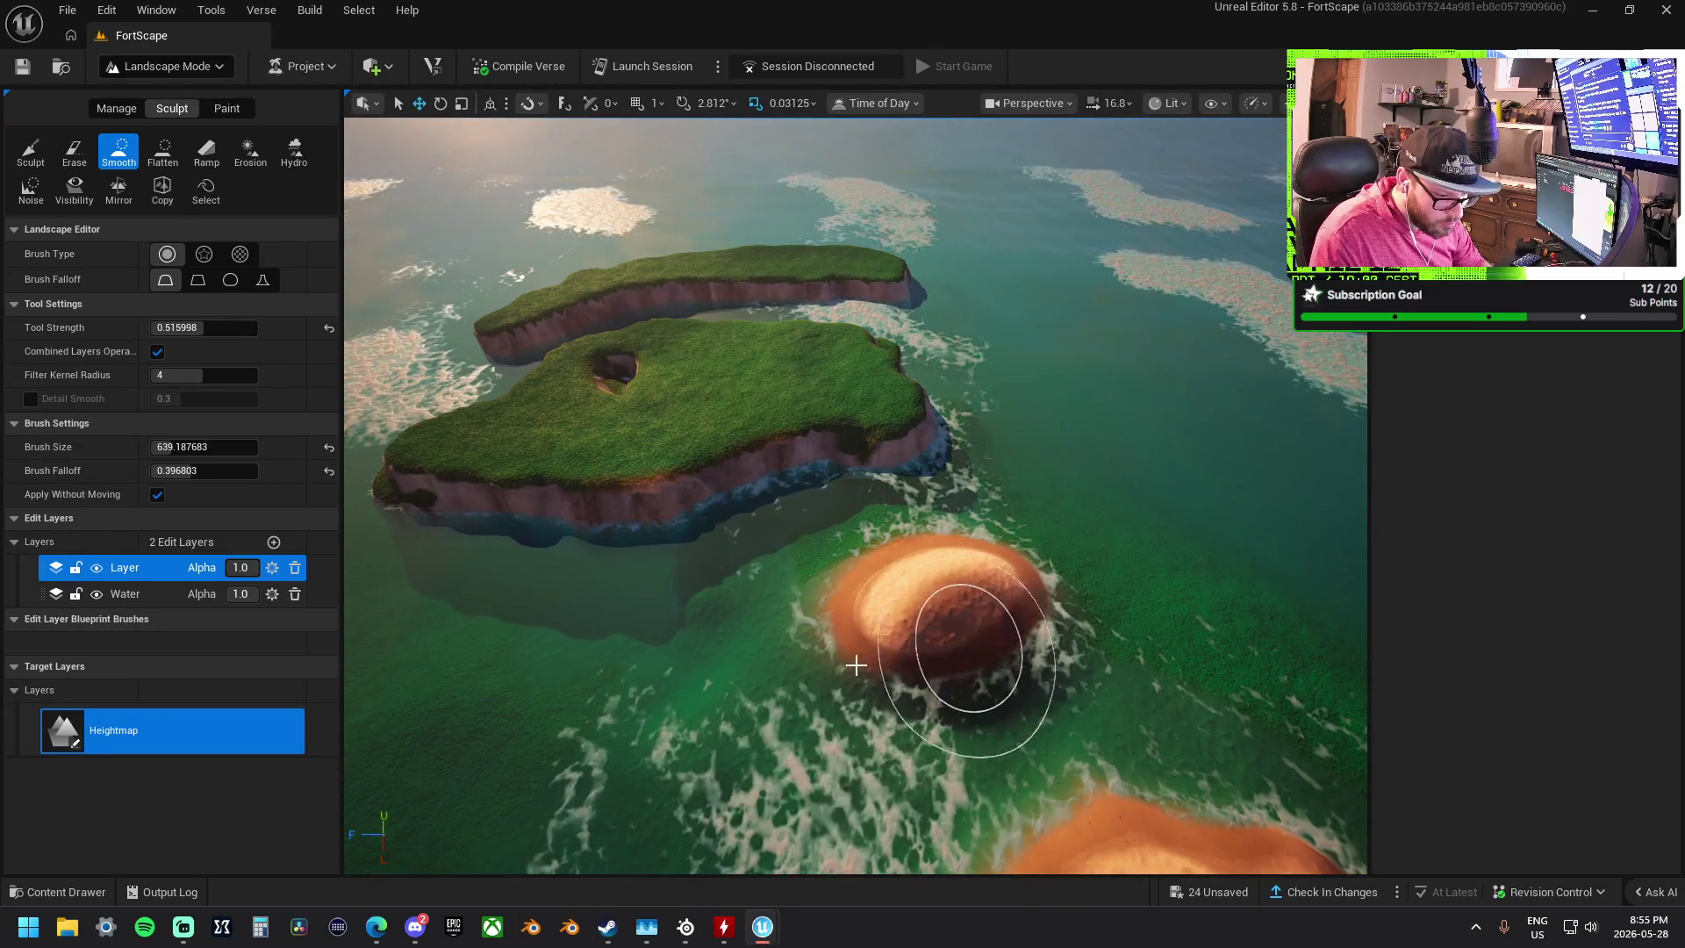
- Fly the view over to the coast and islands
key(w)
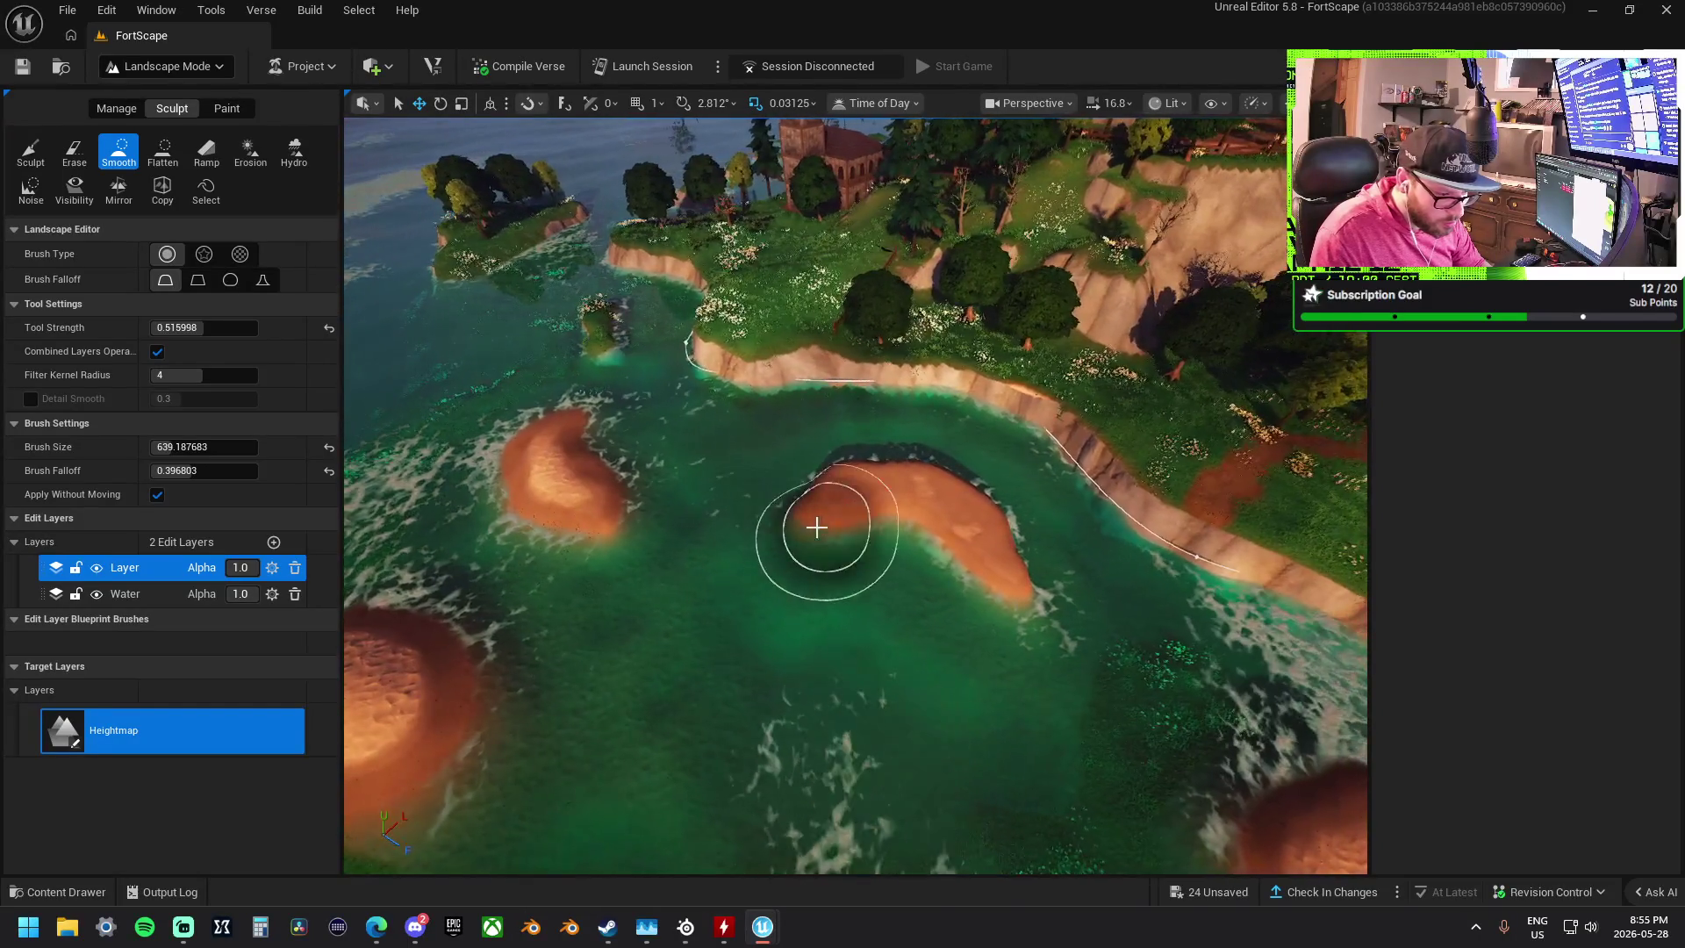
key(w)
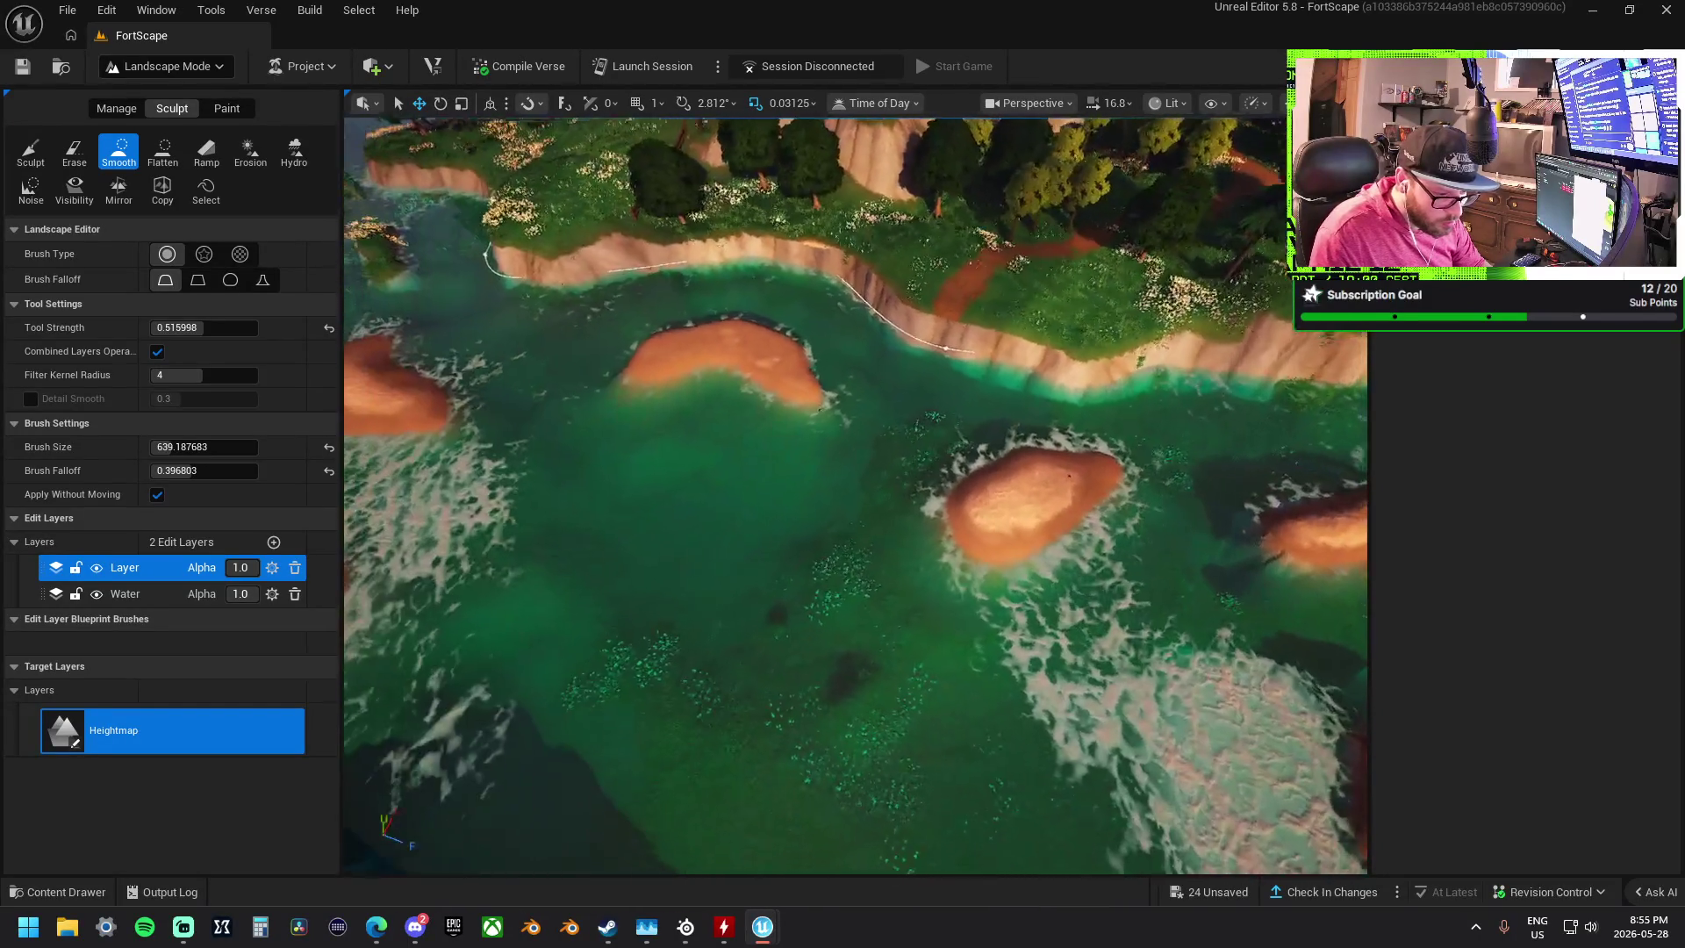
key(s)
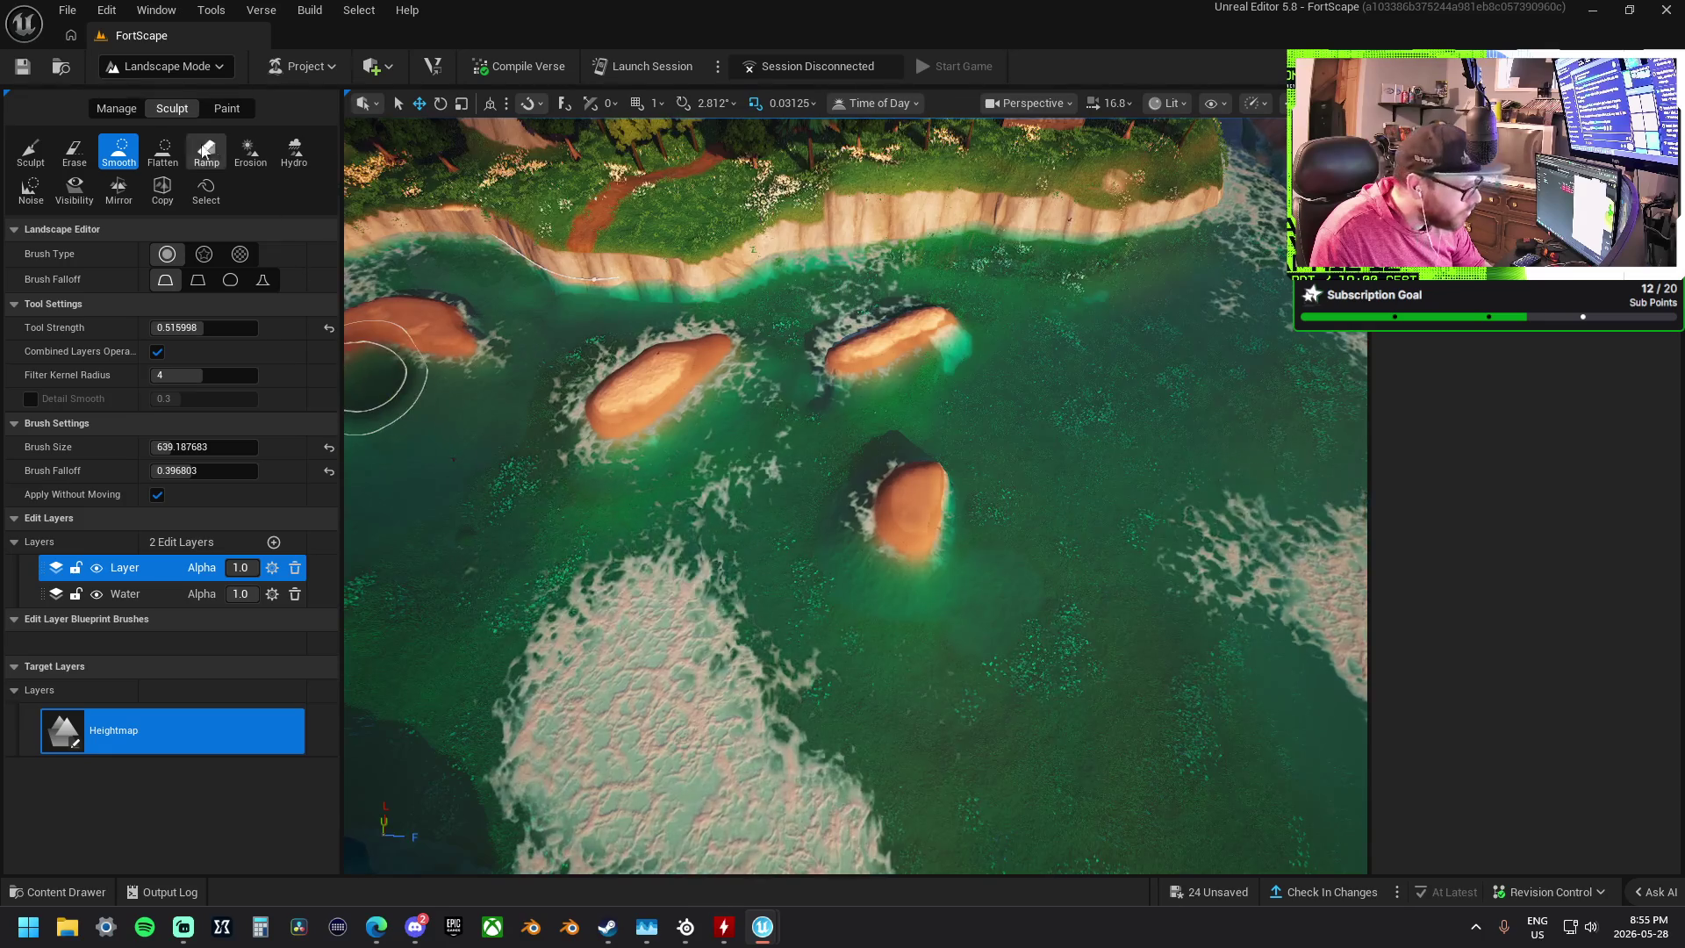
click(227, 108)
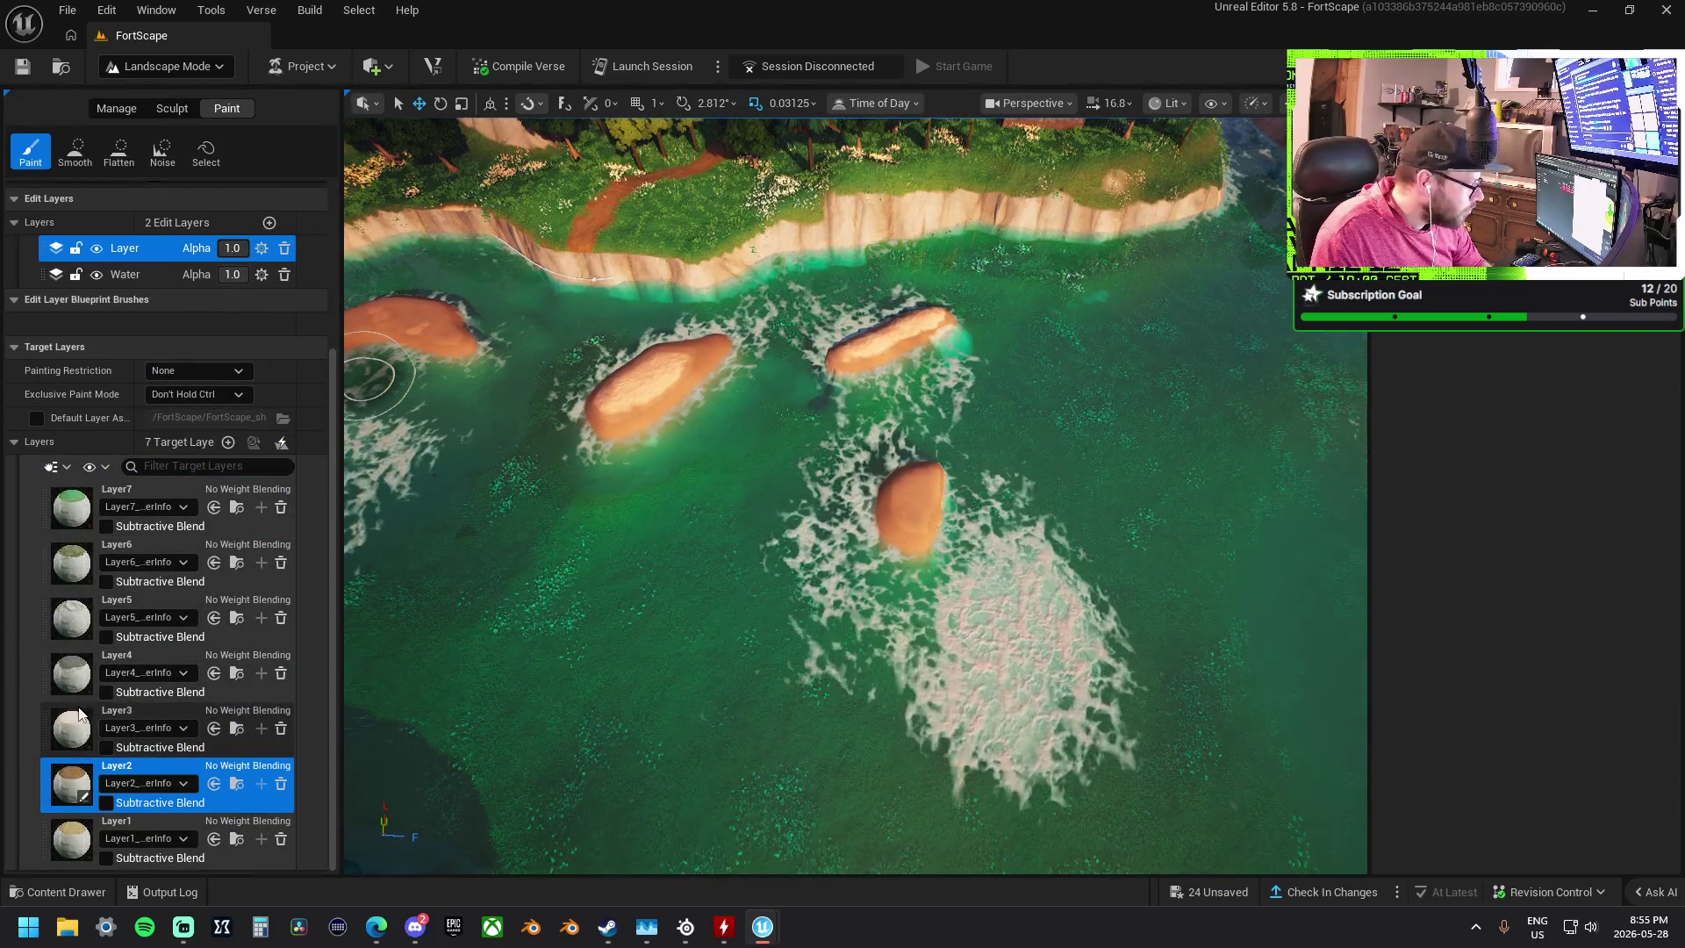
- Enlarge the paint brush to about 2157 and tilt toward the tree-covered island
scroll(225, 513, up, 3)
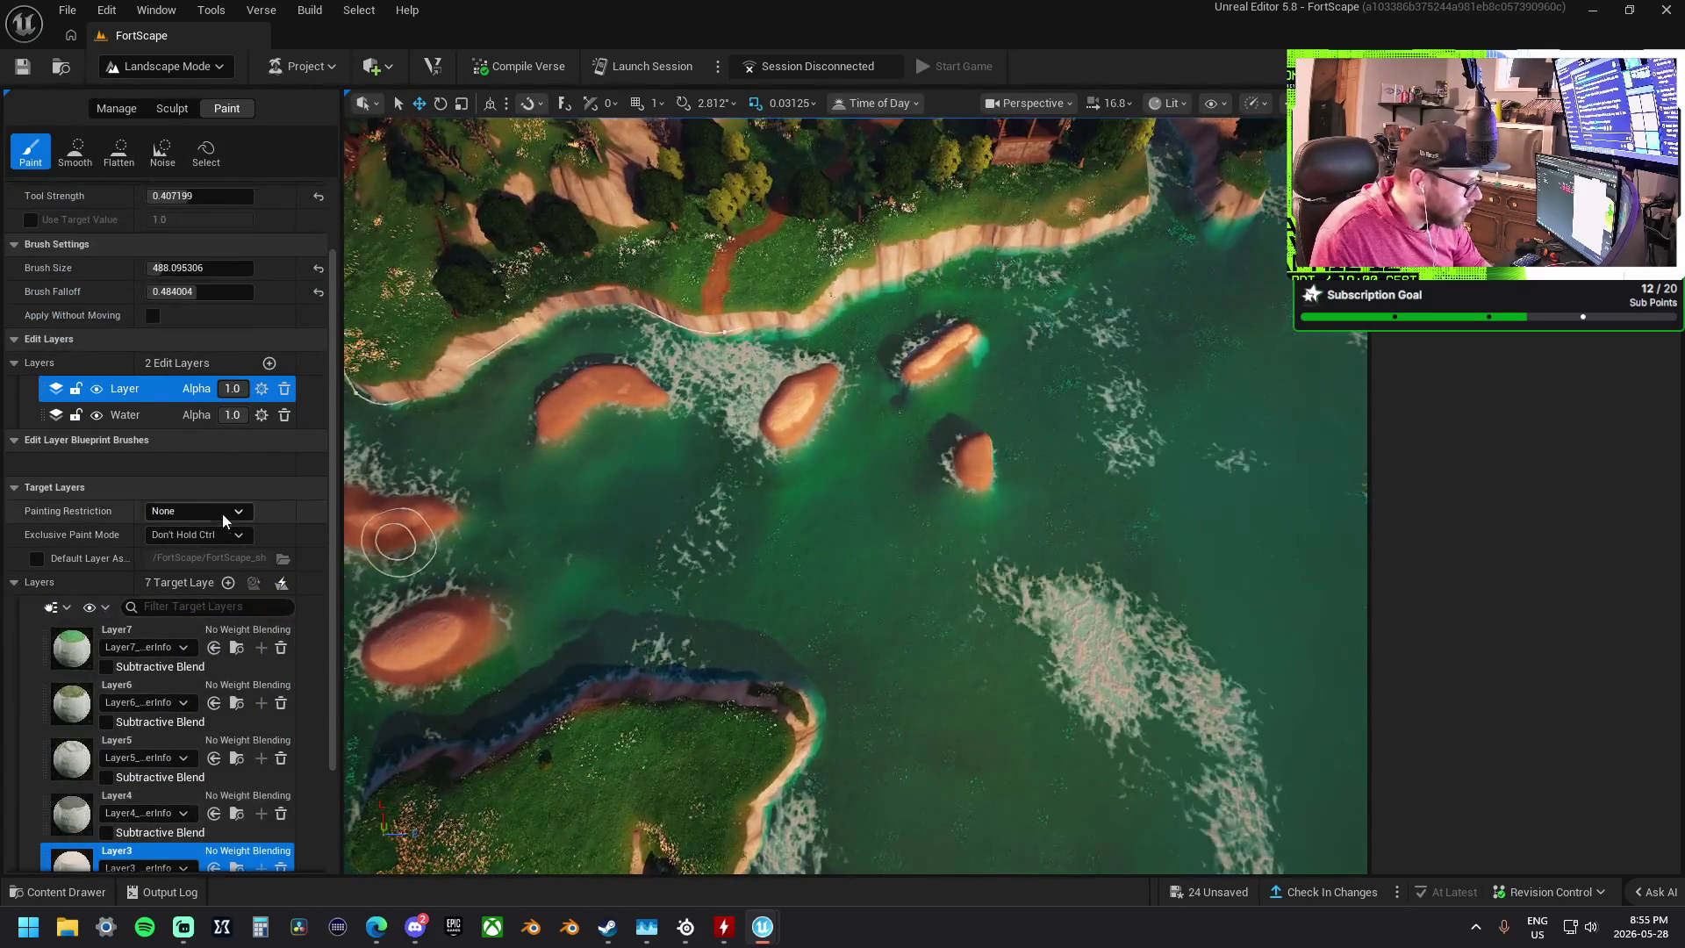
drag(175, 268, 316, 268)
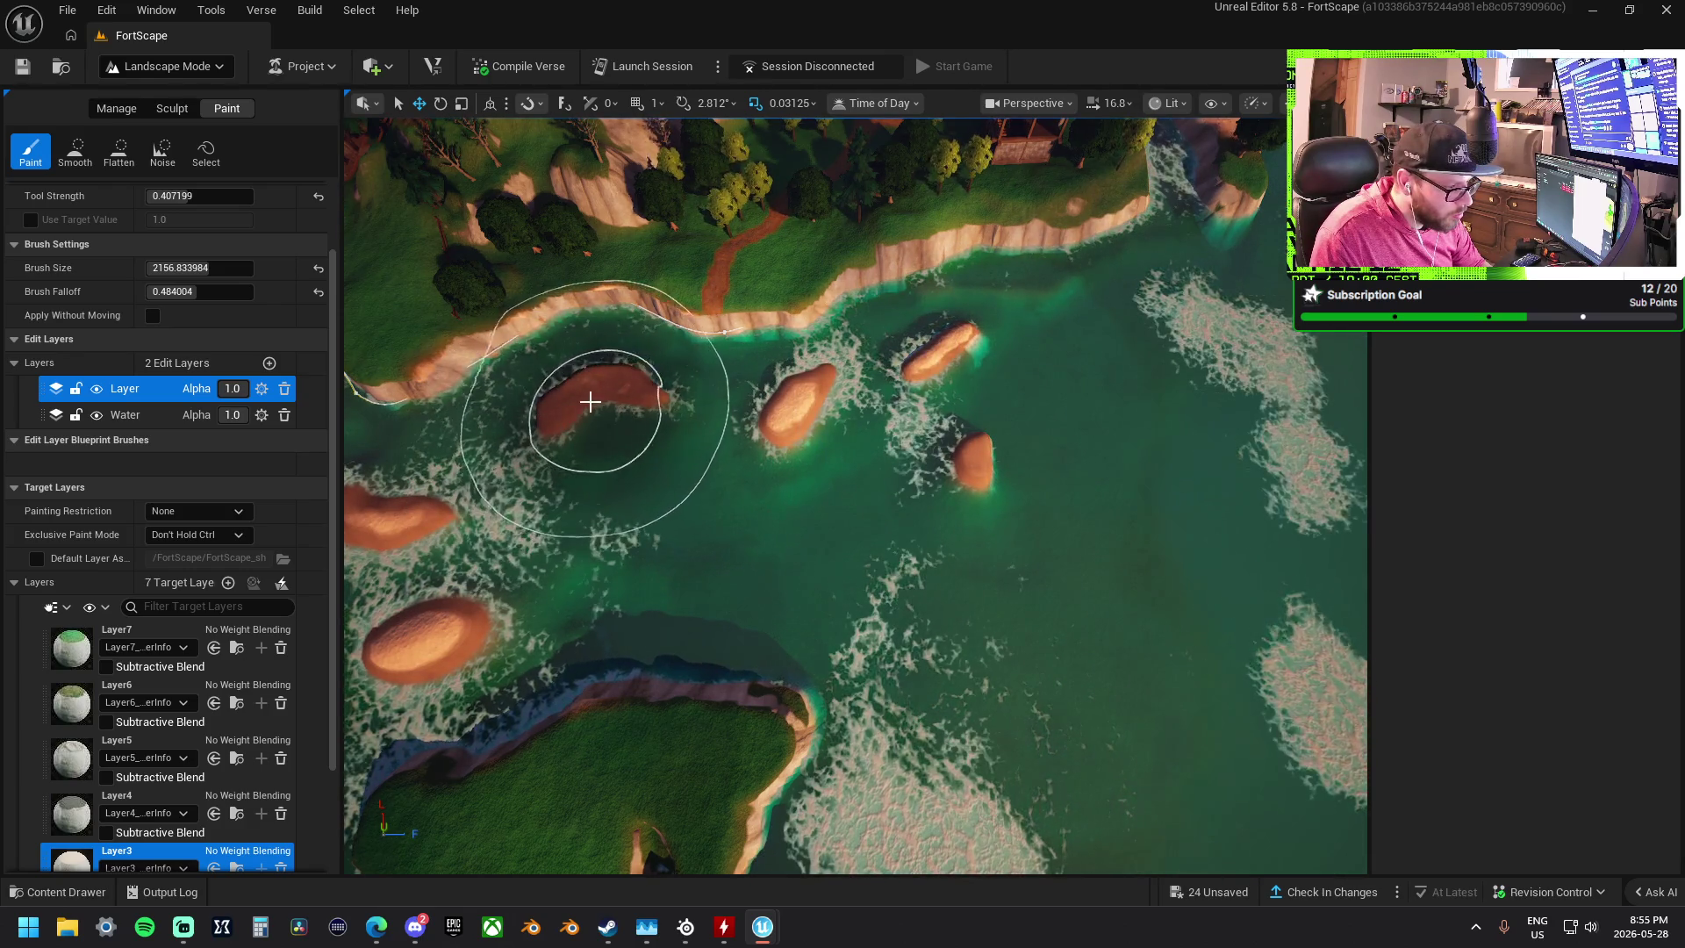
scroll(597, 410, up, 5)
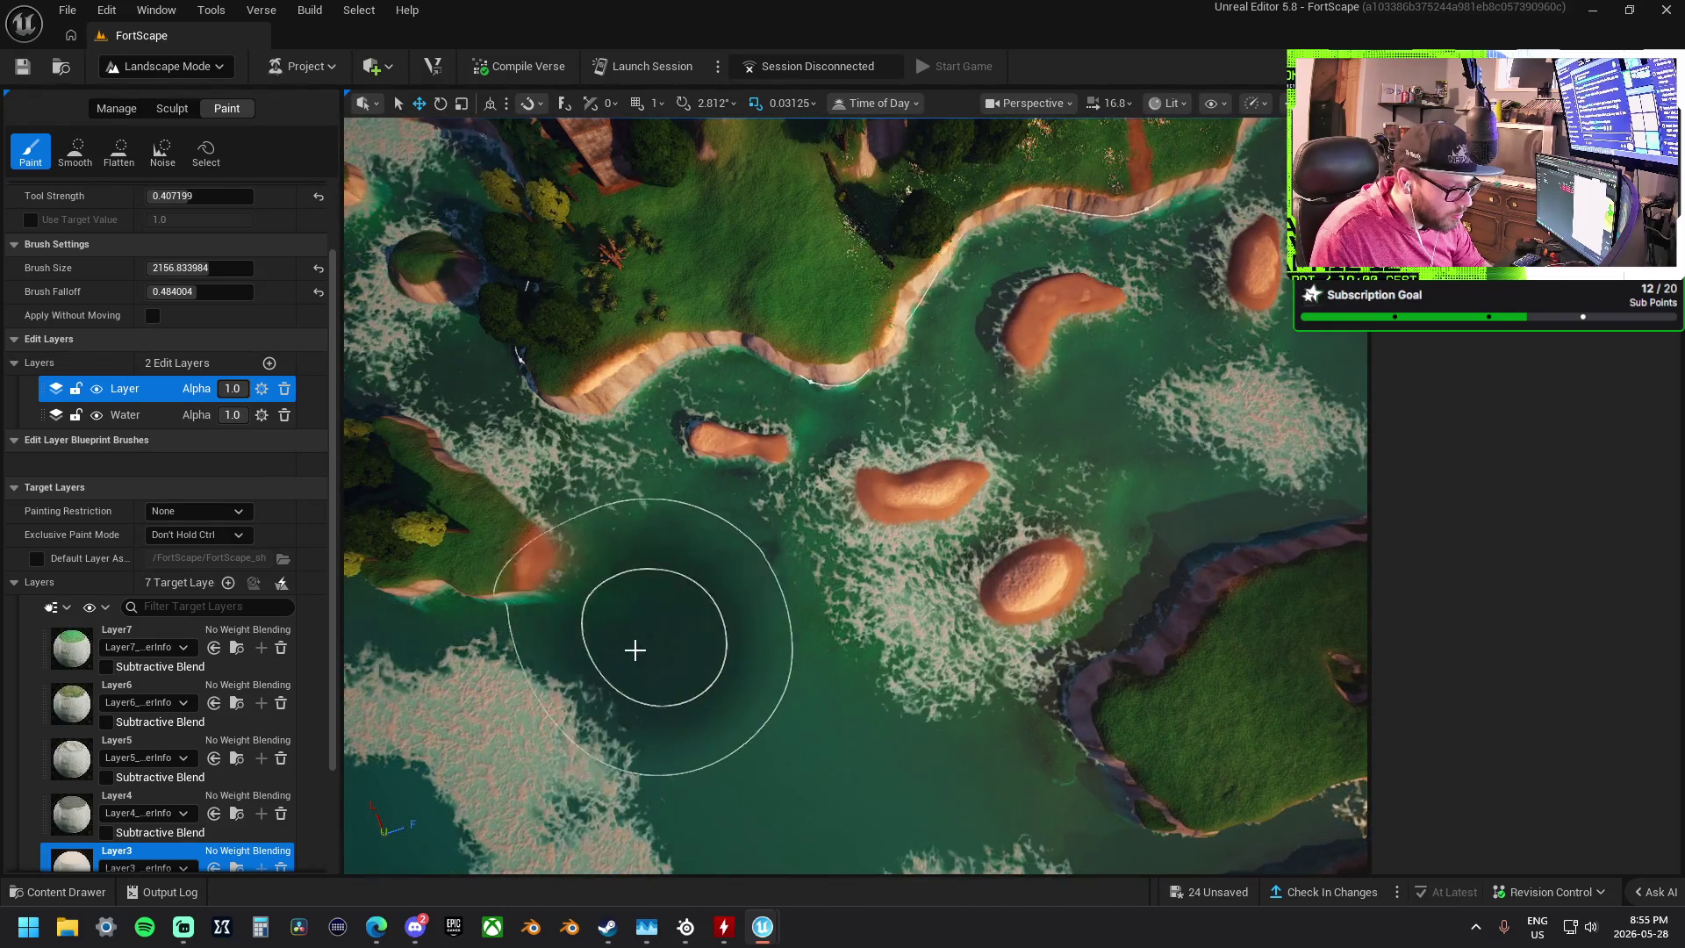
drag(650, 702, 650, 676)
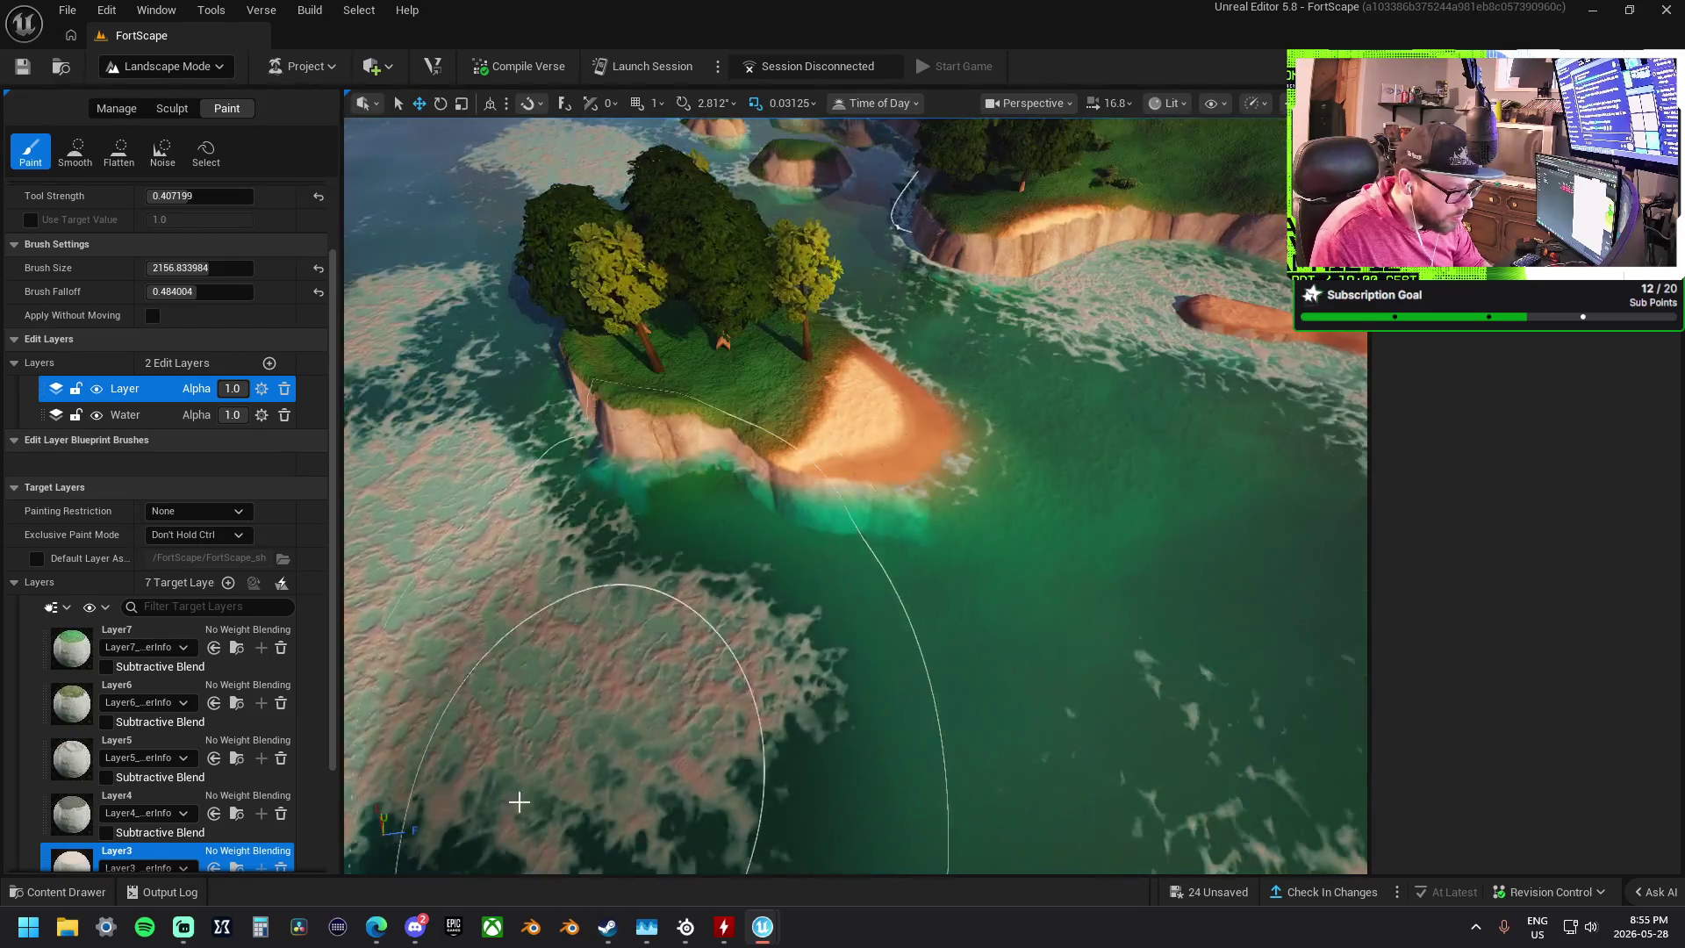
mouse_move(478, 764)
mouse_down()
mouse_move(448, 741)
mouse_move(871, 709)
mouse_up()
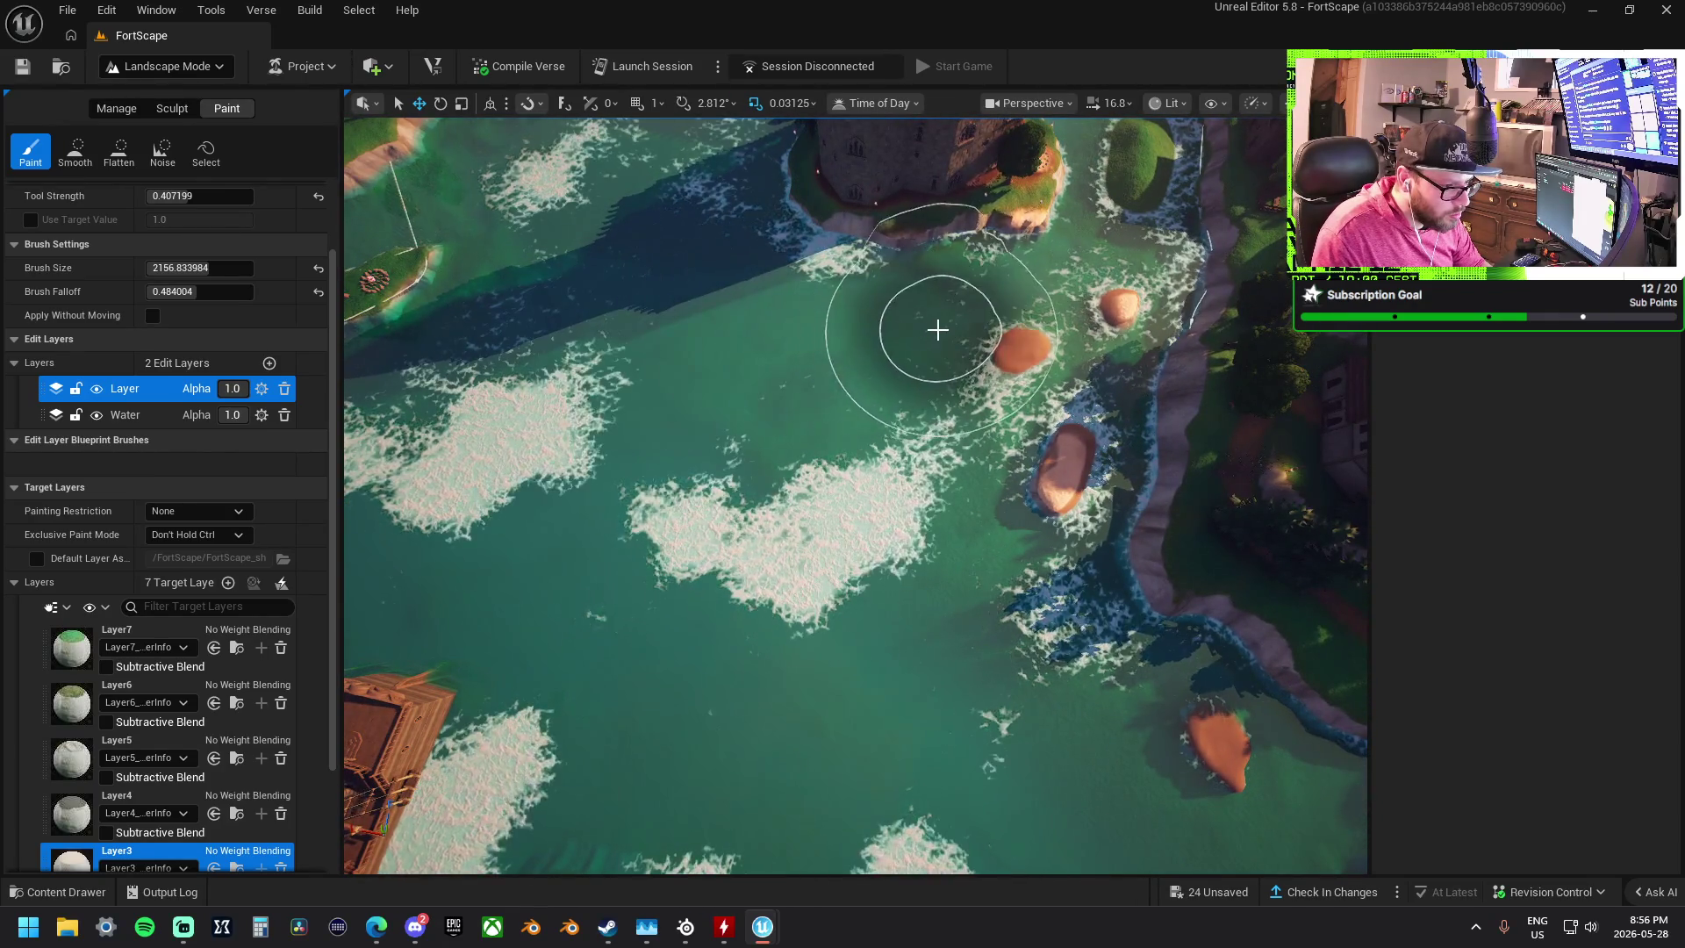
- Fly the view over to the shoreline
key(s)
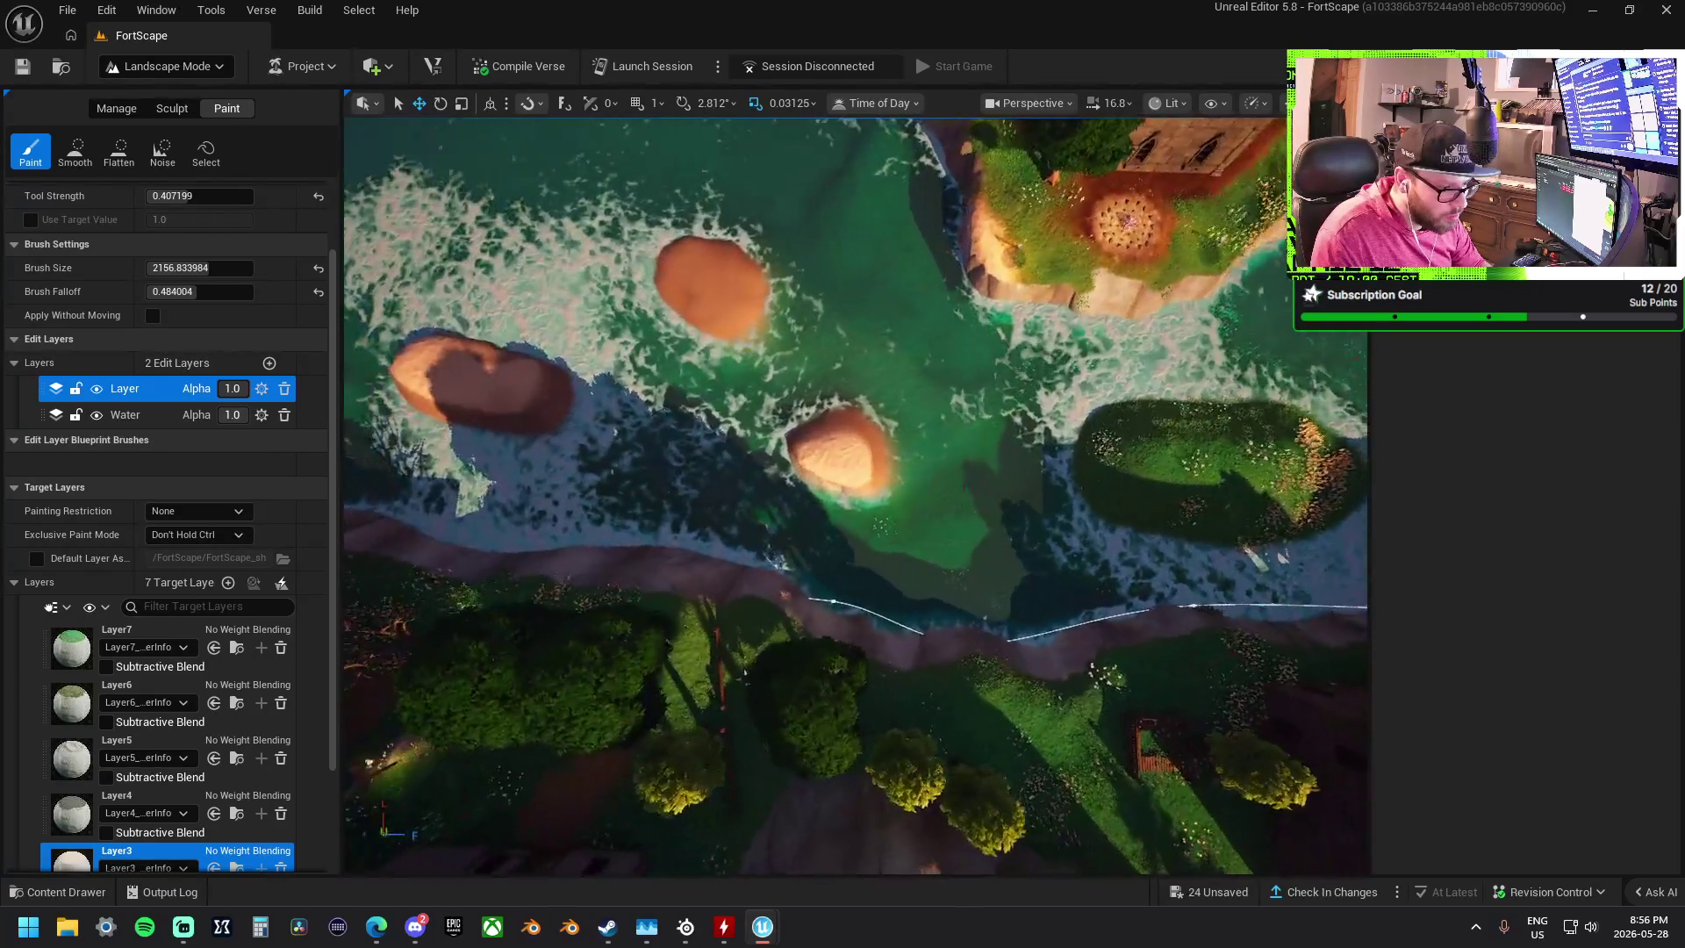
key(d)
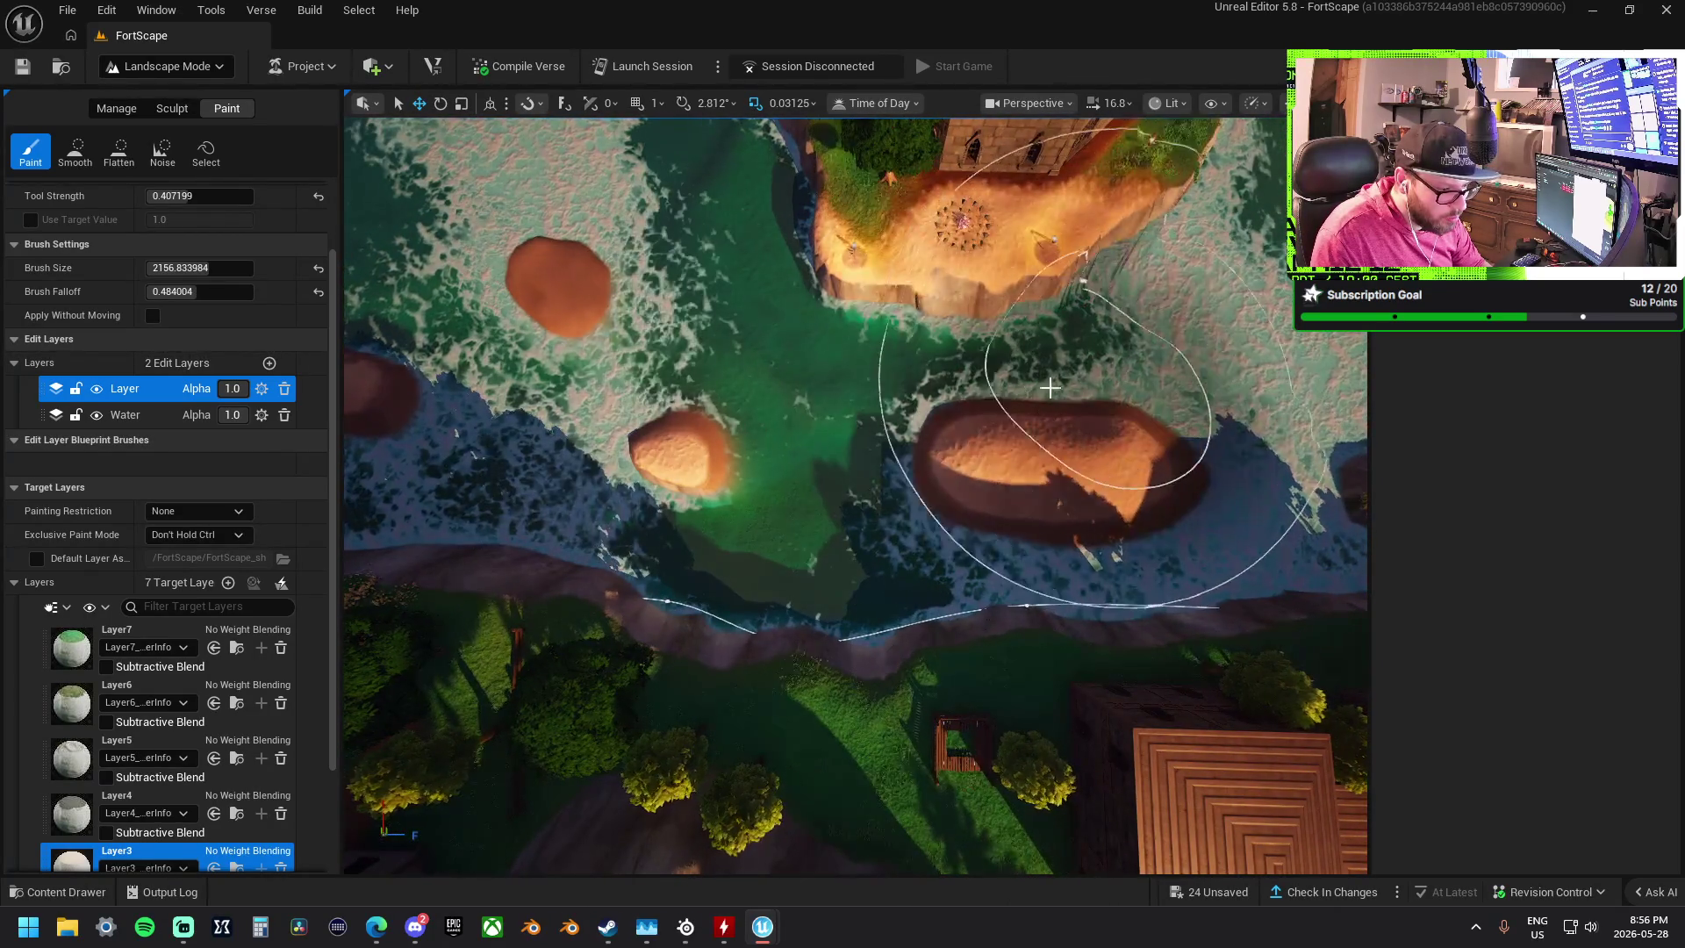
scroll(1062, 386, down, 3)
scroll(840, 445, up, 3)
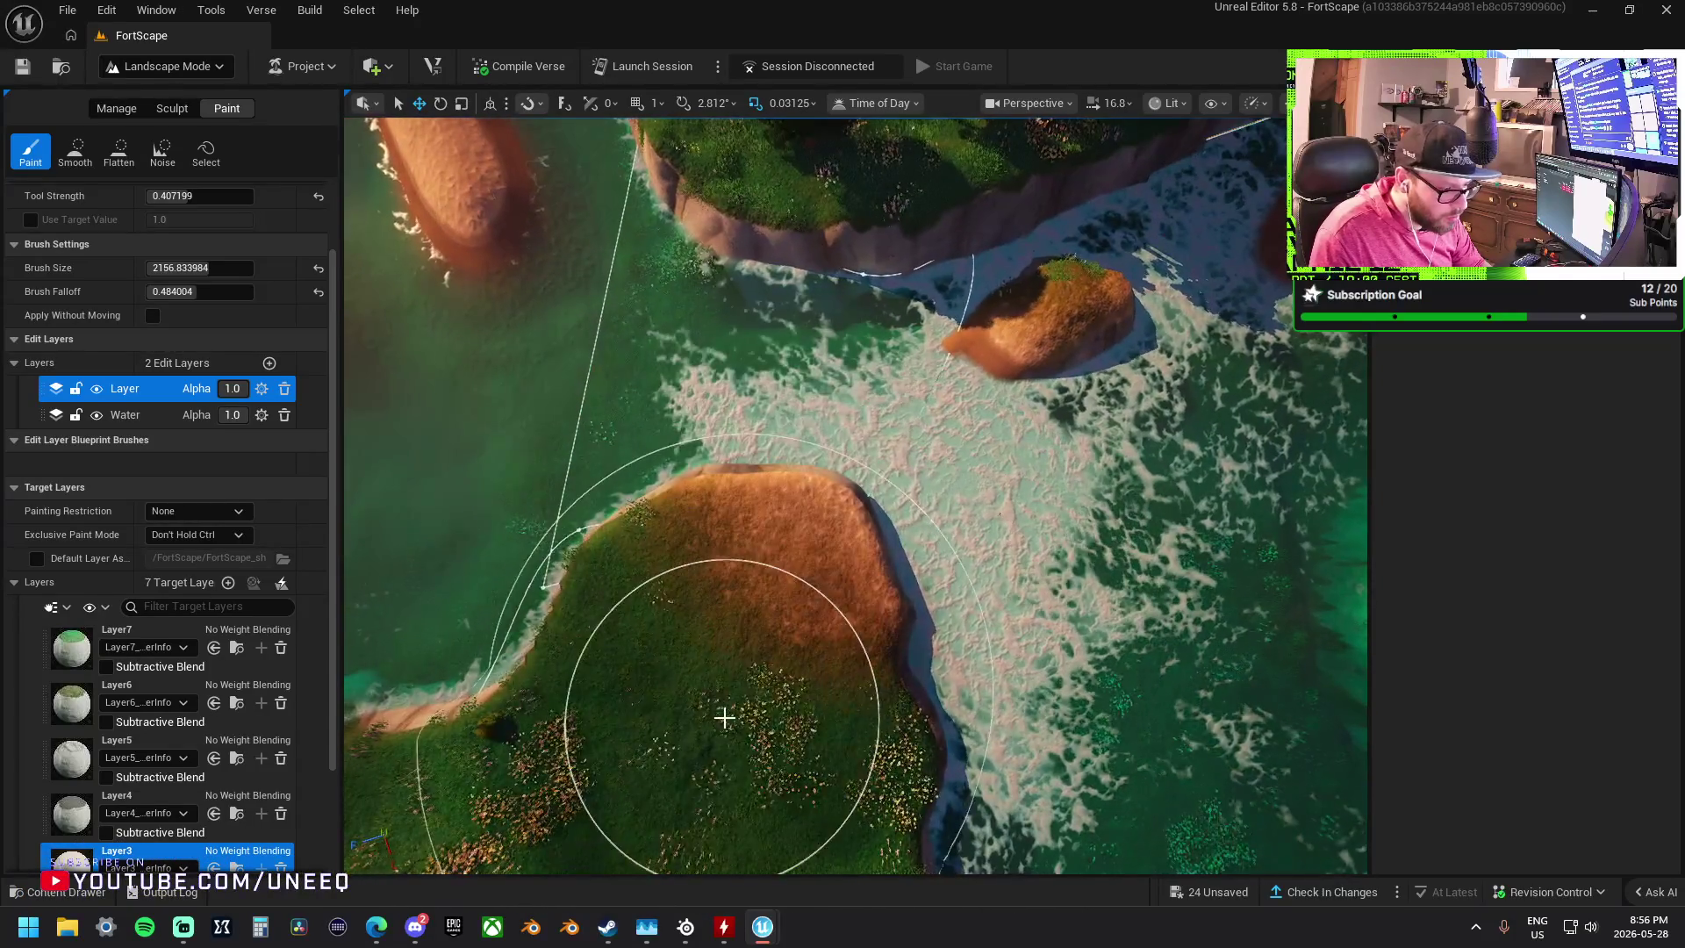
scroll(810, 613, up, 3)
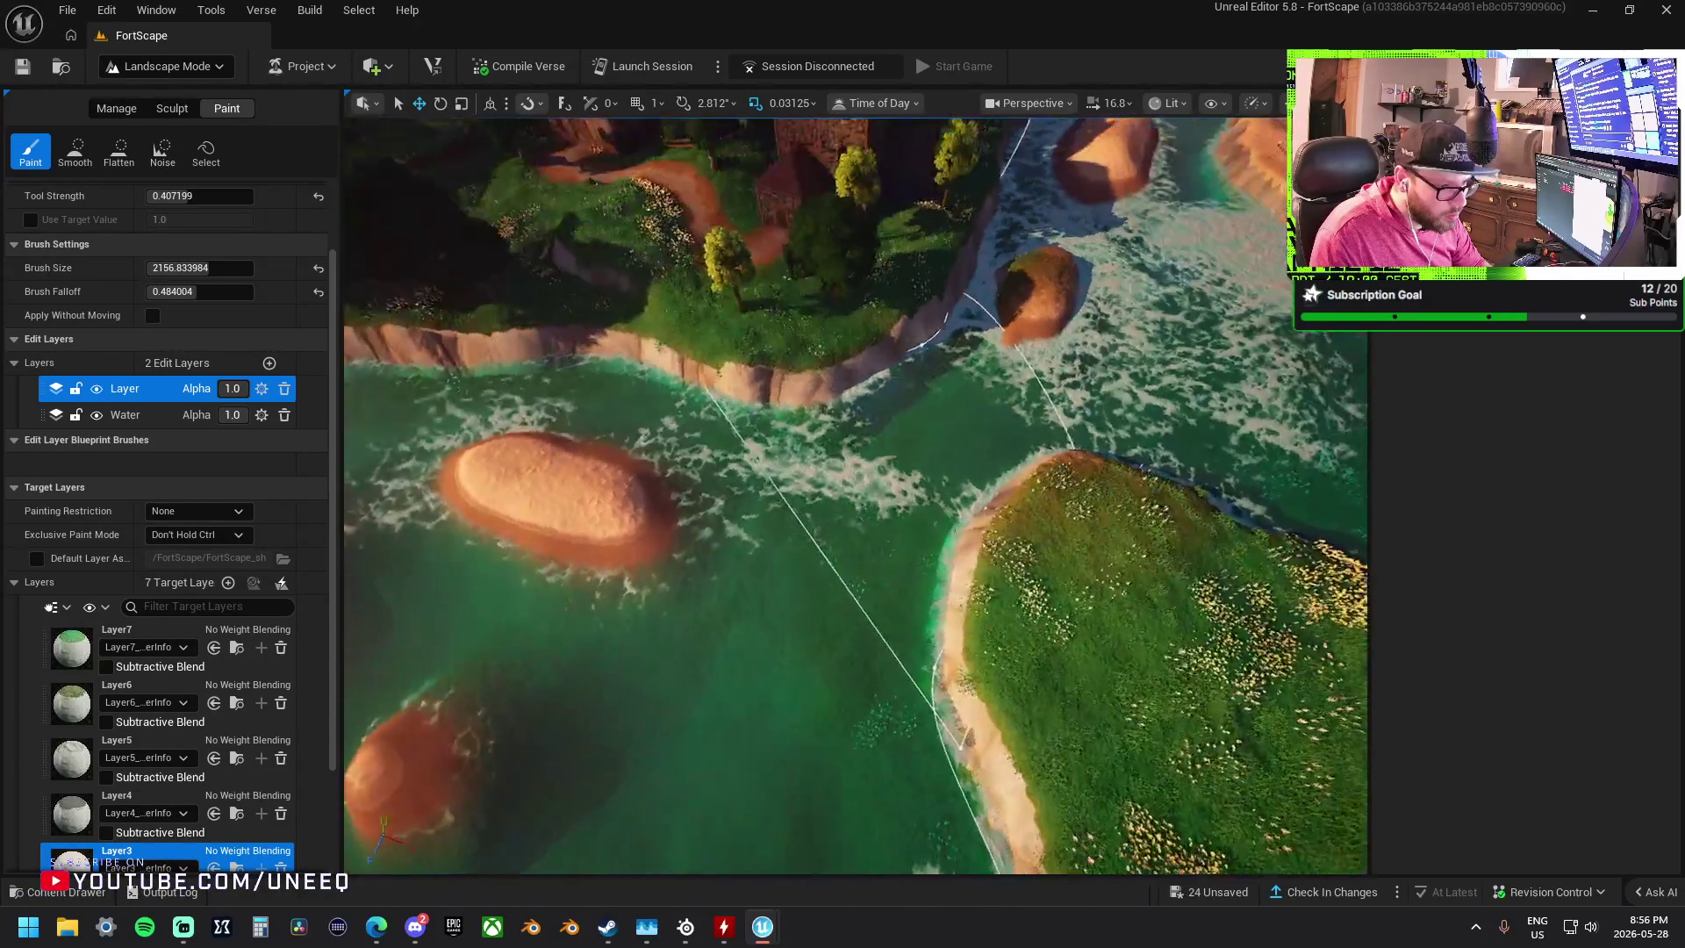
scroll(856, 496, down, 2)
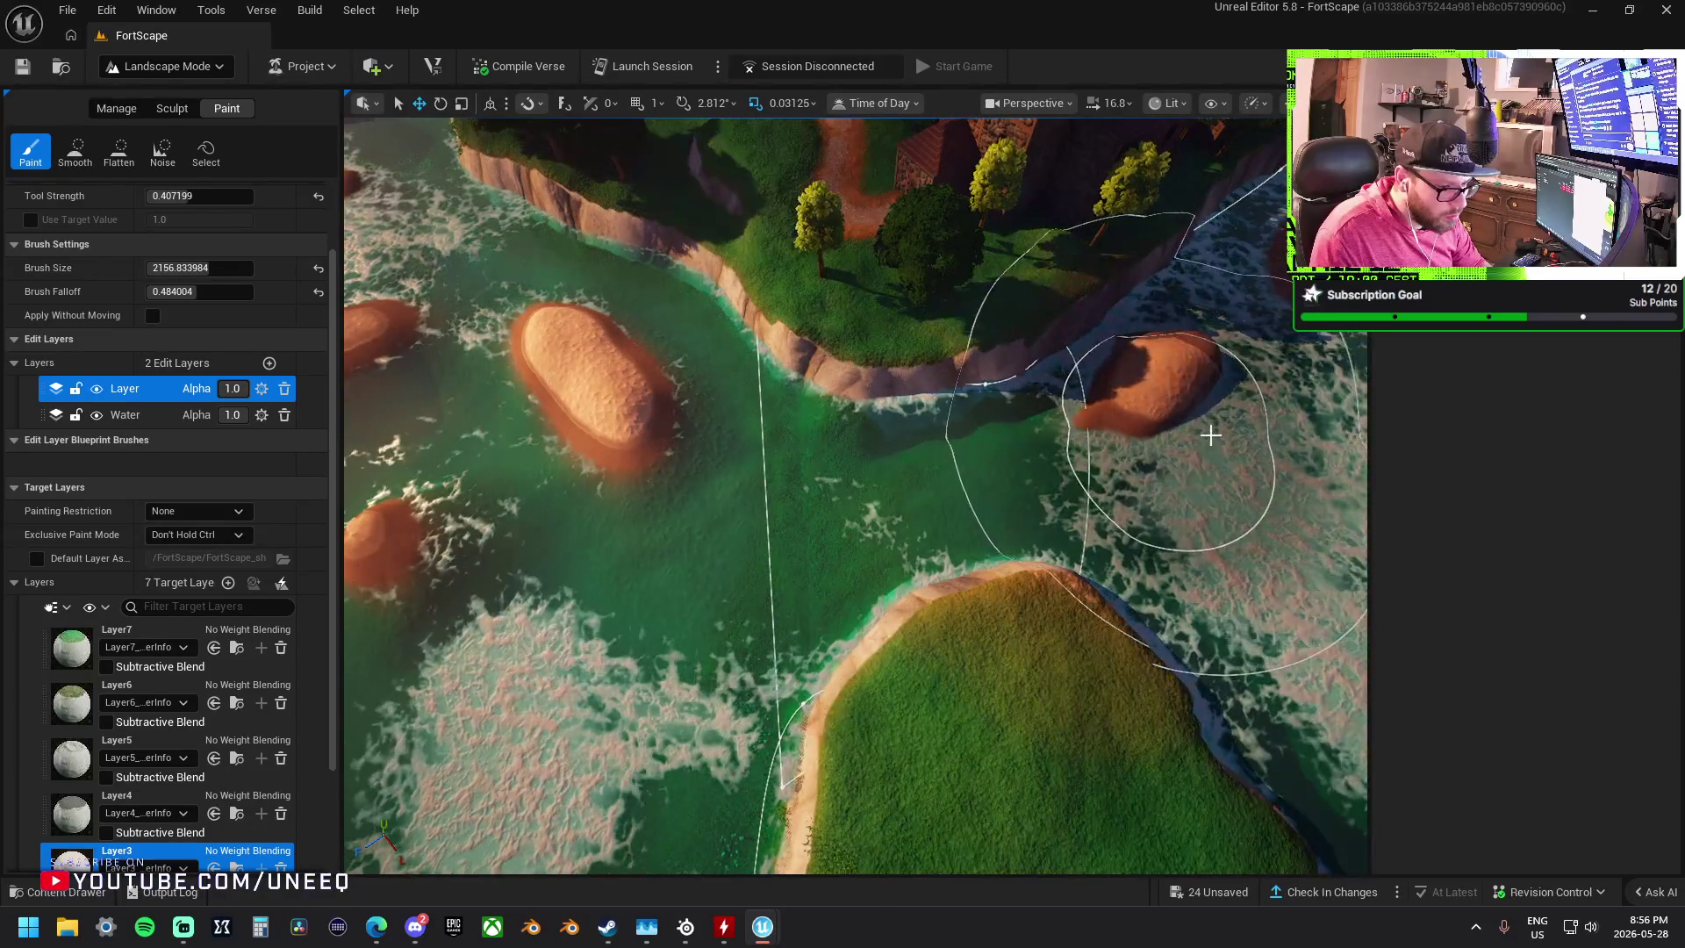
scroll(158, 773, down, 2)
scroll(159, 773, down, 1)
- Select Layer2 and paint it onto the sandbar
click(167, 772)
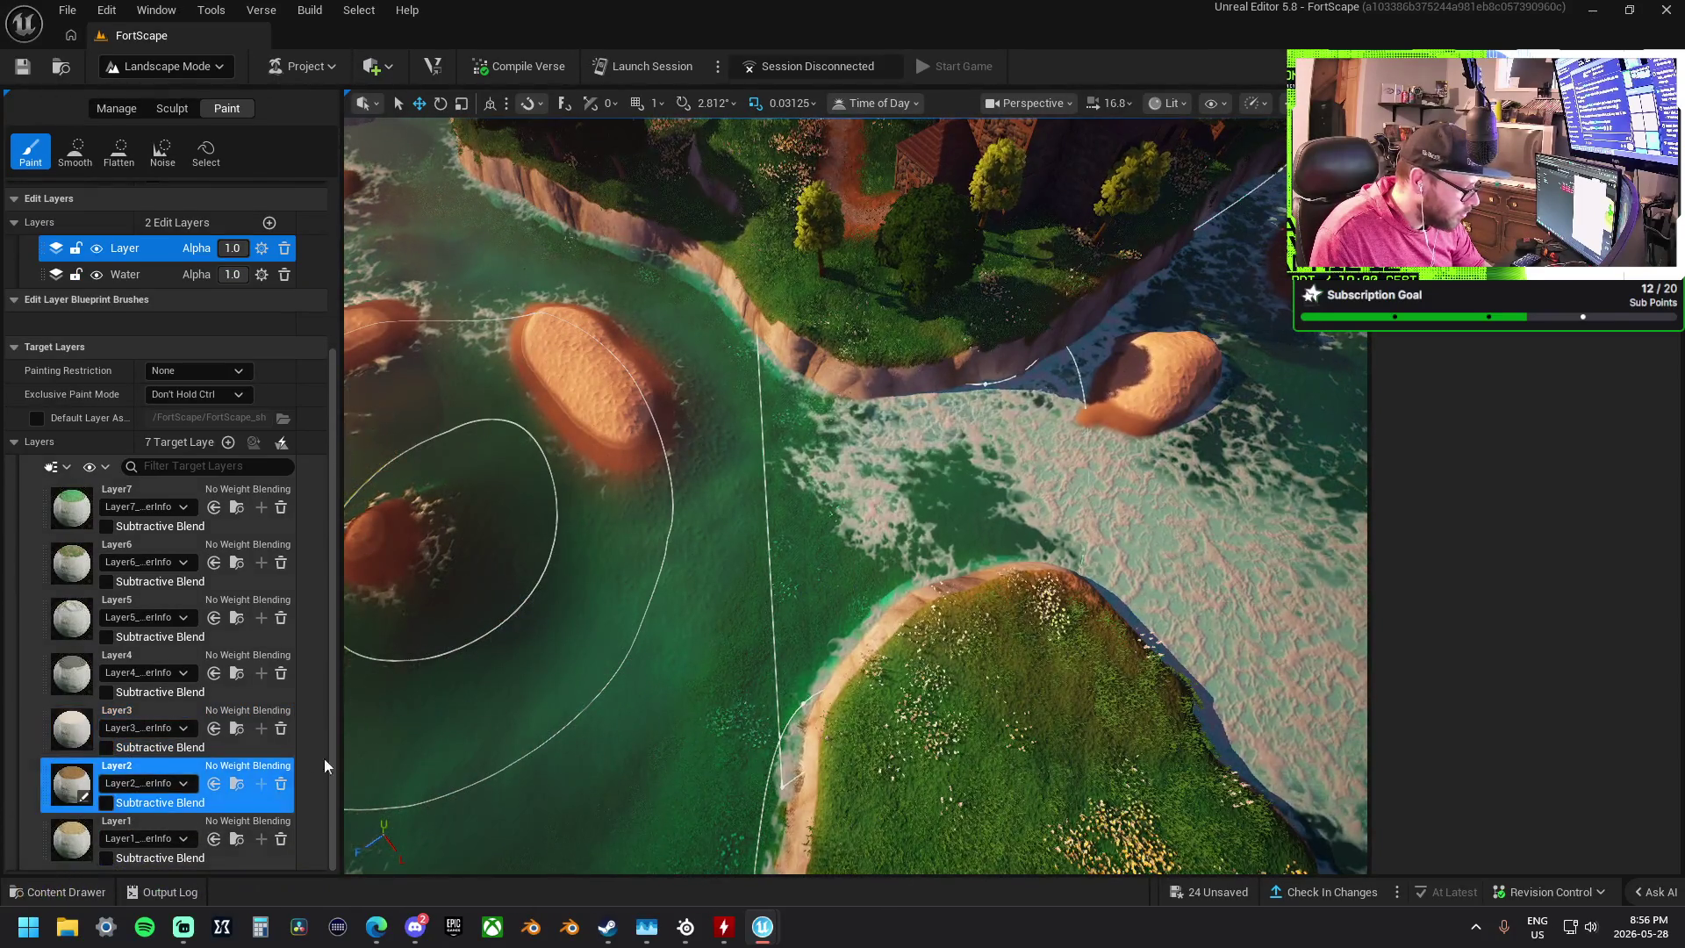
scroll(713, 533, down, 2)
click(712, 532)
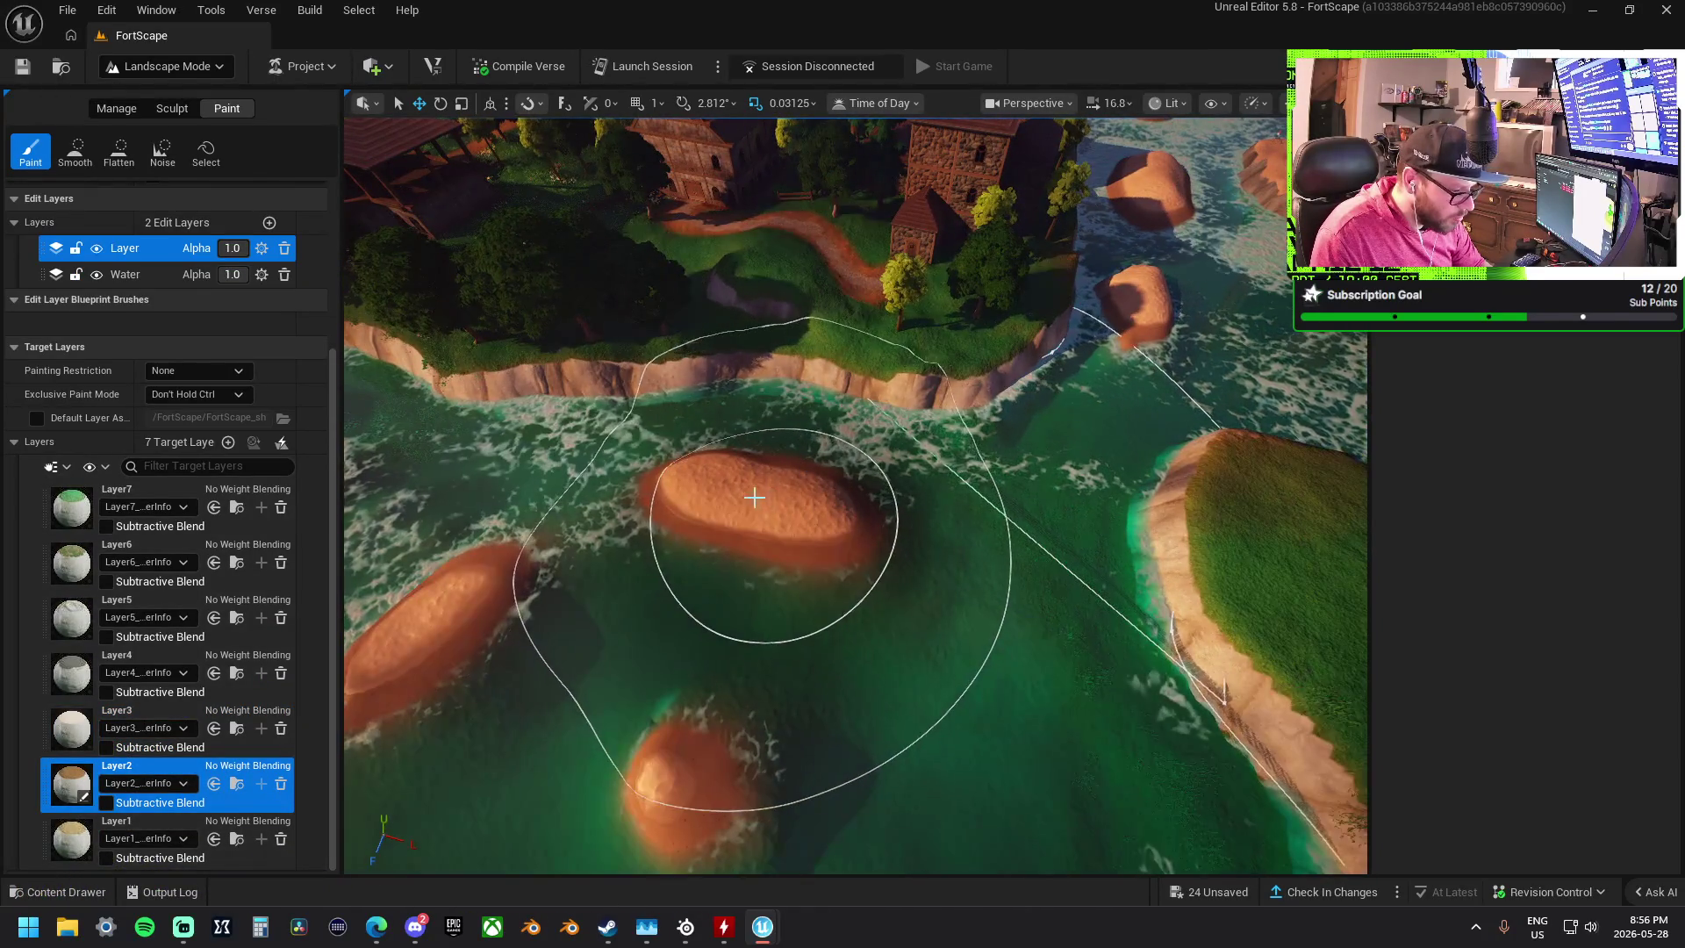
scroll(772, 515, down, 3)
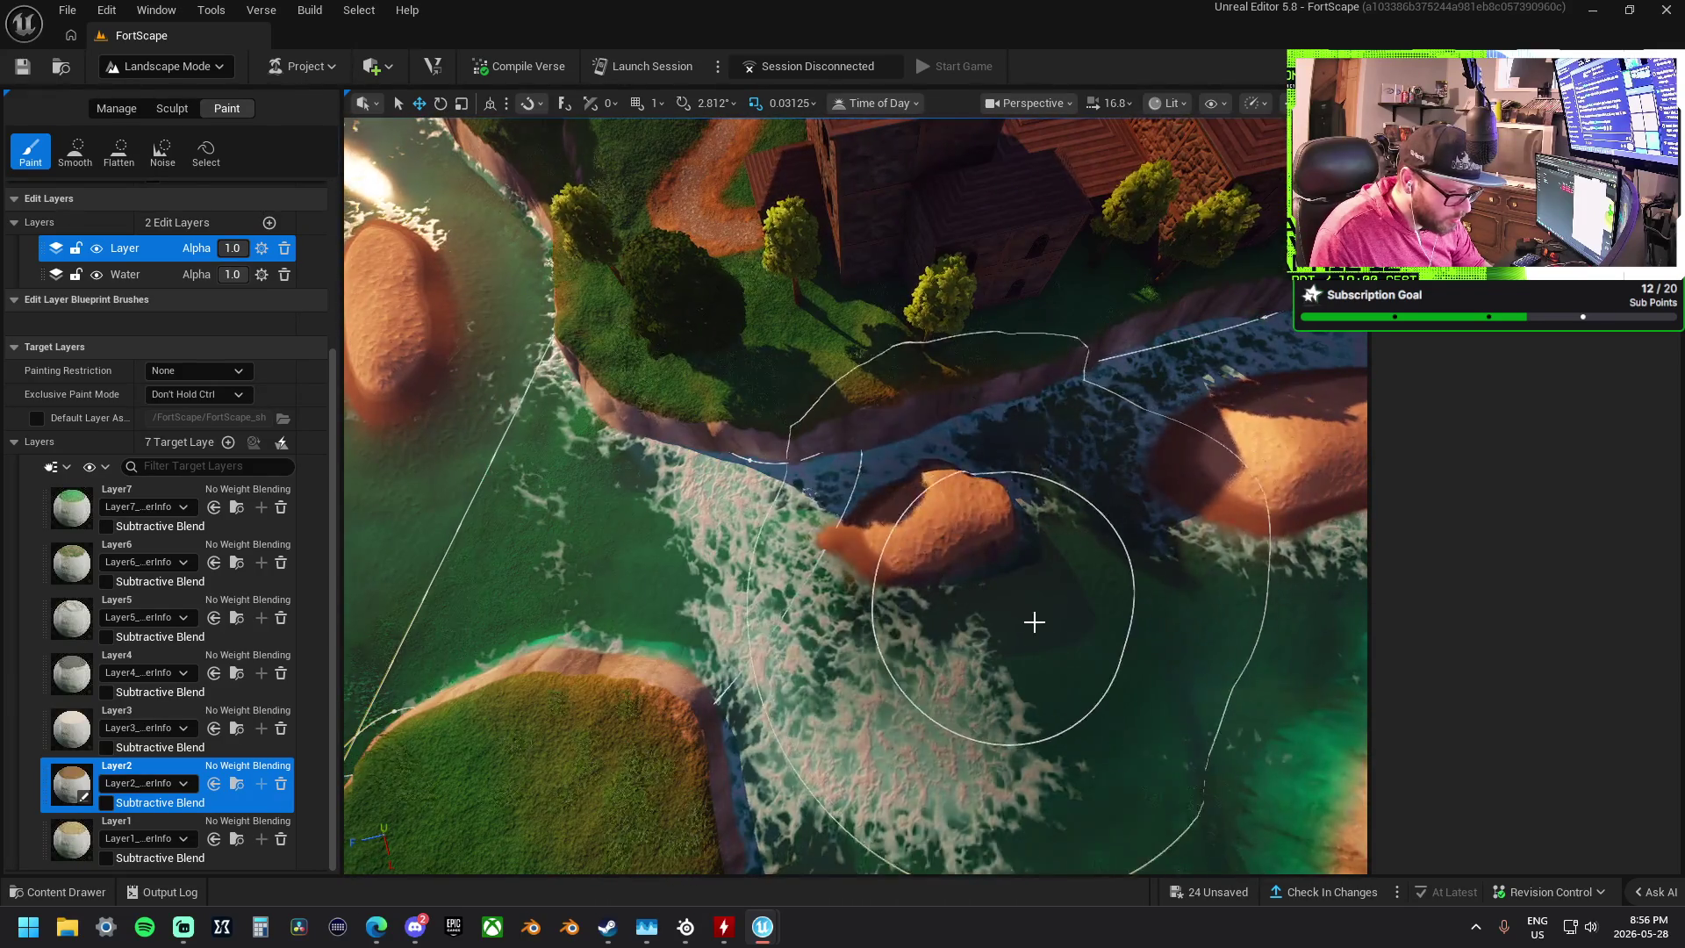
scroll(1027, 620, down, 2)
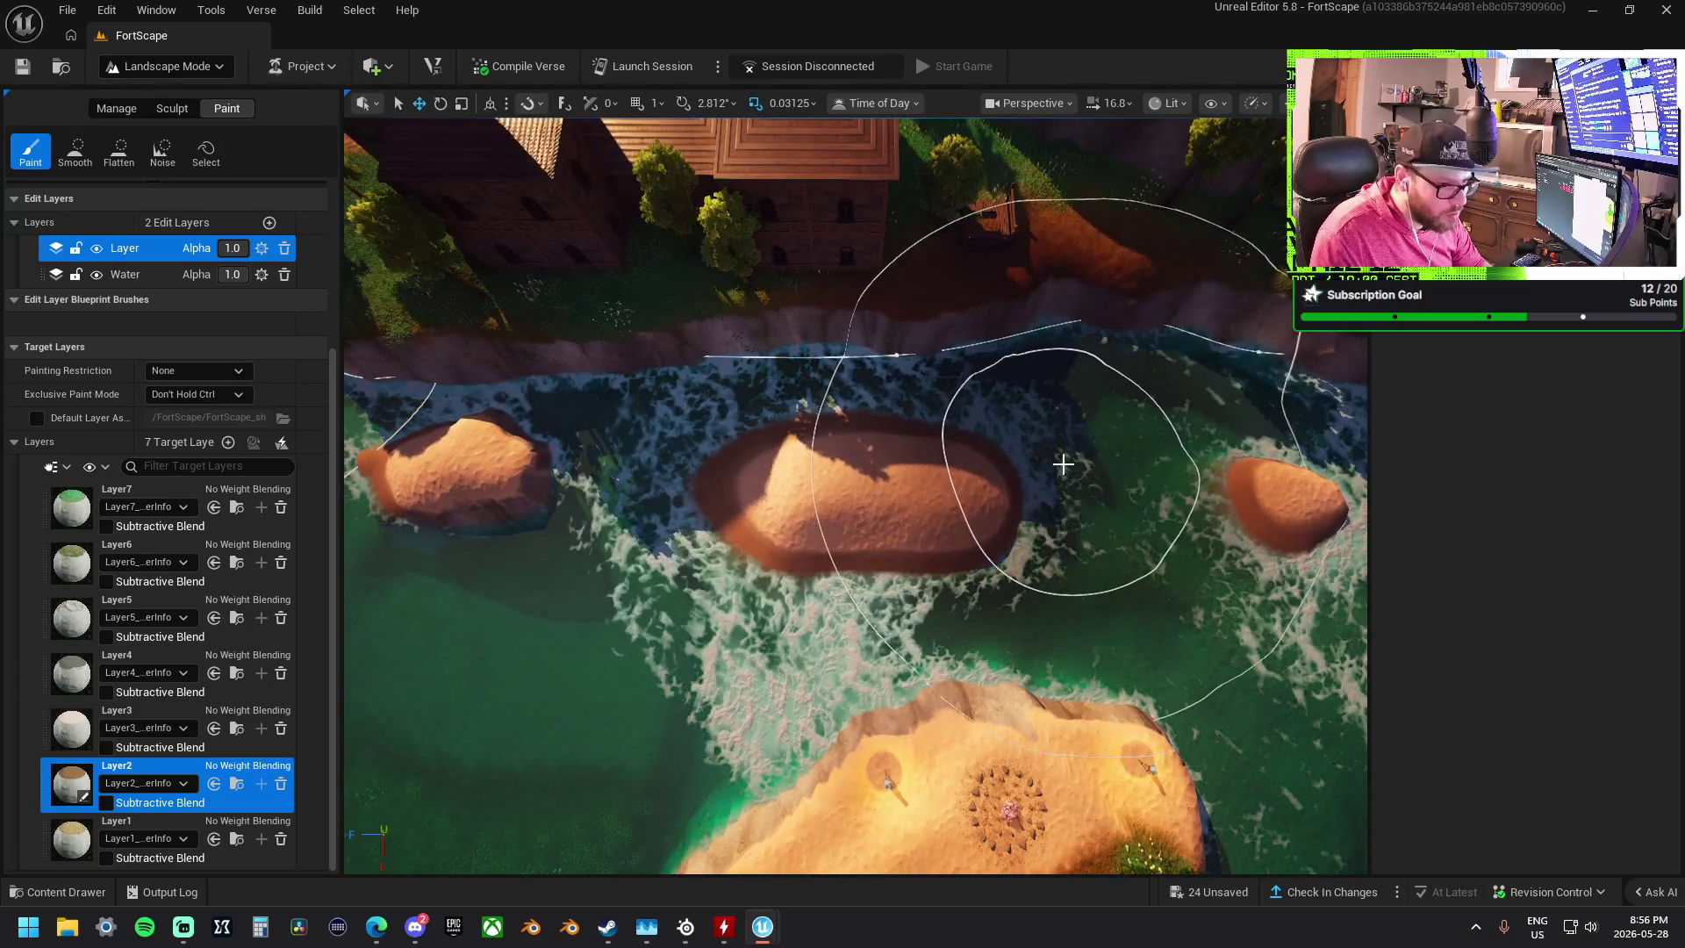
scroll(1063, 464, down, 5)
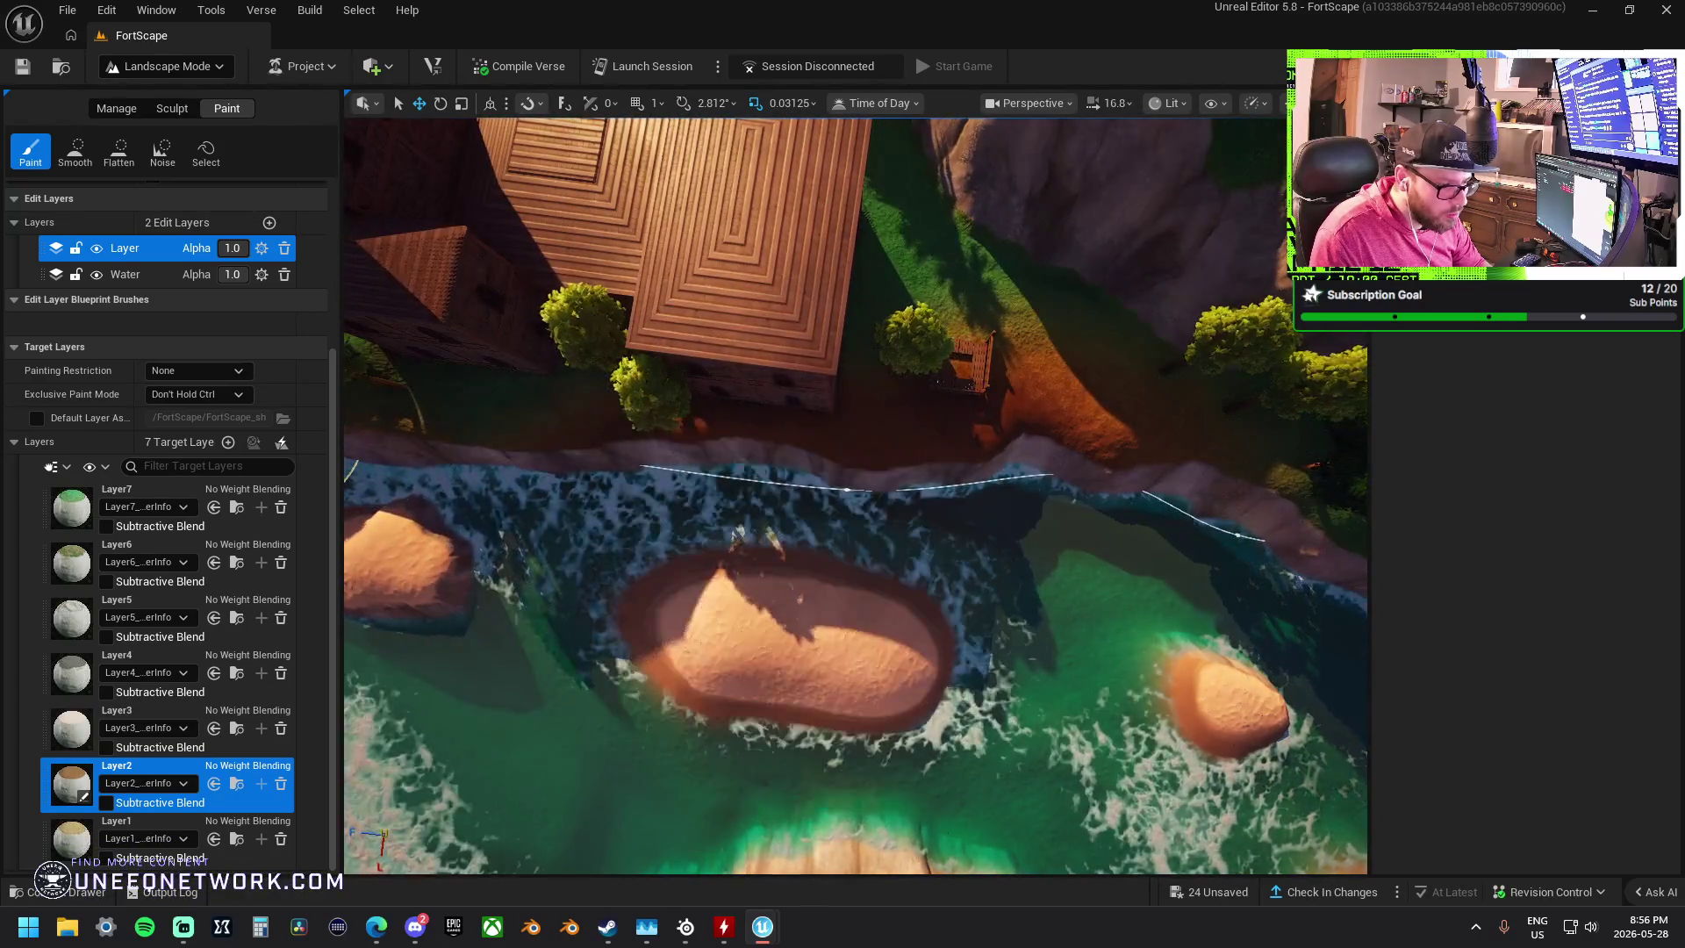
scroll(1042, 590, down, 5)
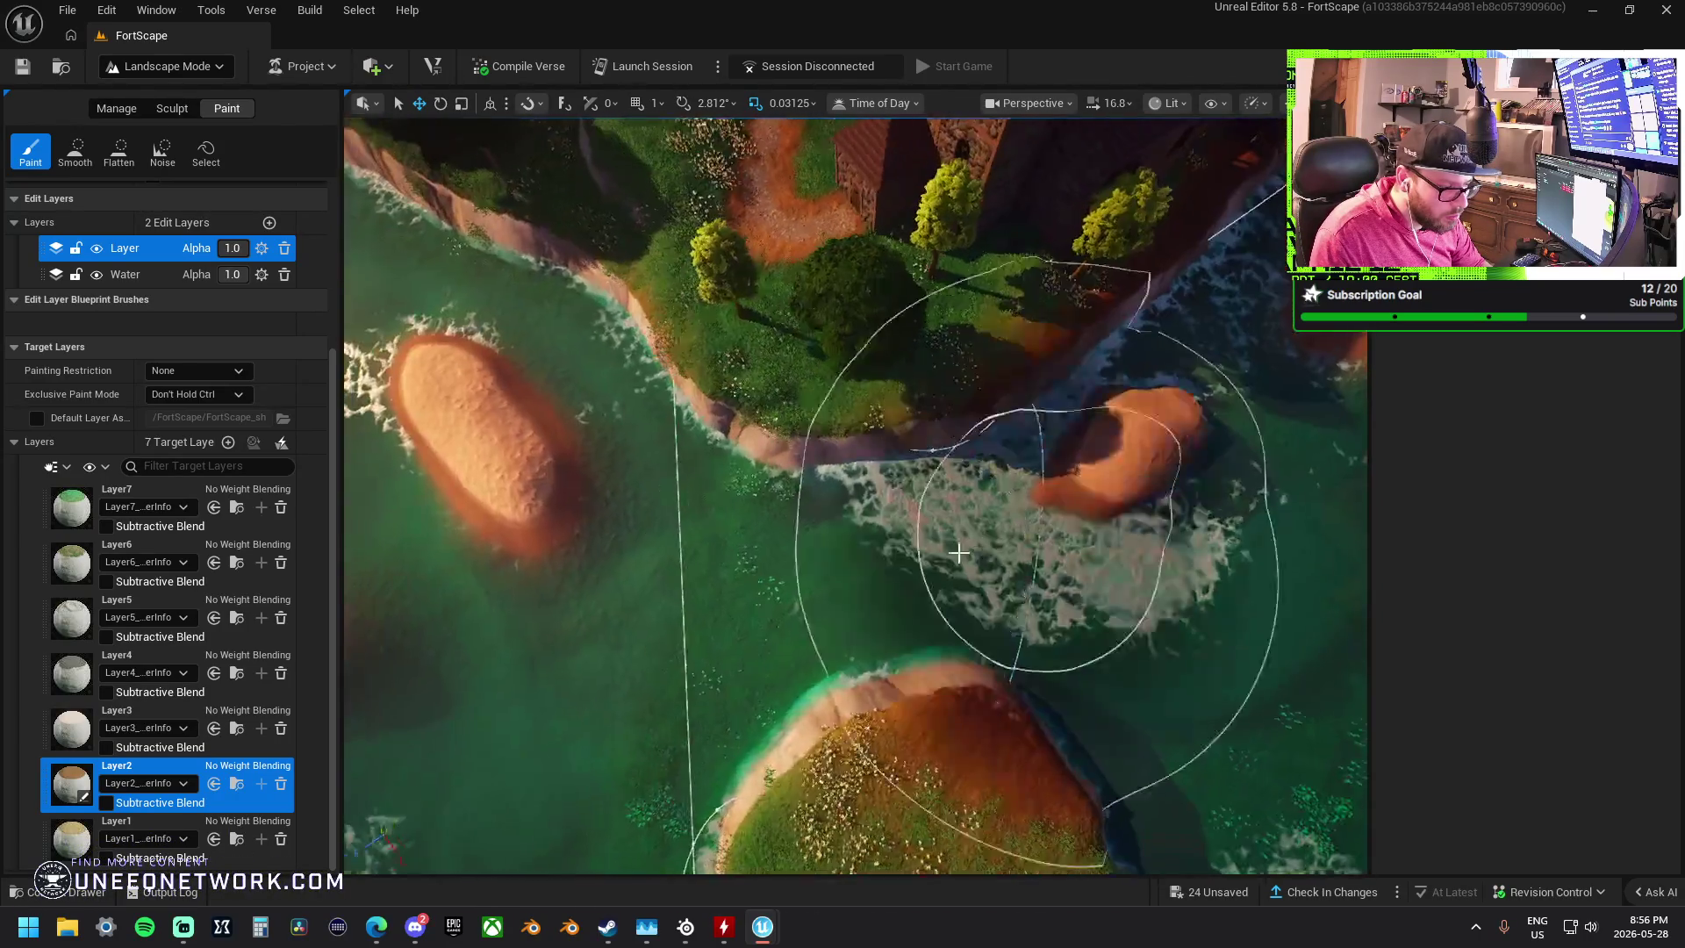
scroll(801, 539, up, 2)
scroll(612, 497, up, 5)
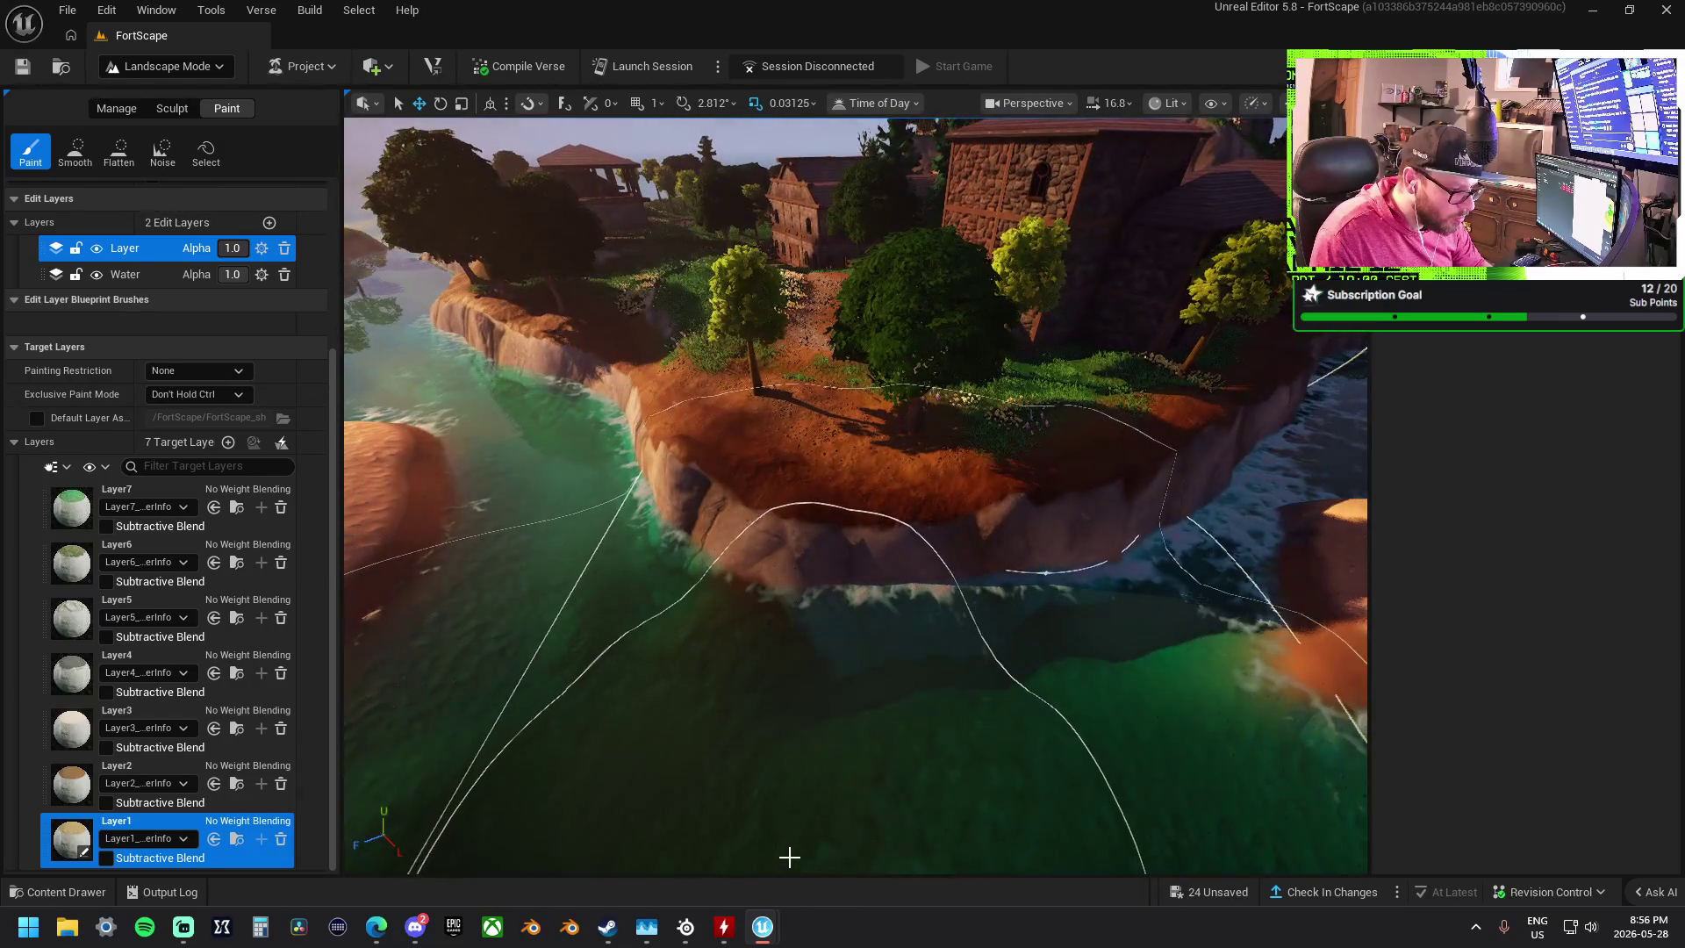
key(ctrl+z)
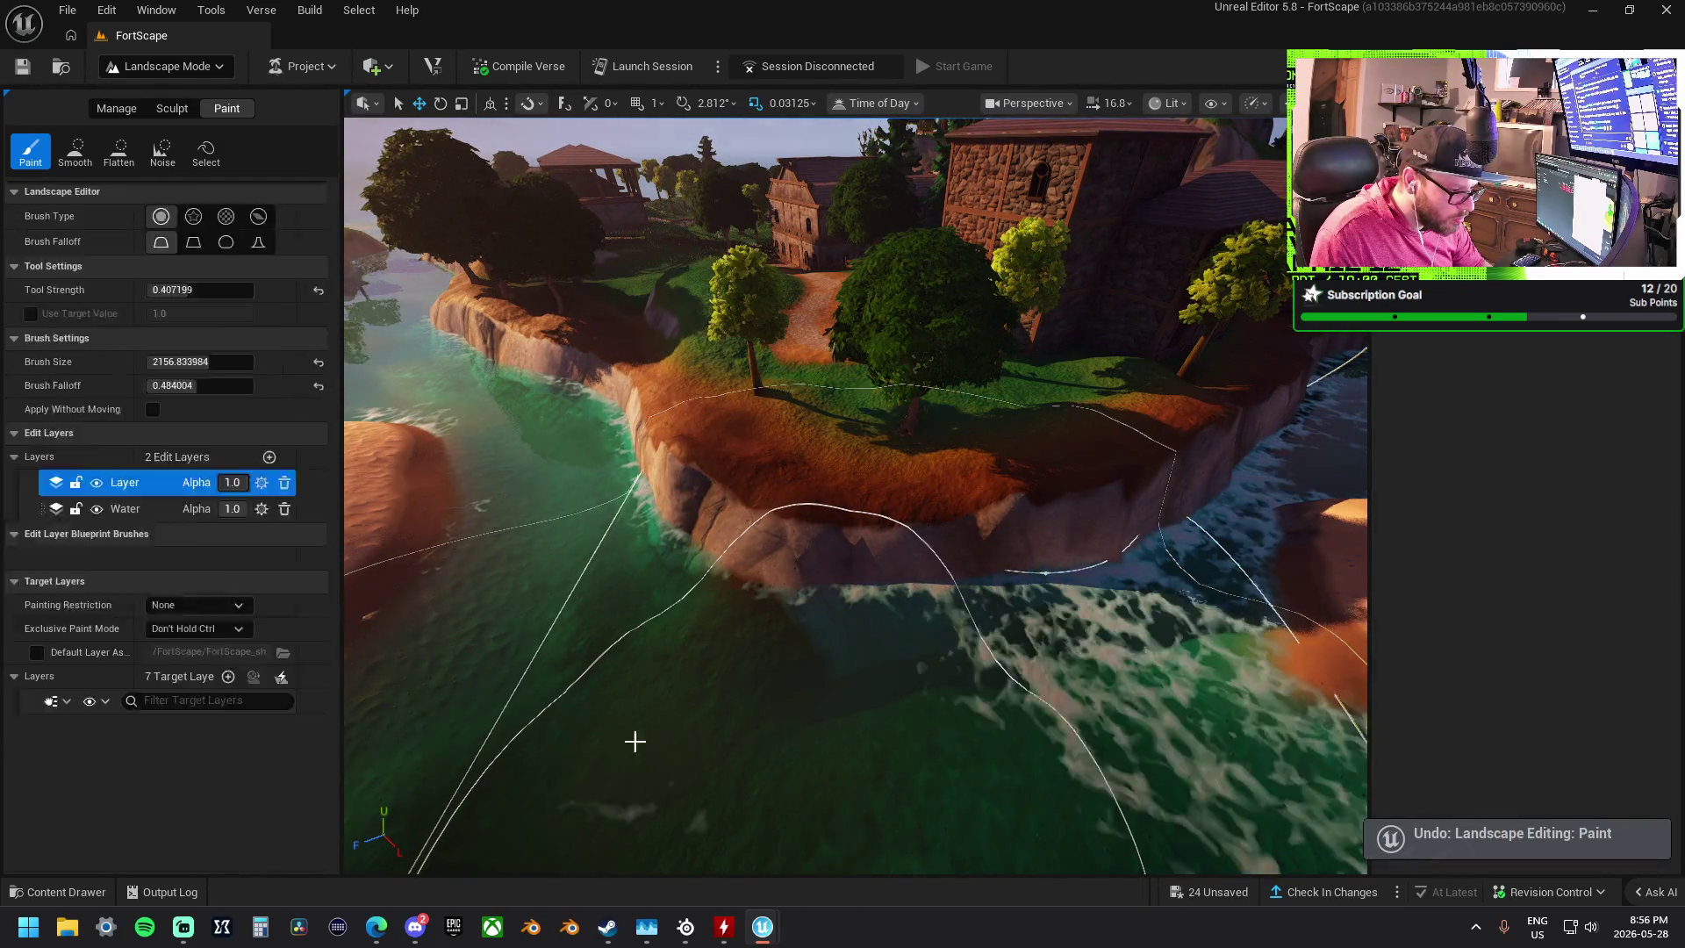
scroll(176, 377, up, 3)
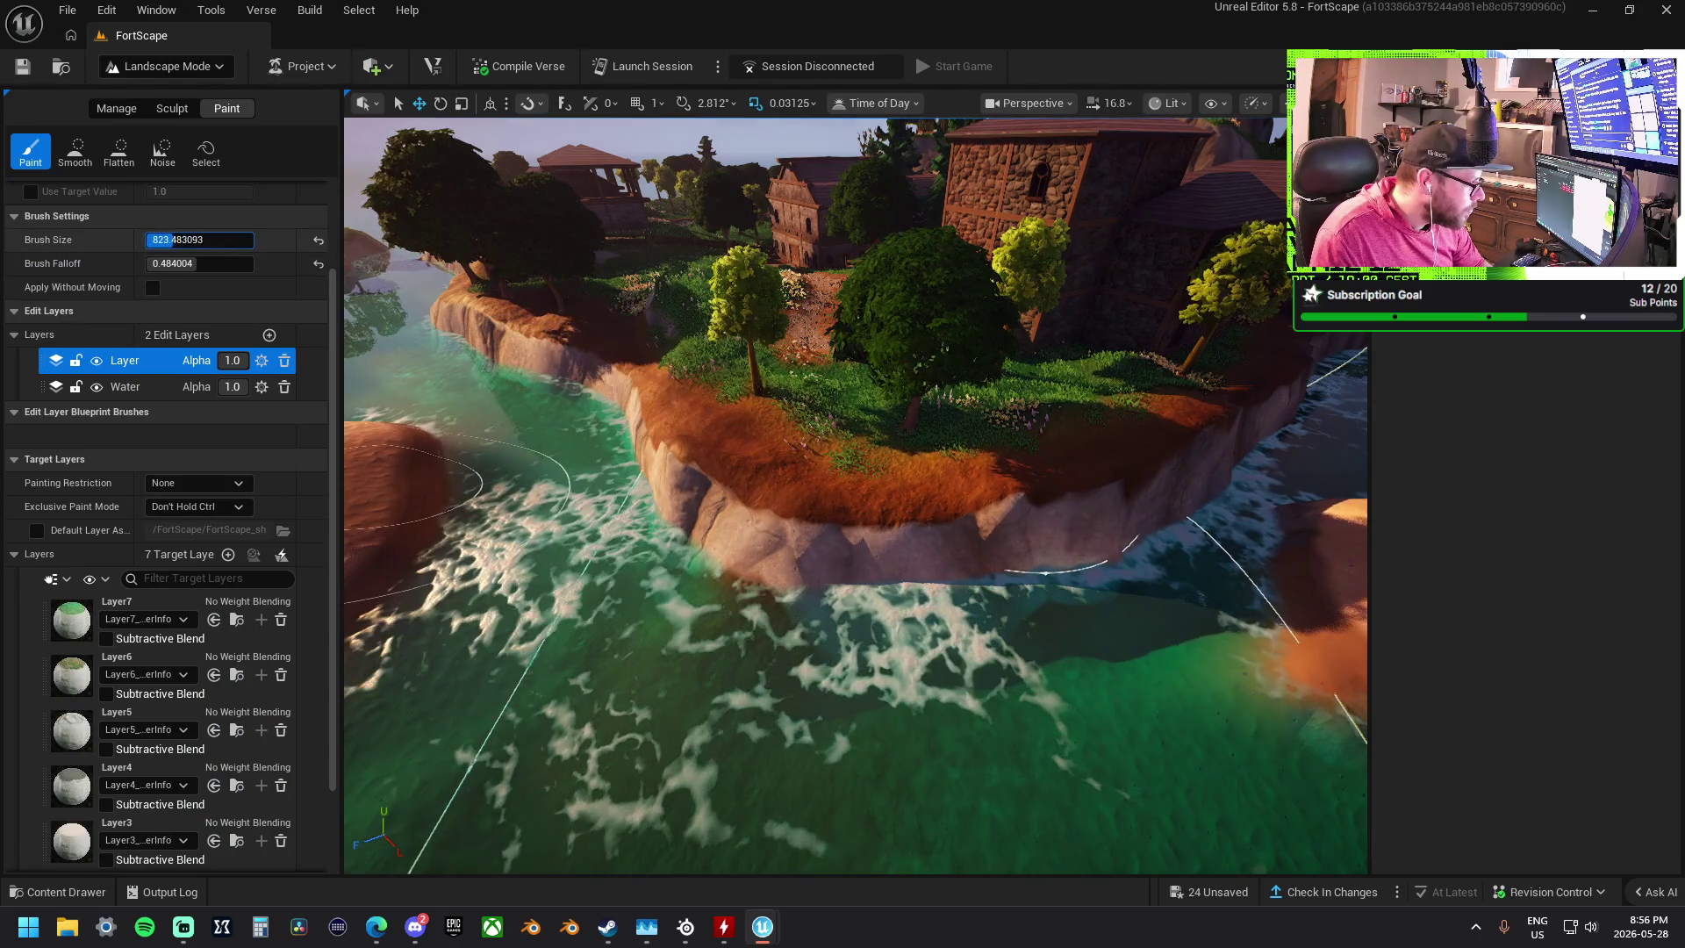
scroll(952, 518, up, 5)
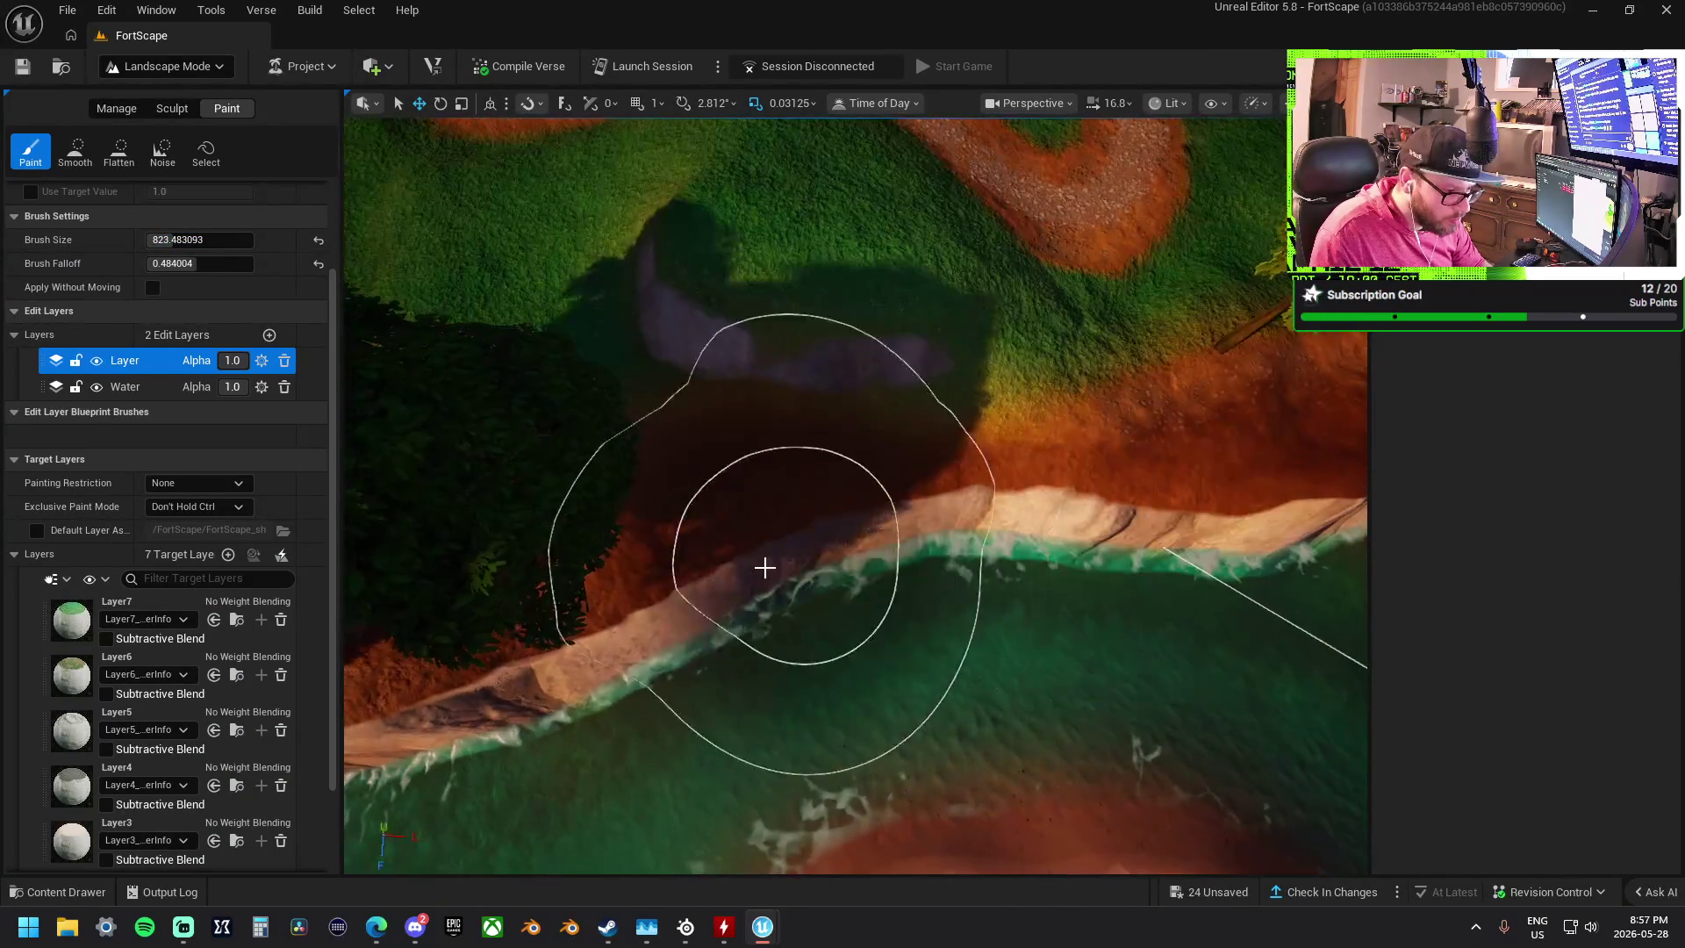
scroll(791, 575, down, 3)
scroll(1068, 467, up, 3)
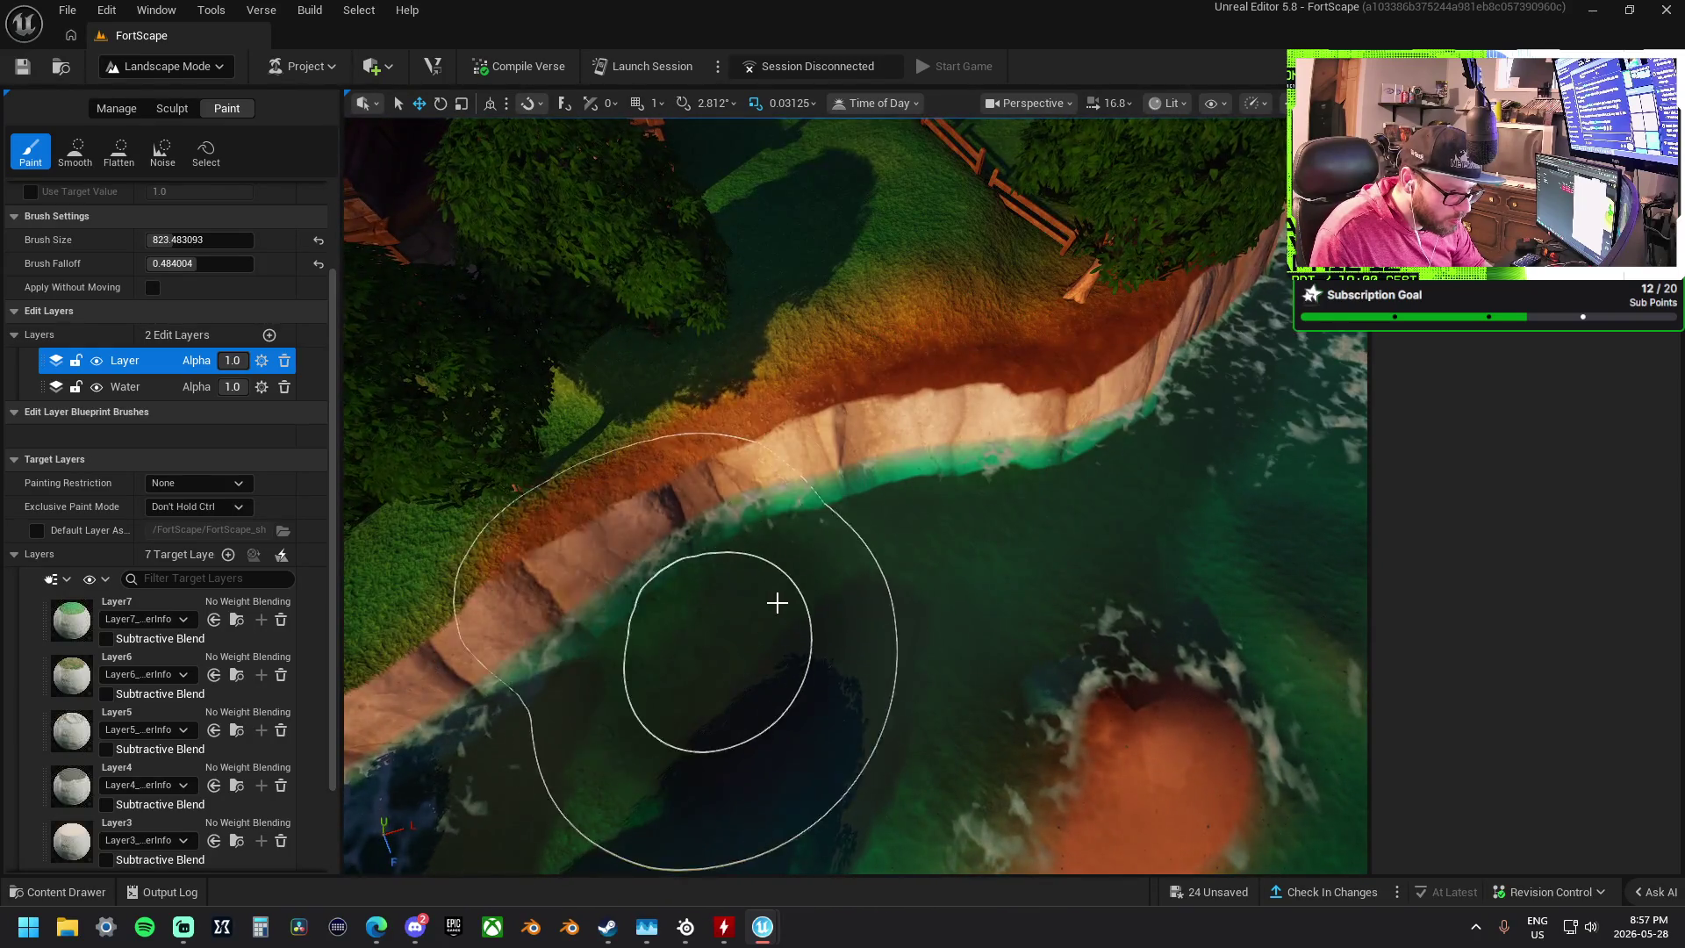
scroll(772, 602, up, 3)
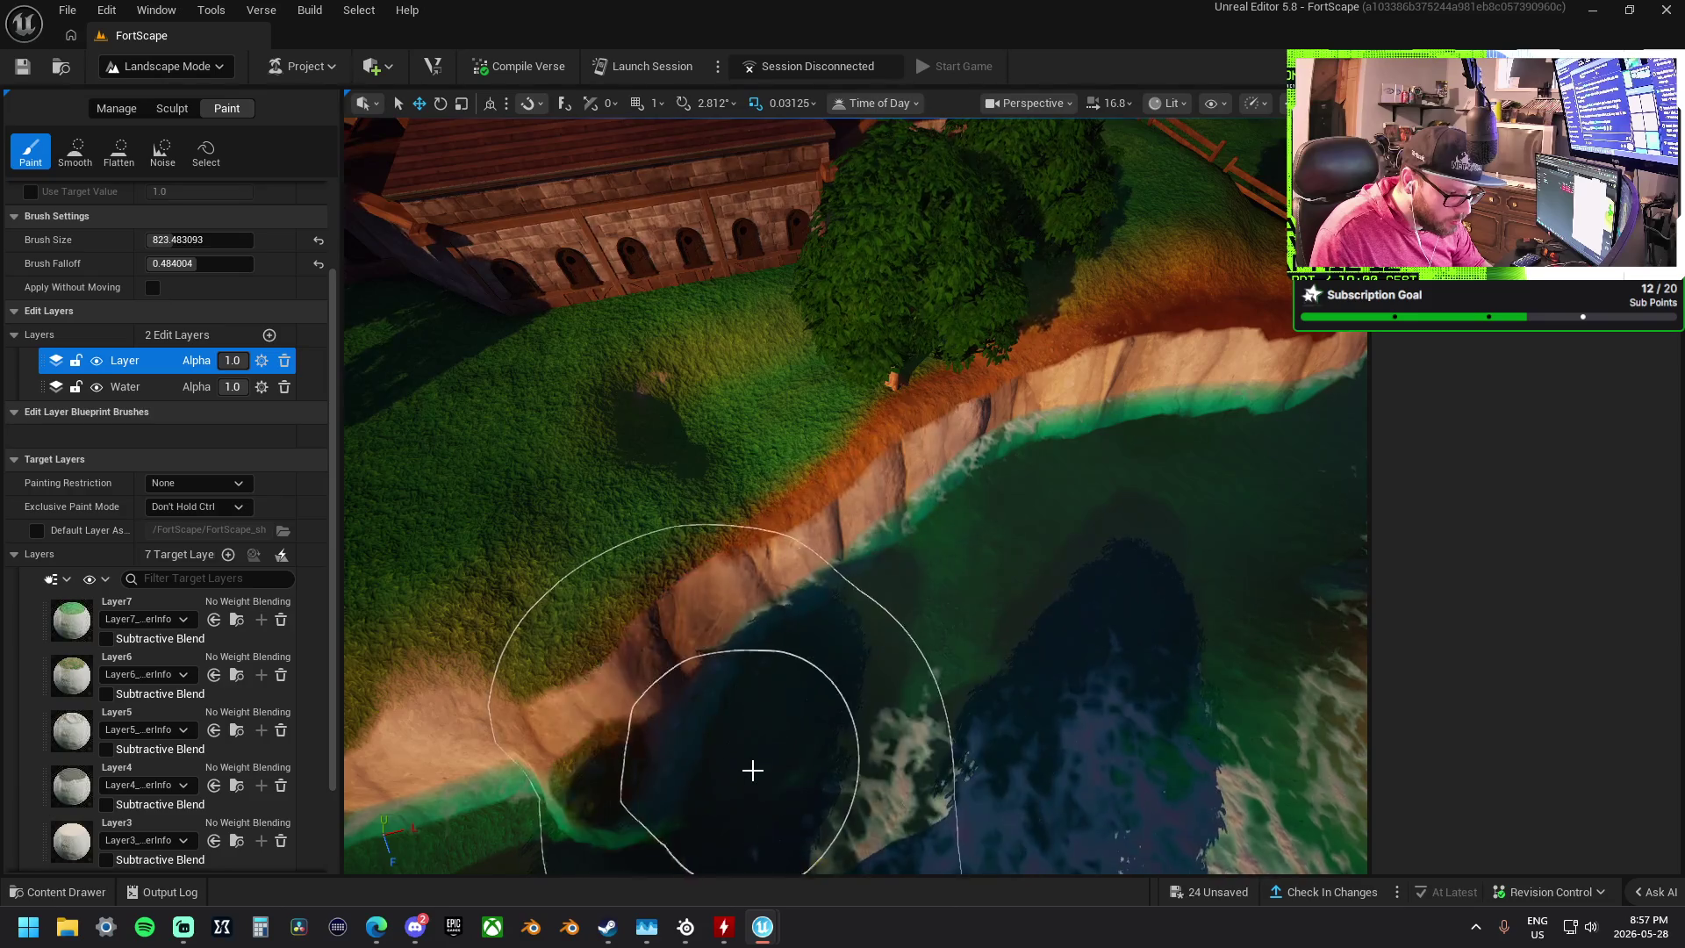
scroll(966, 741, down, 3)
scroll(938, 651, up, 2)
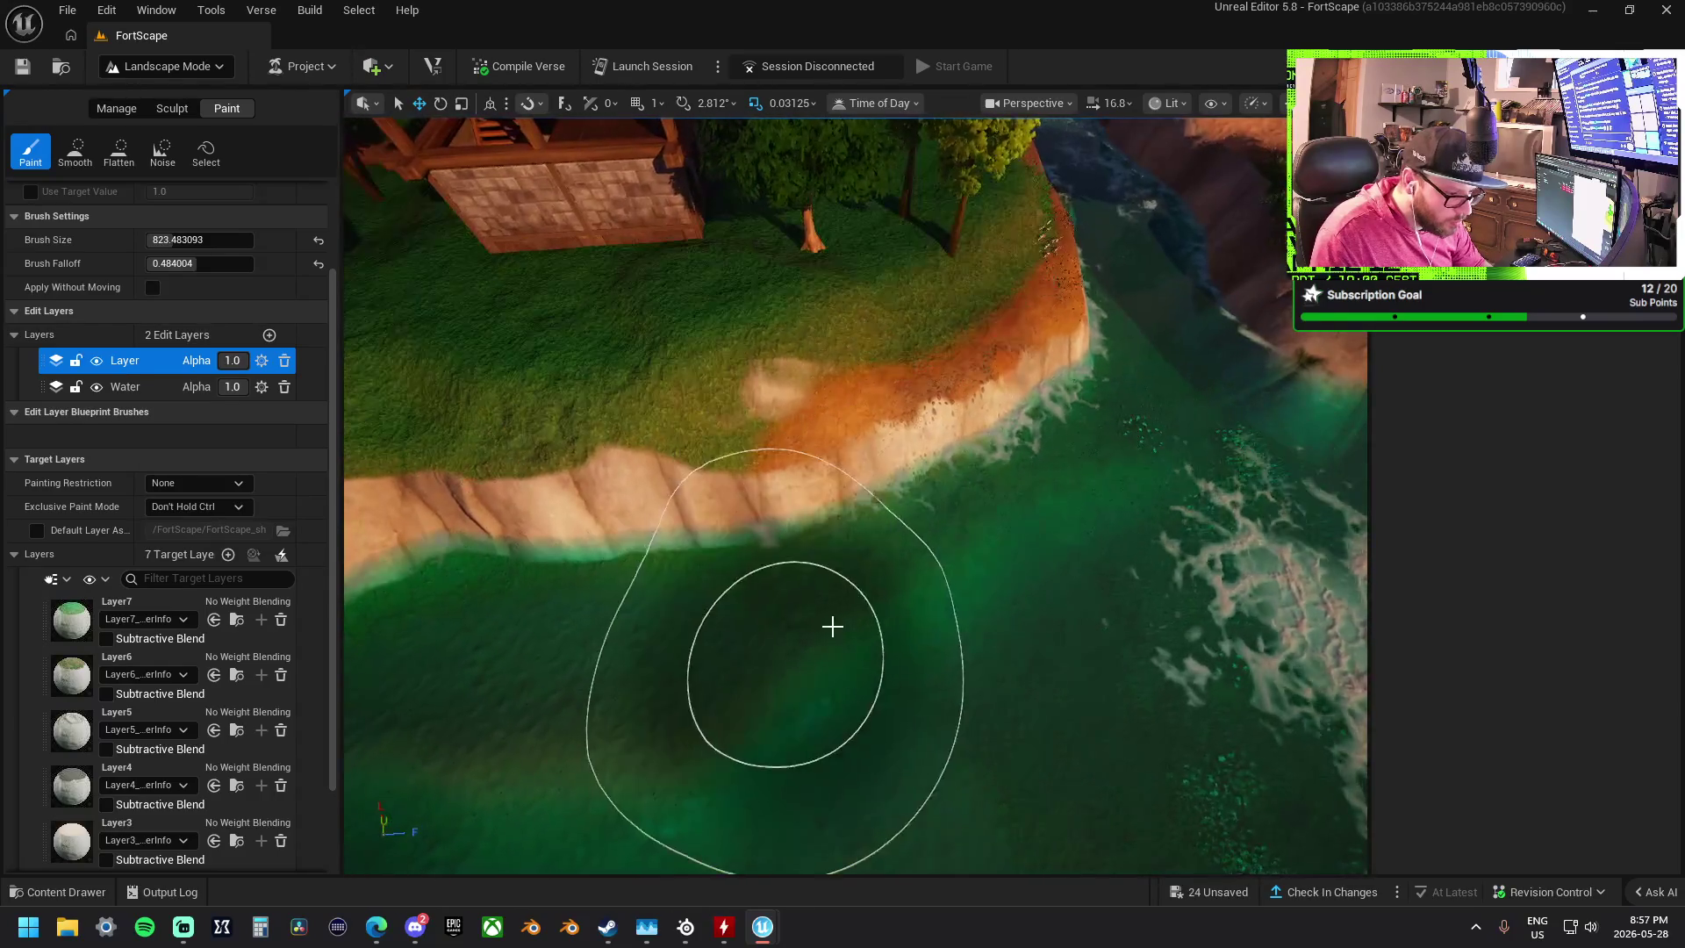
drag(635, 658, 736, 642)
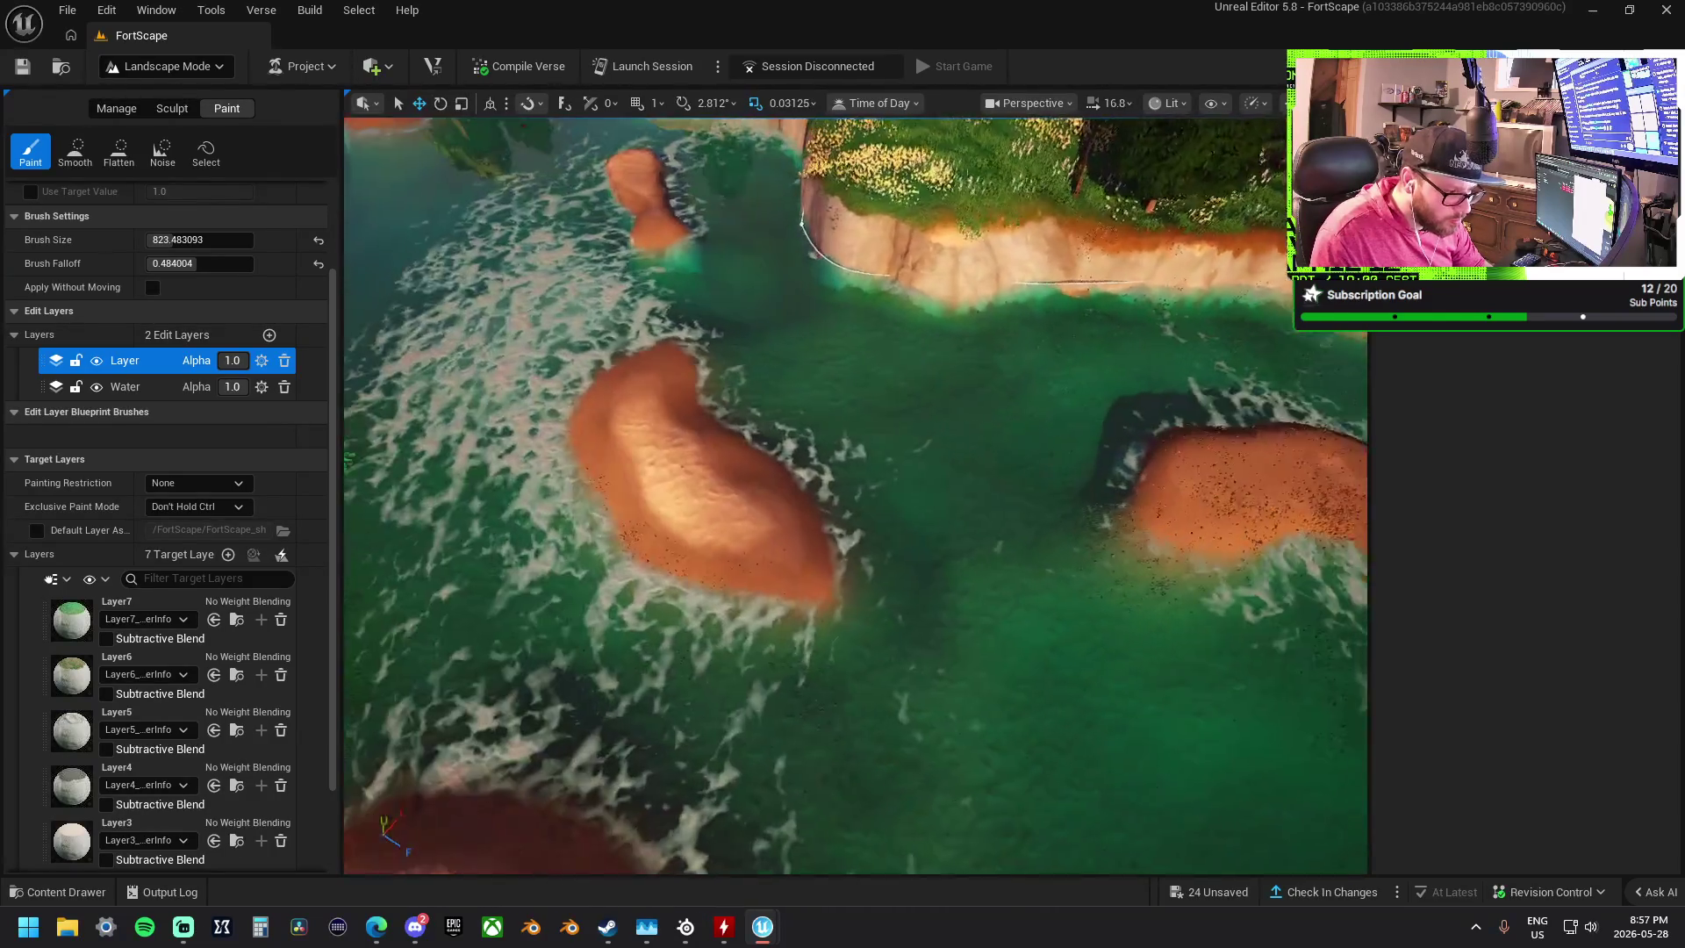
scroll(722, 402, up, 2)
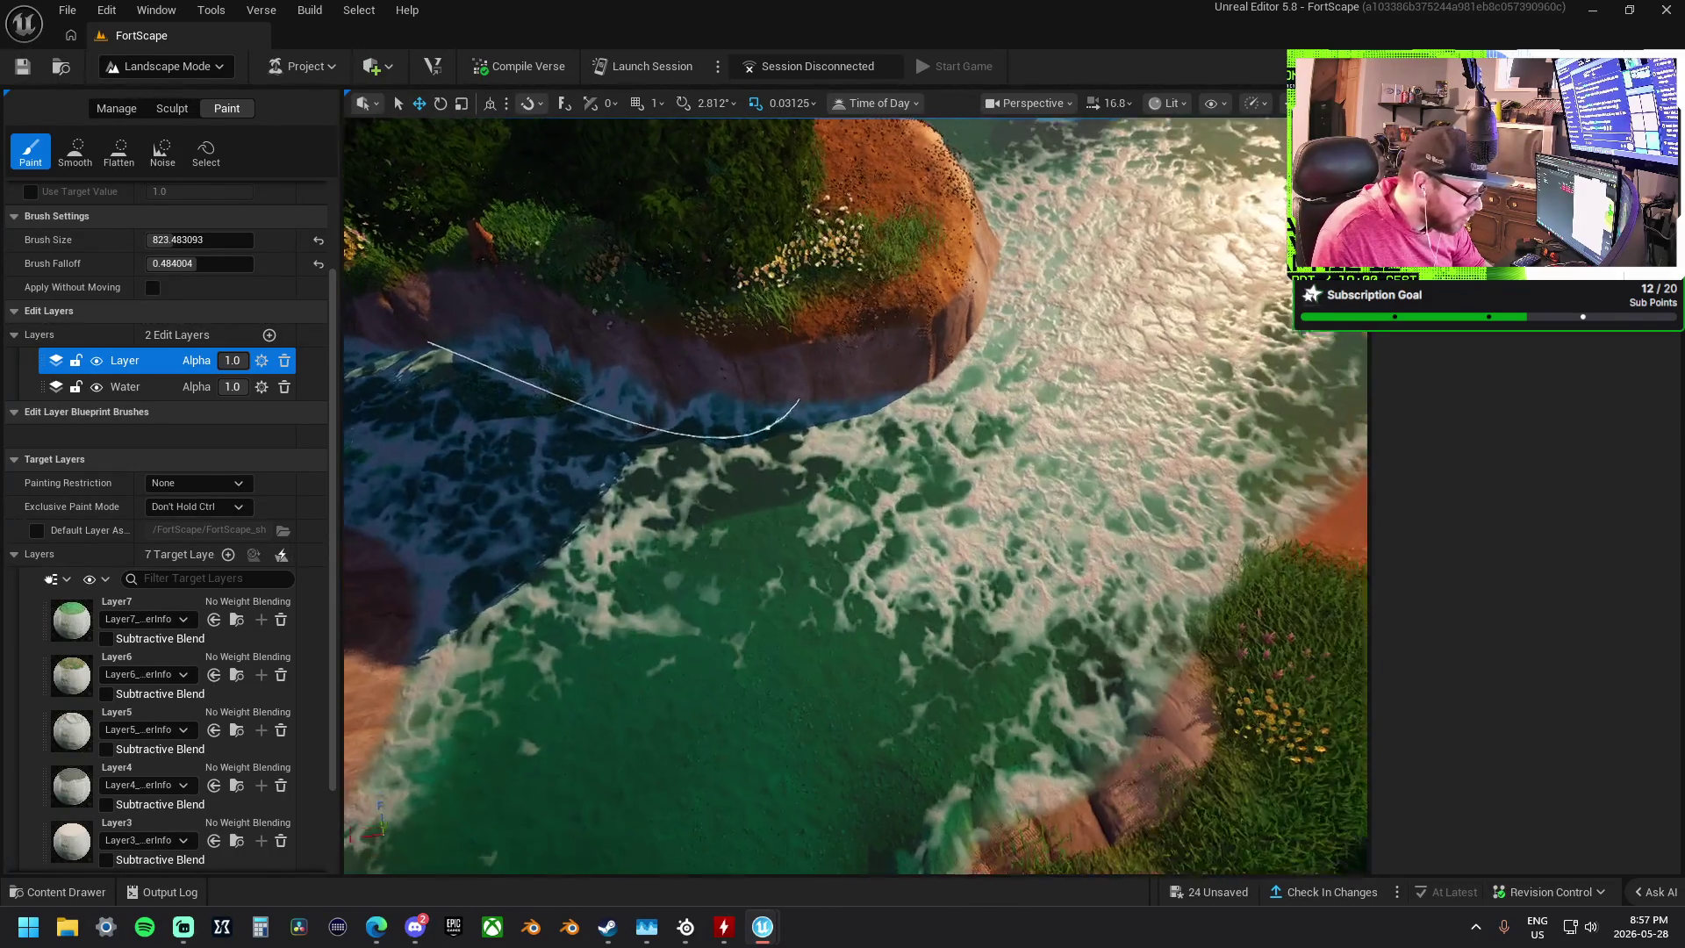
scroll(75, 784, down, 3)
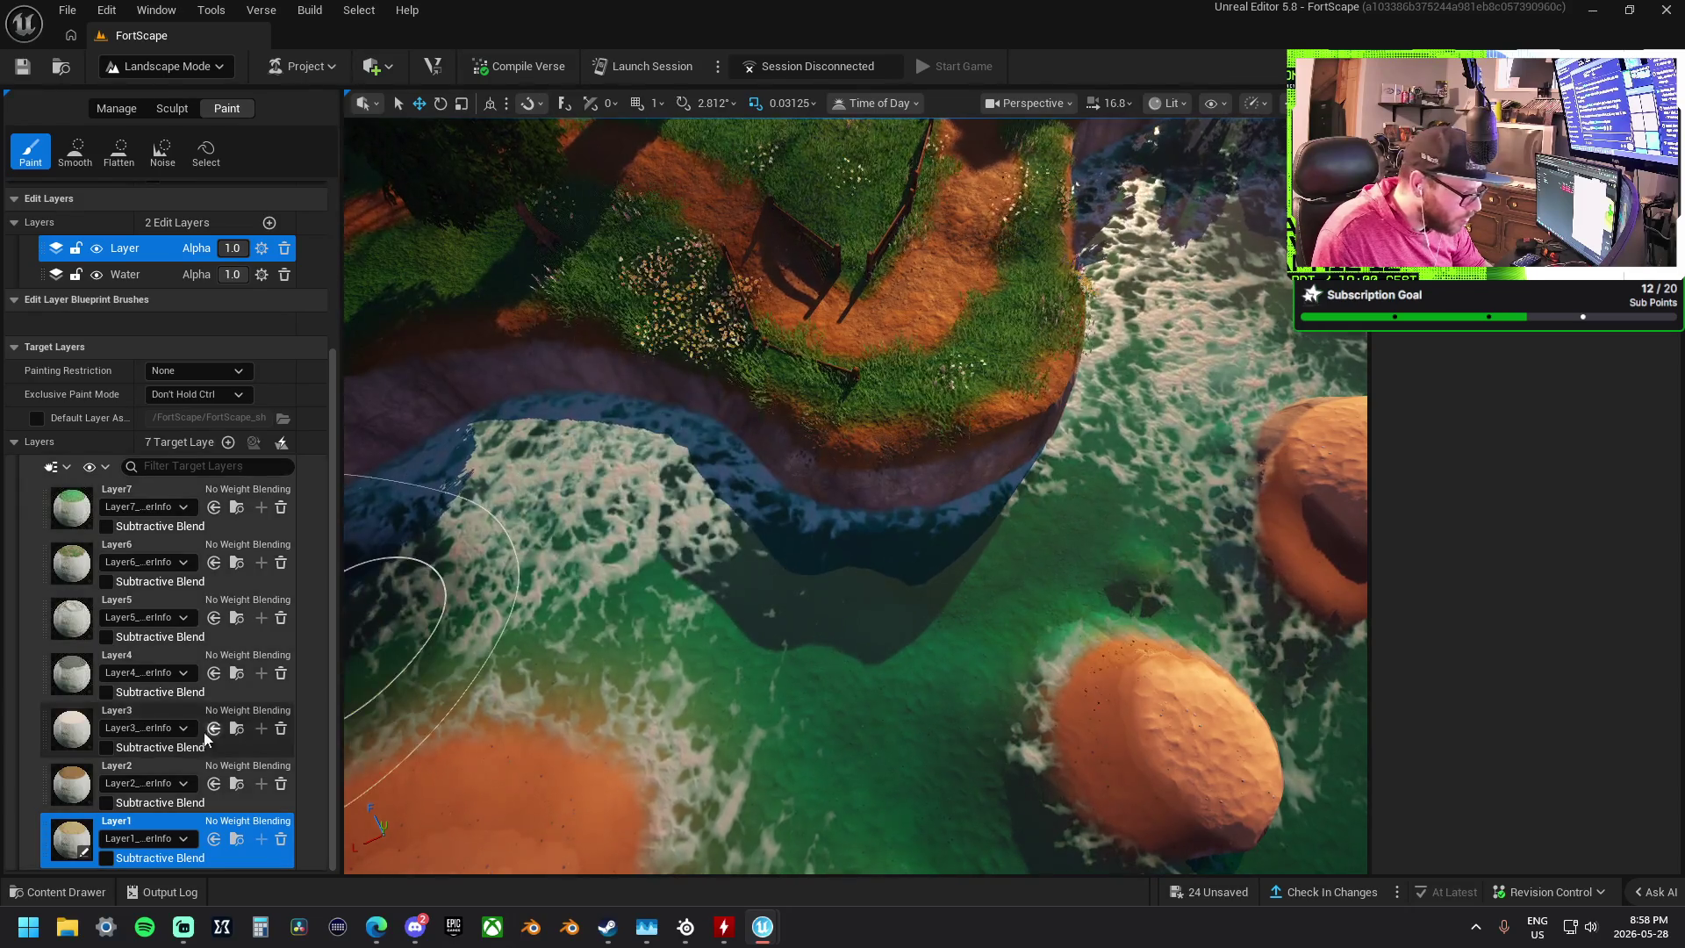
click(167, 772)
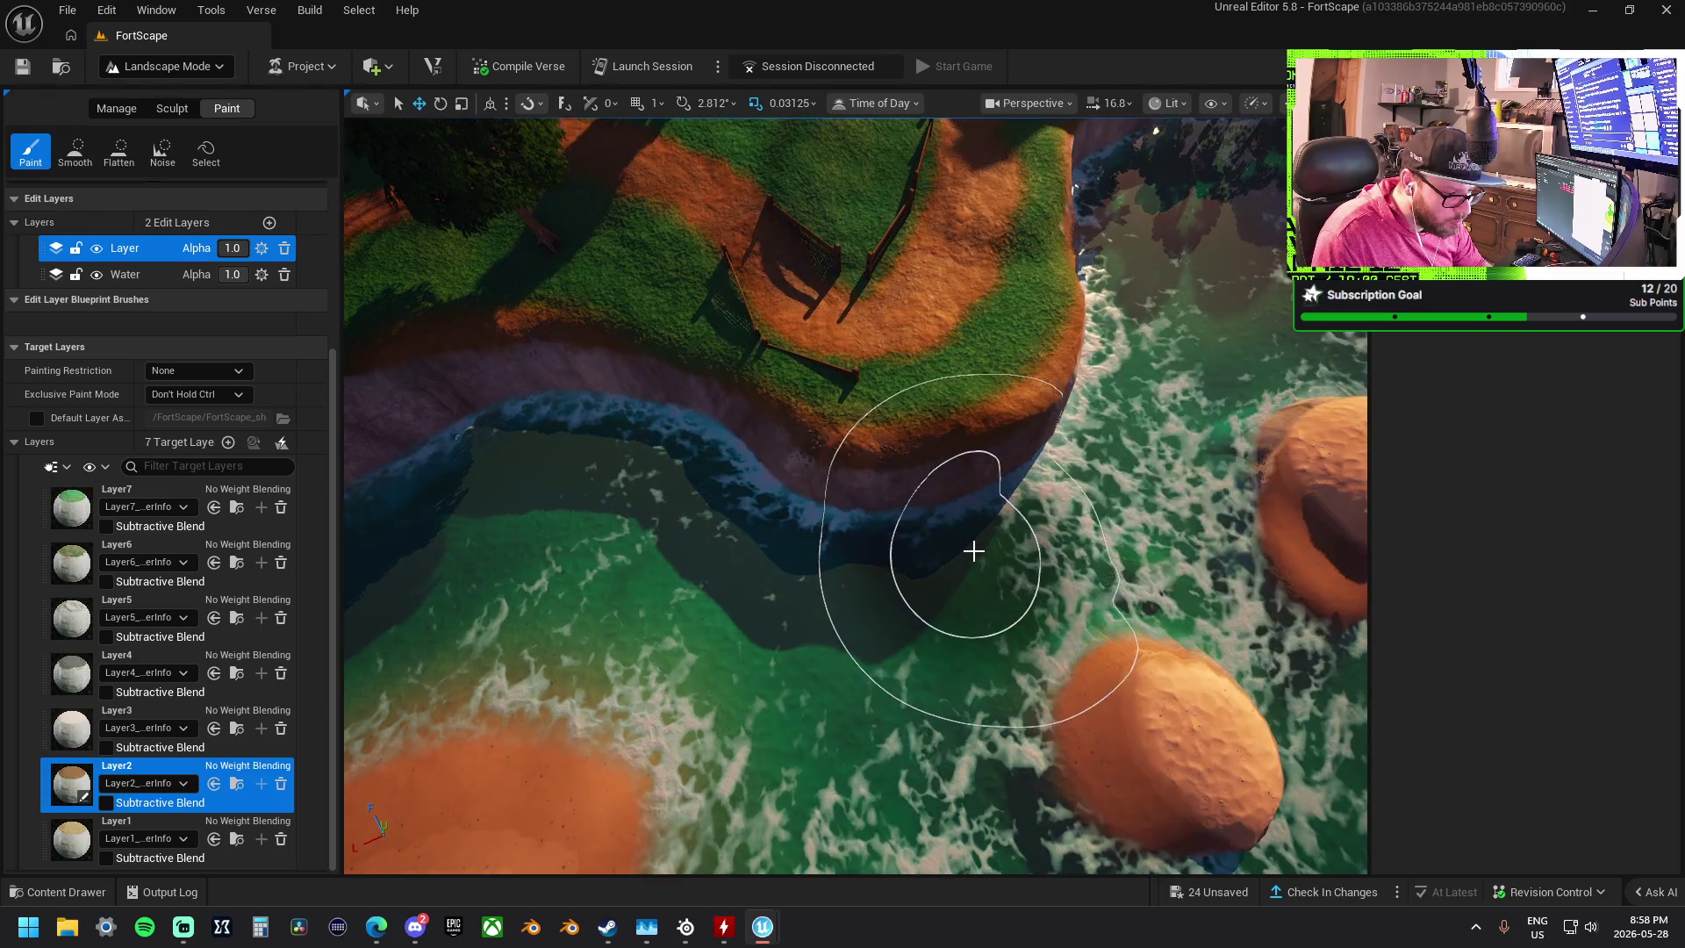
- Fly across the harbor and paint Layer2 onto the seabed along the island shore
key(a)
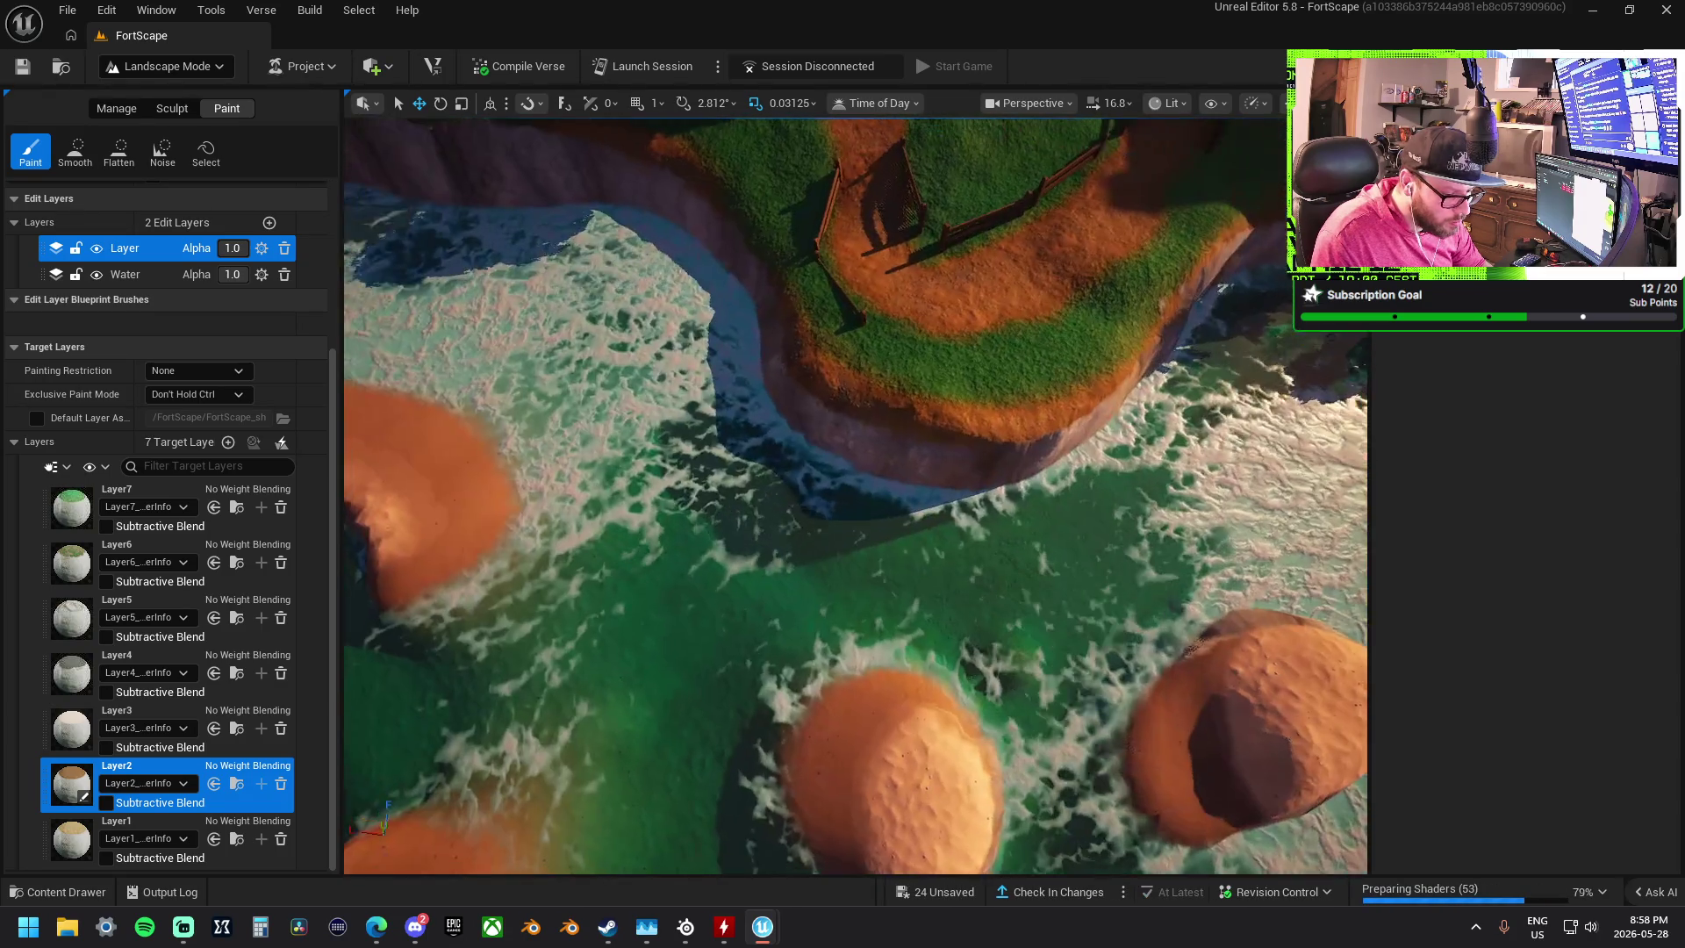
key(a)
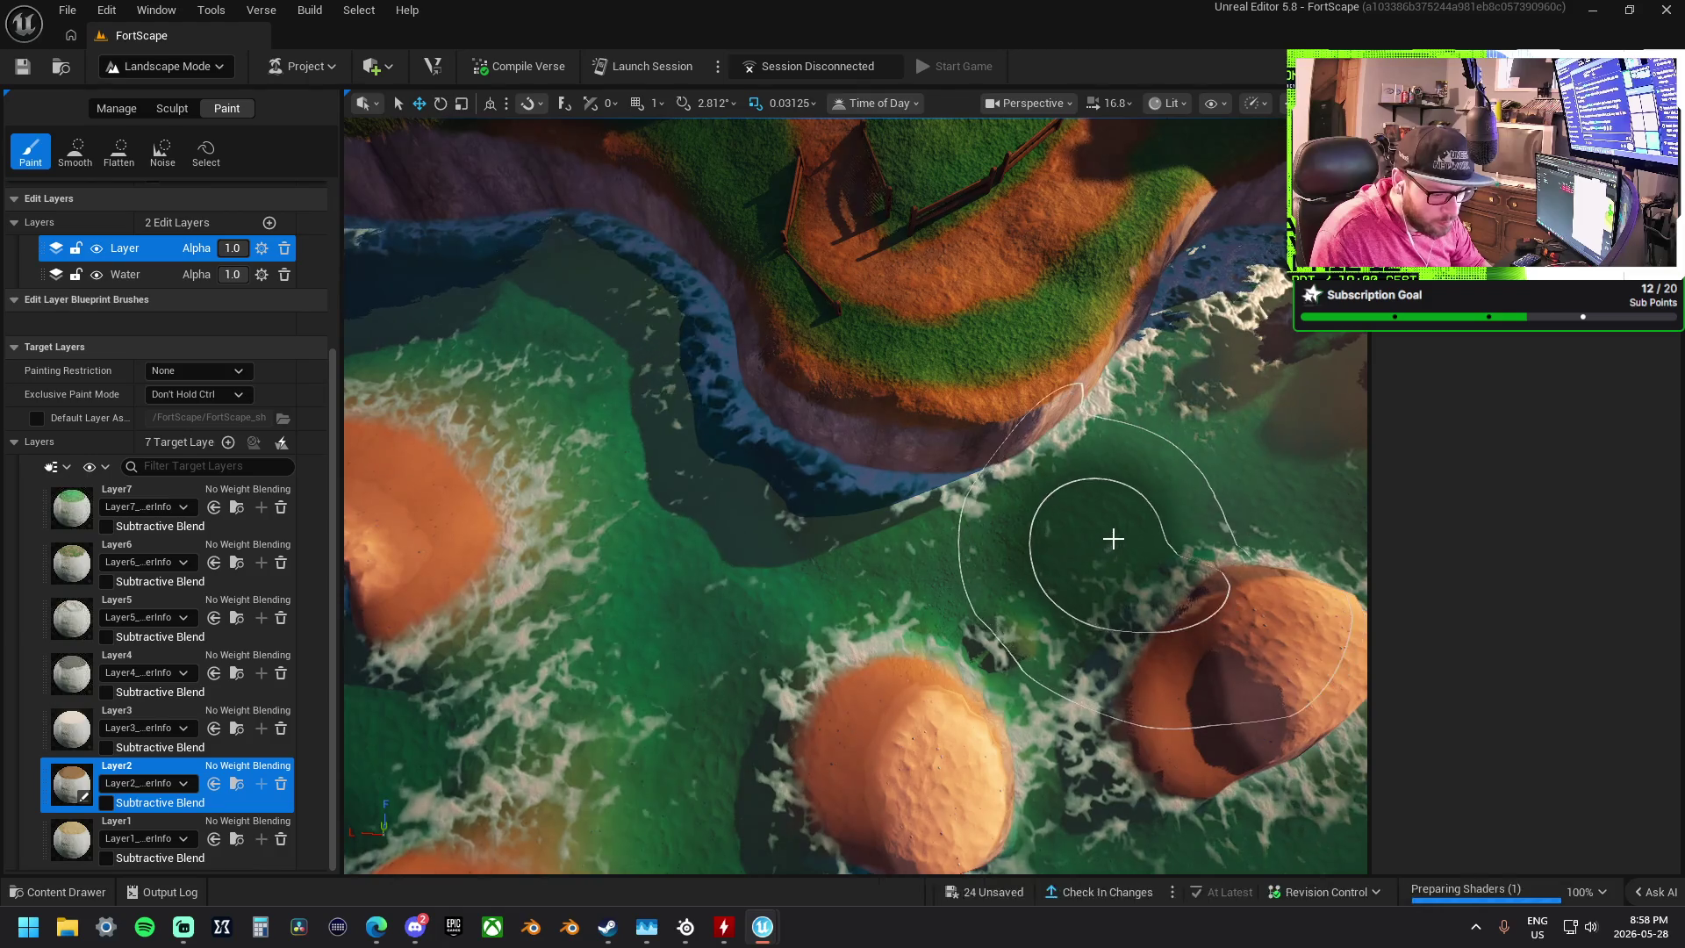
scroll(703, 482, up, 5)
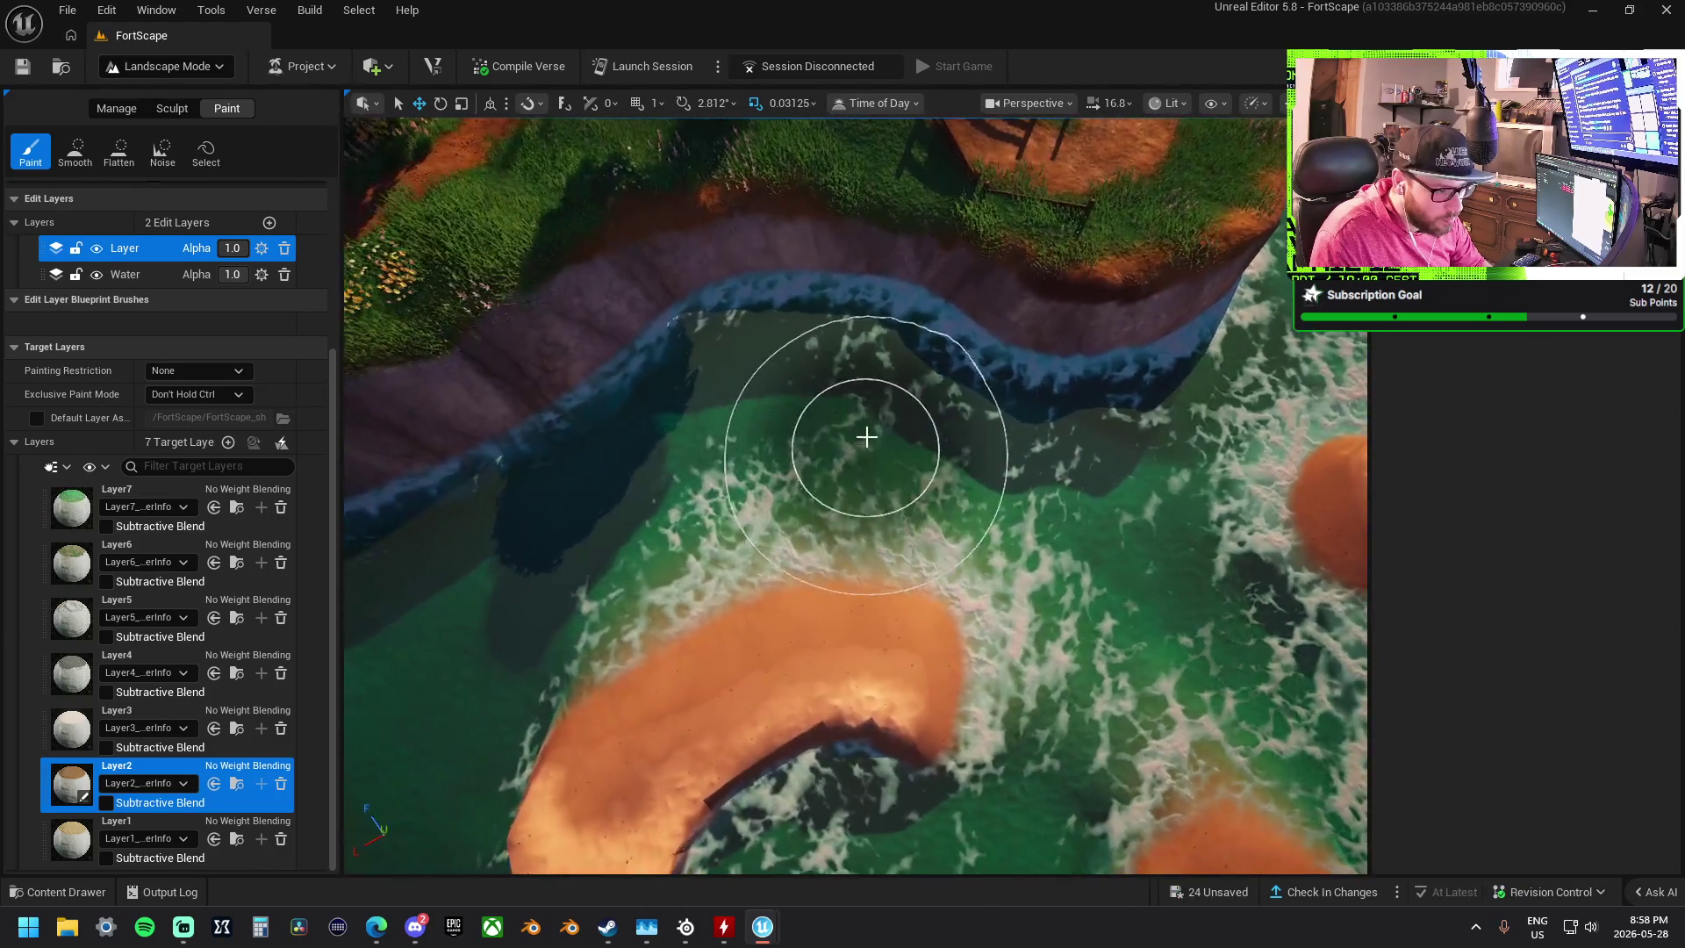
scroll(733, 375, down, 5)
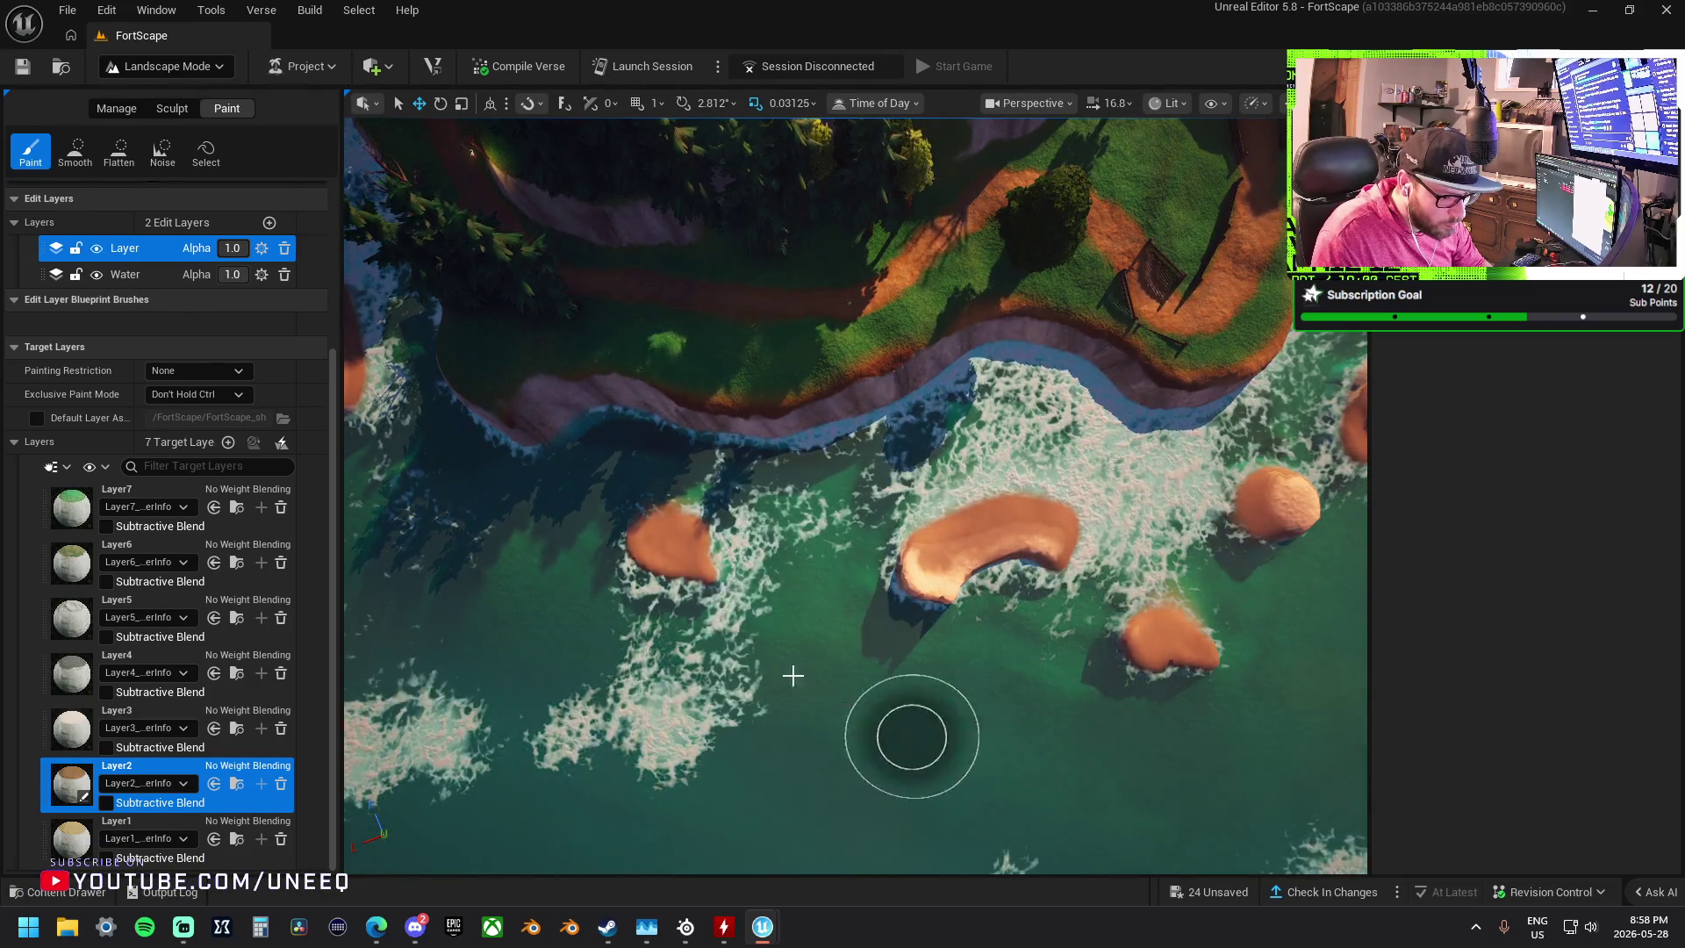
scroll(836, 700, up, 5)
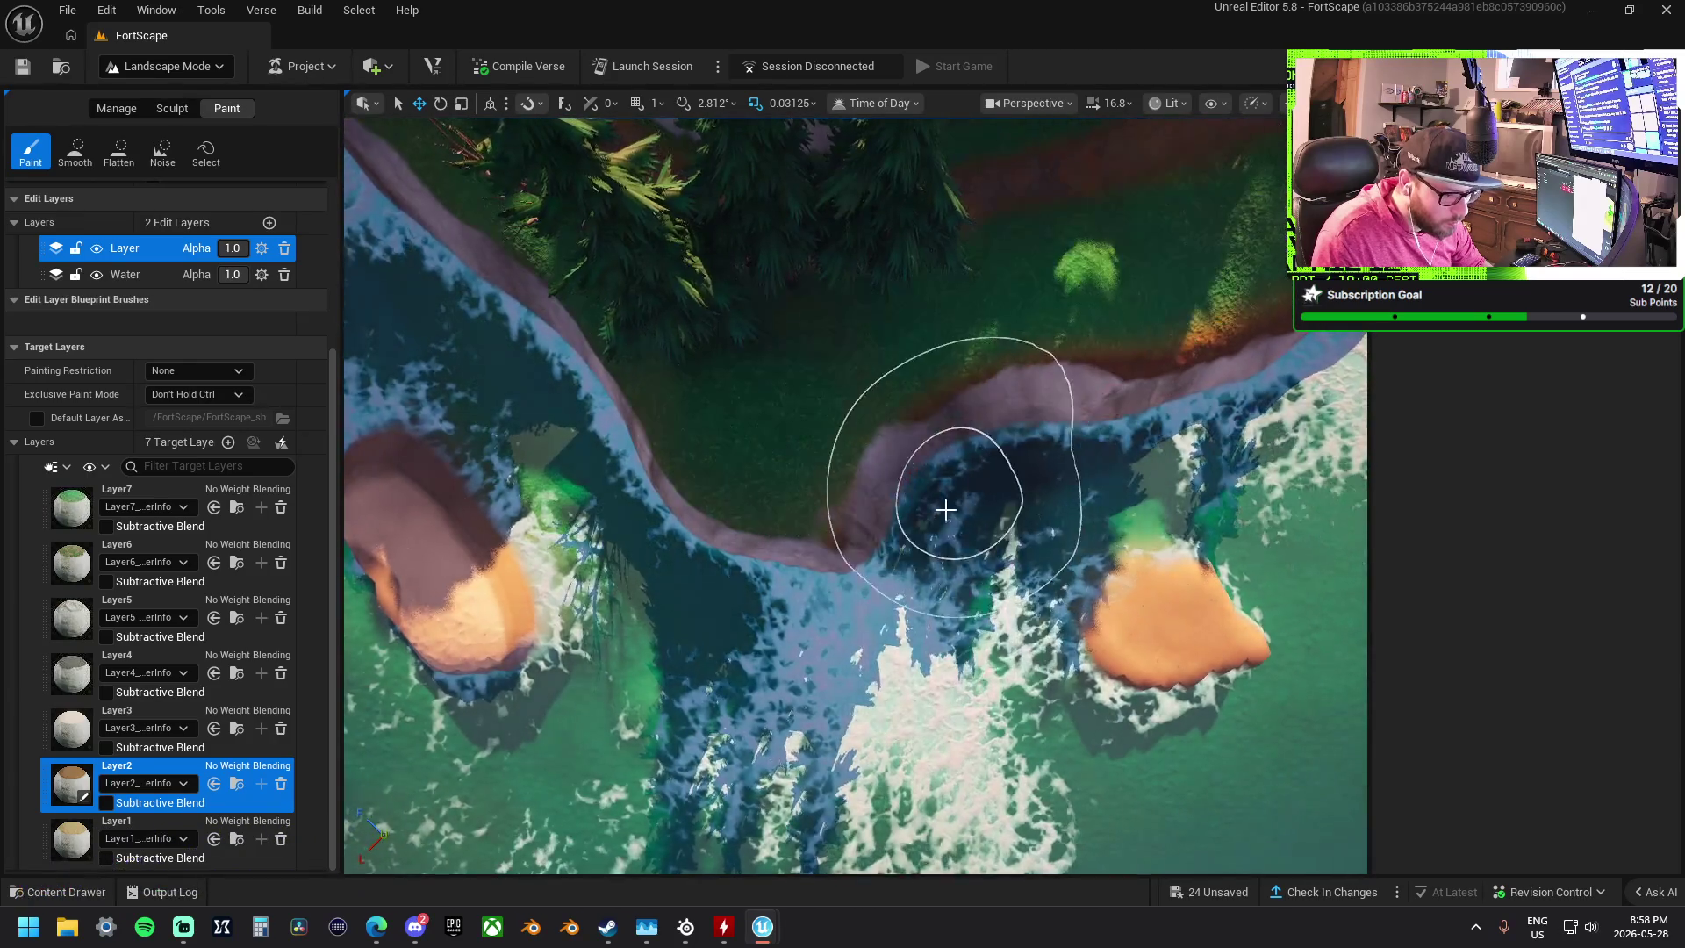
drag(513, 397, 701, 579)
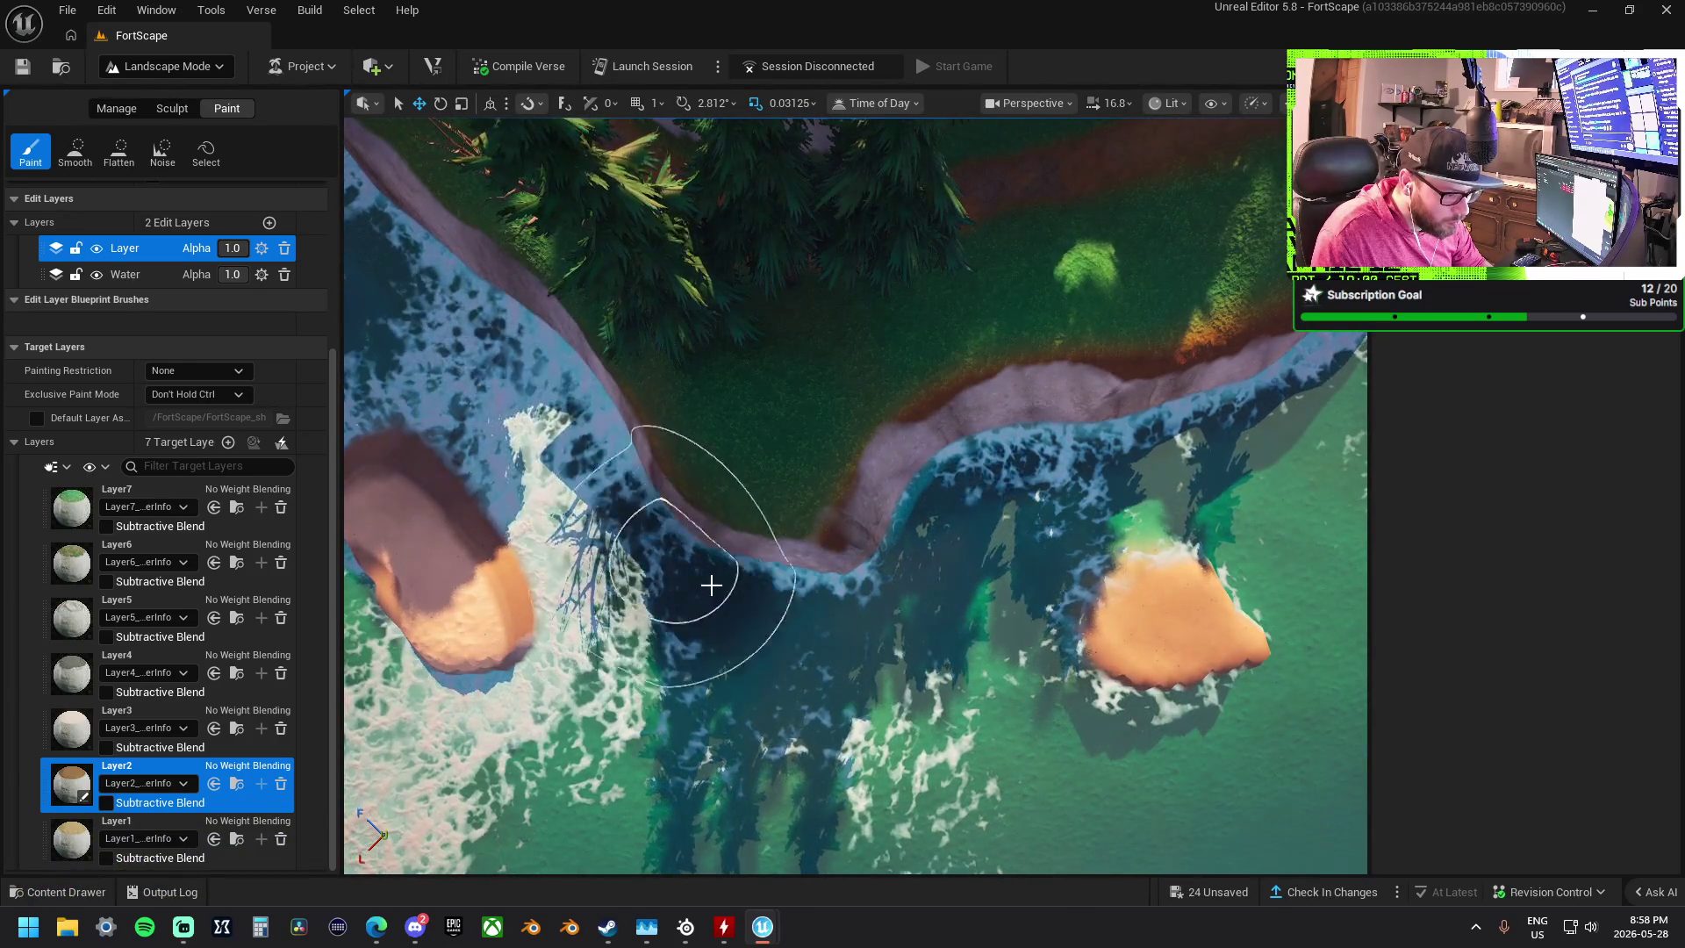
scroll(904, 600, down, 3)
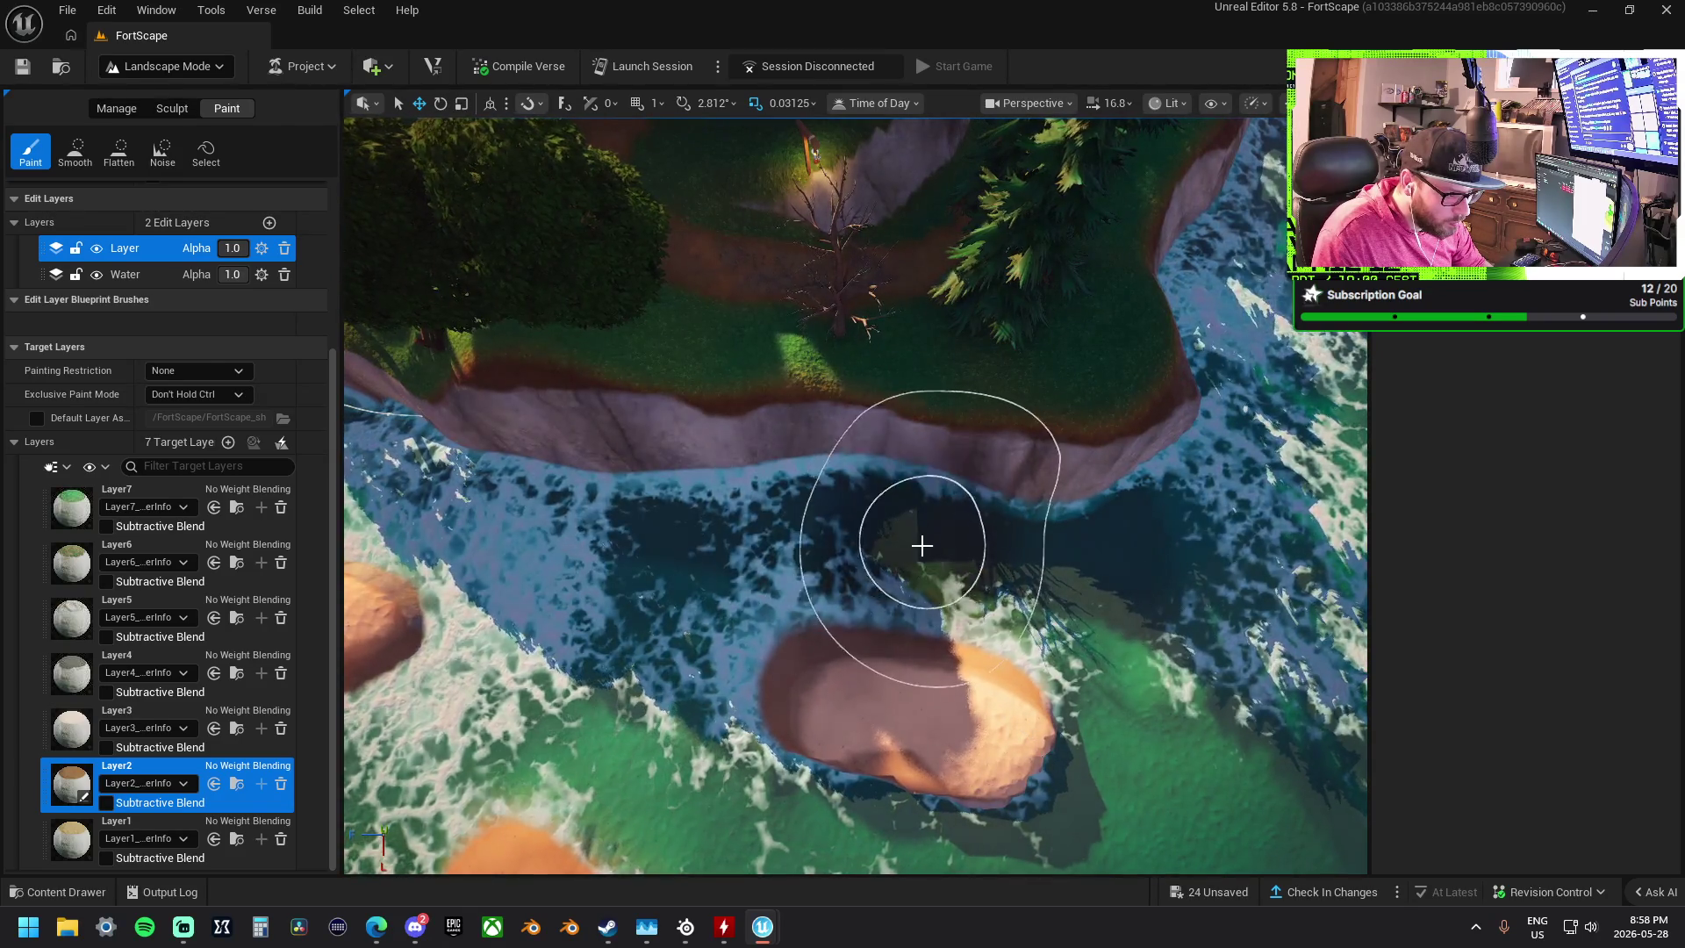
scroll(922, 543, down, 4)
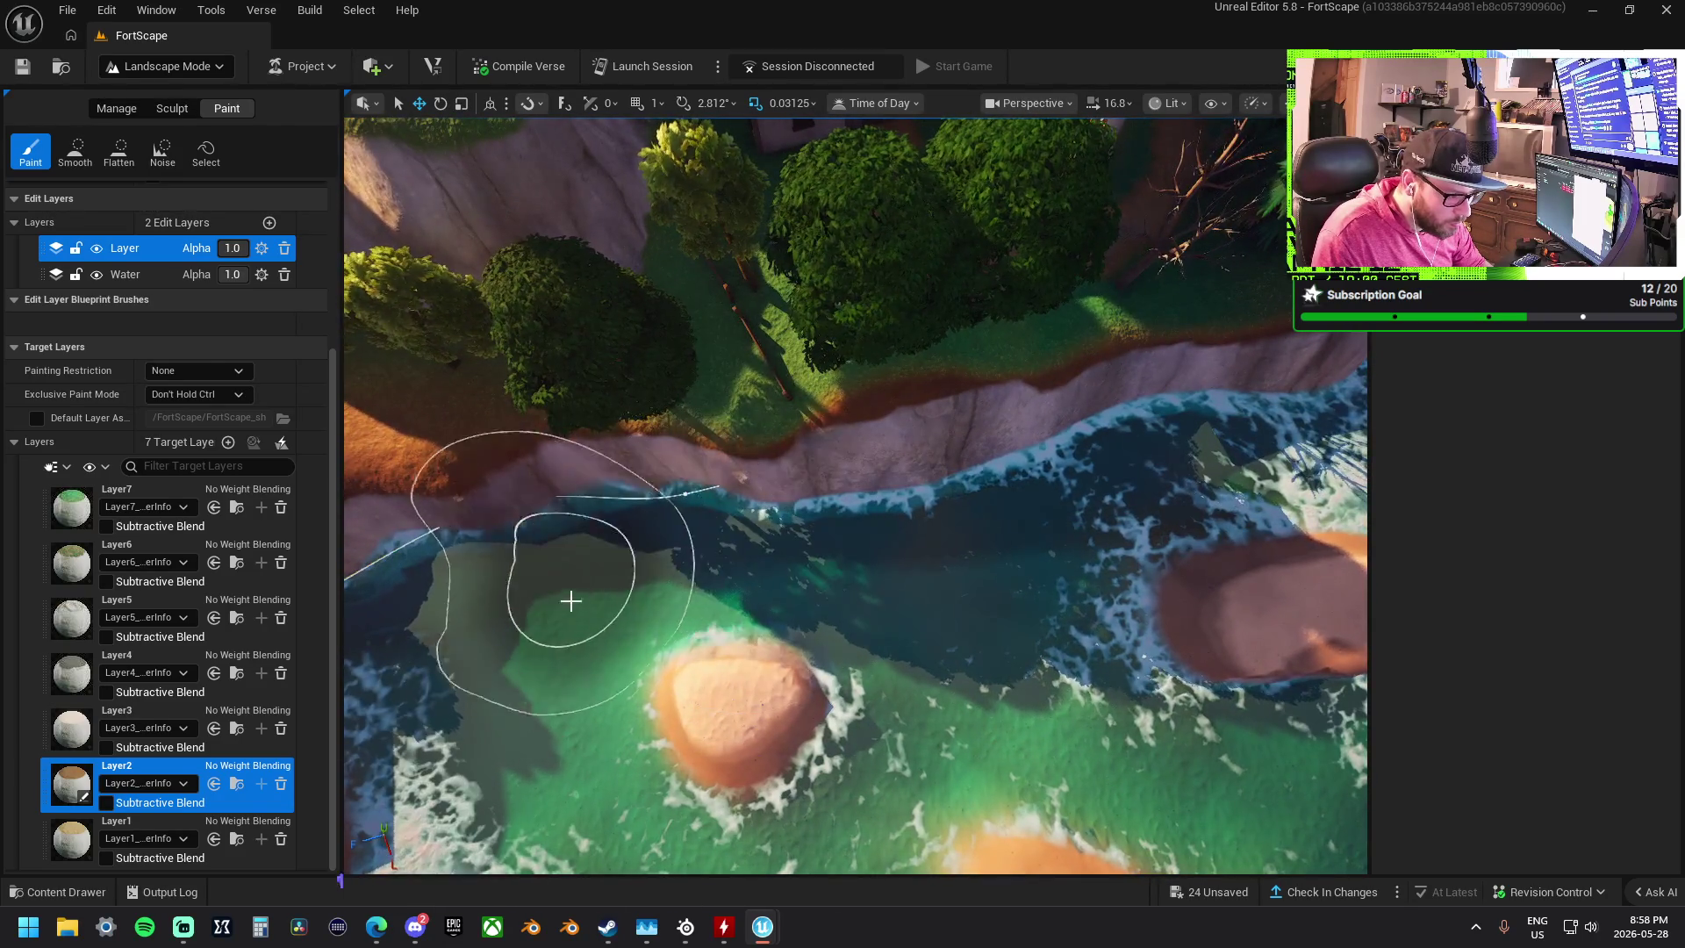
scroll(903, 677, down, 4)
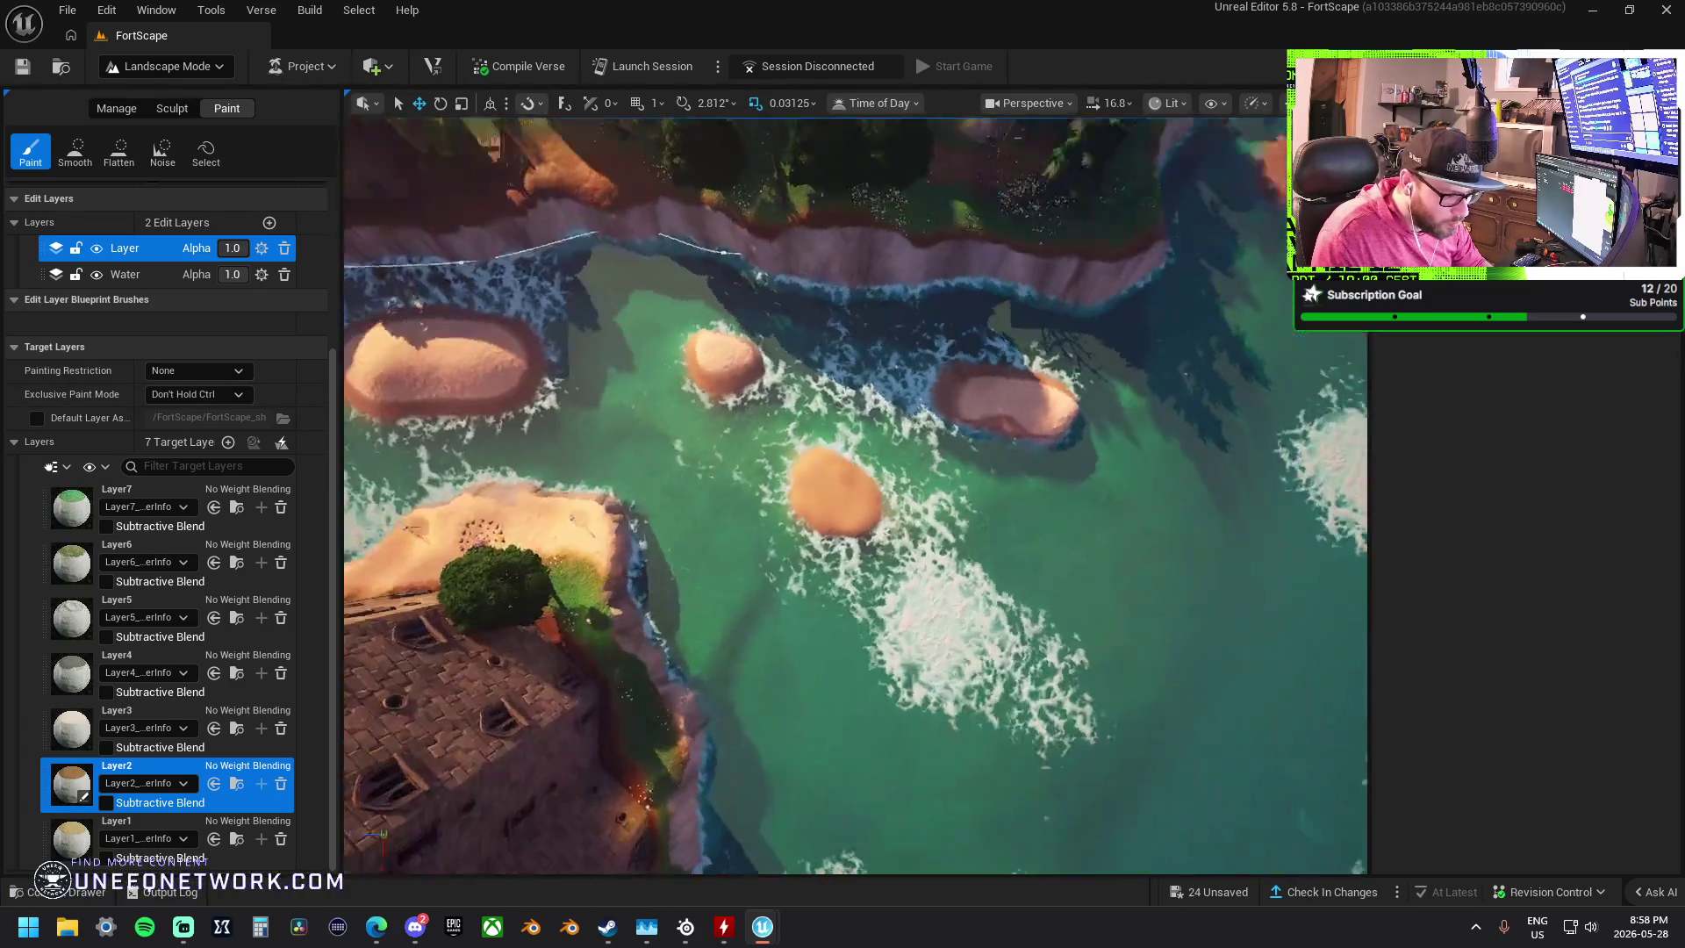
scroll(903, 677, down, 2)
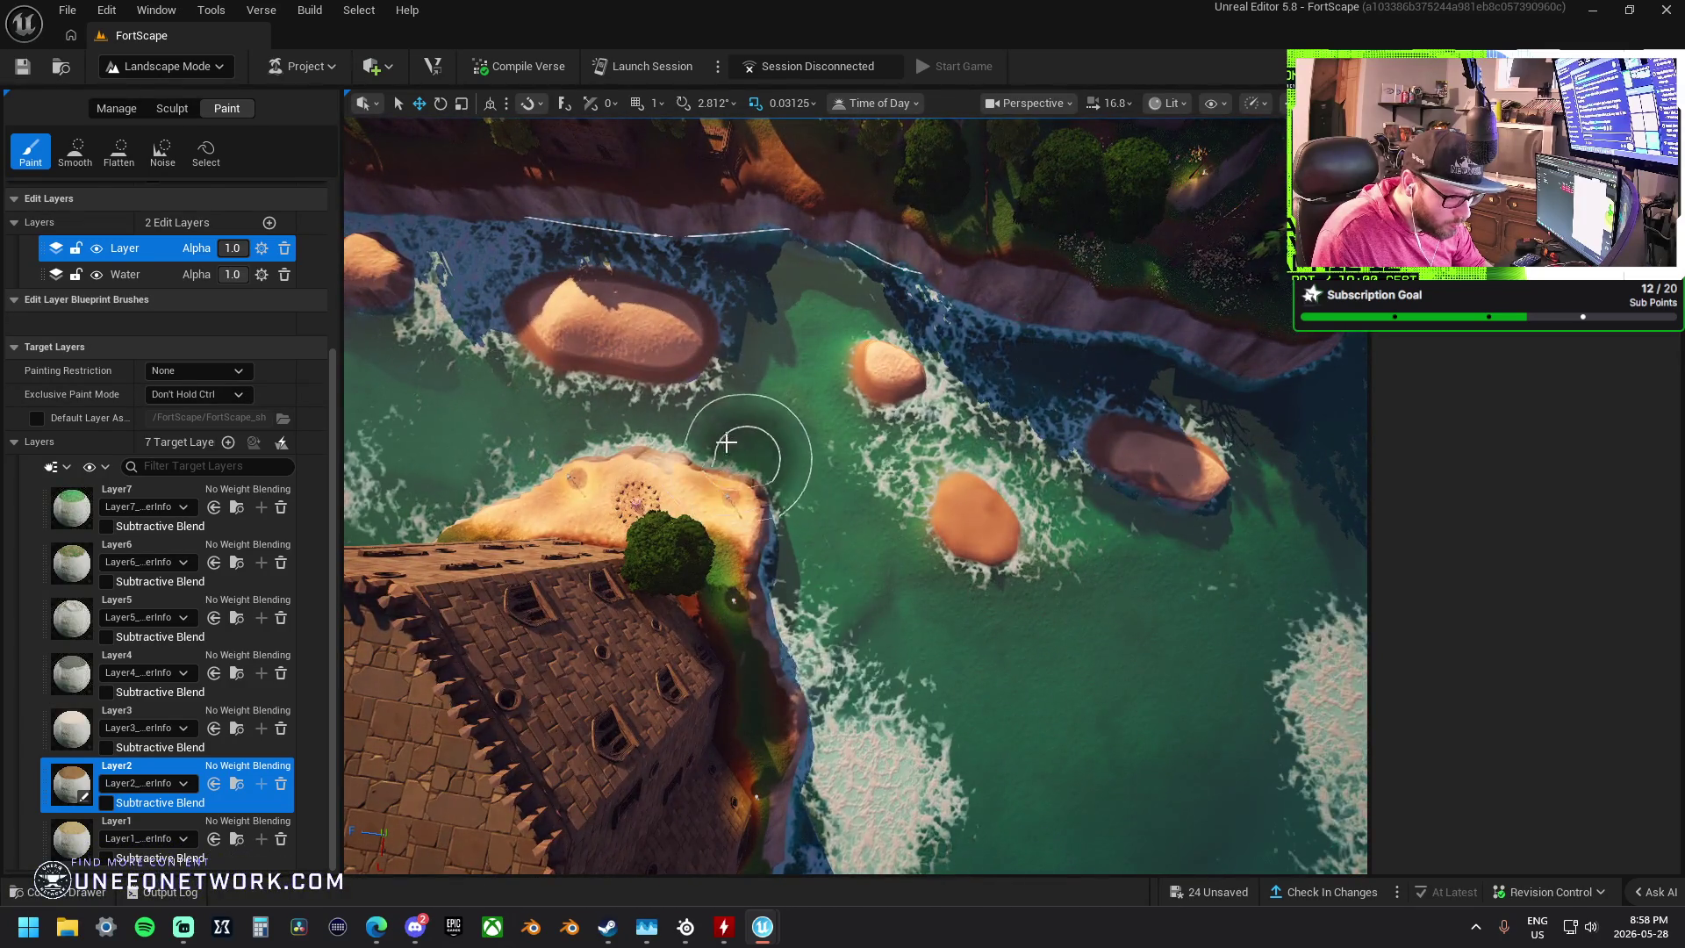
scroll(570, 439, up, 3)
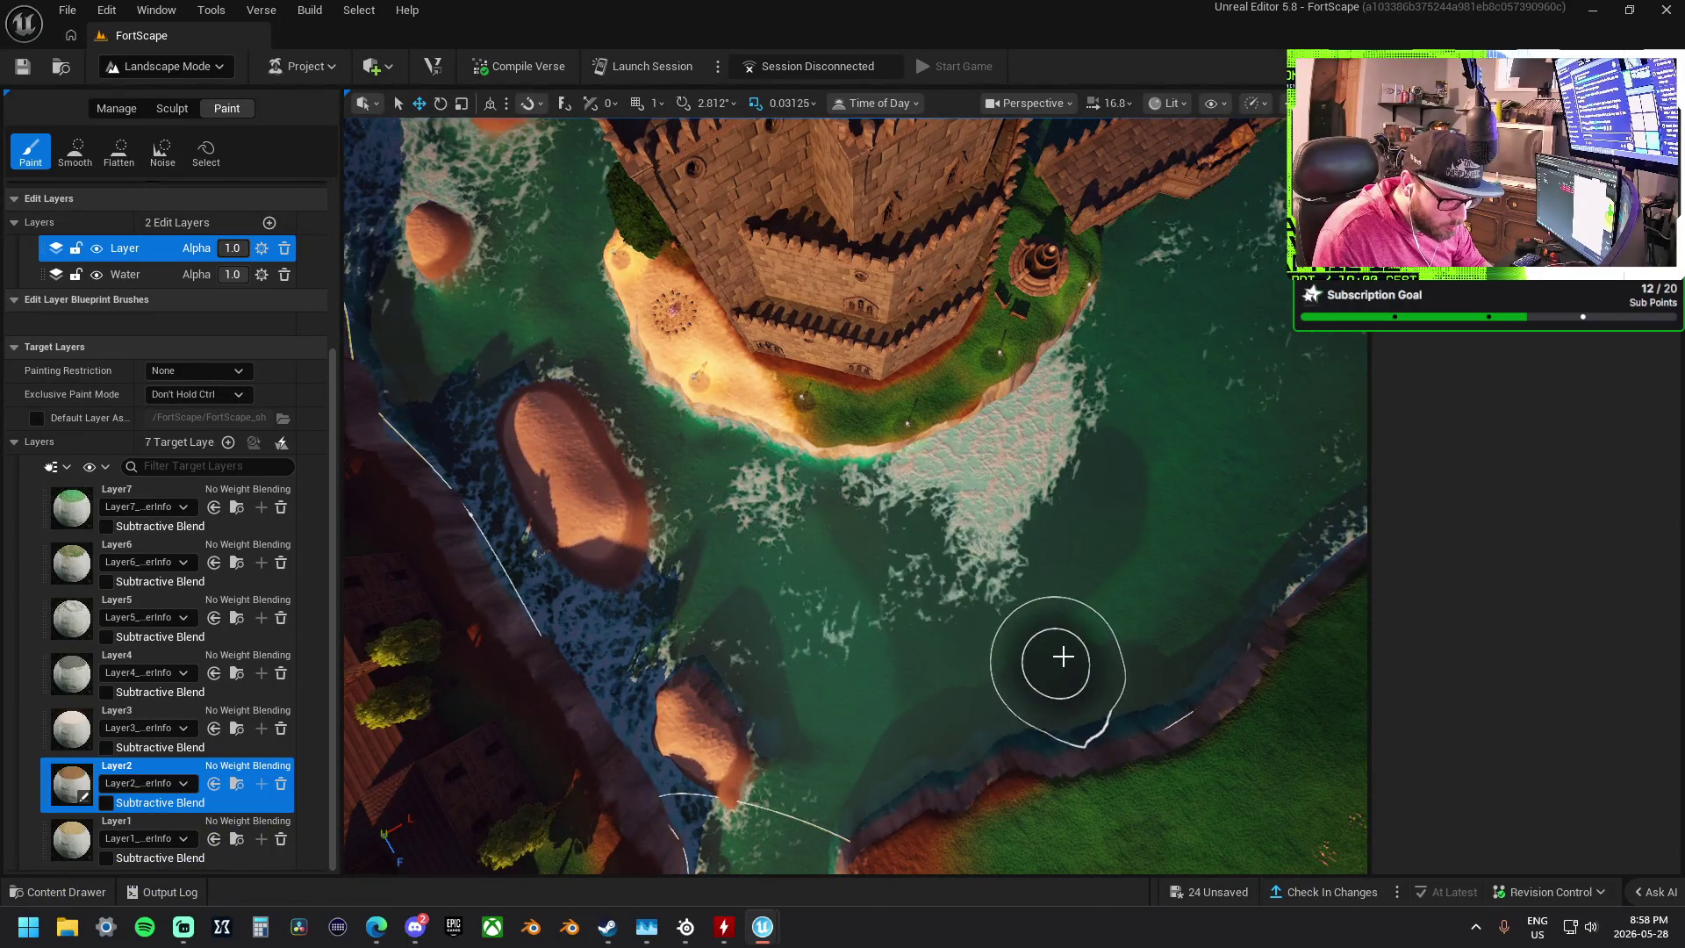
scroll(1061, 658, up, 5)
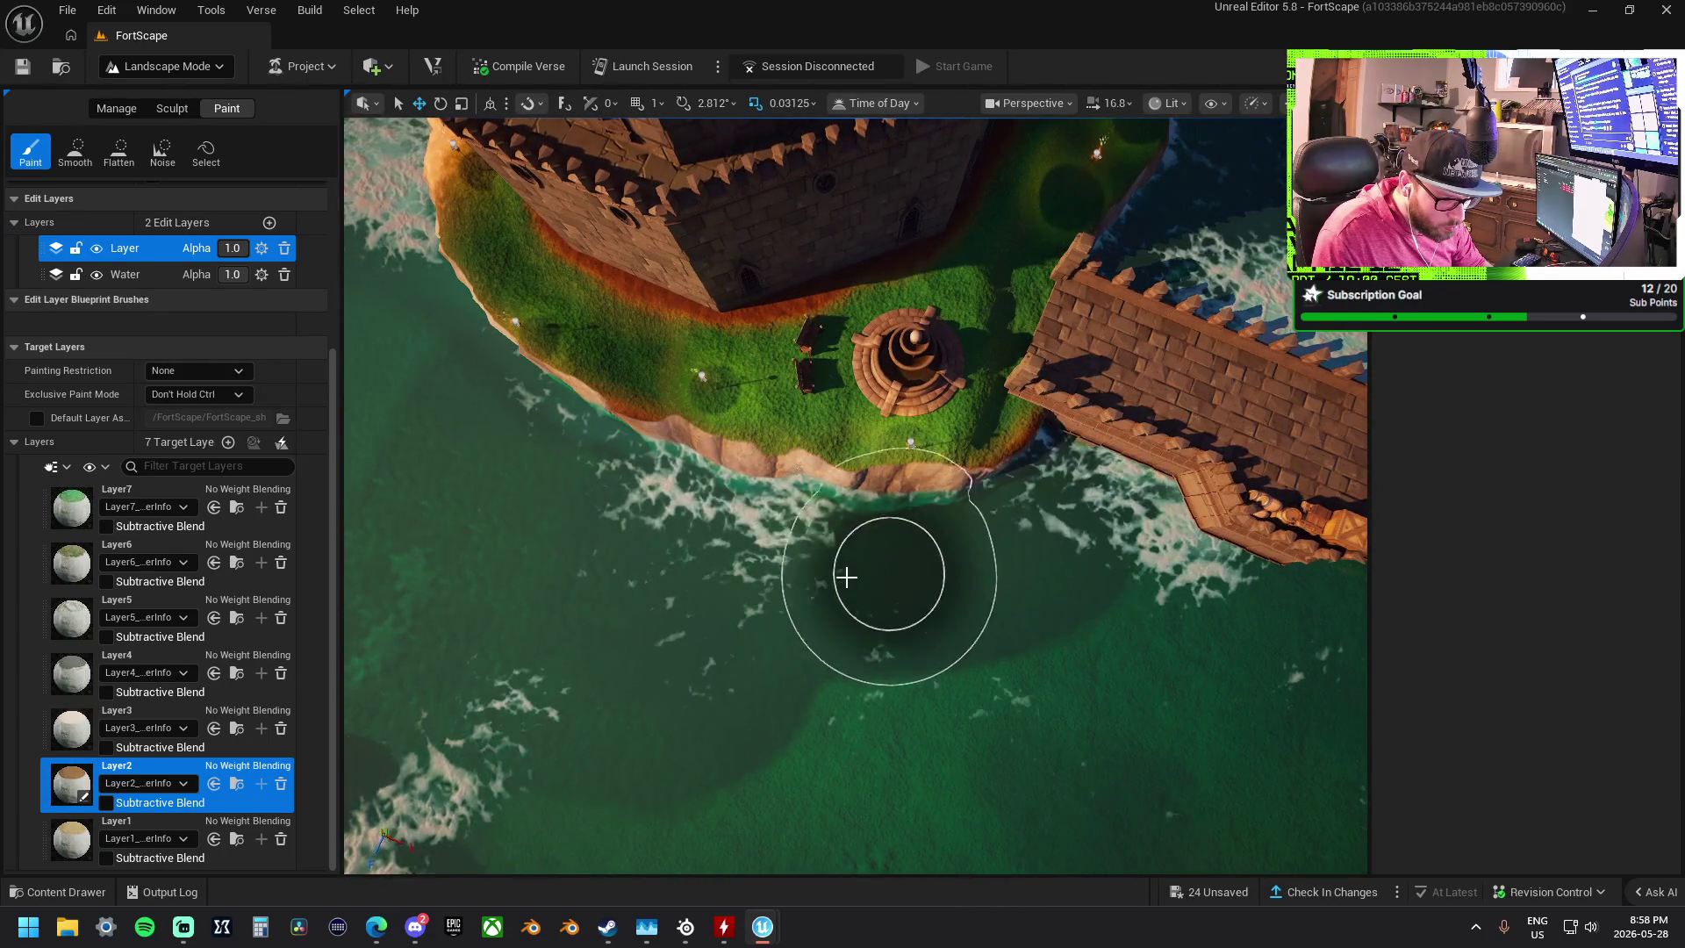
- Orbit around the castle island to view its cliff edge and the water
mouse_move(1027, 565)
mouse_down()
mouse_move(752, 583)
mouse_move(808, 558)
mouse_up()
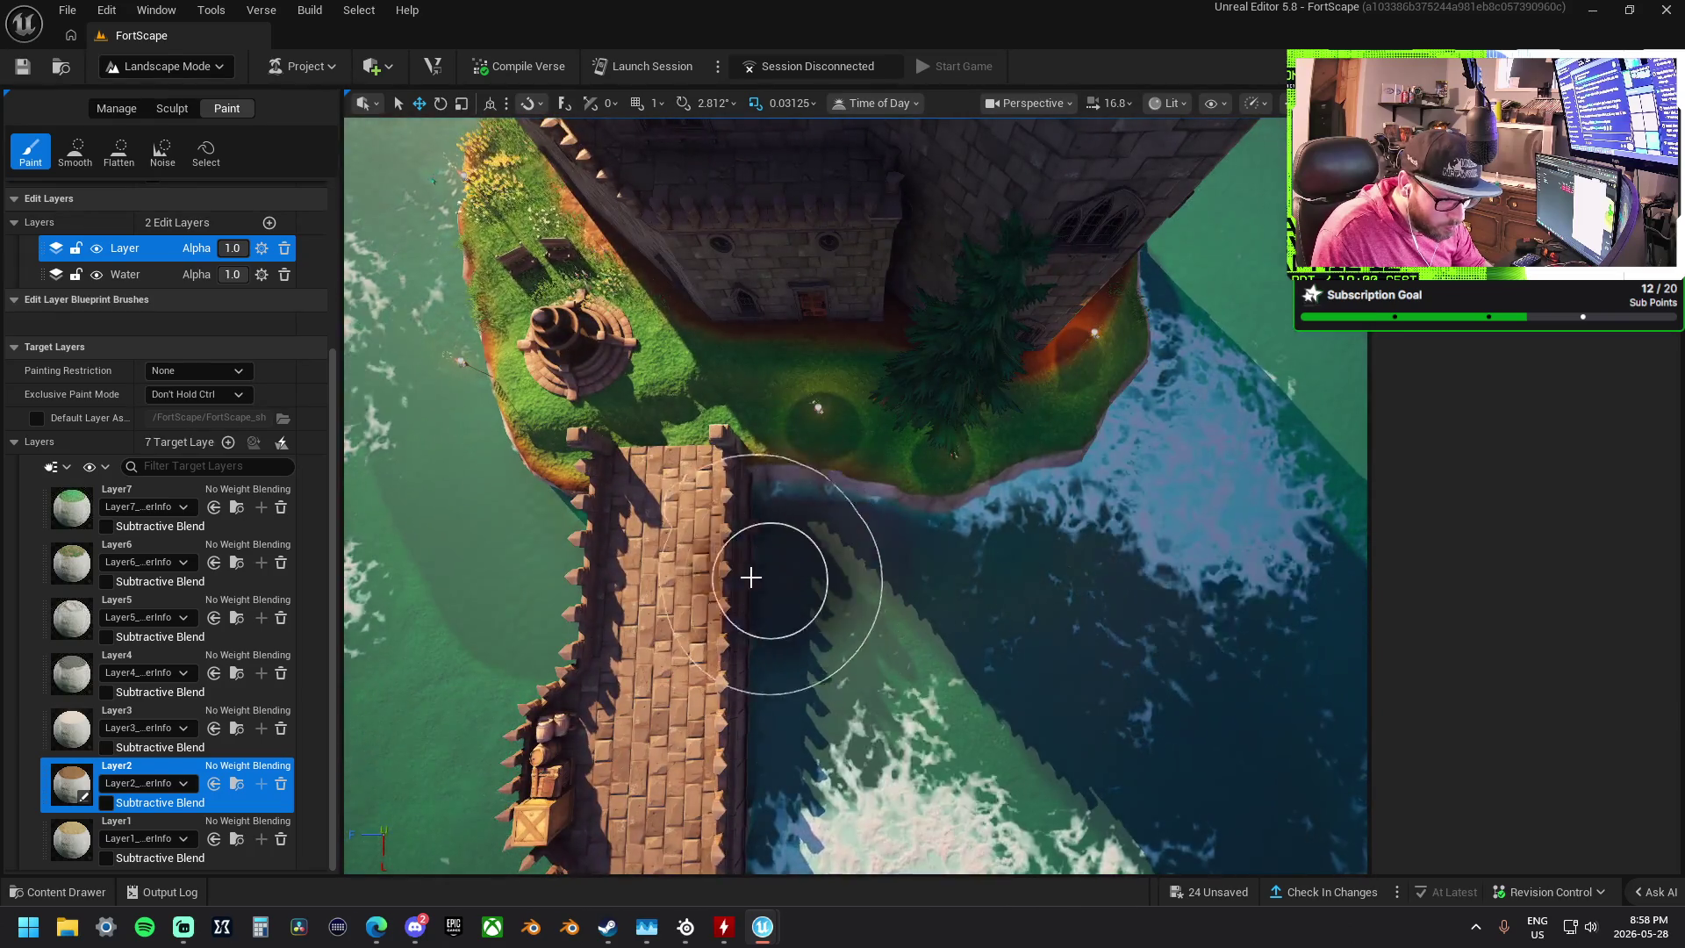
mouse_move(1072, 560)
mouse_down()
mouse_move(800, 545)
mouse_move(808, 576)
mouse_move(1071, 594)
mouse_move(1208, 580)
mouse_move(1106, 601)
mouse_up()
drag(948, 646, 698, 496)
click(172, 108)
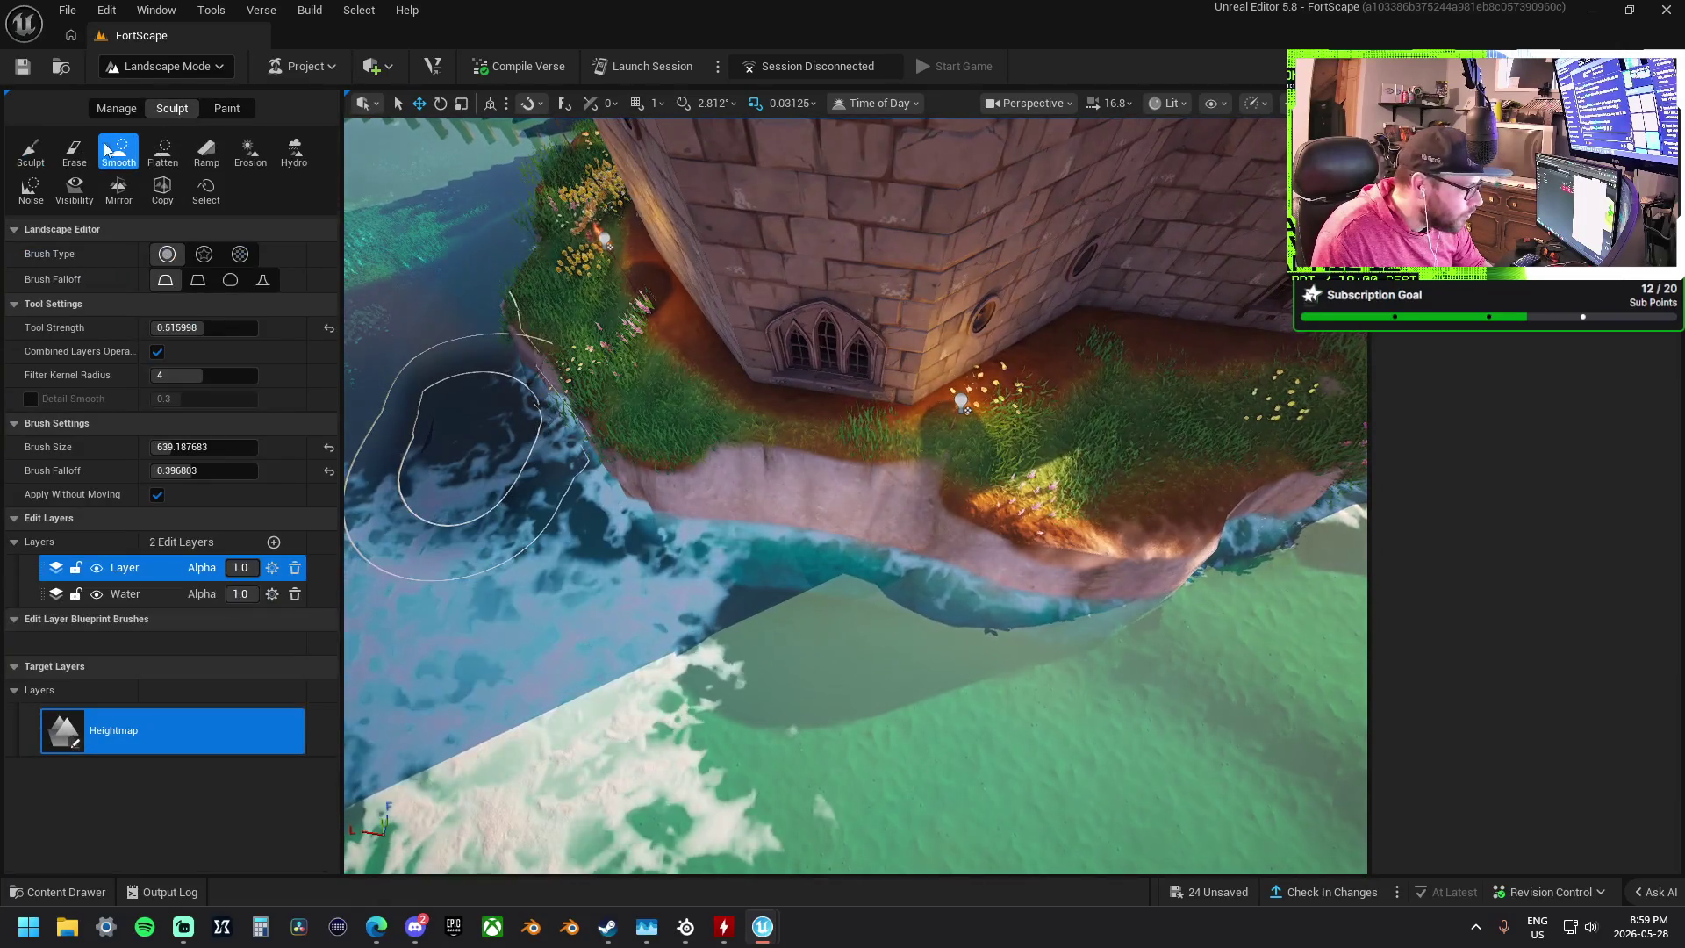
- Flatten the cliff terrain and grass ledge beside the castle
click(162, 151)
mouse_move(1096, 408)
mouse_down()
mouse_move(1083, 478)
mouse_move(872, 350)
mouse_move(779, 430)
mouse_move(1121, 440)
mouse_move(1129, 413)
mouse_up()
scroll(1129, 414, up, 5)
scroll(1053, 443, down, 5)
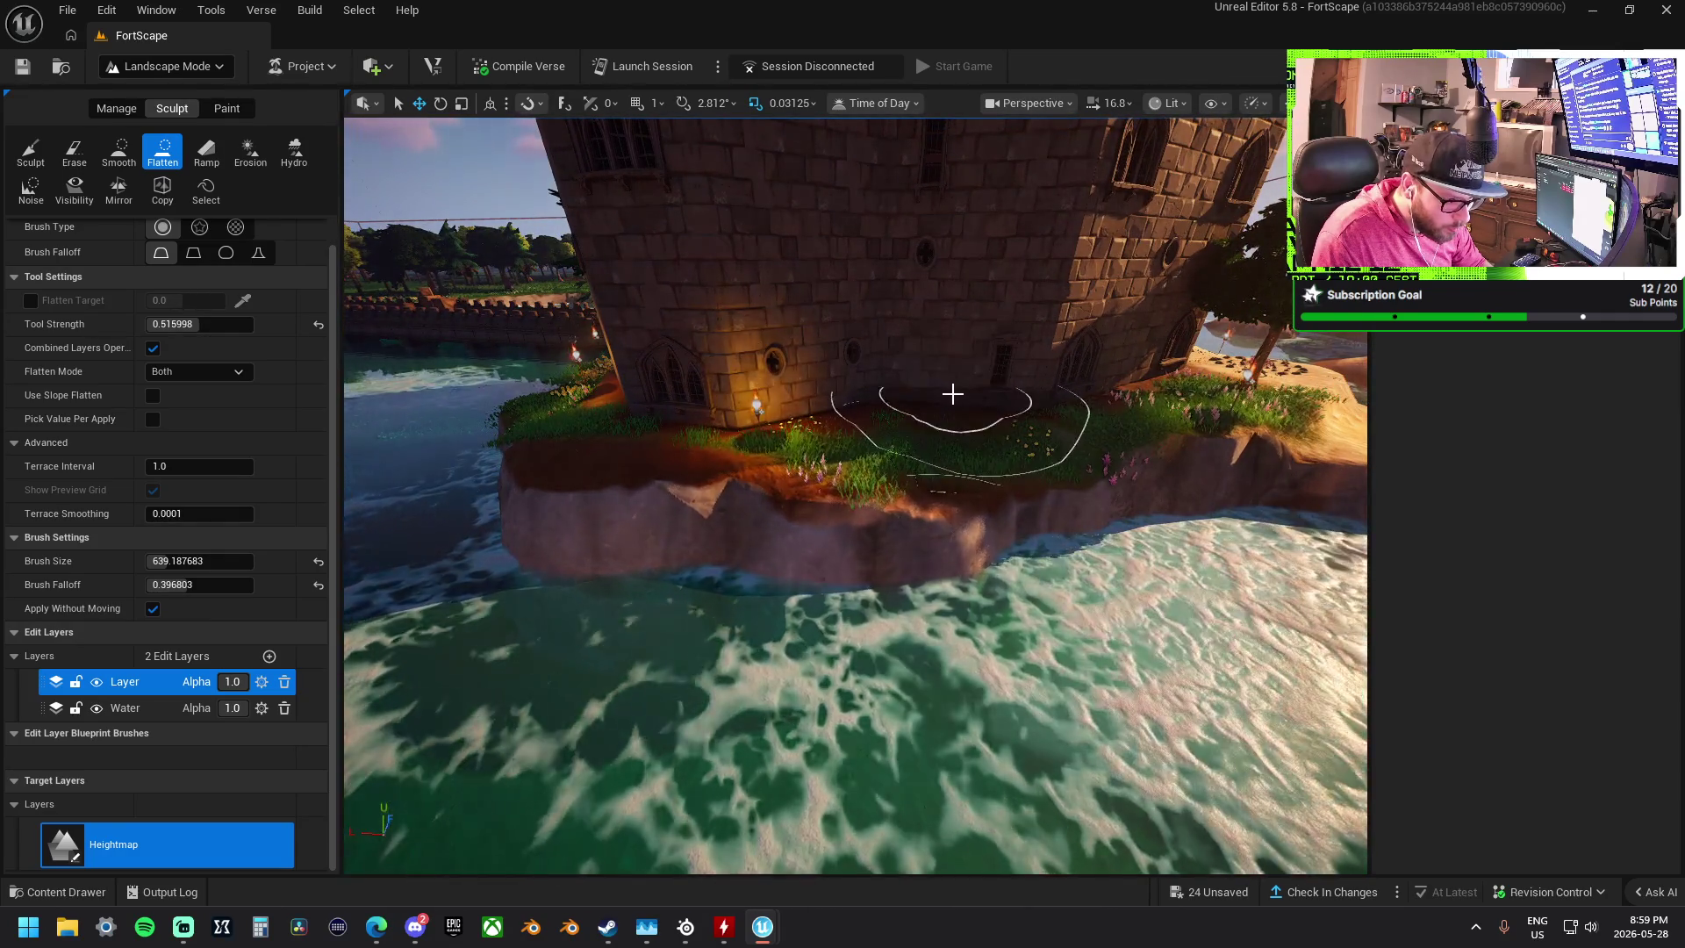
mouse_move(918, 396)
mouse_down()
mouse_move(696, 395)
mouse_move(724, 397)
mouse_move(489, 353)
mouse_up()
- Switch to Smooth and orbit the castle island to a top-down view of the sandy cliff
click(123, 149)
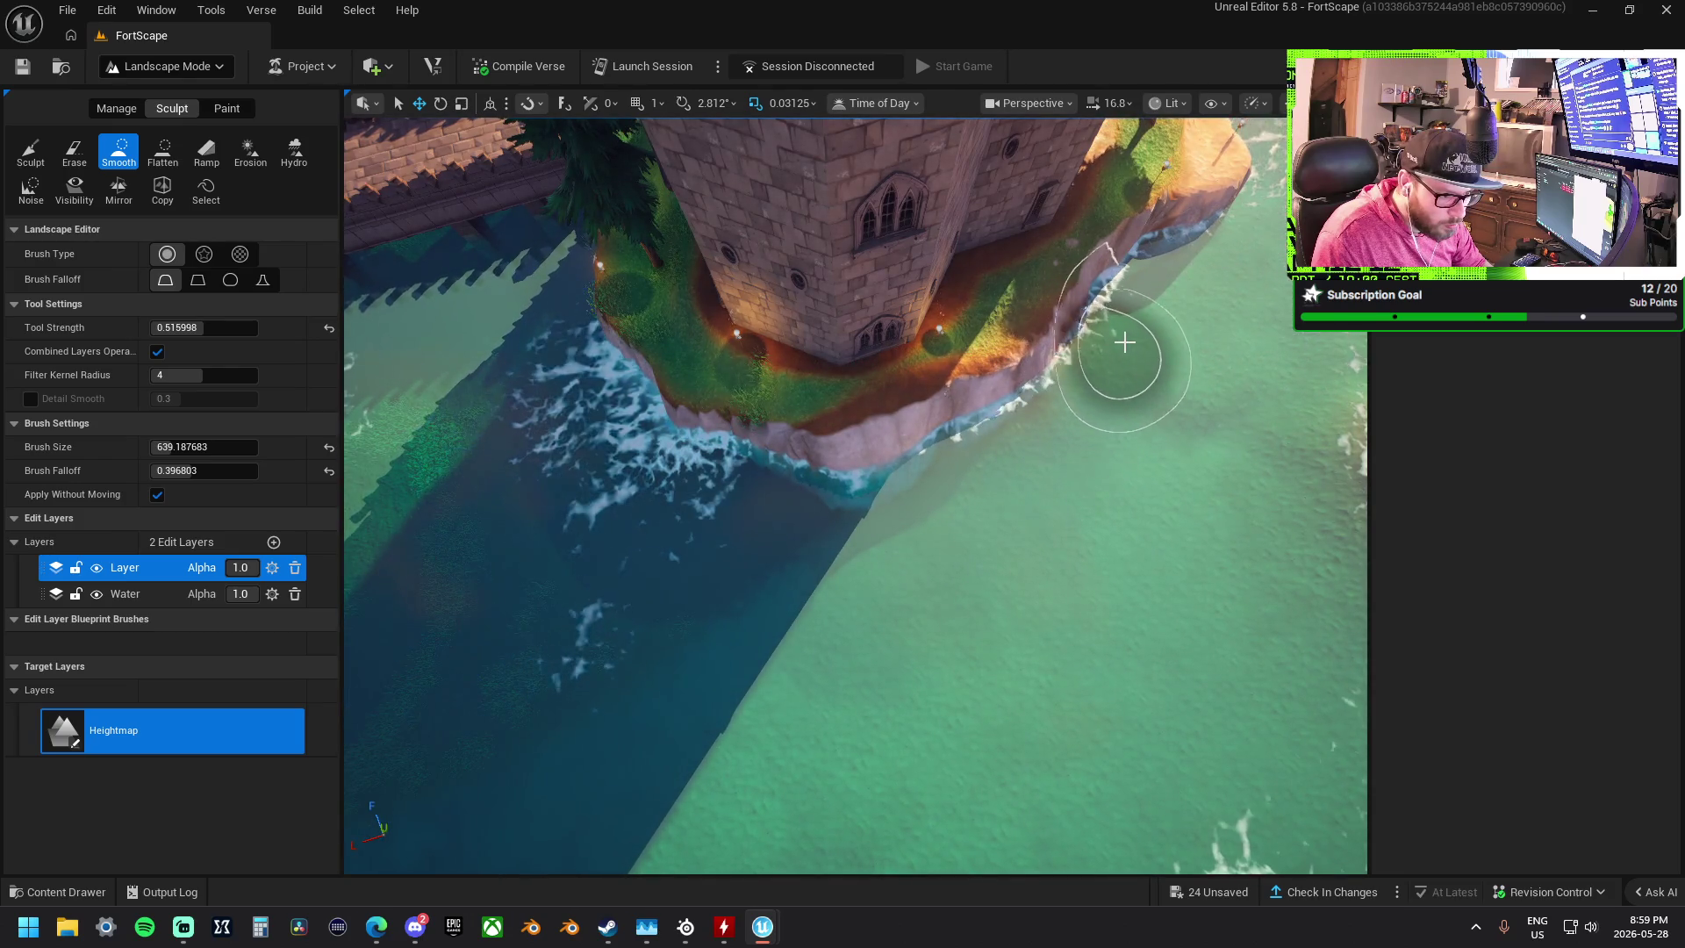
mouse_move(858, 527)
mouse_down()
mouse_move(835, 545)
mouse_move(669, 556)
mouse_move(777, 555)
mouse_move(809, 526)
mouse_move(904, 545)
mouse_up()
scroll(872, 508, up, 3)
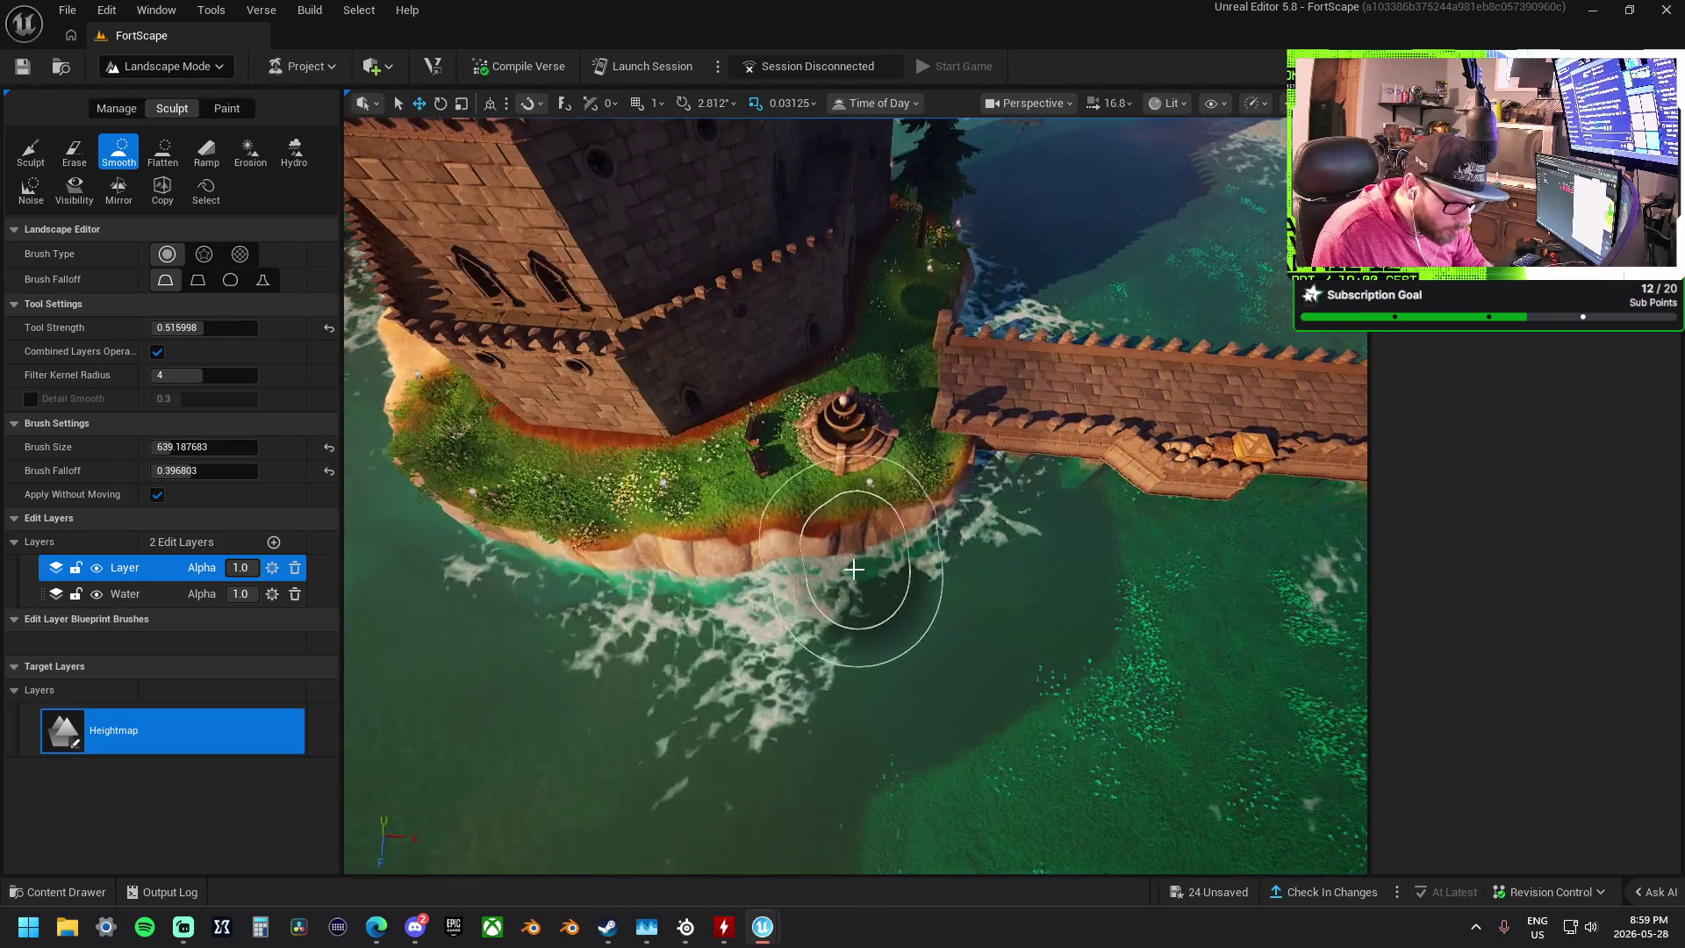
drag(748, 613, 929, 658)
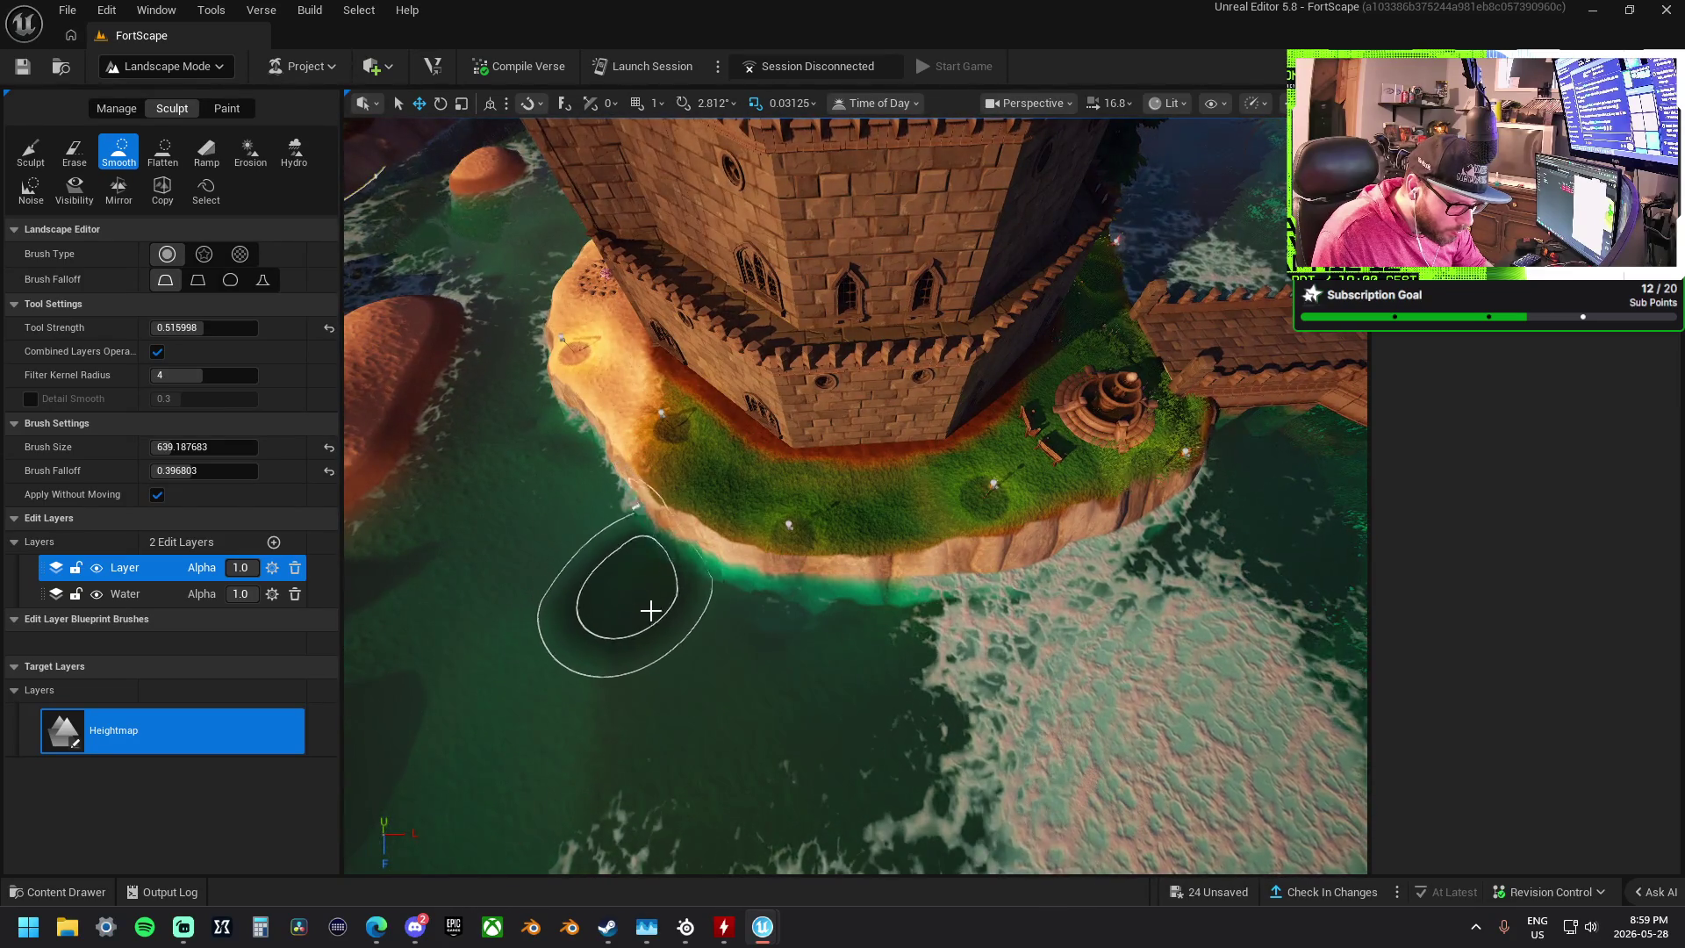
drag(1059, 671, 838, 664)
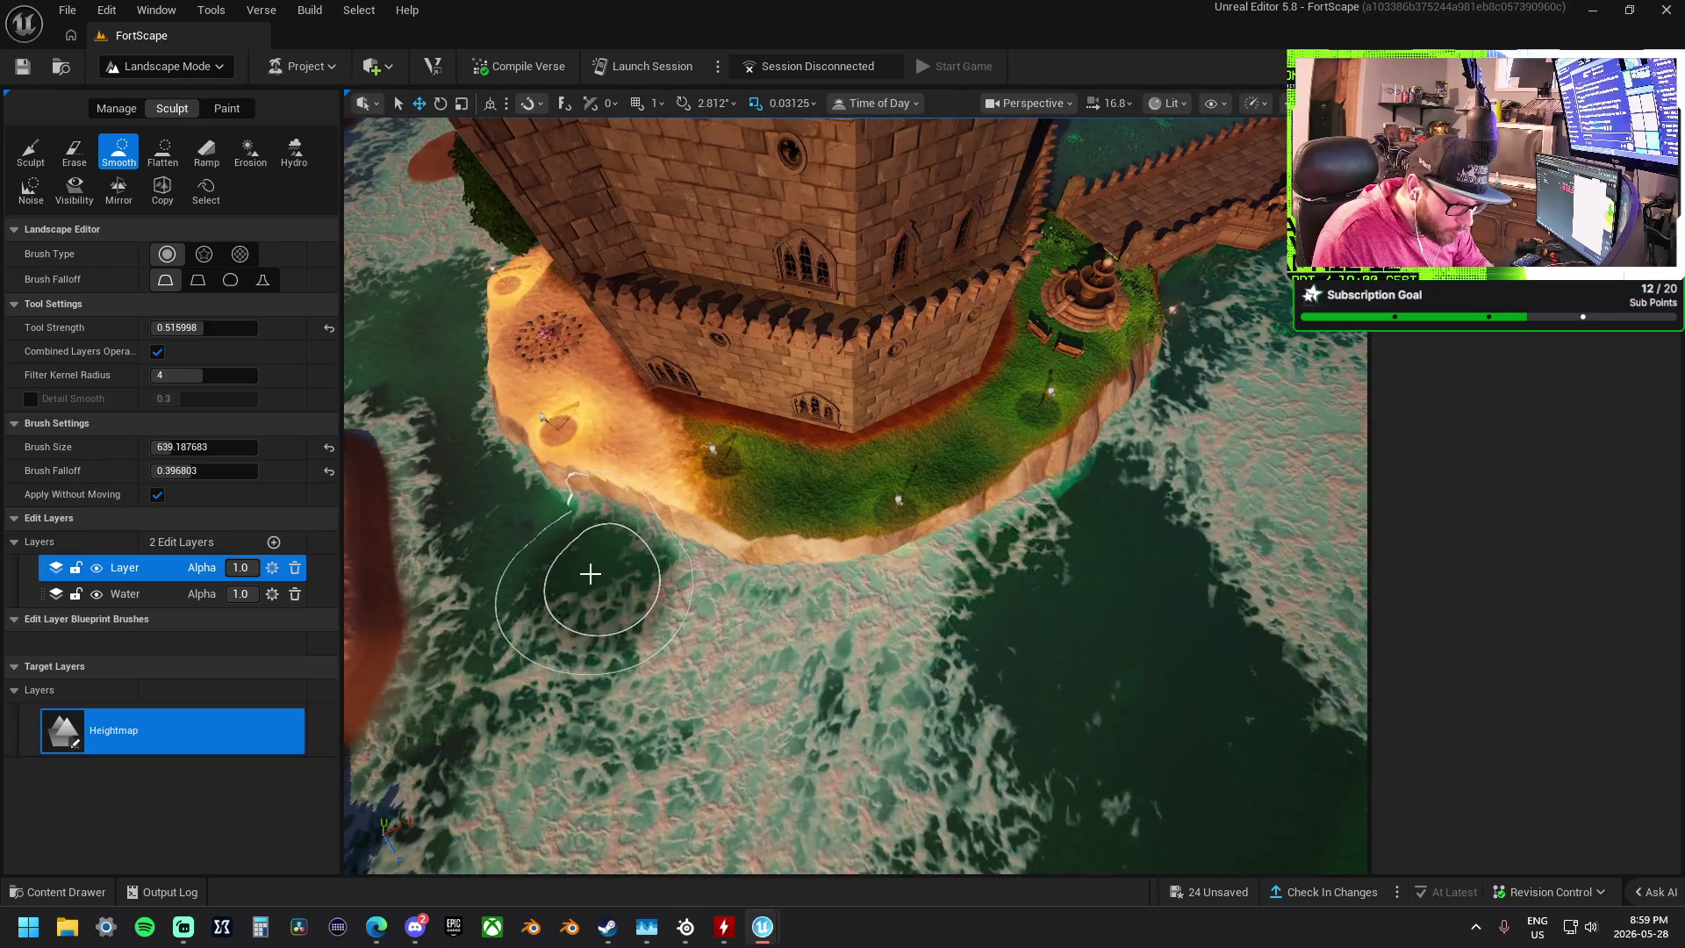
mouse_move(720, 638)
mouse_down()
mouse_move(875, 625)
mouse_move(933, 699)
mouse_move(887, 624)
mouse_move(583, 640)
mouse_up()
mouse_move(469, 594)
mouse_down()
mouse_move(526, 562)
mouse_move(451, 633)
mouse_up()
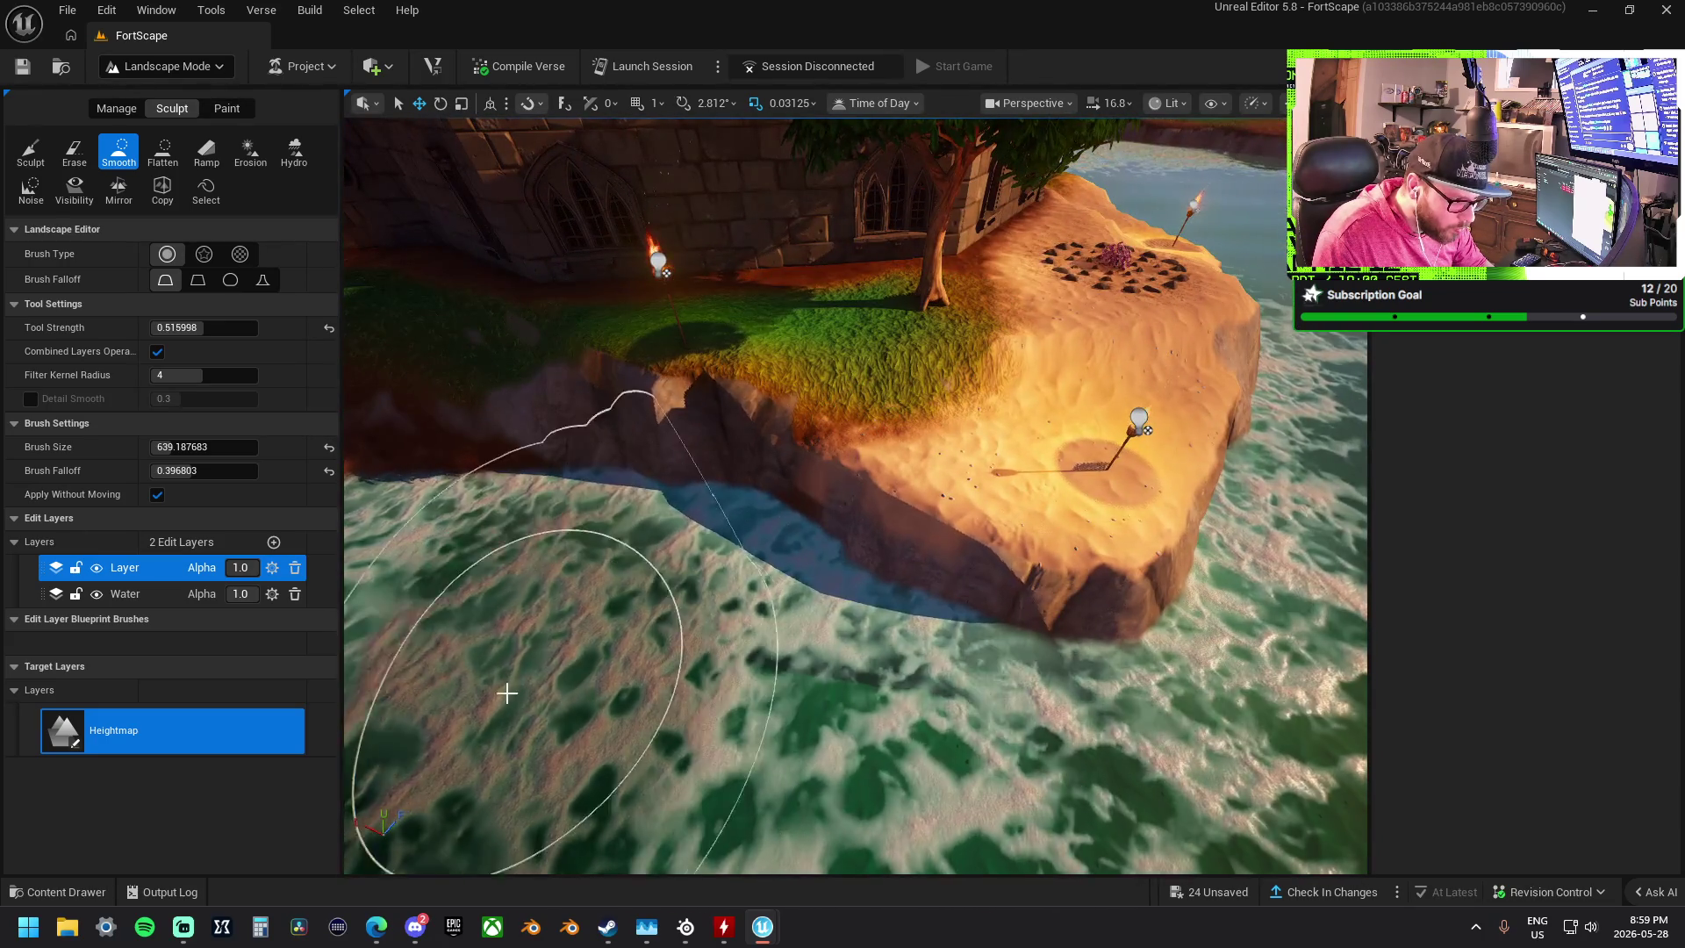
mouse_move(603, 688)
mouse_down()
mouse_move(715, 752)
mouse_move(614, 615)
mouse_move(745, 504)
mouse_move(614, 492)
mouse_move(288, 355)
mouse_up()
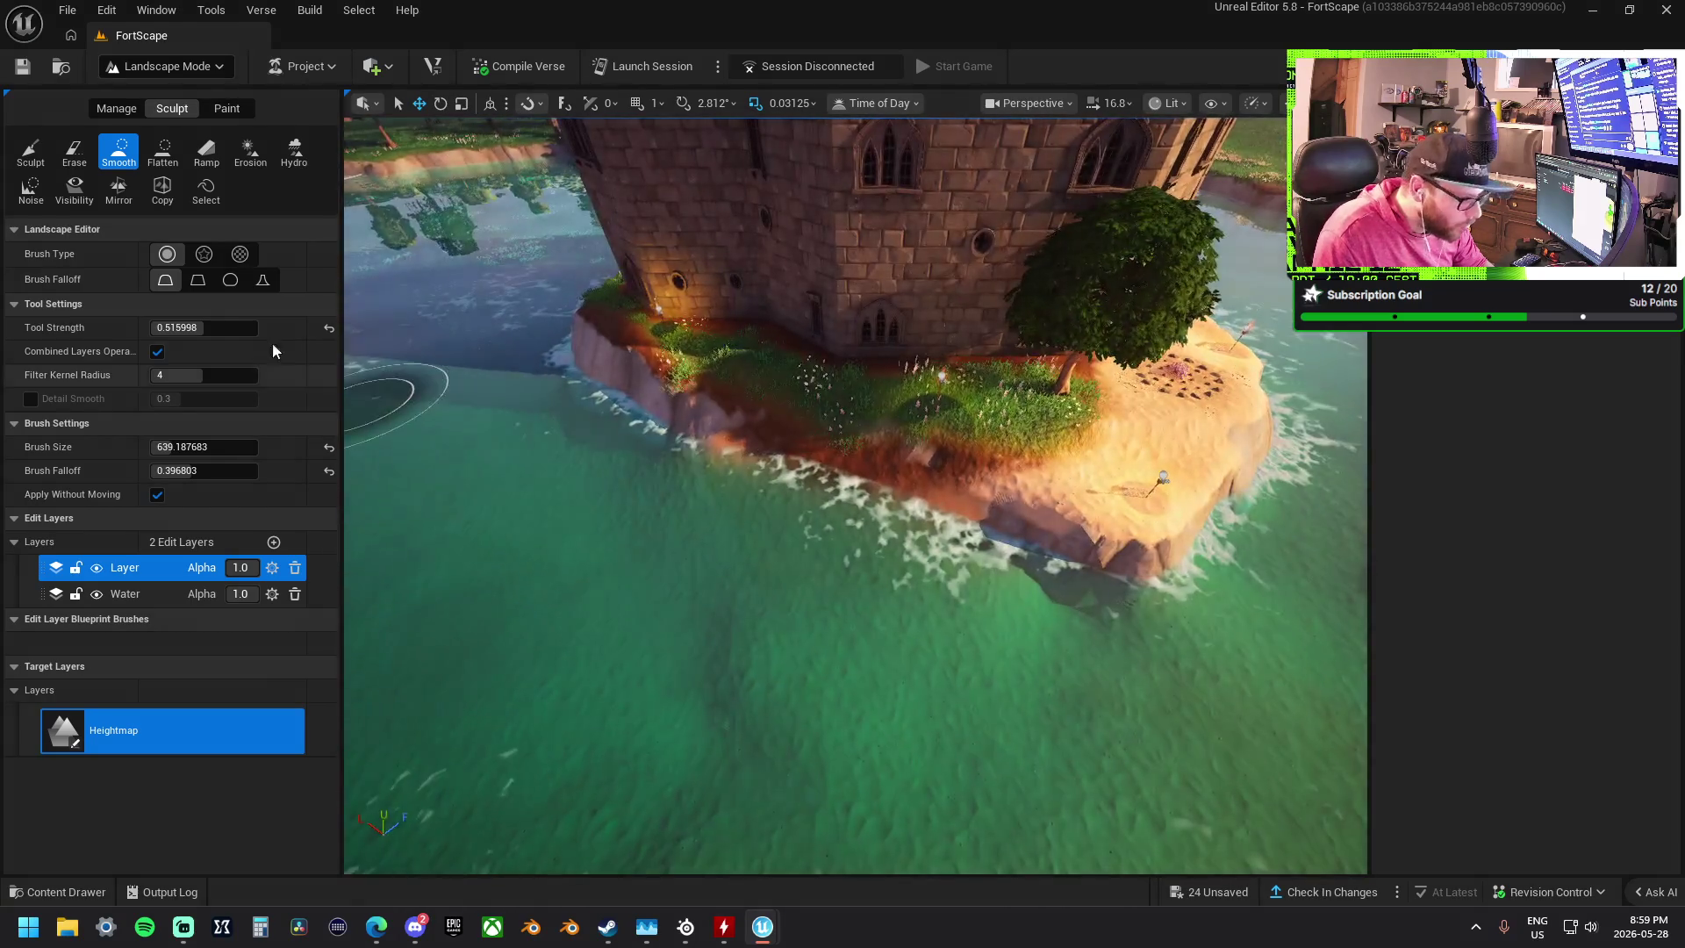
- Flatten the island's grass ledge once more, then return to Smooth
click(163, 152)
mouse_move(1041, 367)
mouse_down()
mouse_move(904, 395)
mouse_move(753, 350)
mouse_up()
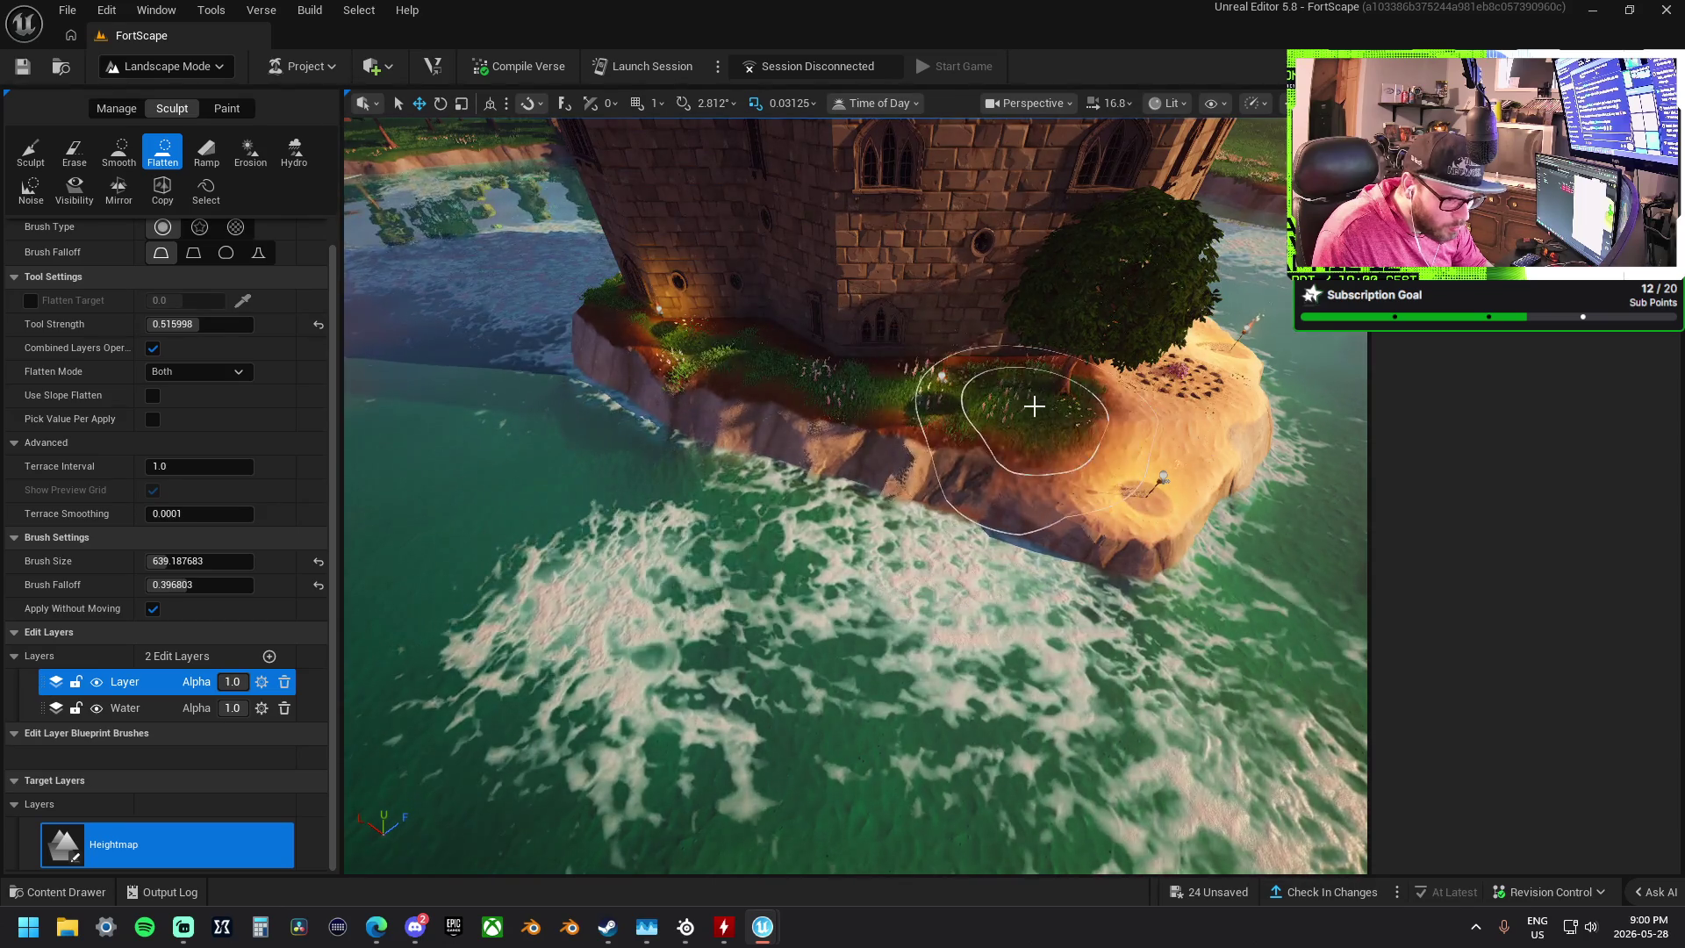
scroll(1091, 508, up, 5)
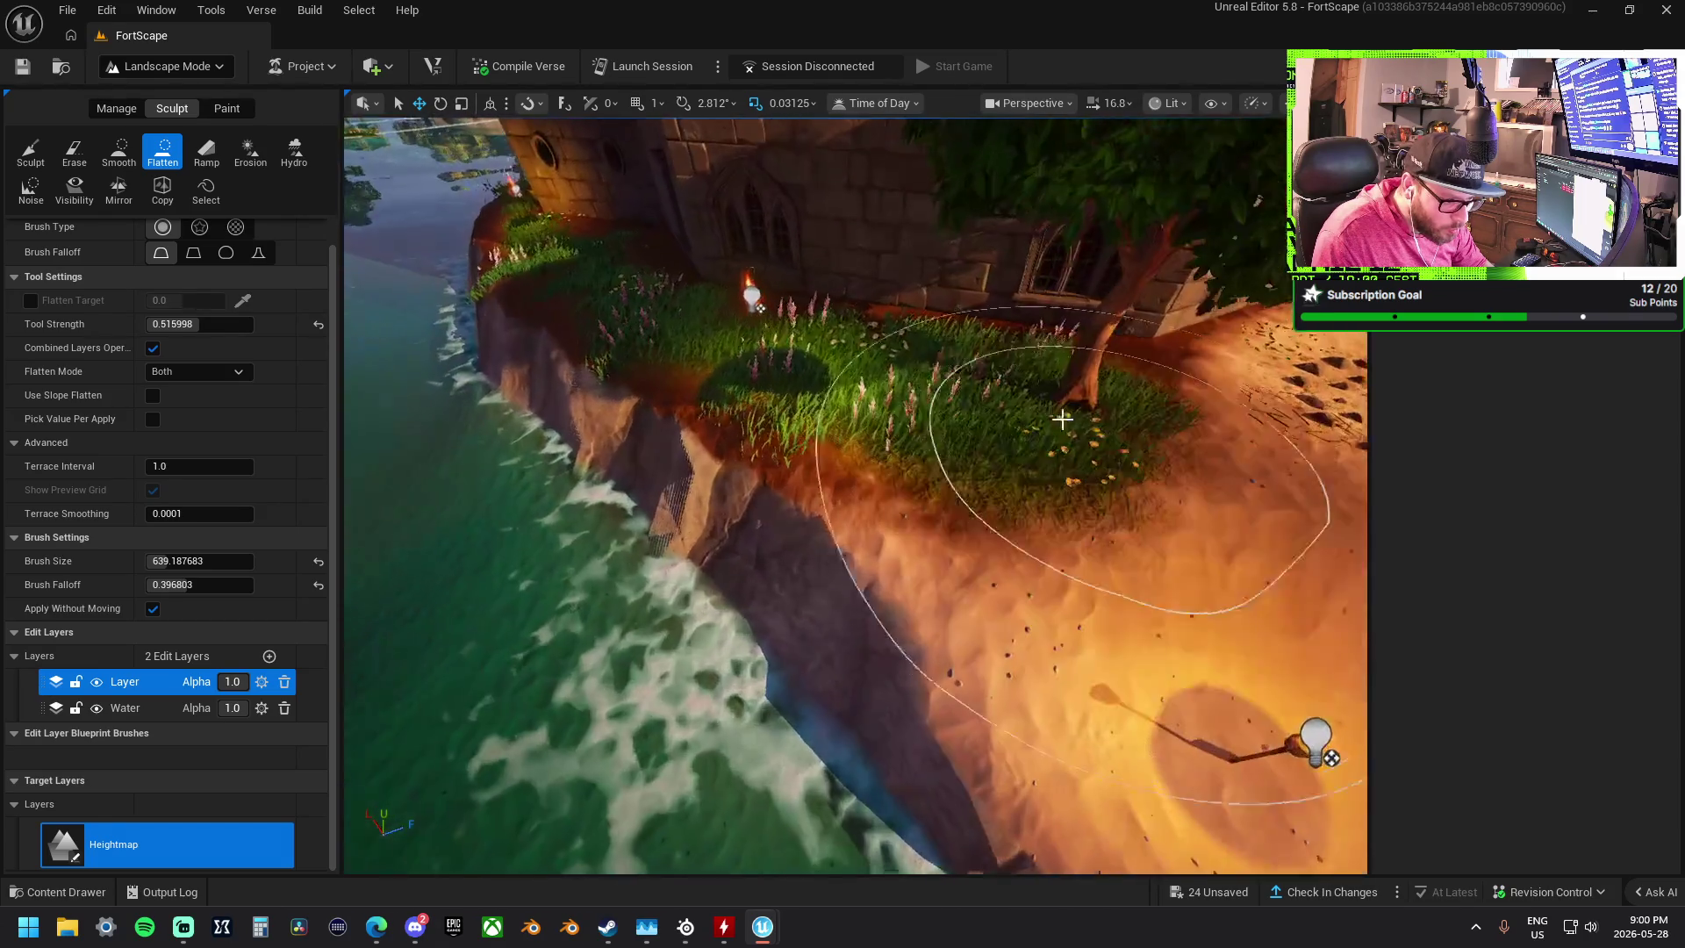
click(118, 151)
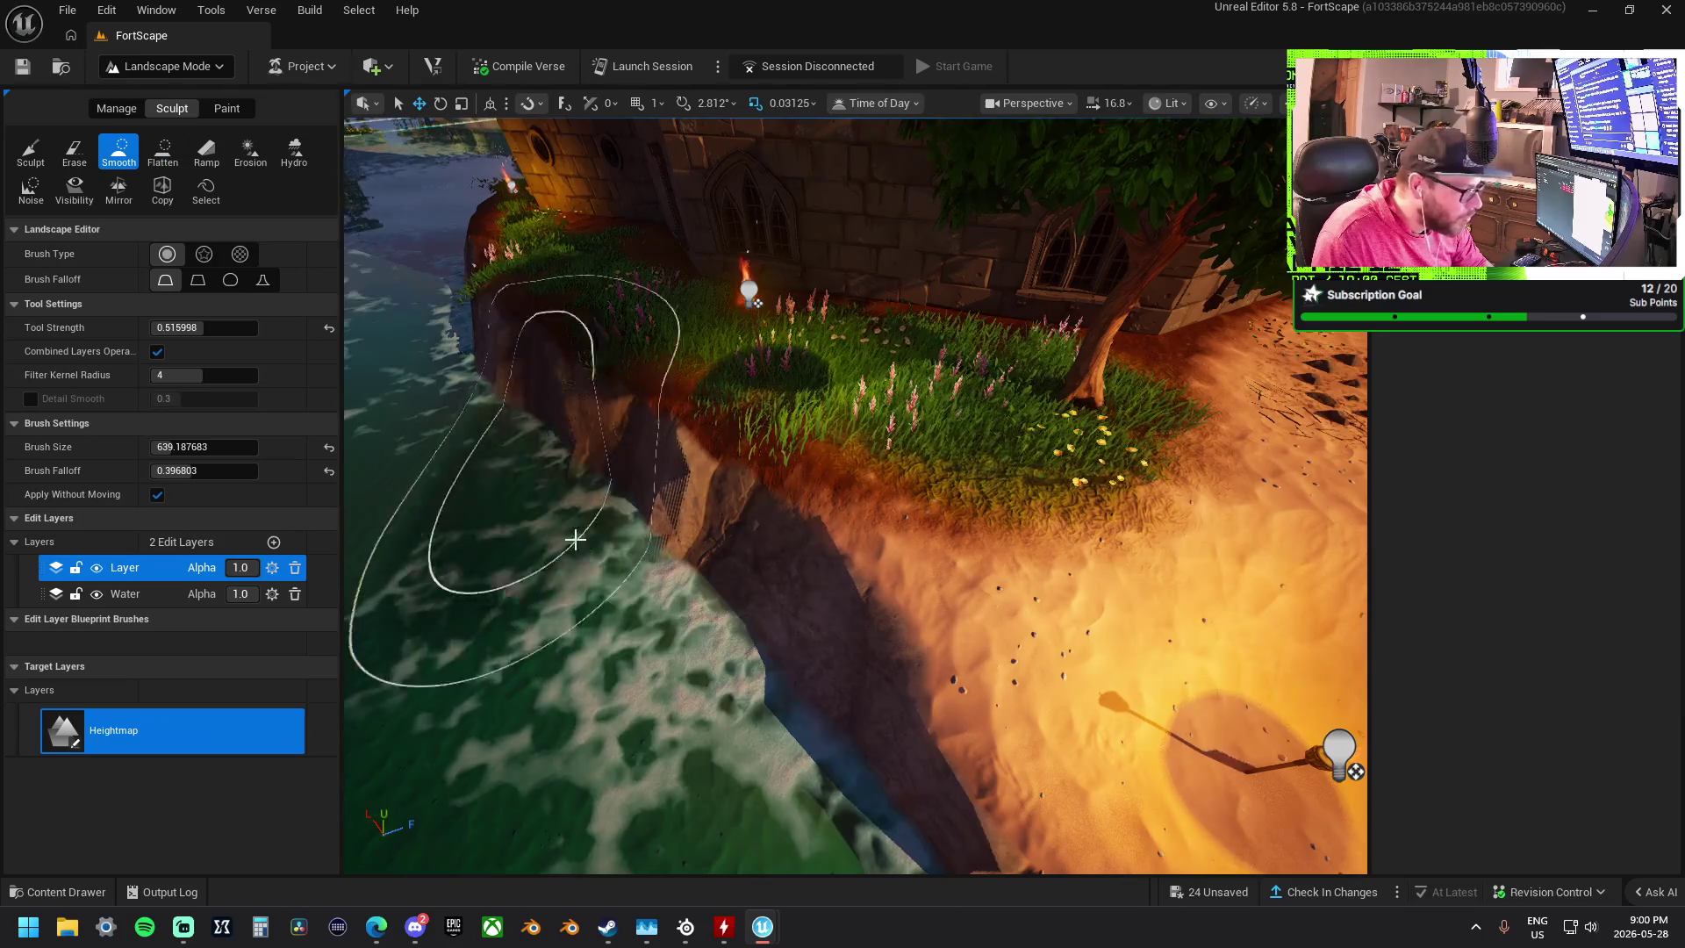
scroll(526, 456, down, 5)
scroll(1098, 421, up, 3)
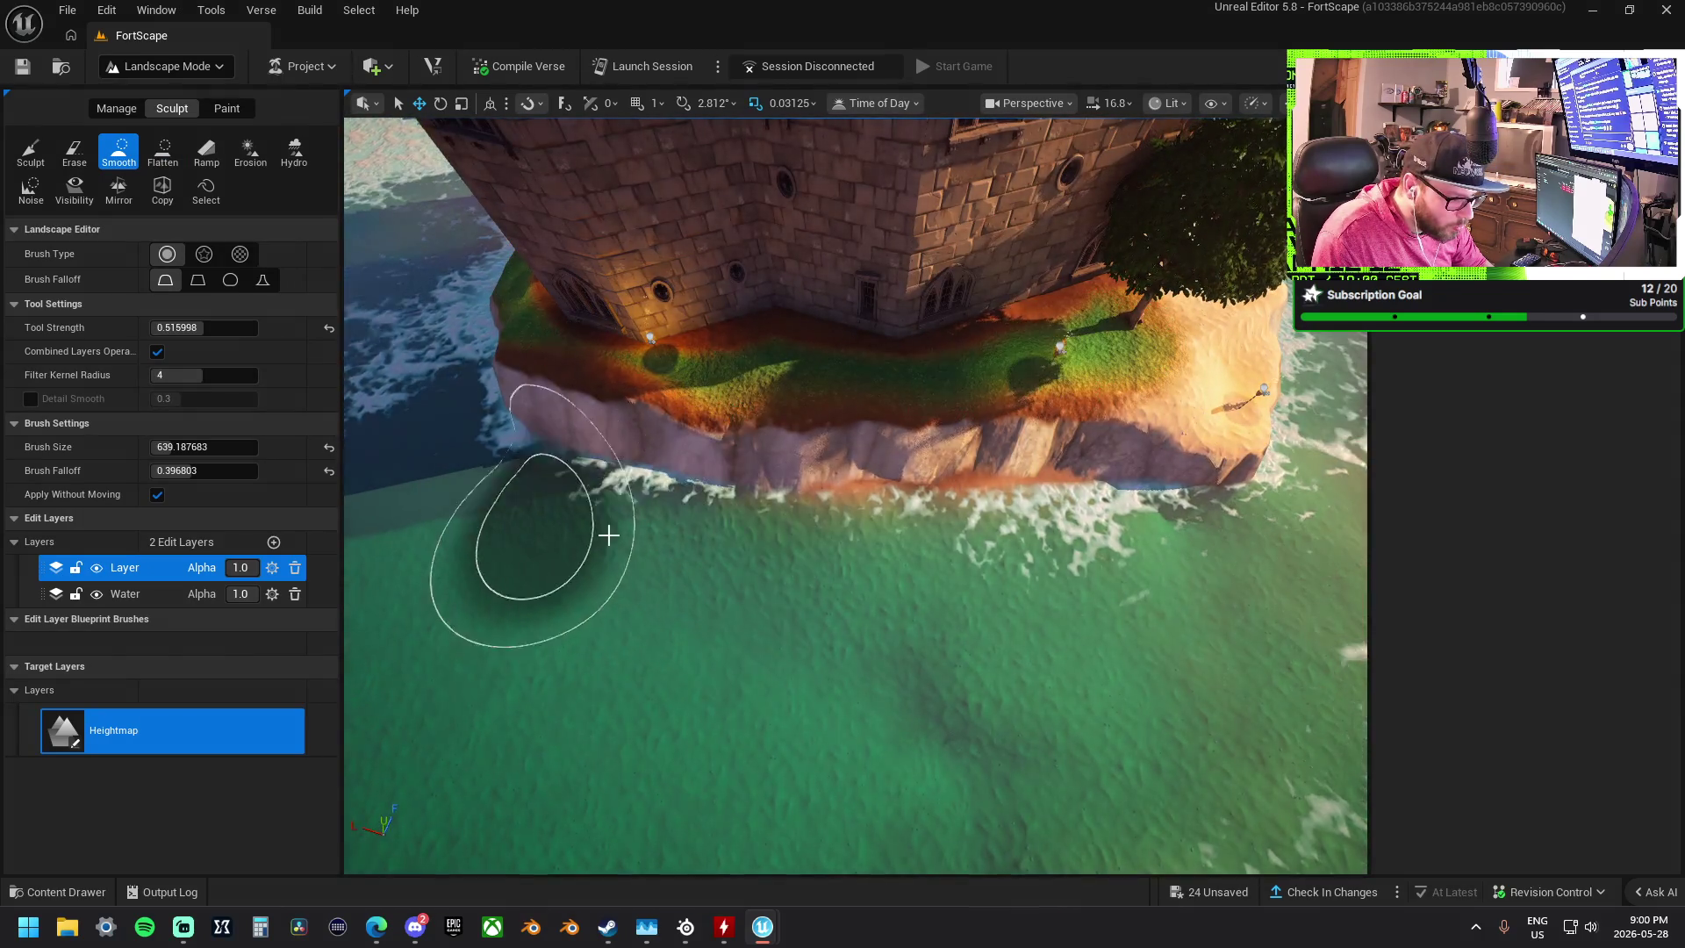
scroll(610, 534, down, 5)
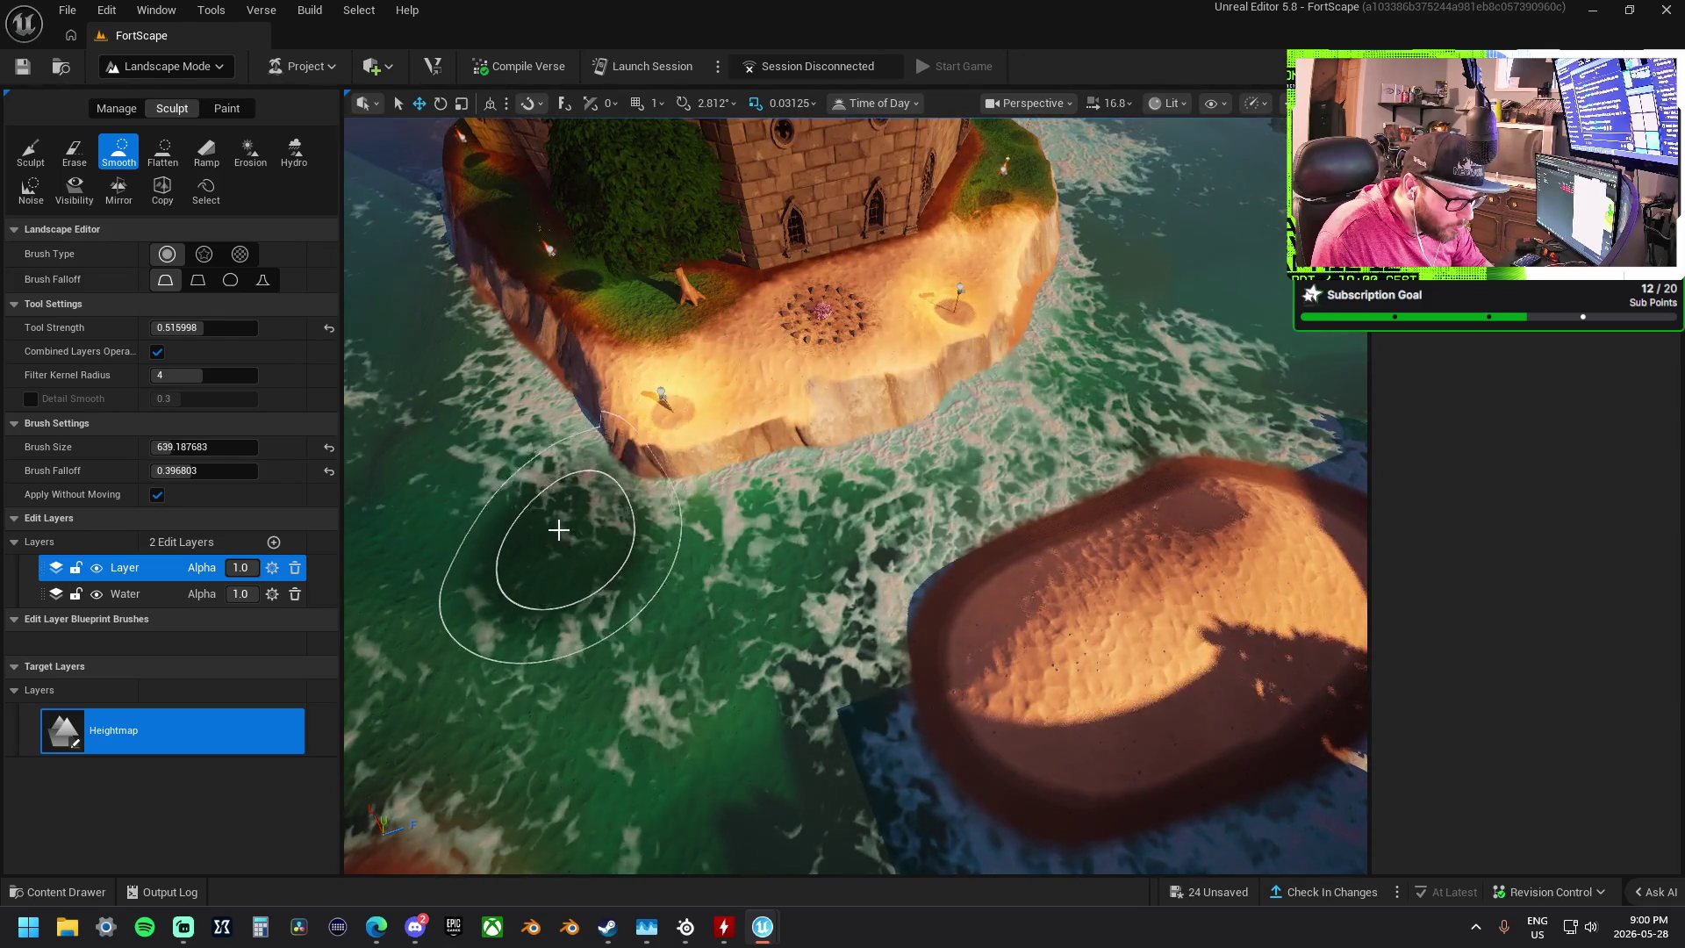
scroll(686, 552, up, 6)
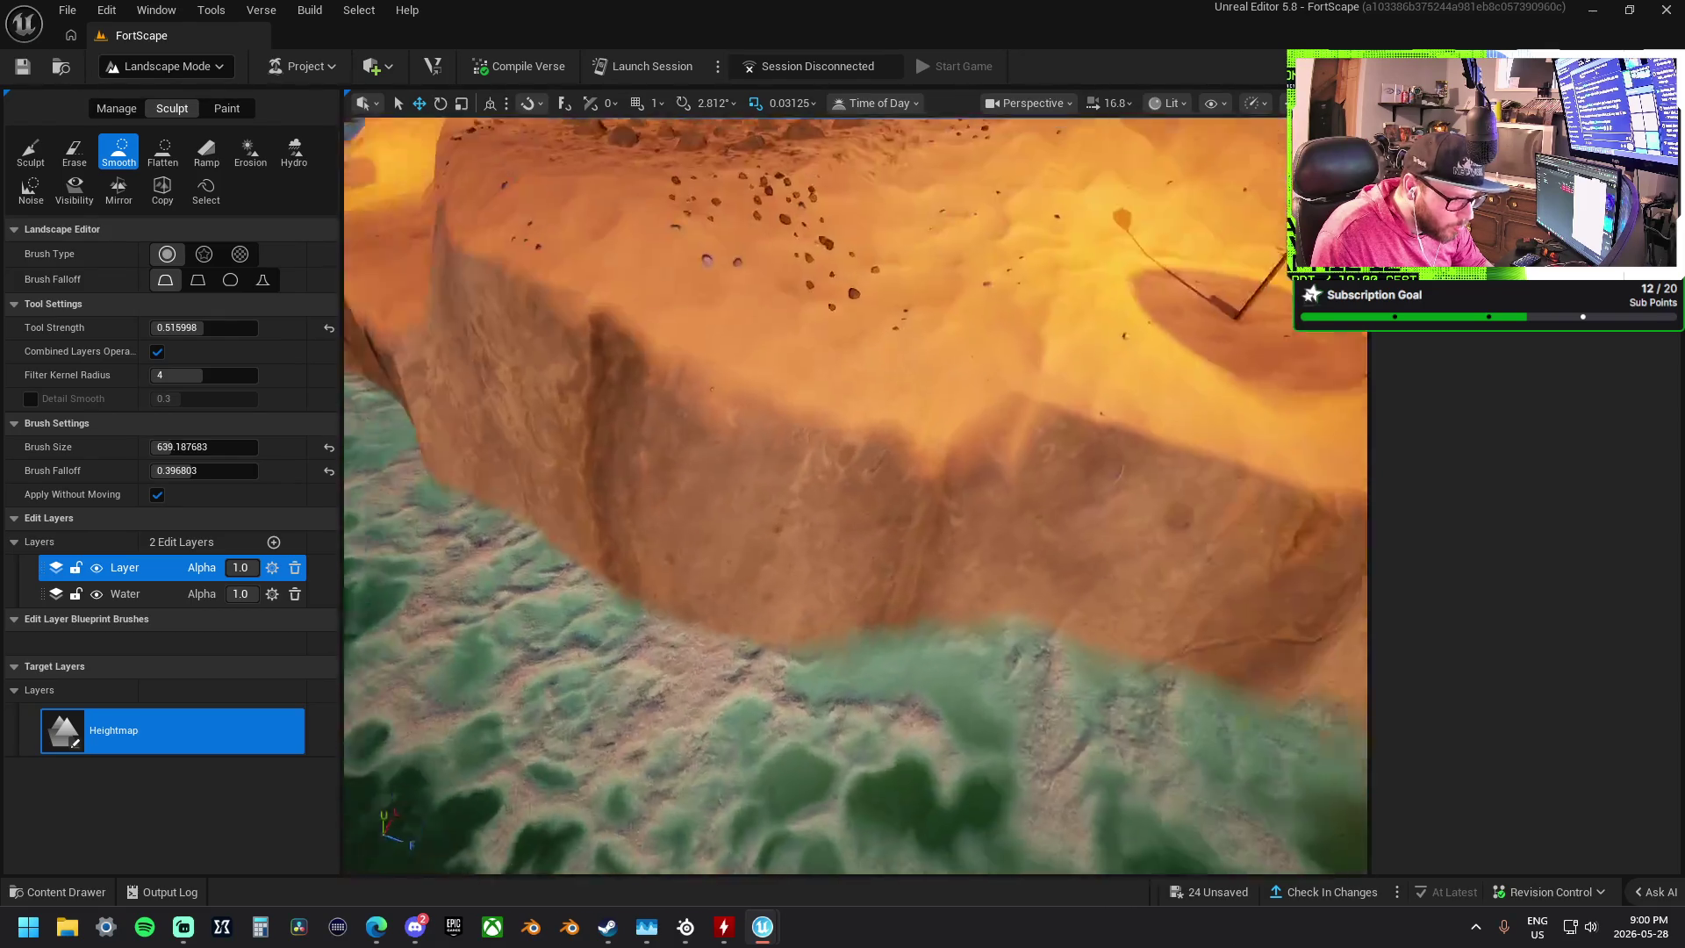
scroll(748, 539, down, 5)
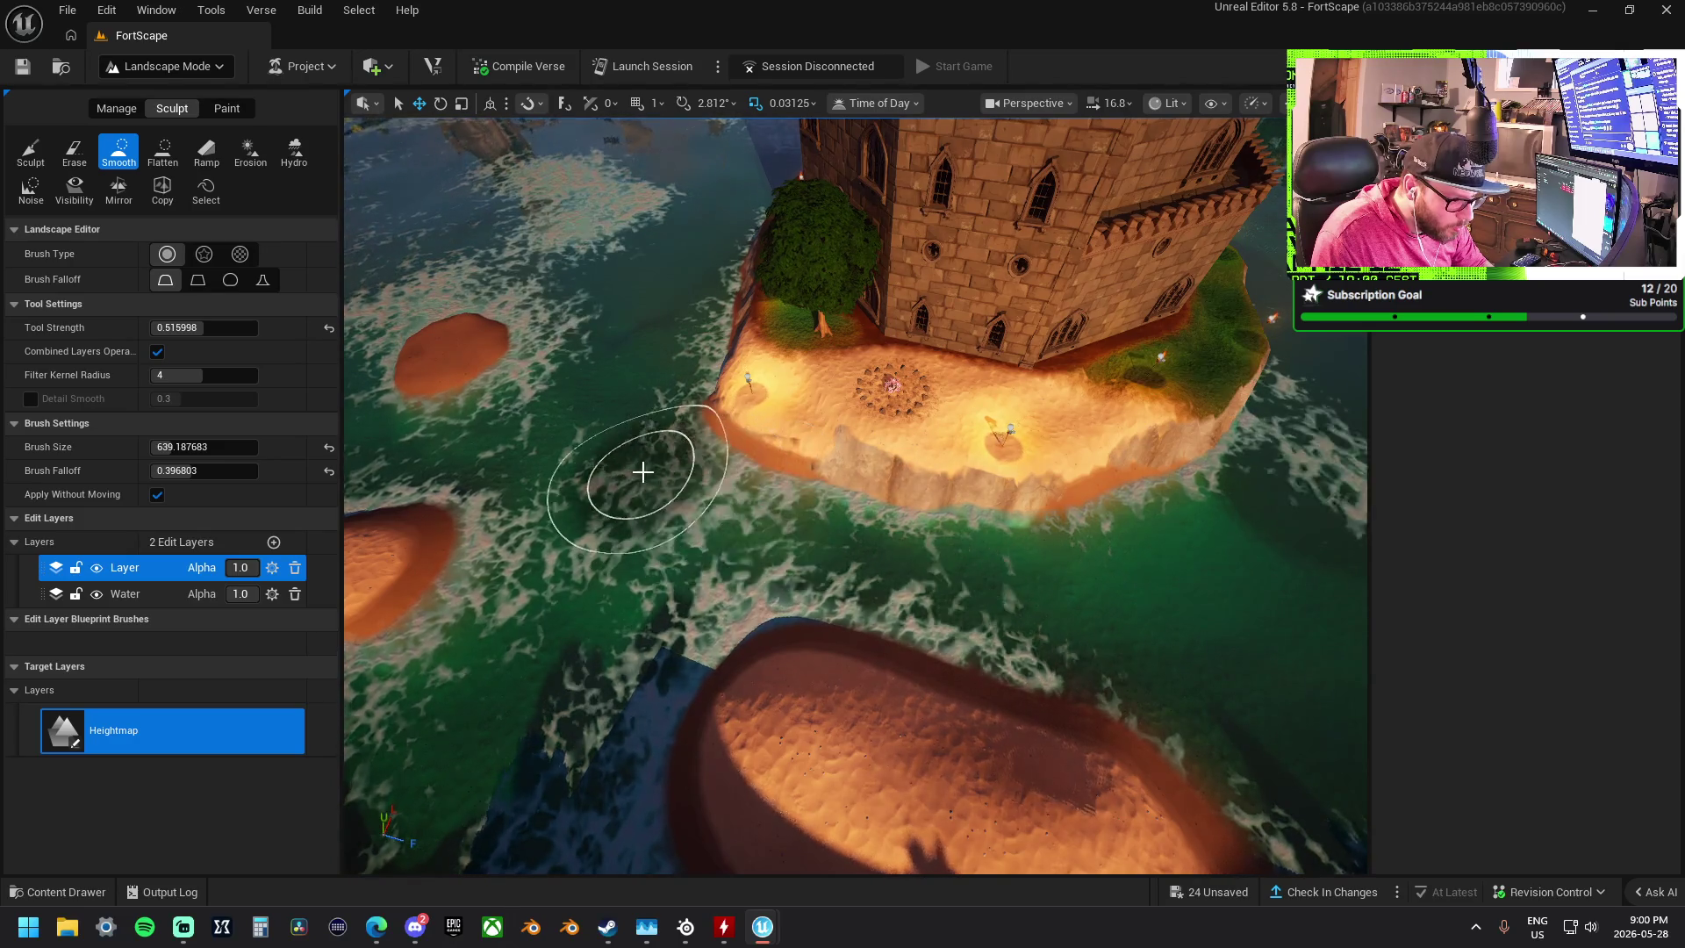
scroll(790, 491, up, 5)
- Paint Layer3 along the castle island's cliff edge
click(227, 108)
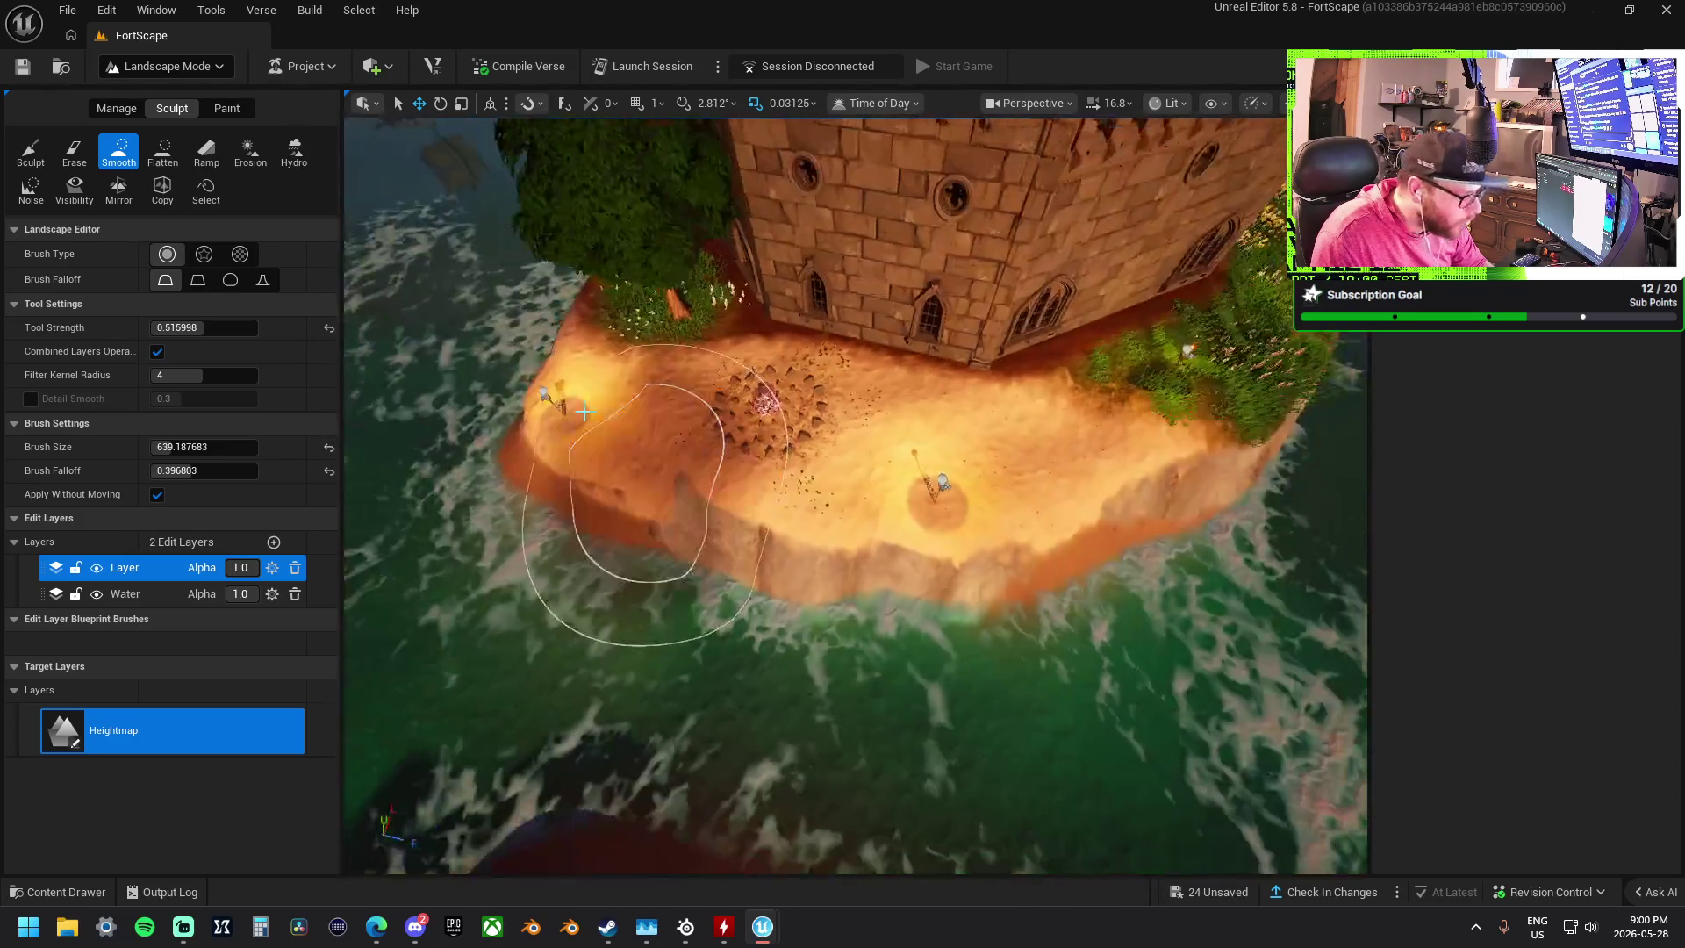
click(149, 713)
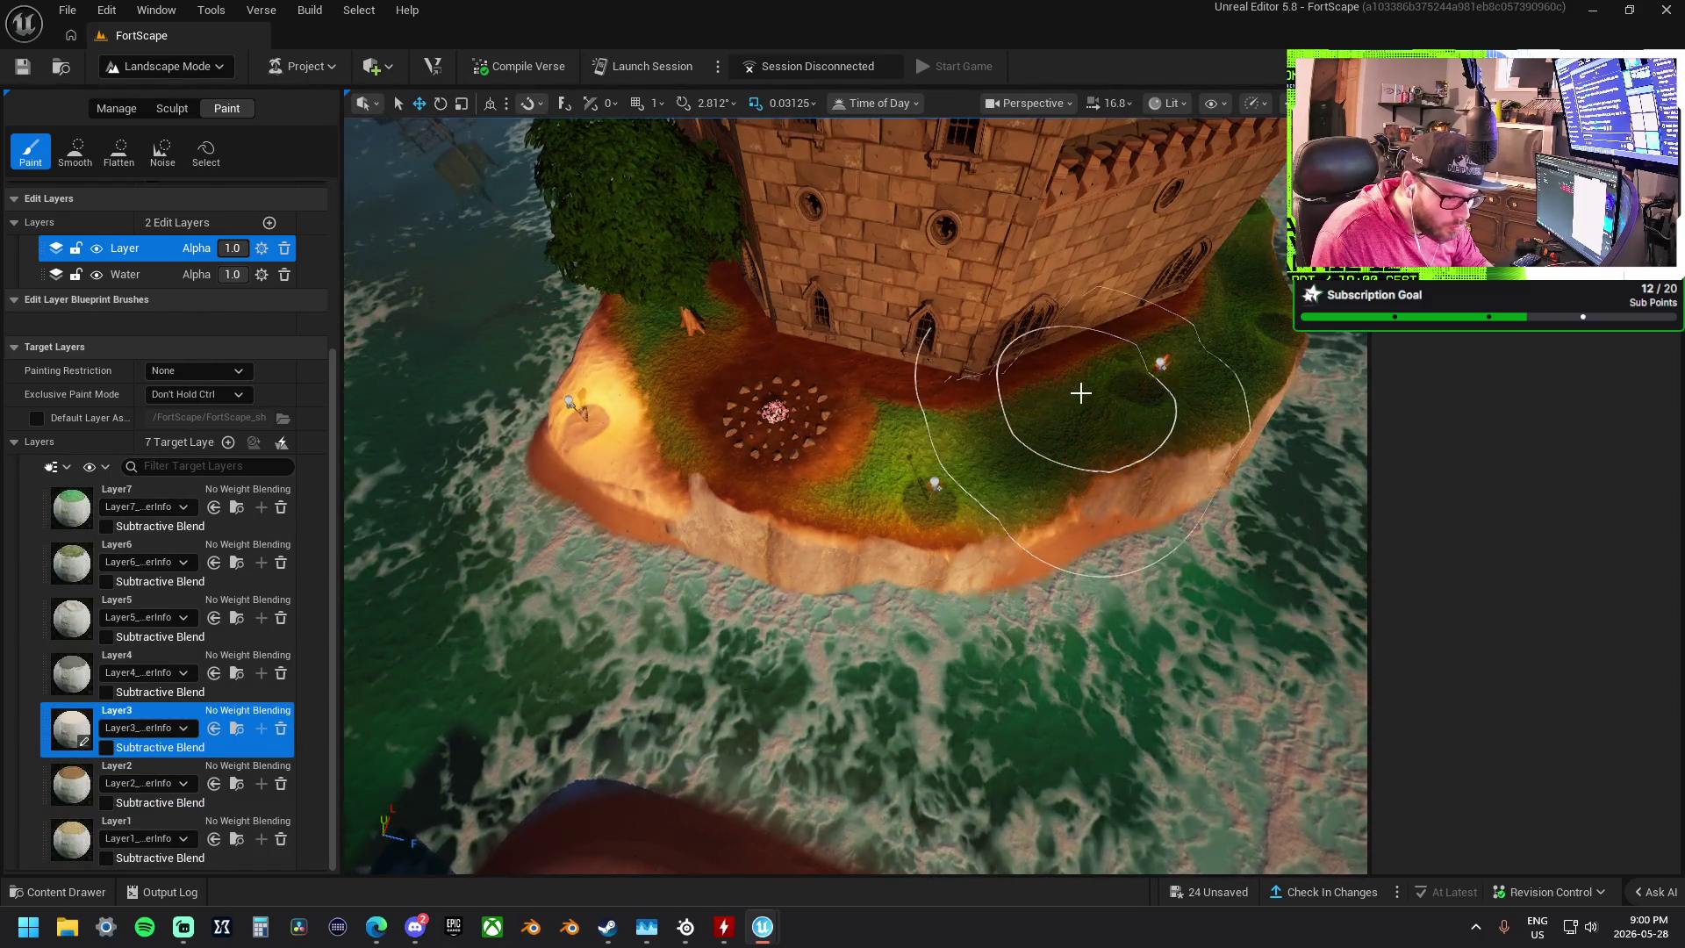
drag(1005, 412, 908, 435)
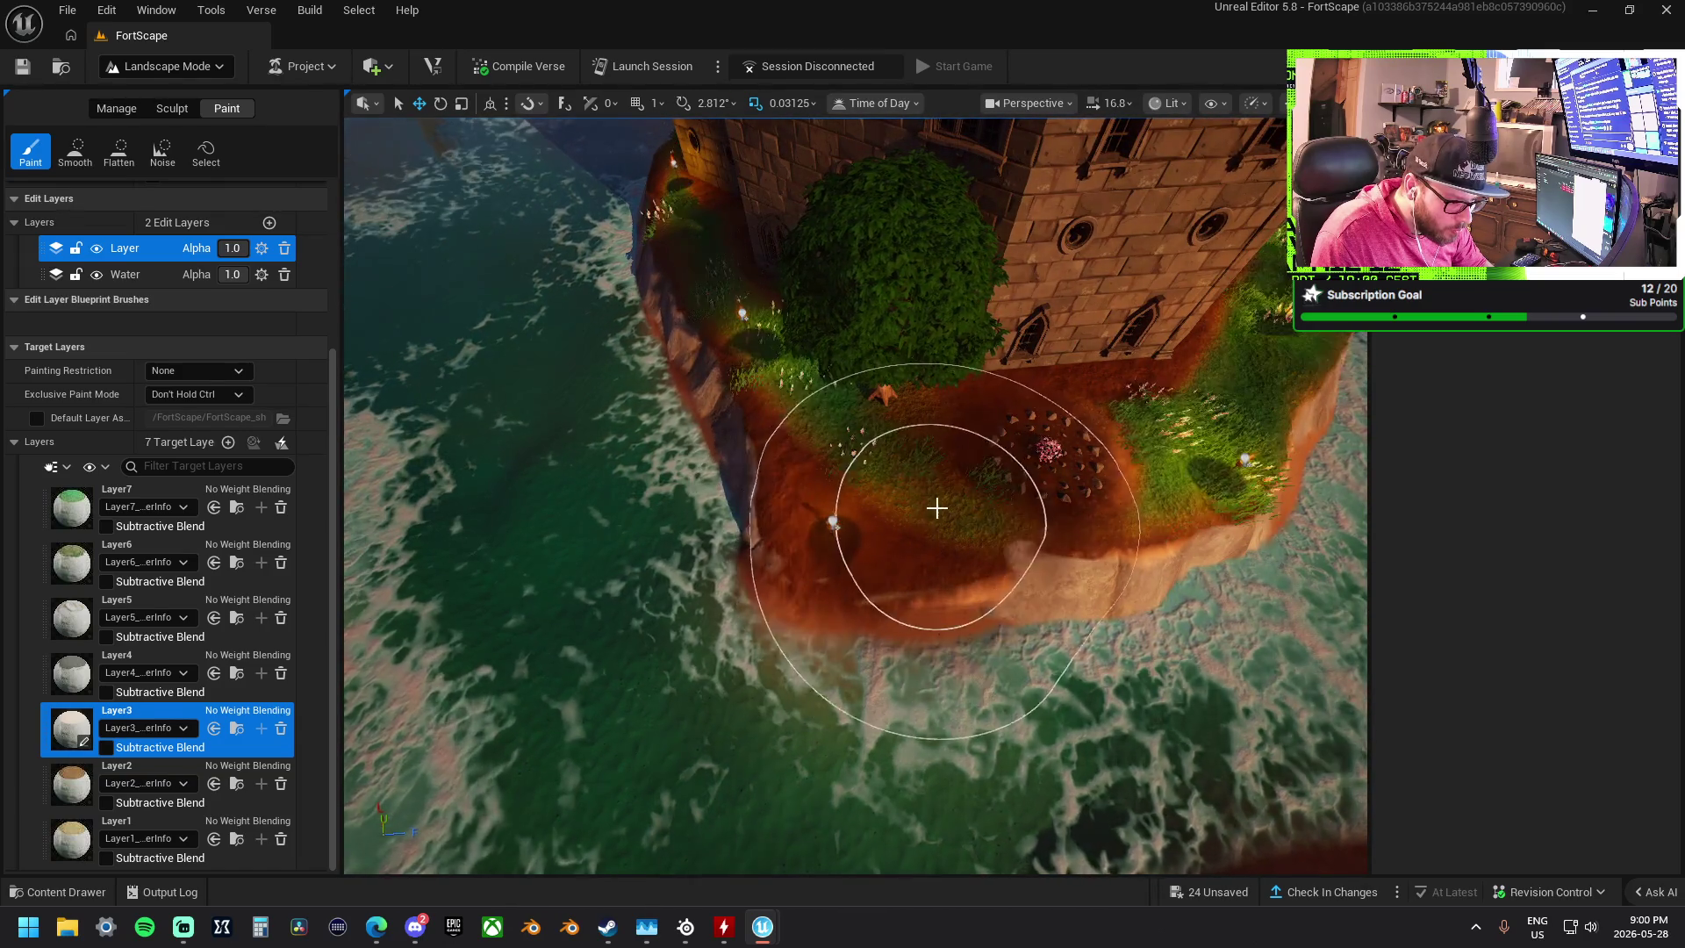
- Paint Layer2 along the cliff edge, then view the fountain and bridge
click(140, 773)
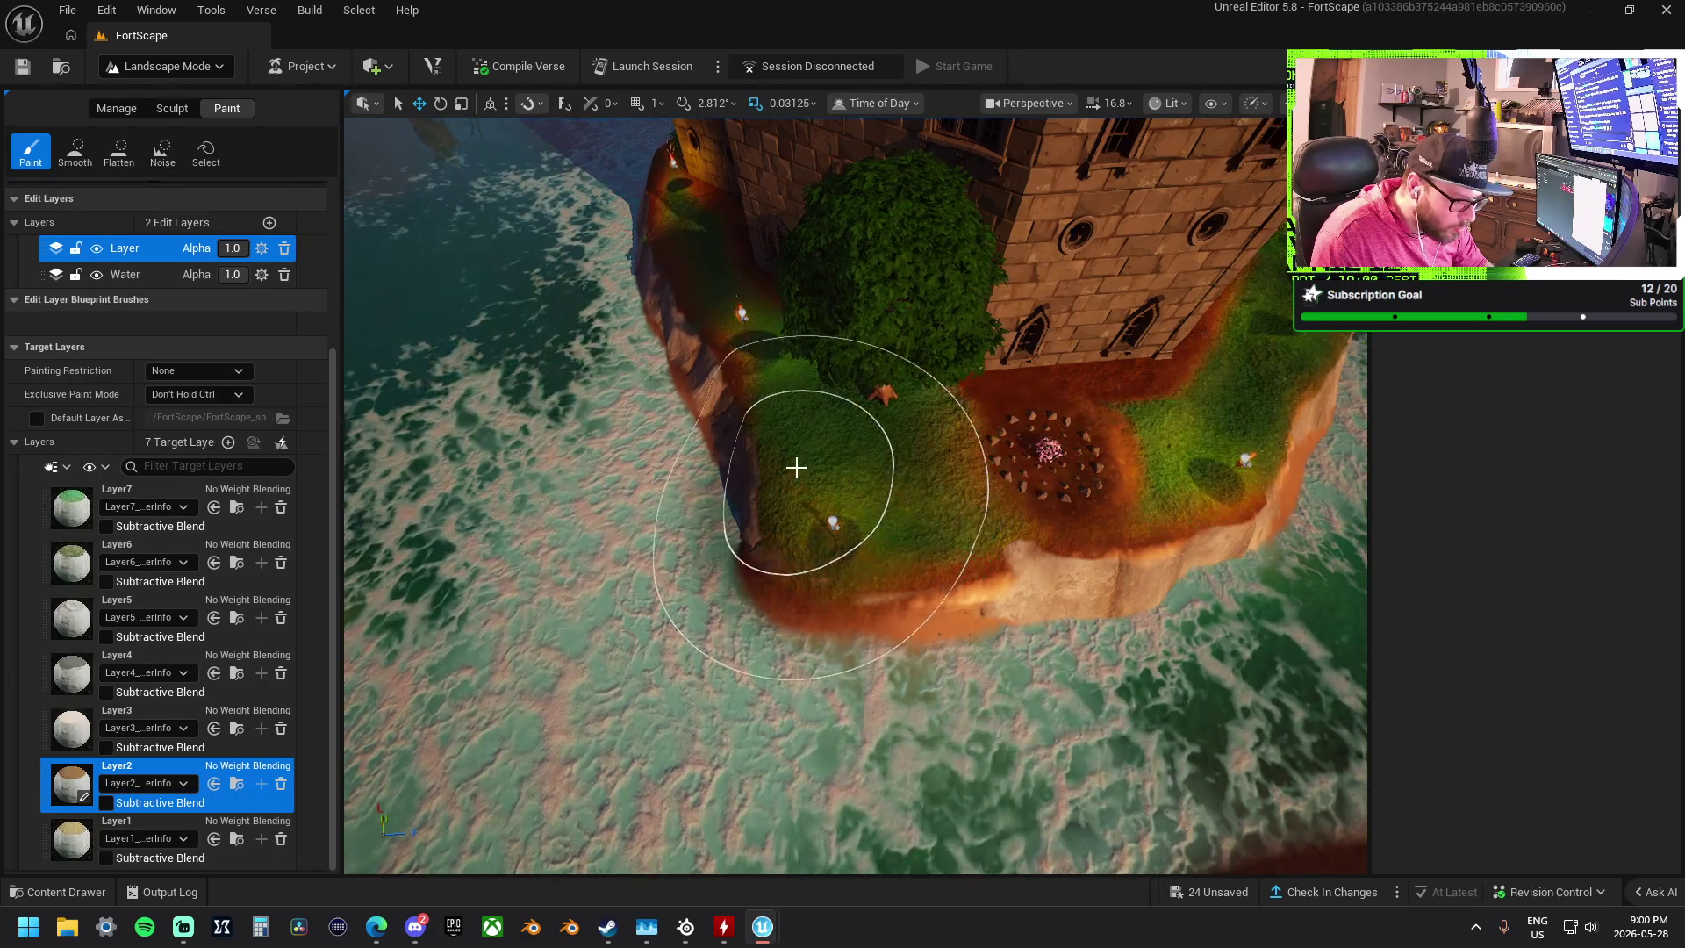
mouse_move(784, 469)
mouse_down()
mouse_move(891, 515)
mouse_move(966, 482)
mouse_move(1217, 630)
mouse_up()
drag(1062, 661, 1063, 663)
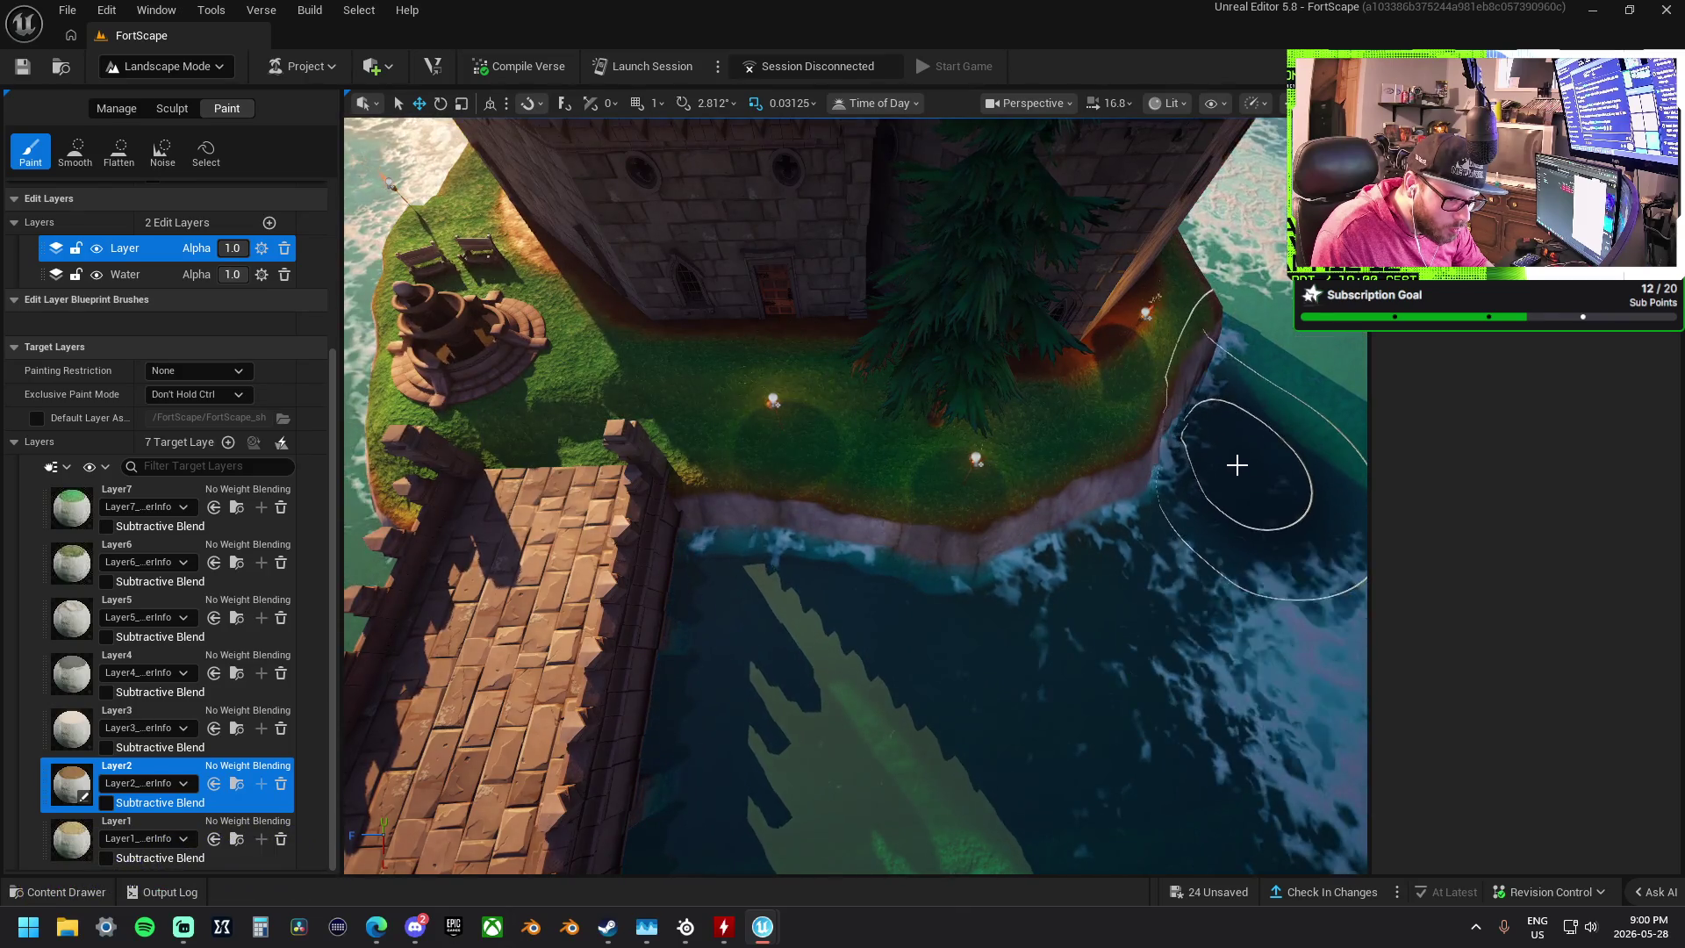
mouse_move(1237, 445)
mouse_down()
mouse_move(1297, 545)
mouse_move(1251, 576)
mouse_up()
drag(828, 527, 828, 527)
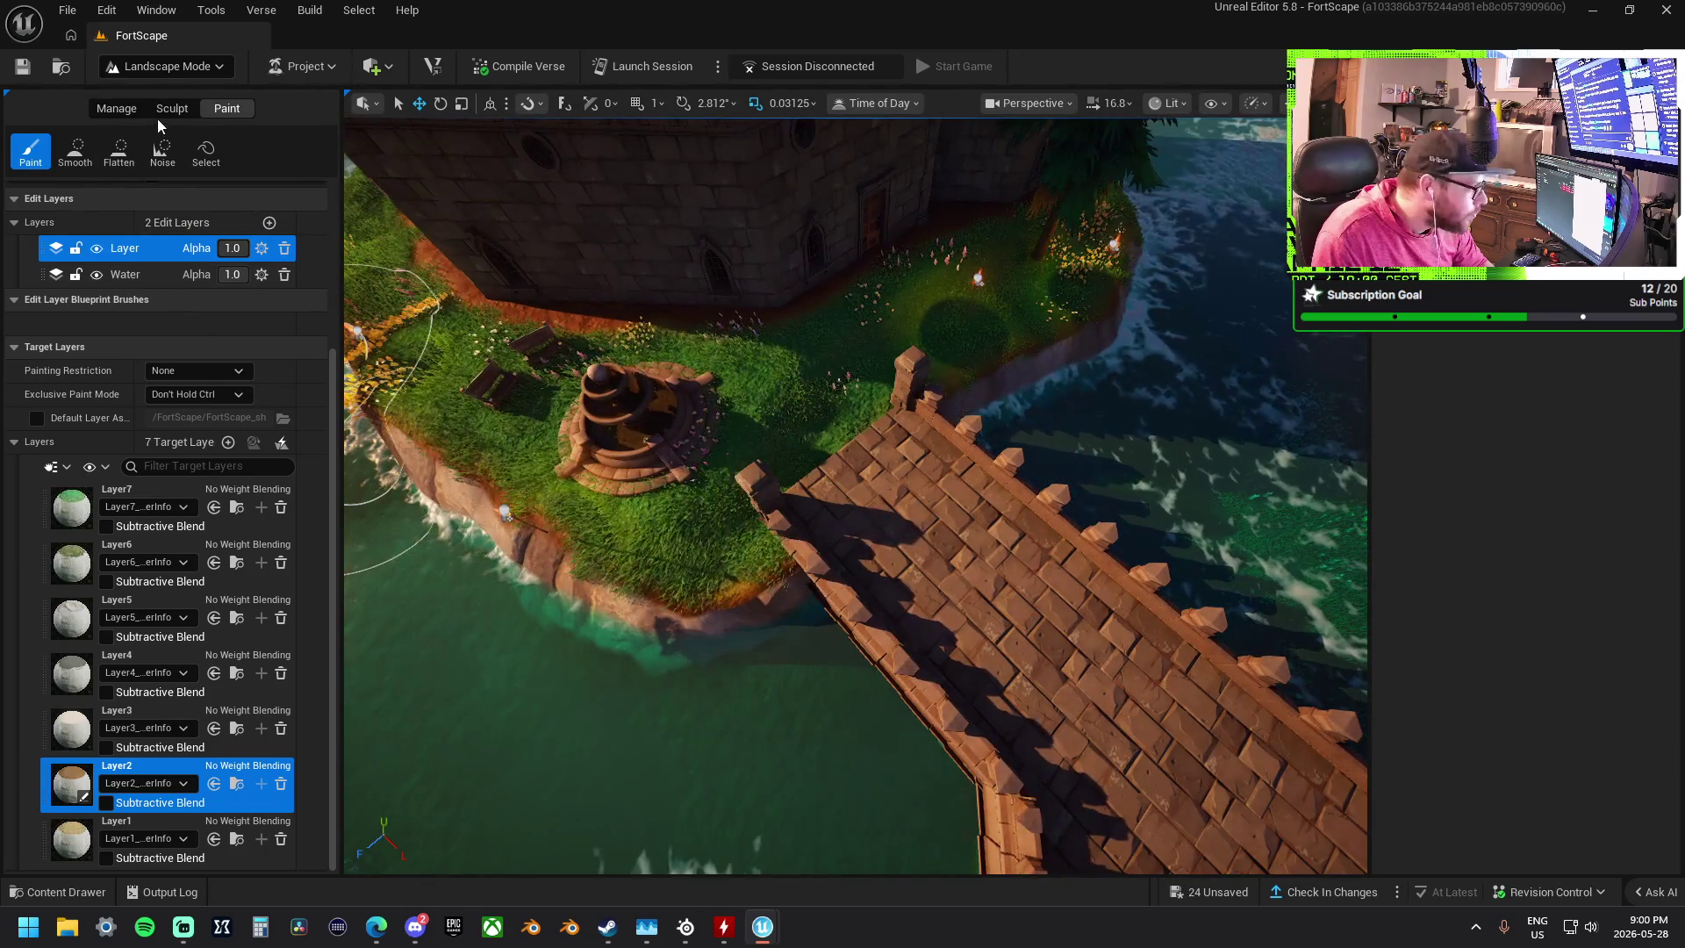
click(172, 108)
click(158, 153)
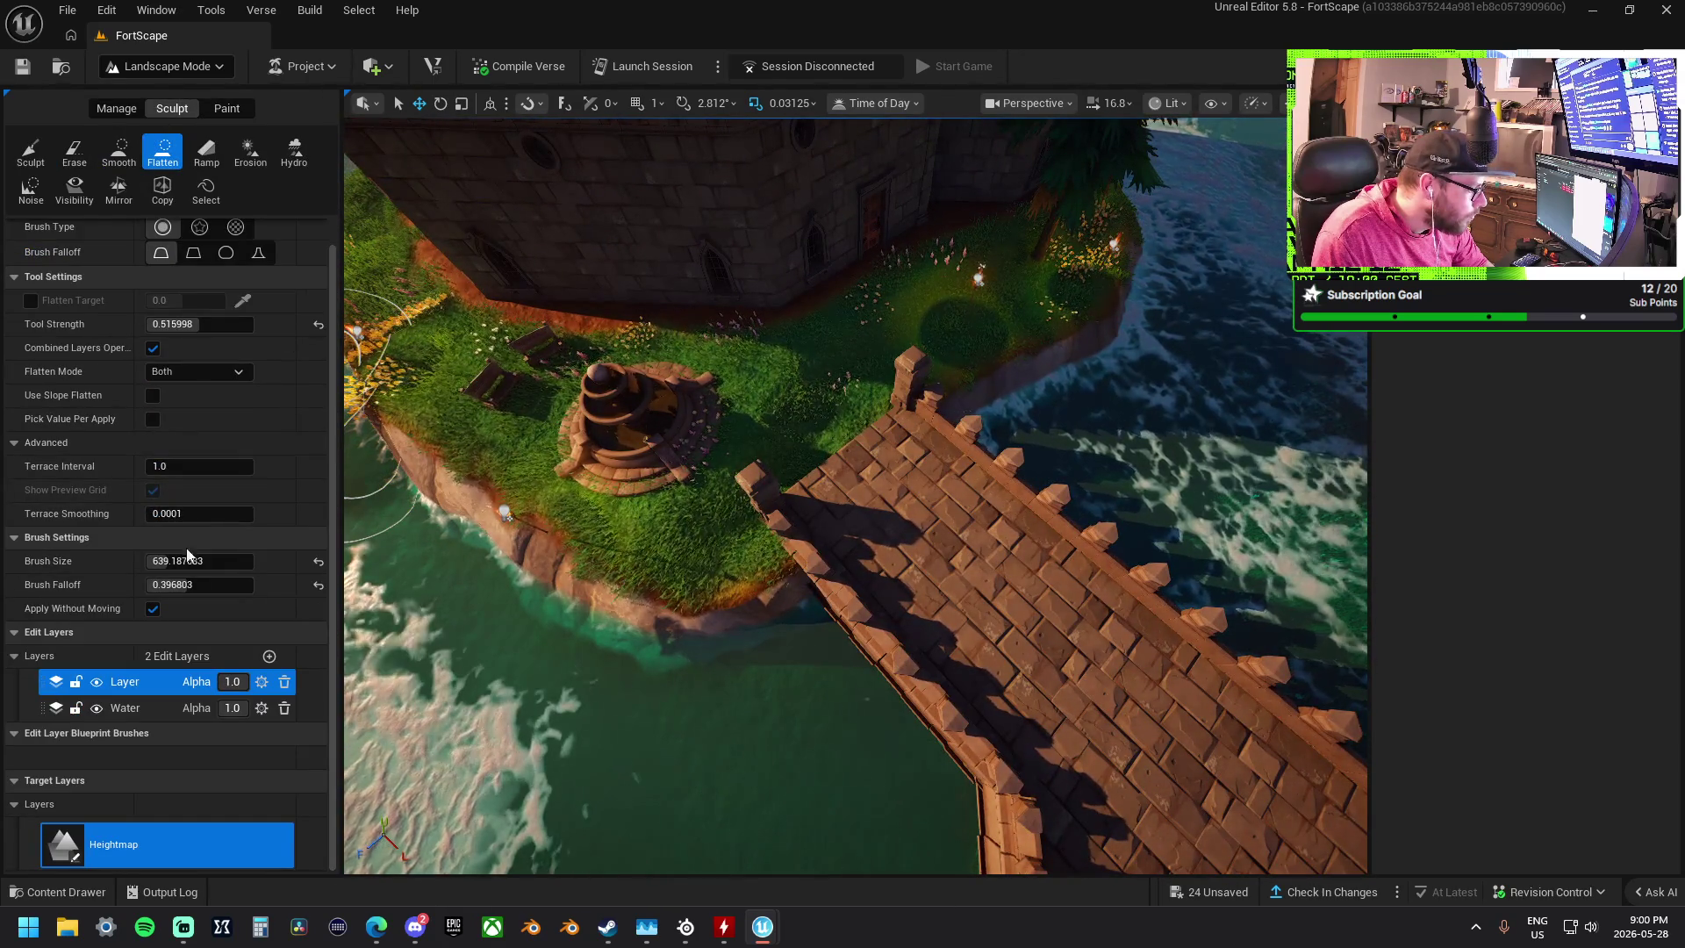
mouse_move(845, 598)
mouse_down()
mouse_move(1003, 495)
mouse_move(982, 429)
mouse_move(904, 448)
mouse_move(1124, 474)
mouse_move(737, 568)
mouse_move(790, 508)
mouse_move(902, 557)
mouse_move(928, 591)
mouse_move(766, 538)
mouse_move(846, 489)
mouse_move(801, 451)
mouse_move(892, 440)
mouse_move(857, 346)
mouse_move(432, 294)
mouse_up()
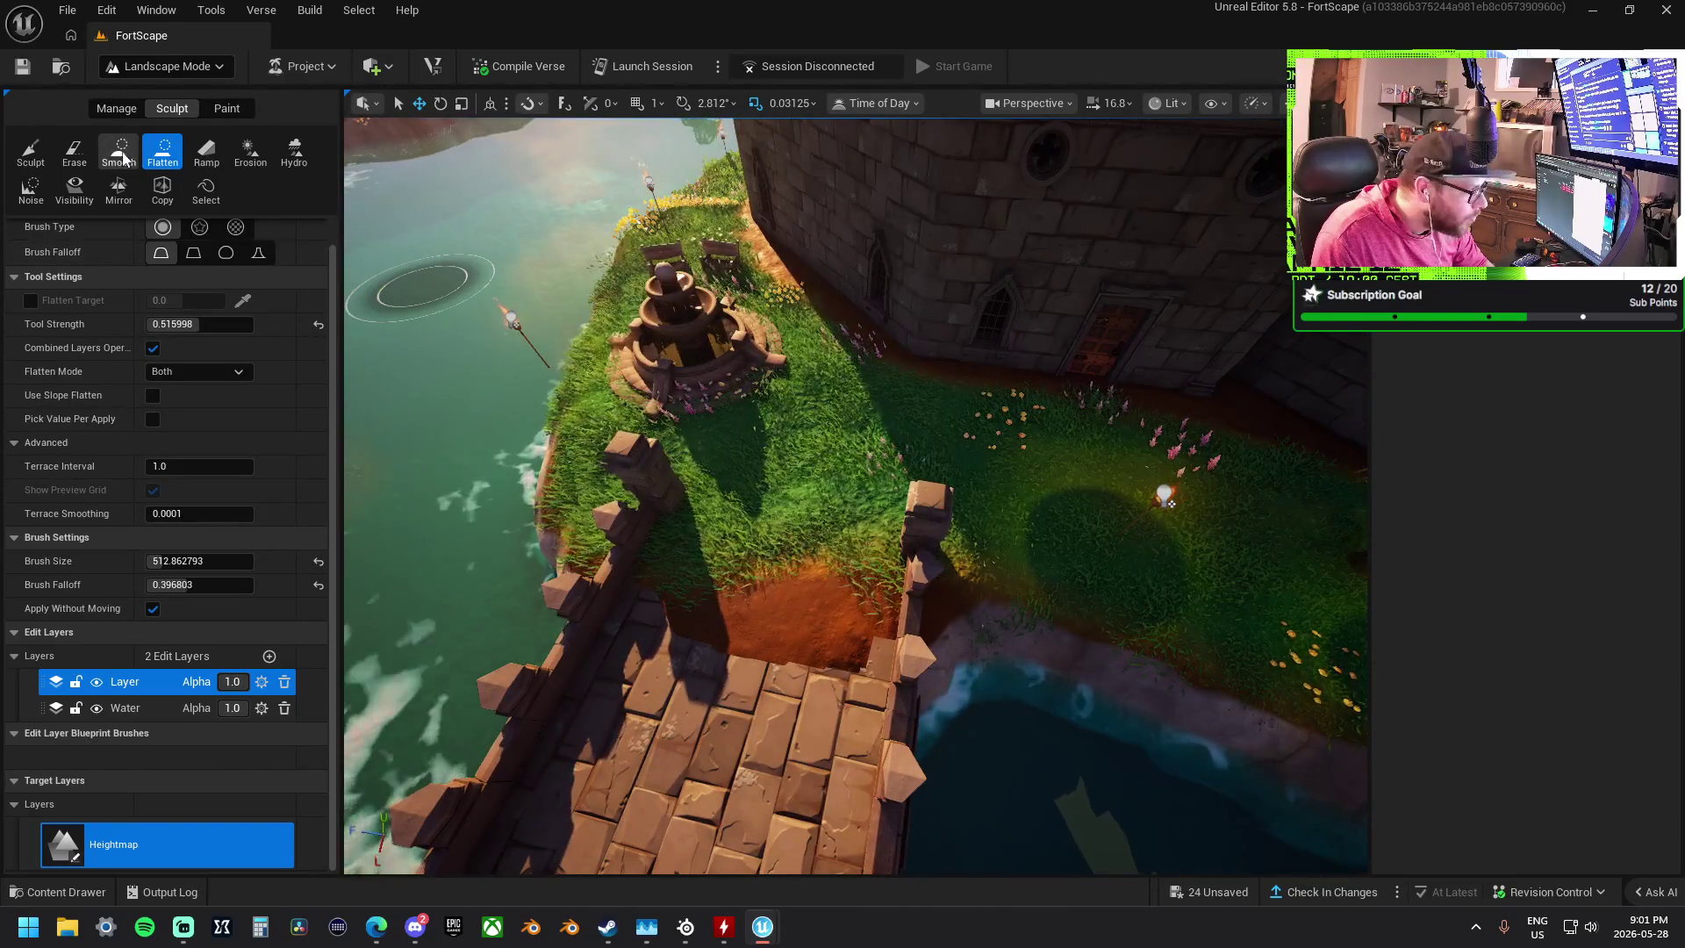
click(226, 108)
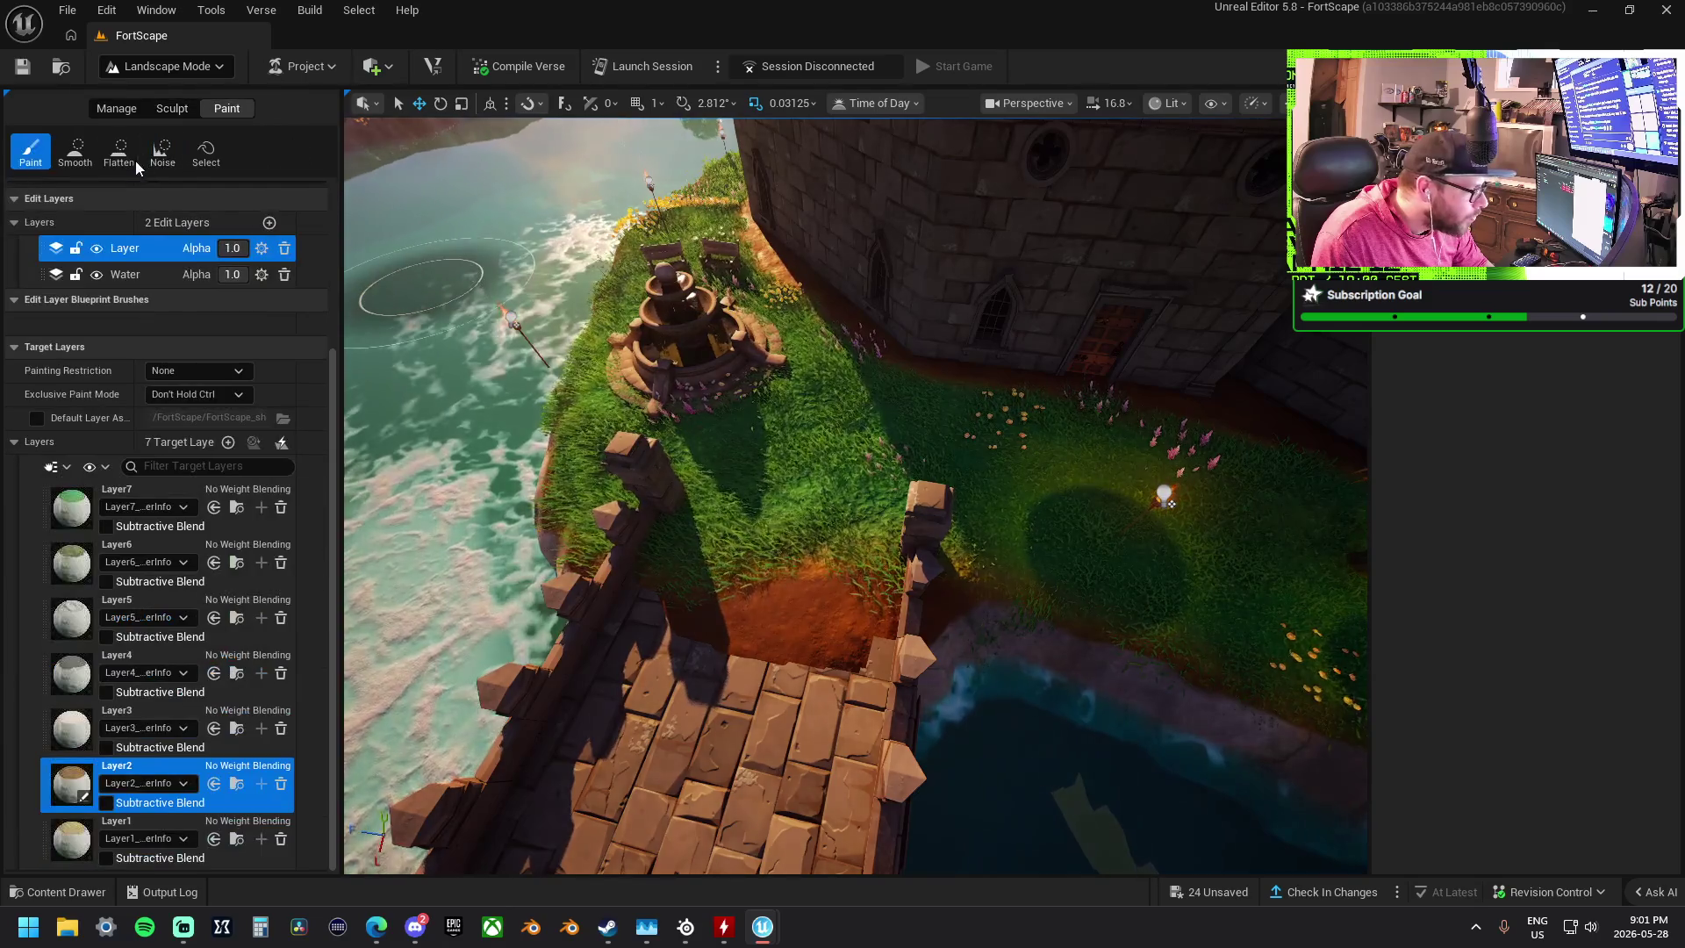
- Paint Layer1 dirt over the grass by the fountain and tower corner at brush size about 488
click(82, 827)
scroll(167, 324, up, 3)
mouse_move(172, 320)
mouse_down()
mouse_move(132, 320)
mouse_move(146, 324)
mouse_up()
mouse_move(715, 590)
mouse_down()
mouse_move(753, 583)
mouse_move(752, 533)
mouse_move(1004, 465)
mouse_move(1066, 385)
mouse_move(738, 532)
mouse_move(748, 439)
mouse_move(695, 373)
mouse_move(713, 405)
mouse_move(699, 459)
mouse_move(726, 508)
mouse_up()
drag(678, 558, 677, 559)
- Try flattening Layer2 paint across the water by the wall, then undo that stroke
scroll(205, 751, down, 3)
scroll(205, 750, down, 1)
click(175, 825)
scroll(175, 825, down, 1)
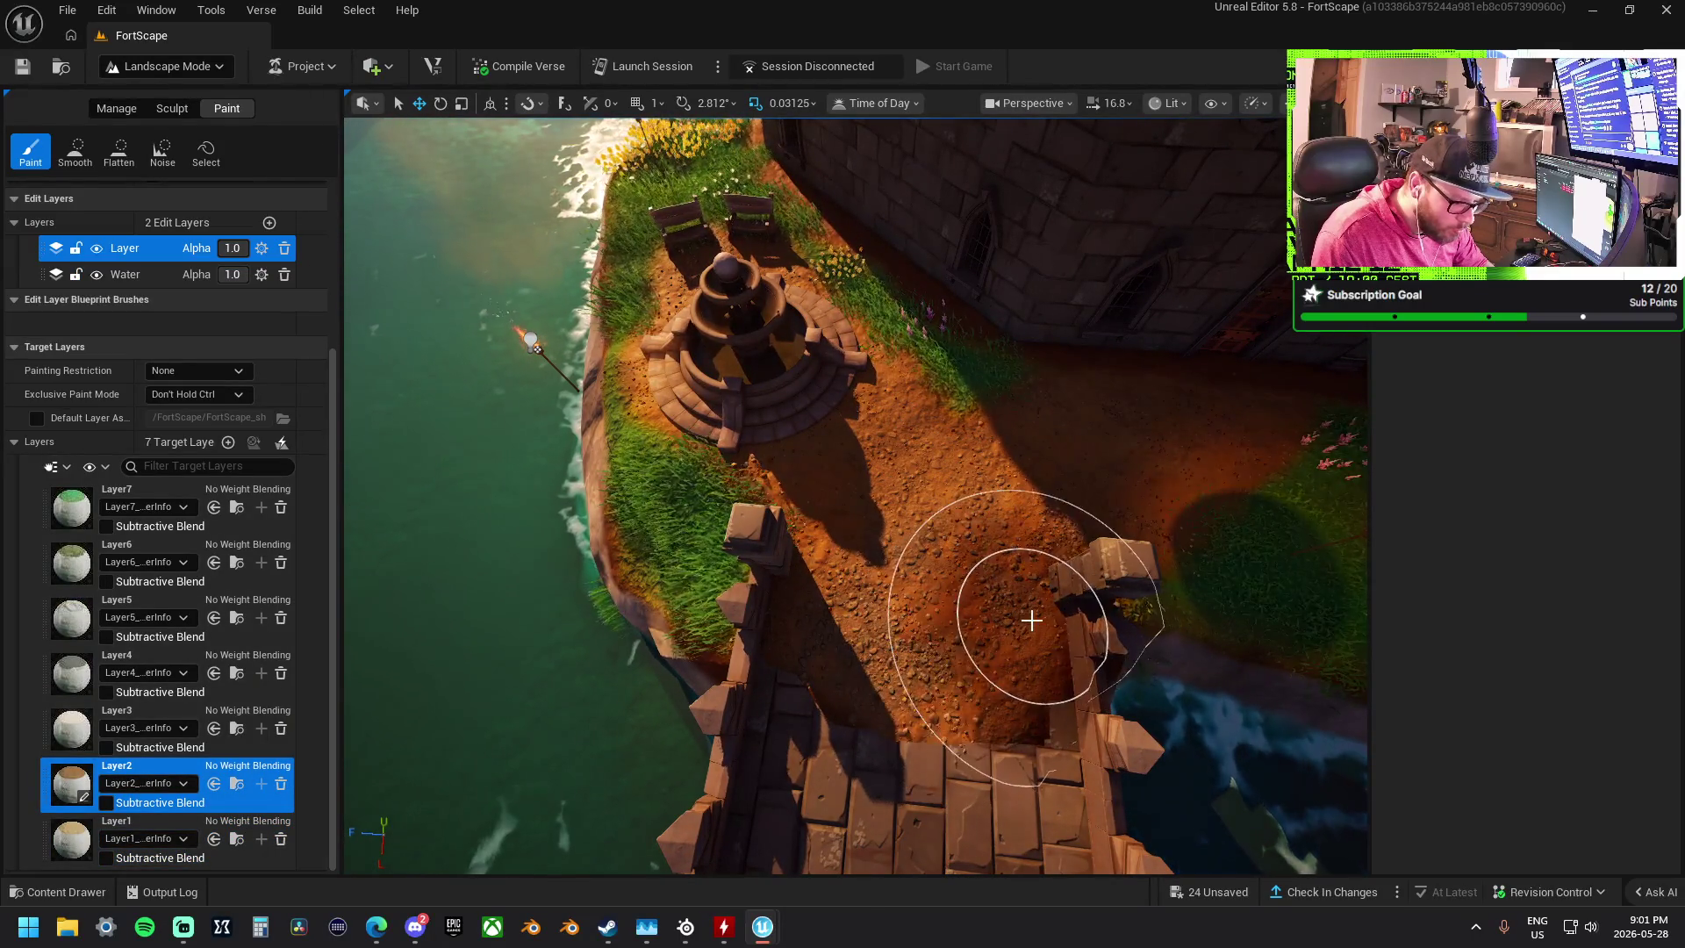
drag(966, 688, 966, 689)
drag(627, 534, 627, 534)
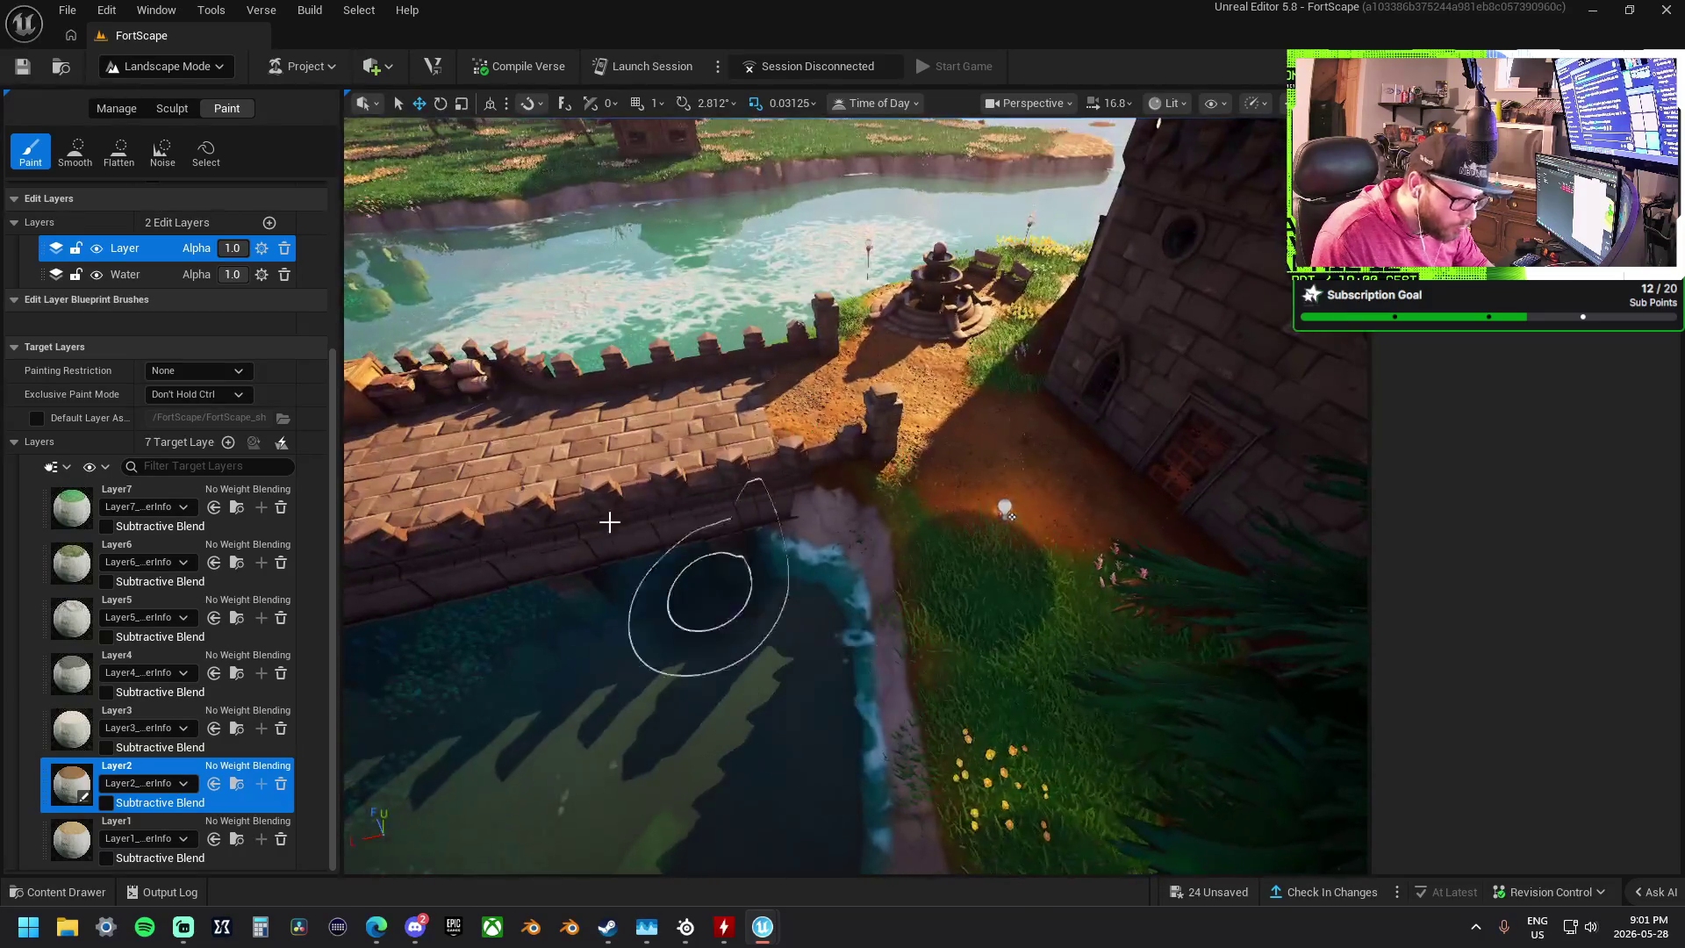
click(119, 154)
mouse_move(412, 790)
mouse_down()
mouse_move(714, 703)
mouse_move(747, 572)
mouse_up()
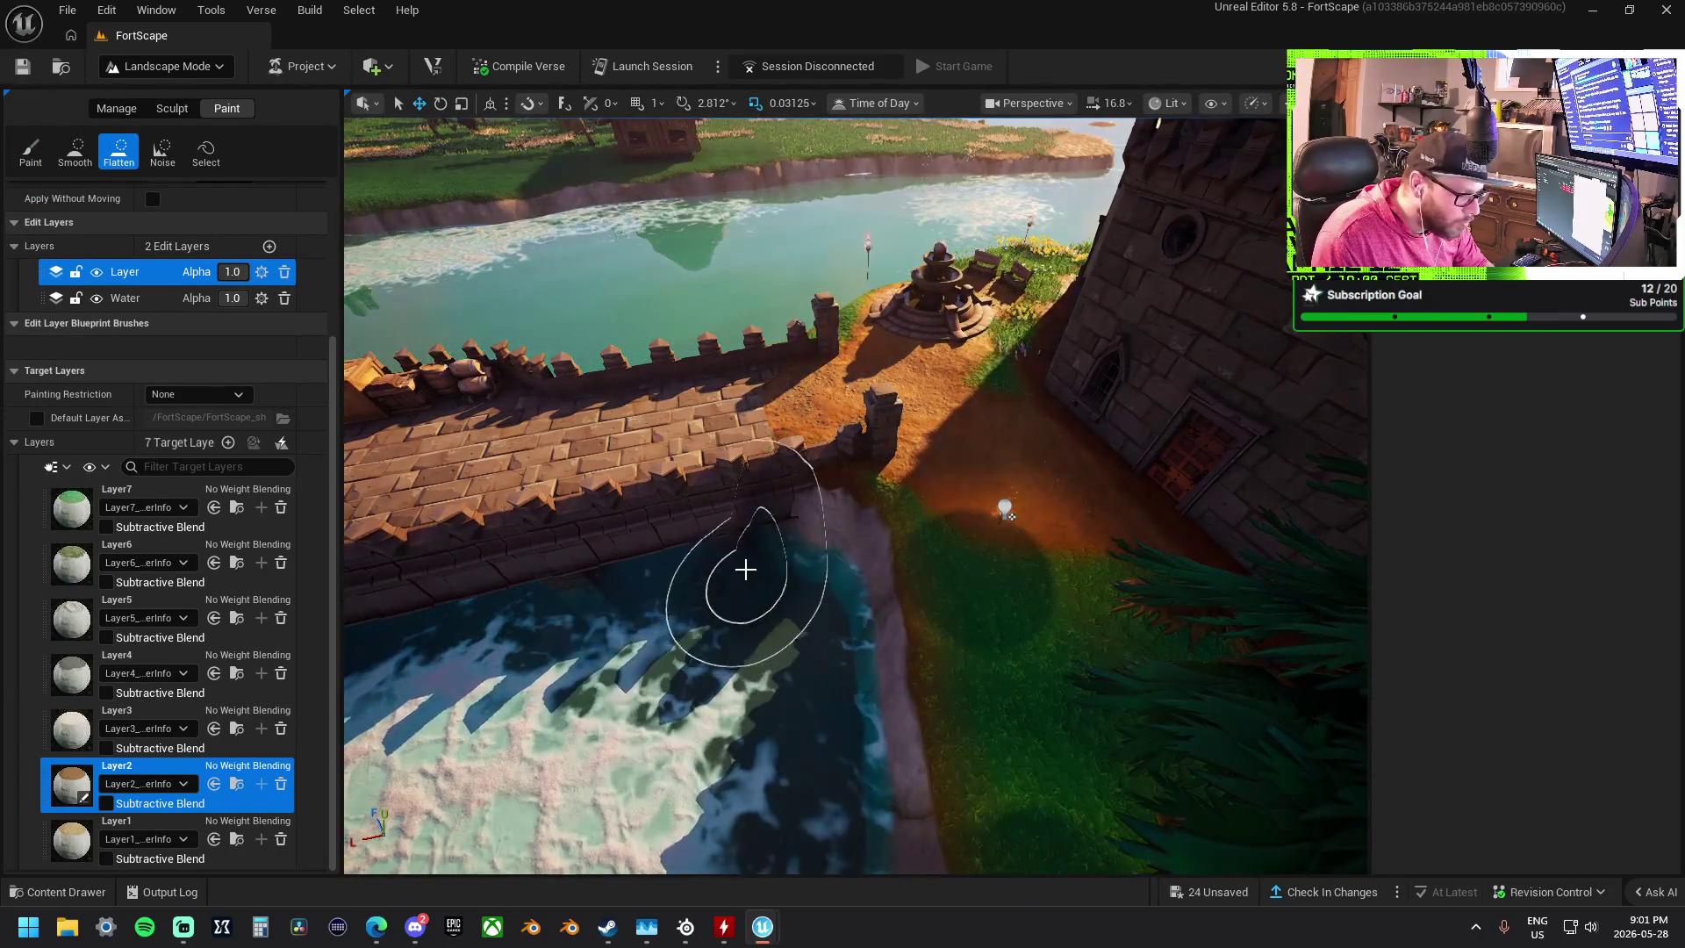
key(ctrl+z)
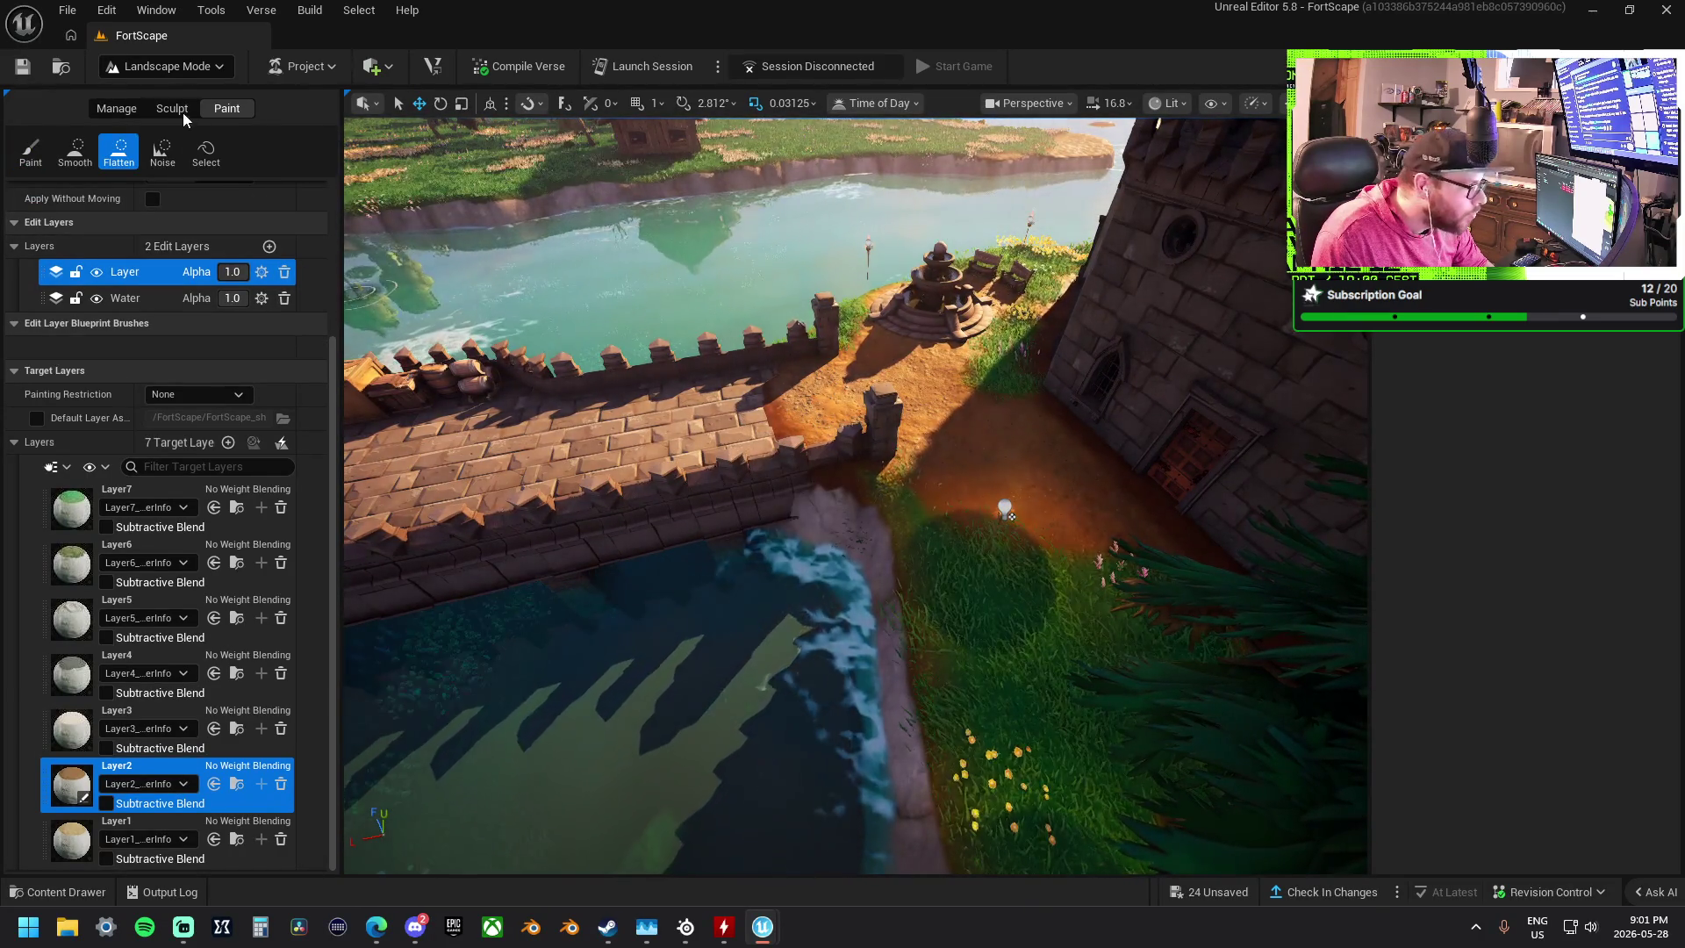
click(180, 112)
click(119, 151)
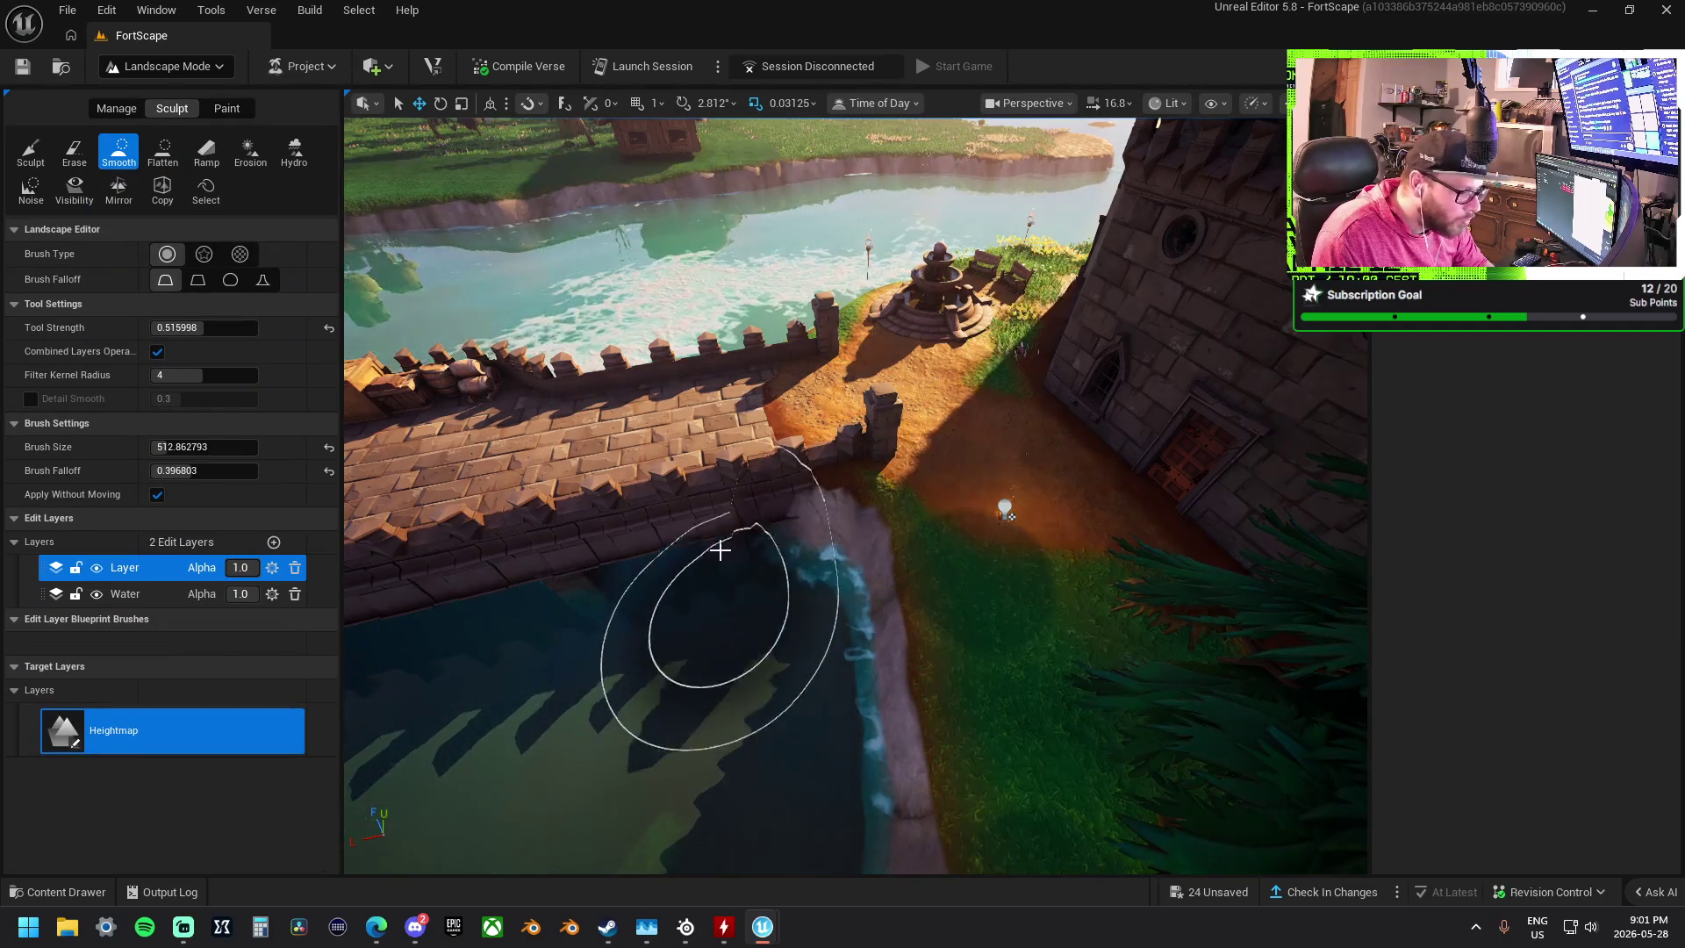
- Move from Smooth through Erase to the Sculpt tool and fly in close to the tower's battlements
mouse_move(1005, 509)
mouse_down()
mouse_move(1018, 456)
mouse_move(1027, 509)
mouse_move(1031, 491)
mouse_up()
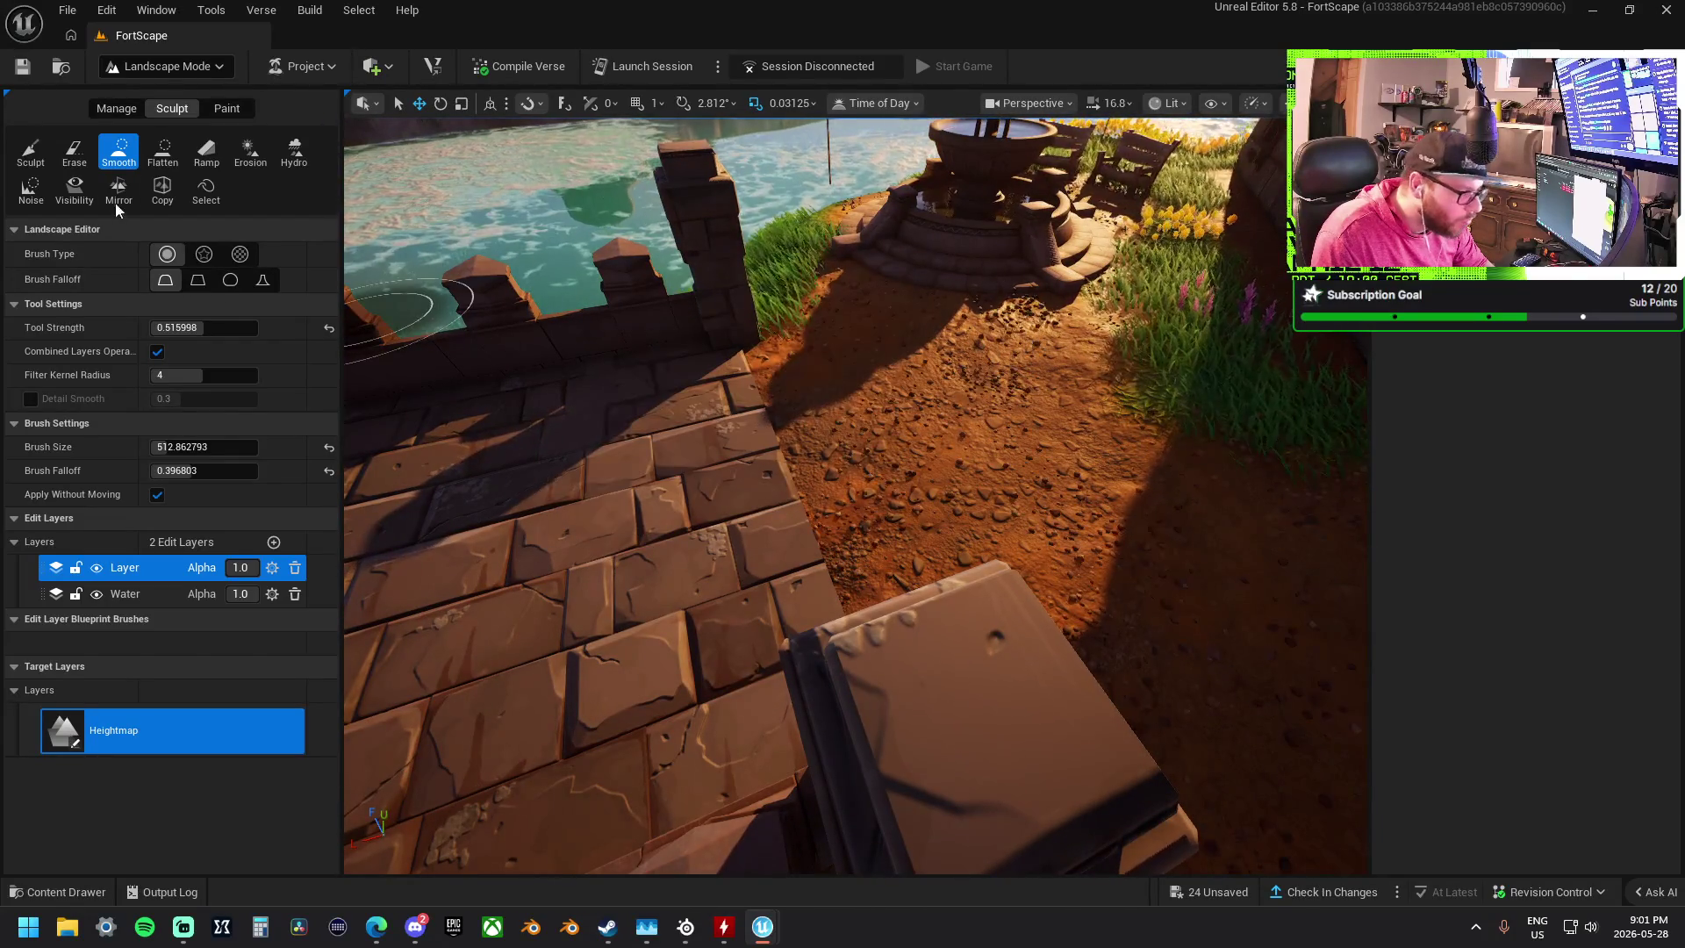
click(72, 153)
click(32, 155)
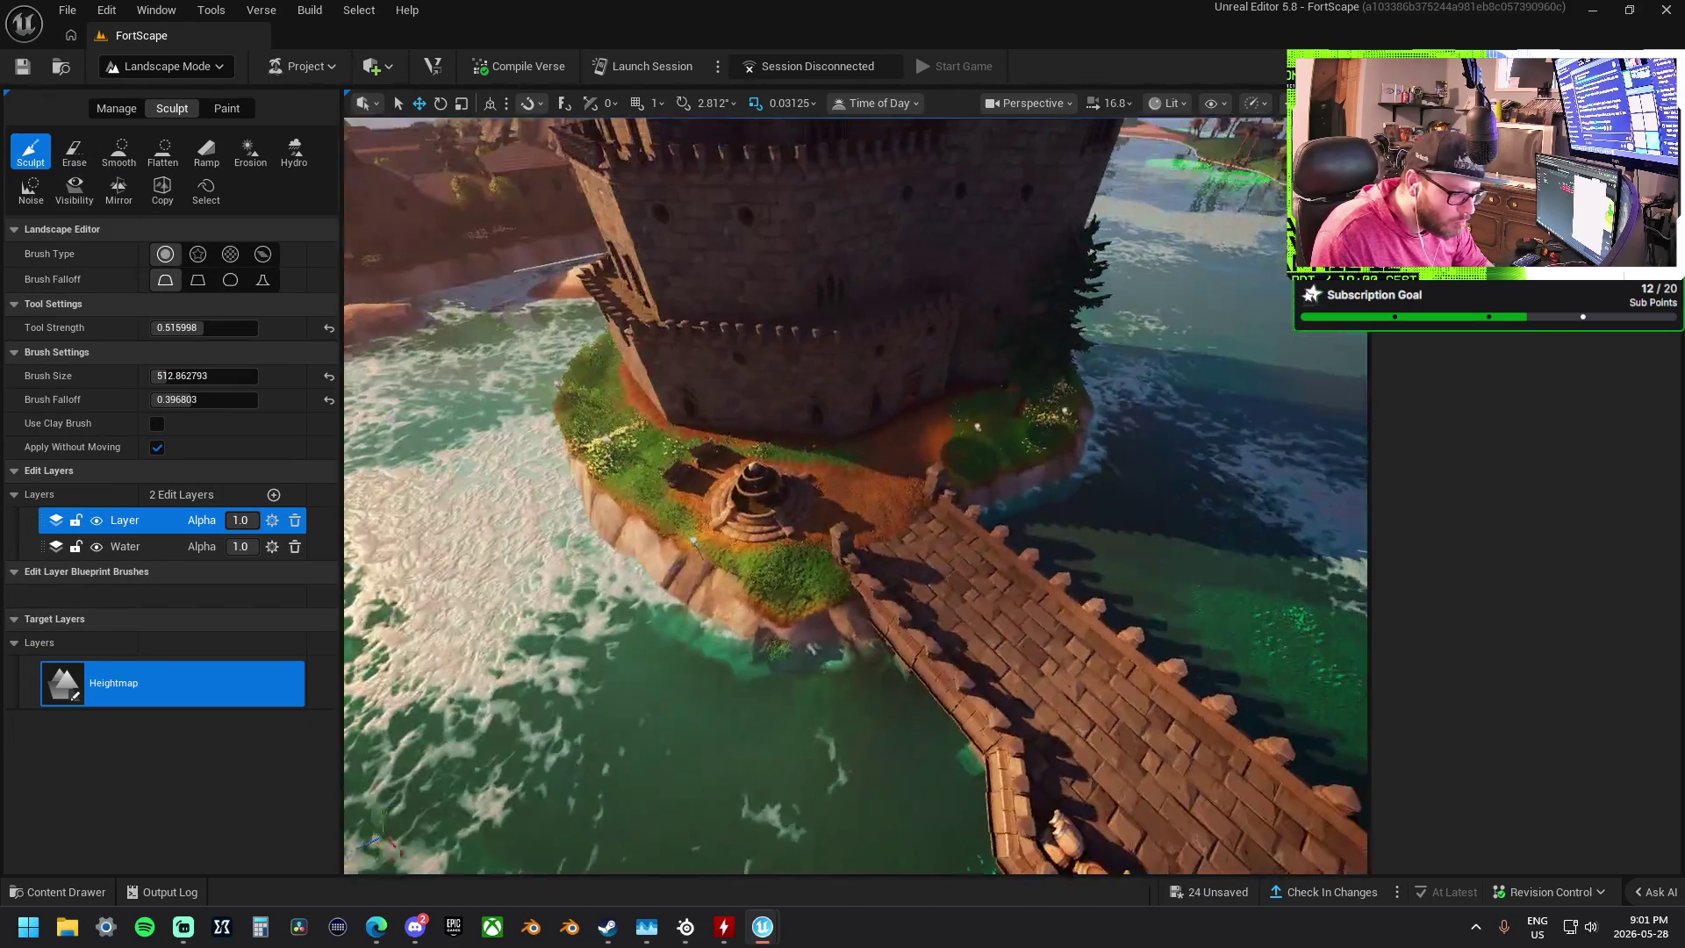
drag(856, 496, 895, 491)
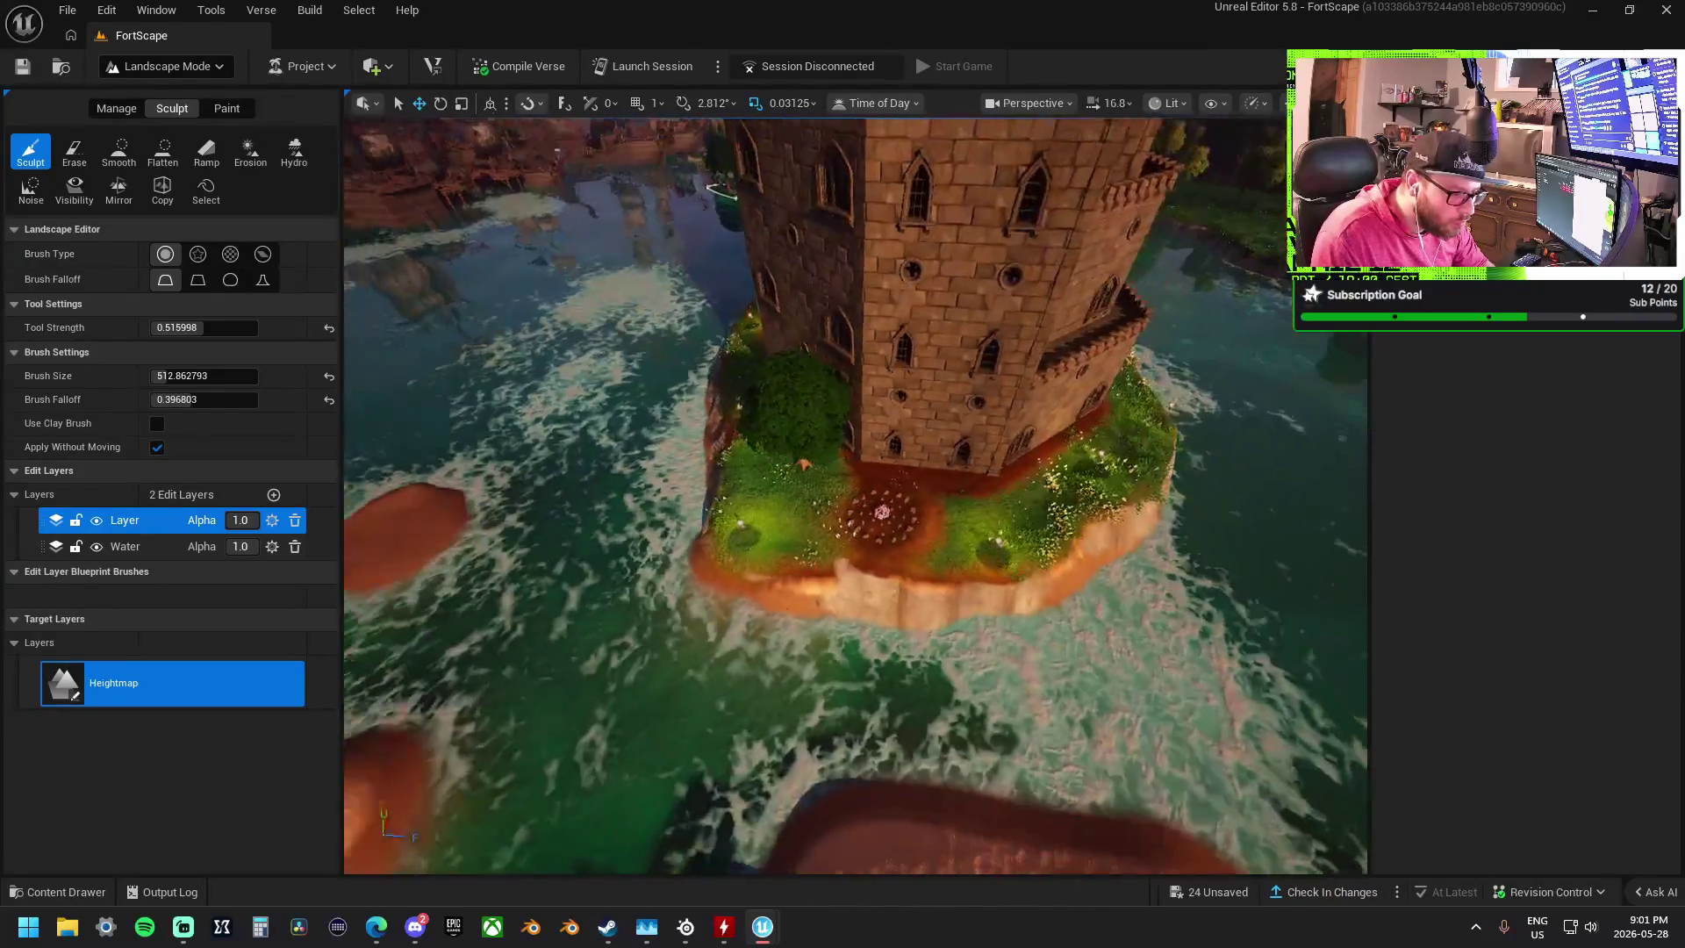
drag(882, 512, 667, 667)
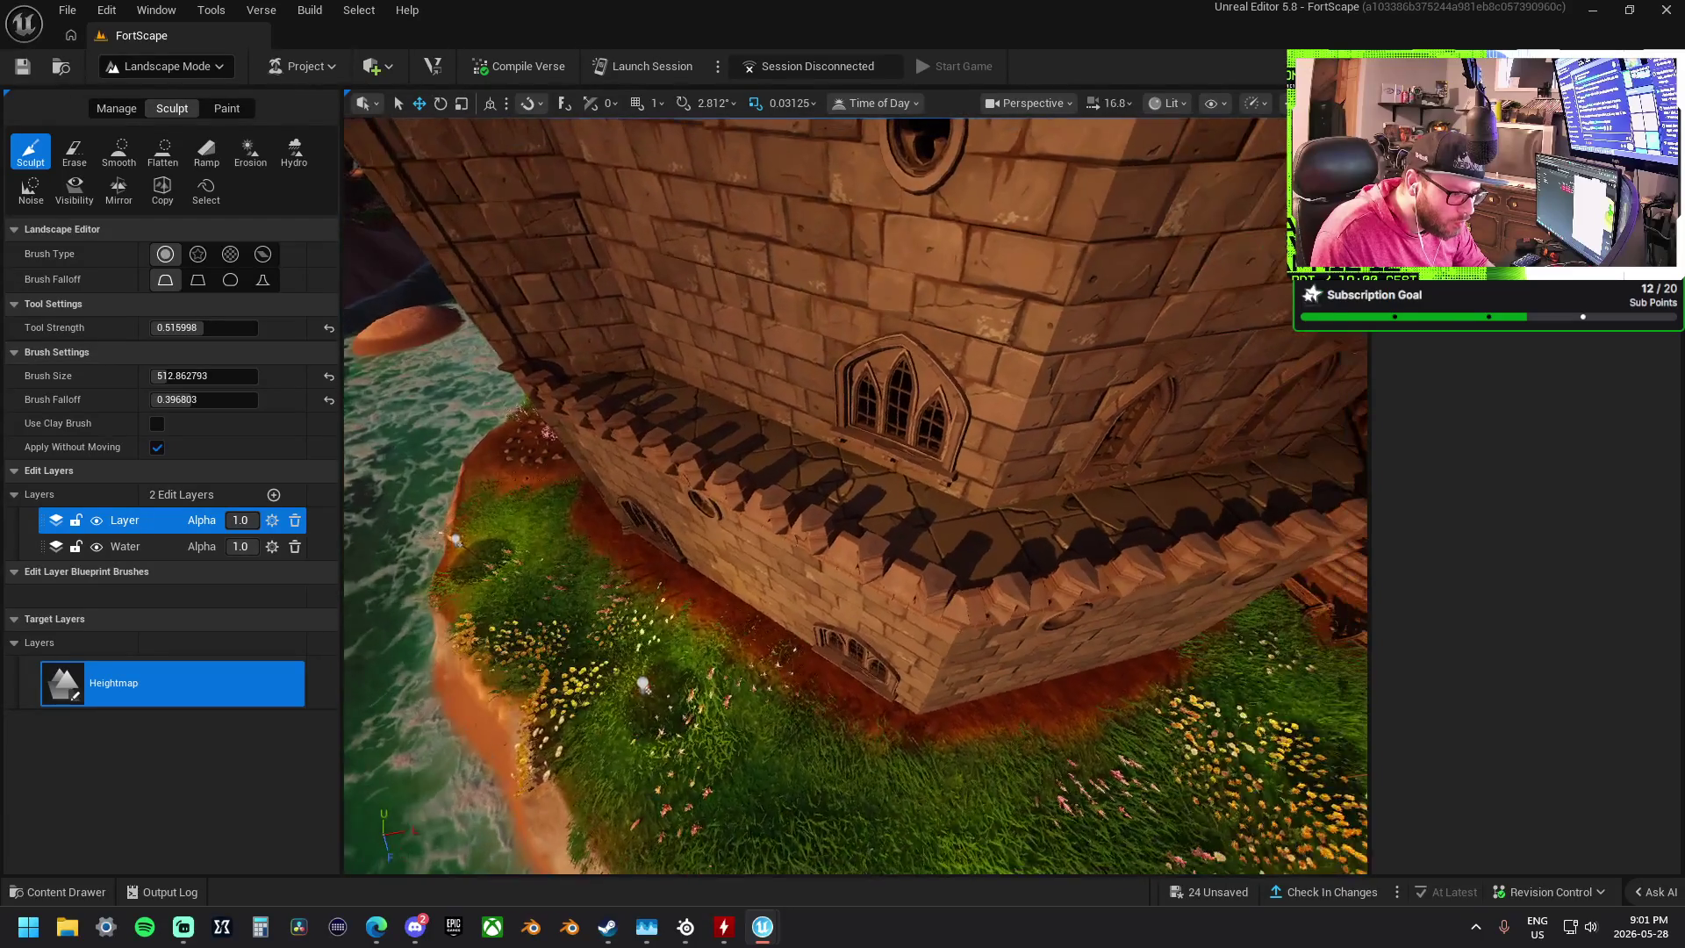
click(74, 188)
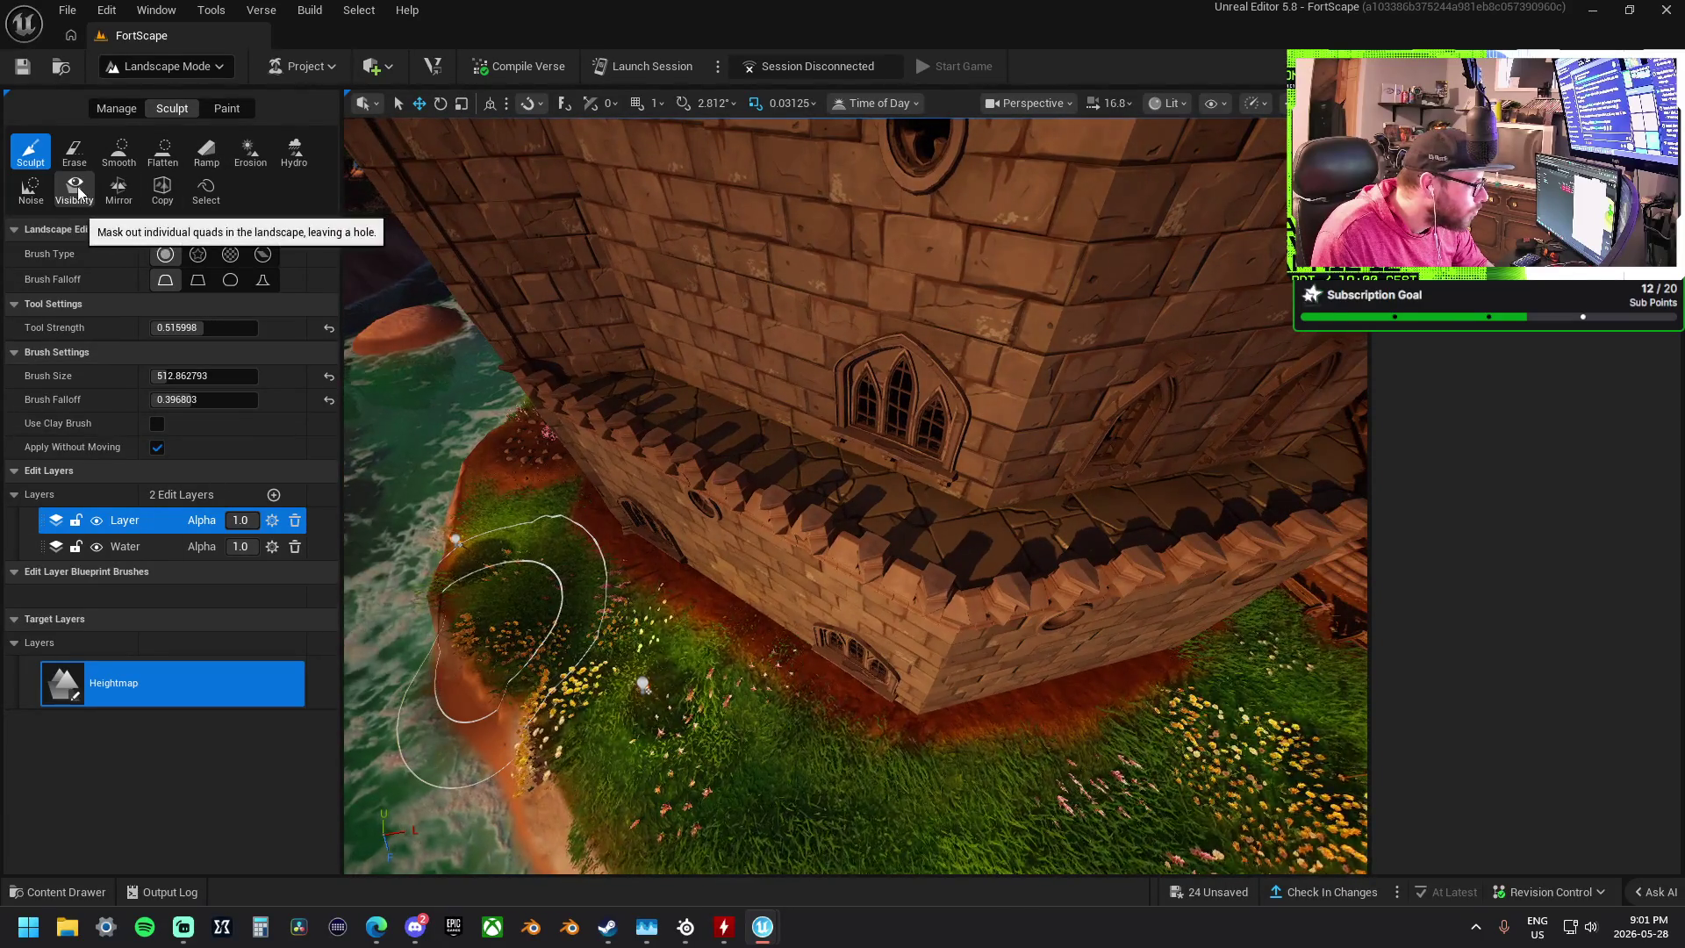
- Use Visibility to brush a jagged hole through the crater floor, extending it down the crater
mouse_move(828, 602)
mouse_down()
mouse_move(793, 562)
mouse_move(1023, 613)
mouse_up()
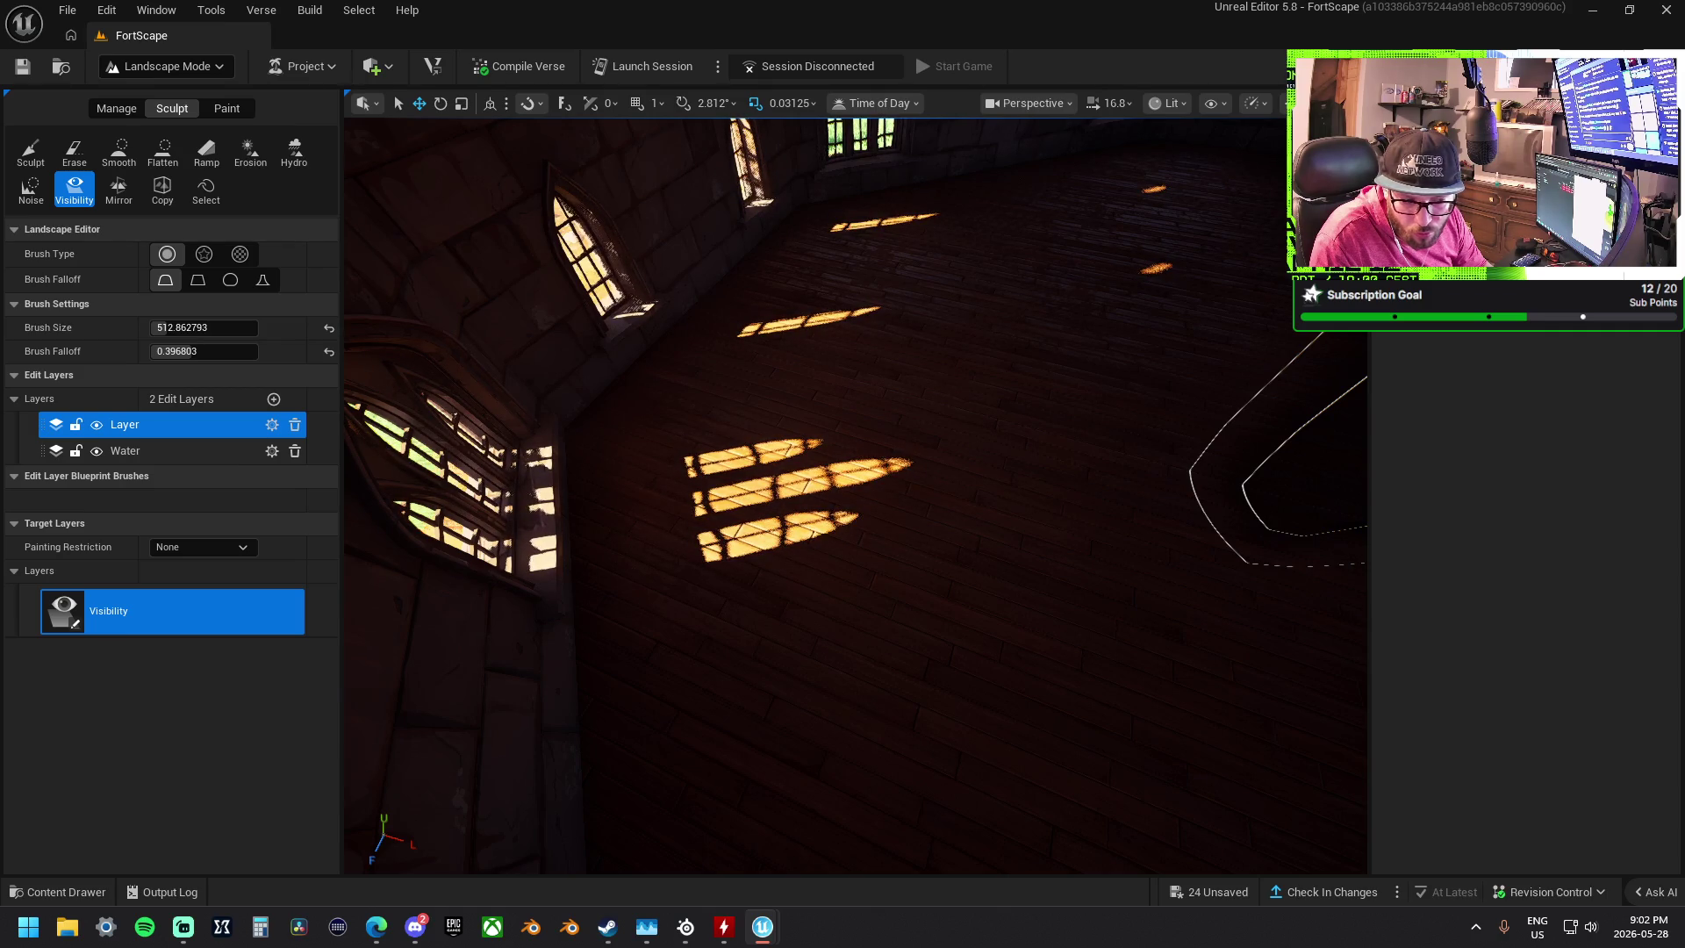
scroll(913, 560, down, 10)
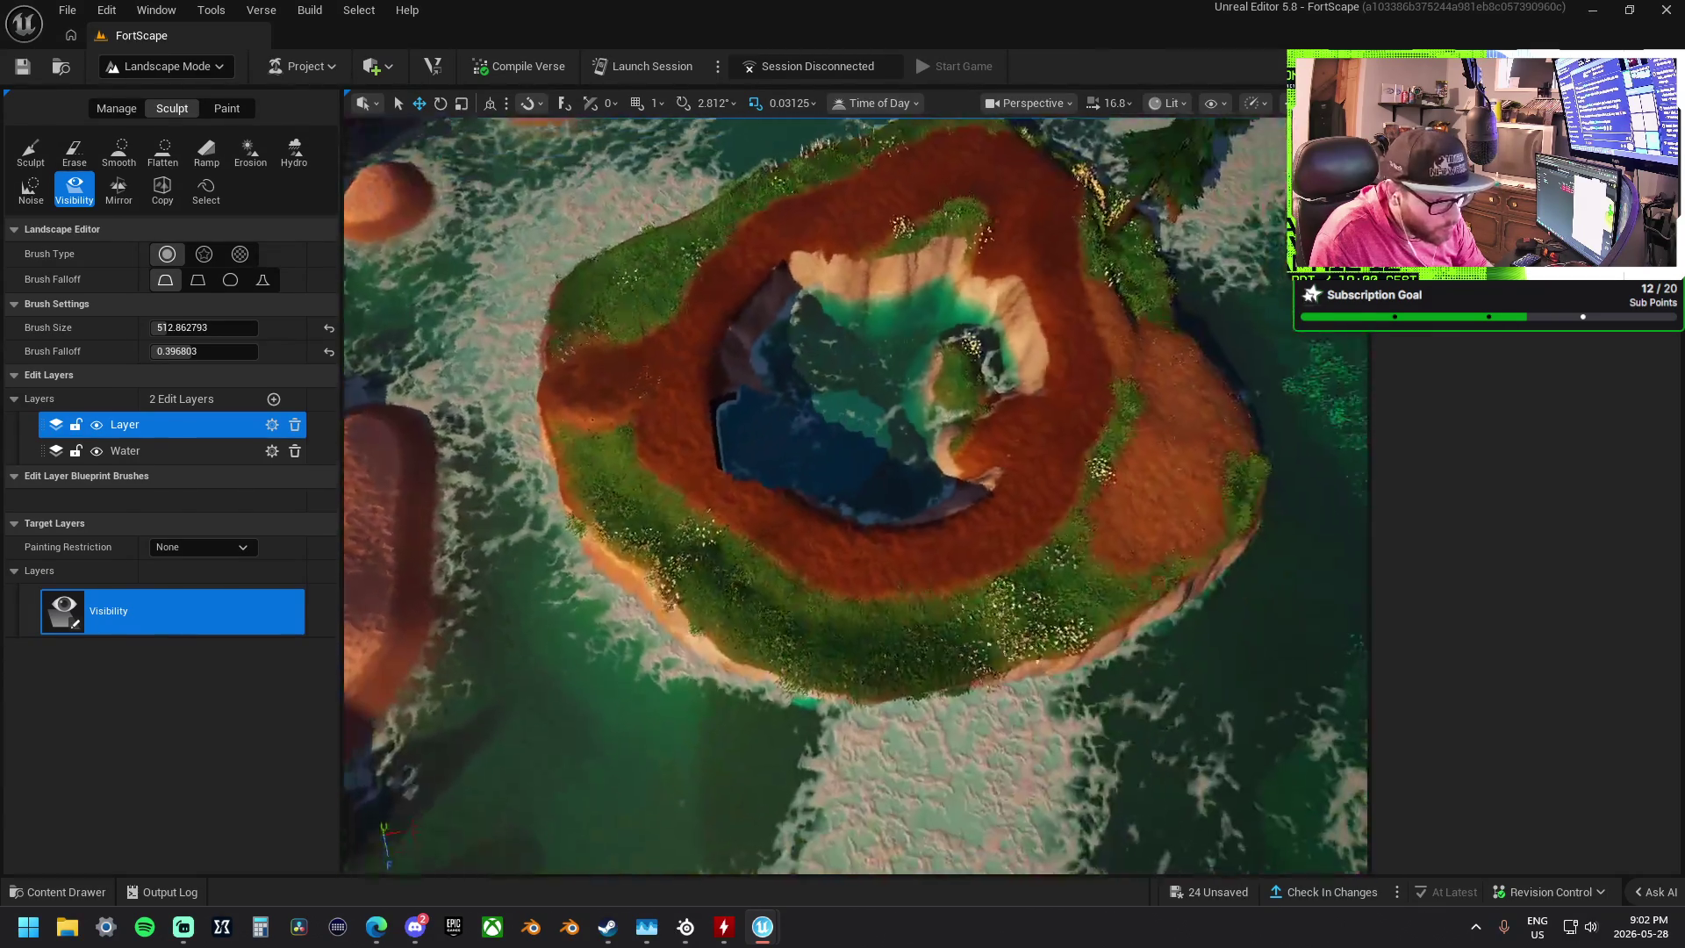
mouse_move(913, 560)
mouse_down()
mouse_move(772, 477)
mouse_move(875, 497)
mouse_move(940, 425)
mouse_move(960, 350)
mouse_move(930, 319)
mouse_move(913, 246)
mouse_up()
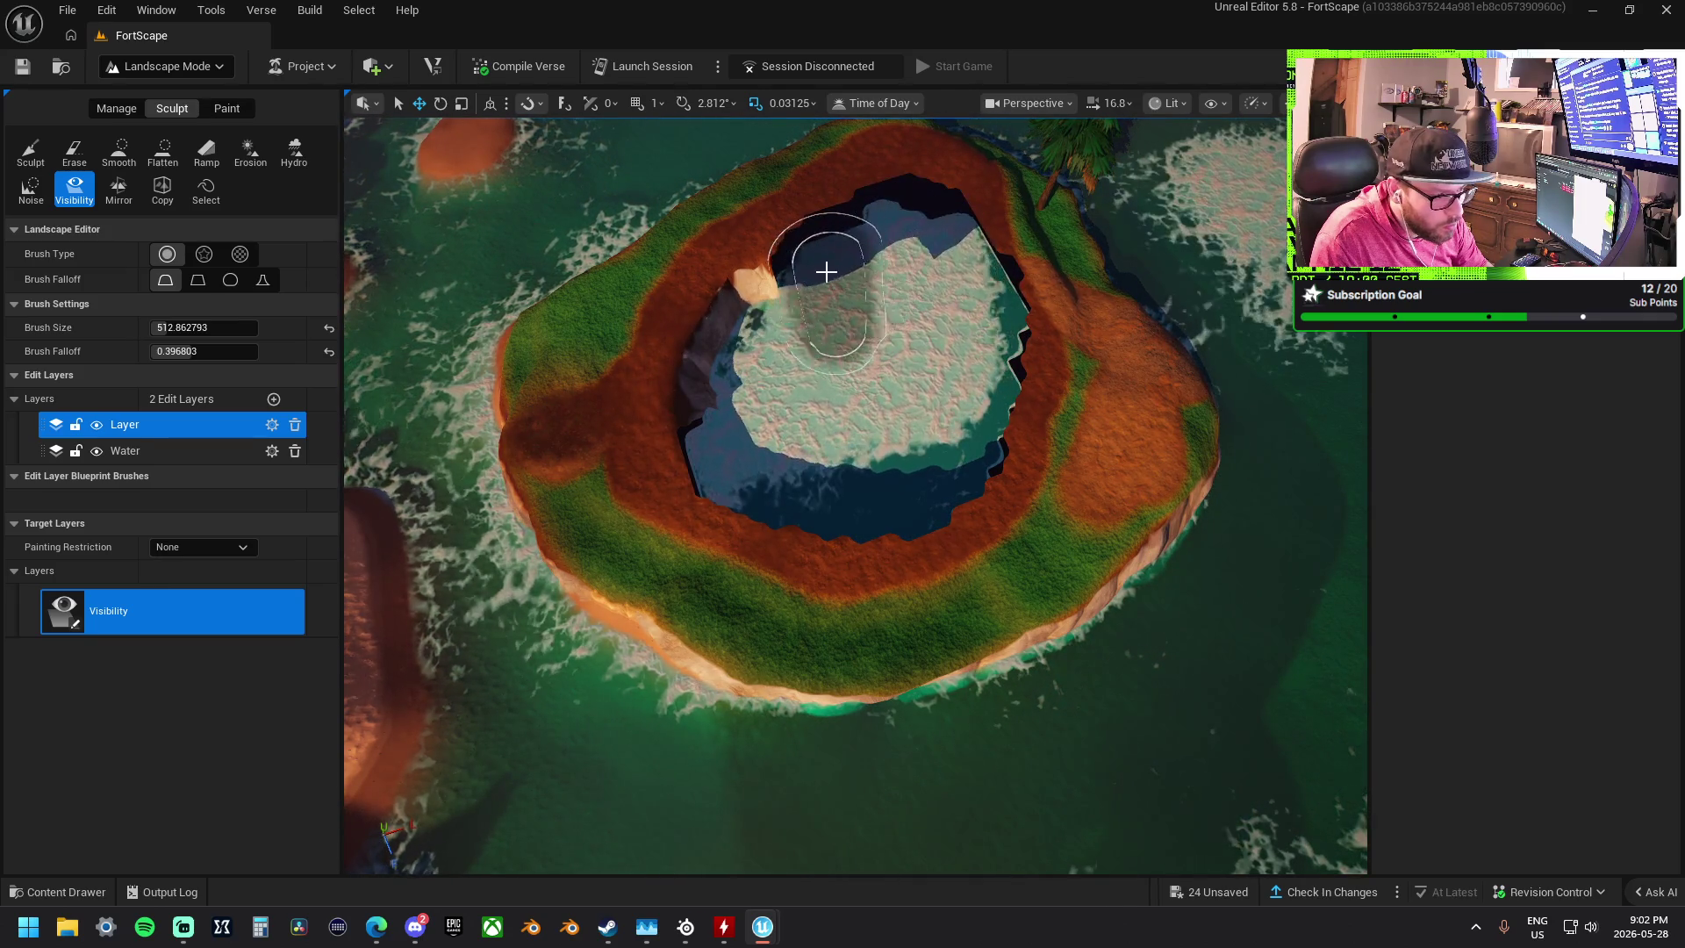
mouse_move(774, 343)
mouse_down()
mouse_move(763, 433)
mouse_move(798, 433)
mouse_move(872, 365)
mouse_move(862, 403)
mouse_move(895, 466)
mouse_move(908, 424)
mouse_move(861, 440)
mouse_move(858, 421)
mouse_move(866, 466)
mouse_move(915, 447)
mouse_move(866, 395)
mouse_move(771, 460)
mouse_move(799, 457)
mouse_move(799, 425)
mouse_up()
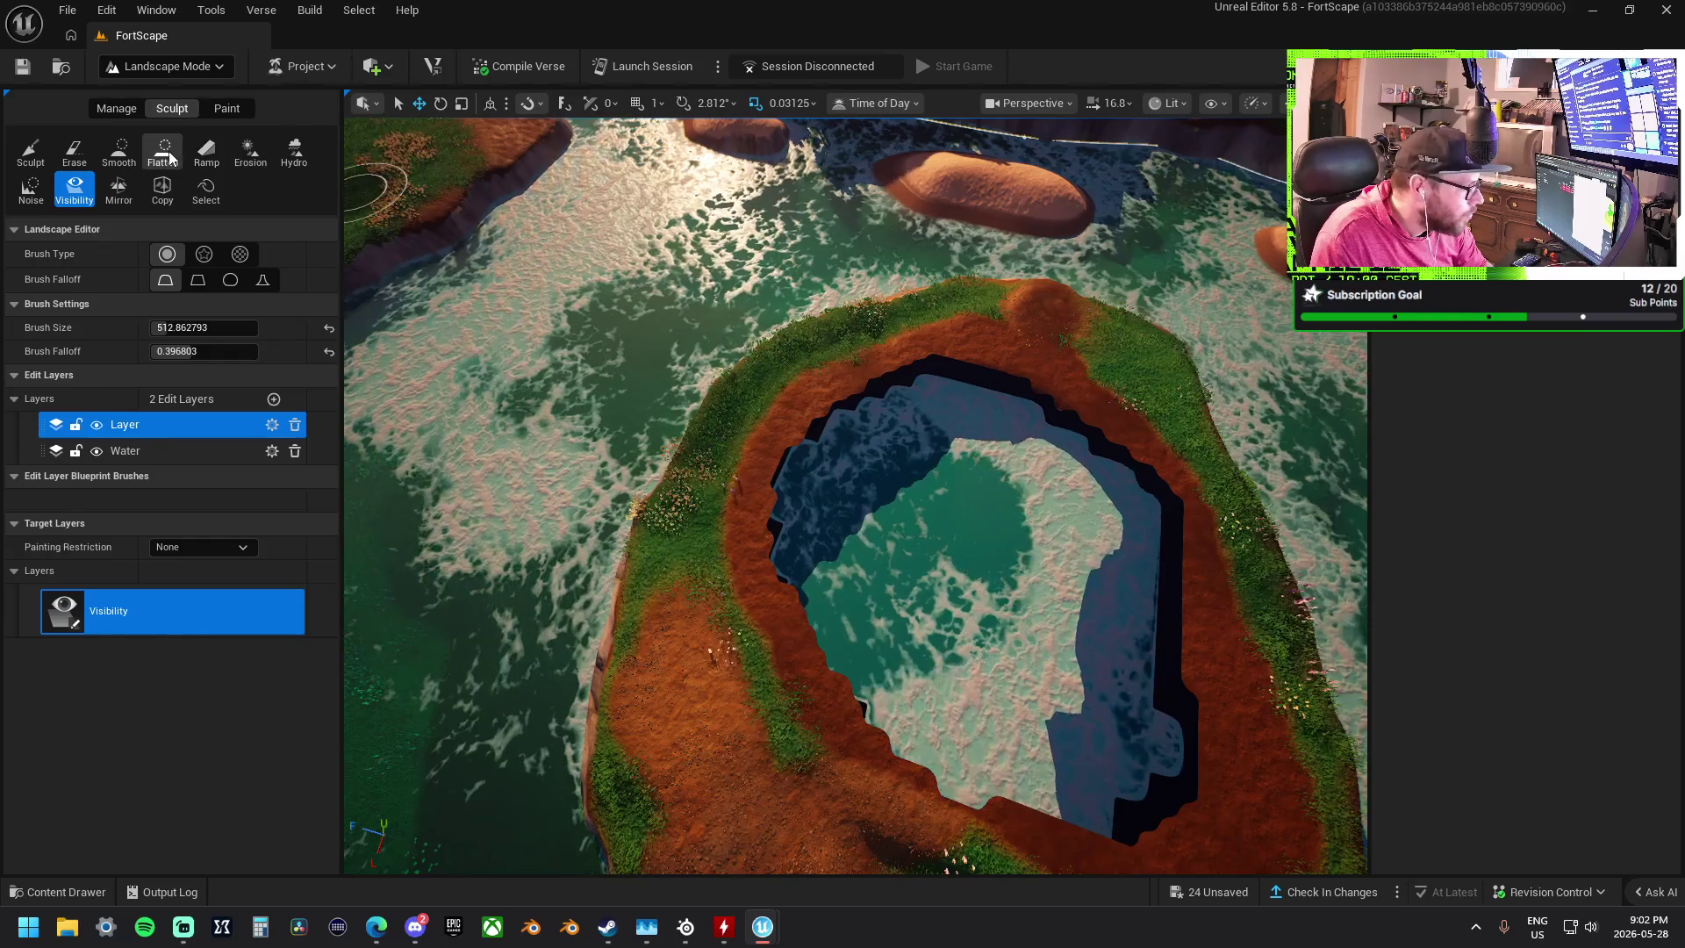
click(164, 151)
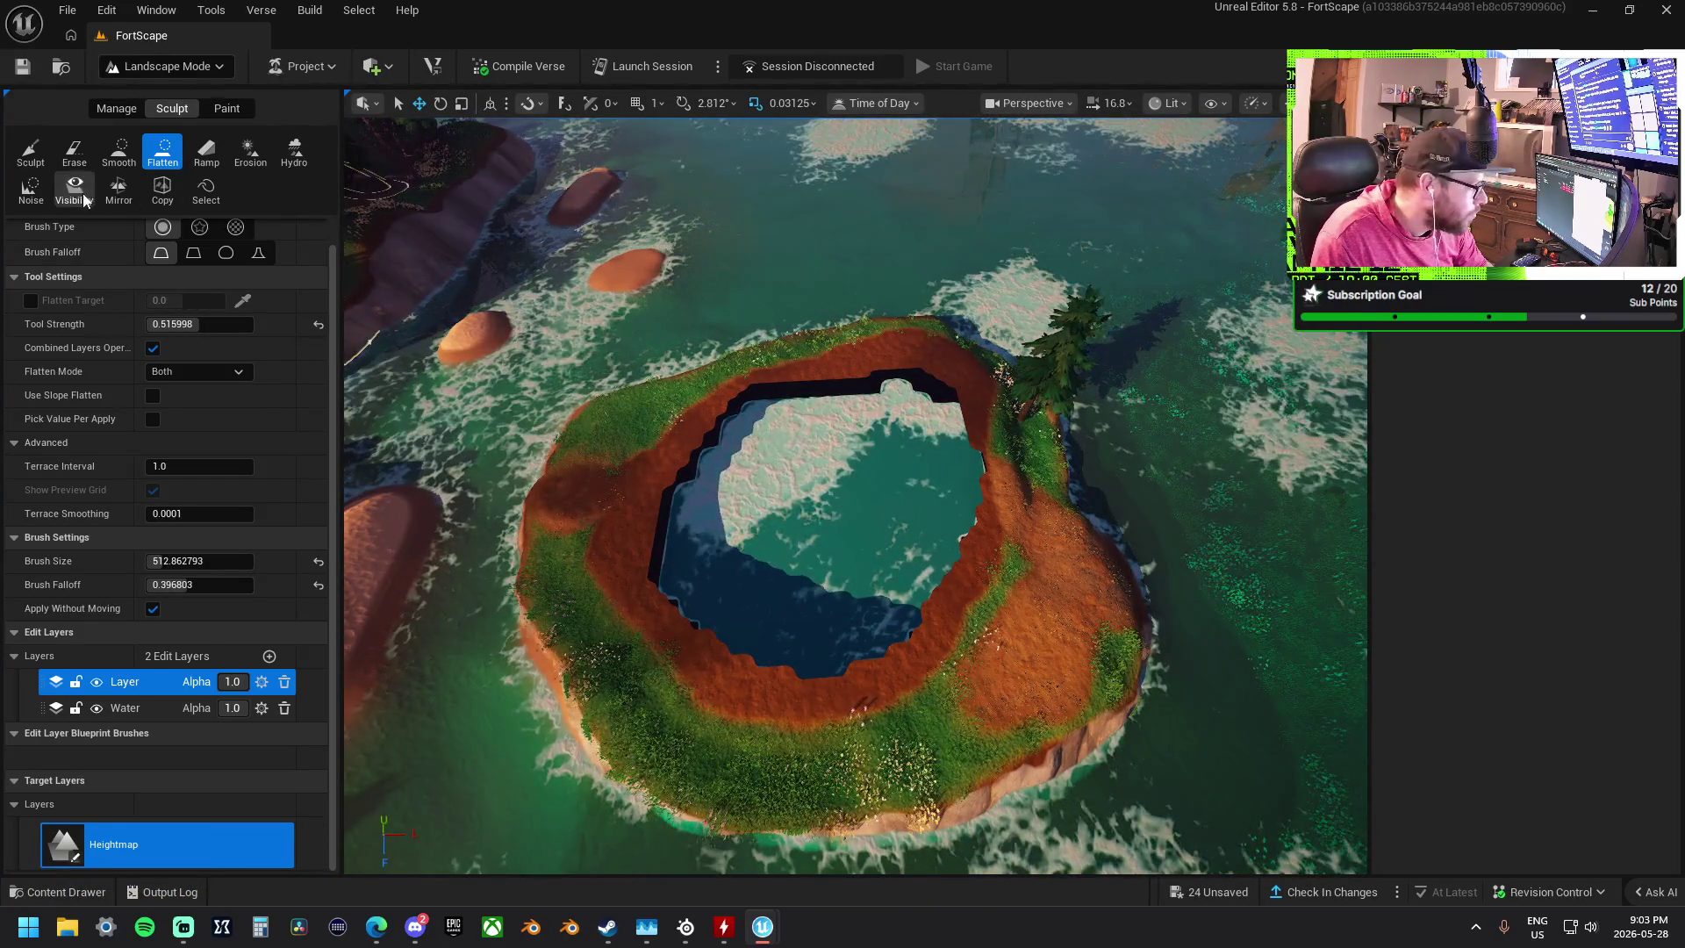
- Paint the island's green centre with orange Layer2 ground
click(76, 191)
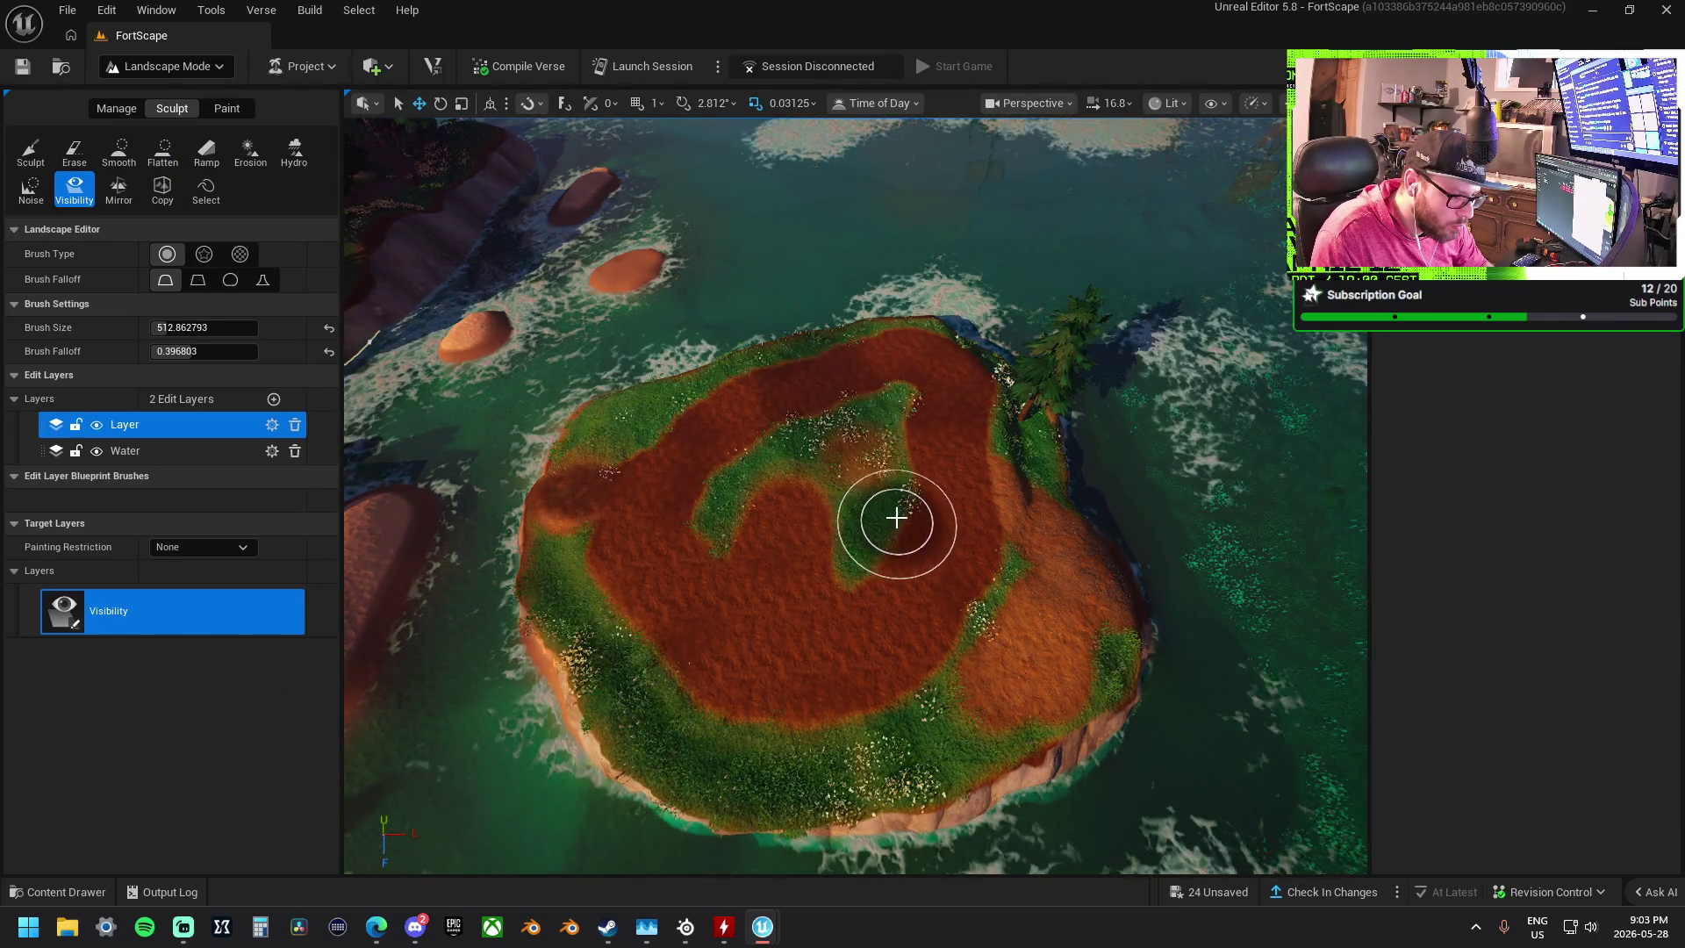
click(228, 110)
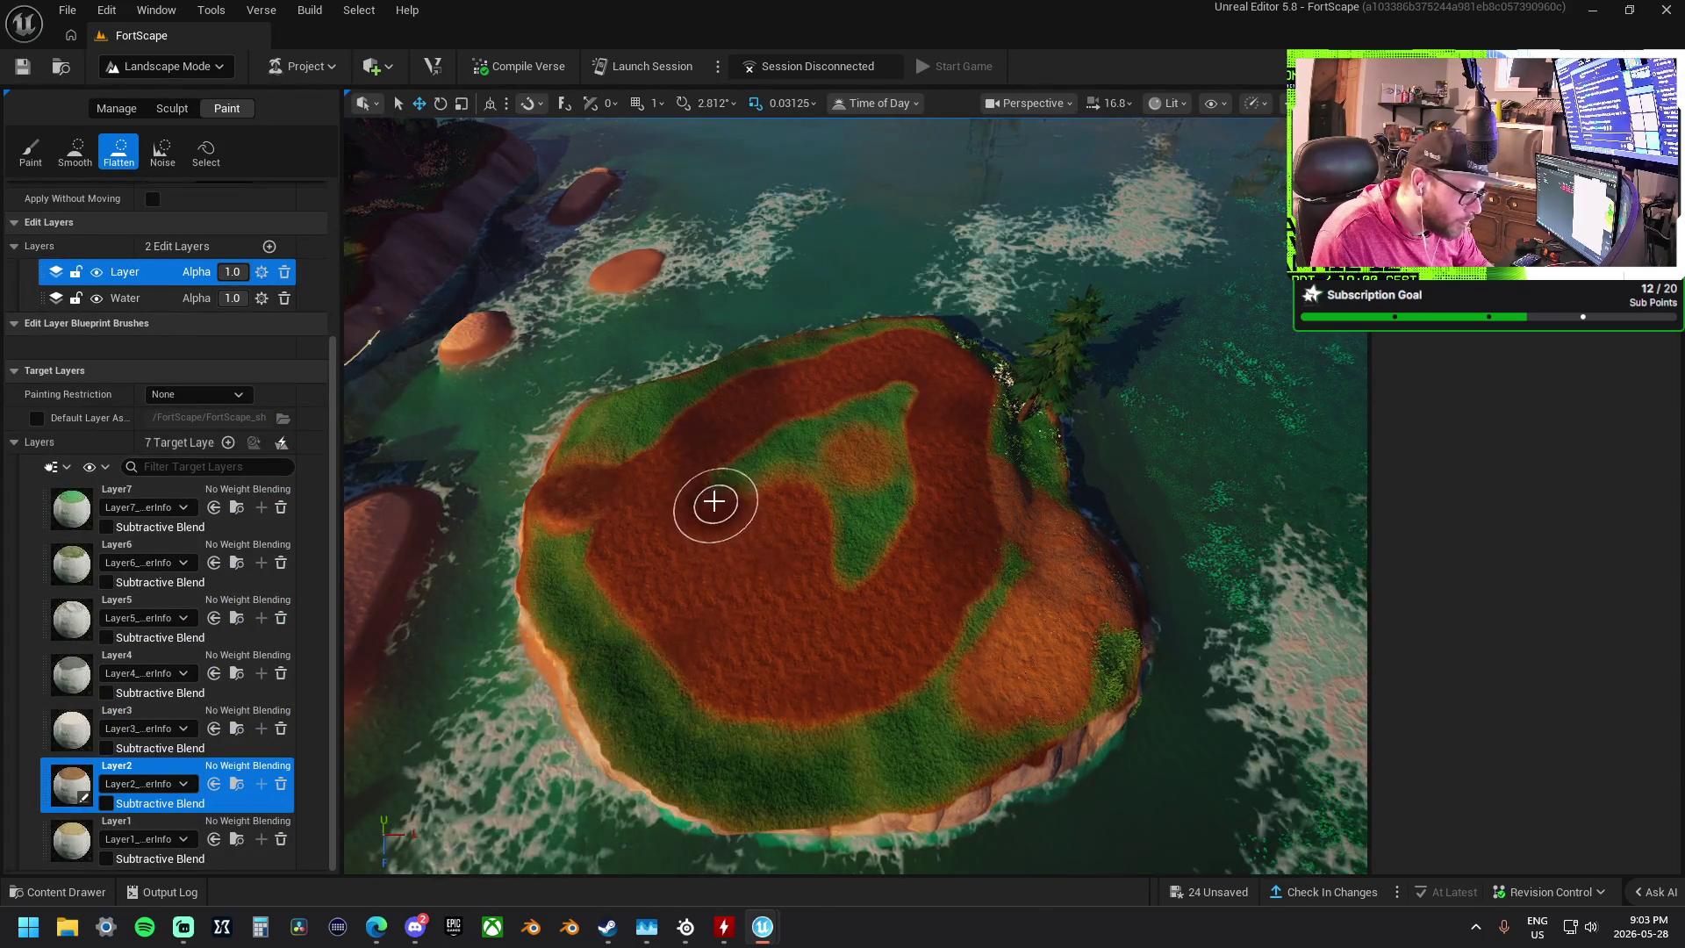
drag(895, 425, 843, 575)
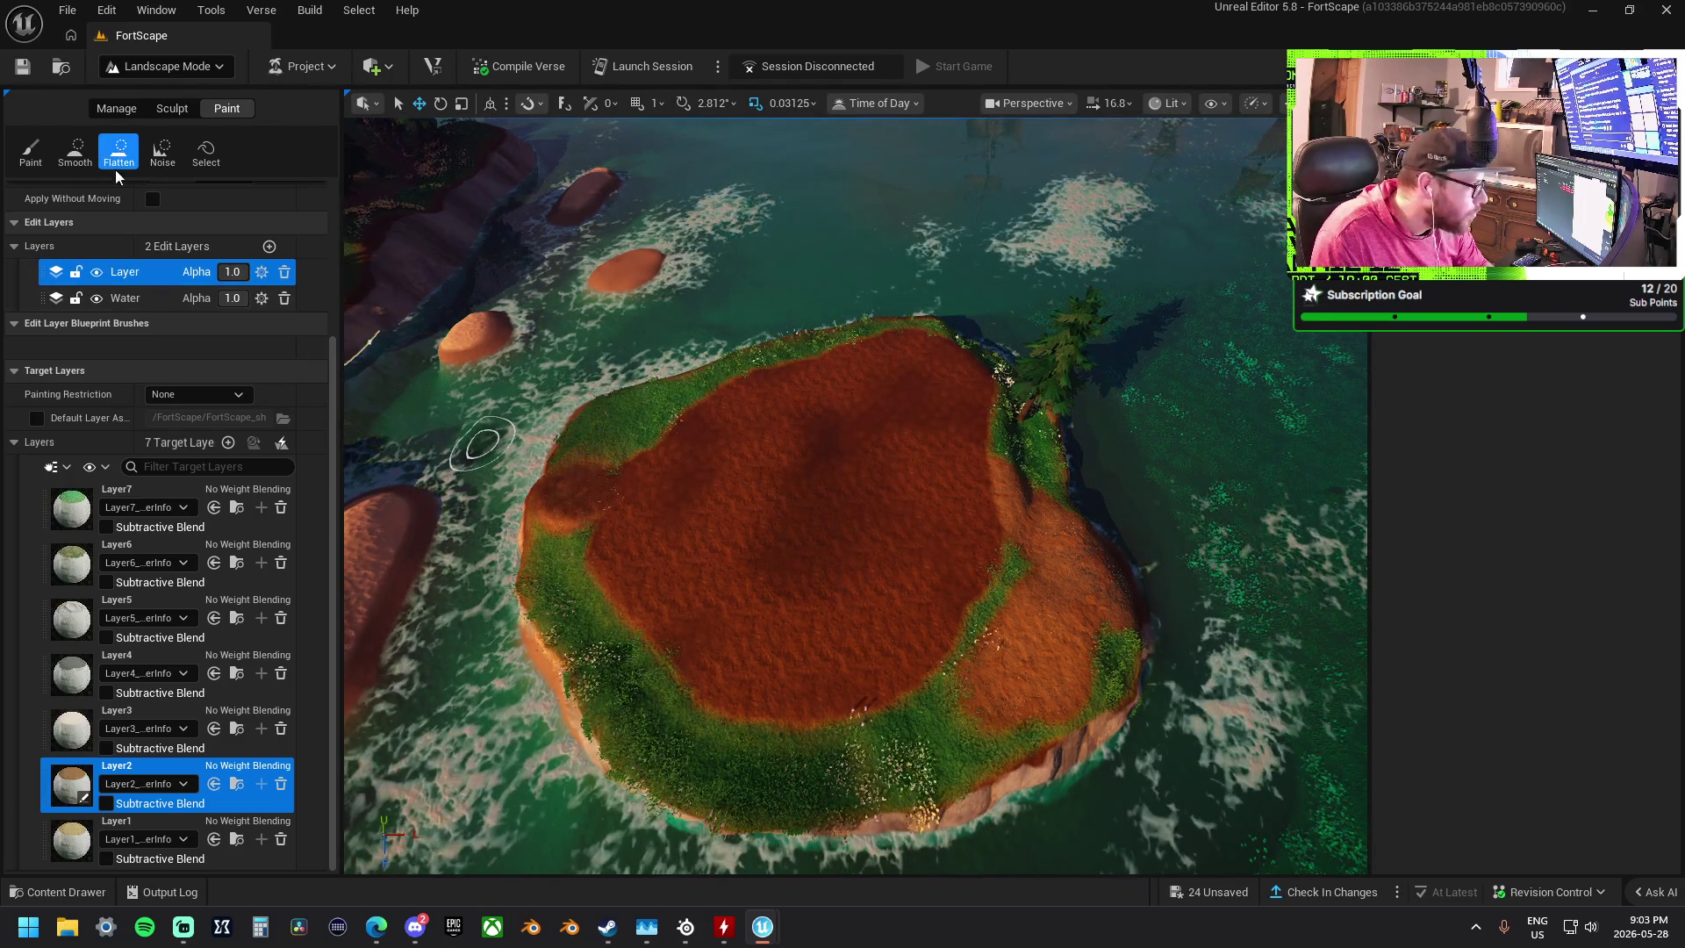
- Cut a small trial hole in the island's centre with Visibility, then undo it
click(169, 110)
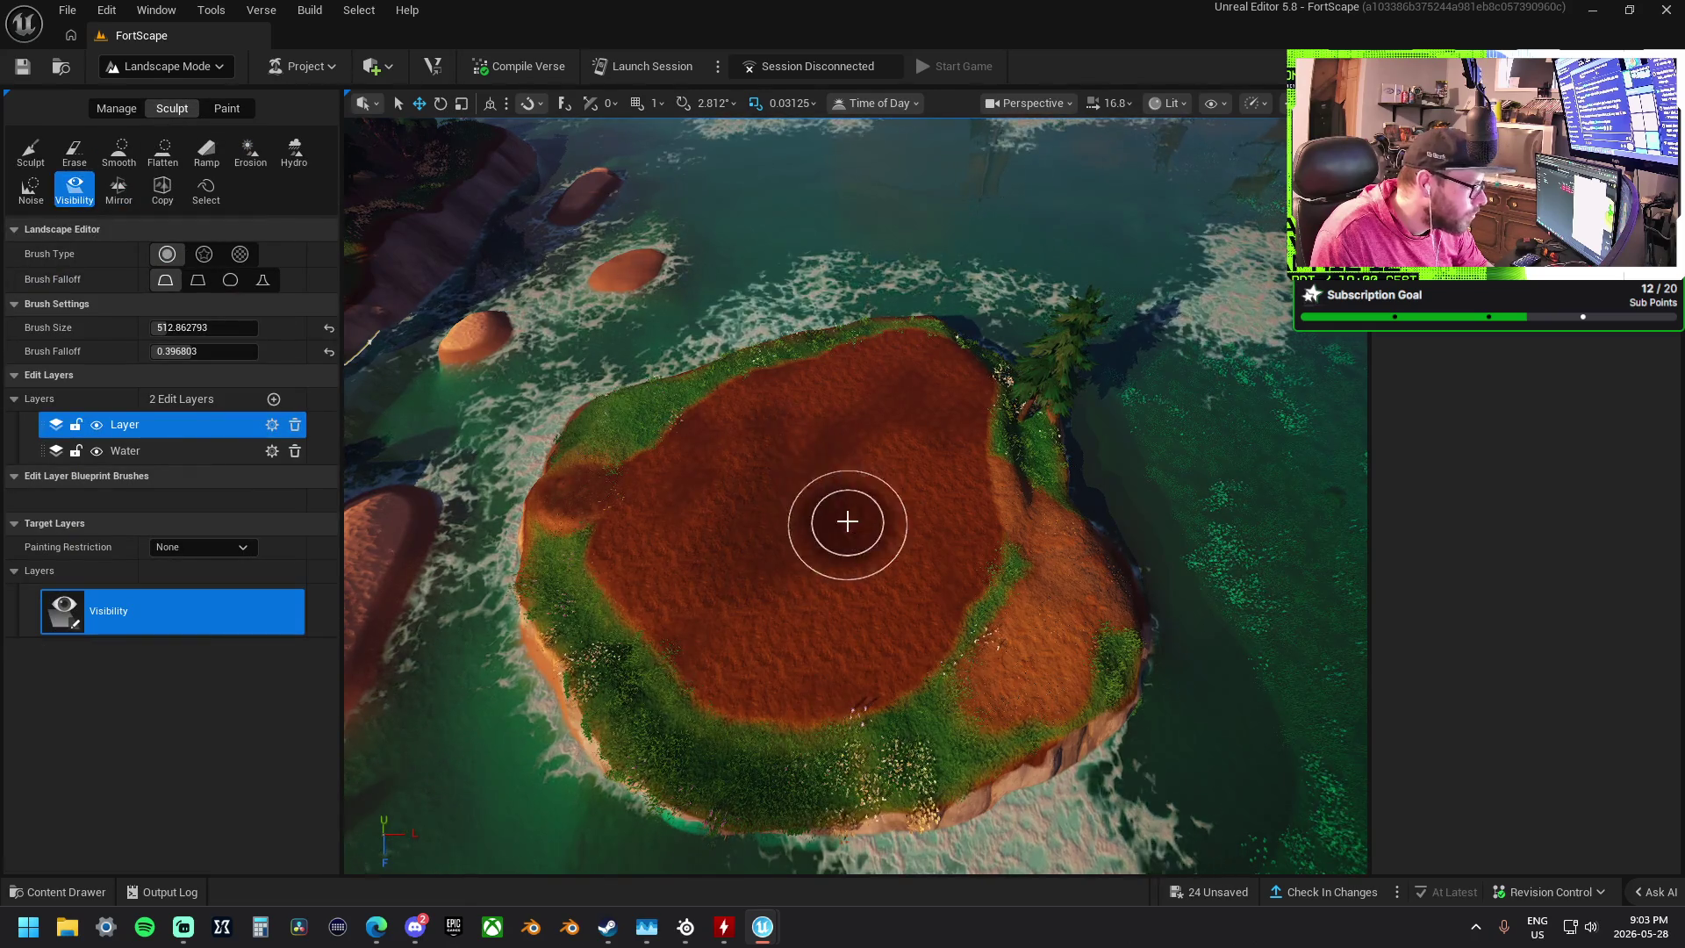
click(815, 504)
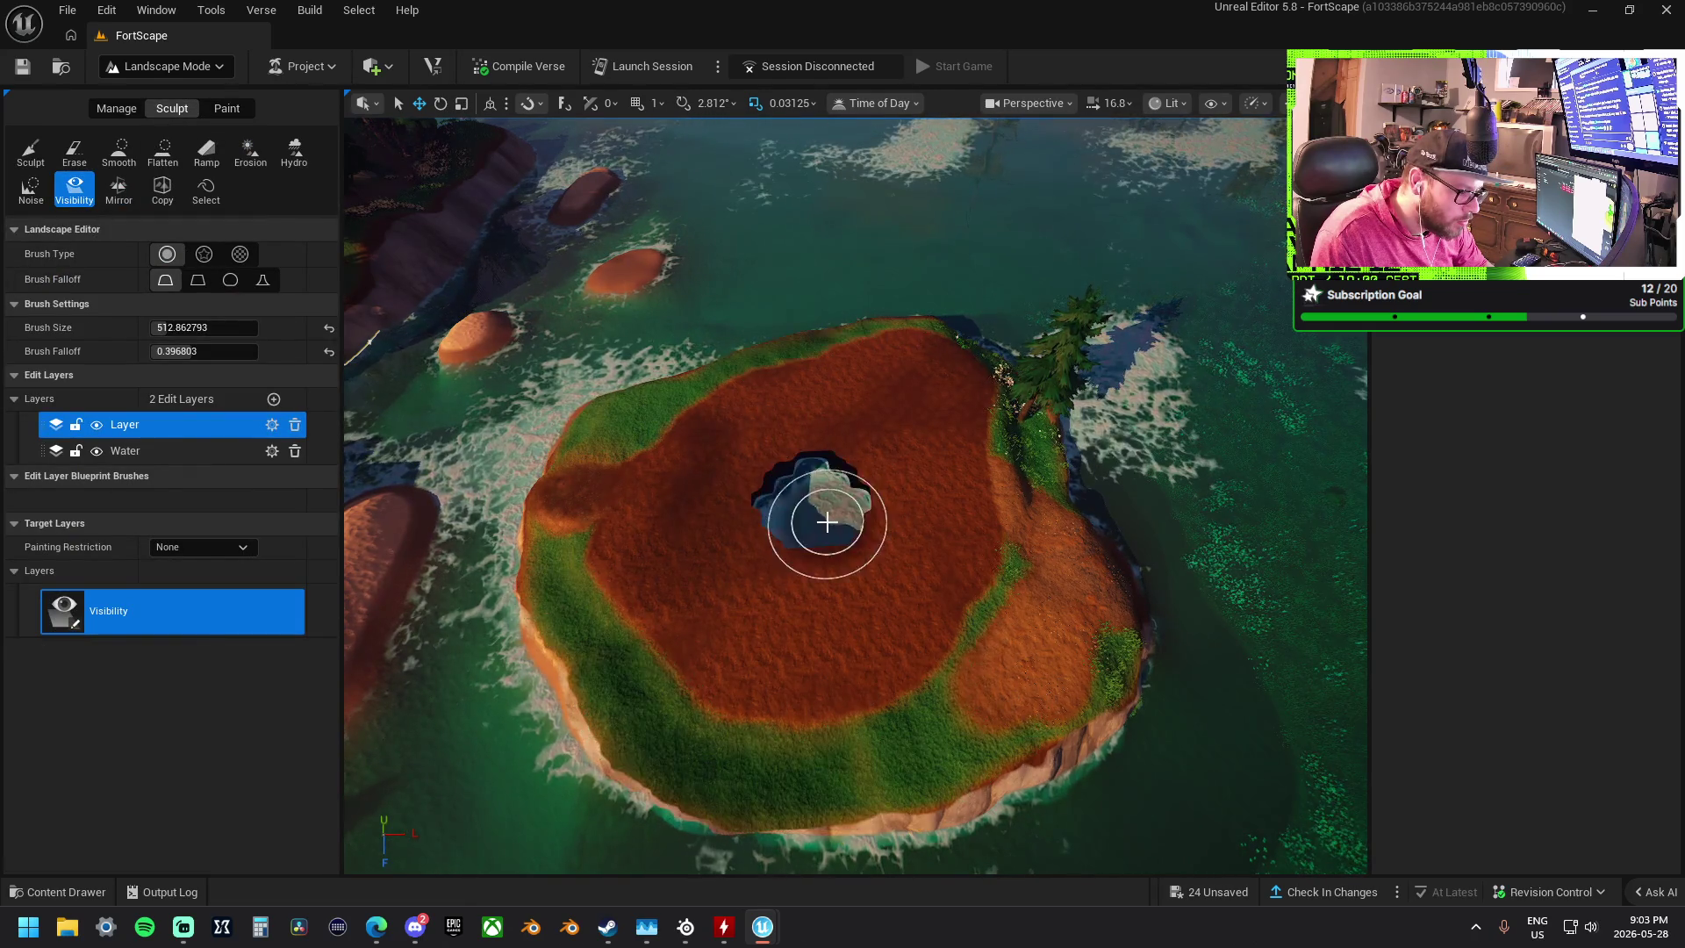
scroll(729, 526, down, 5)
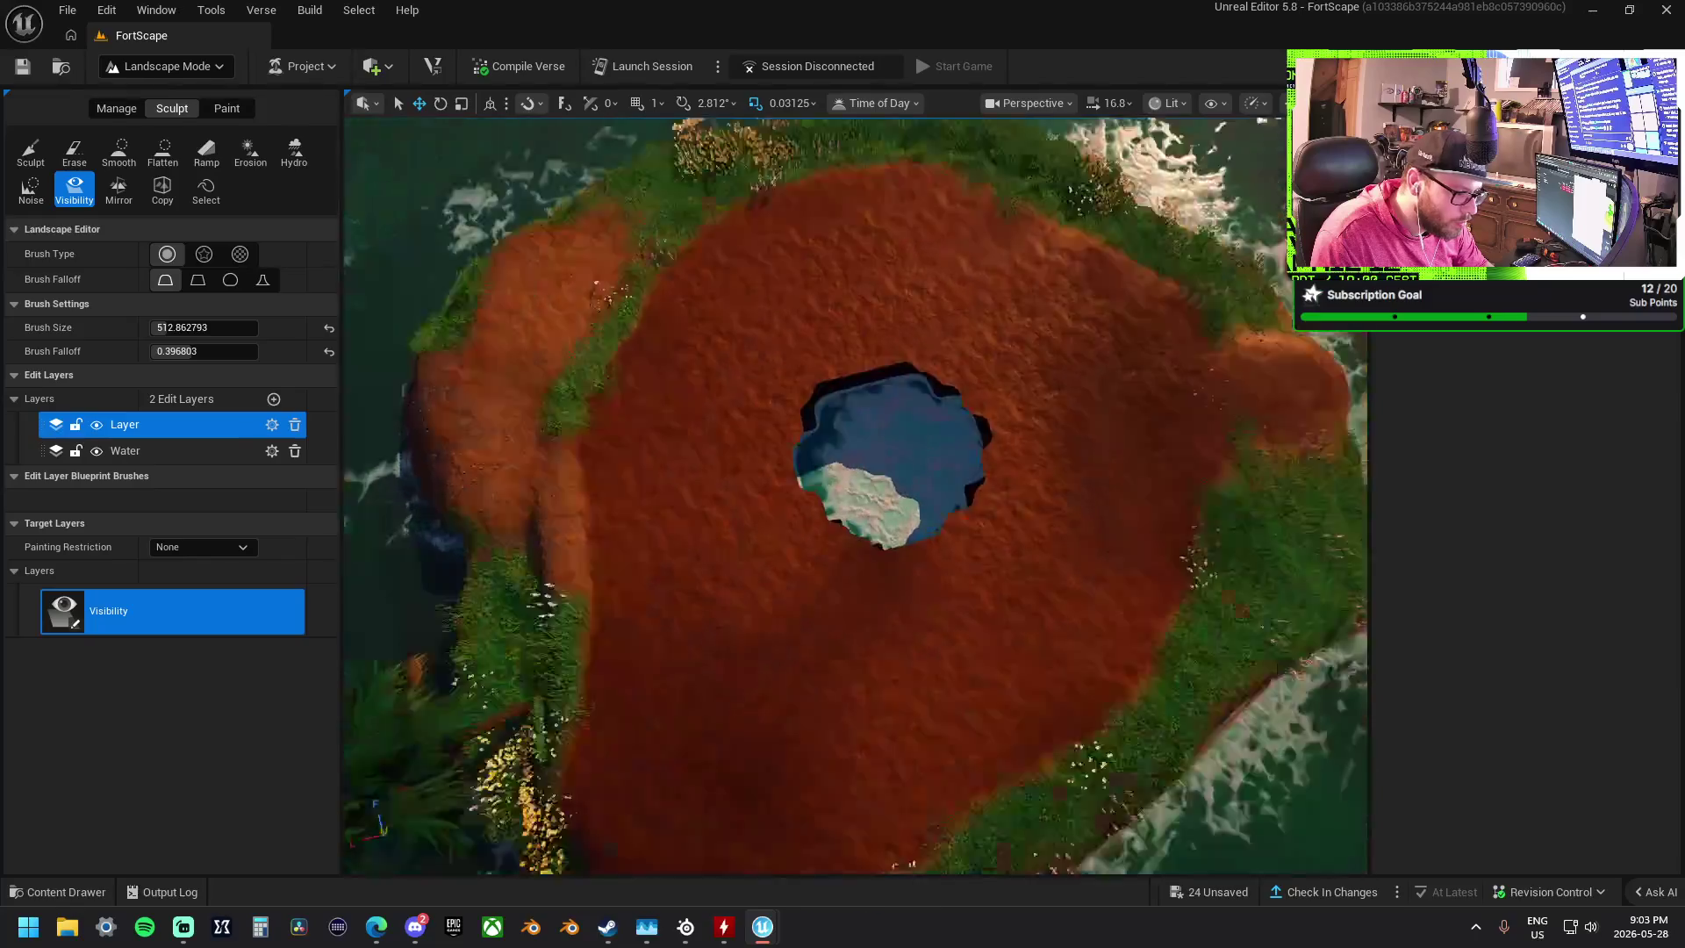
scroll(856, 496, up, 5)
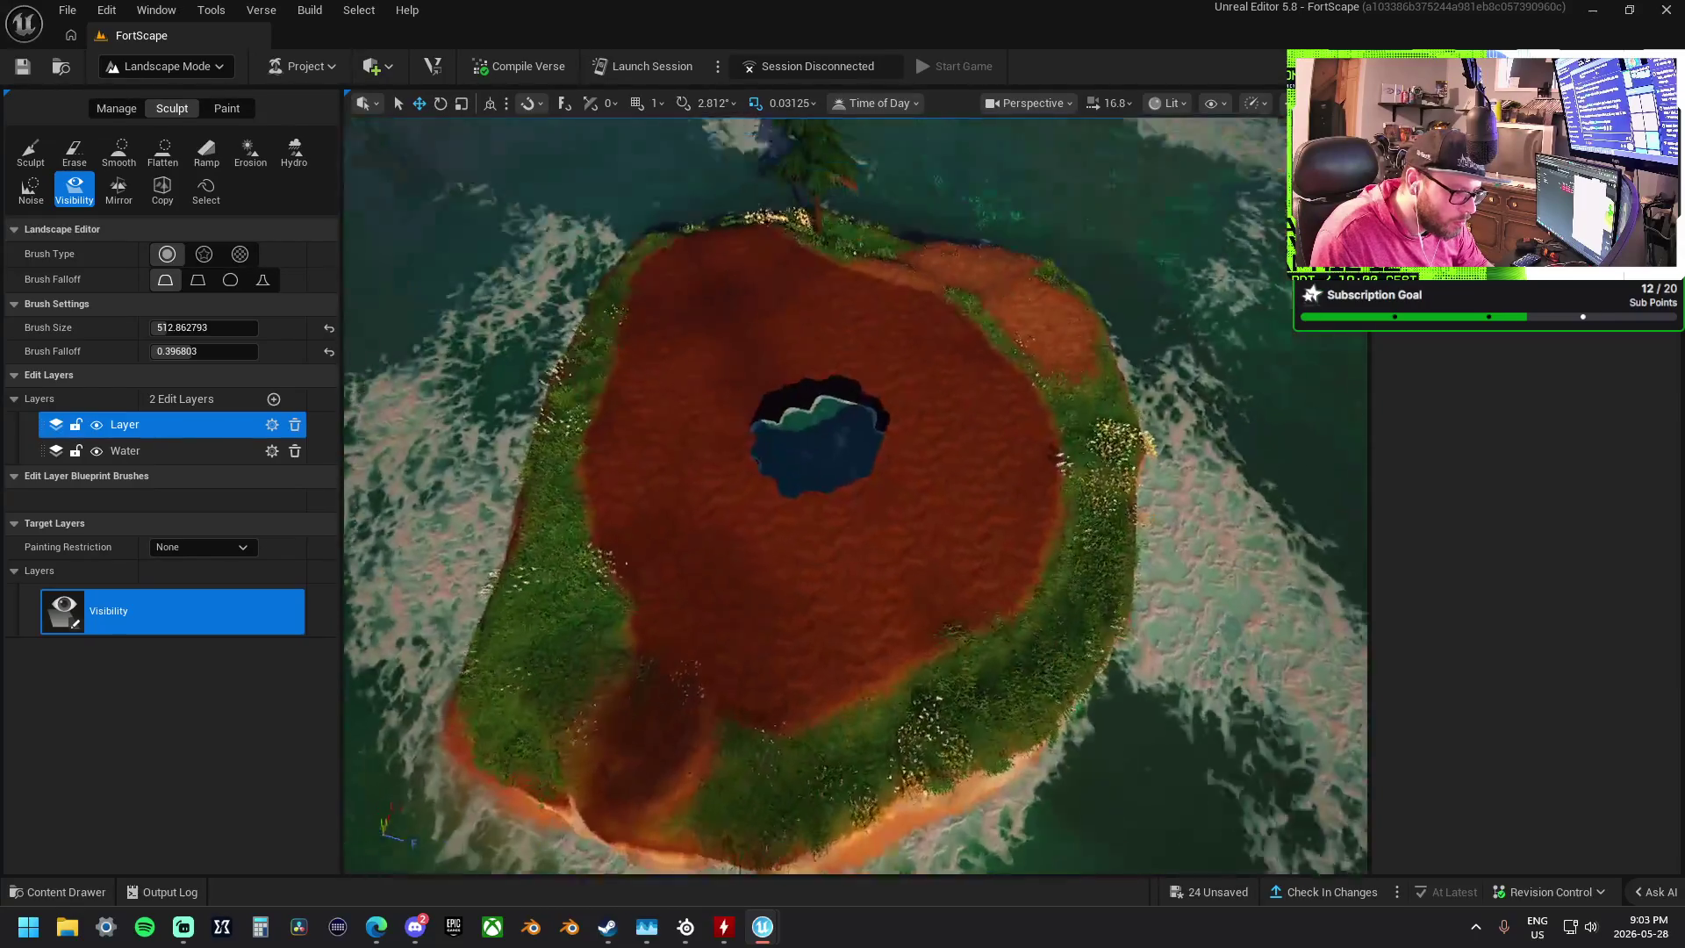
scroll(856, 496, down, 5)
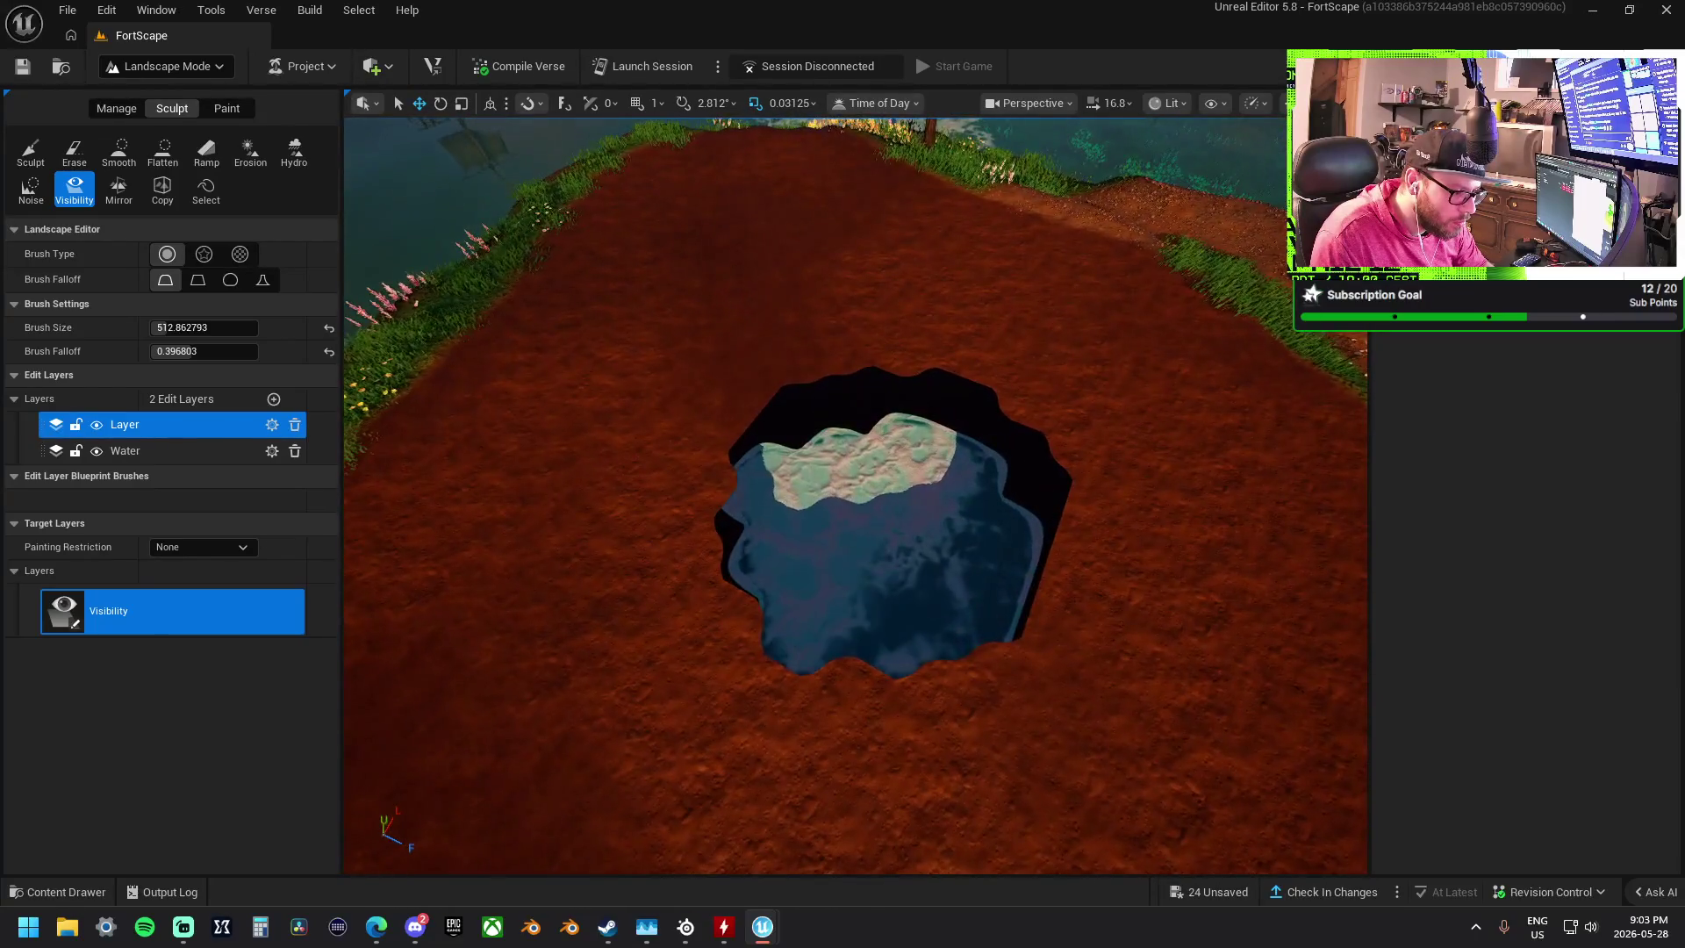
scroll(878, 509, down, 5)
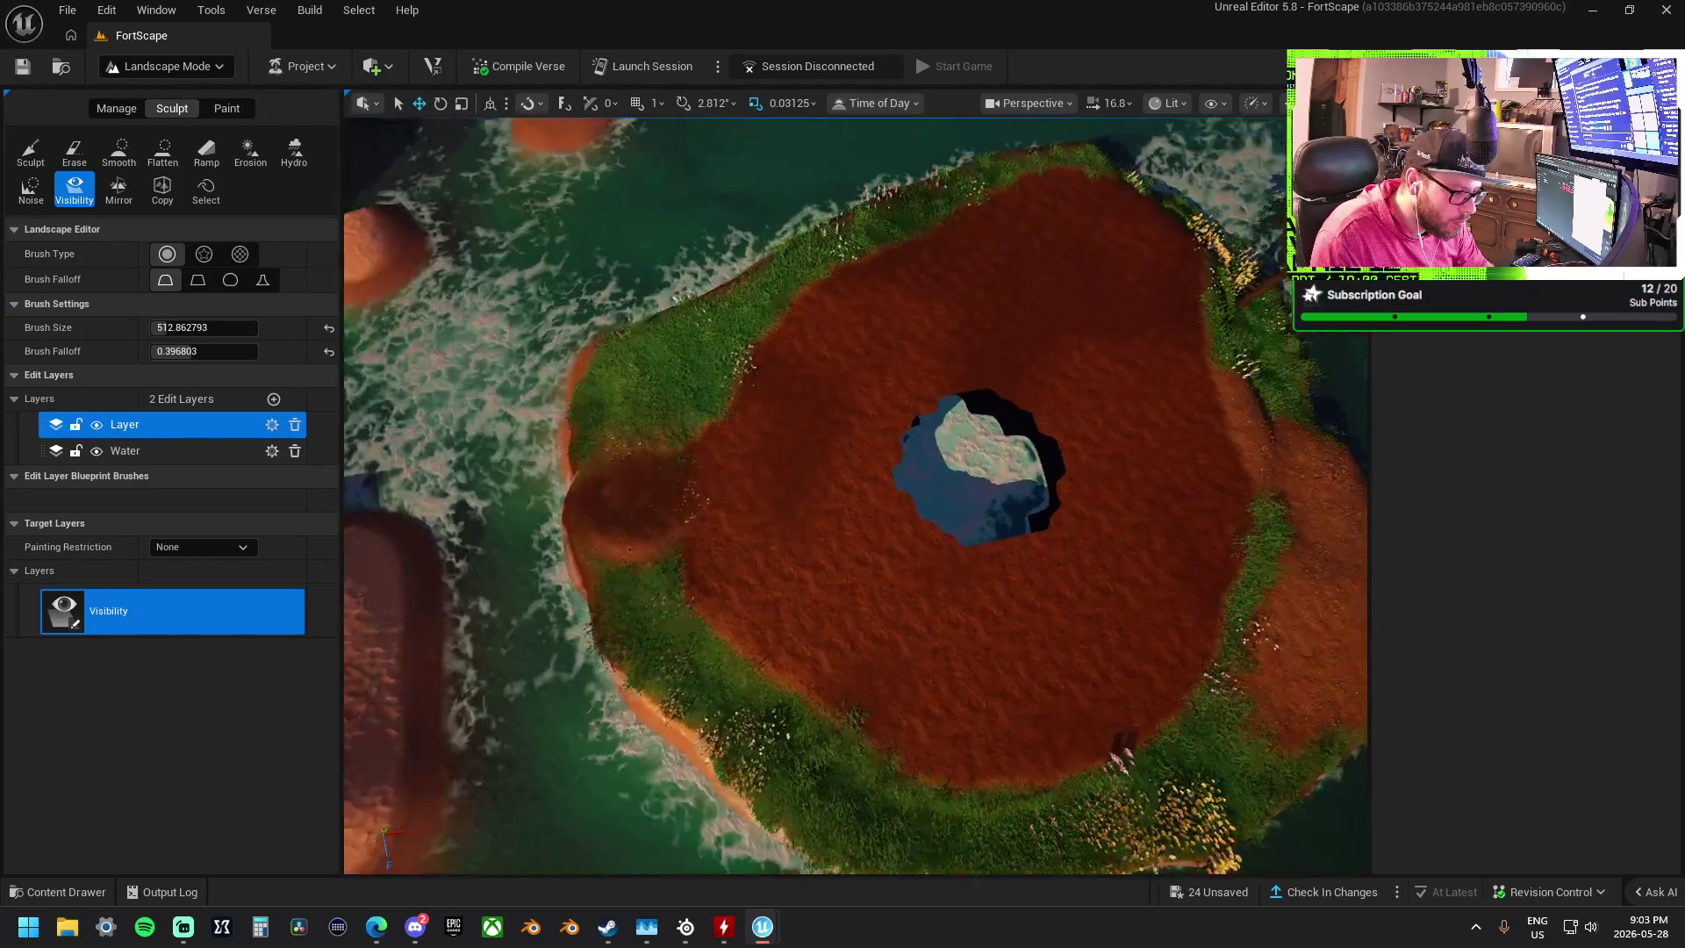
scroll(855, 509, down, 3)
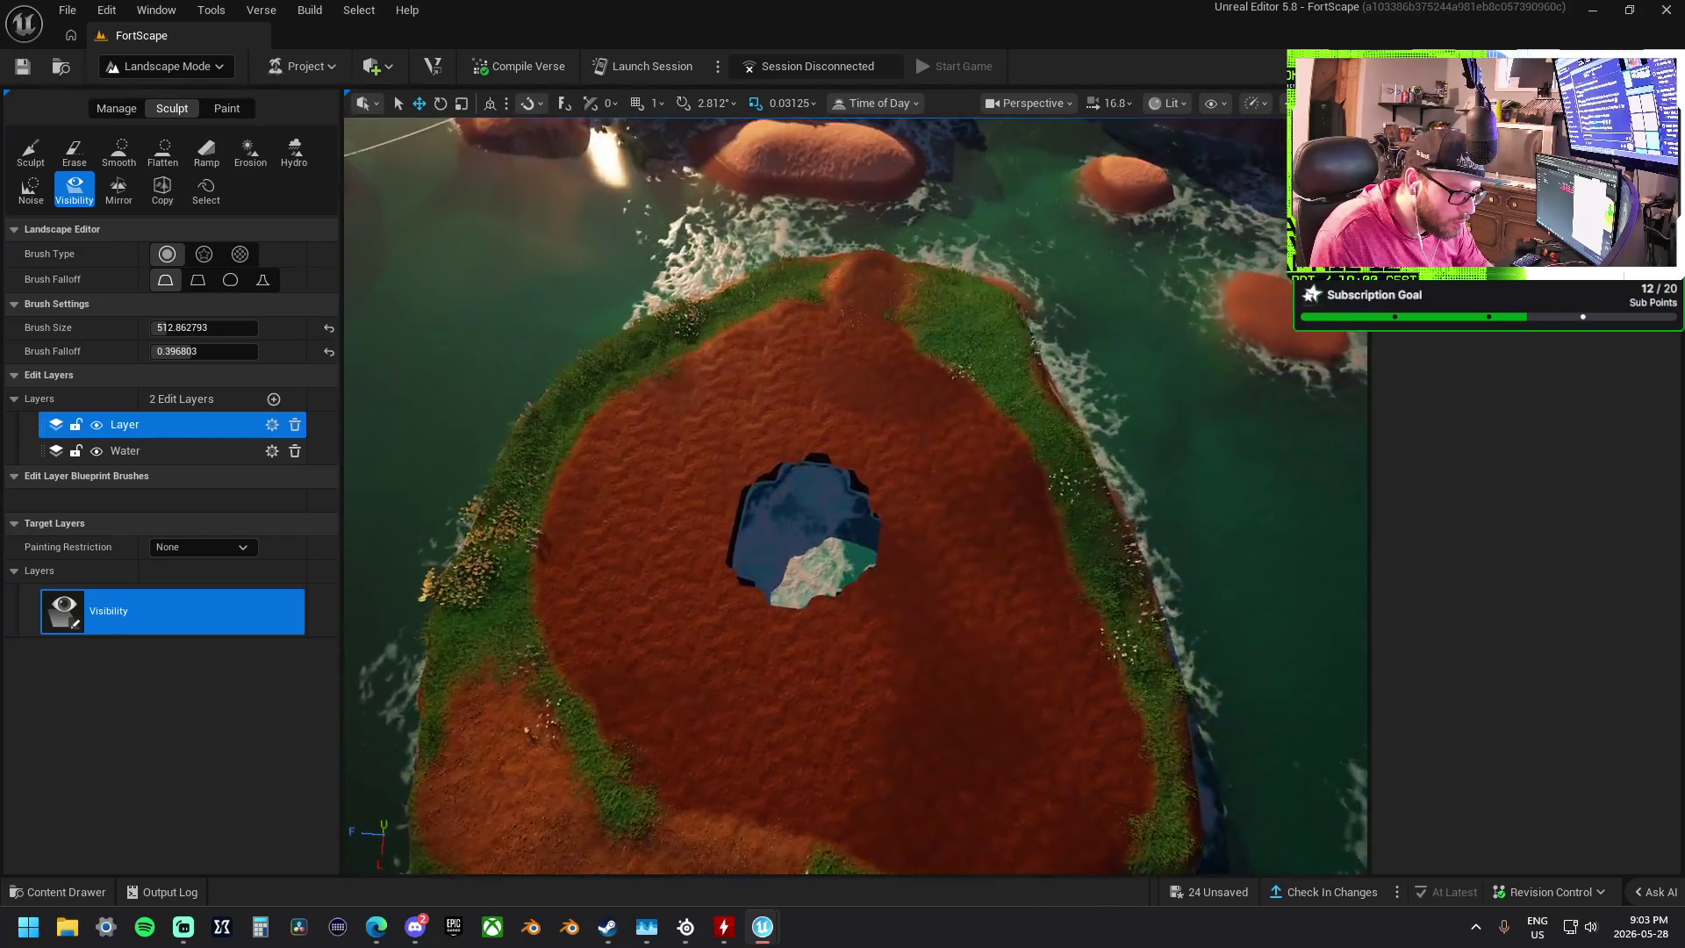
scroll(854, 530, up, 3)
key(ctrl+z)
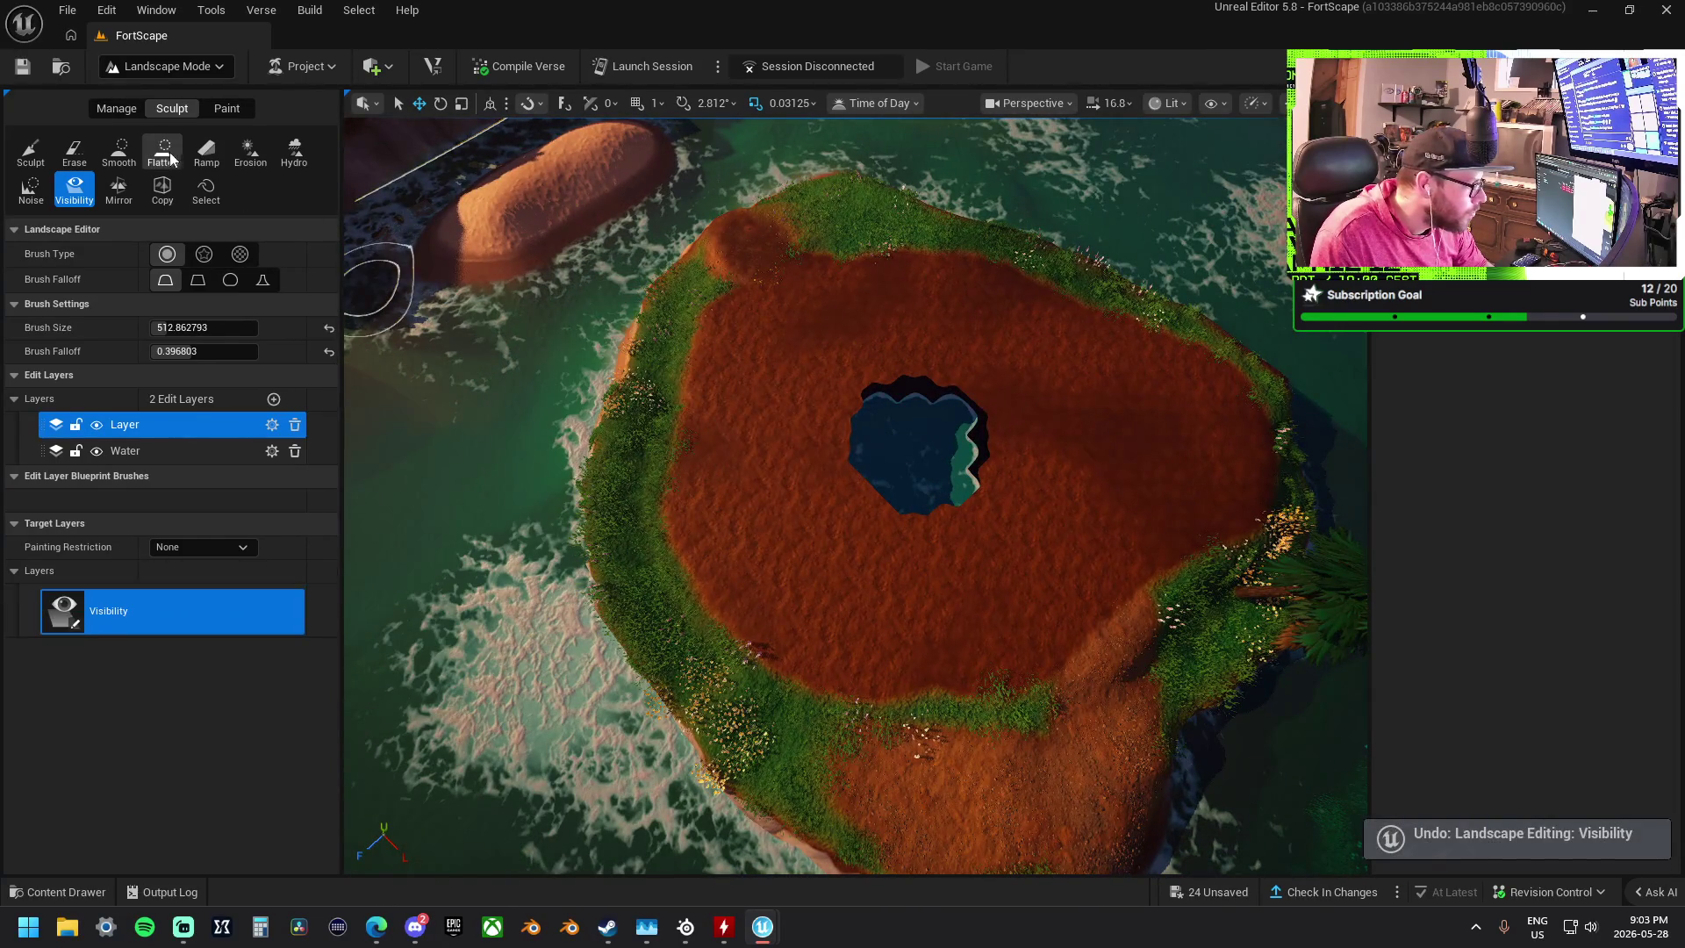
- Sculpt a crater into the island's centre and undo it, then select the Water and Layer edit layers
click(31, 151)
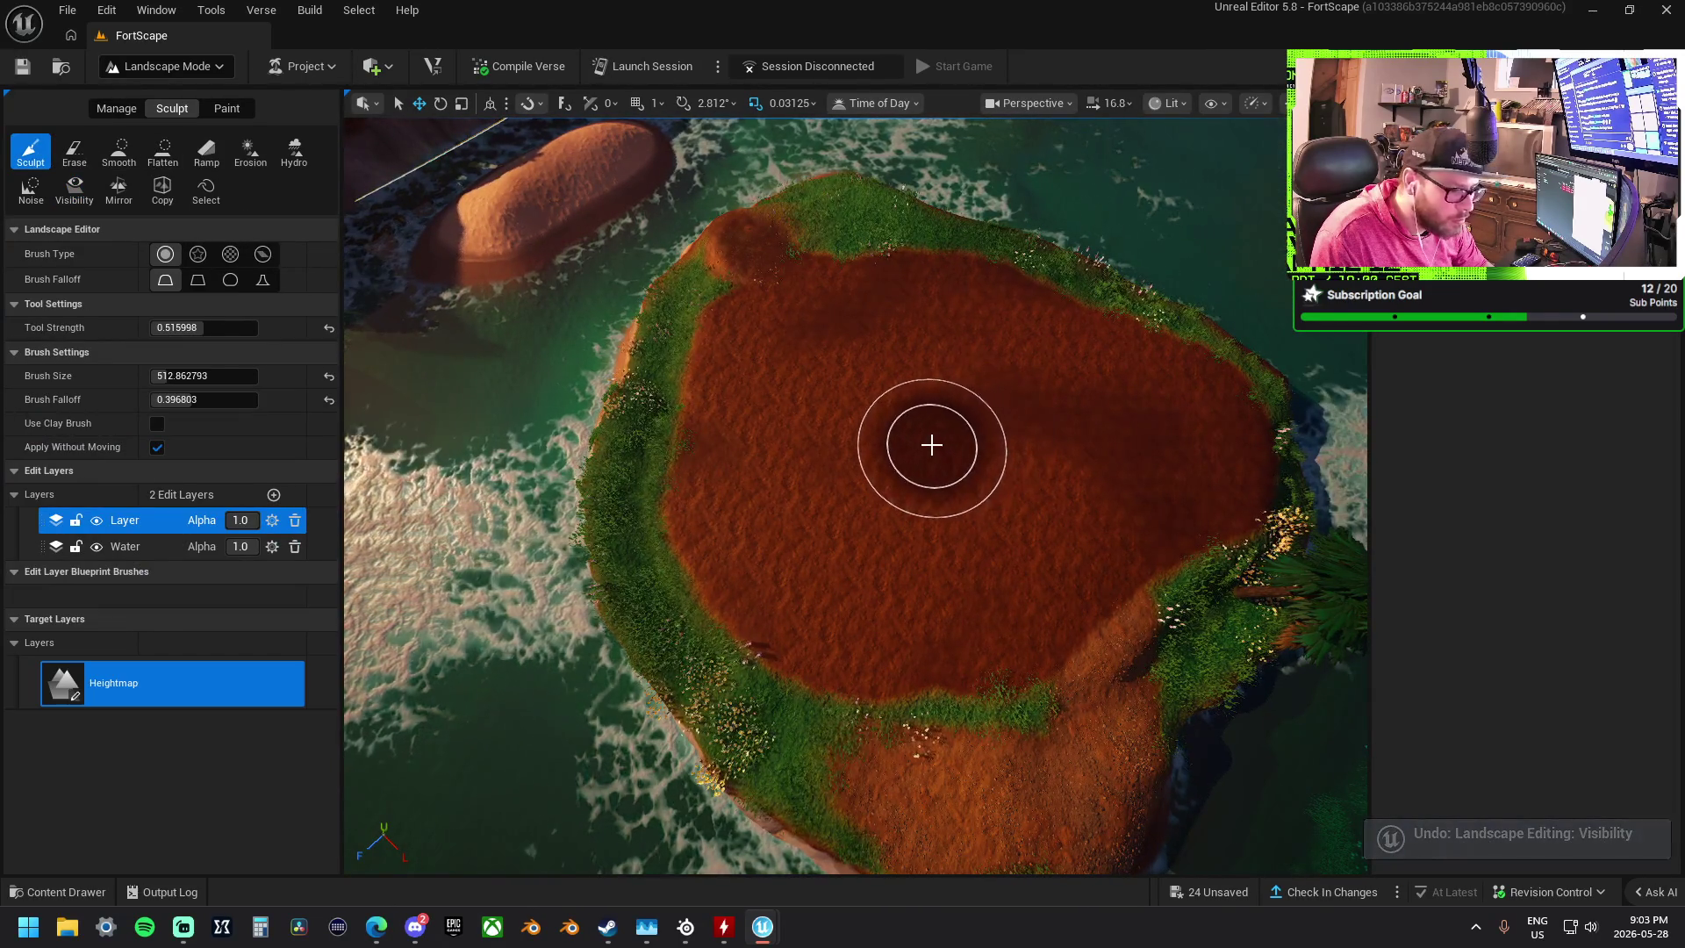
drag(933, 440, 914, 461)
scroll(914, 461, up, 10)
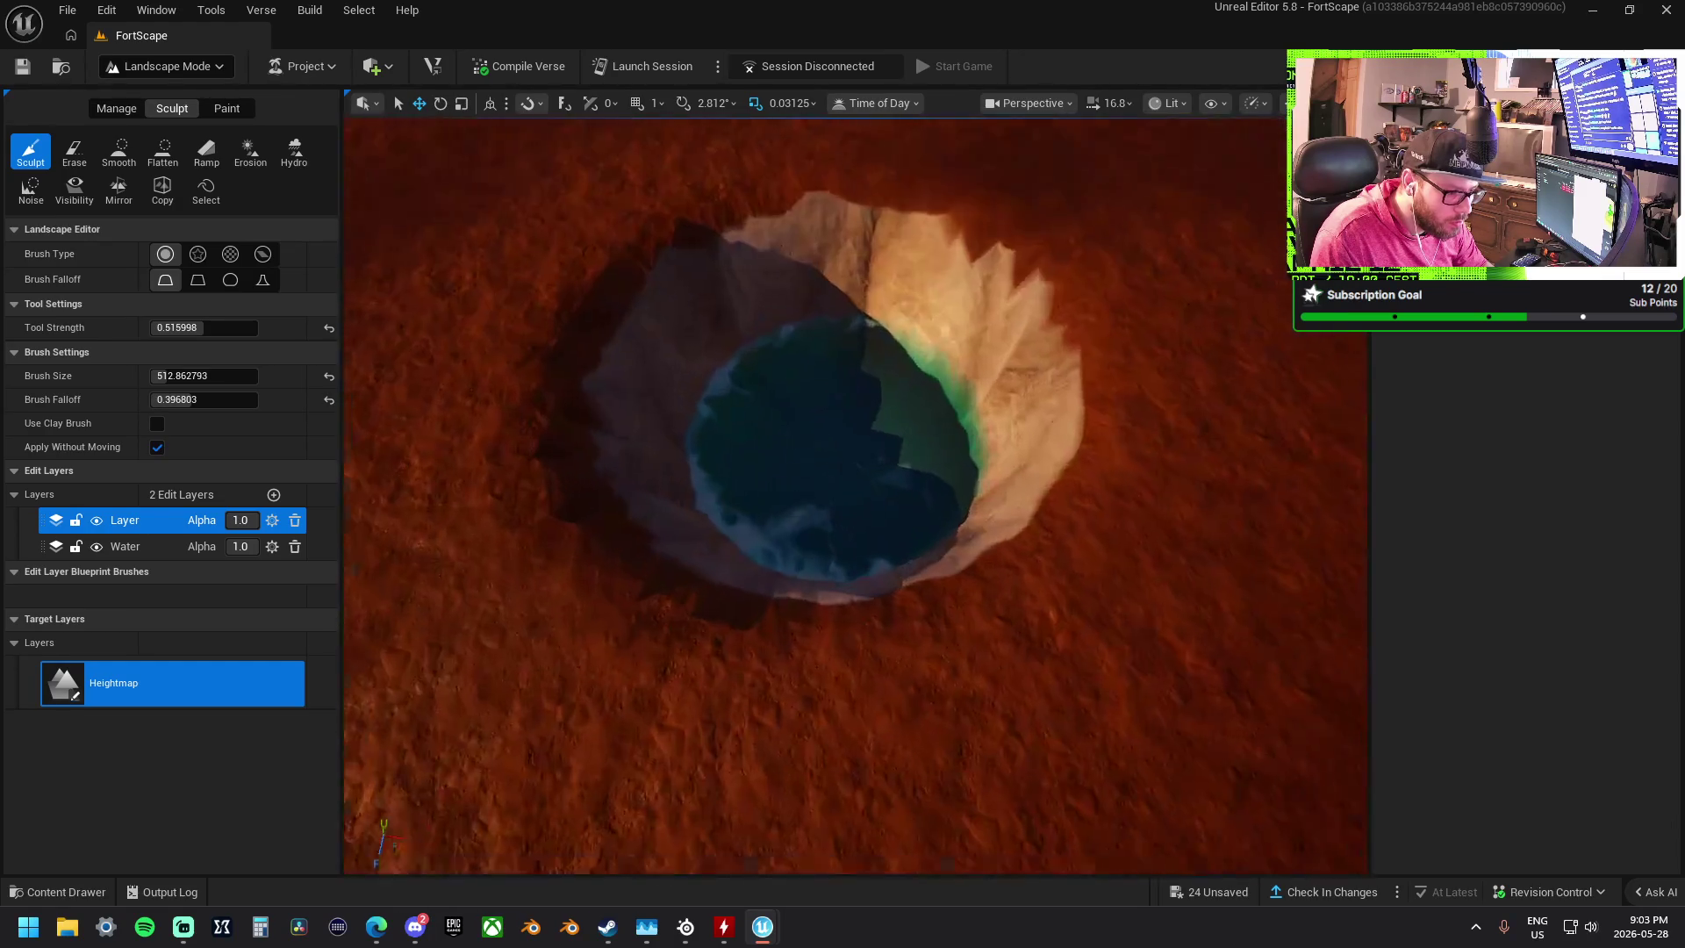
scroll(913, 460, down, 10)
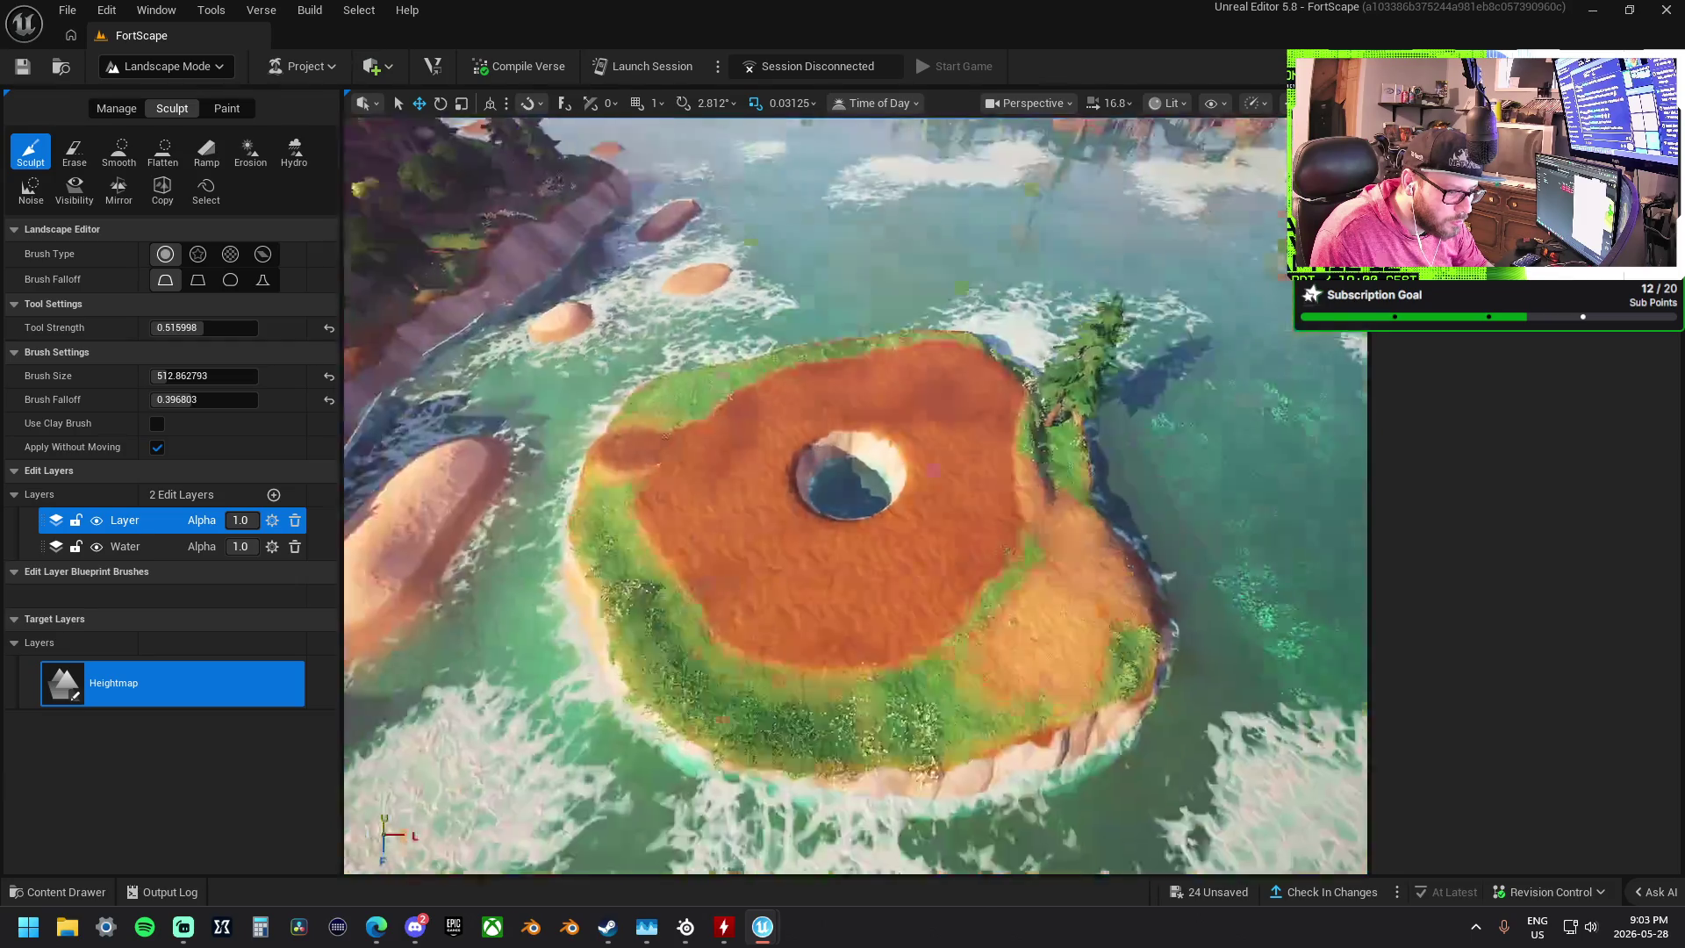
key(ctrl+z)
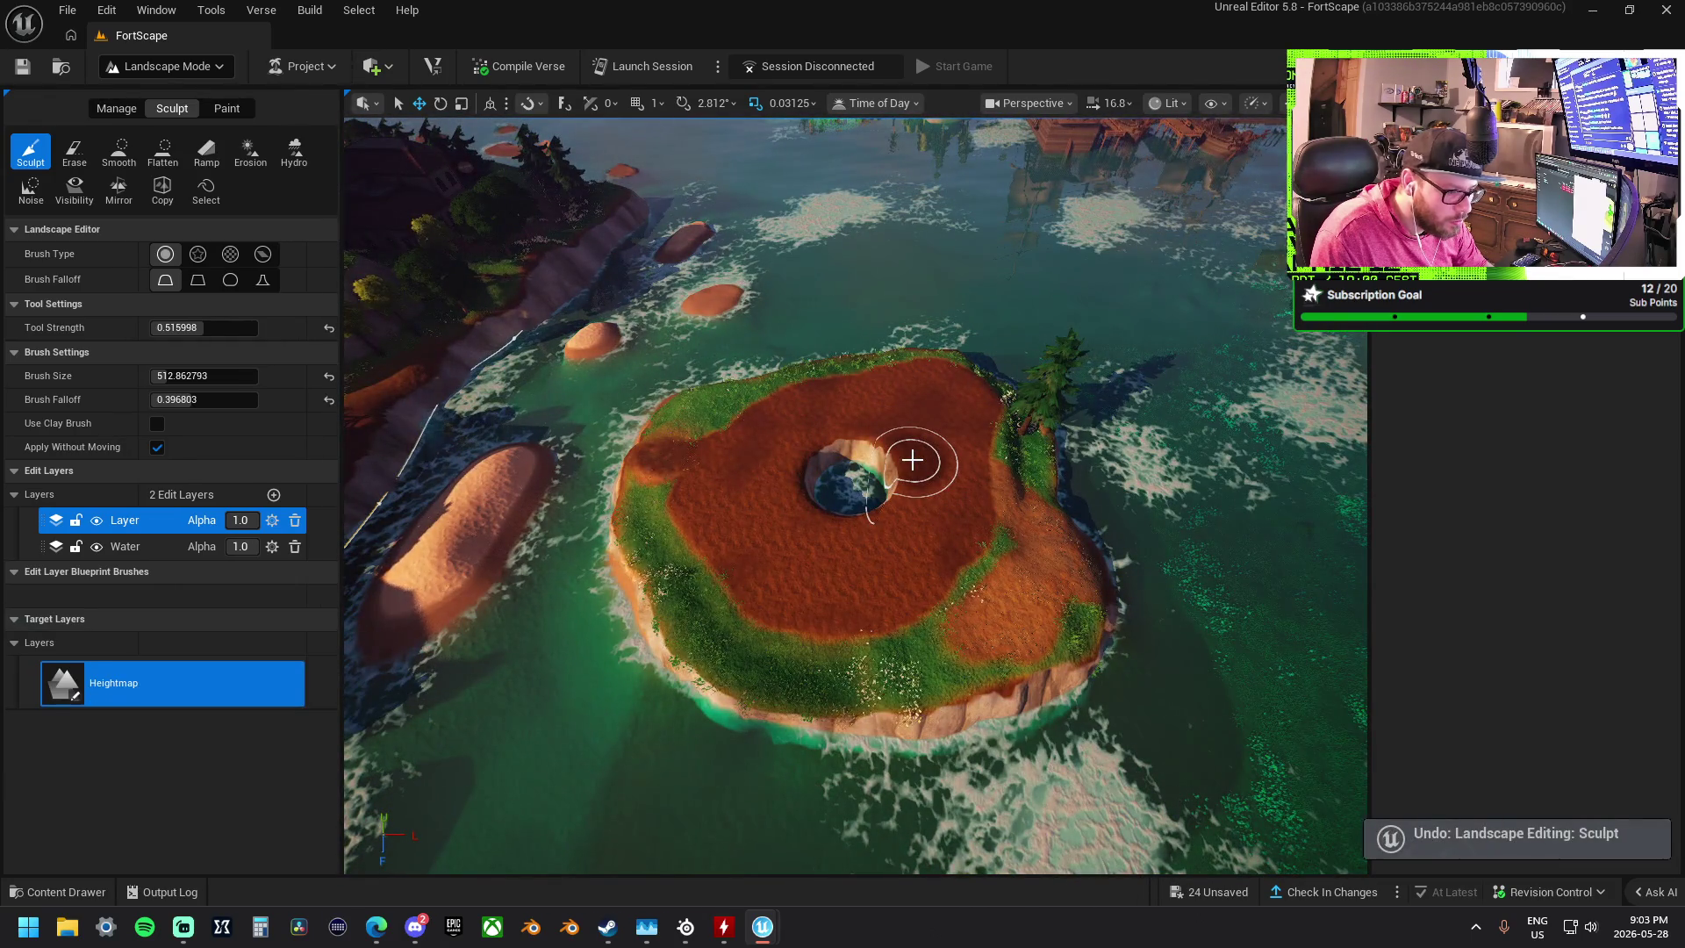
click(135, 544)
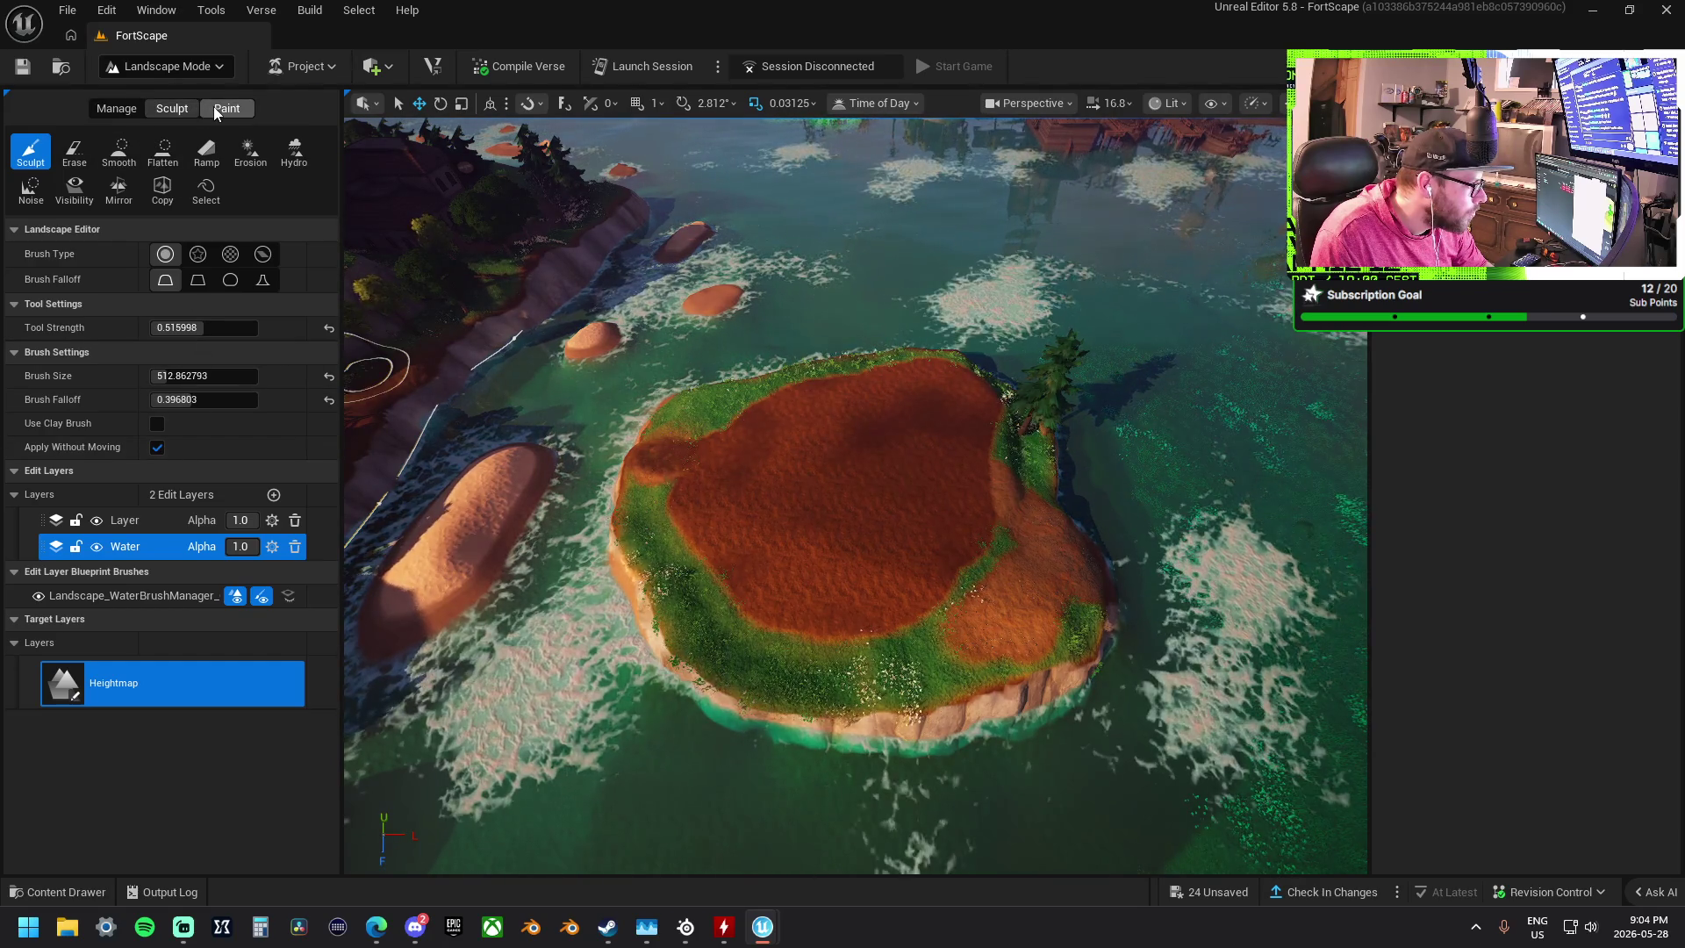
click(149, 525)
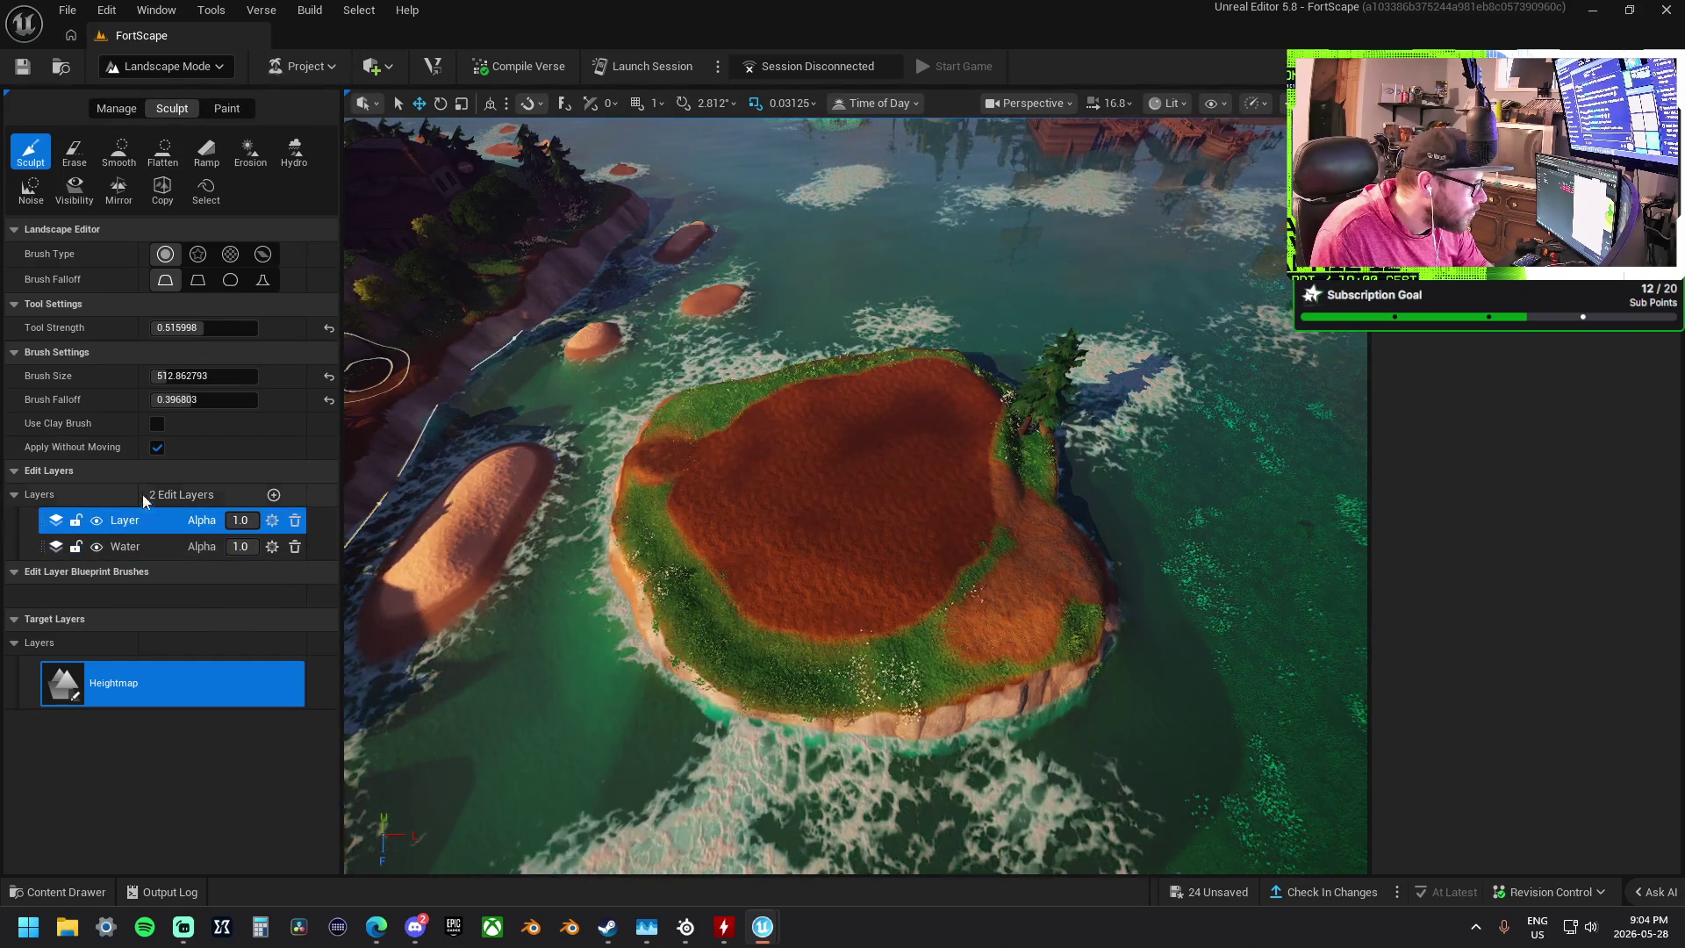
click(75, 188)
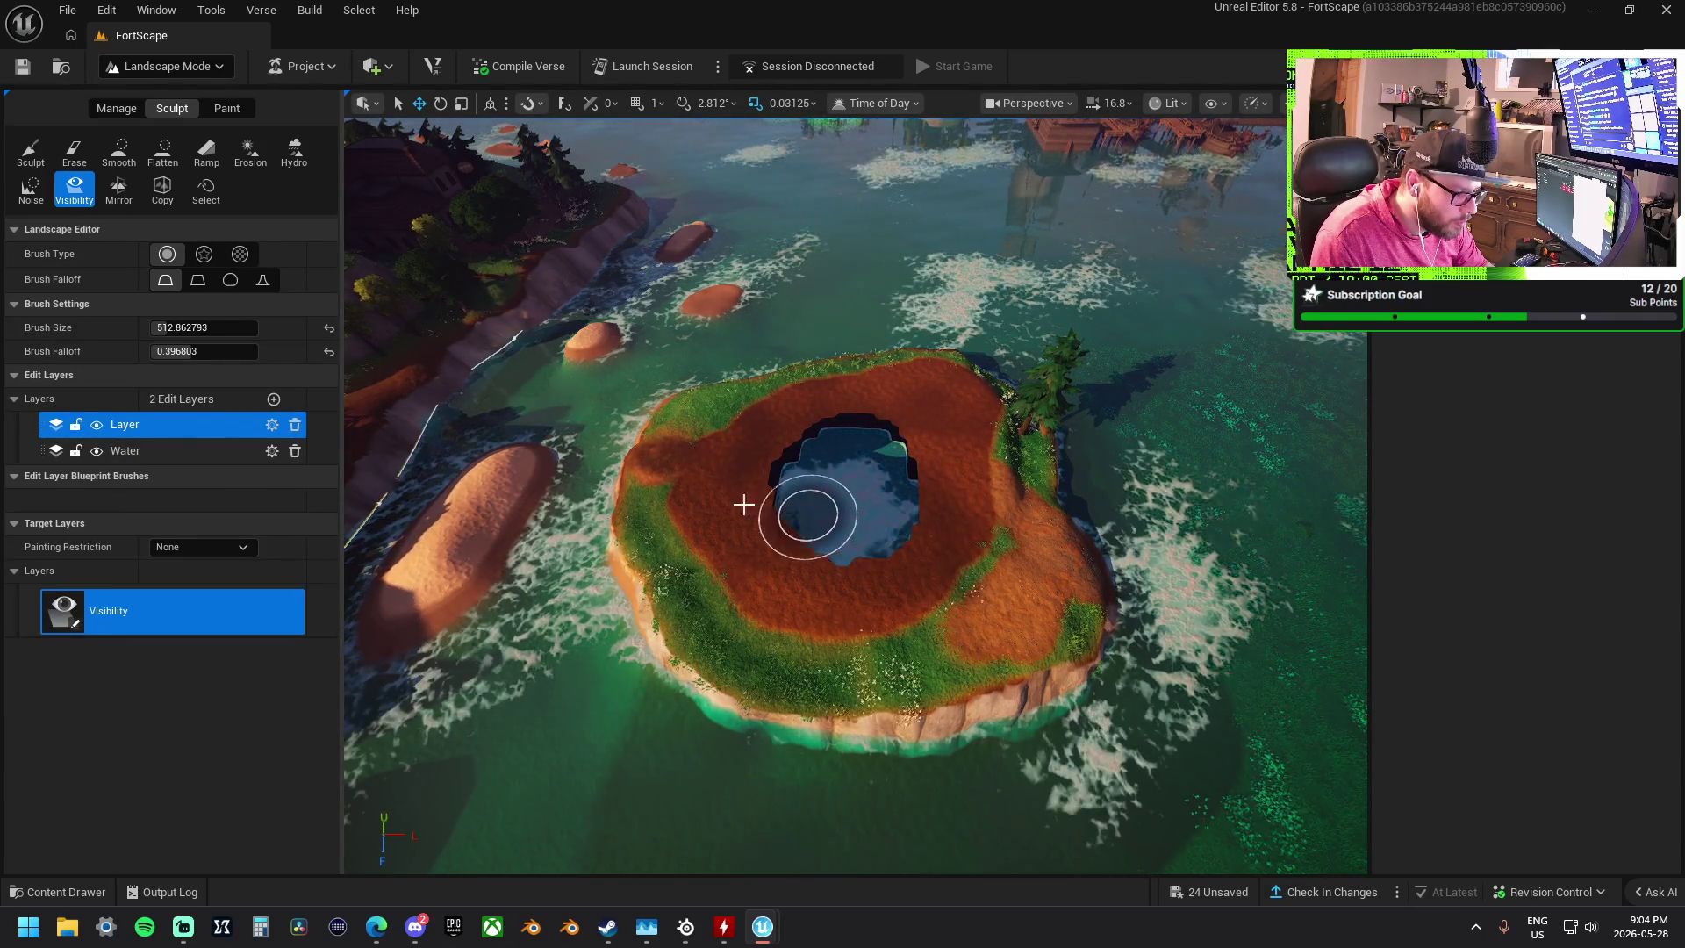
click(233, 453)
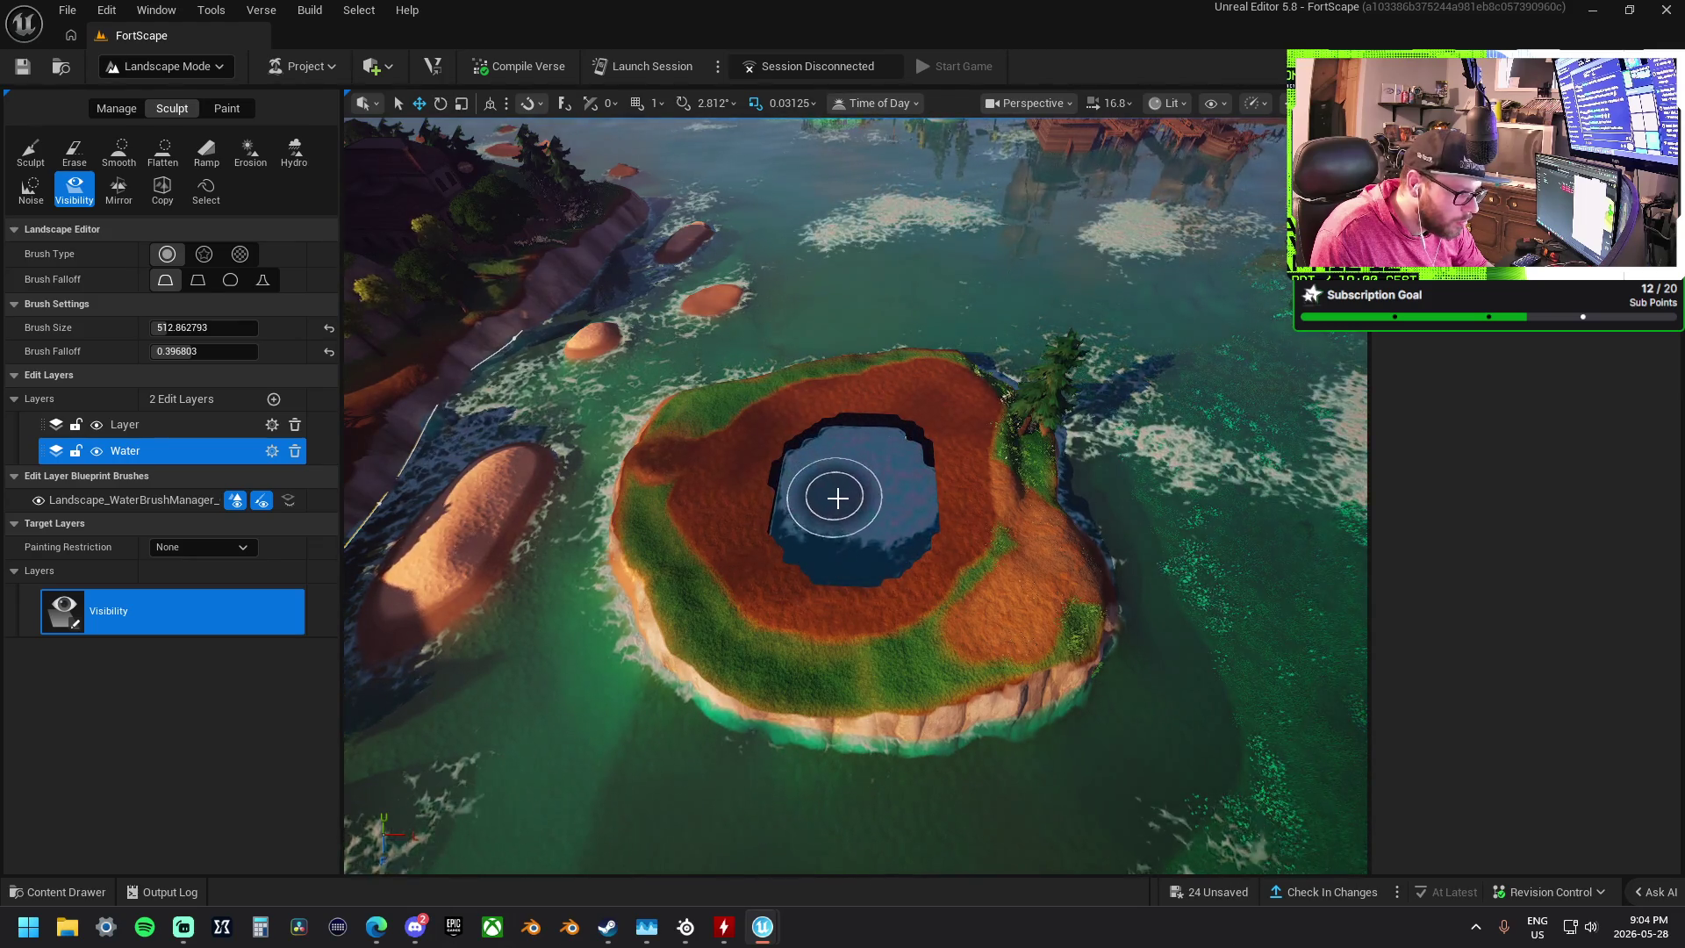
mouse_move(834, 515)
mouse_down()
mouse_move(834, 653)
mouse_move(858, 512)
mouse_up()
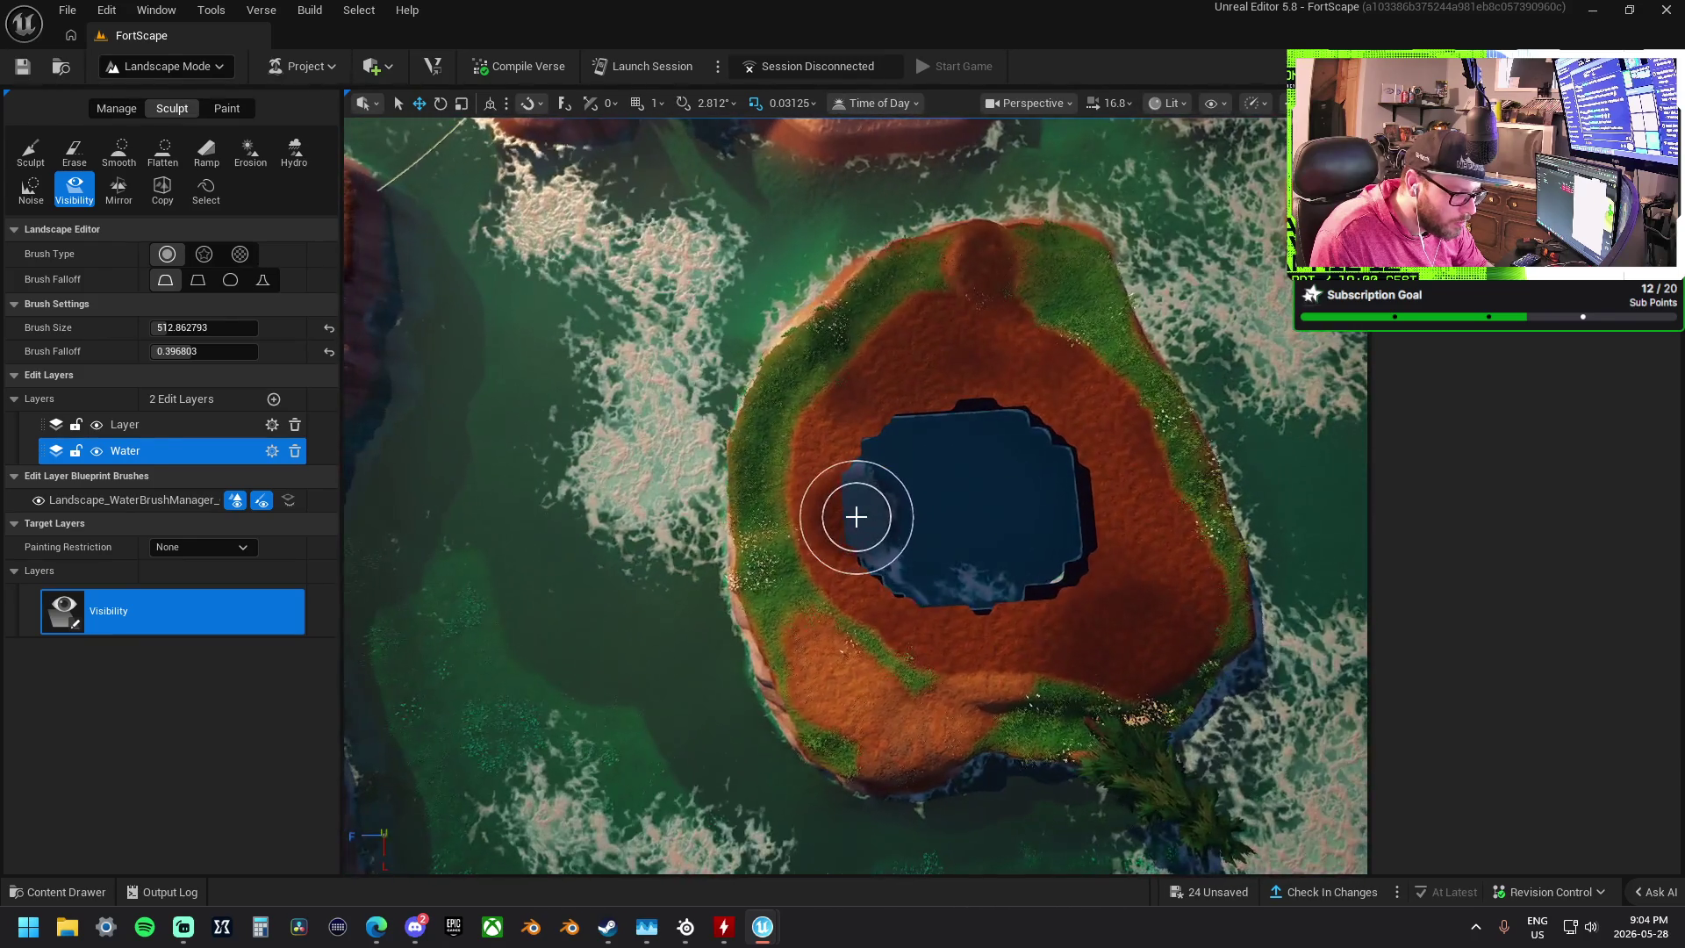
key(ctrl+z)
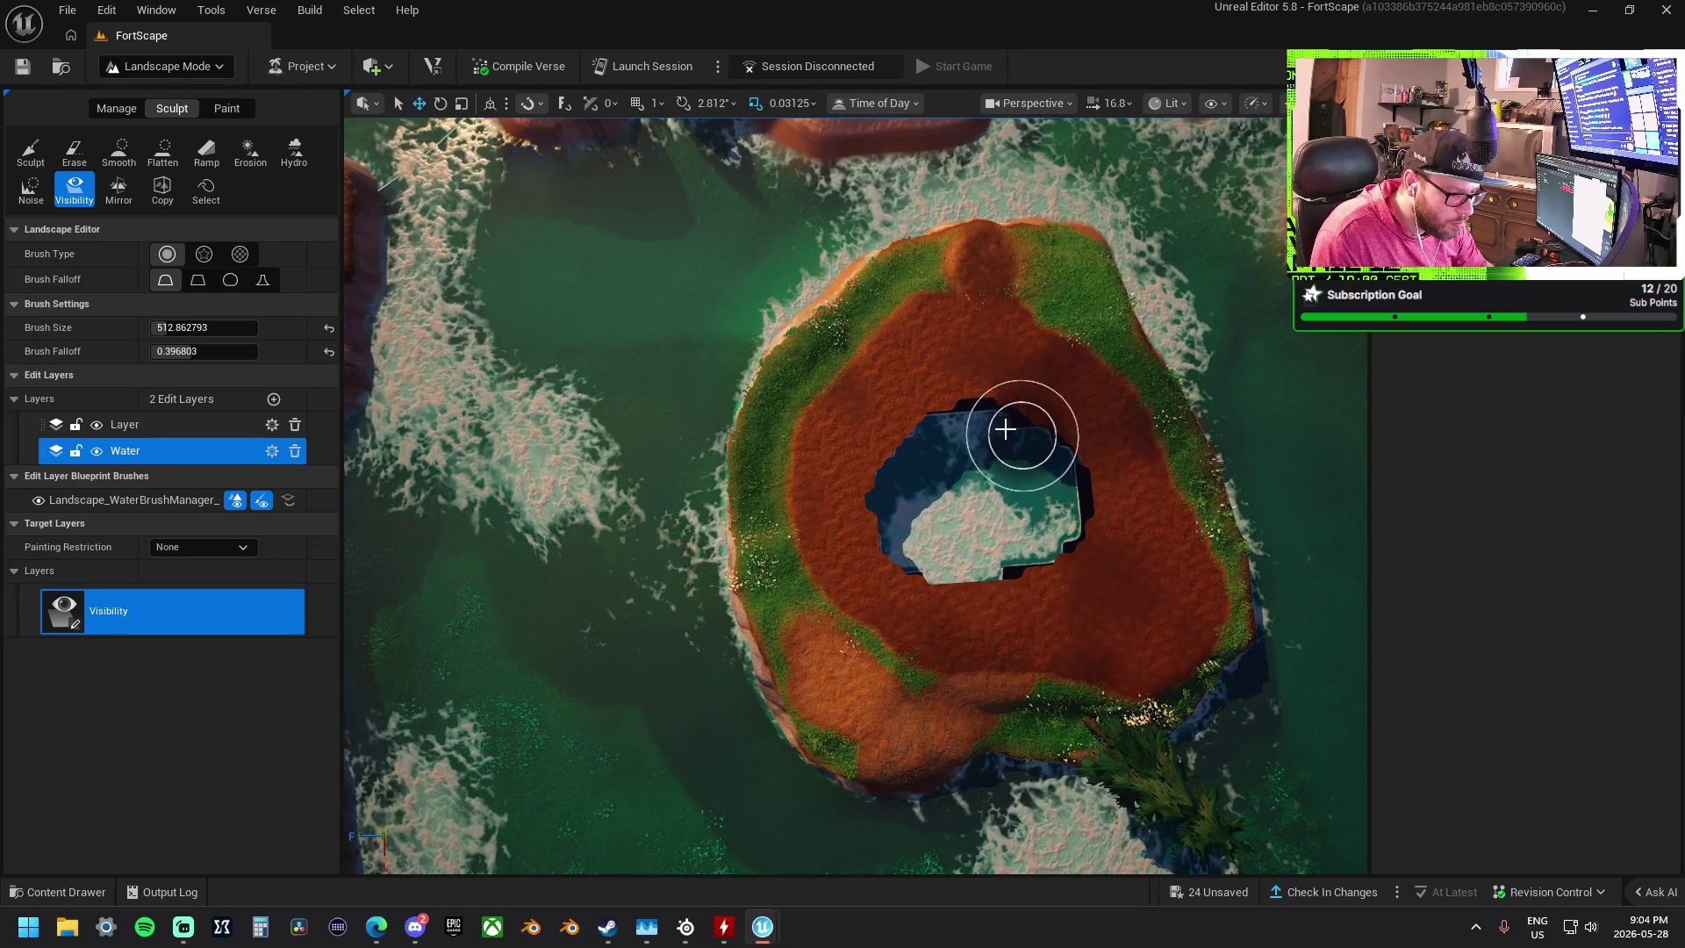
click(224, 423)
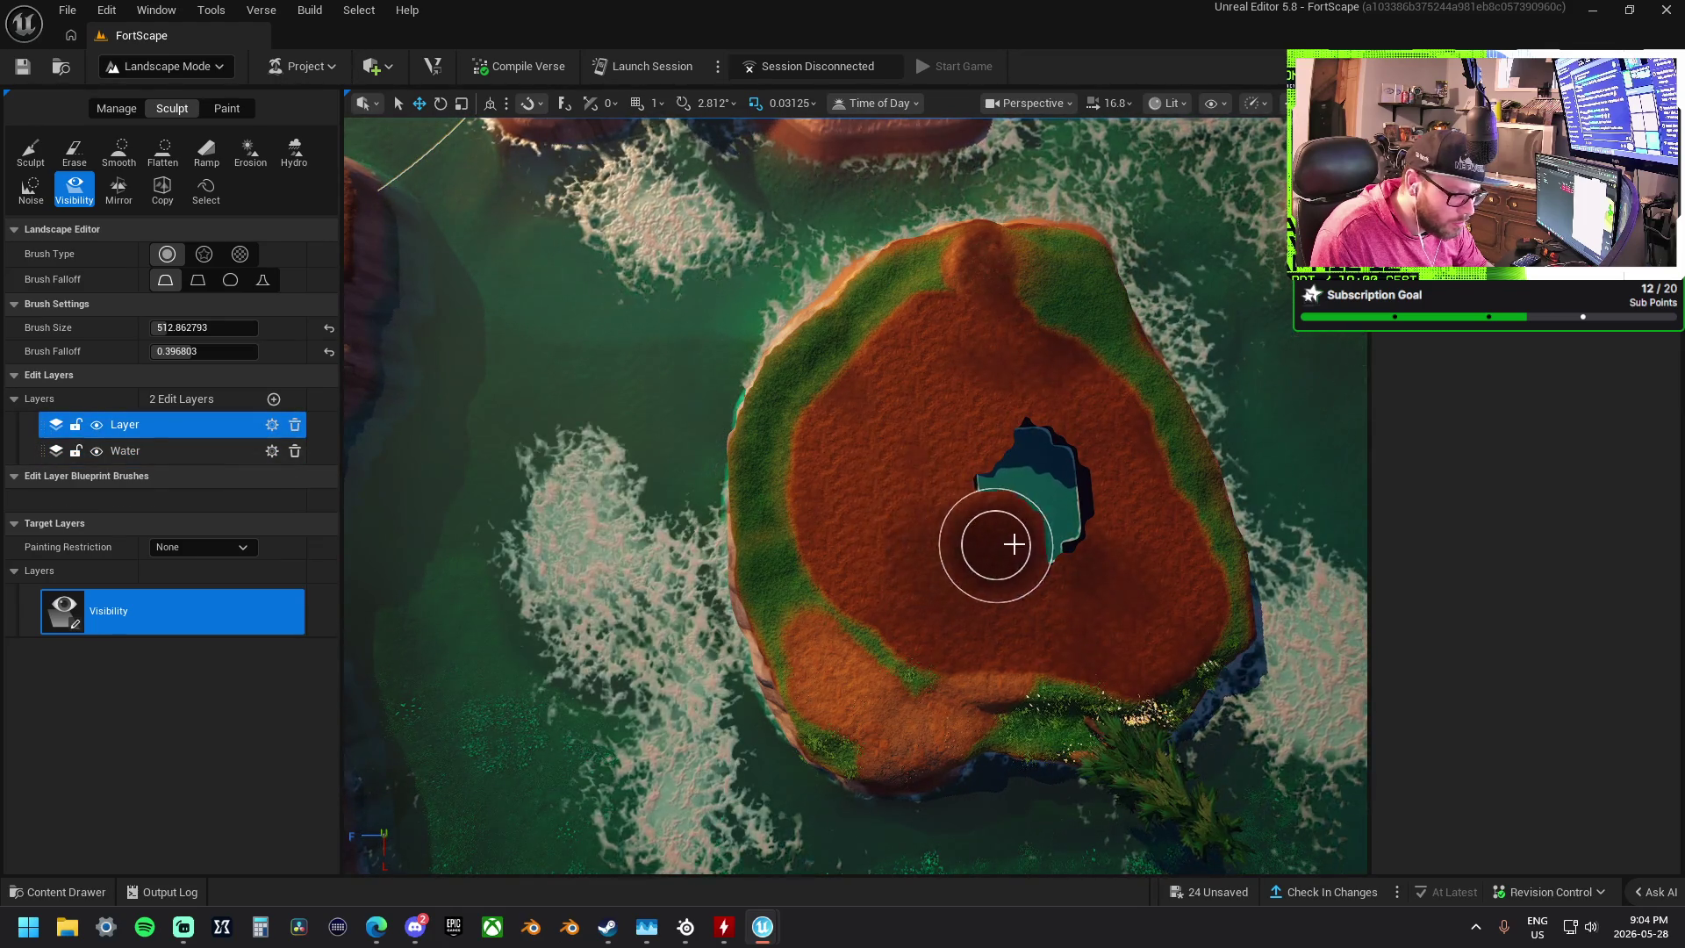
scroll(914, 501, down, 3)
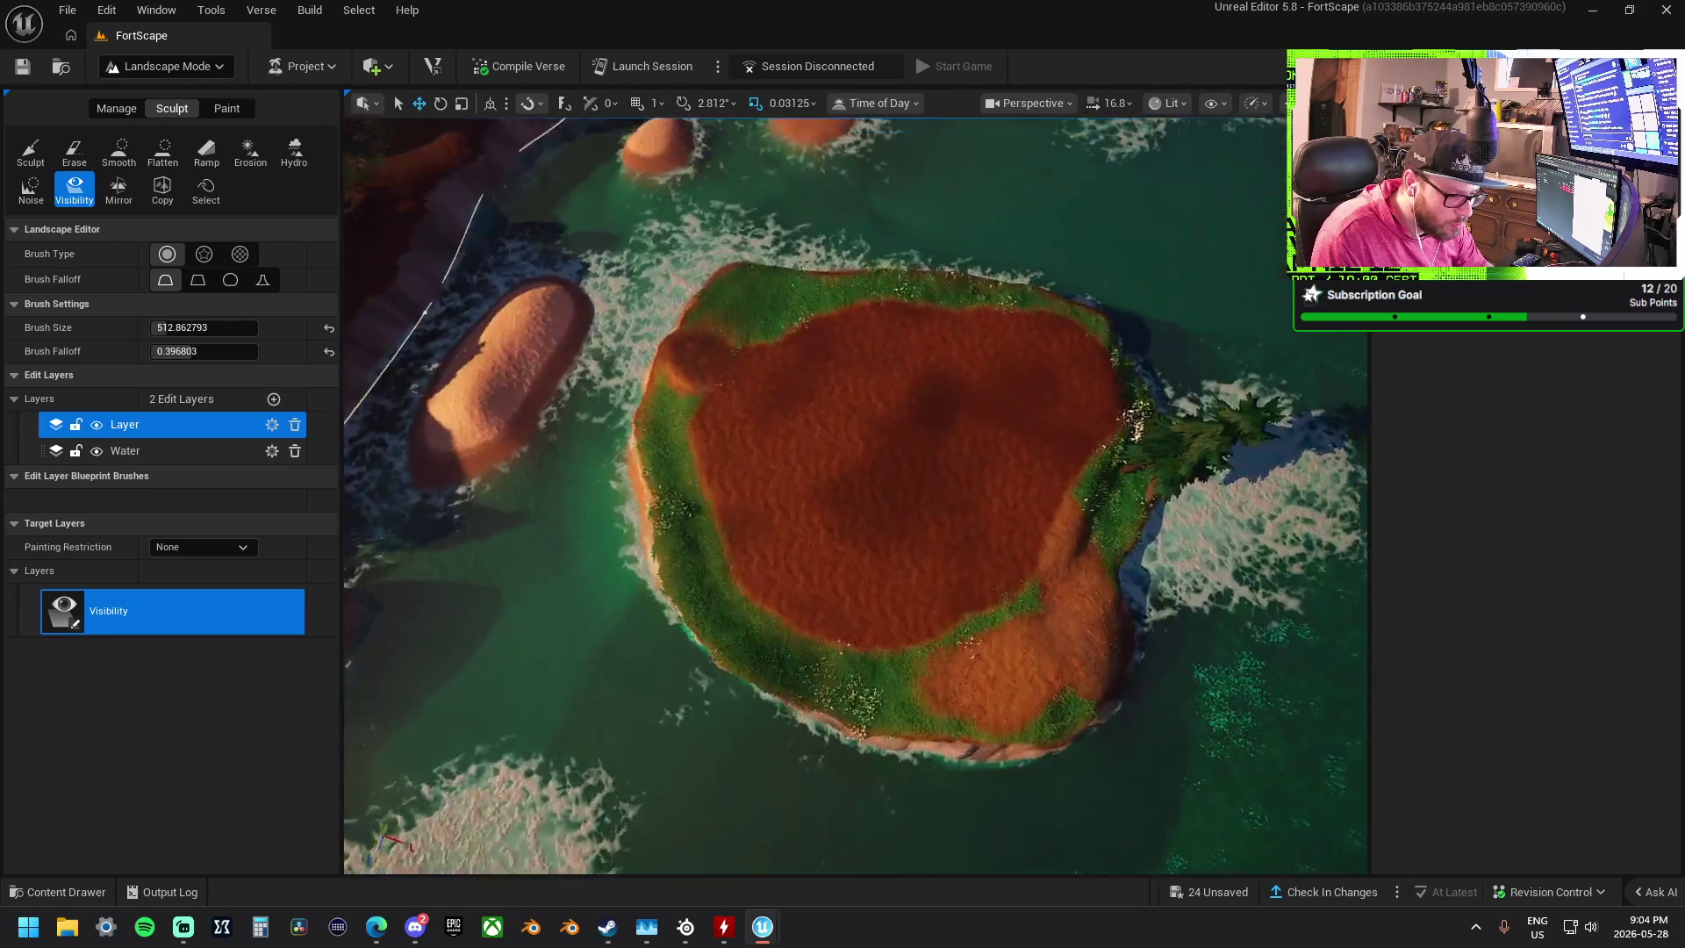
scroll(856, 496, up, 10)
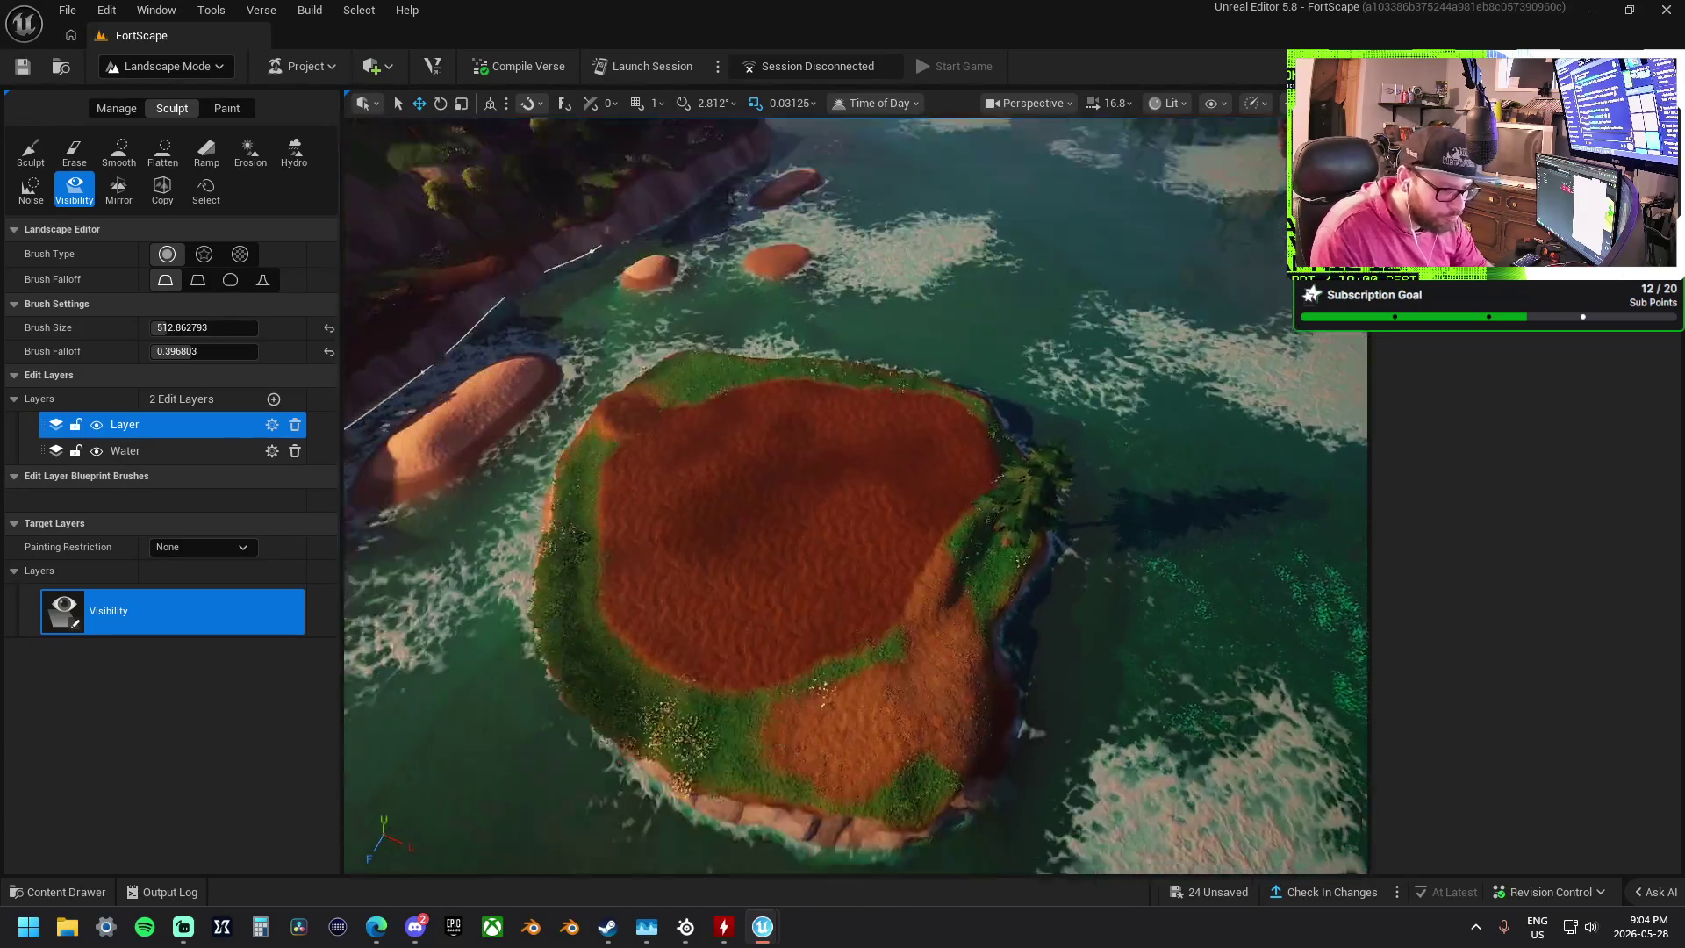
scroll(856, 496, down, 10)
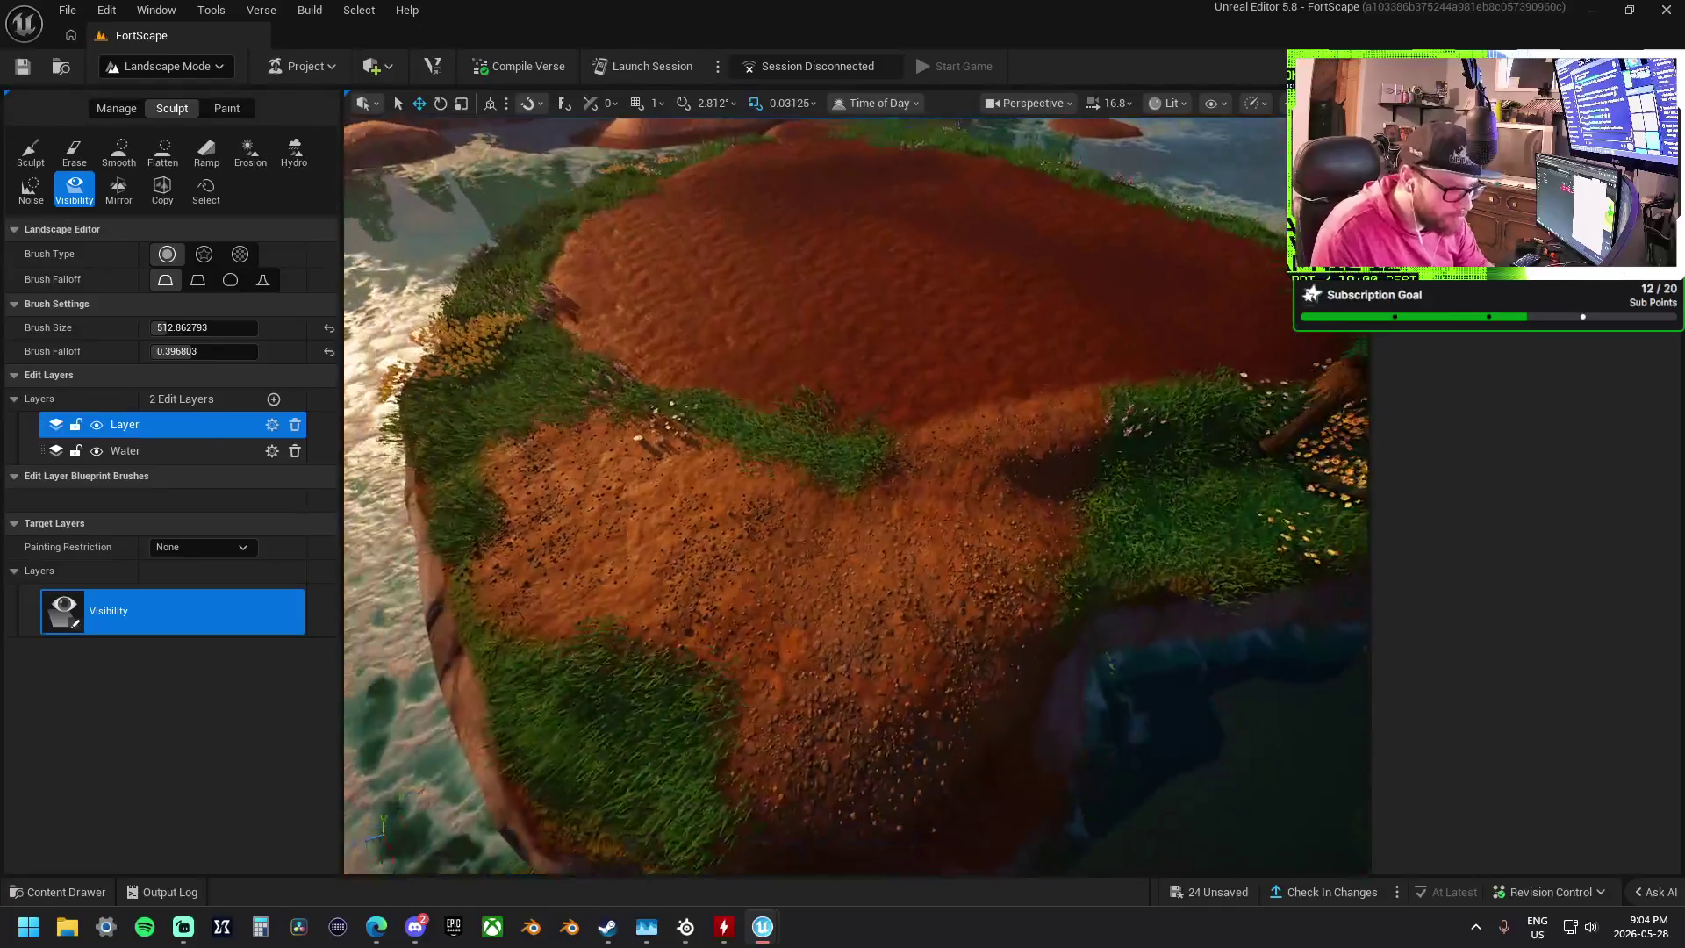
scroll(856, 496, up, 10)
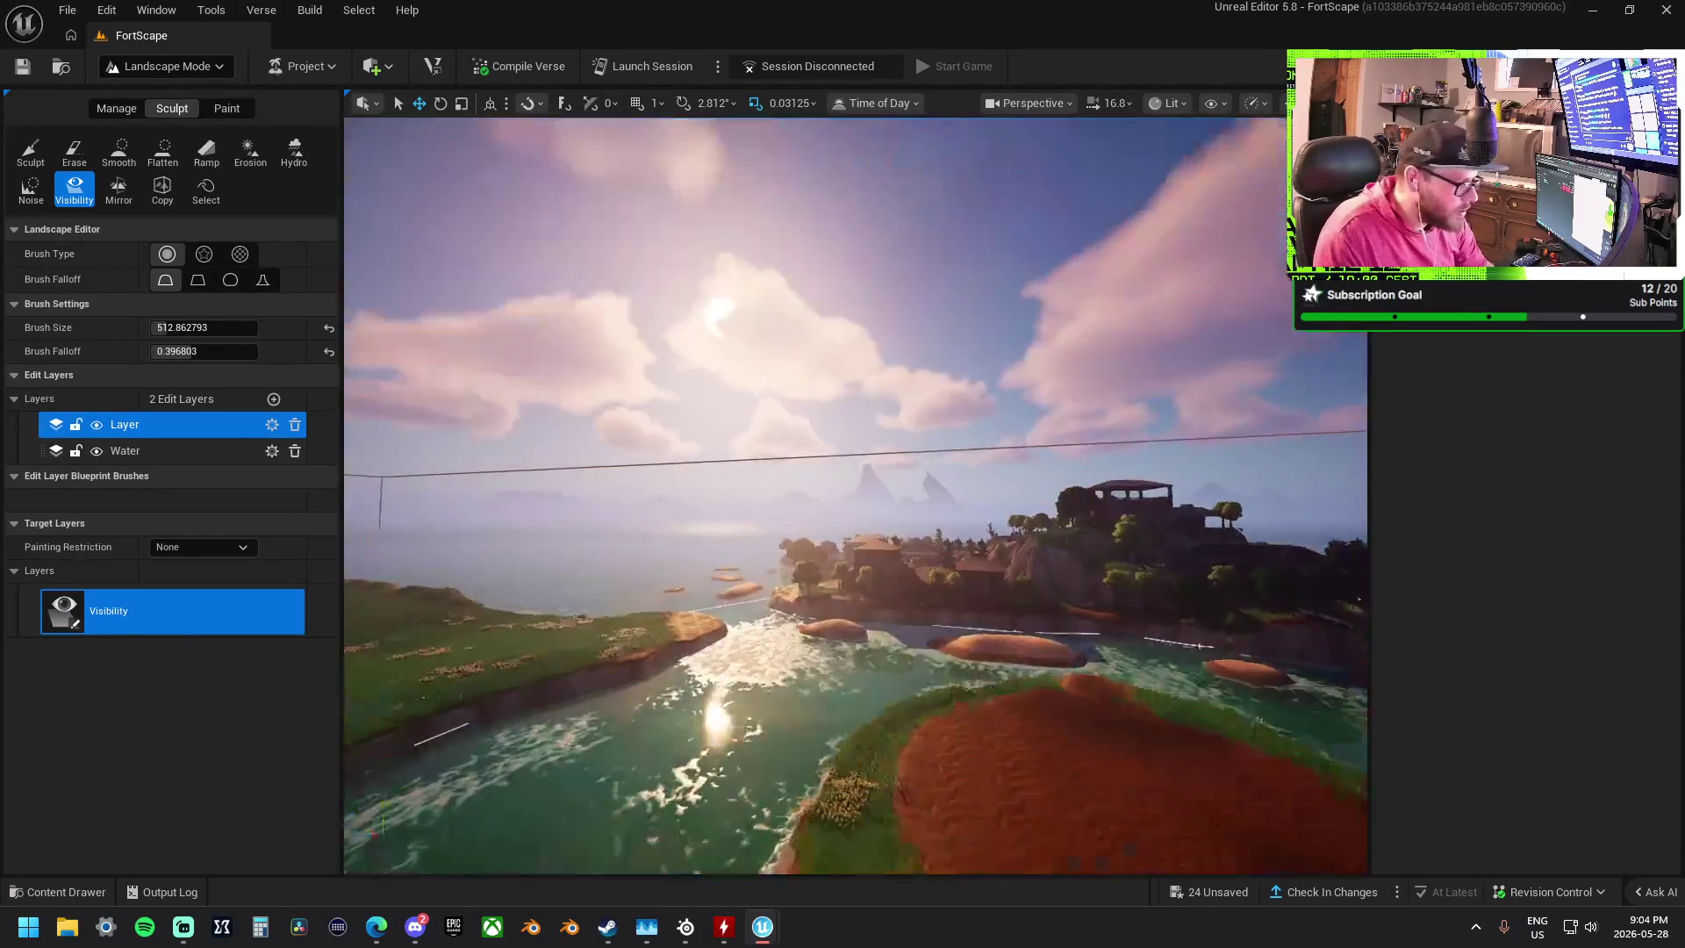
scroll(856, 496, up, 10)
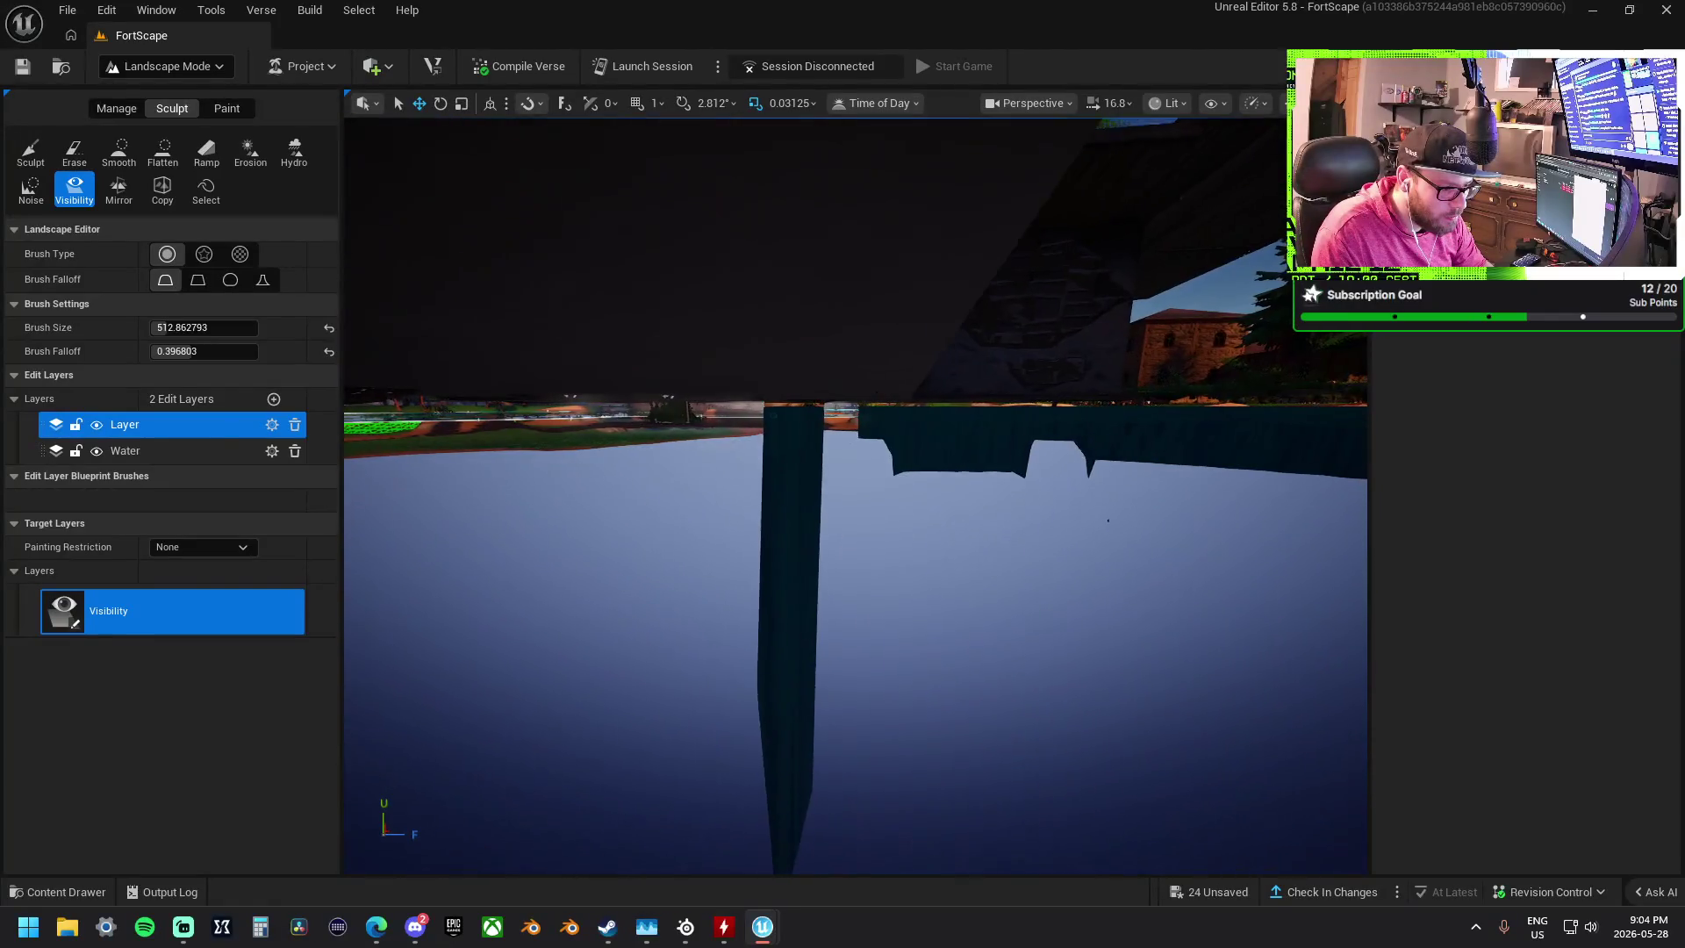
scroll(700, 334, up, 5)
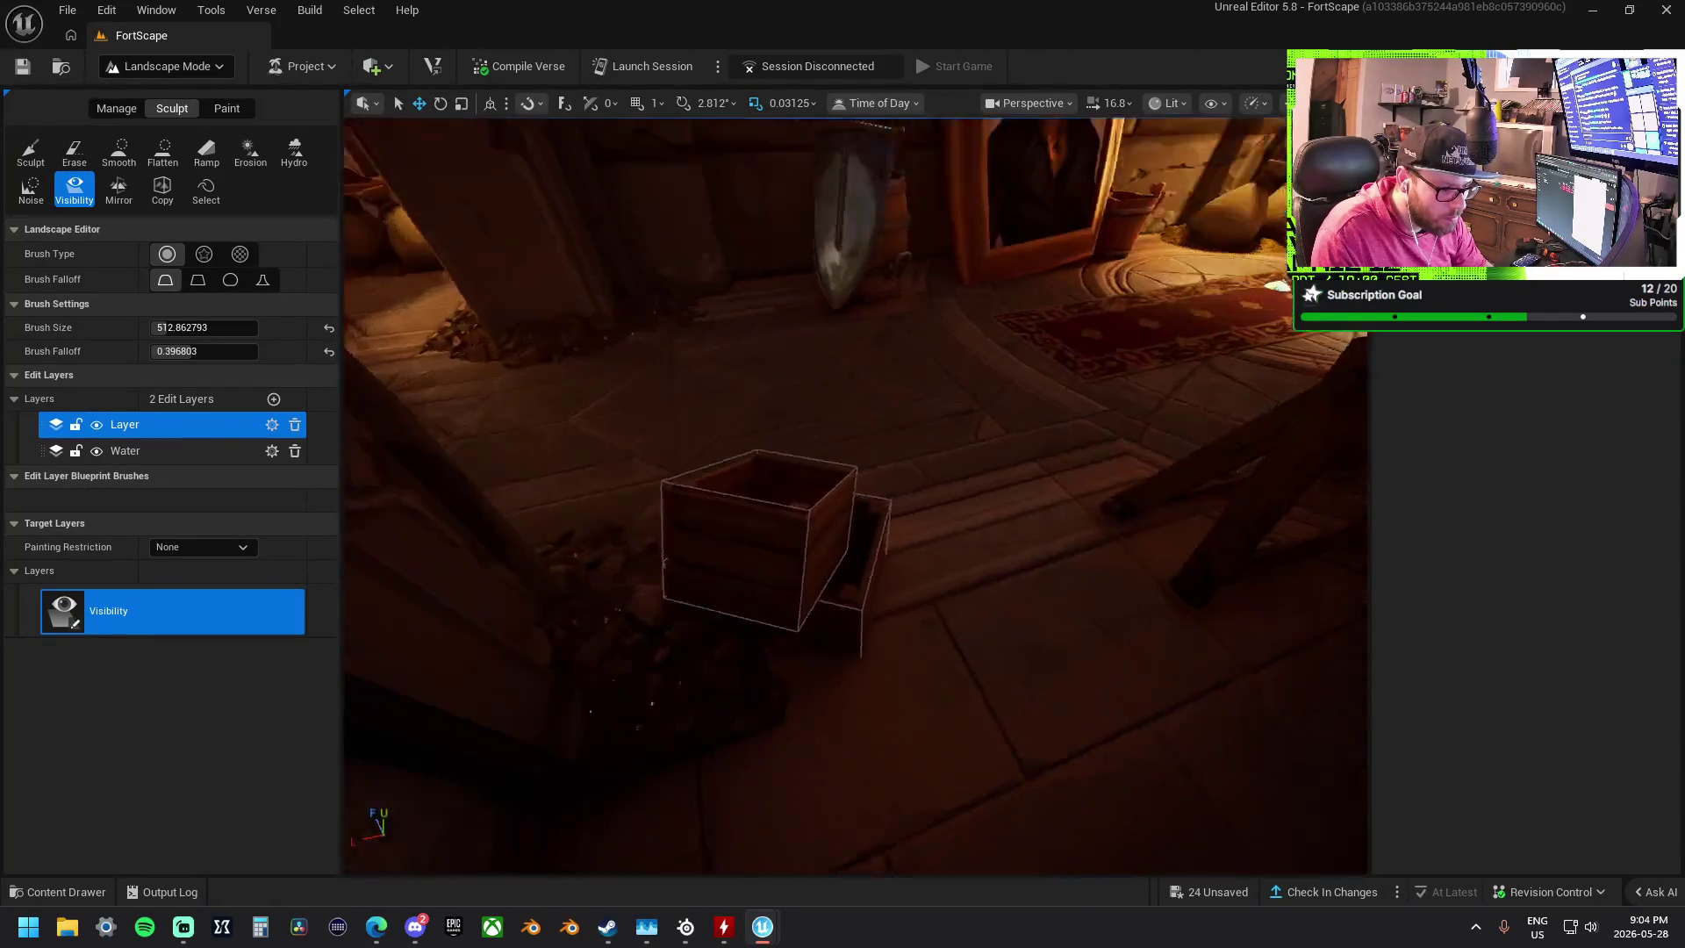
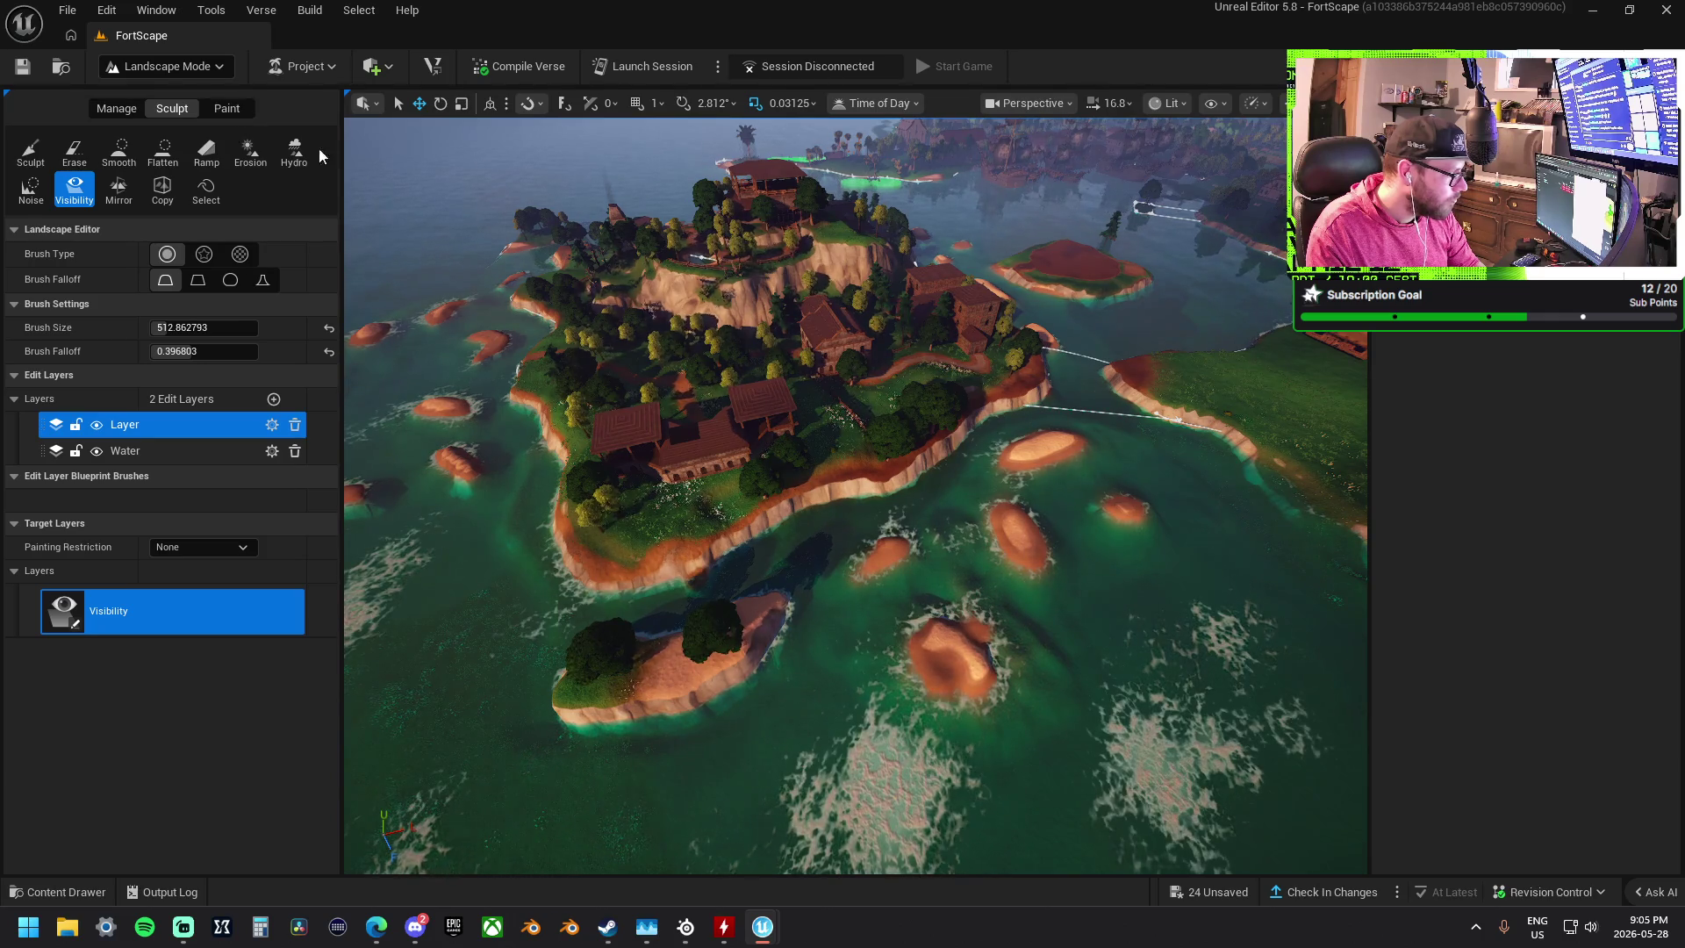
- Fly down to the sandbars and select the Smooth sculpt tool
key(w)
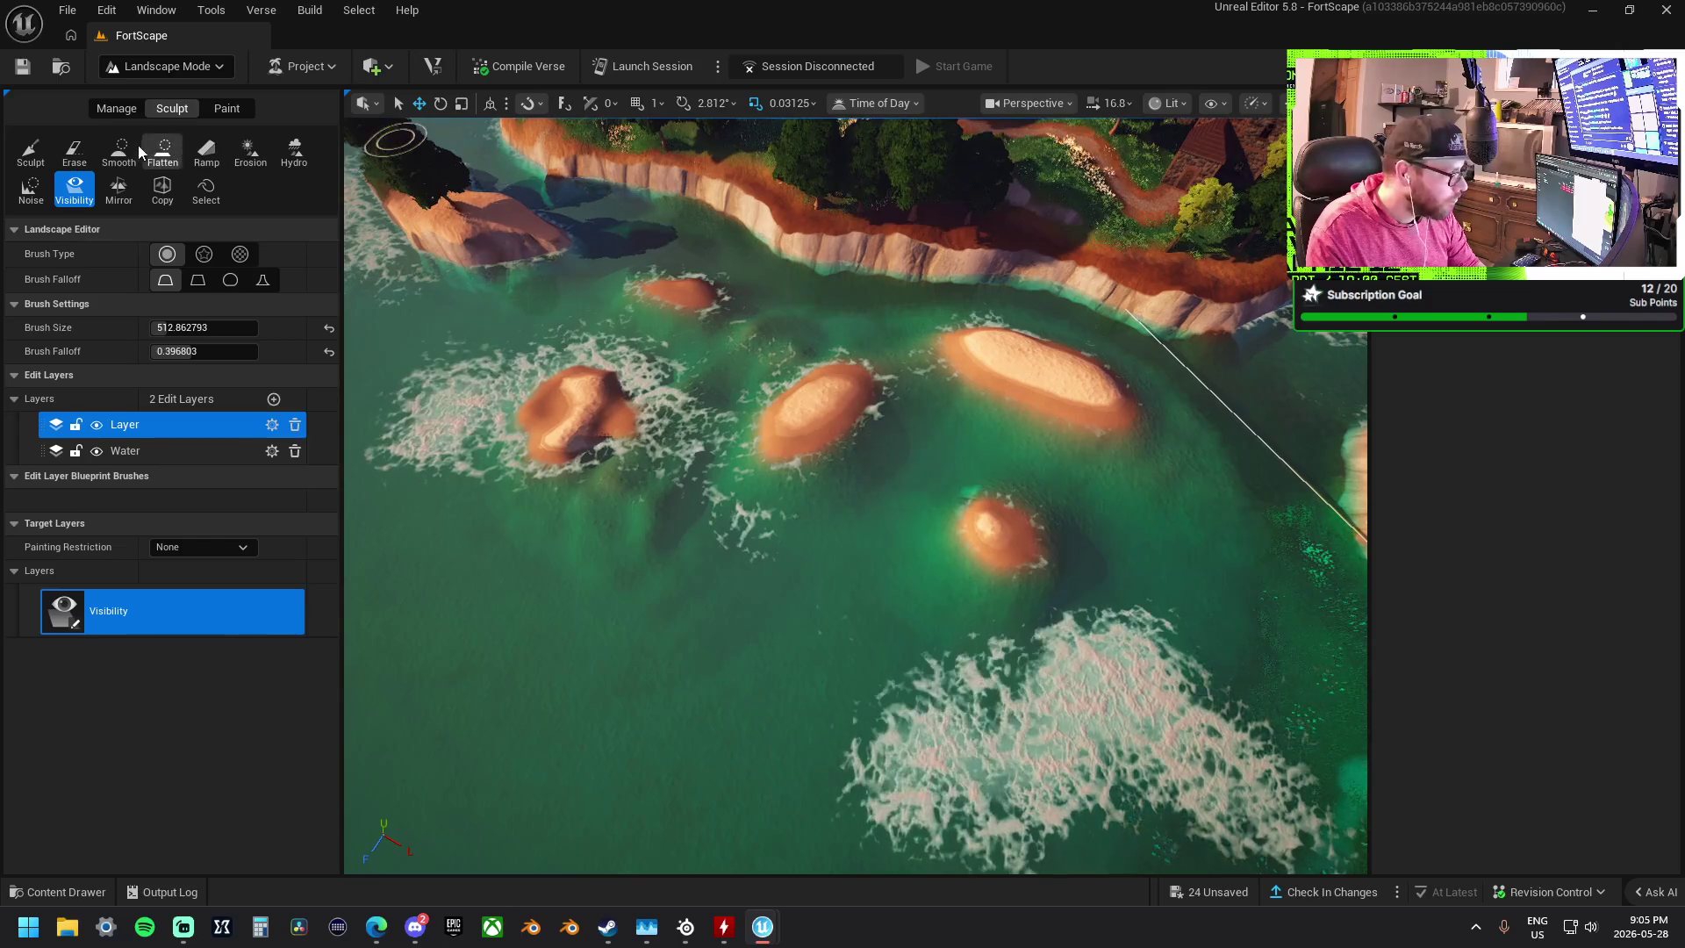
click(133, 147)
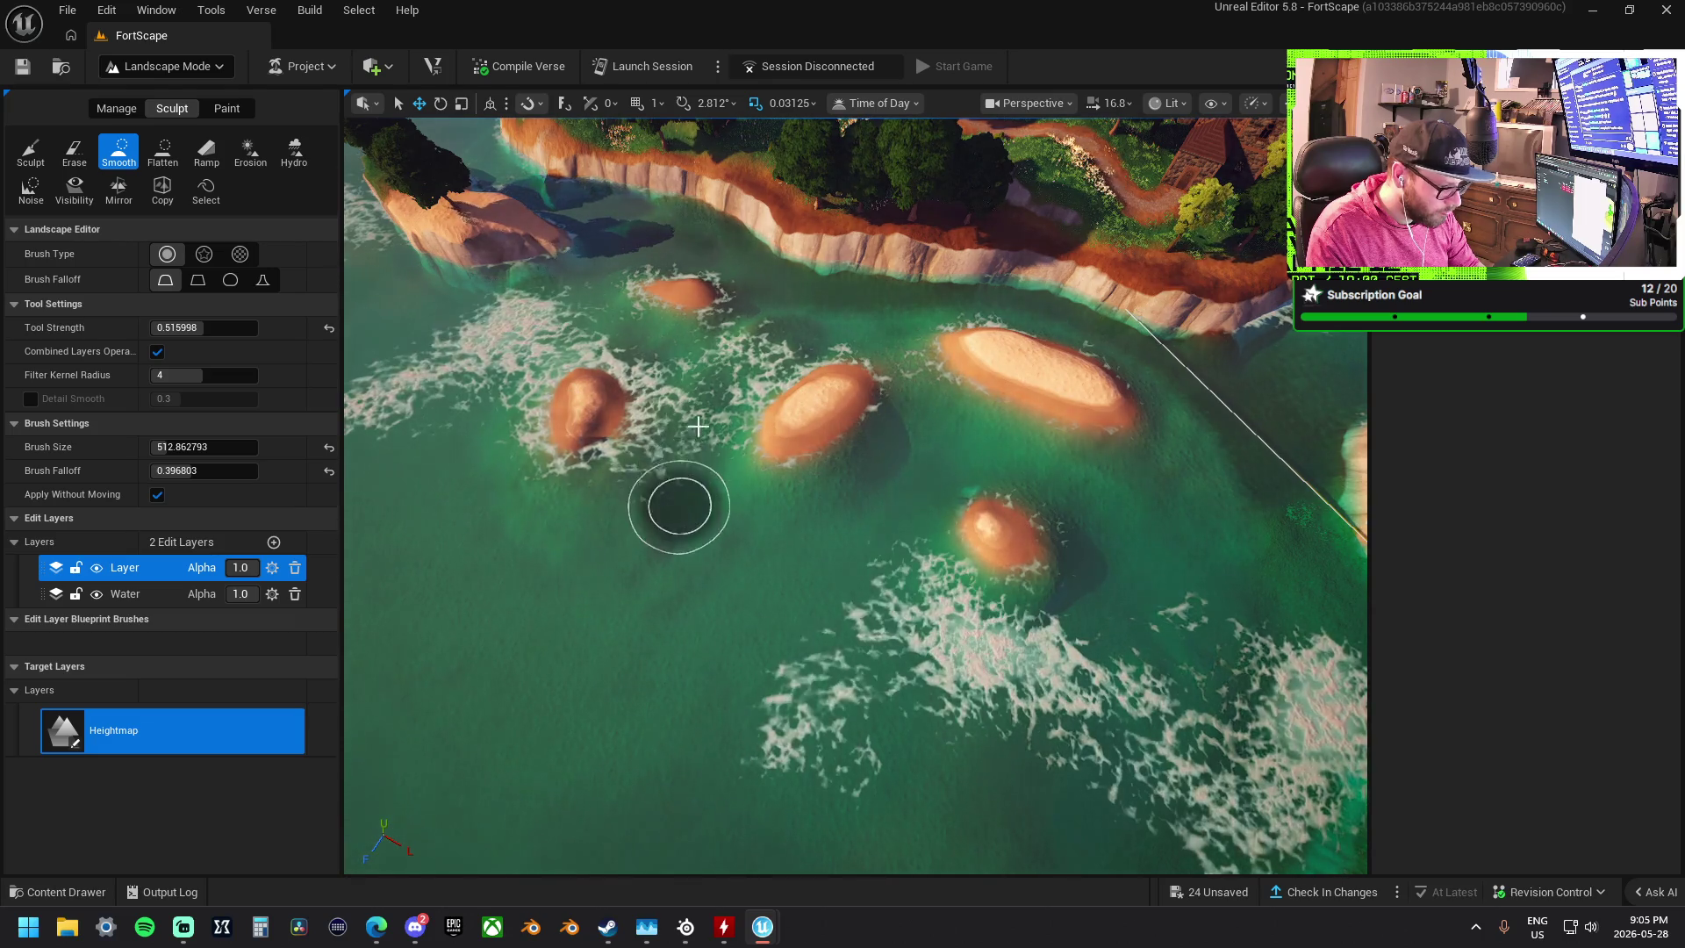
- Fly over to the coast, open the landscape Paint tools and select Layer2
key(w)
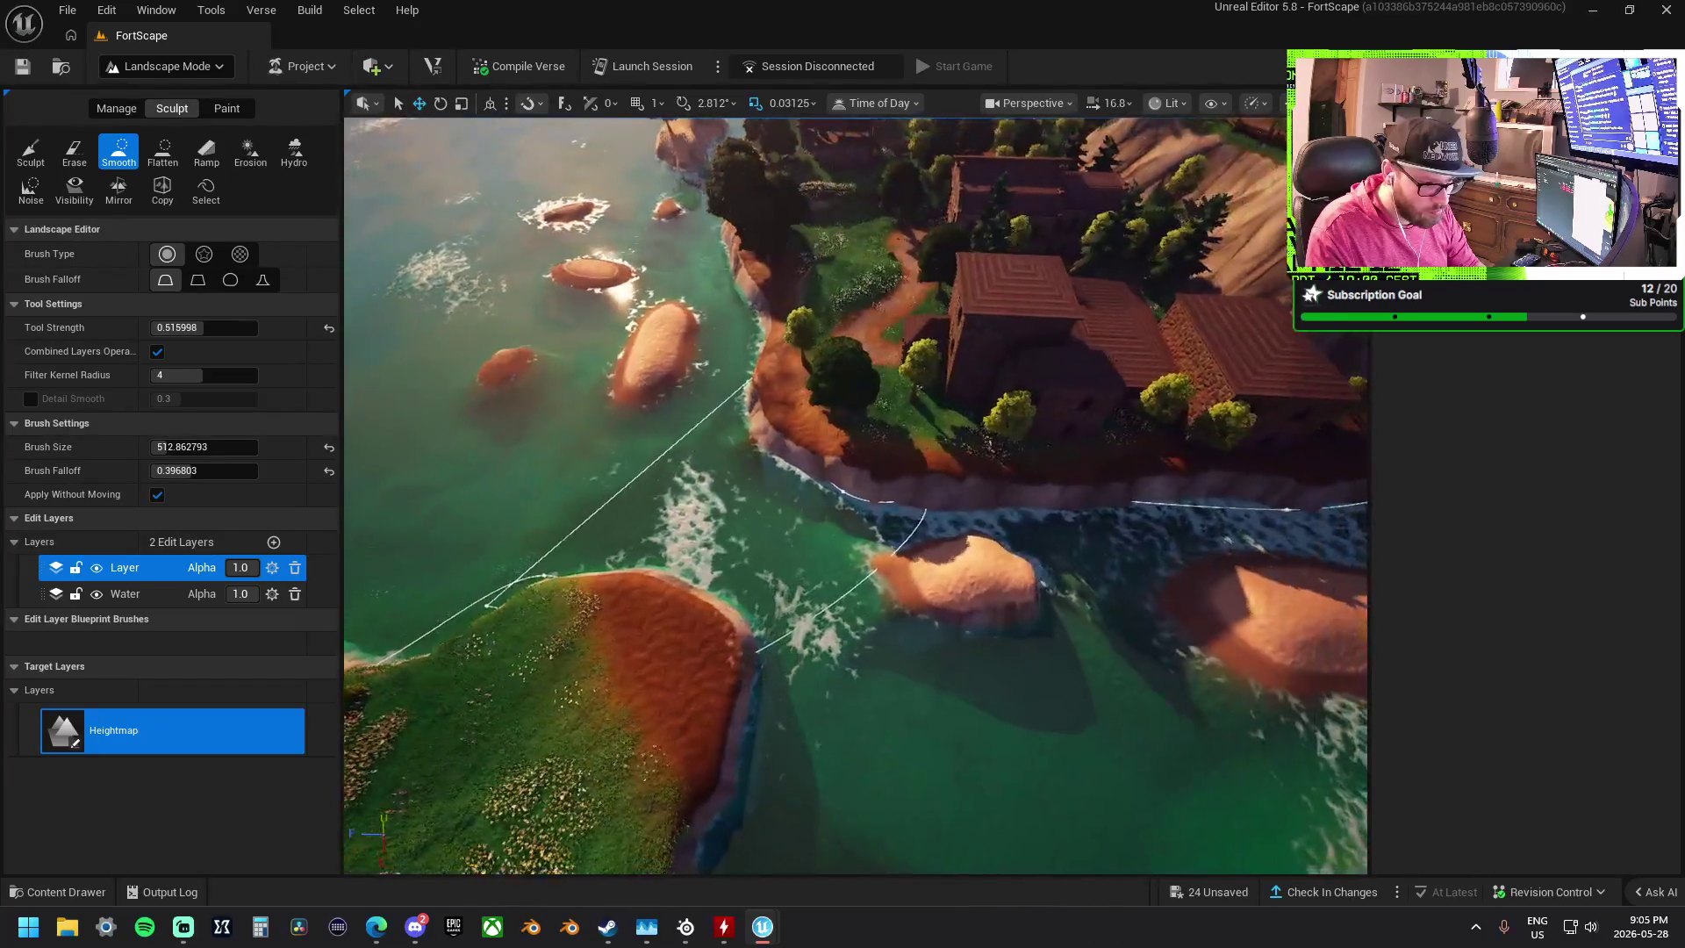
key(w)
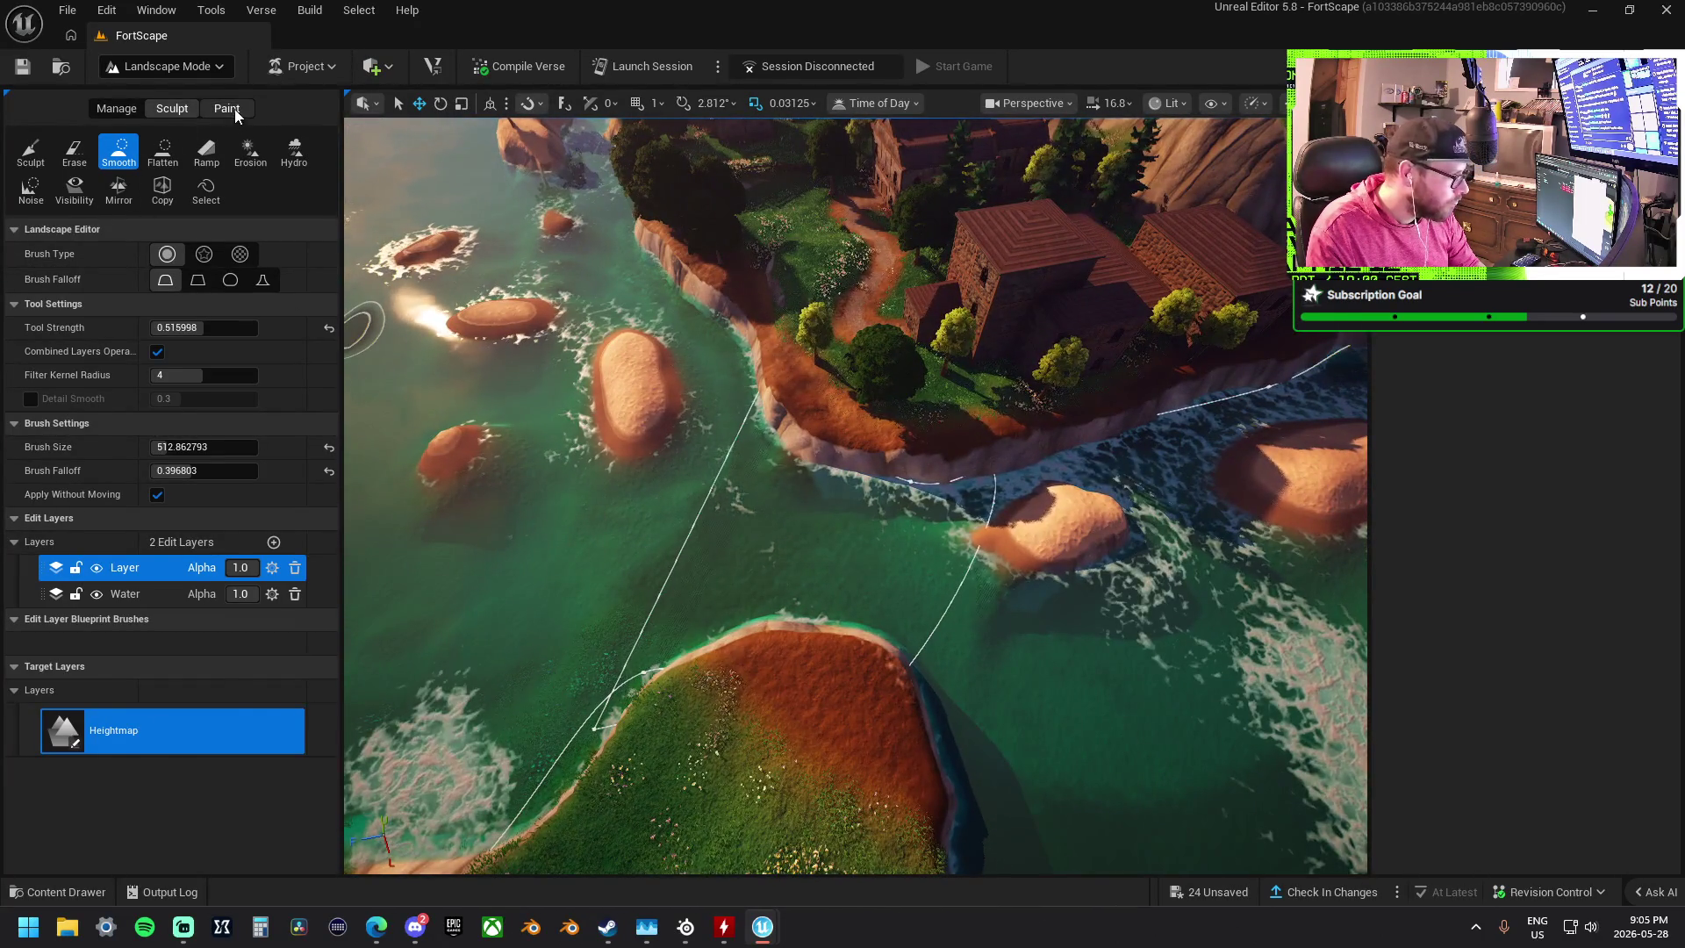
click(227, 108)
click(70, 729)
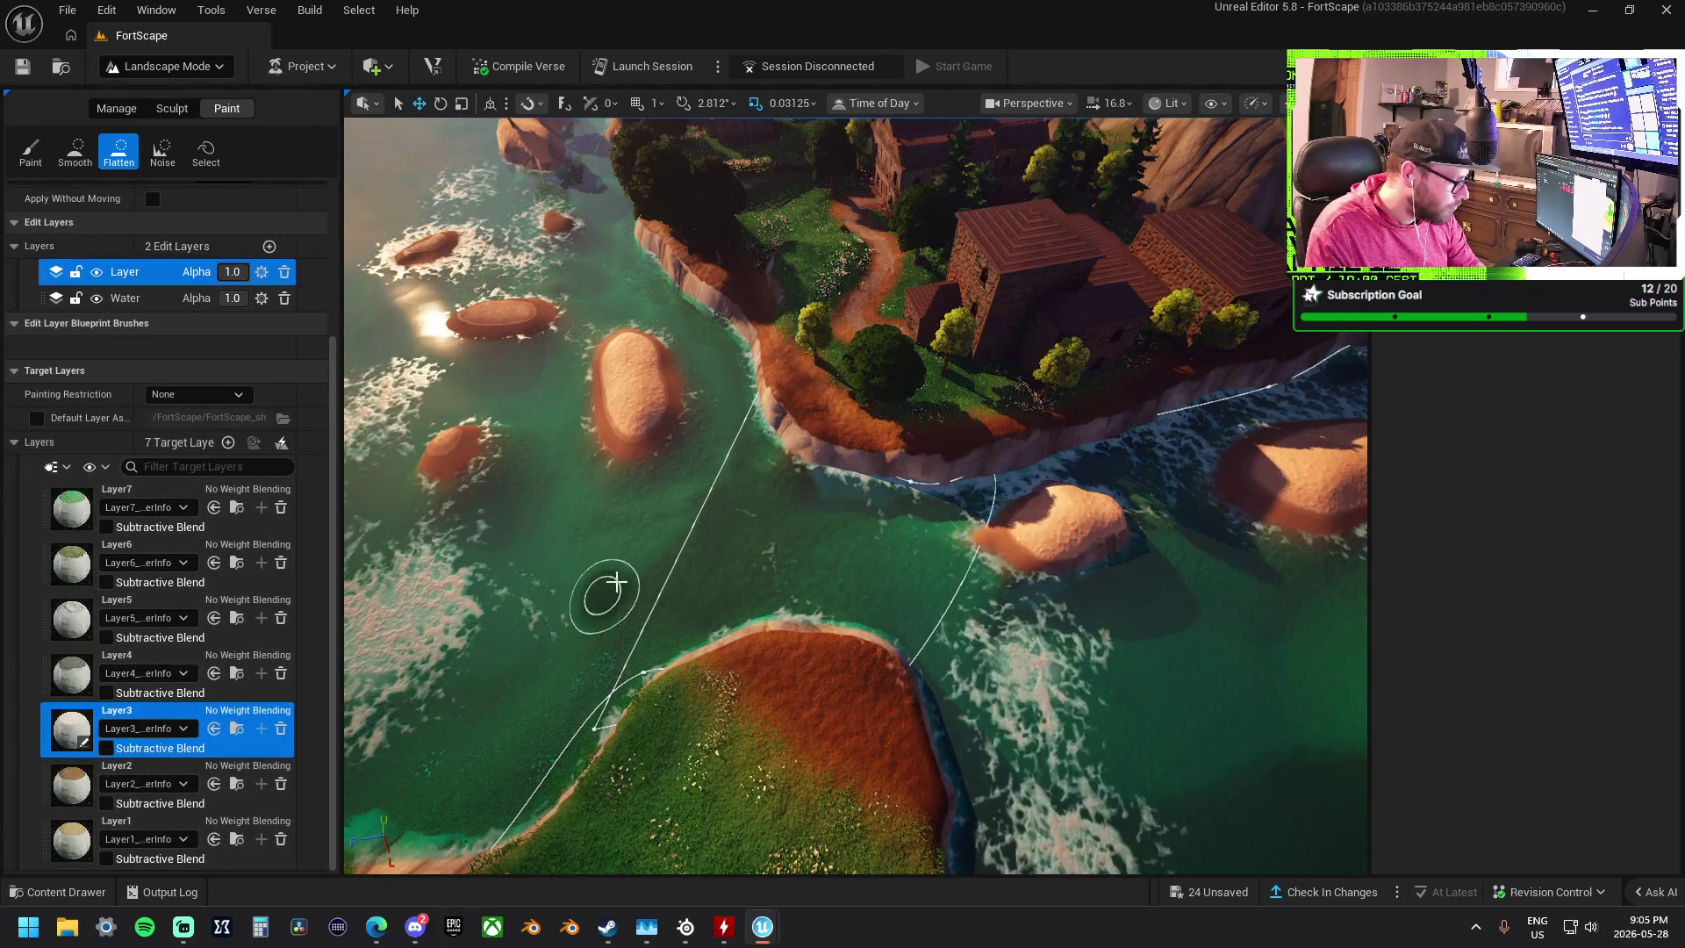
key(w)
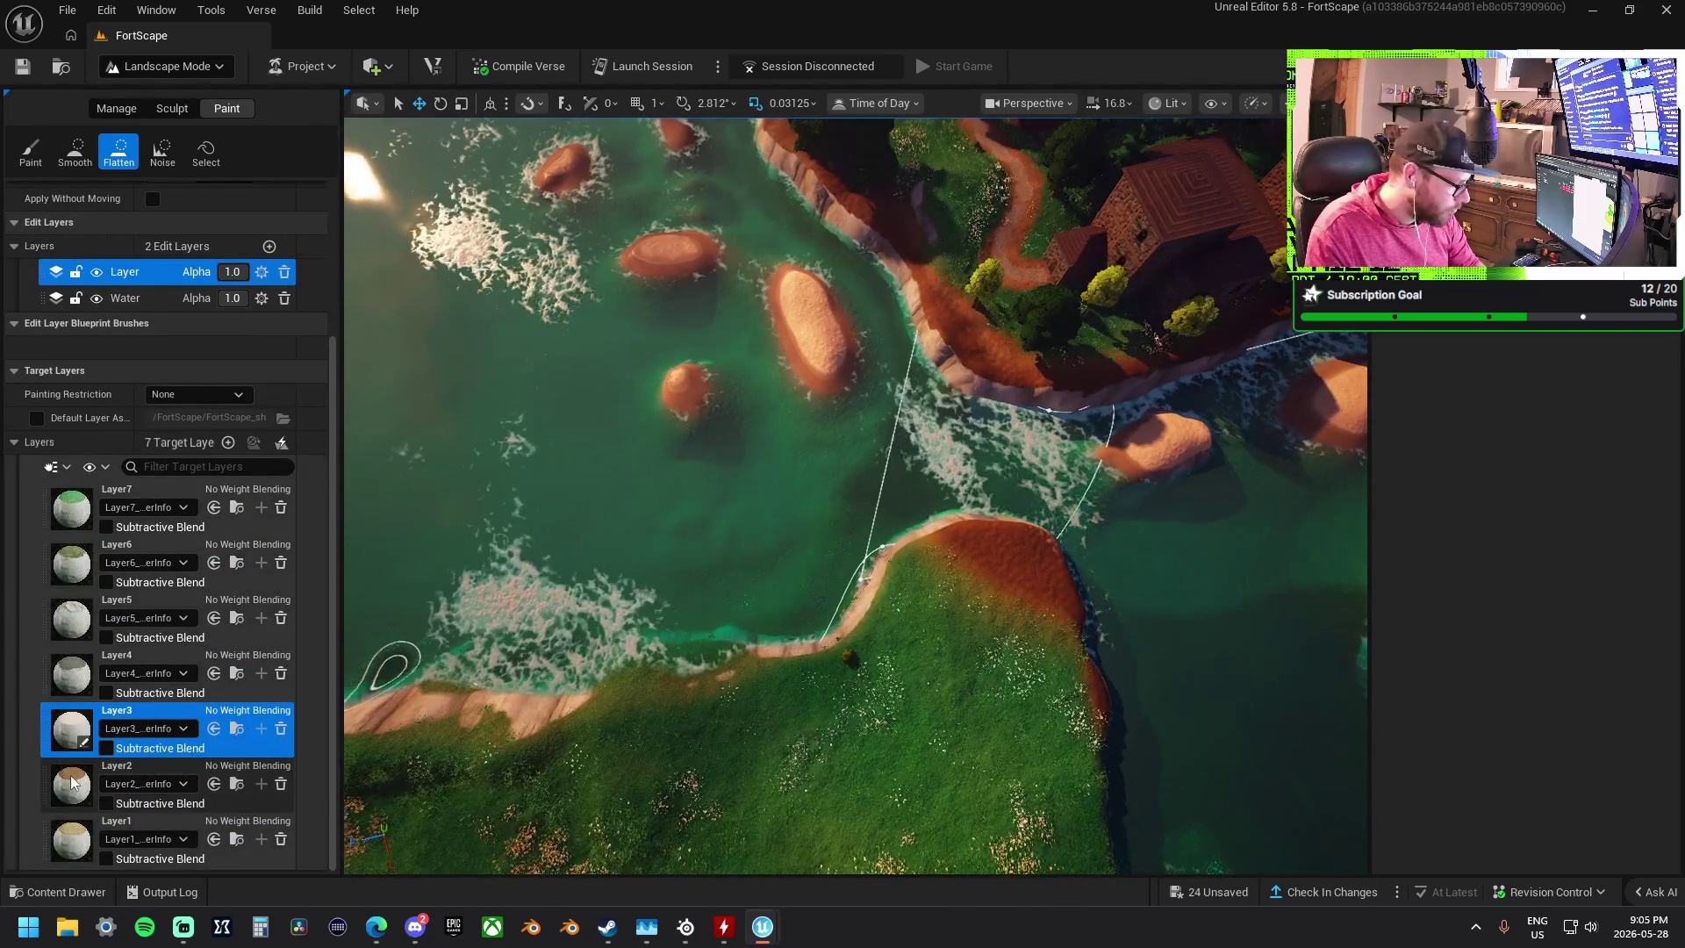
click(72, 782)
- Enlarge the brush to about 2157, choose the Paint tool and sweep along the coastline
scroll(167, 290, up, 3)
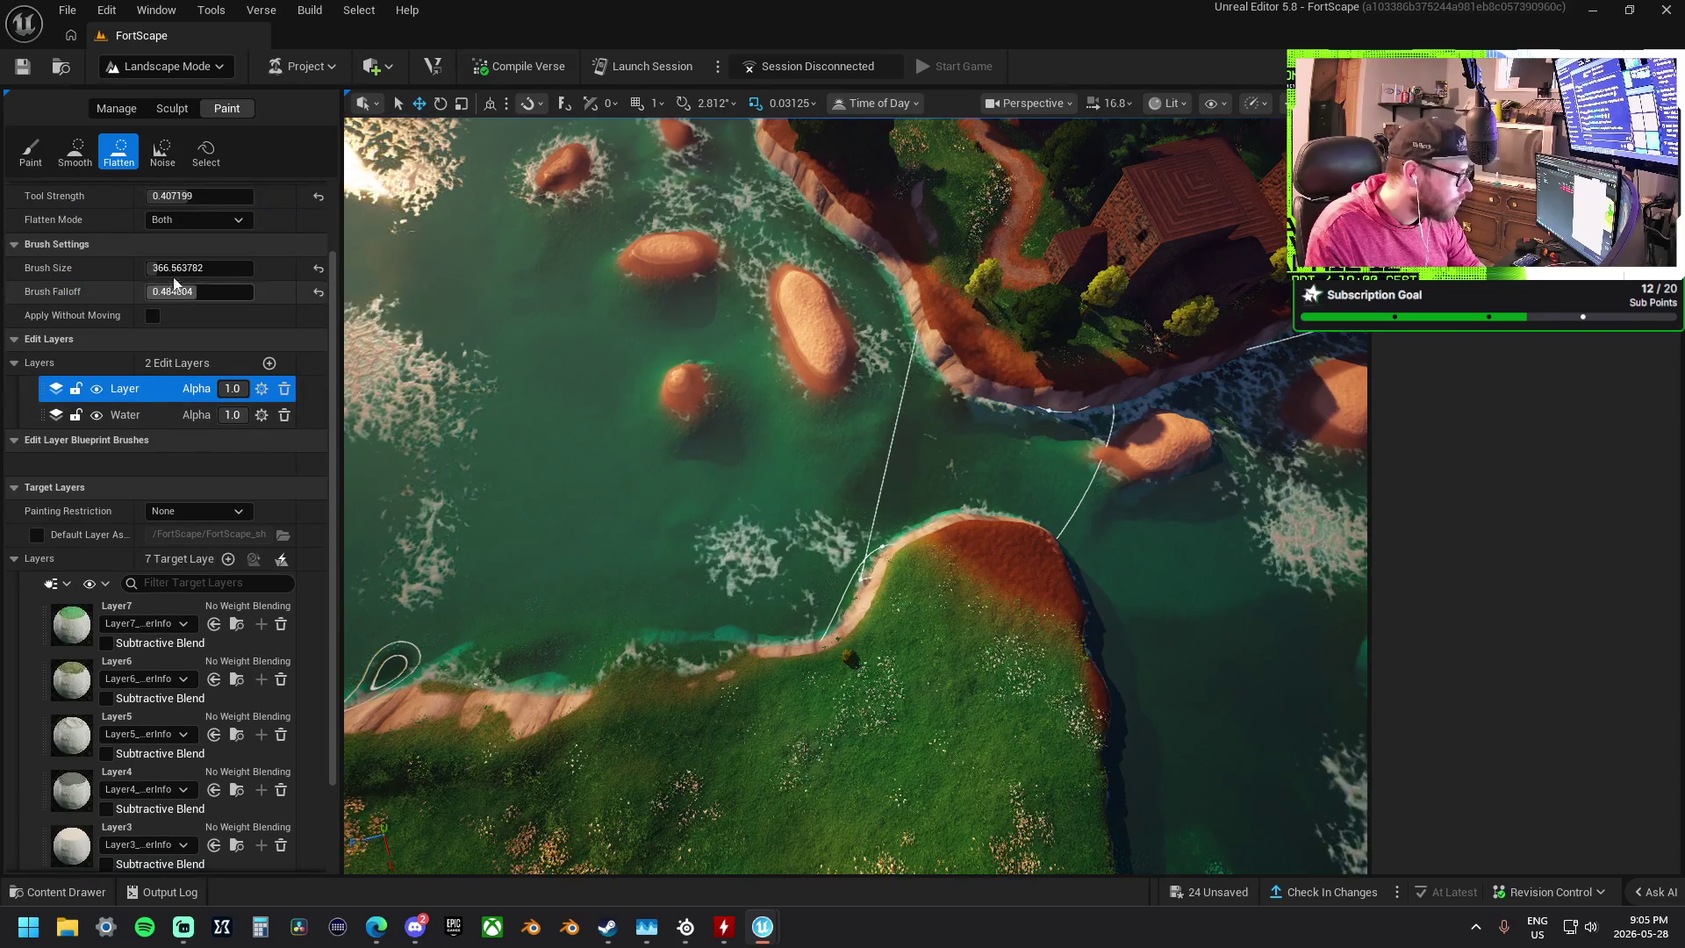
click(176, 268)
drag(175, 268, 223, 286)
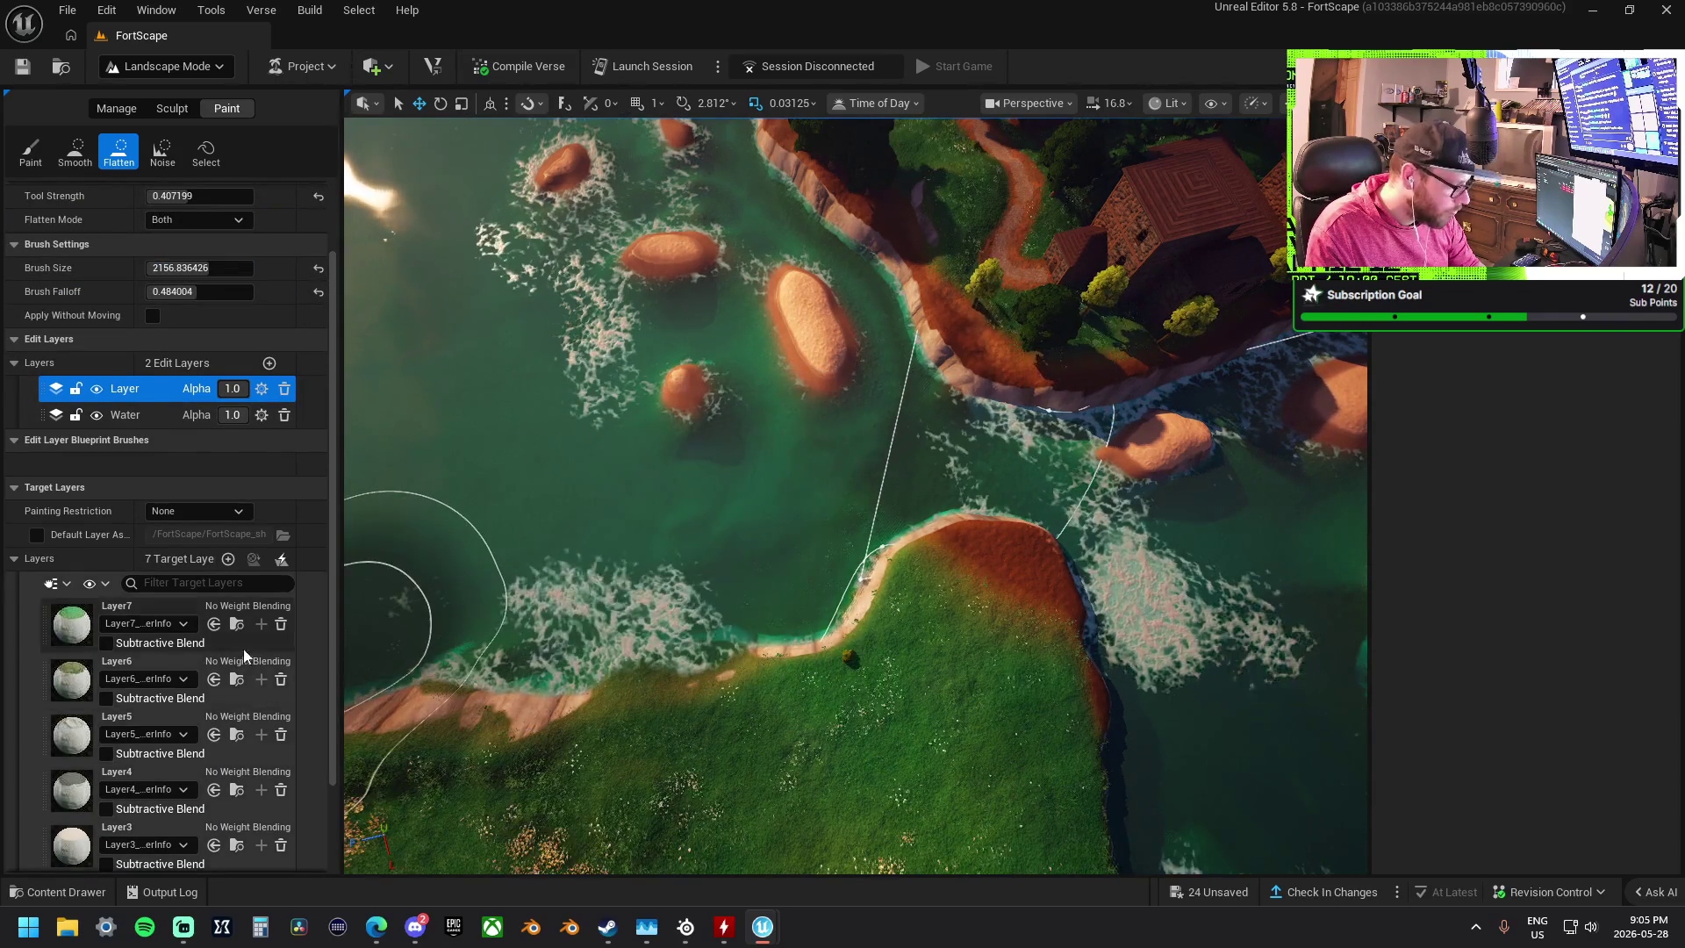
scroll(128, 656, down, 2)
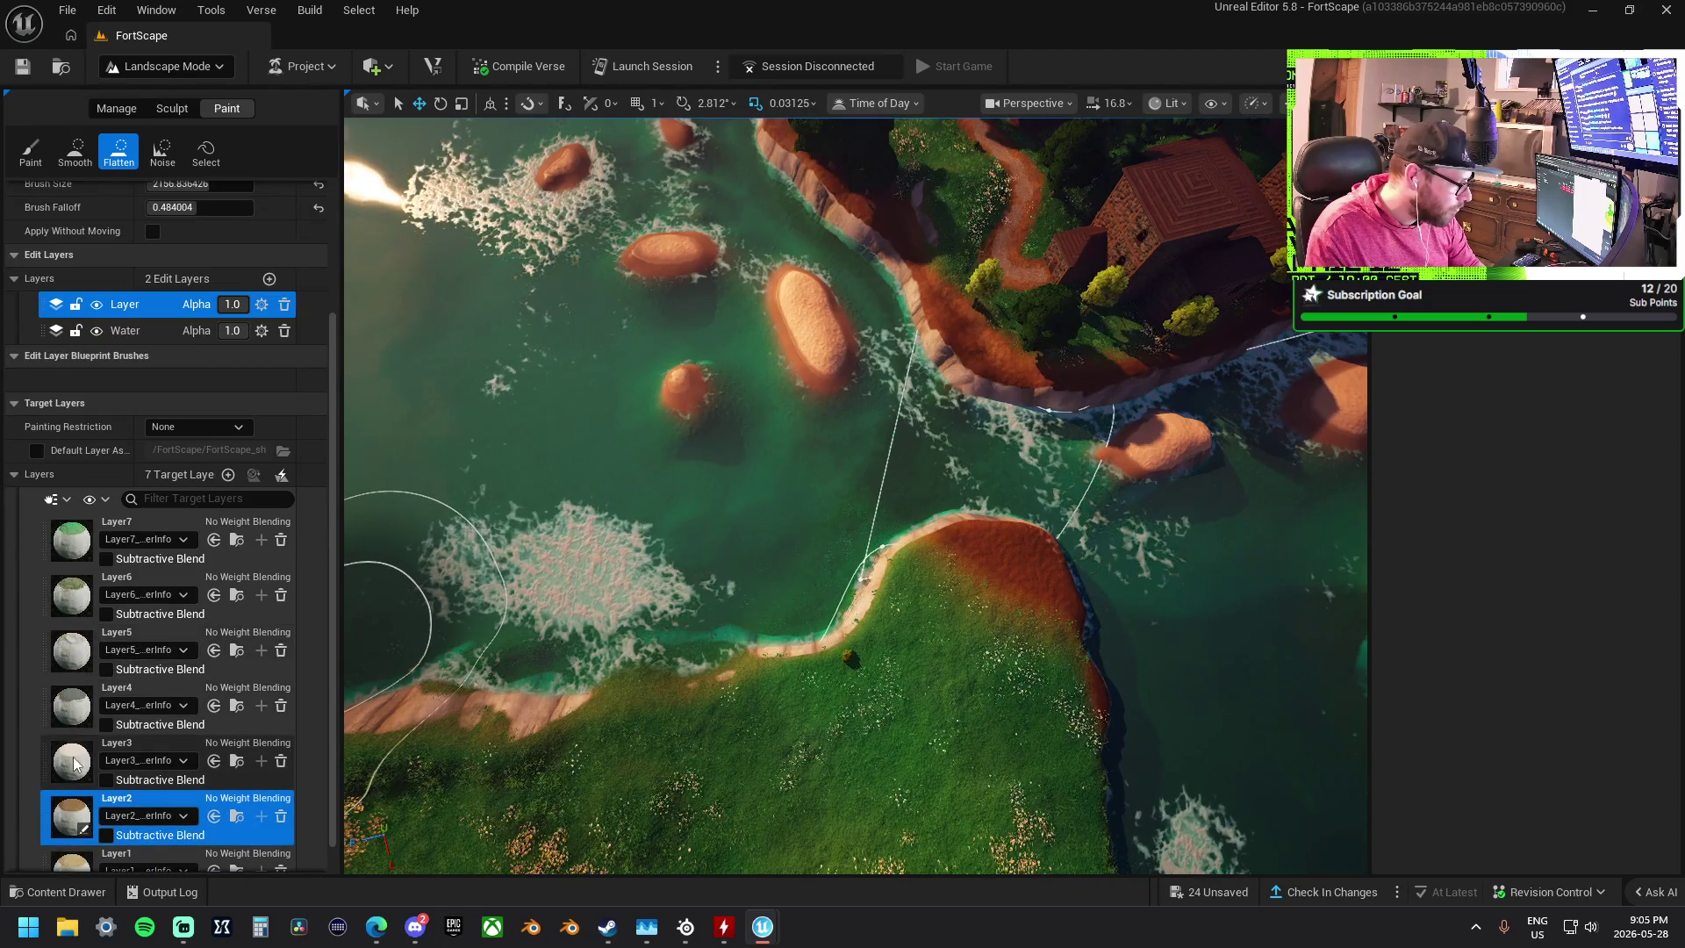
click(31, 151)
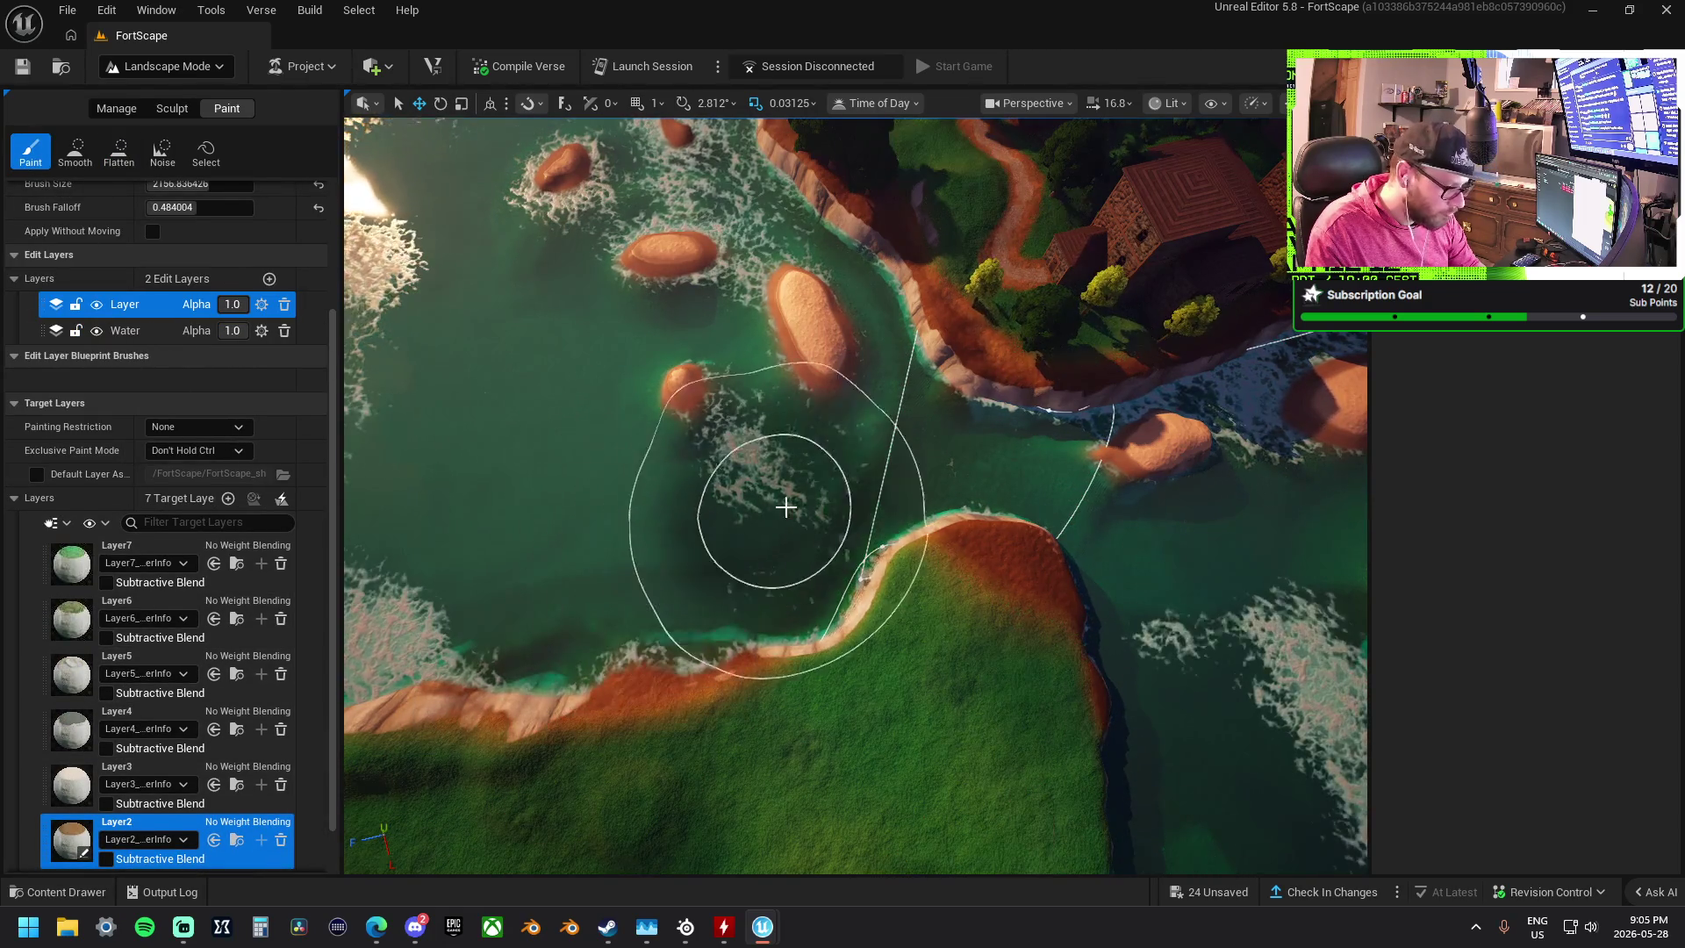
scroll(746, 536, up, 5)
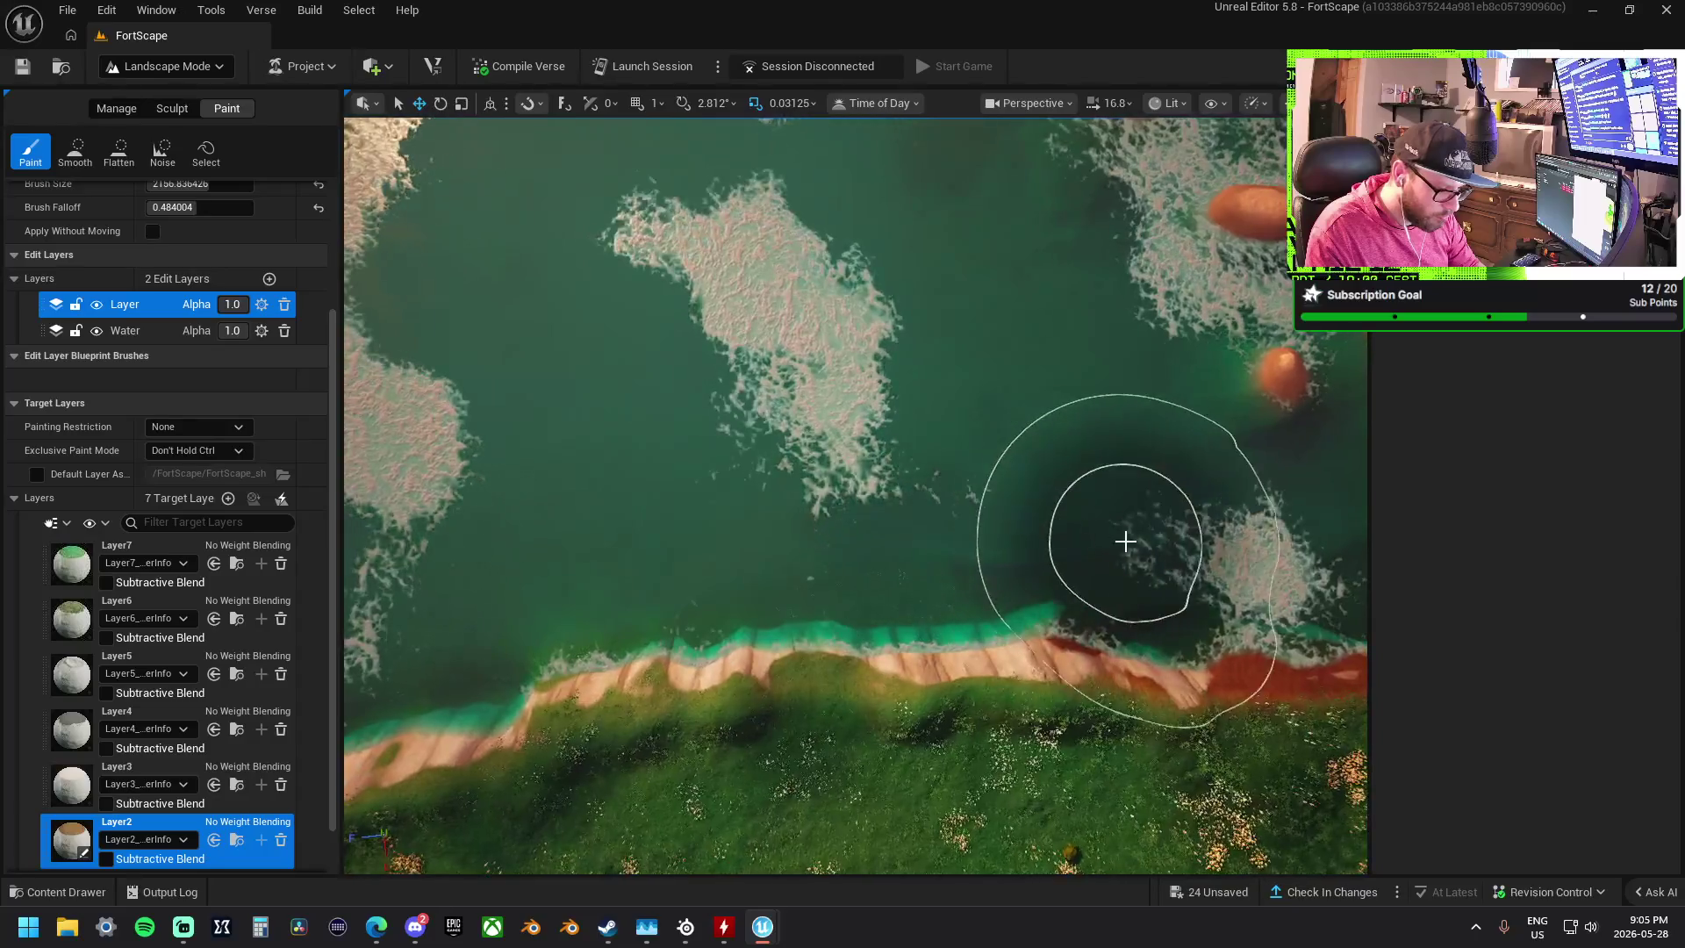
mouse_move(451, 594)
mouse_down()
mouse_move(993, 466)
mouse_move(719, 446)
mouse_up()
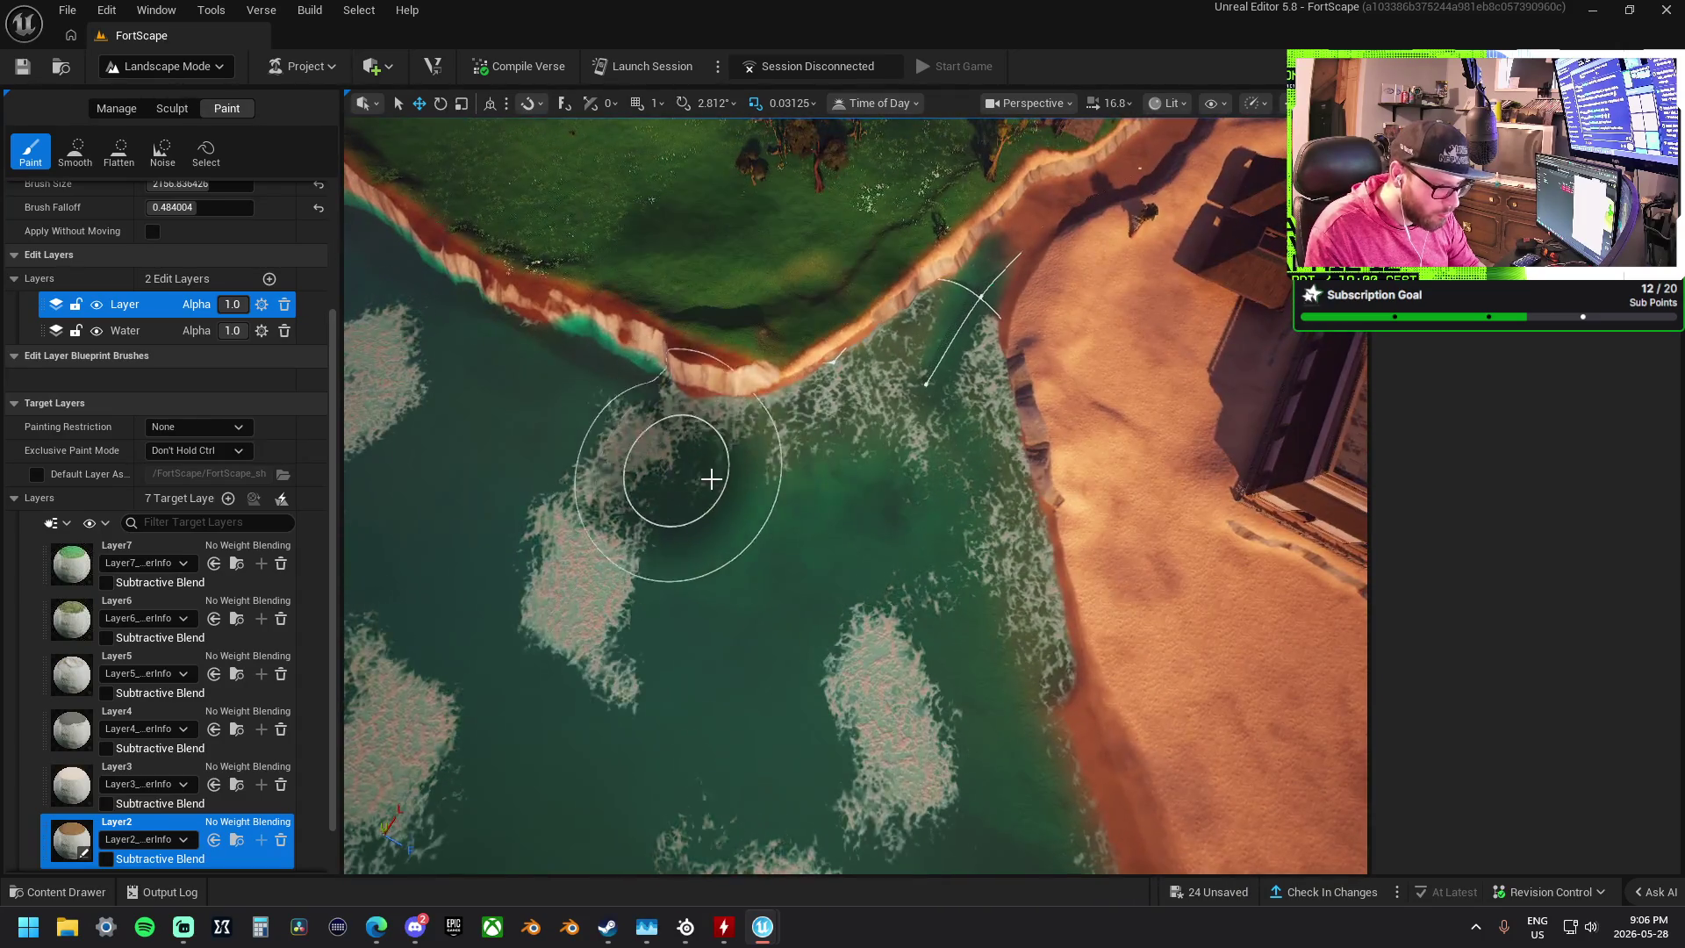
mouse_move(677, 647)
mouse_down()
mouse_move(544, 545)
mouse_move(526, 459)
mouse_up()
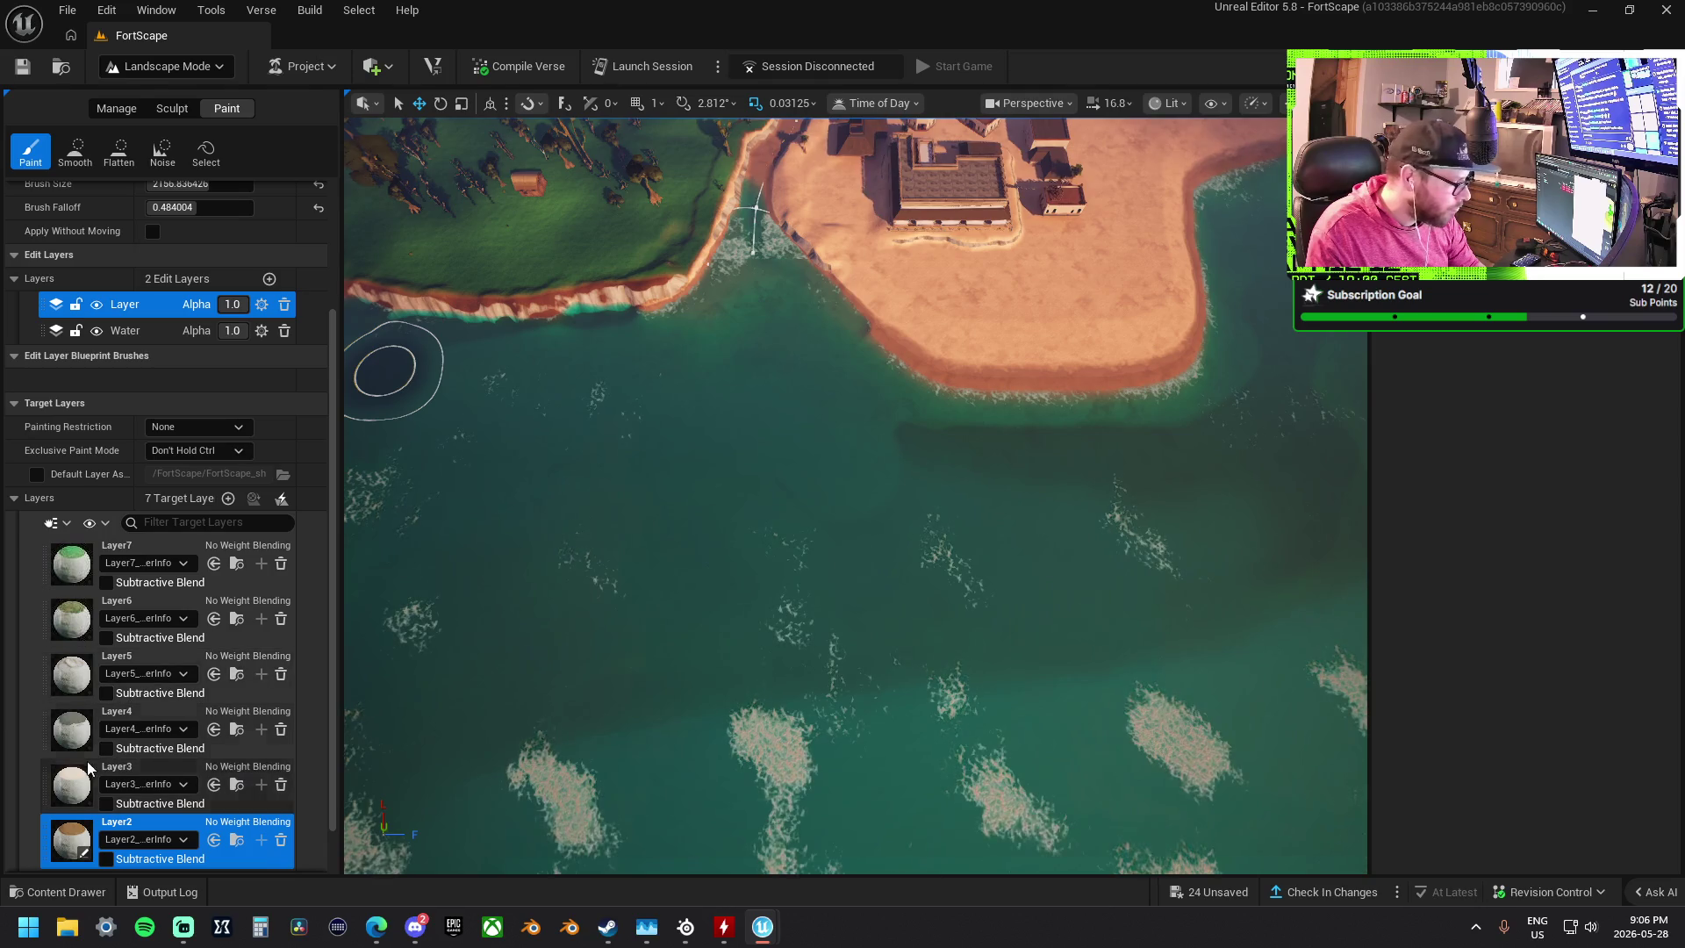
- Select Layer3 and fly the camera over the water below the cliffs
click(131, 775)
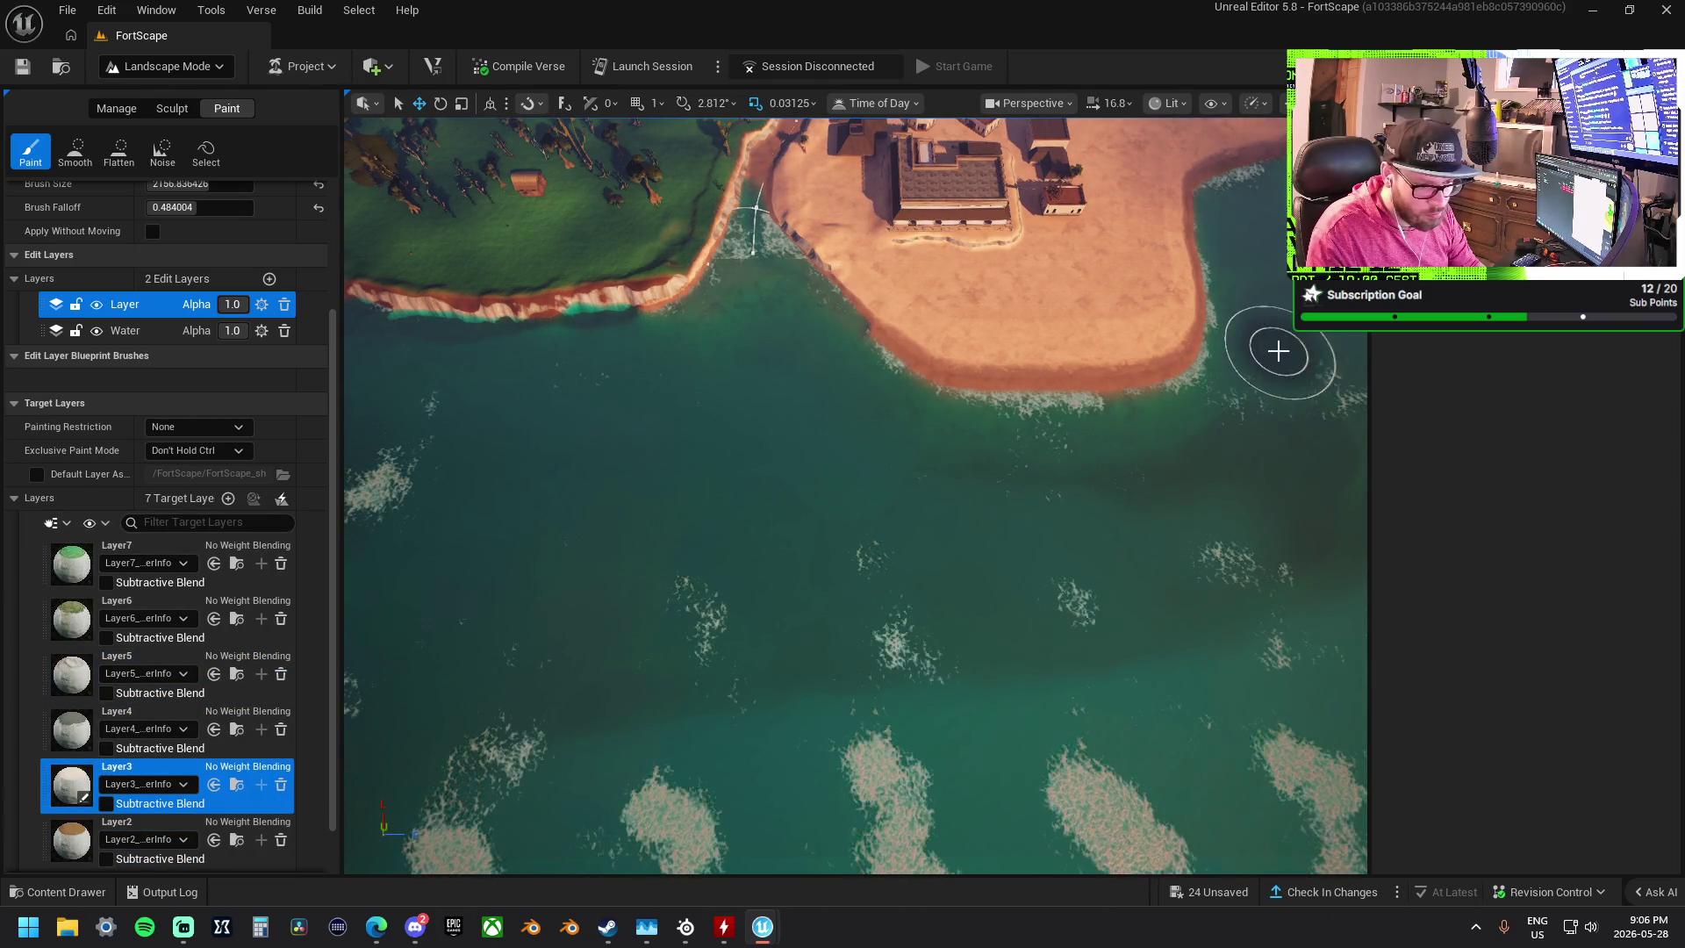
key(Up)
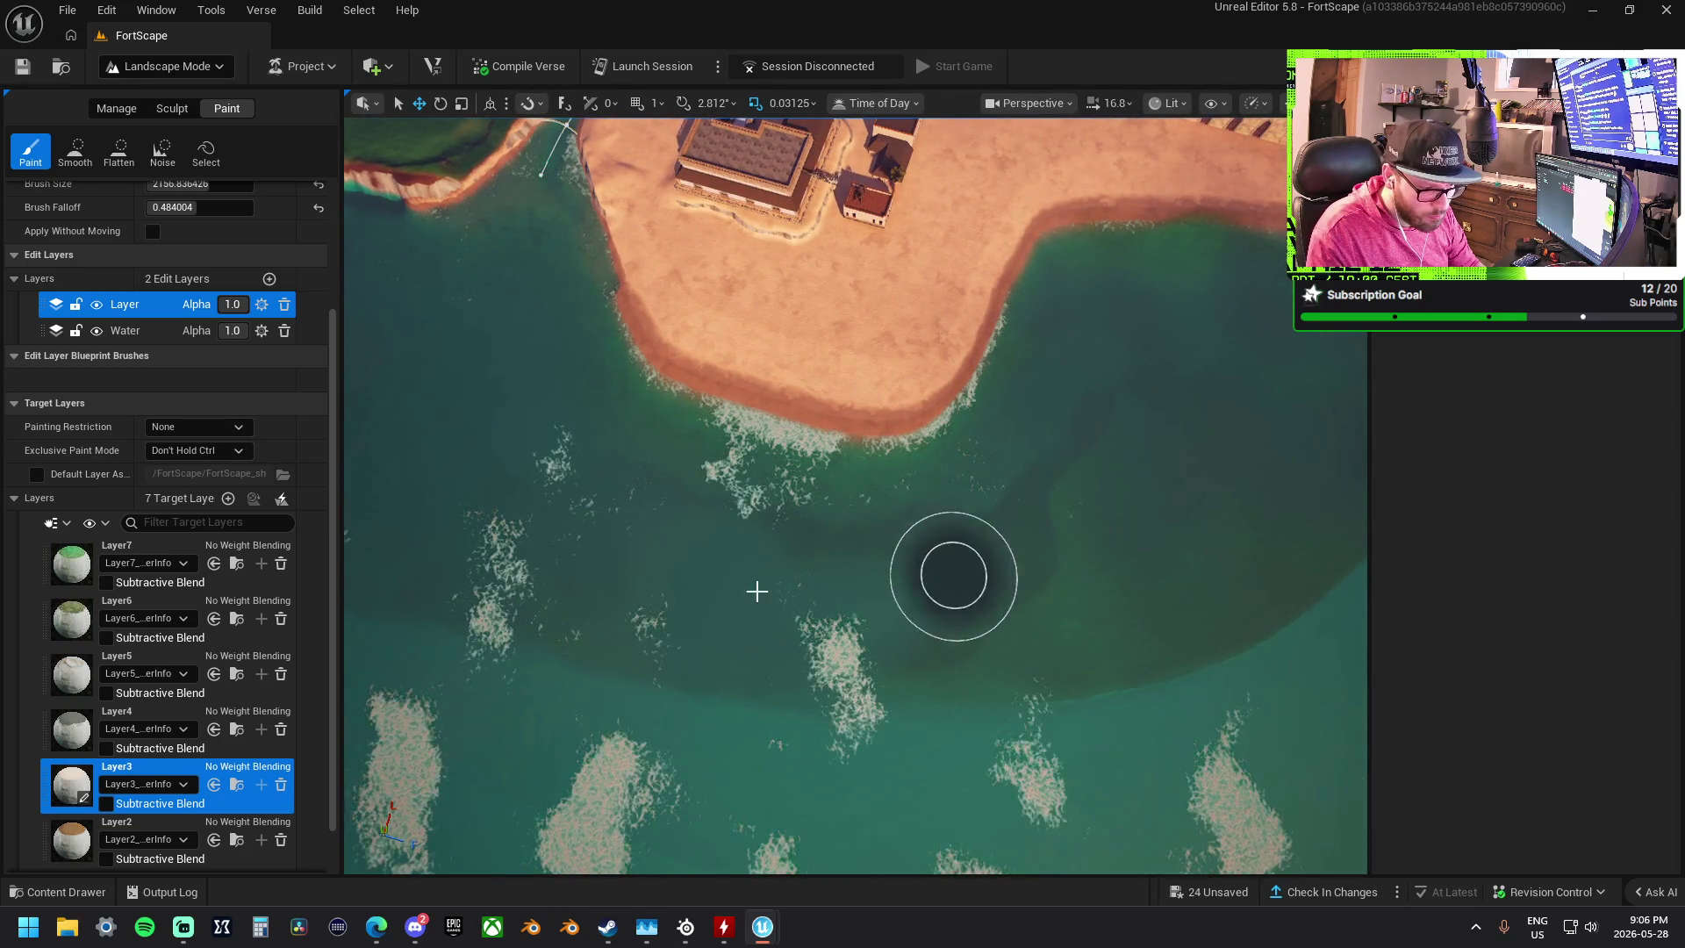
key(Up)
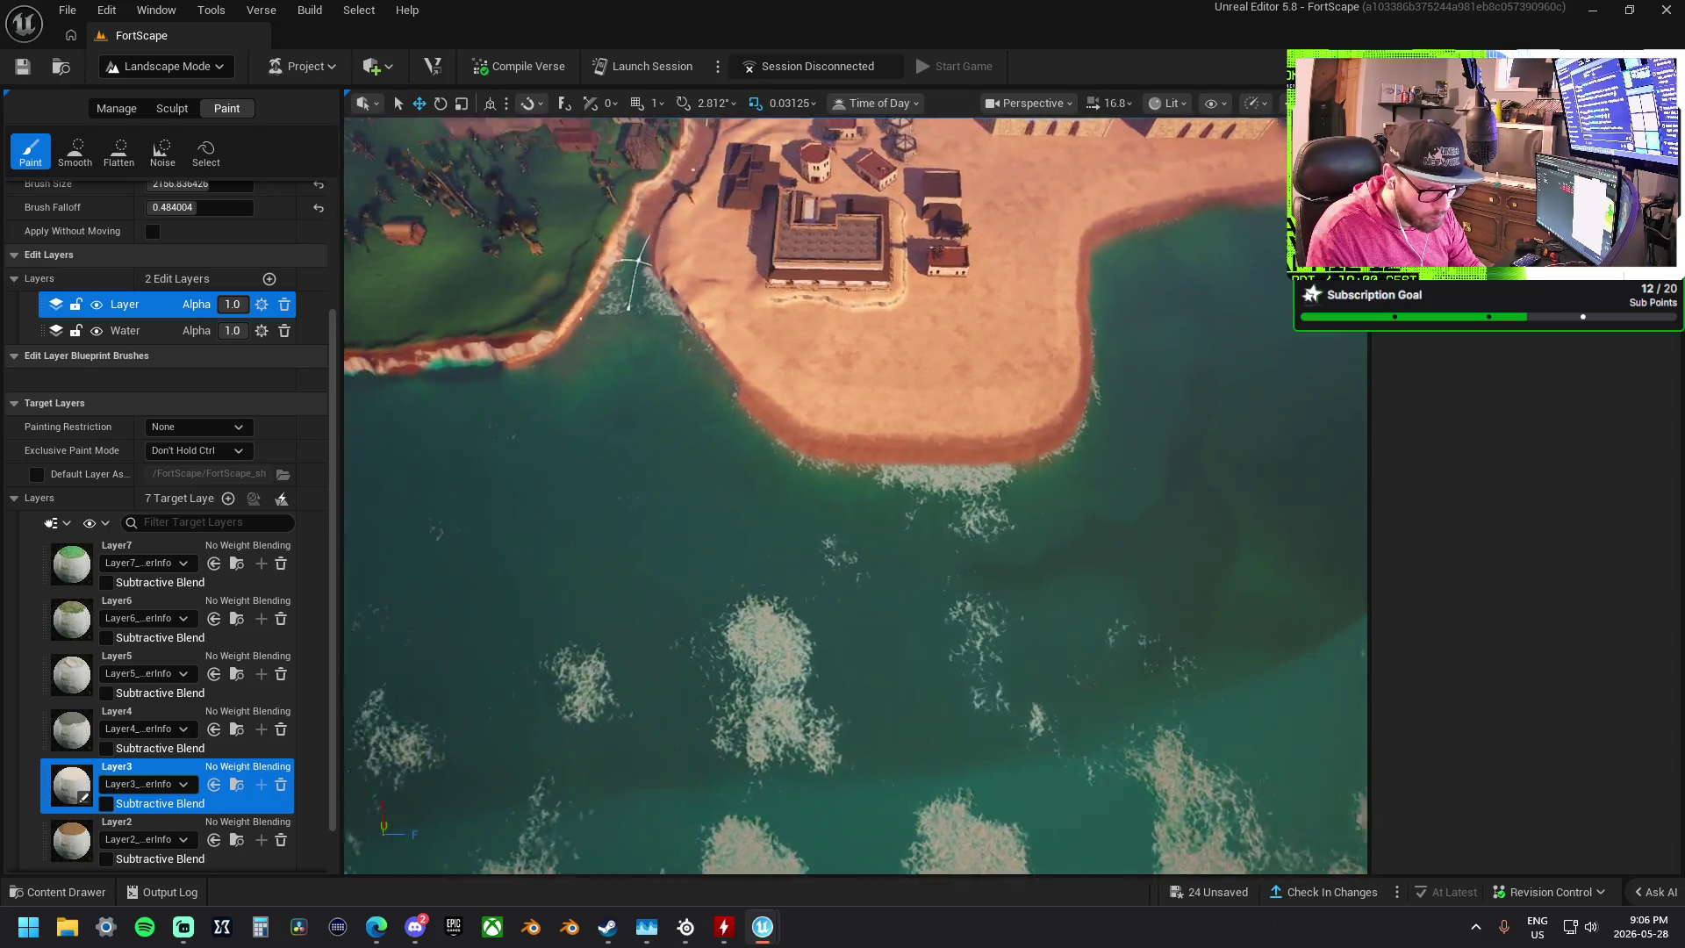
key(Down)
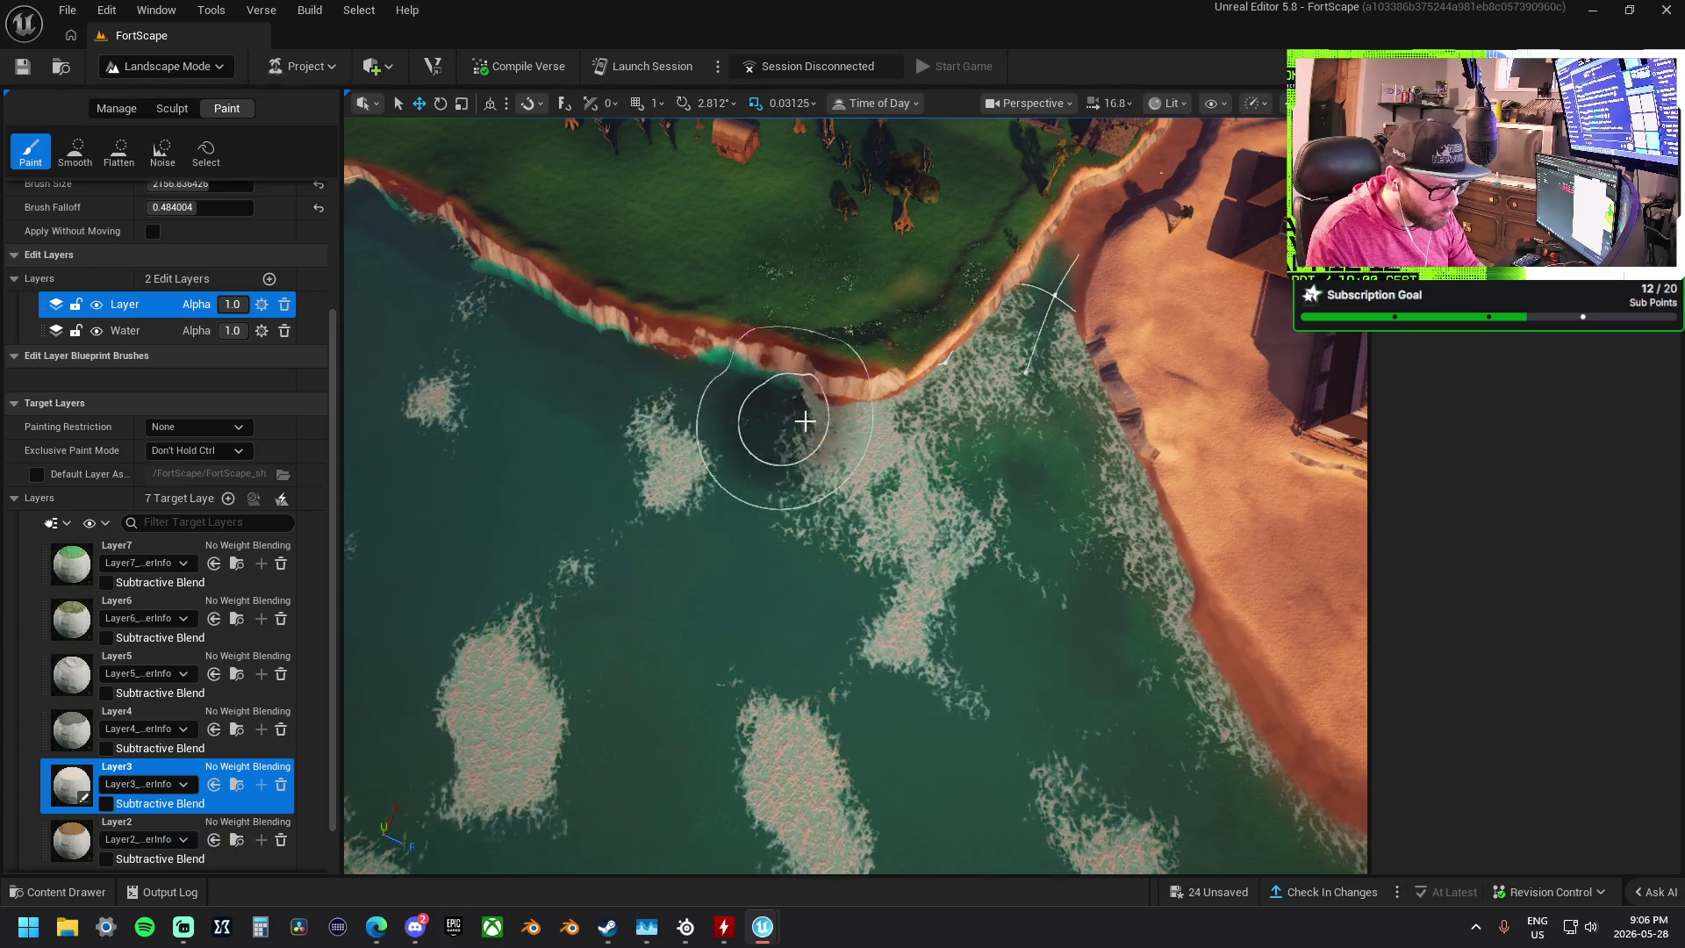
key(Up)
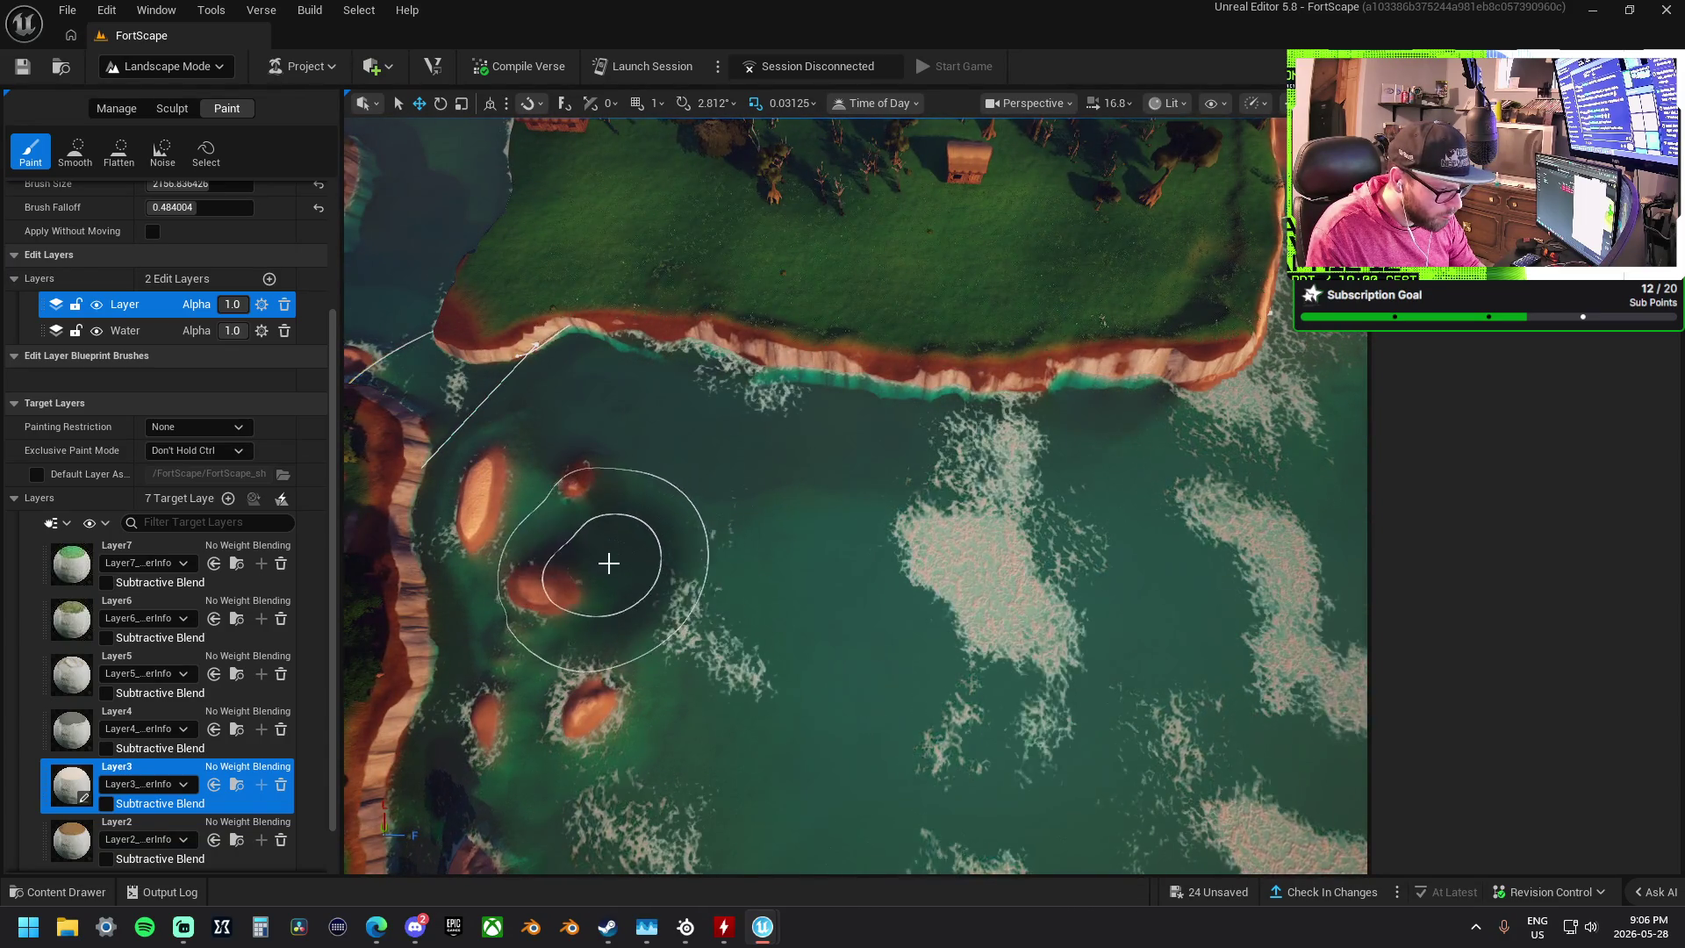
key(Down)
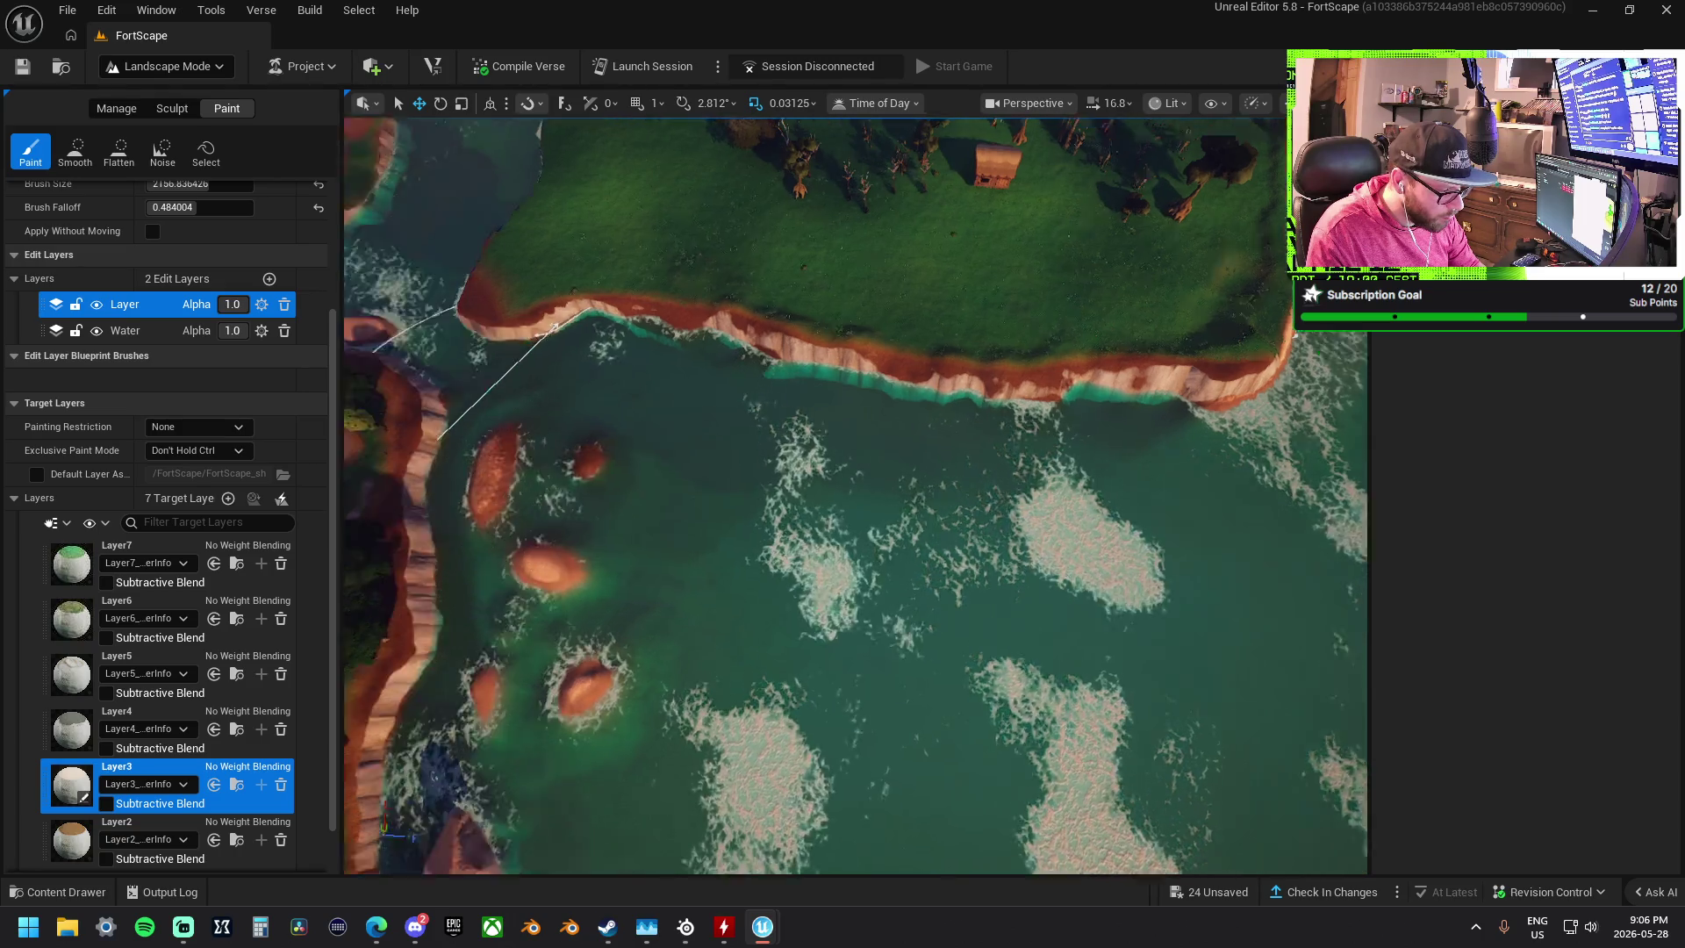
key(s)
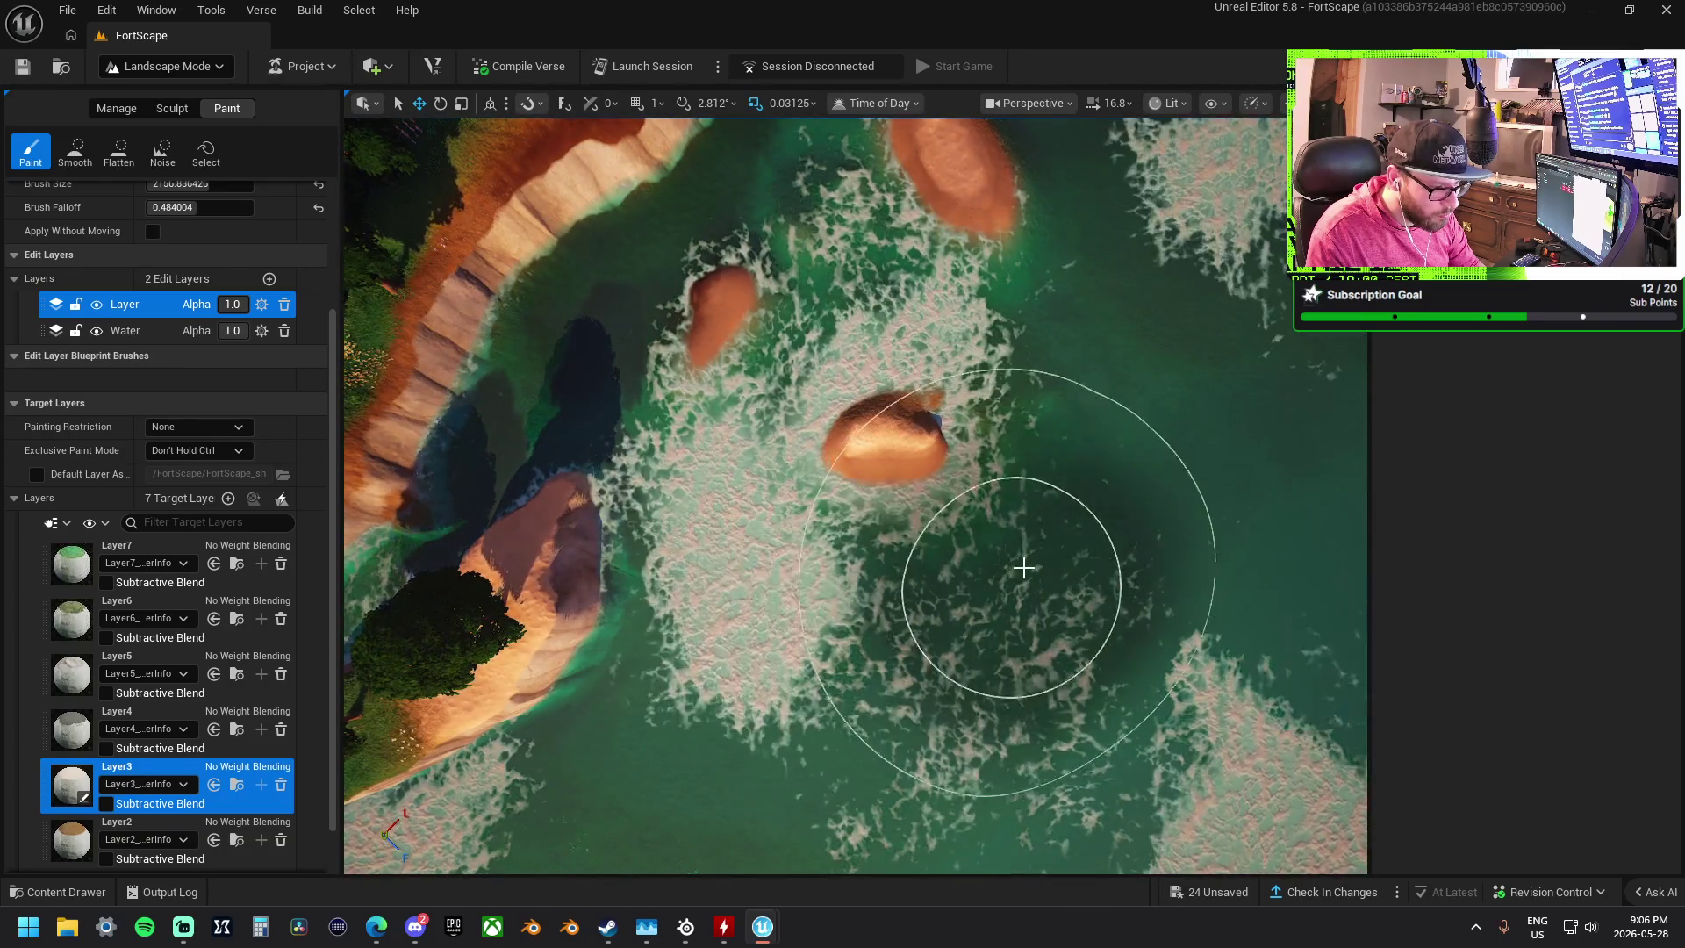
- Paint Layer3 across the water beside the small islet to clear pink foam
drag(1023, 568, 773, 561)
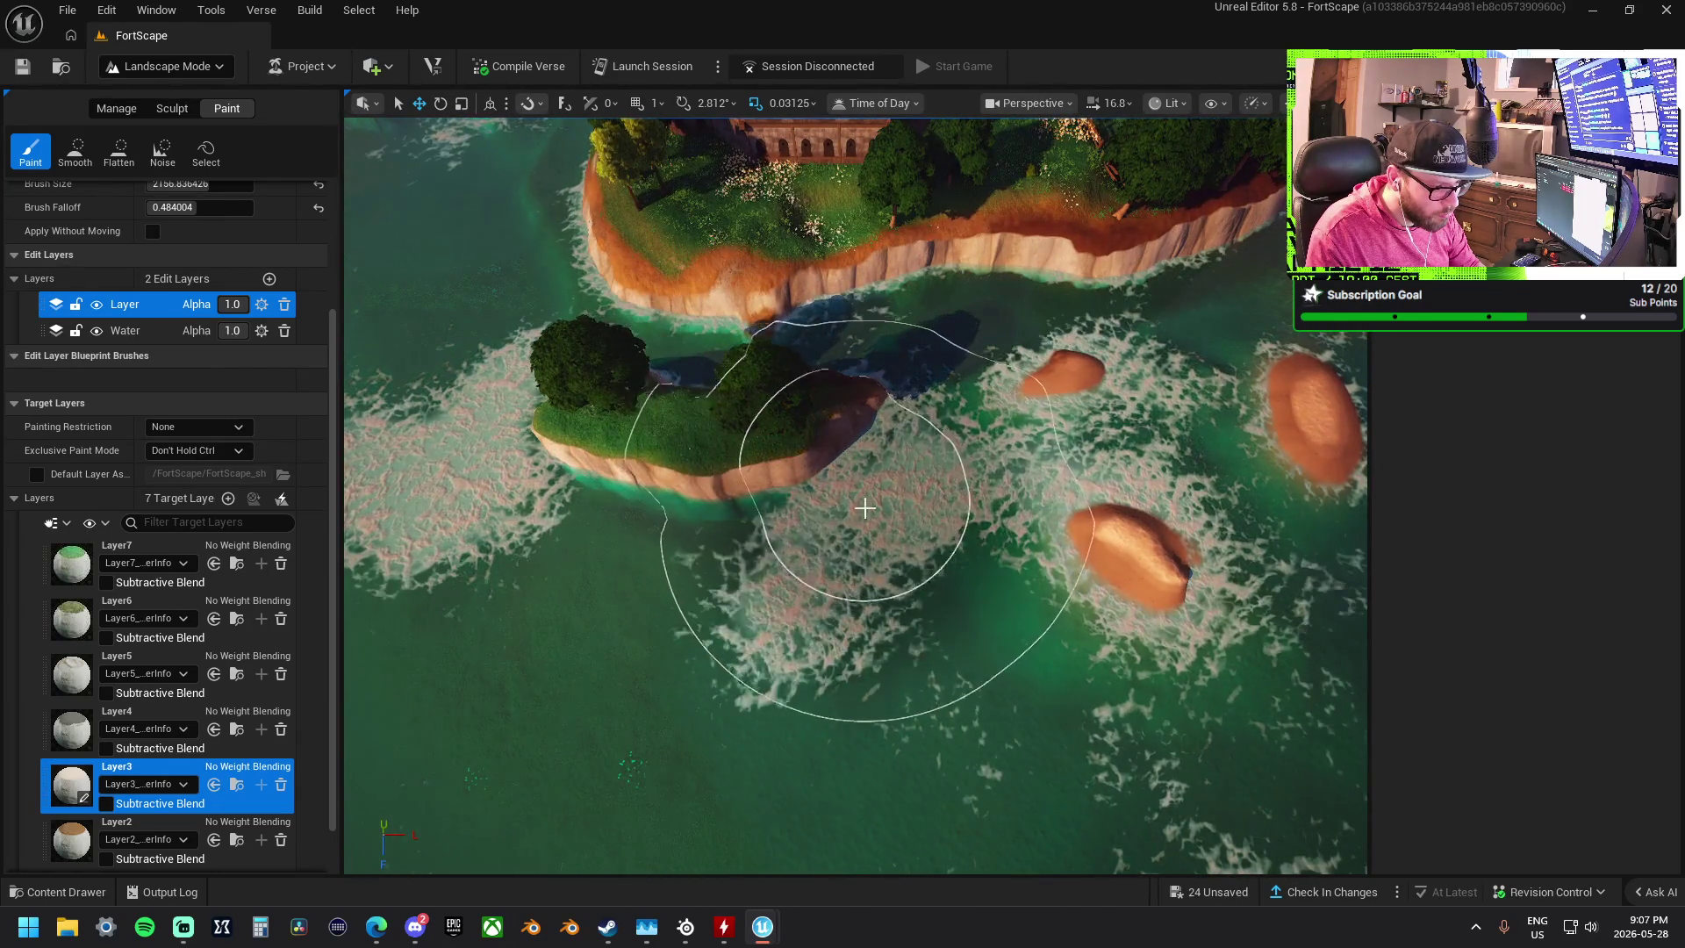
mouse_move(754, 738)
mouse_down()
mouse_move(395, 641)
mouse_move(527, 667)
mouse_move(617, 738)
mouse_up()
mouse_move(1053, 720)
mouse_down()
mouse_move(1106, 677)
mouse_move(734, 424)
mouse_move(688, 302)
mouse_move(874, 552)
mouse_up()
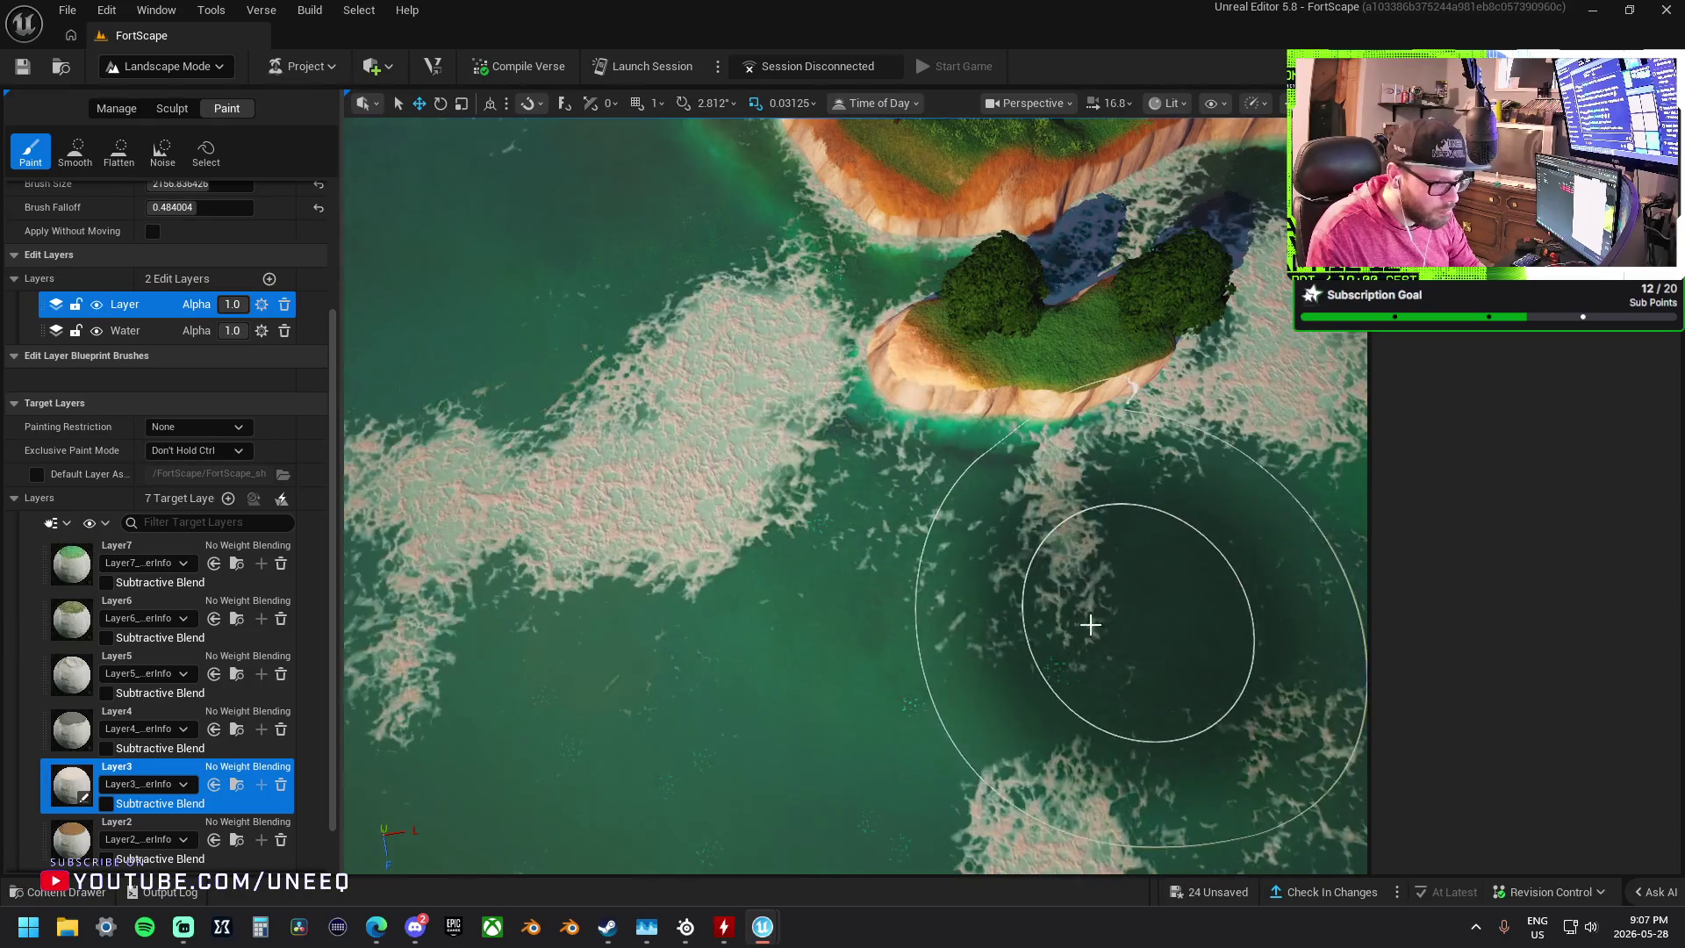
- Select Layer2 and paint along the islet's lower edge
click(149, 825)
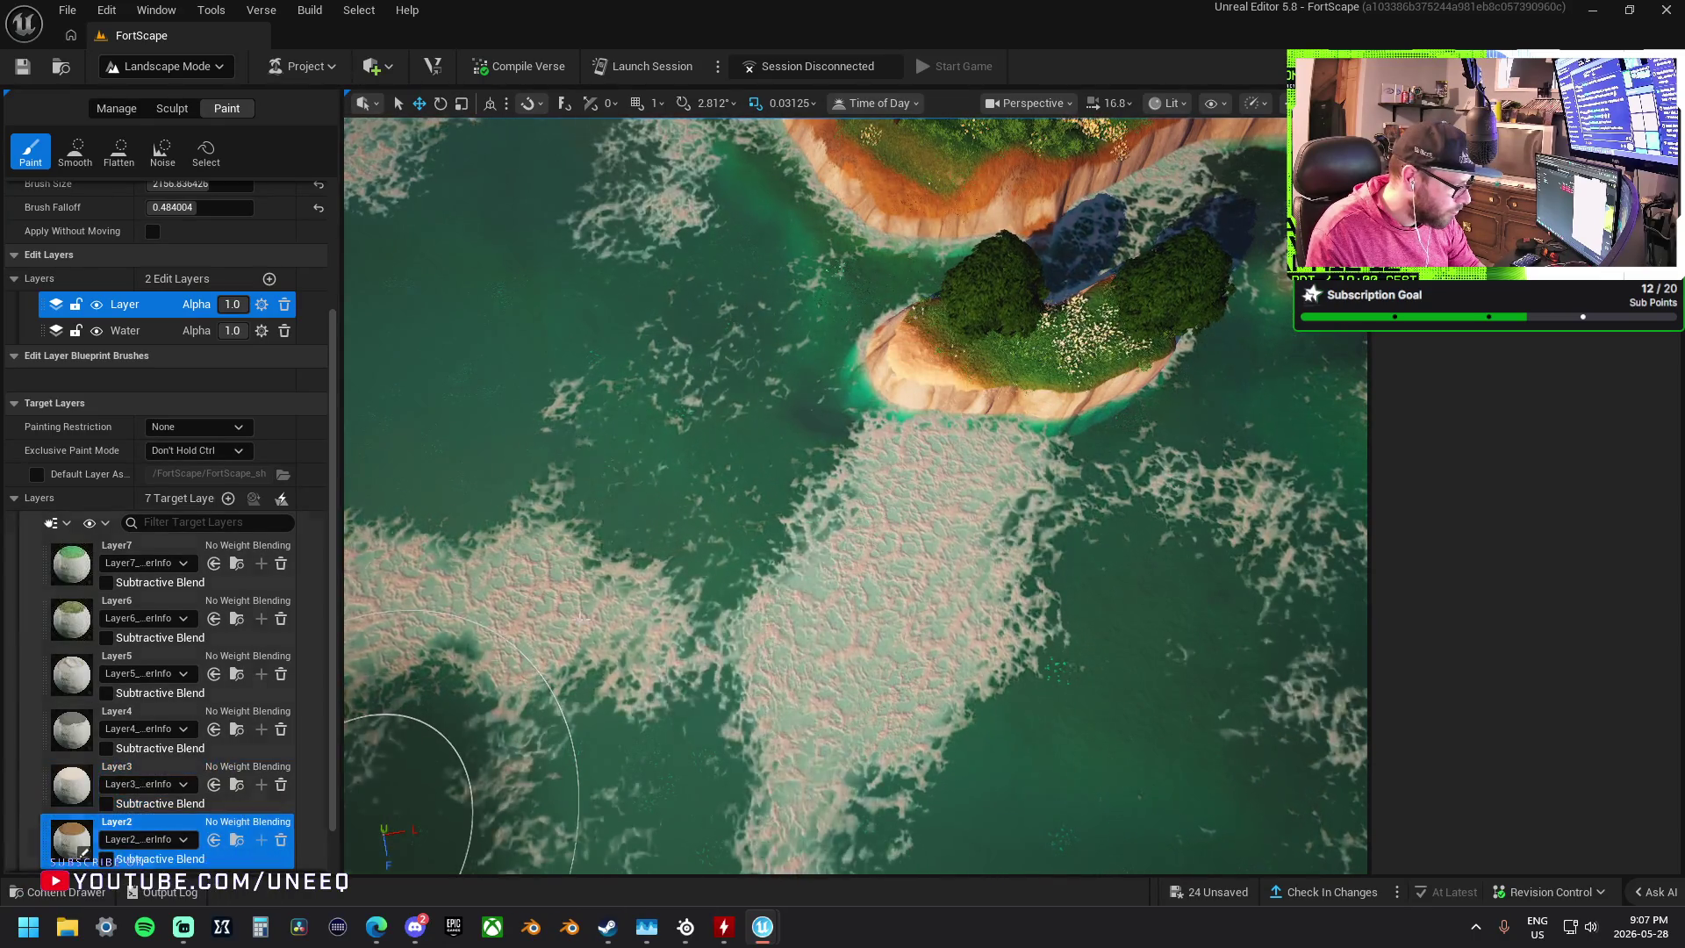
drag(489, 658, 754, 506)
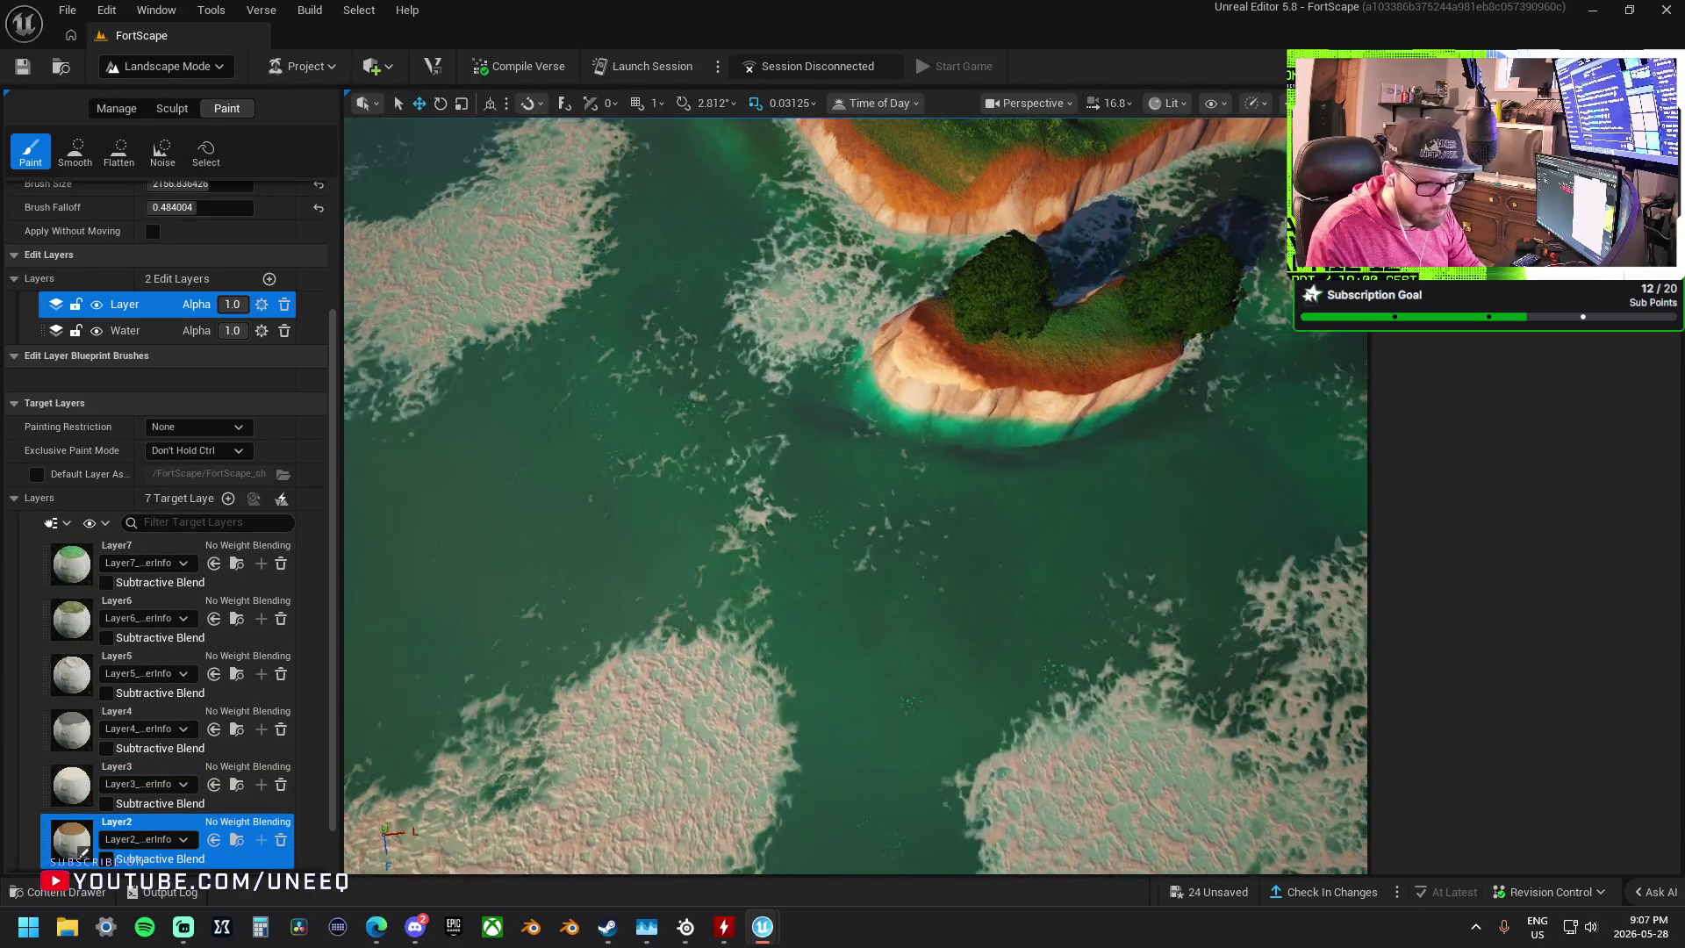
scroll(460, 580, up, 5)
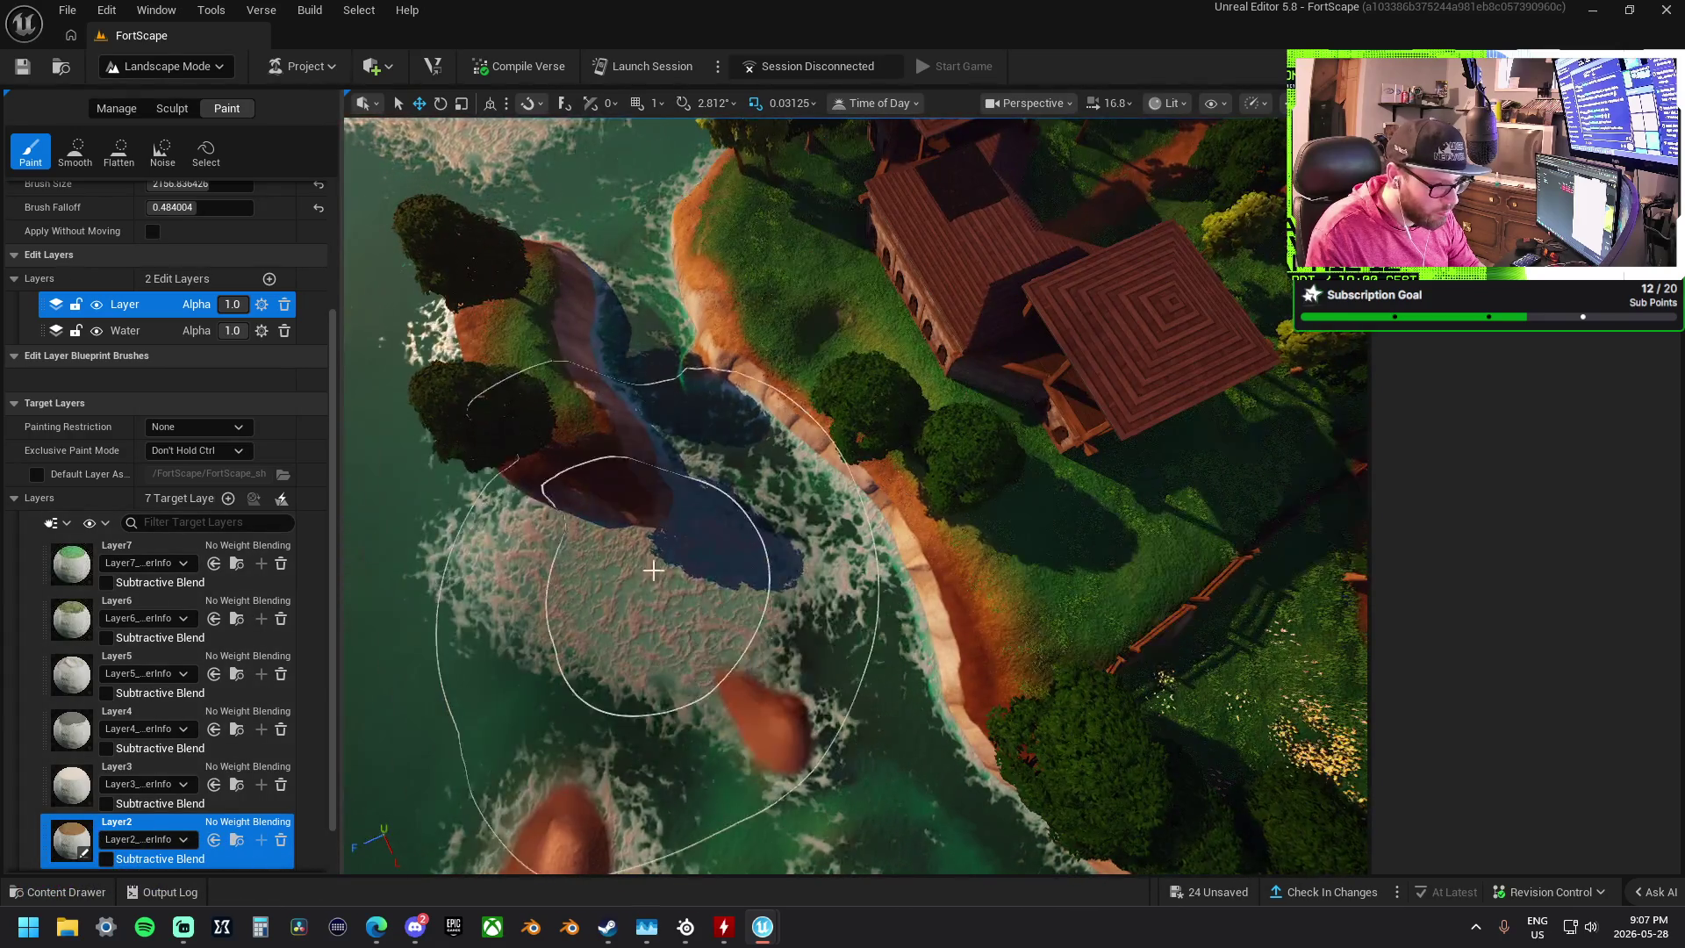
scroll(592, 282, down, 5)
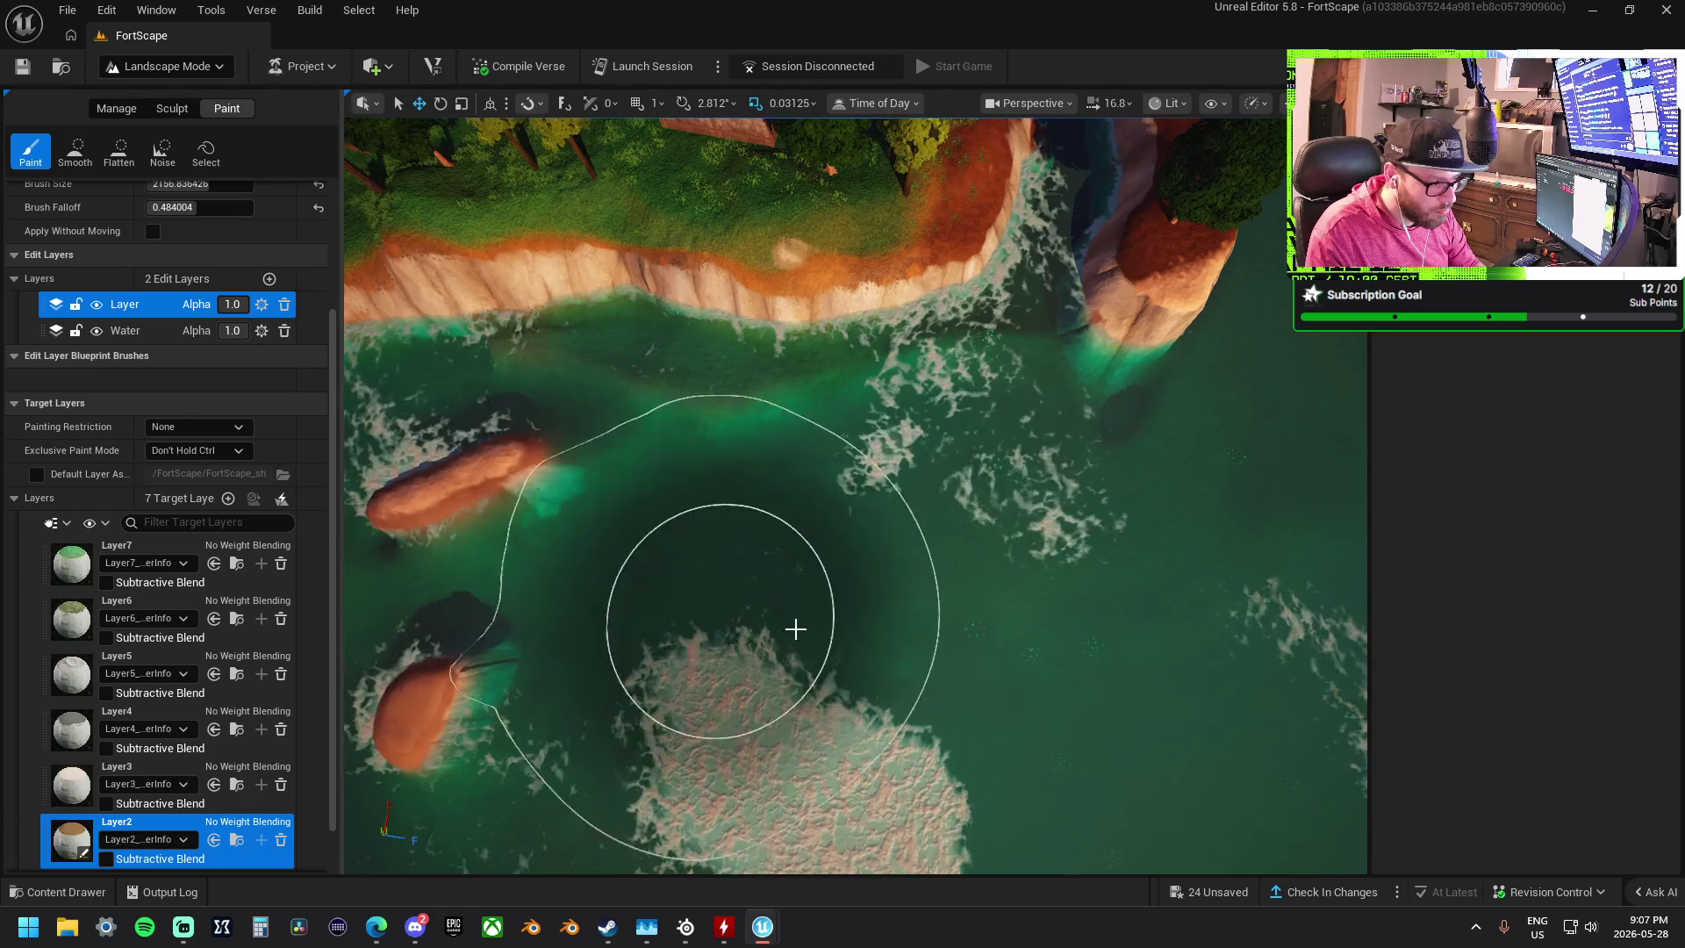
- Zoom and tilt the view to frame the islet's rocks and surrounding water
scroll(667, 673, down, 5)
scroll(979, 597, up, 3)
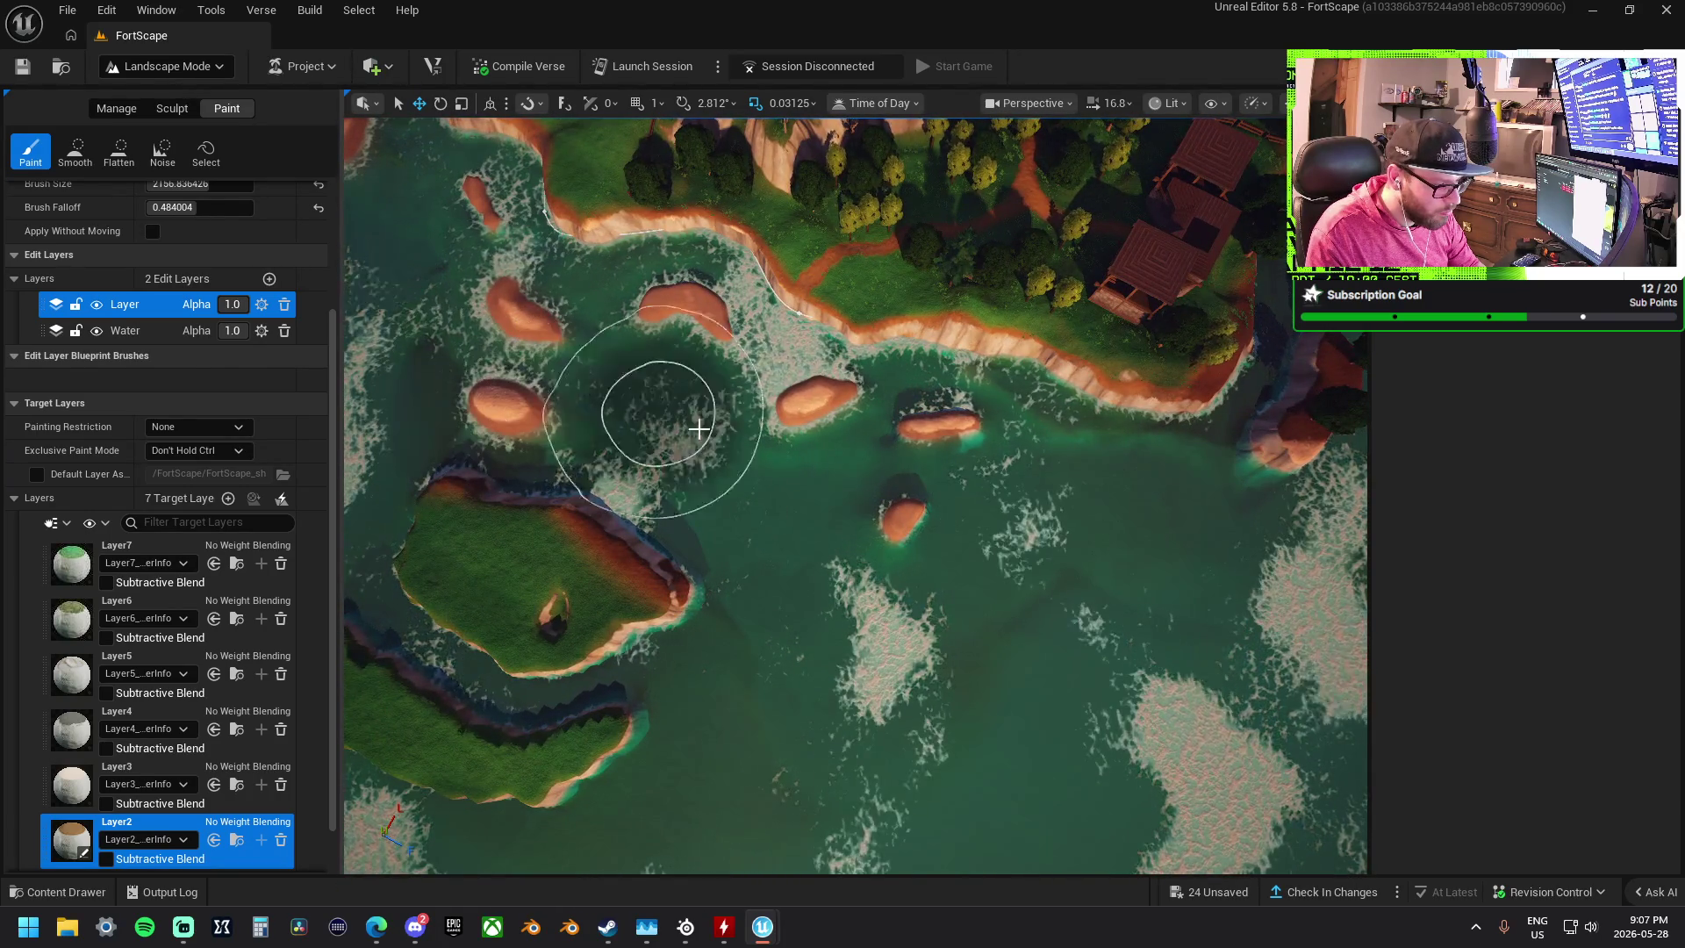
scroll(795, 700, up, 5)
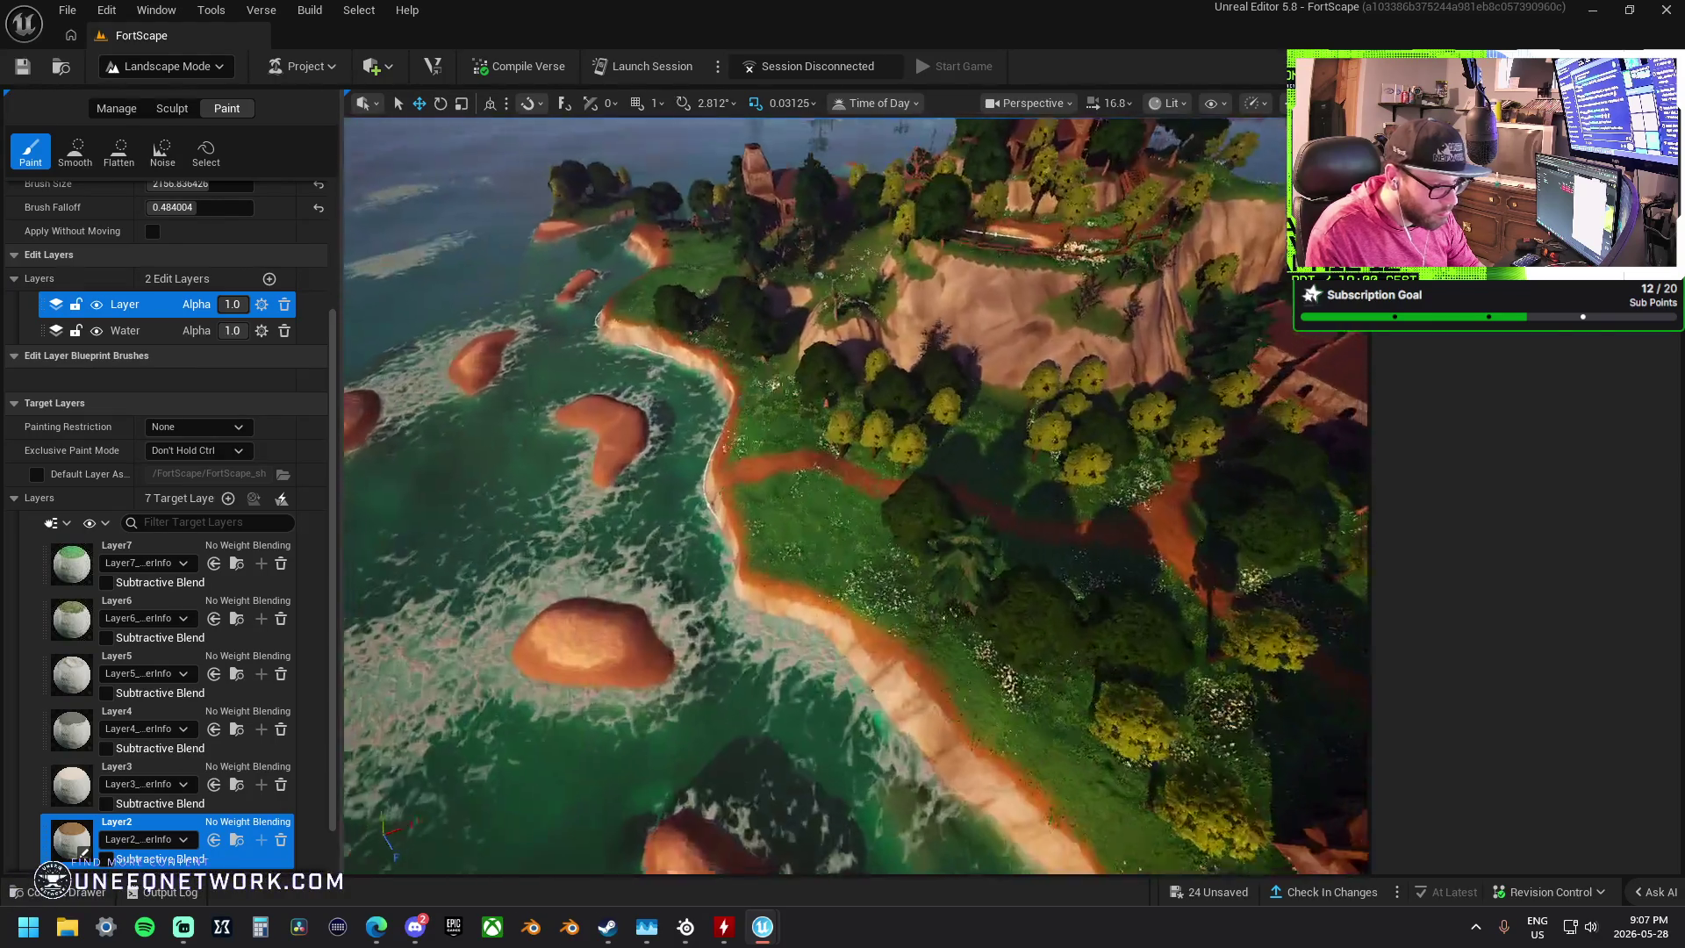
scroll(855, 496, down, 5)
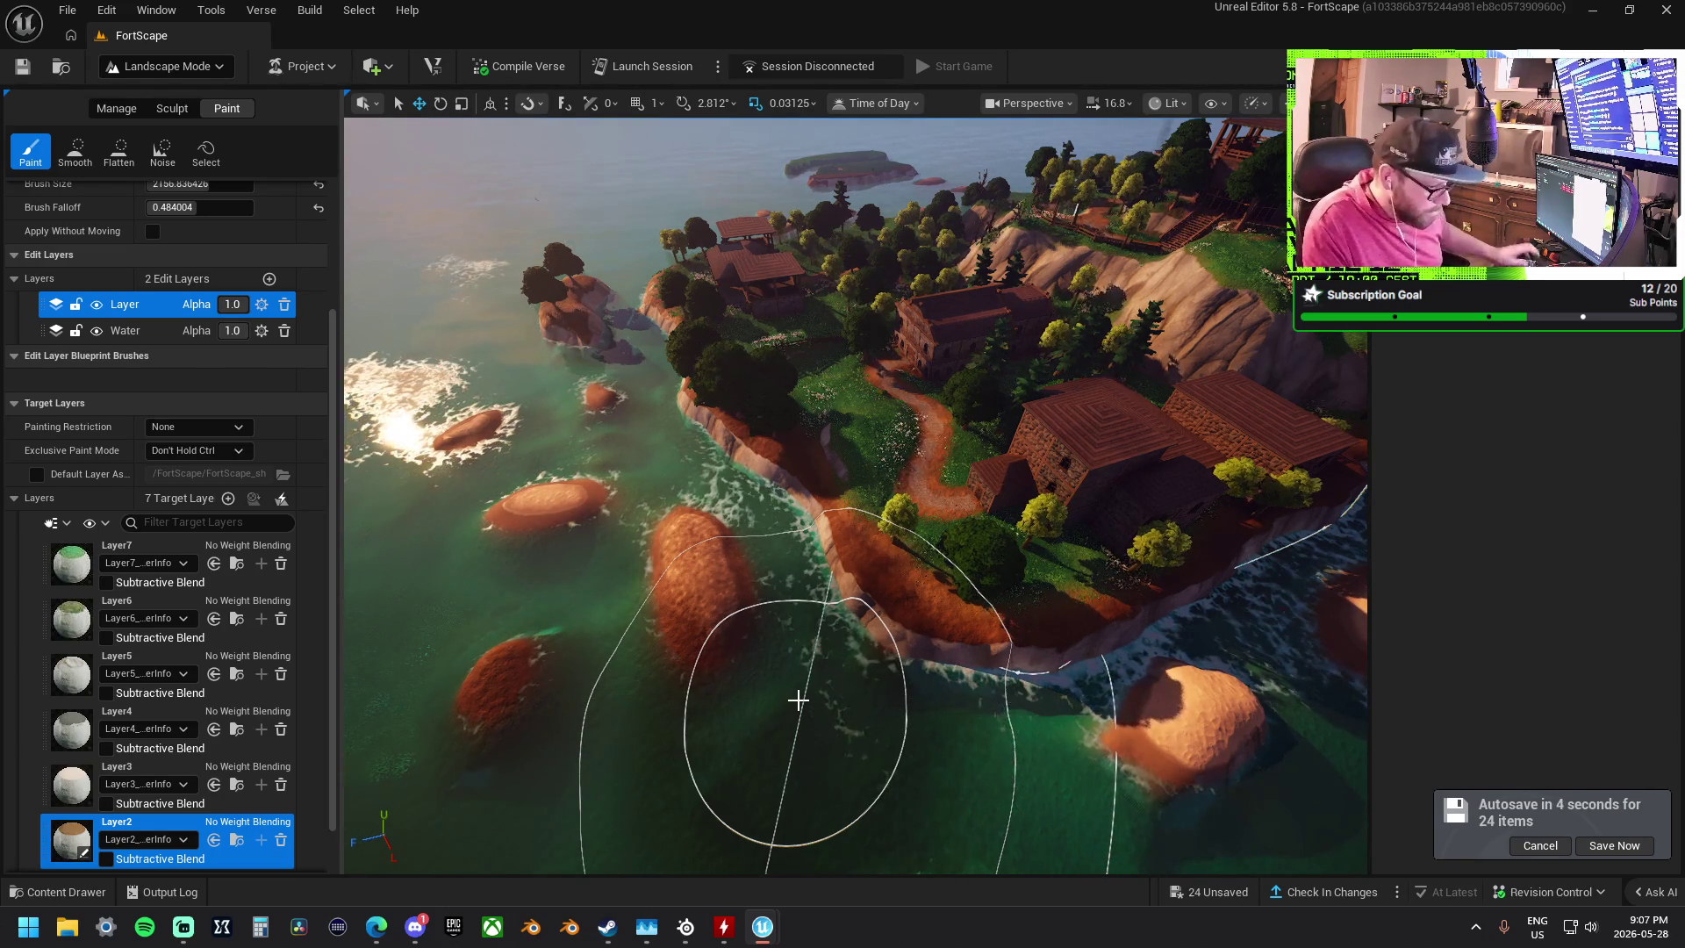
mouse_move(749, 699)
mouse_down()
mouse_move(749, 860)
mouse_move(772, 834)
mouse_move(744, 481)
mouse_up()
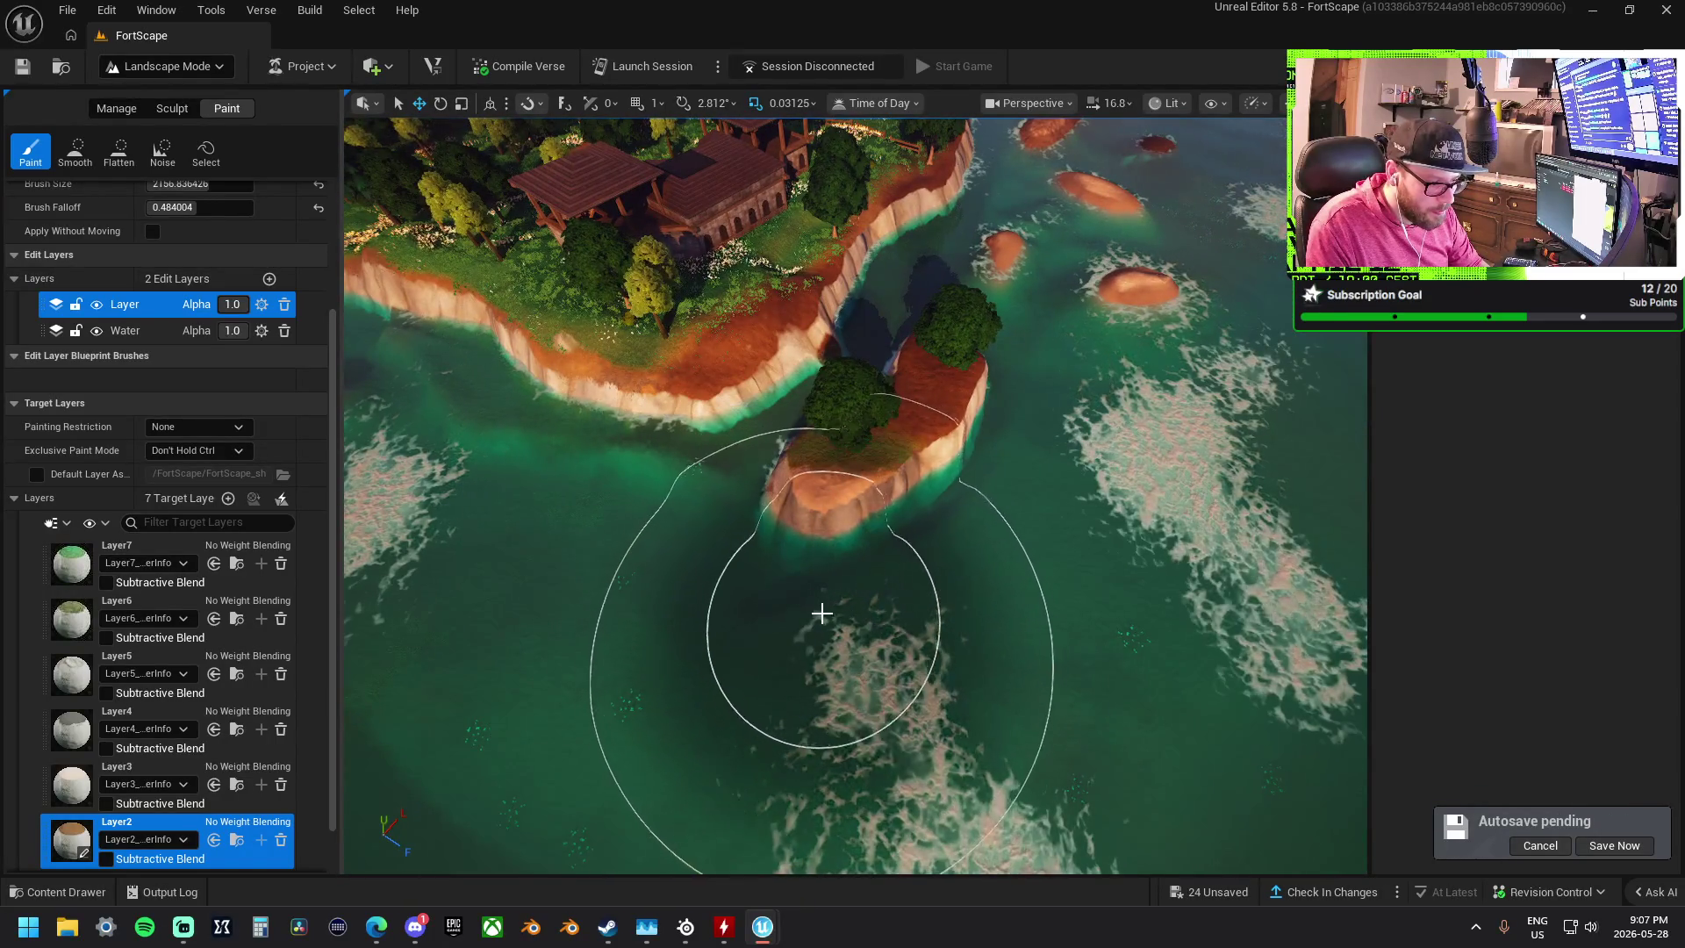
mouse_move(856, 610)
mouse_down()
mouse_move(832, 591)
mouse_move(934, 551)
mouse_move(952, 519)
mouse_move(997, 614)
mouse_move(905, 760)
mouse_up()
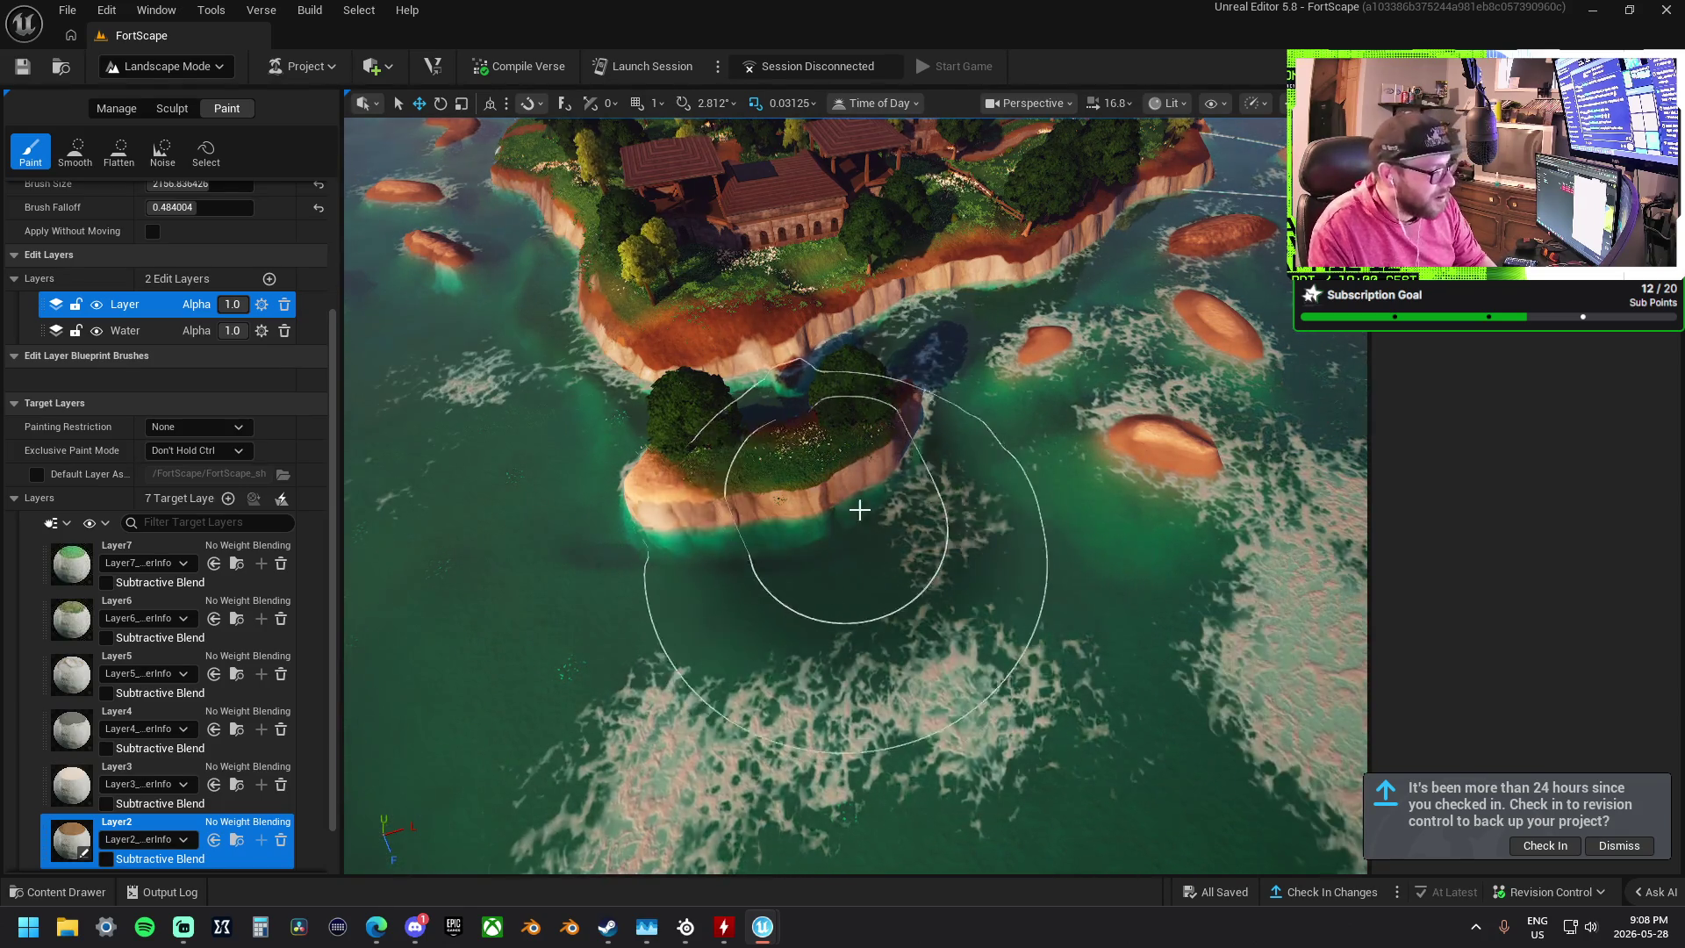
- Zoom out to survey the whole island, then fly low over the channel's sandbars
scroll(851, 510, down, 10)
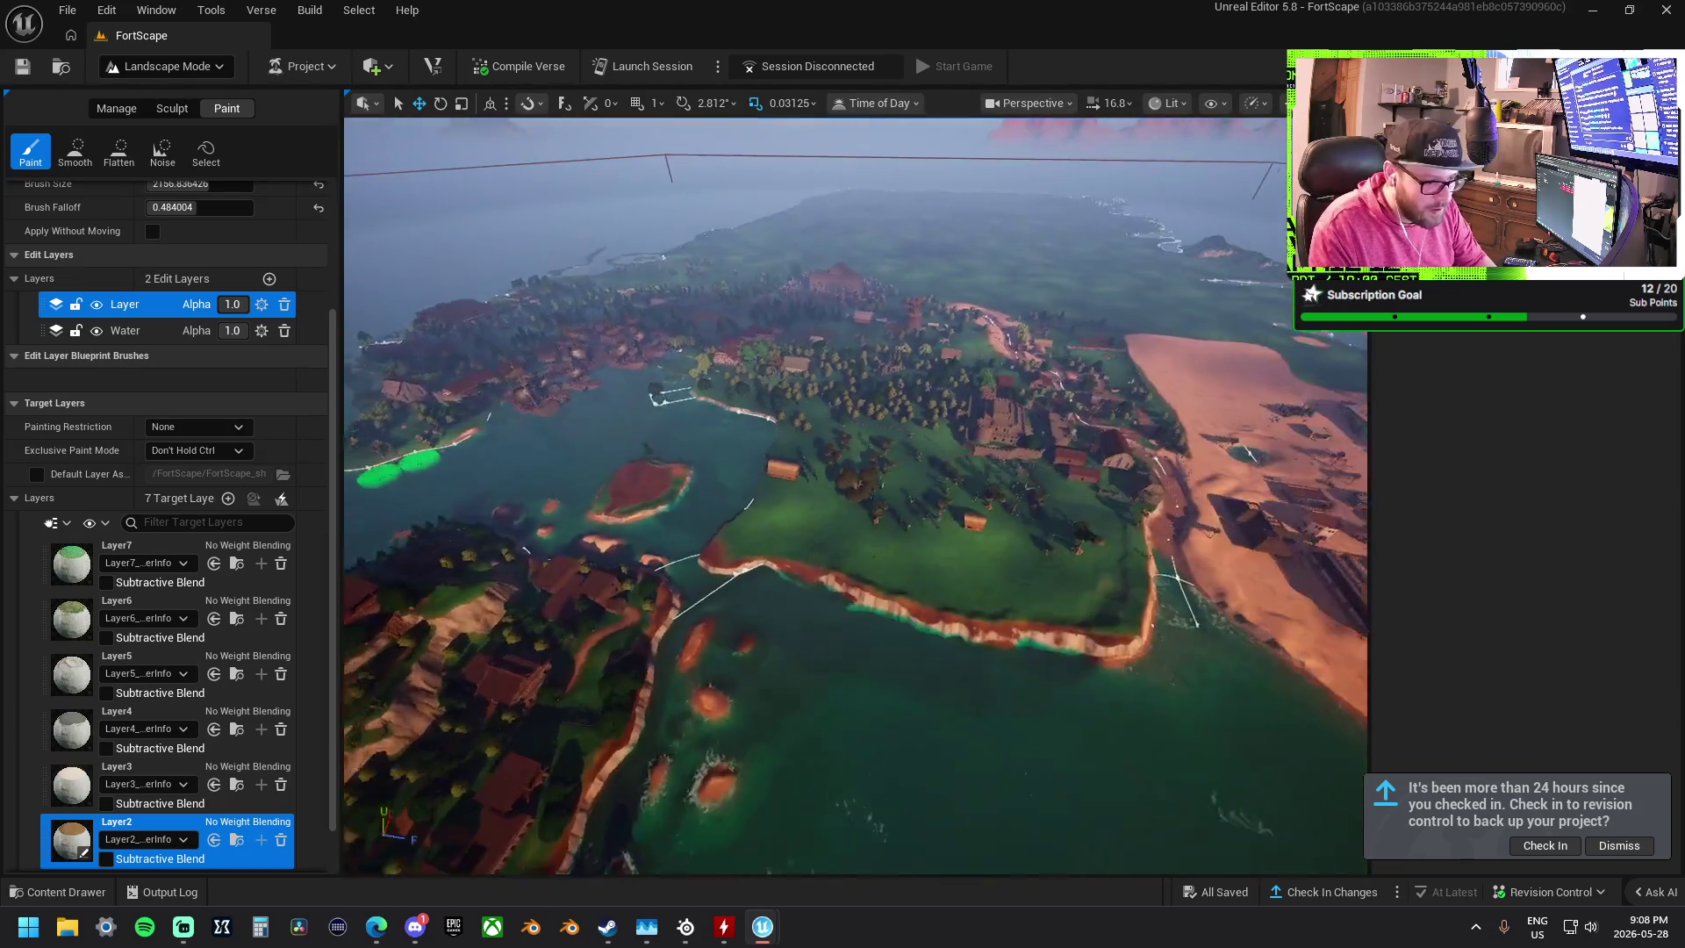
scroll(856, 496, down, 5)
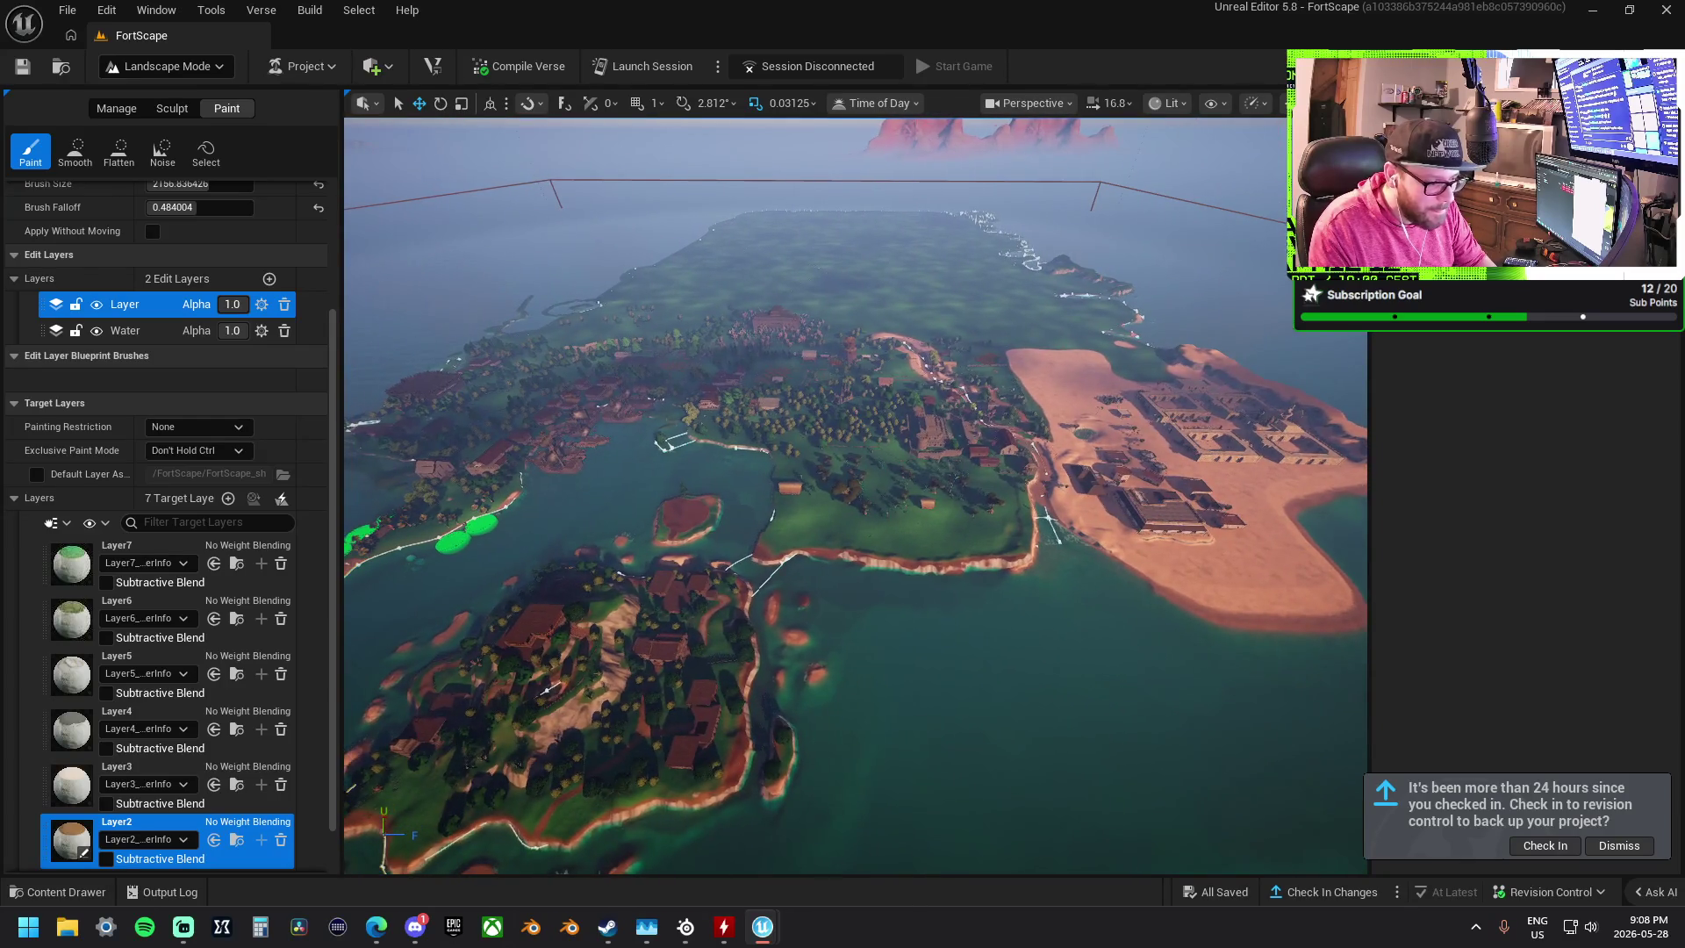
scroll(856, 496, up, 10)
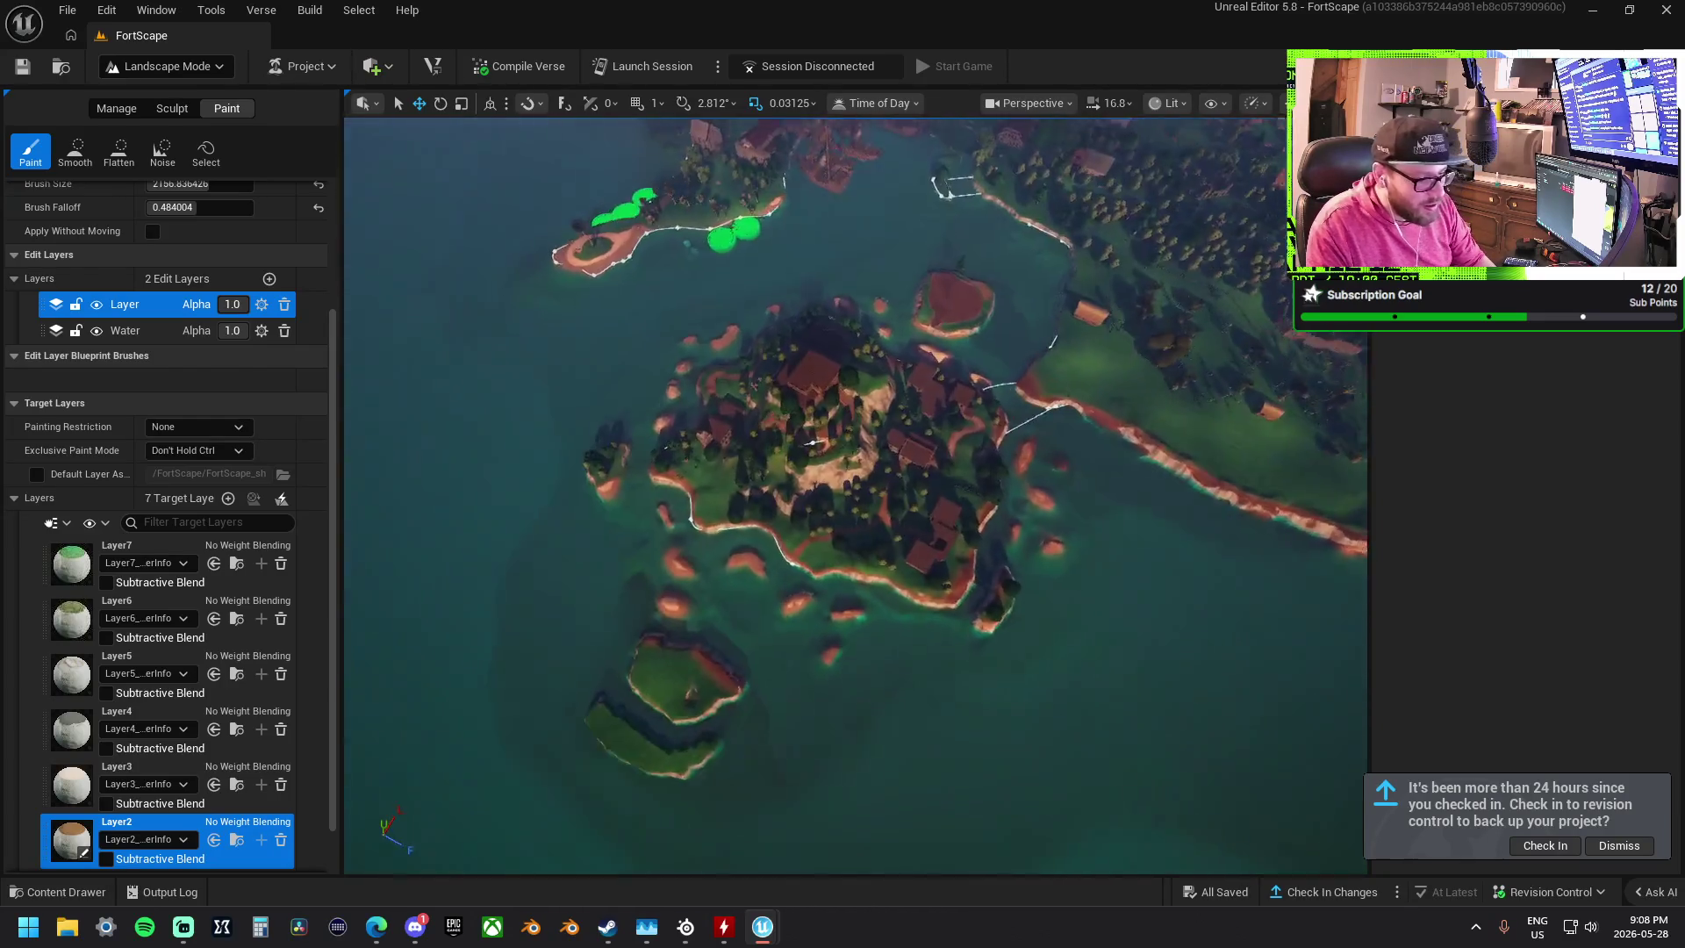
scroll(856, 496, up, 10)
scroll(970, 514, down, 5)
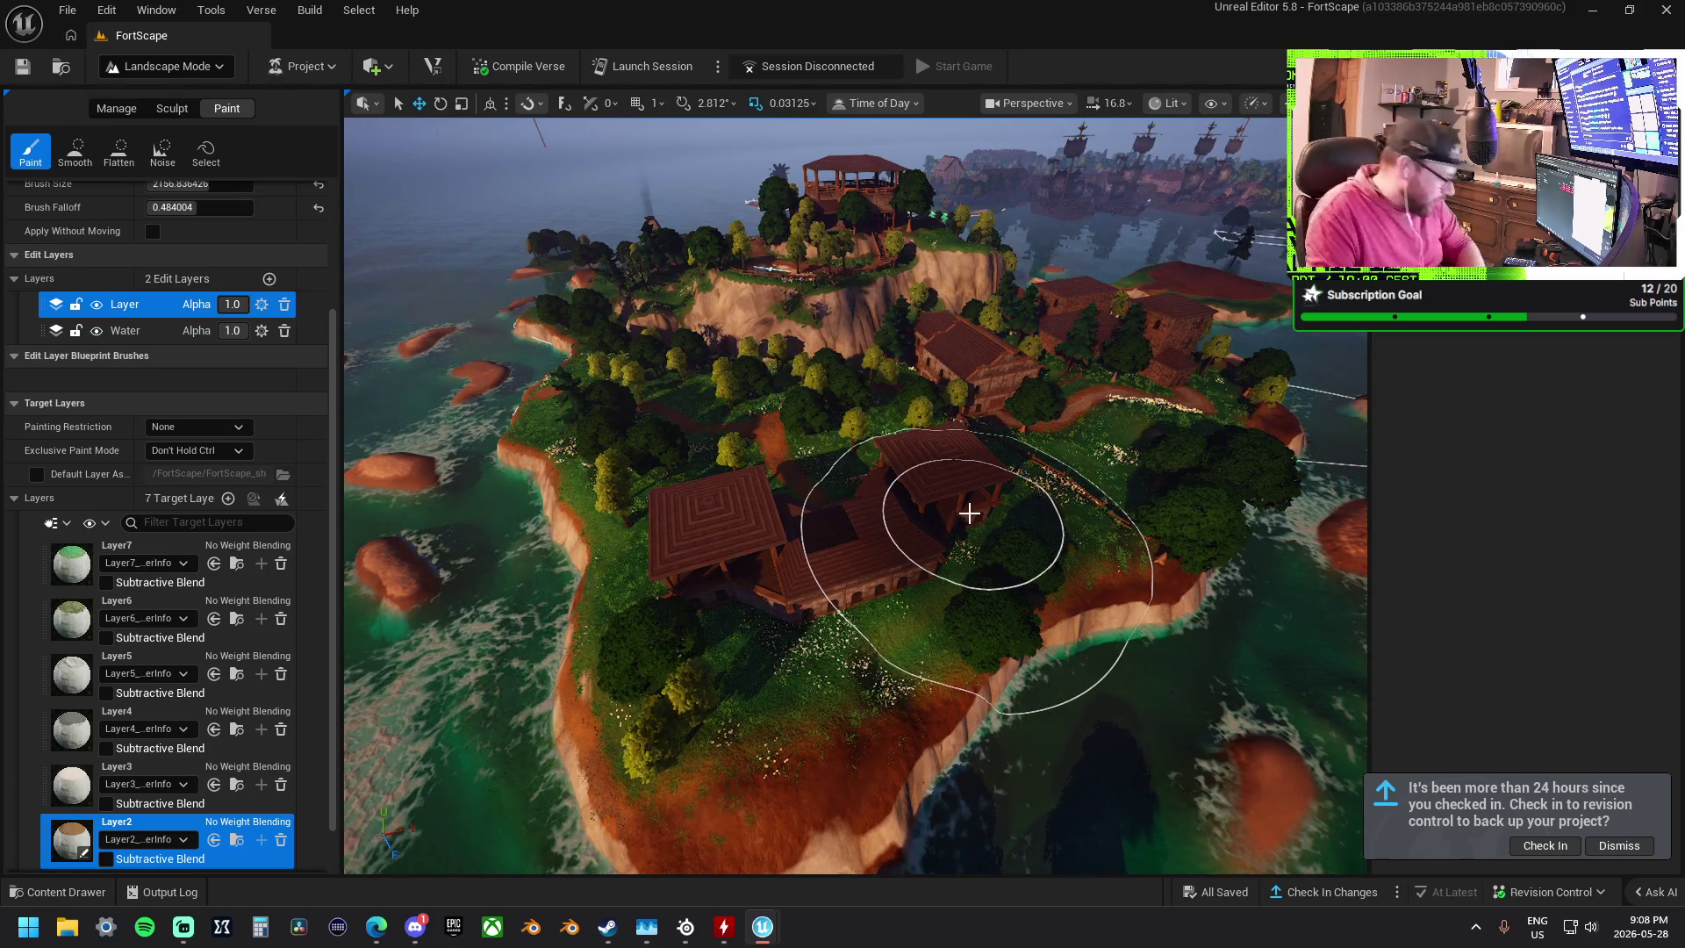
key(w)
key(w)
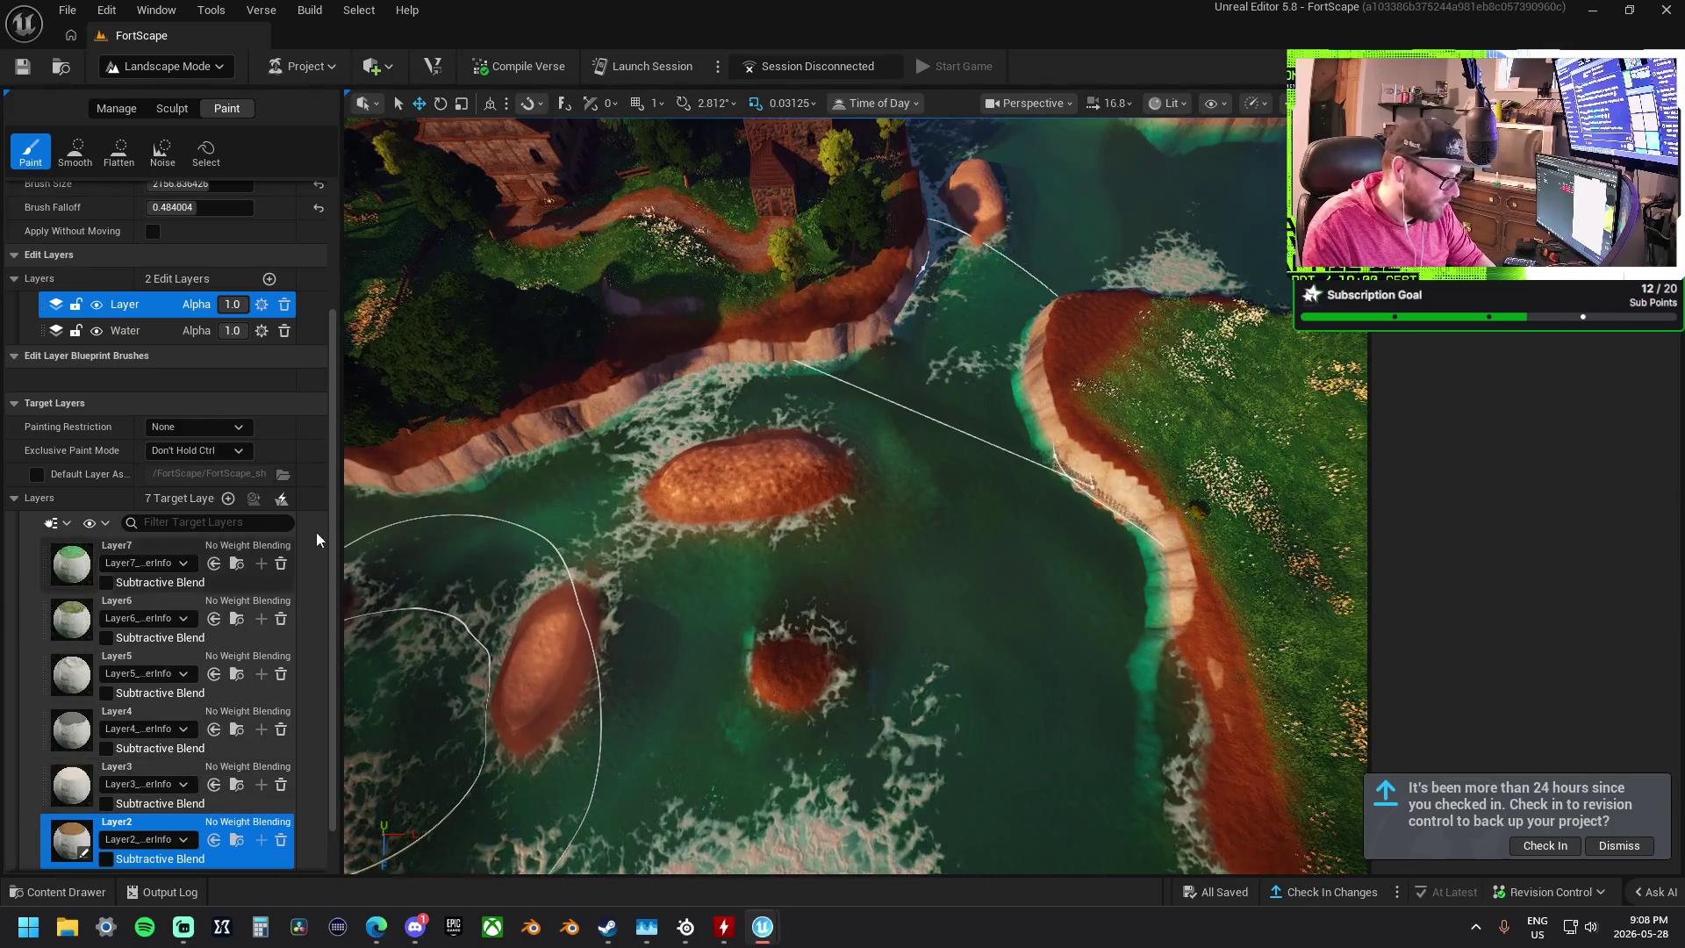
scroll(197, 245, up, 3)
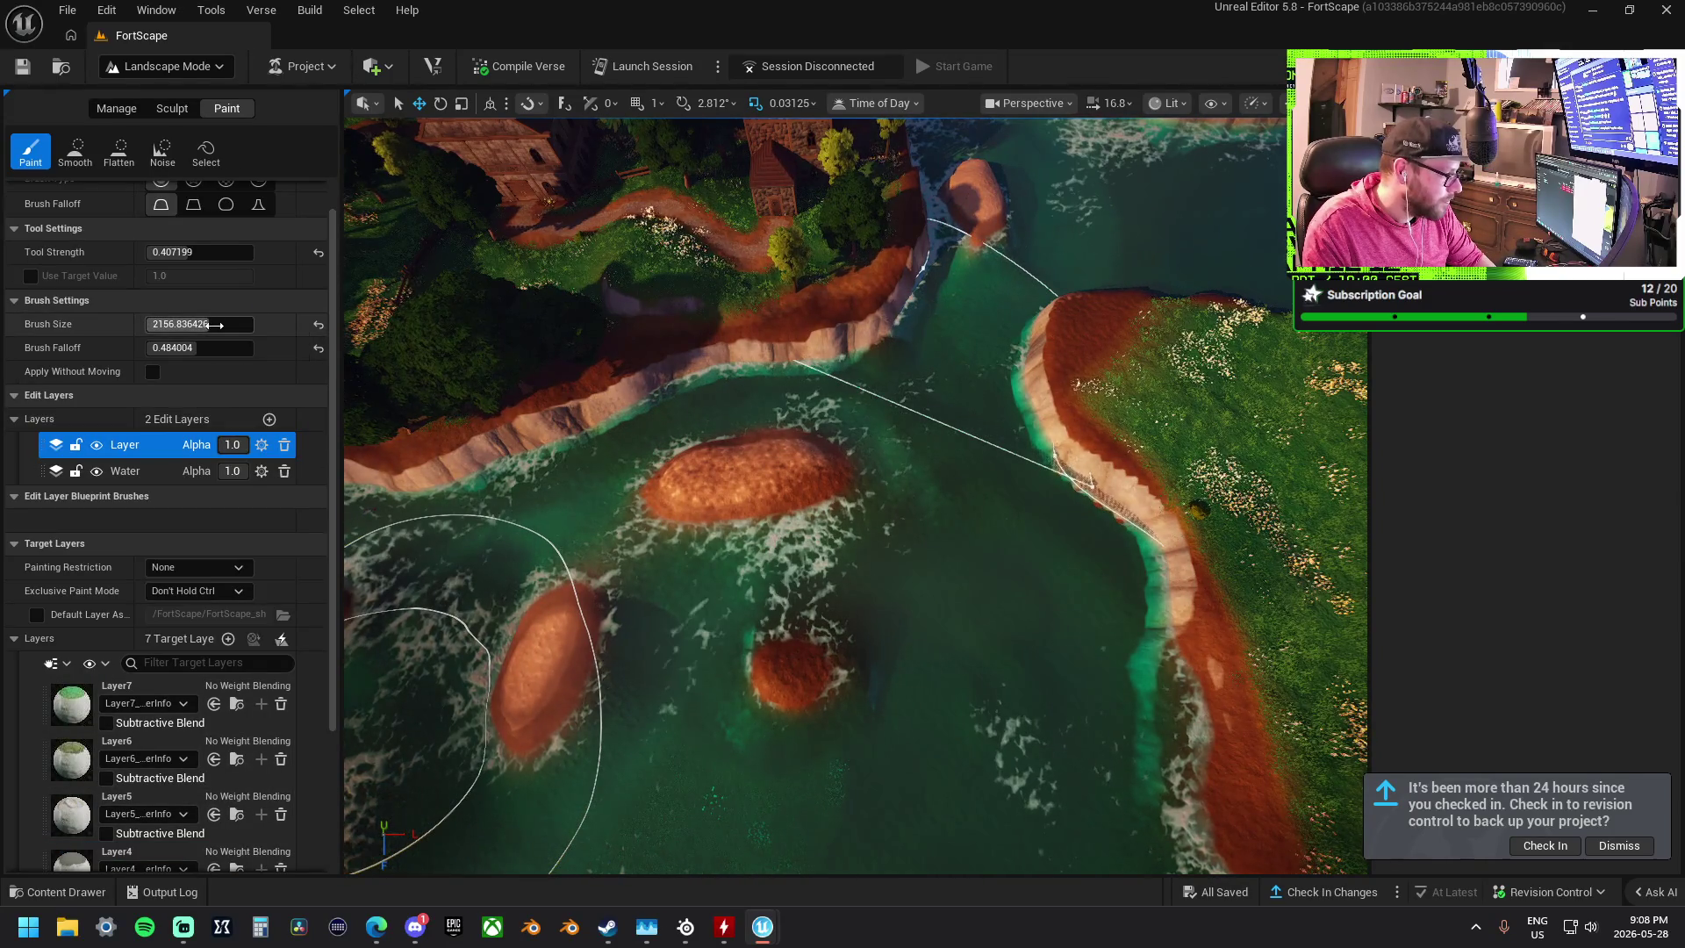
- Shrink the brush and paint Layer3 grass across the centre sandbar's top
drag(214, 325, 175, 325)
mouse_move(773, 456)
mouse_down()
mouse_move(680, 471)
mouse_move(747, 472)
mouse_move(718, 476)
mouse_up()
scroll(158, 746, down, 2)
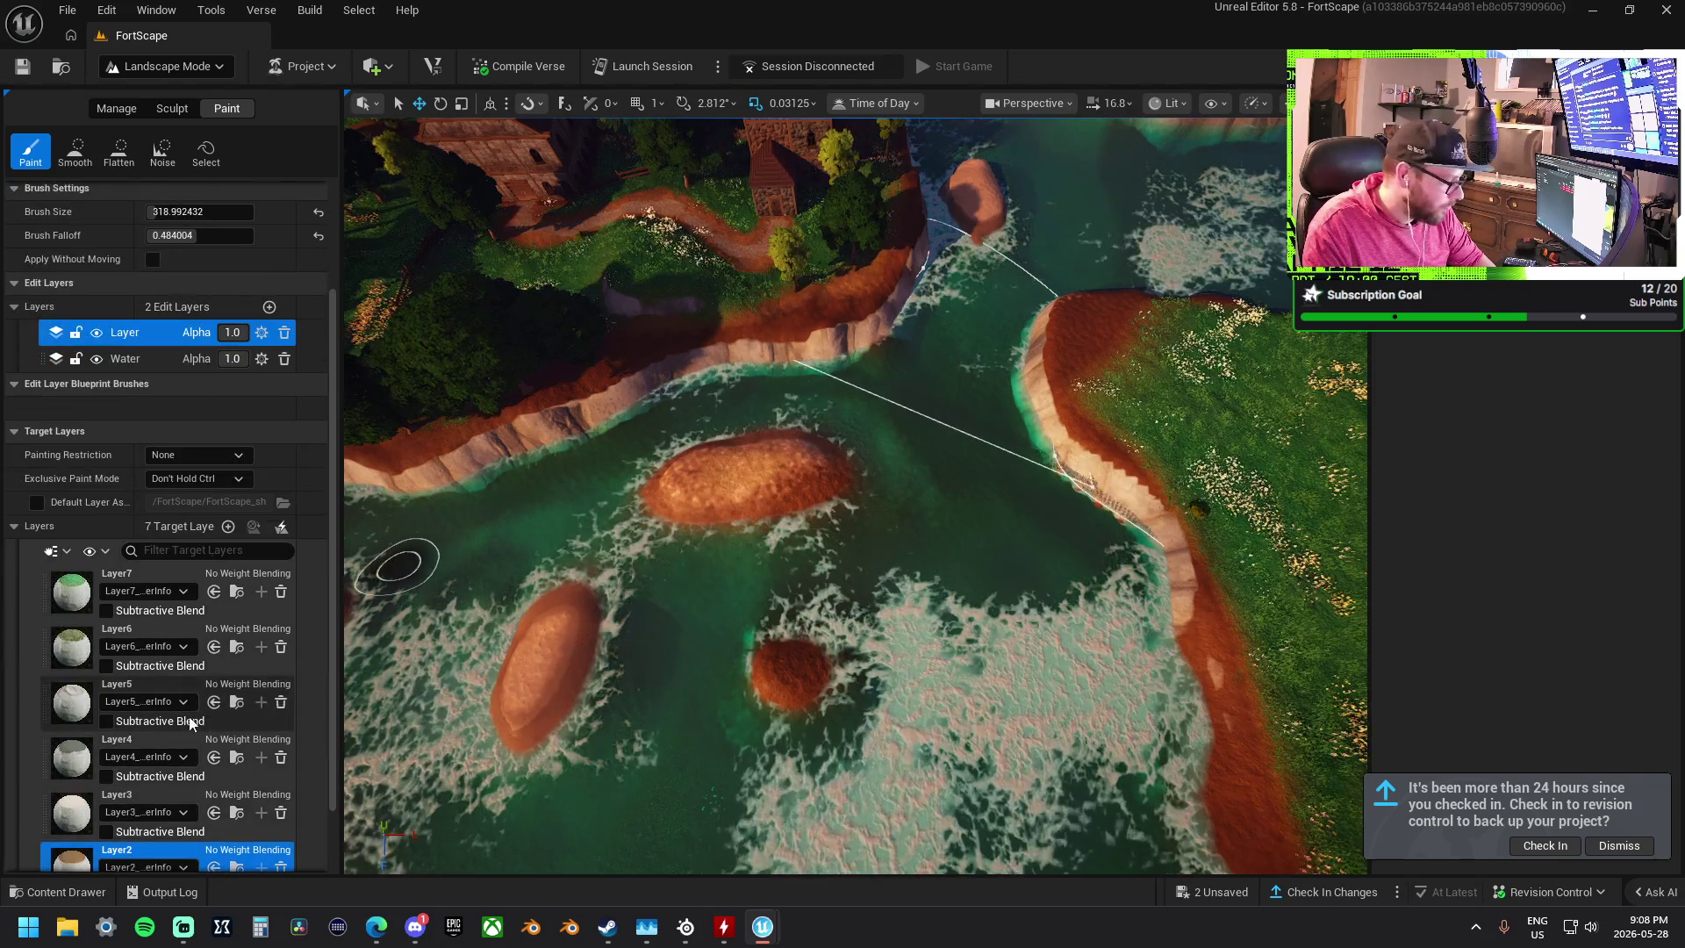
click(123, 803)
scroll(123, 803, down, 1)
mouse_move(703, 478)
mouse_down()
mouse_move(715, 459)
mouse_move(715, 478)
mouse_up()
- Paint Layer2 grass over the island's left red rim and the small red island
scroll(715, 477, up, 3)
scroll(872, 500, up, 5)
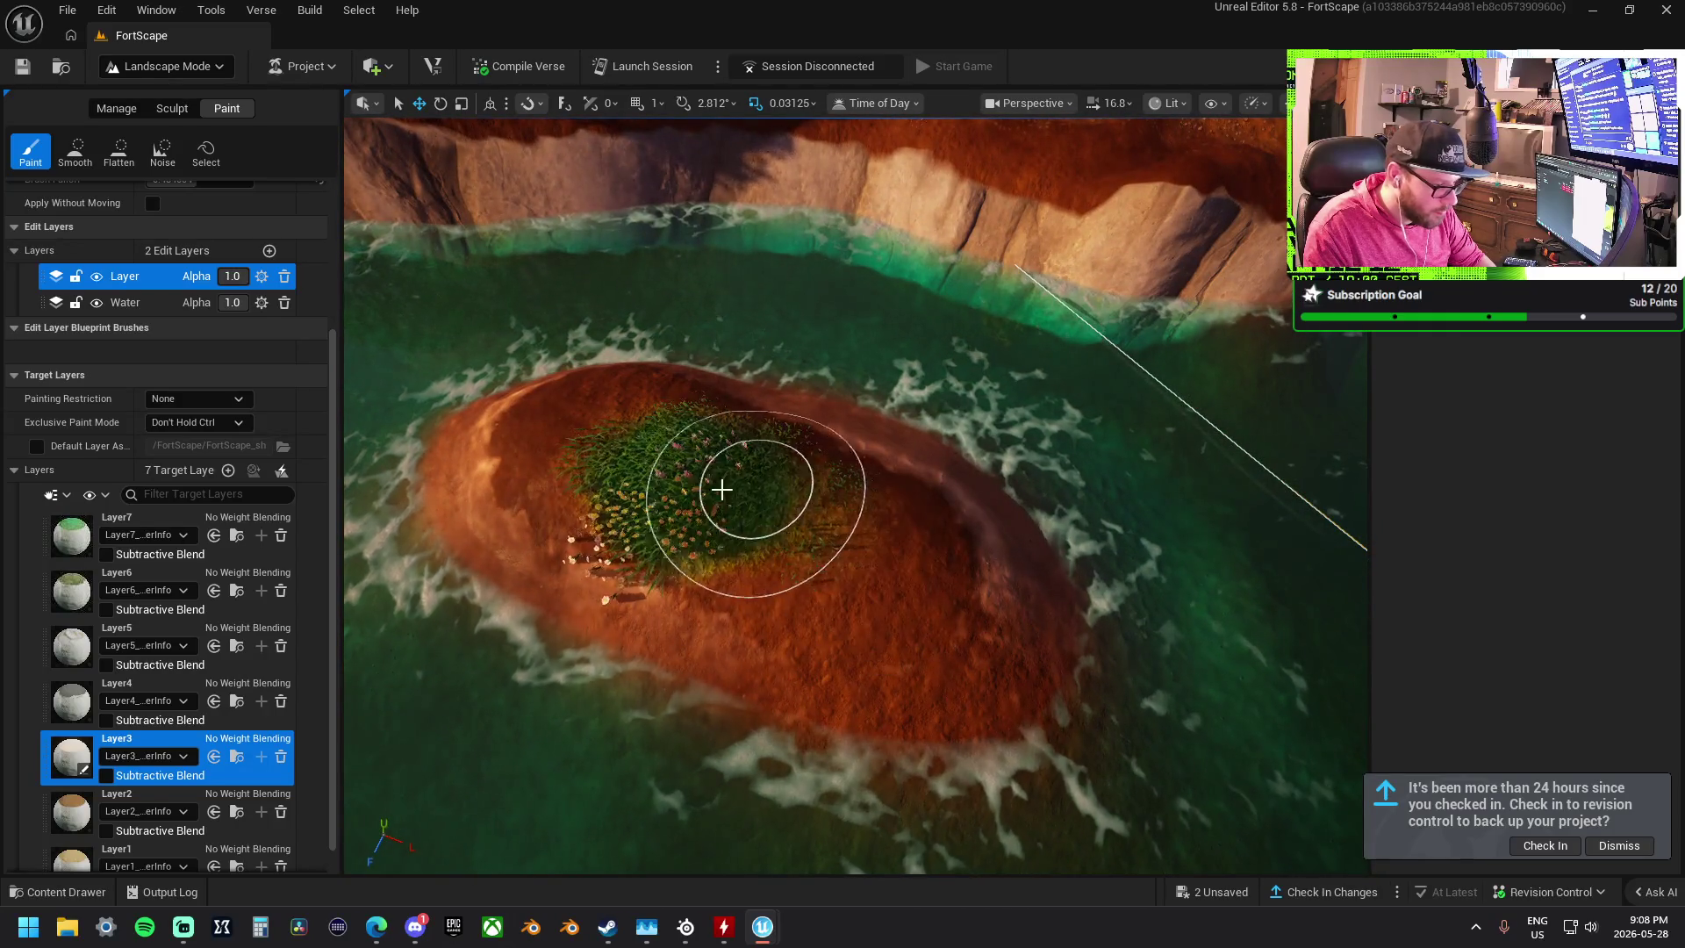
scroll(158, 703, down, 1)
click(70, 777)
drag(558, 466, 610, 411)
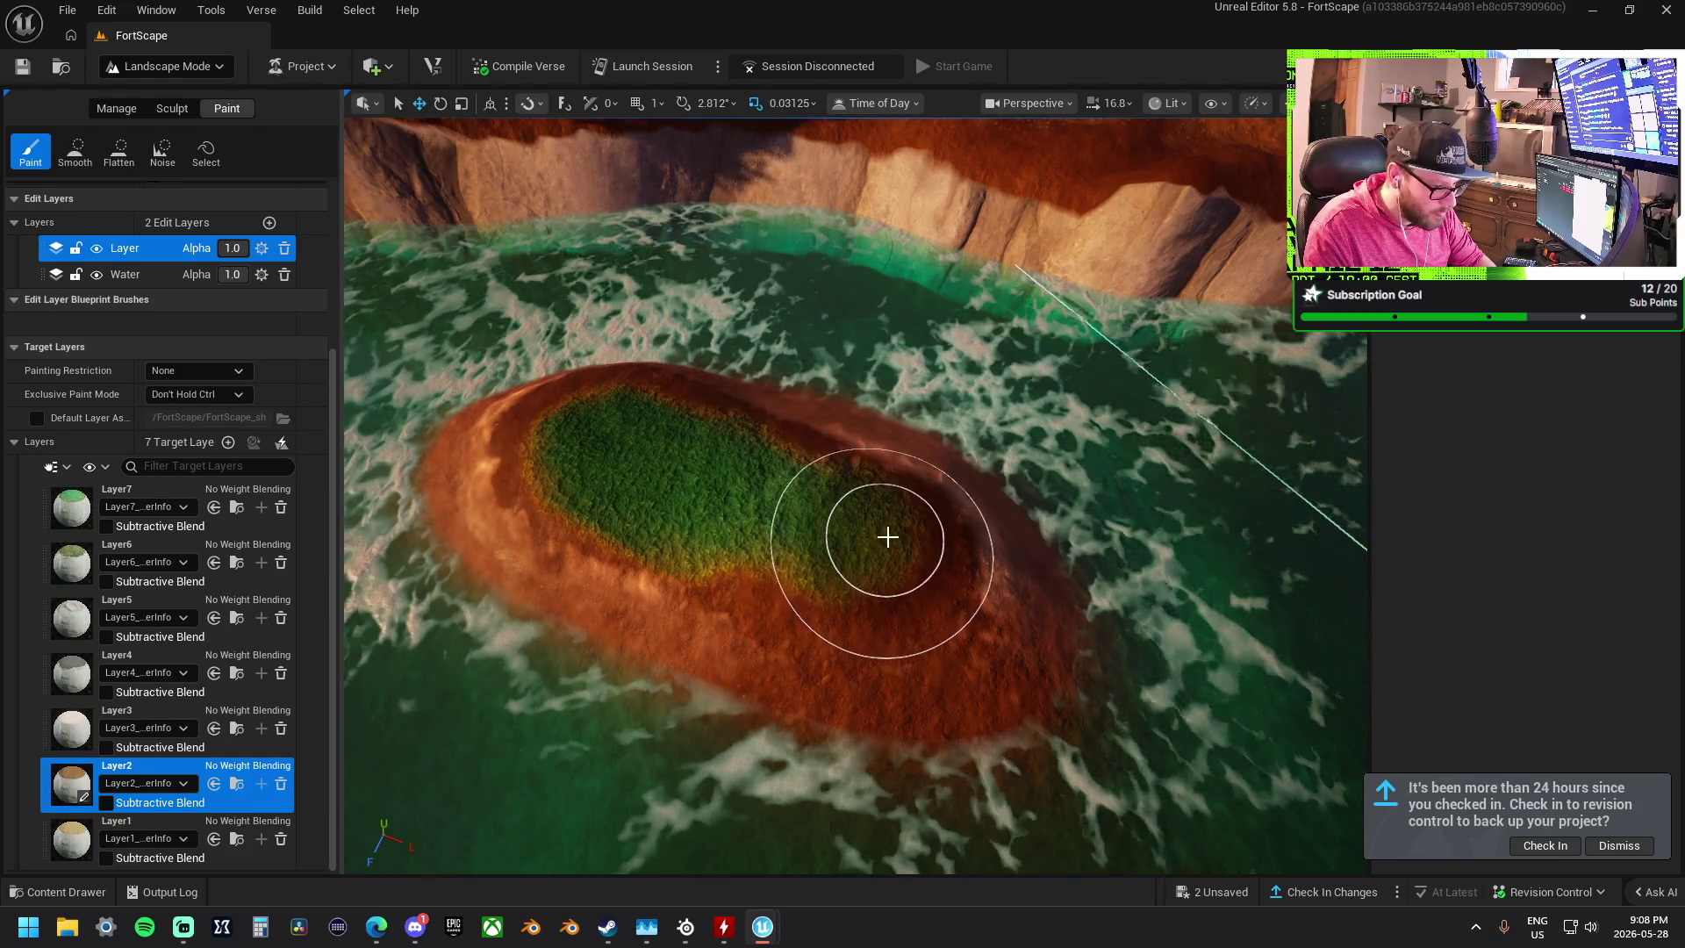
scroll(886, 535, up, 8)
scroll(891, 537, down, 5)
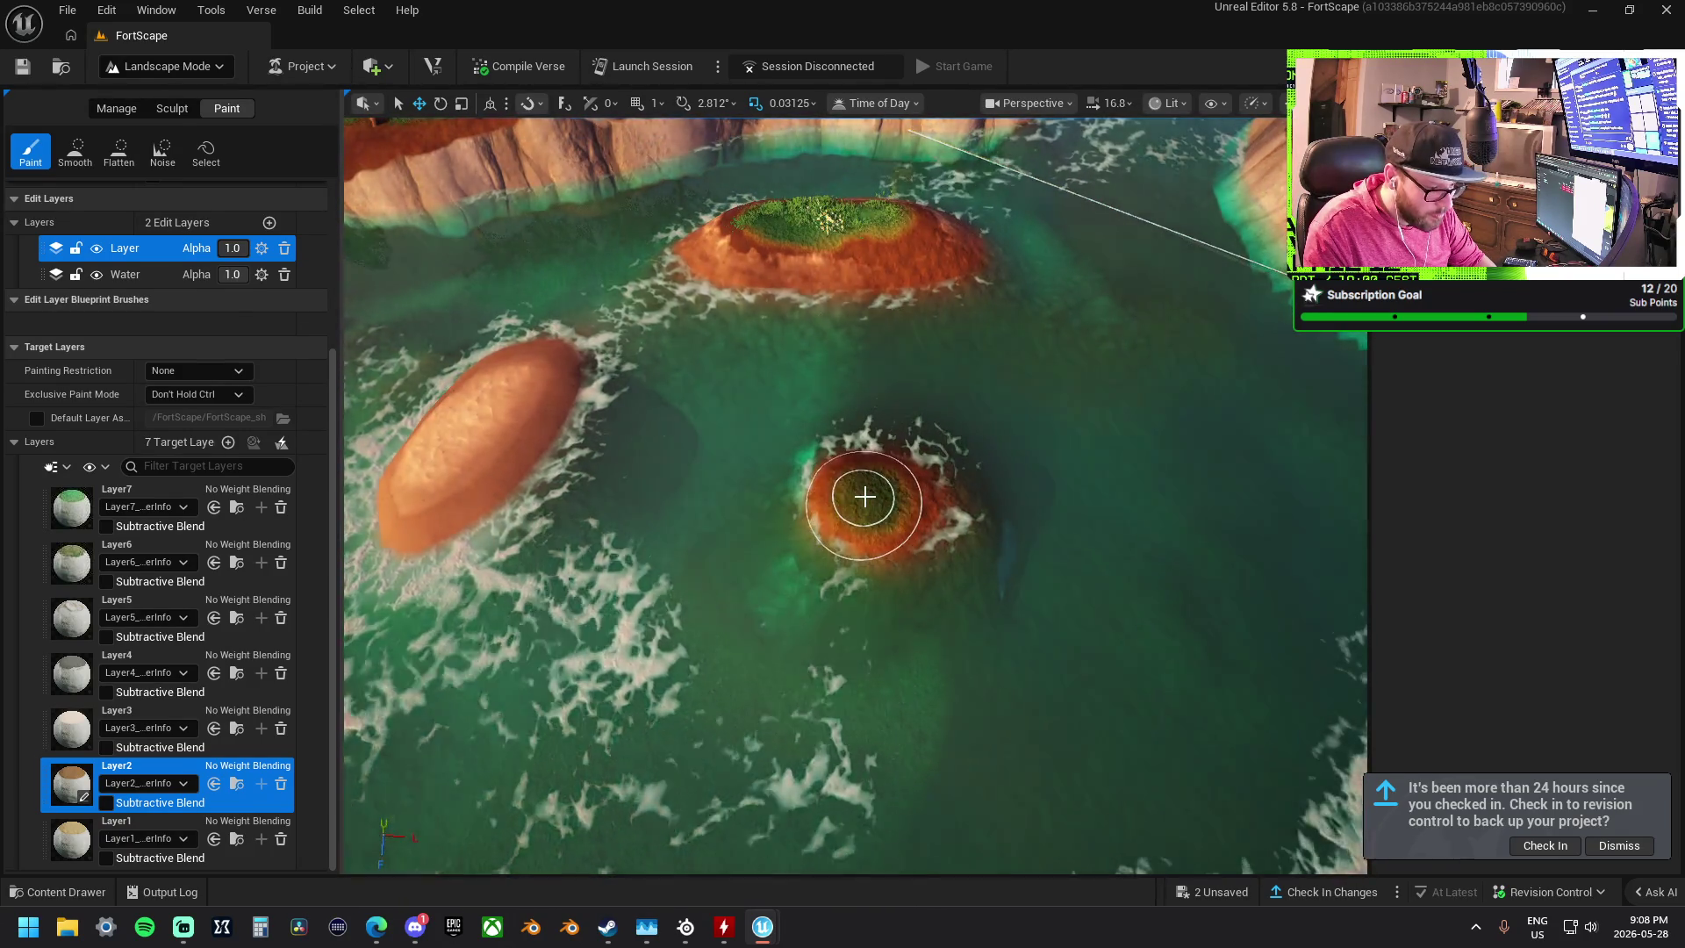
click(871, 499)
scroll(868, 505, up, 4)
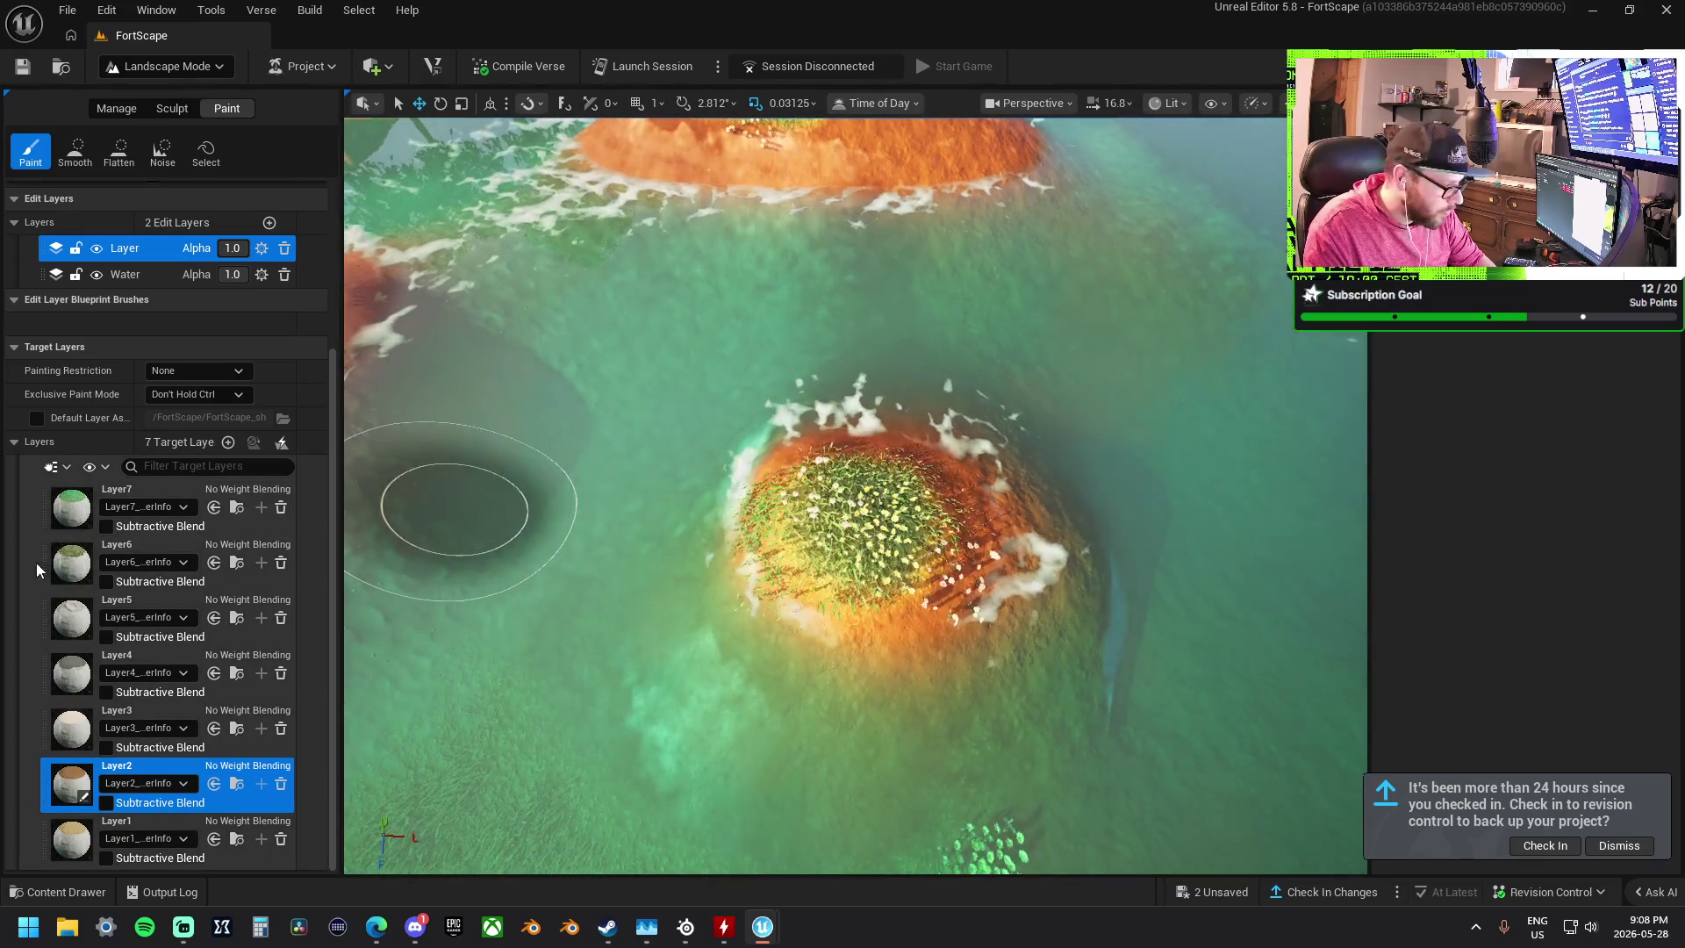
- Paint Layer6 over the small island's centre to turn it dark brown
click(71, 562)
click(852, 512)
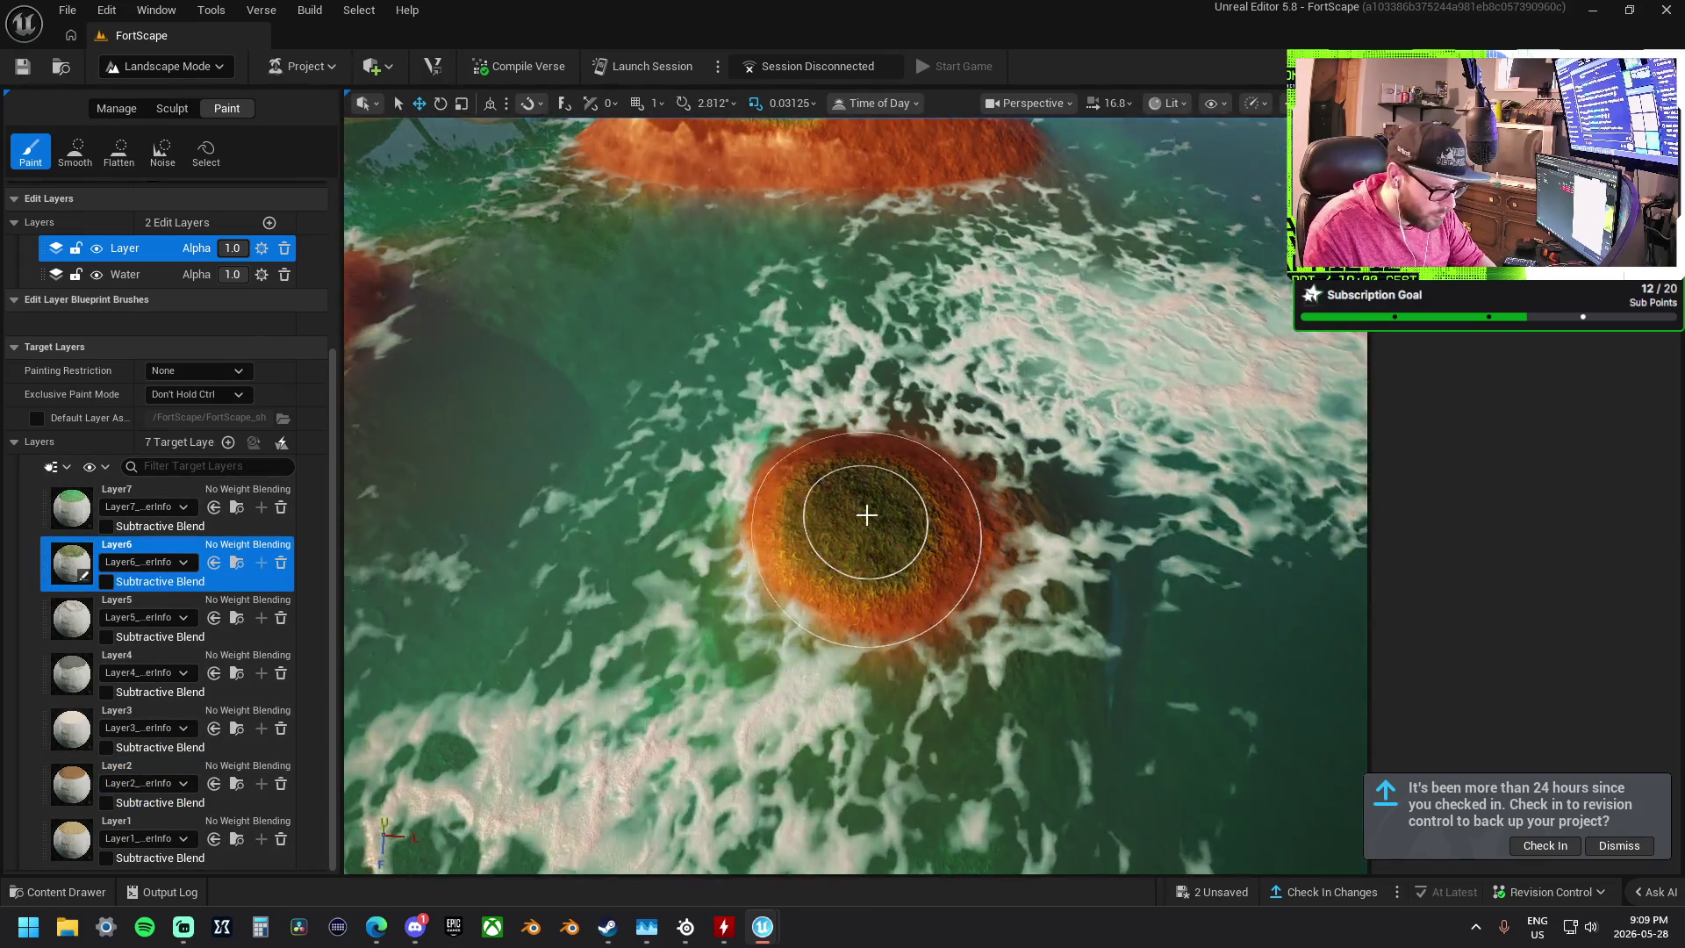
click(870, 503)
scroll(940, 542, down, 5)
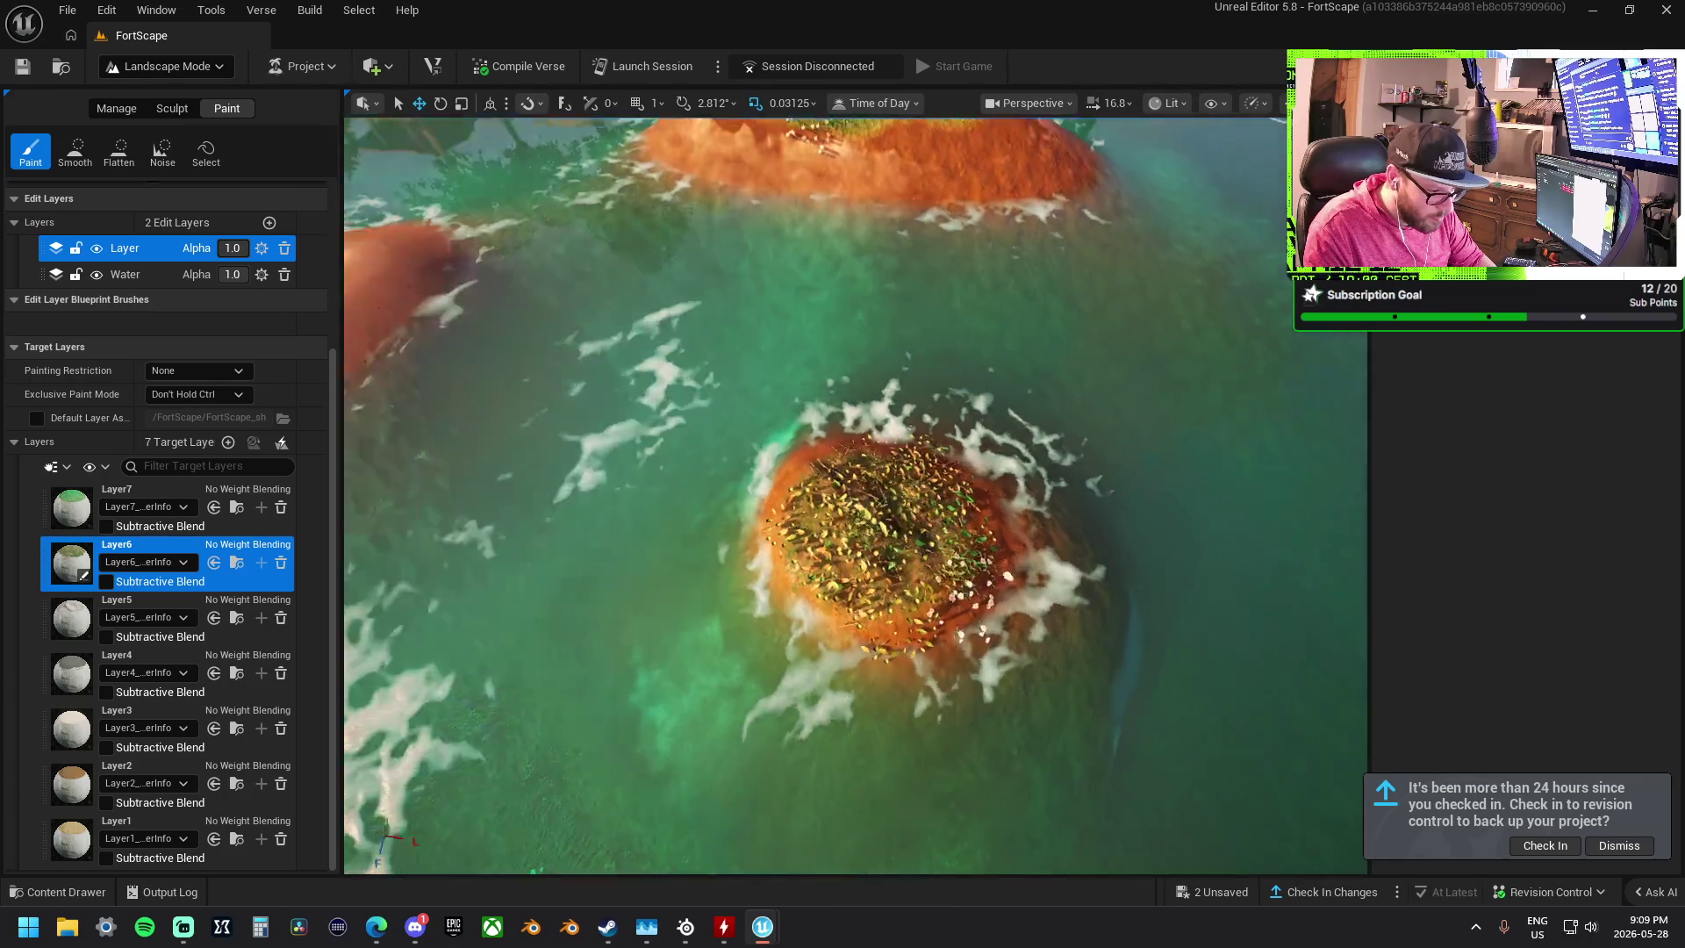
scroll(885, 512, up, 5)
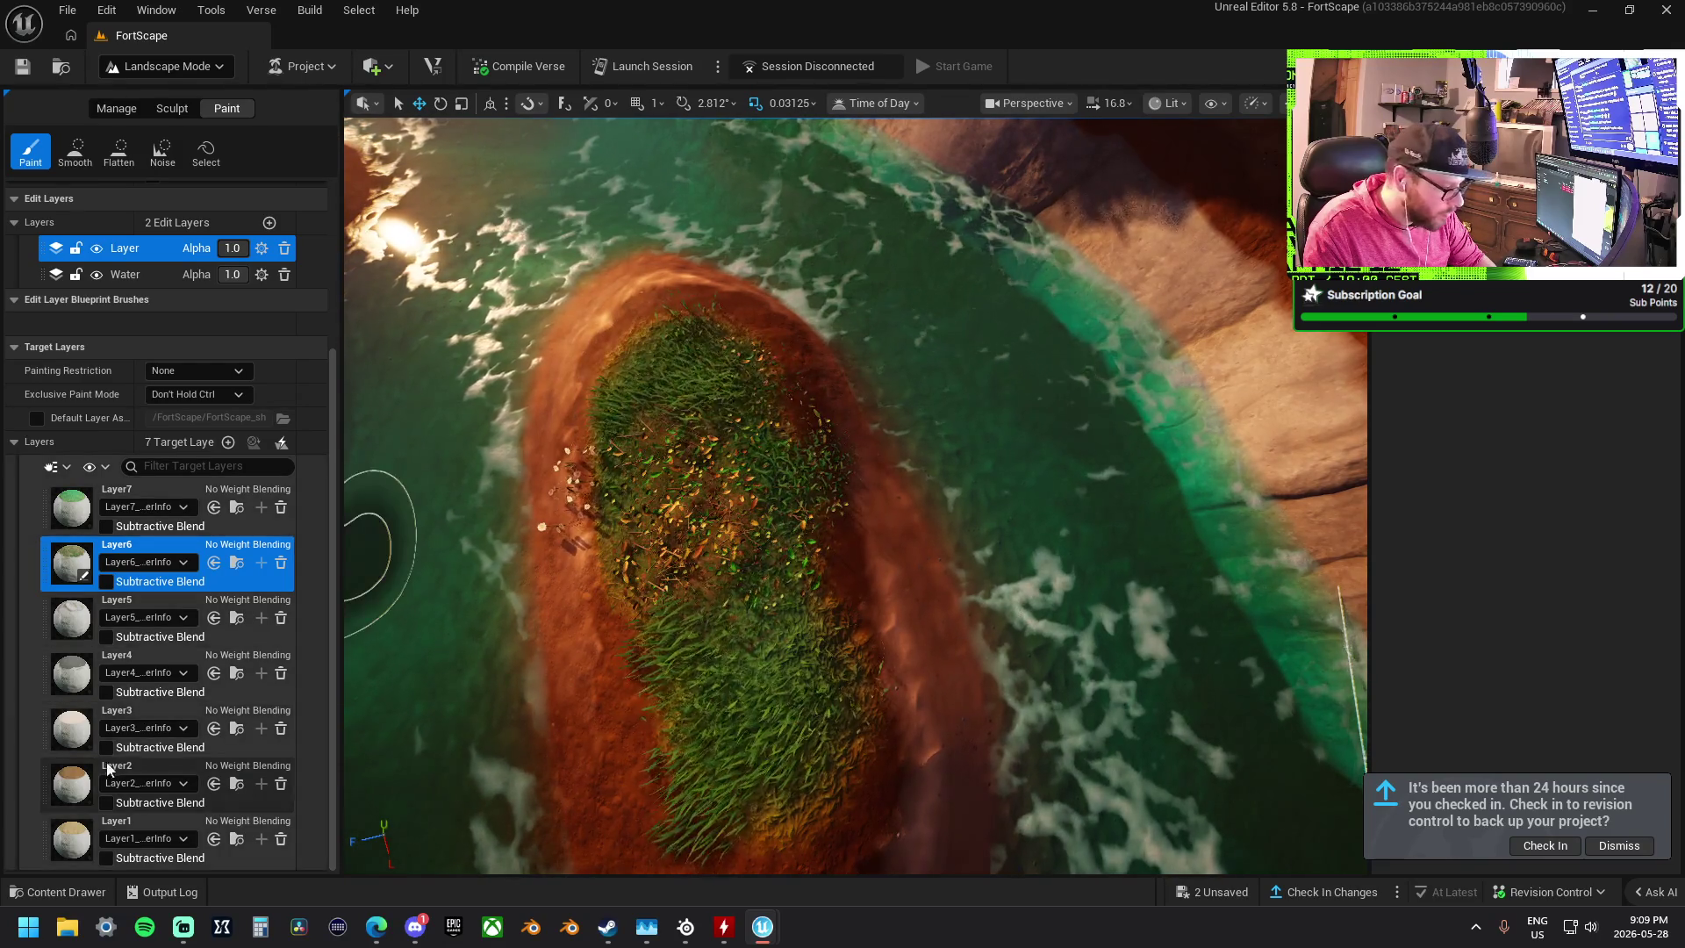
- Clear the dark speckles on the sand island with Layer3
click(74, 834)
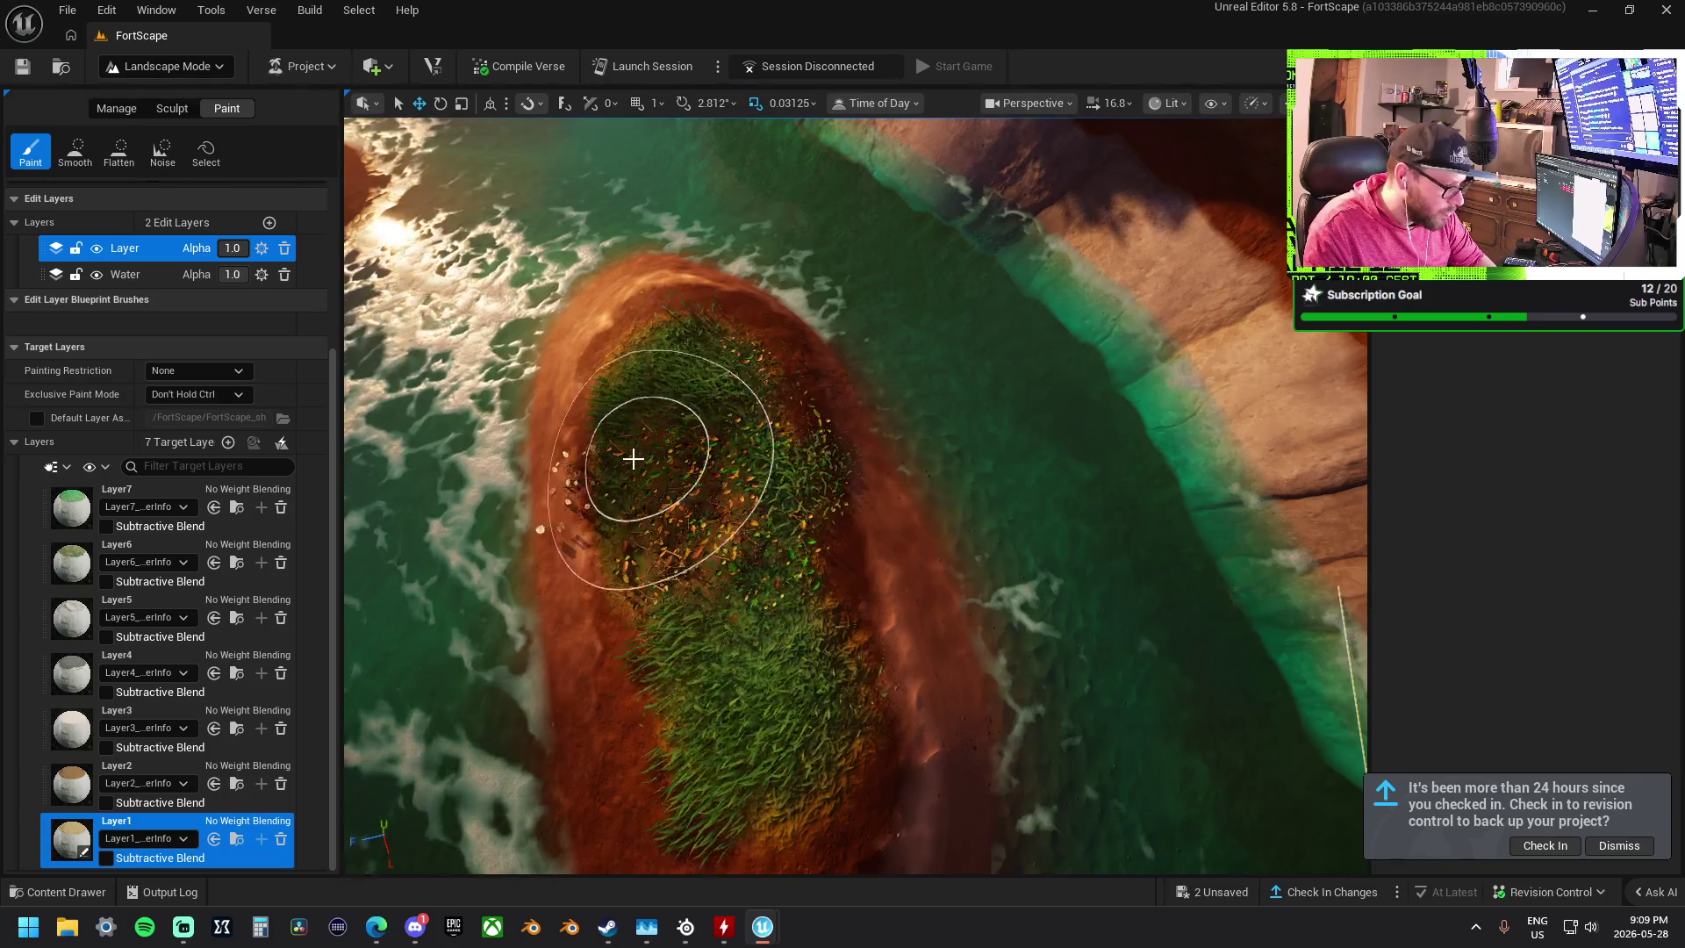
drag(705, 376, 743, 593)
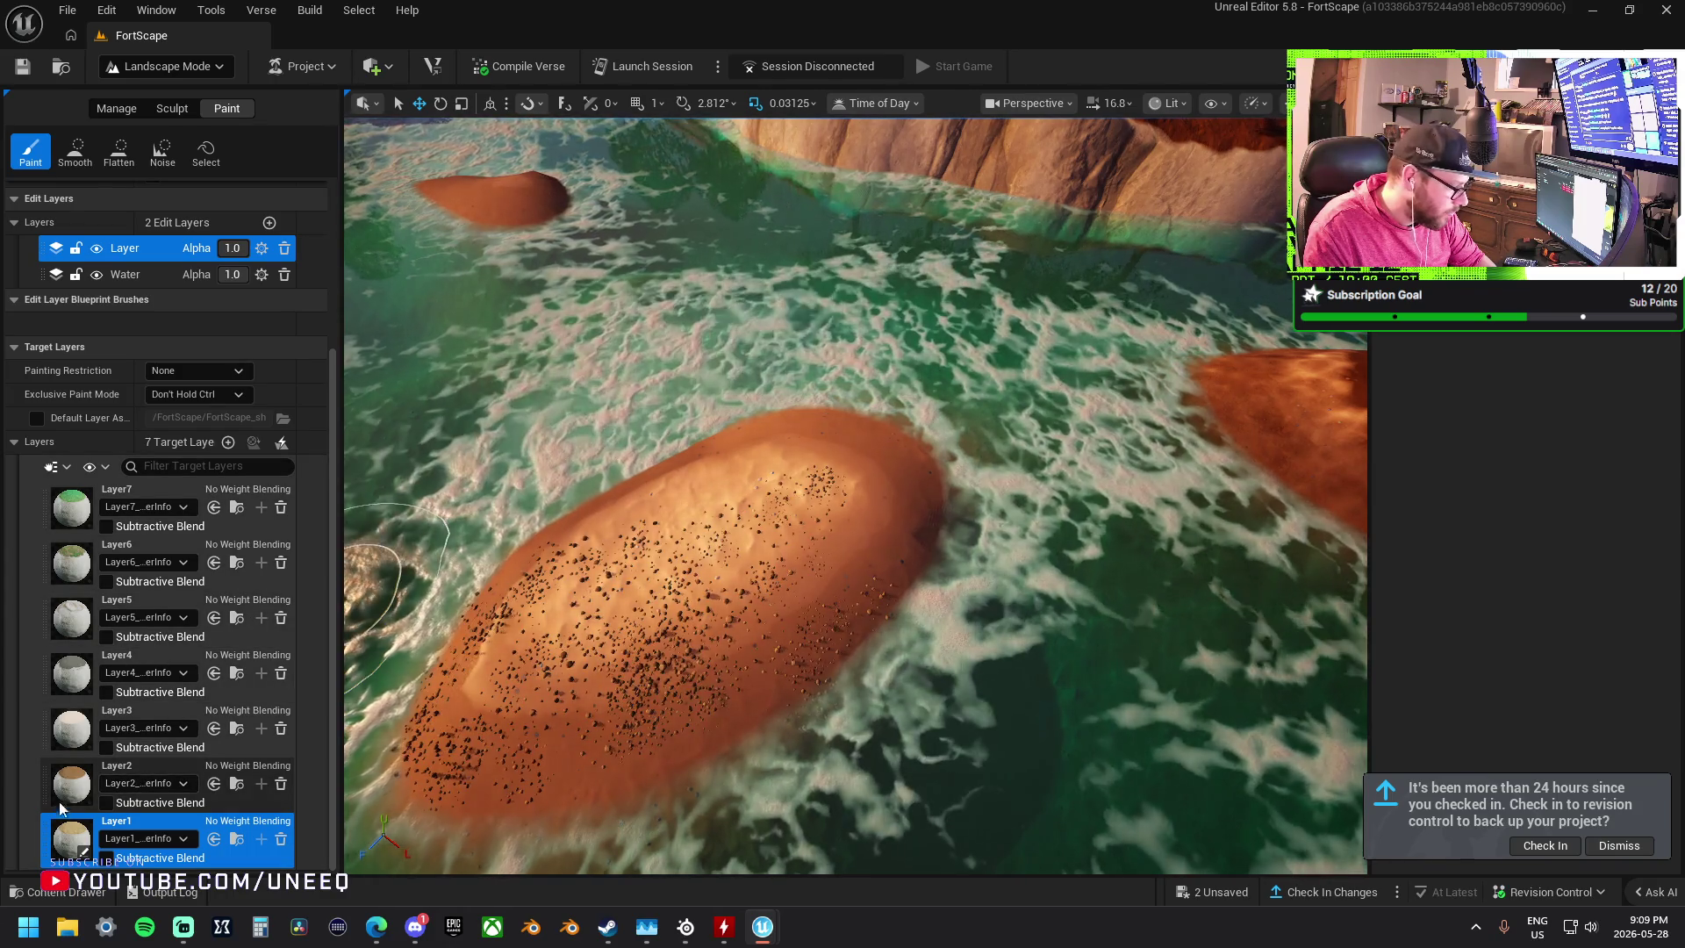
click(97, 726)
mouse_move(583, 583)
mouse_down()
mouse_move(688, 556)
mouse_move(600, 591)
mouse_move(620, 602)
mouse_move(708, 544)
mouse_up()
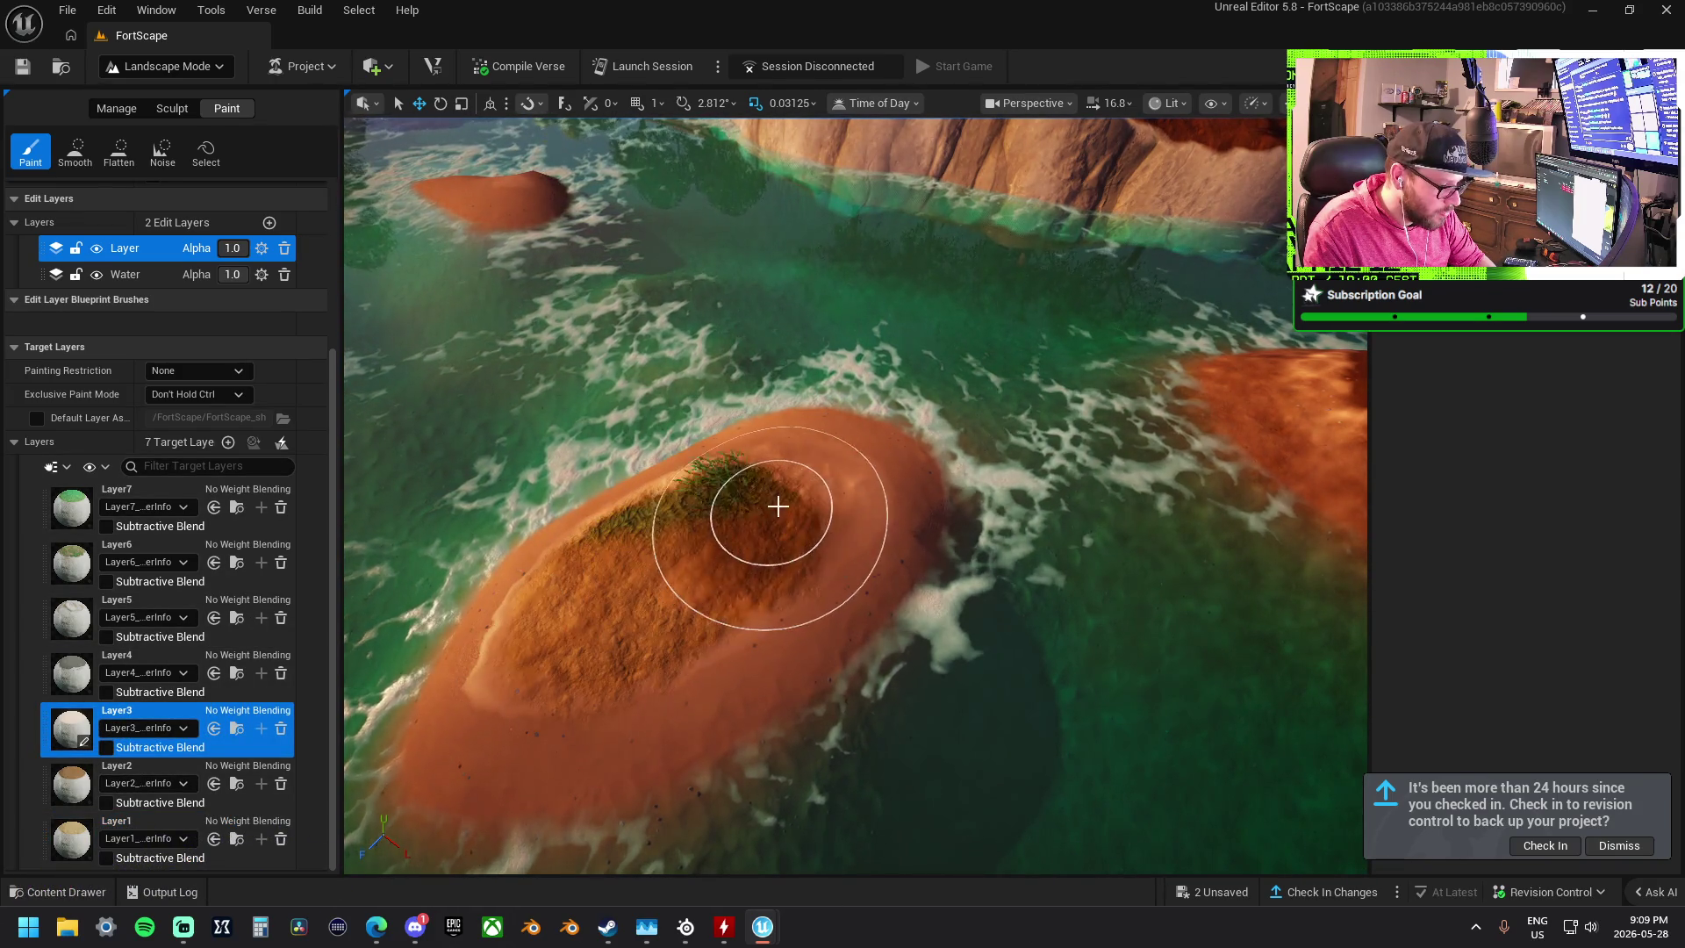
- Paint an olive-brown patch over the sandbar's grass, then undo that stroke
scroll(811, 486, down, 5)
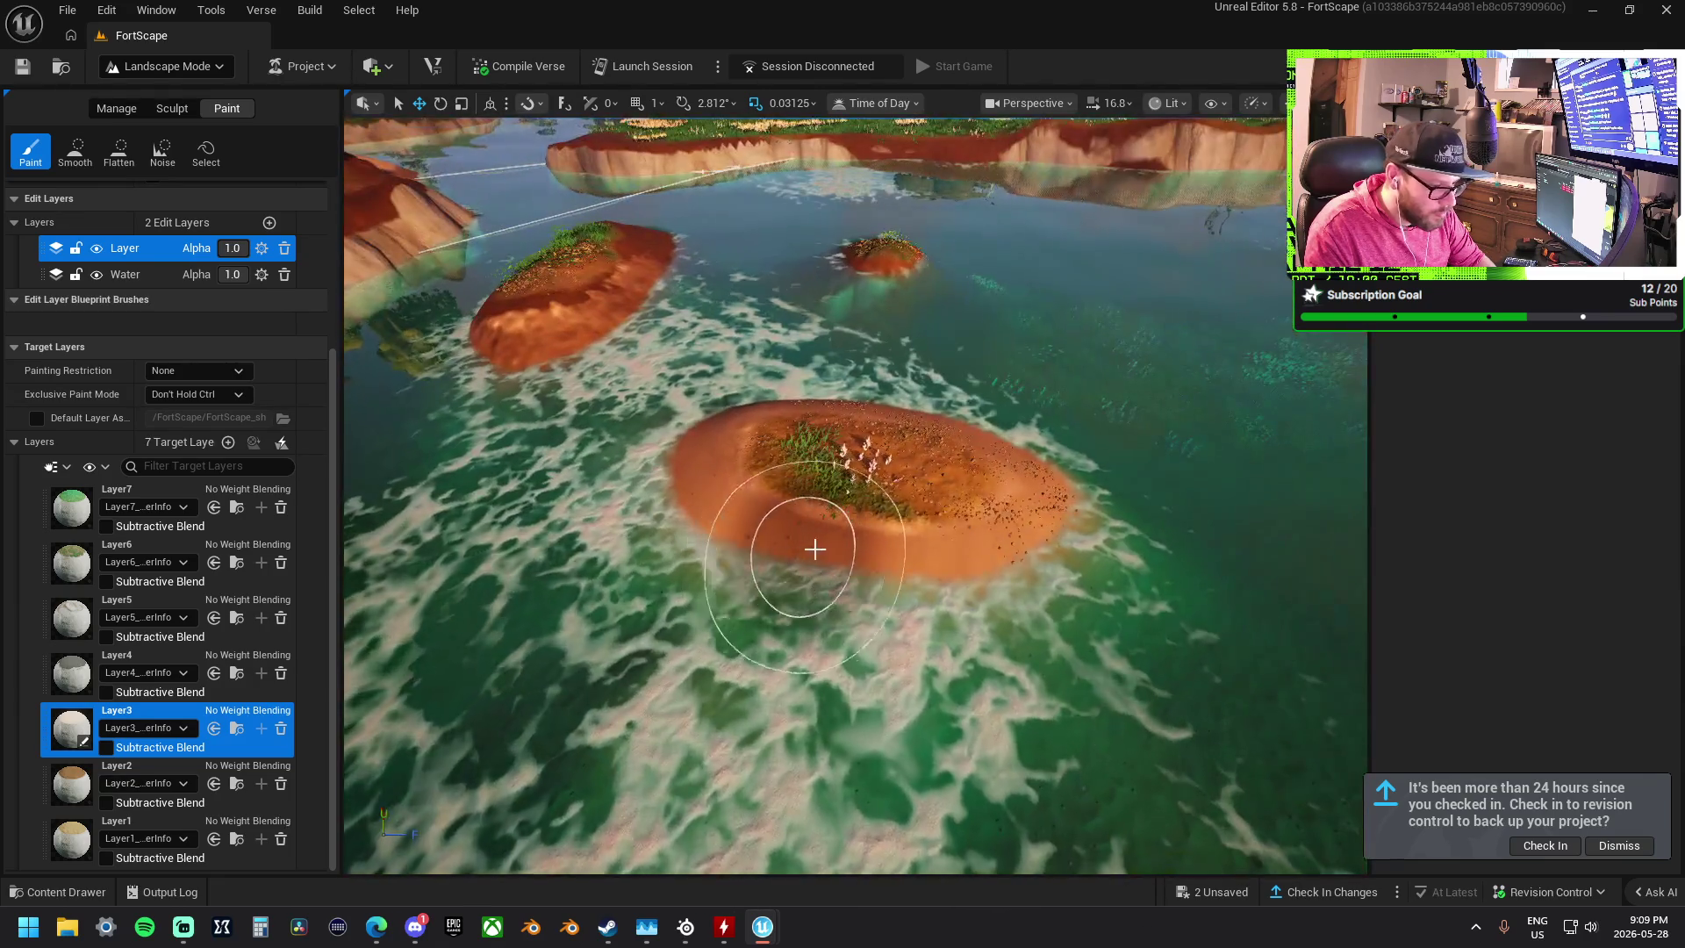
mouse_move(816, 550)
mouse_down()
mouse_move(753, 545)
mouse_move(852, 592)
mouse_up()
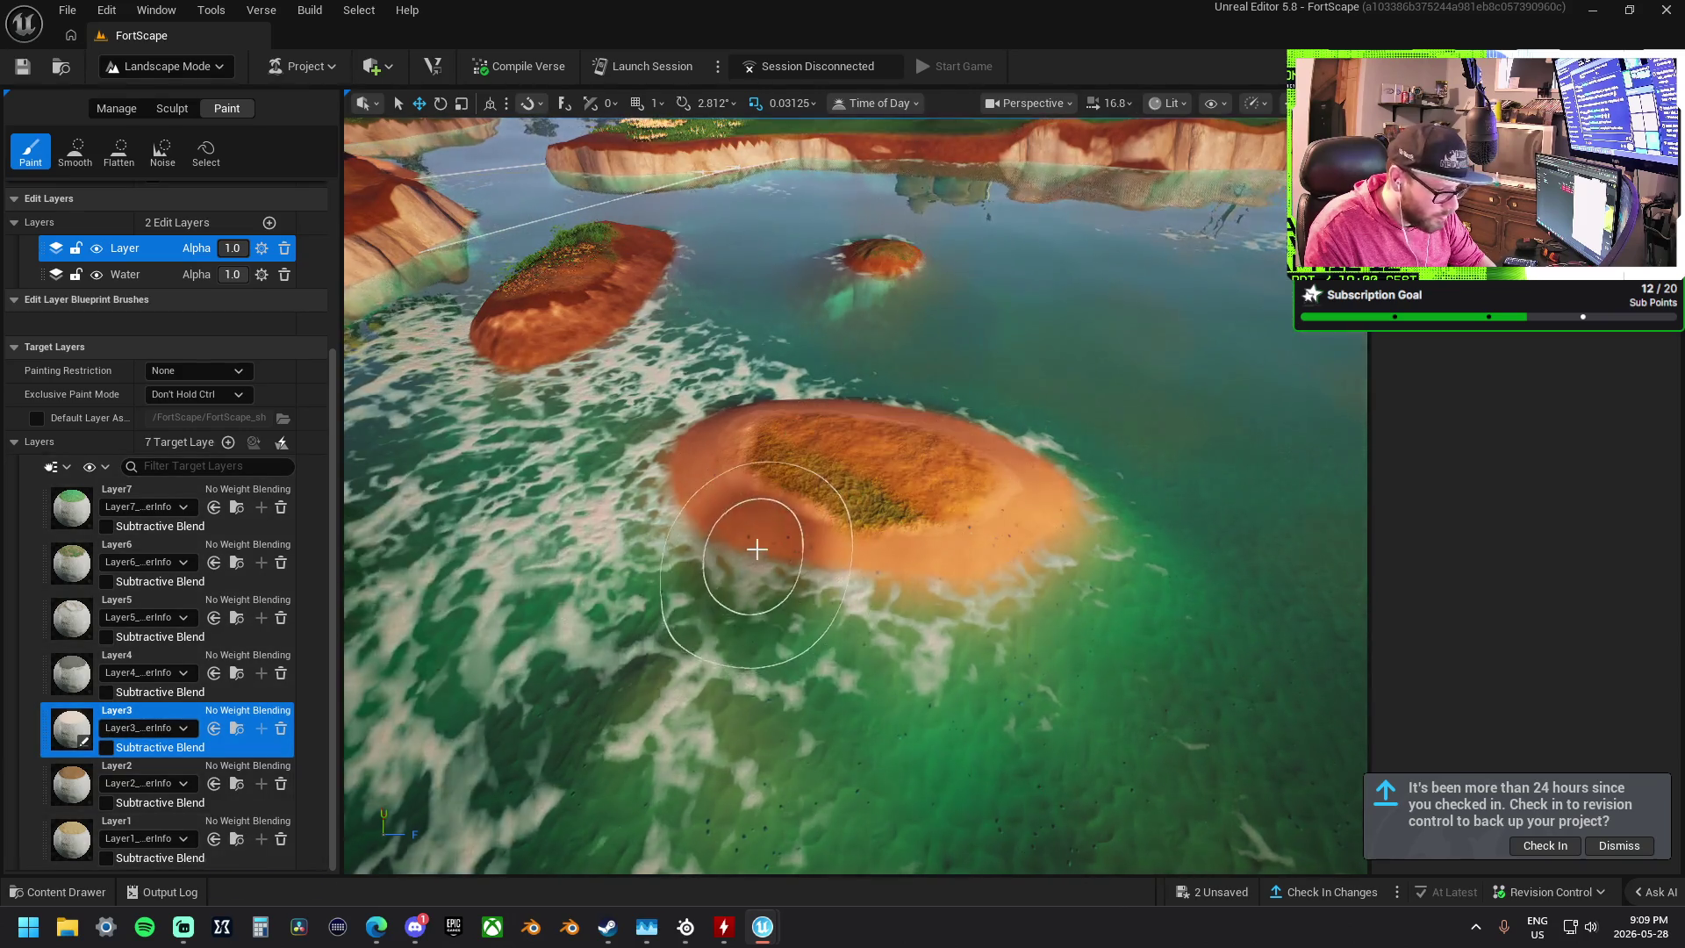
key(ctrl+z)
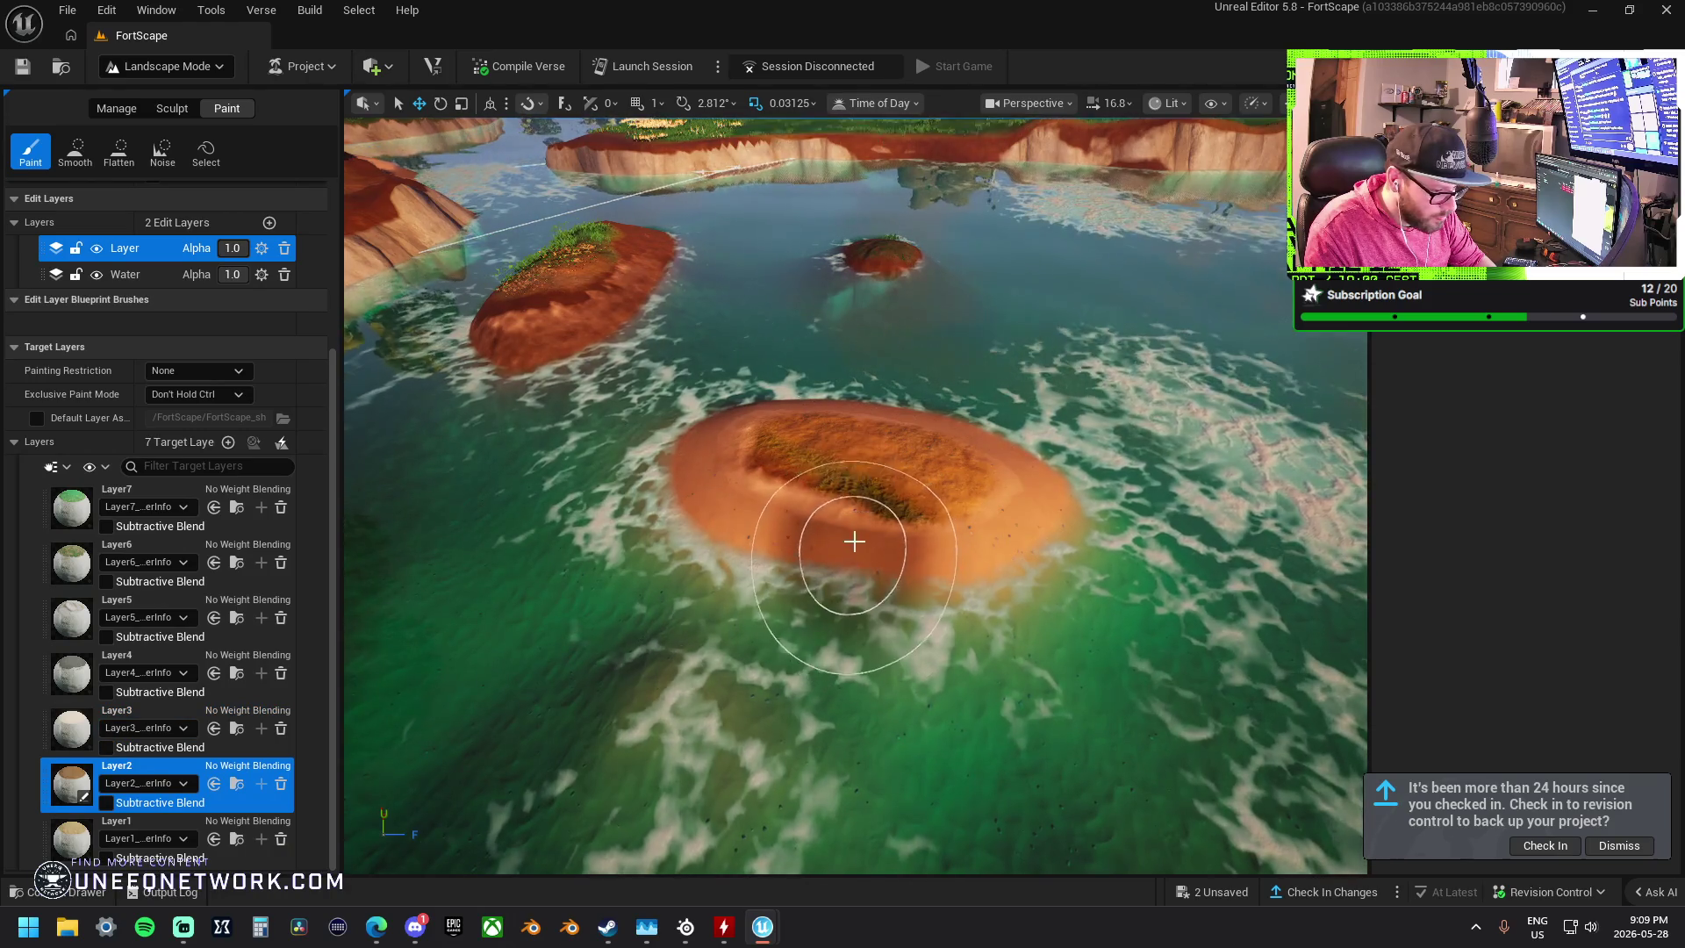
scroll(838, 532, up, 10)
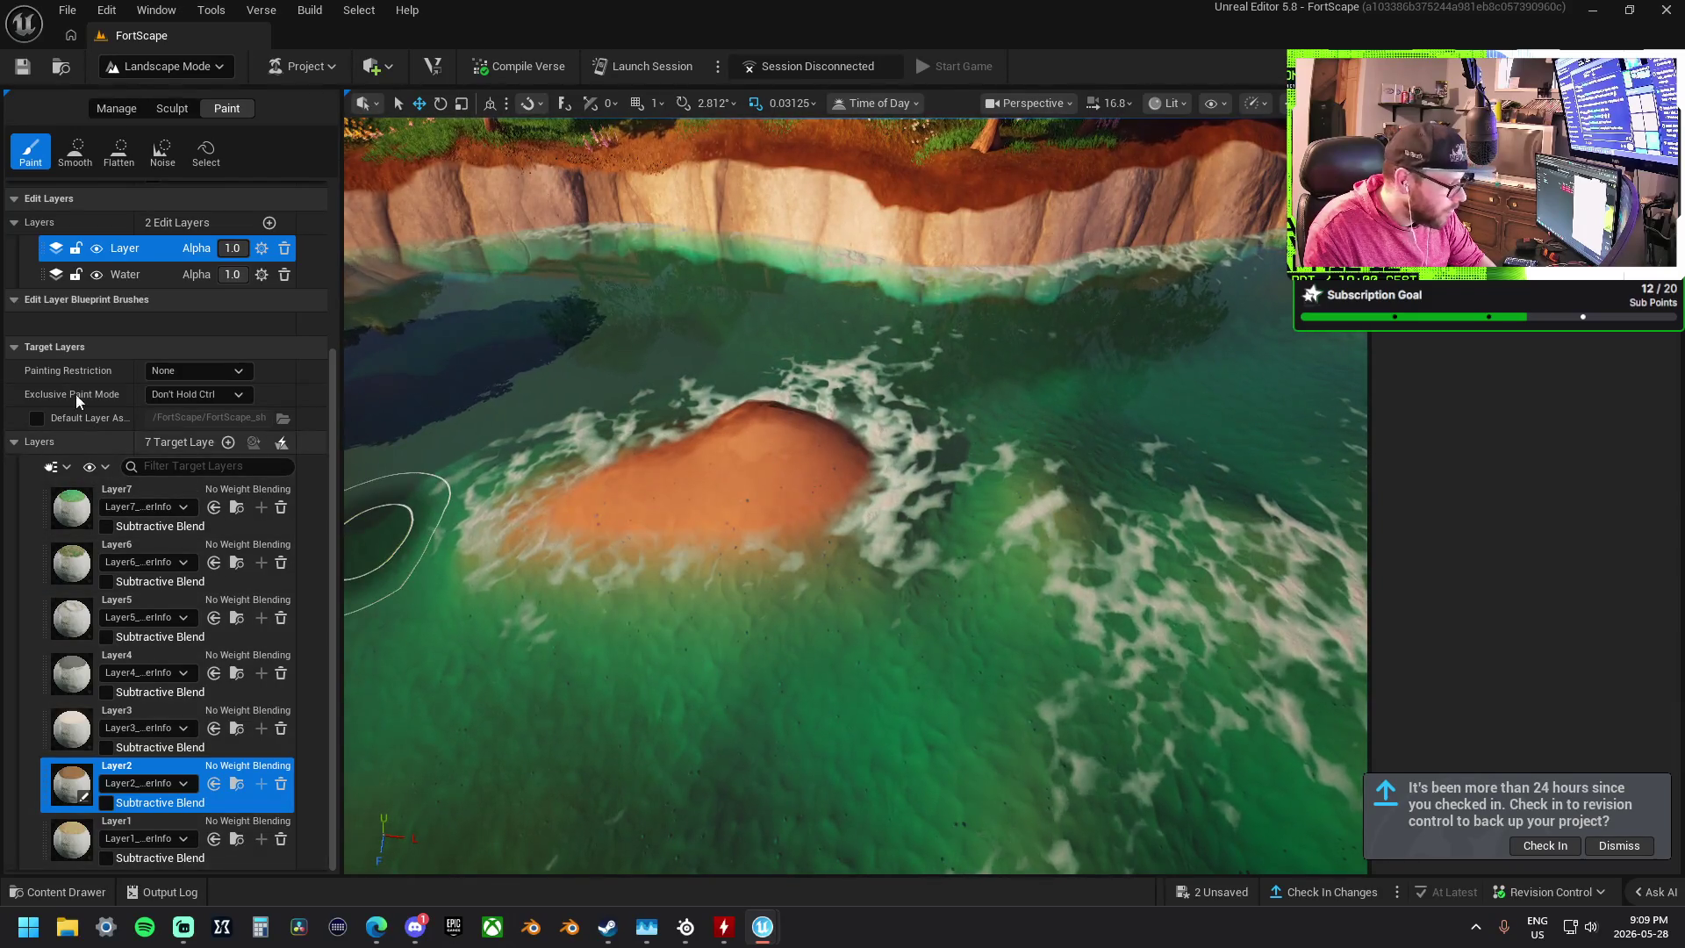
click(132, 715)
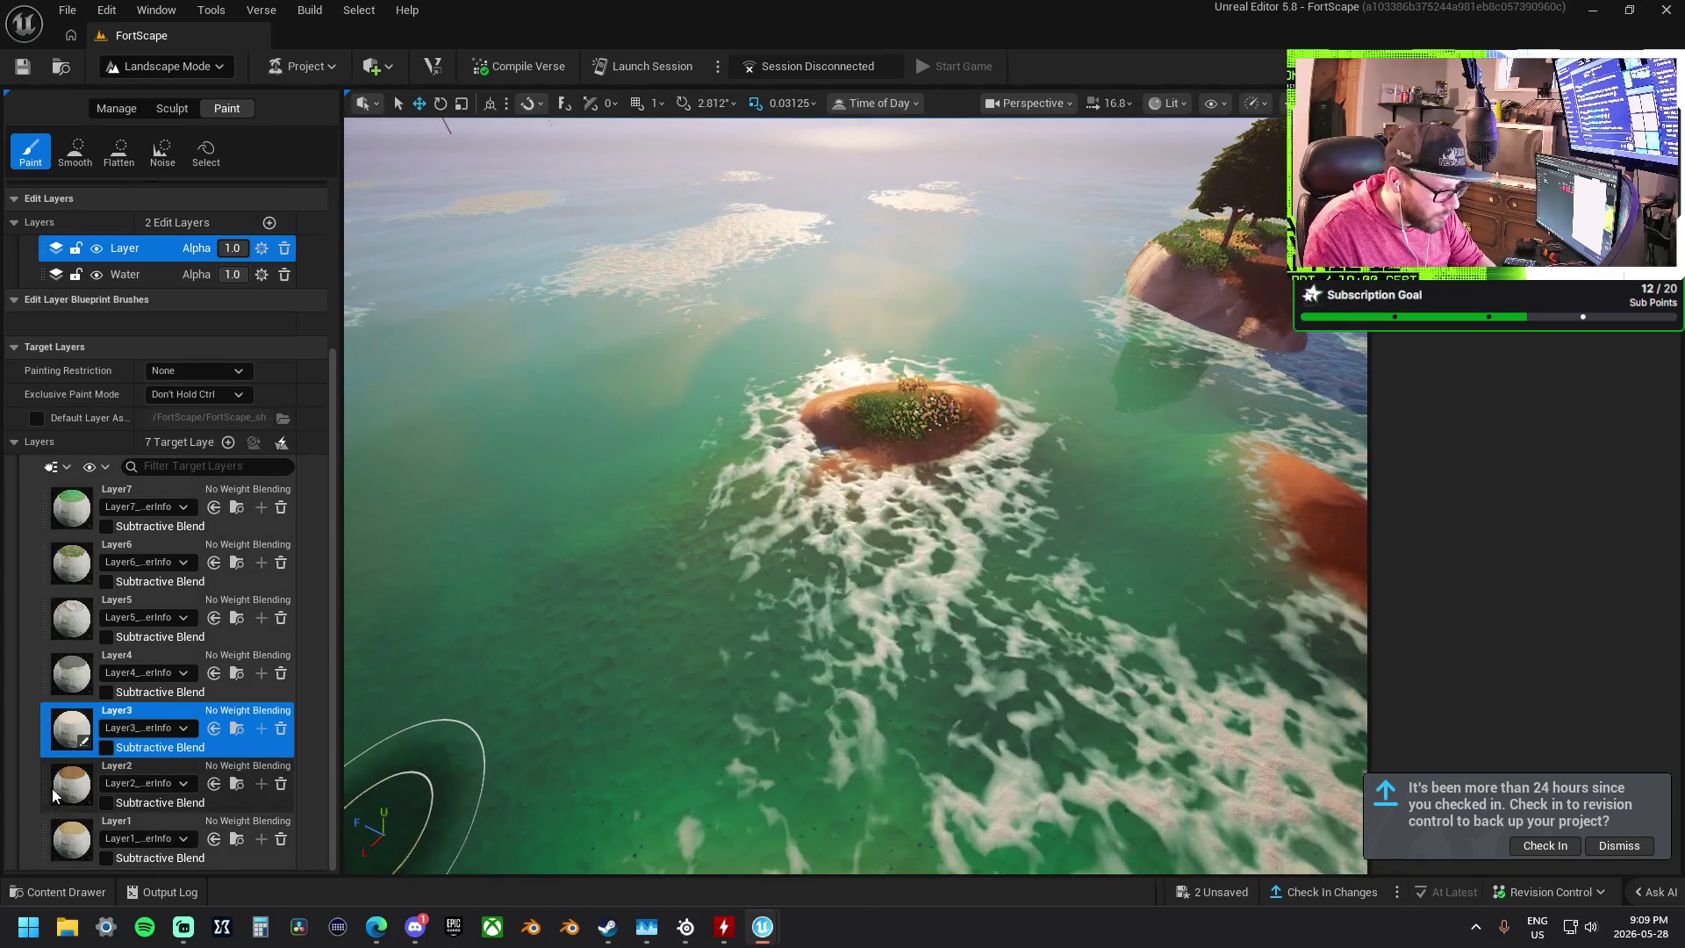
- Touch up the tree-topped islet with Layer2 and Layer1, then return to the Sculpt tools
click(51, 788)
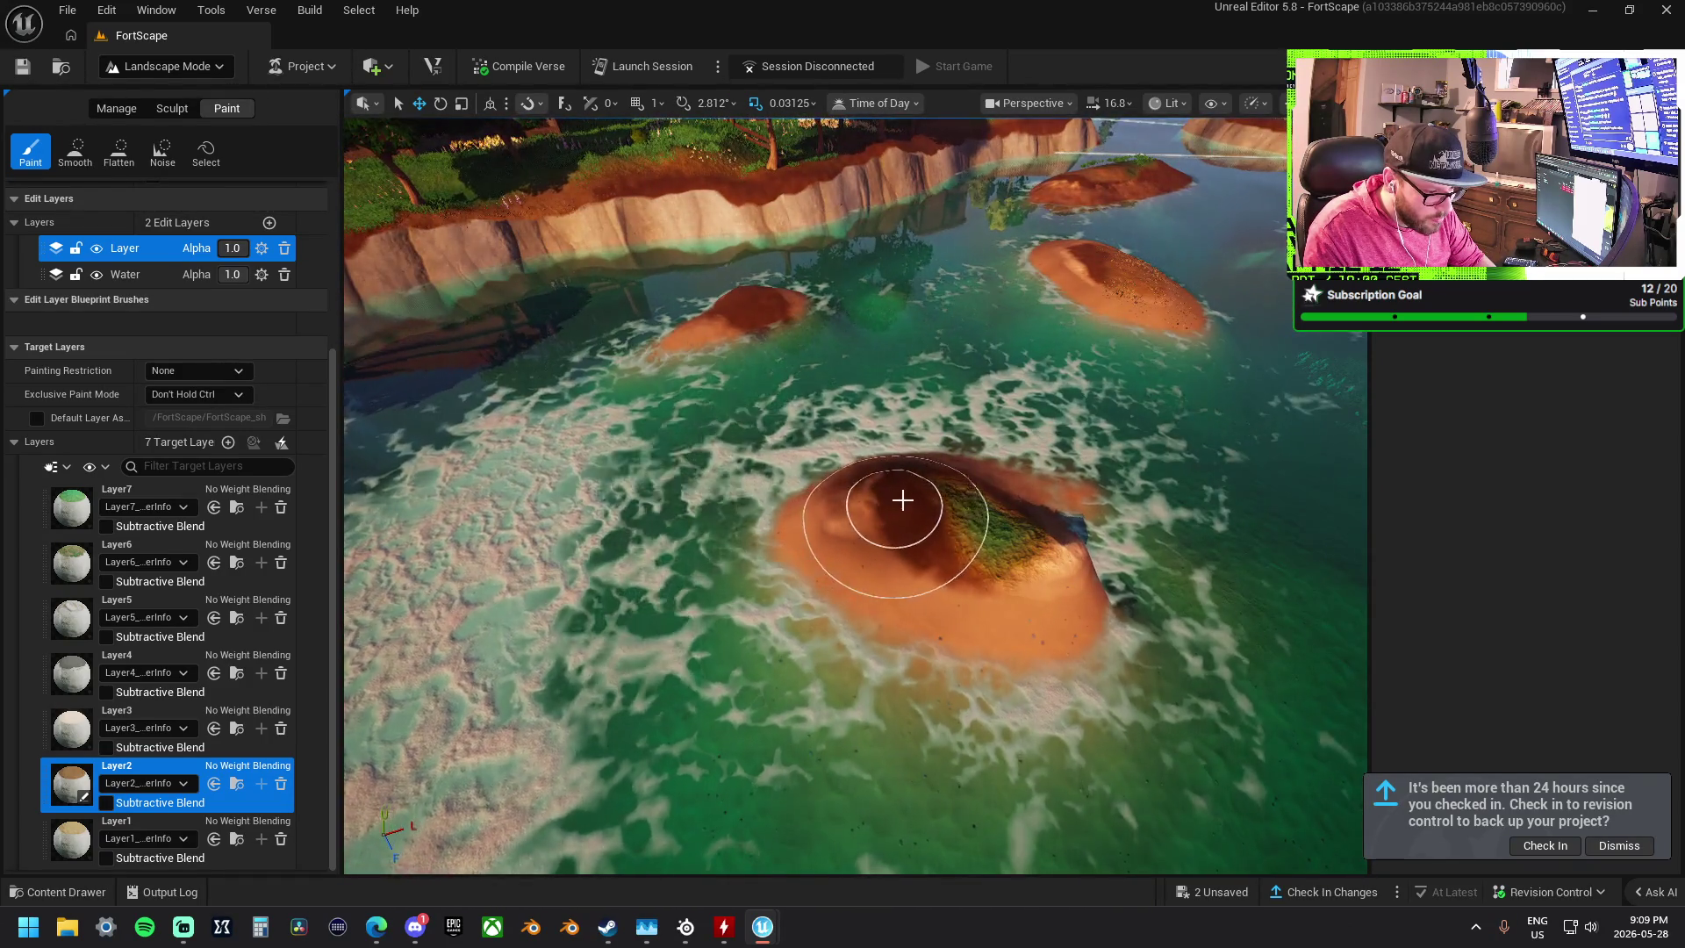
key(s)
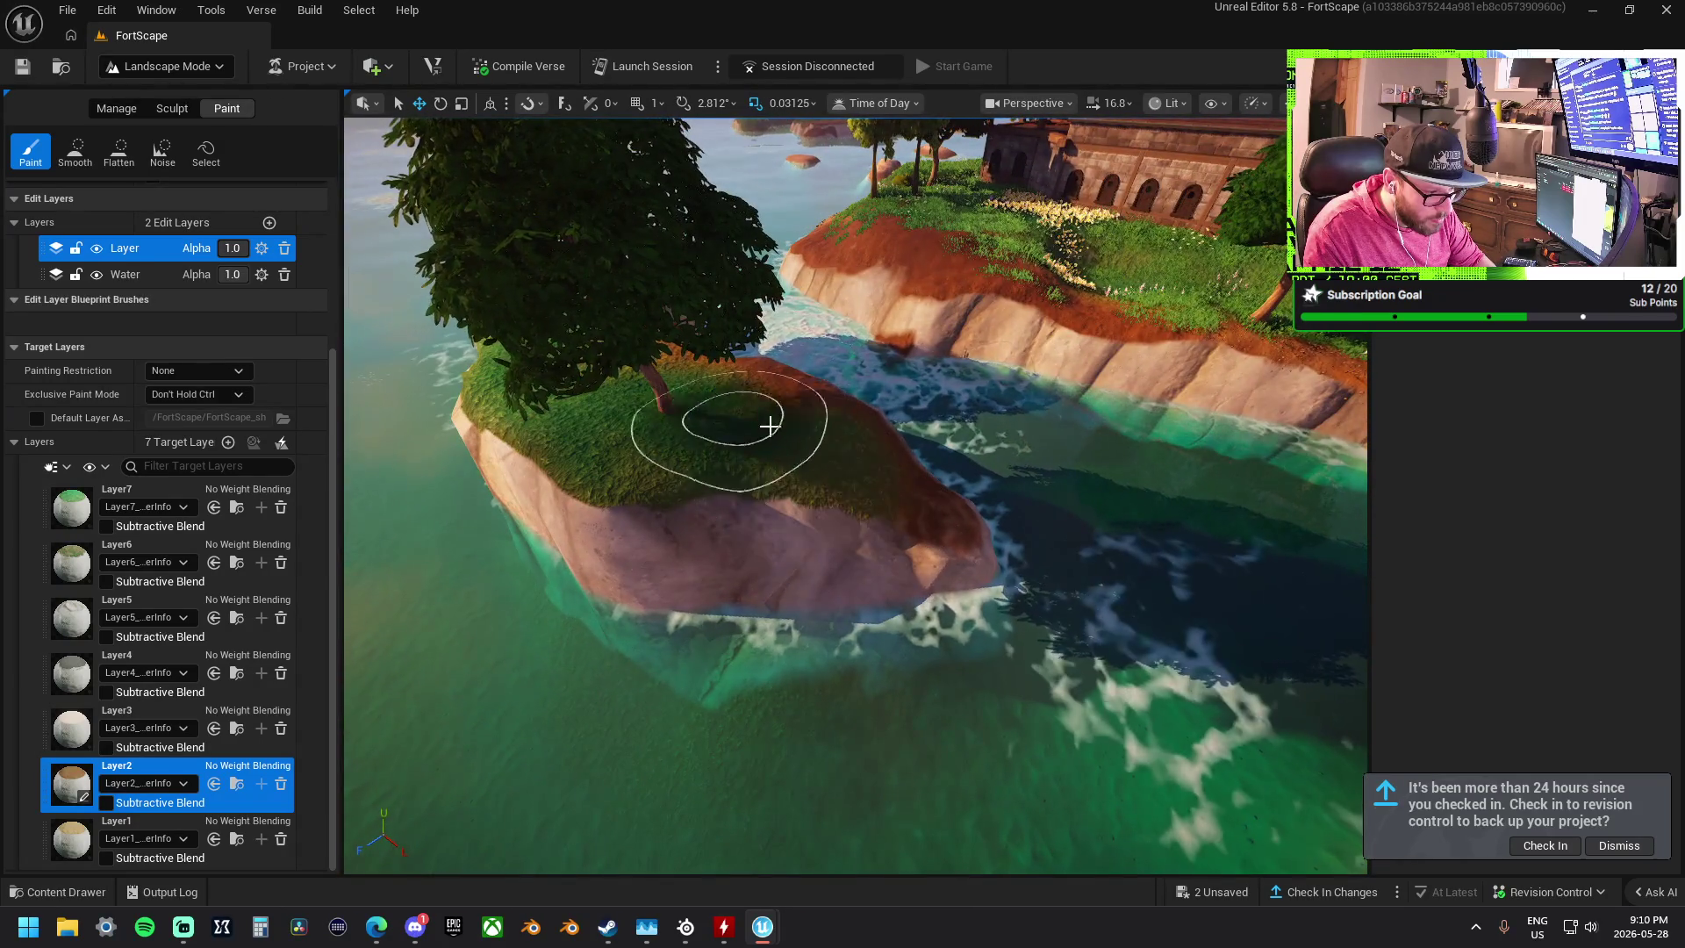
key(w)
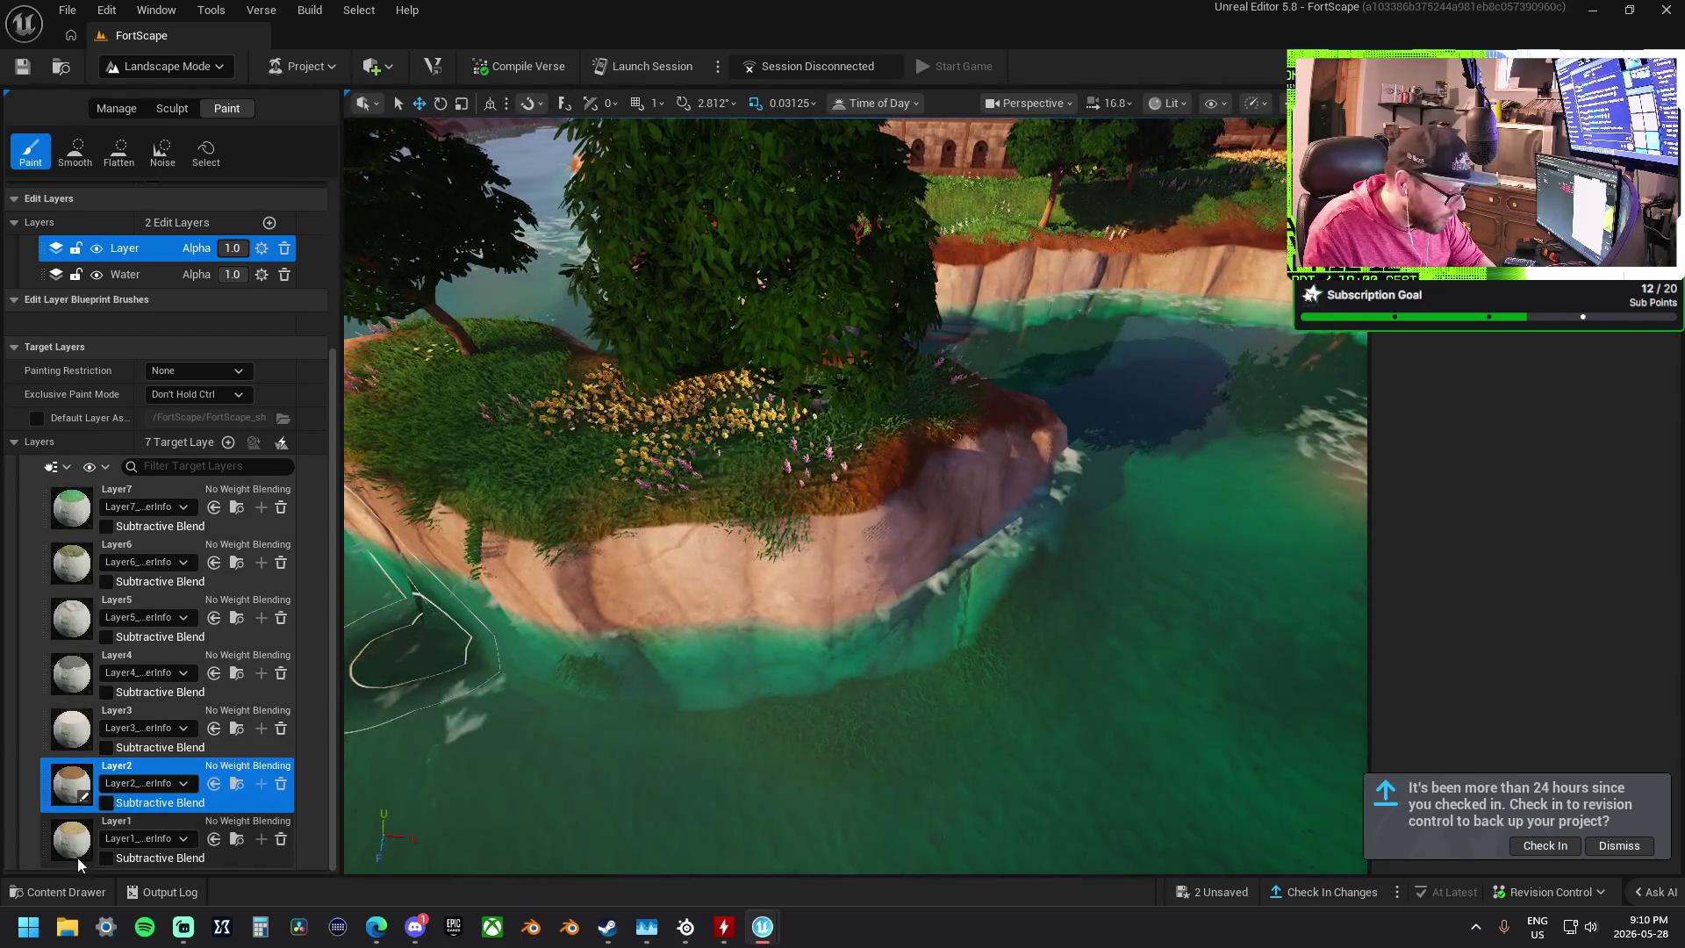
click(167, 818)
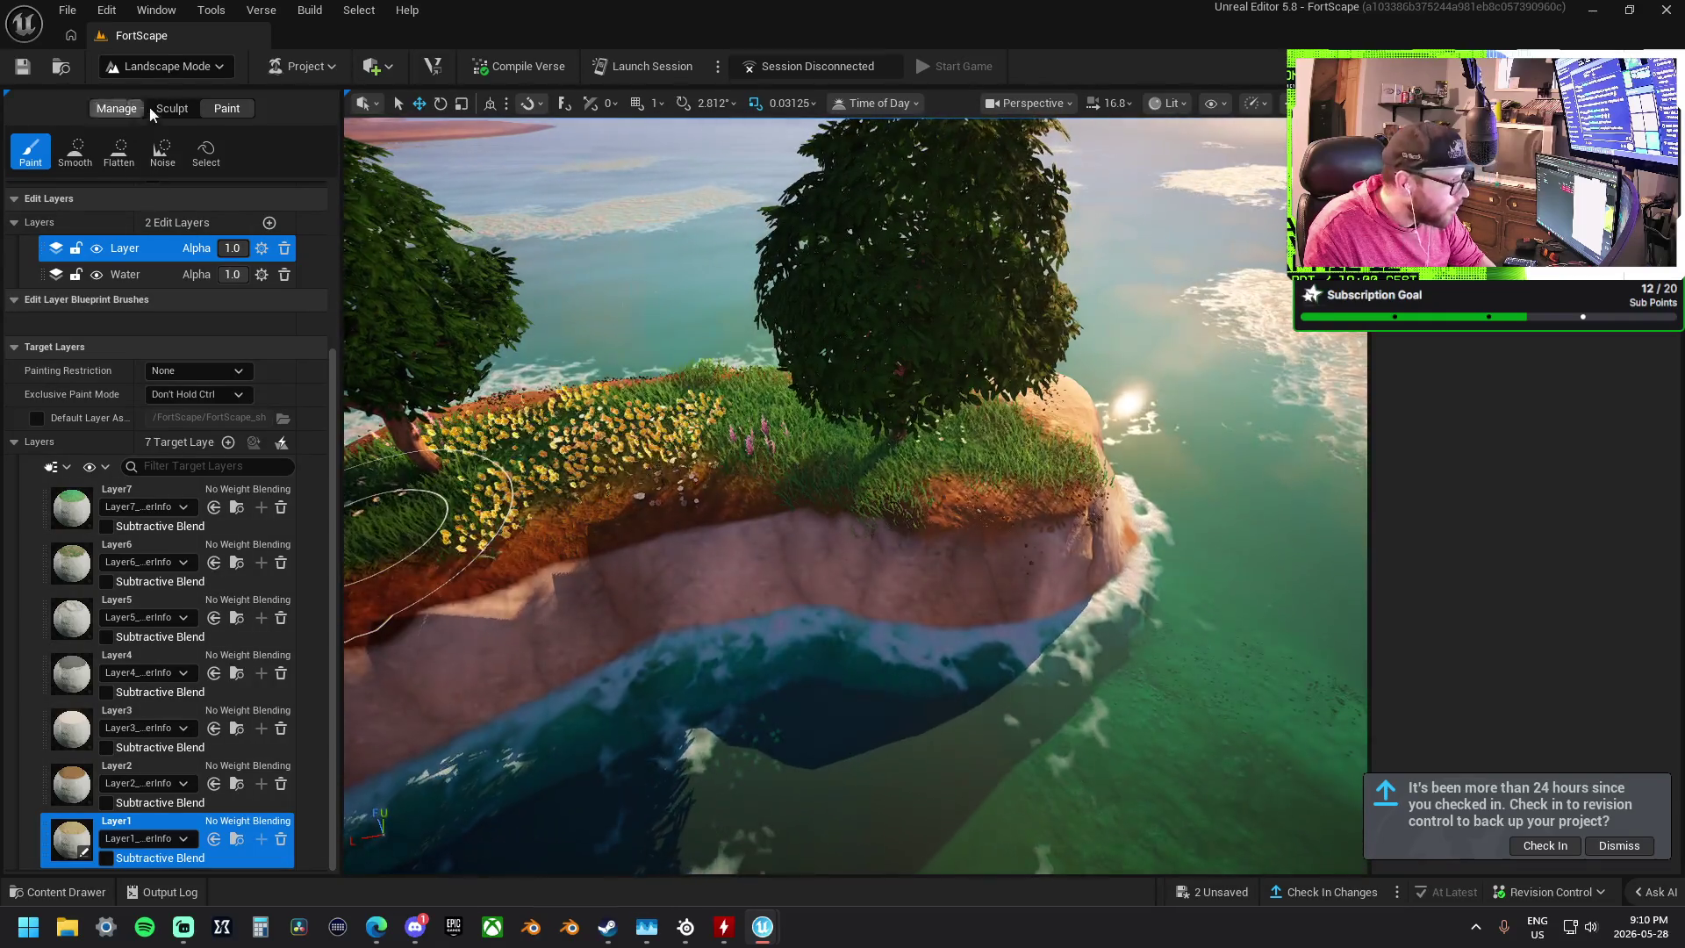
click(172, 108)
click(119, 151)
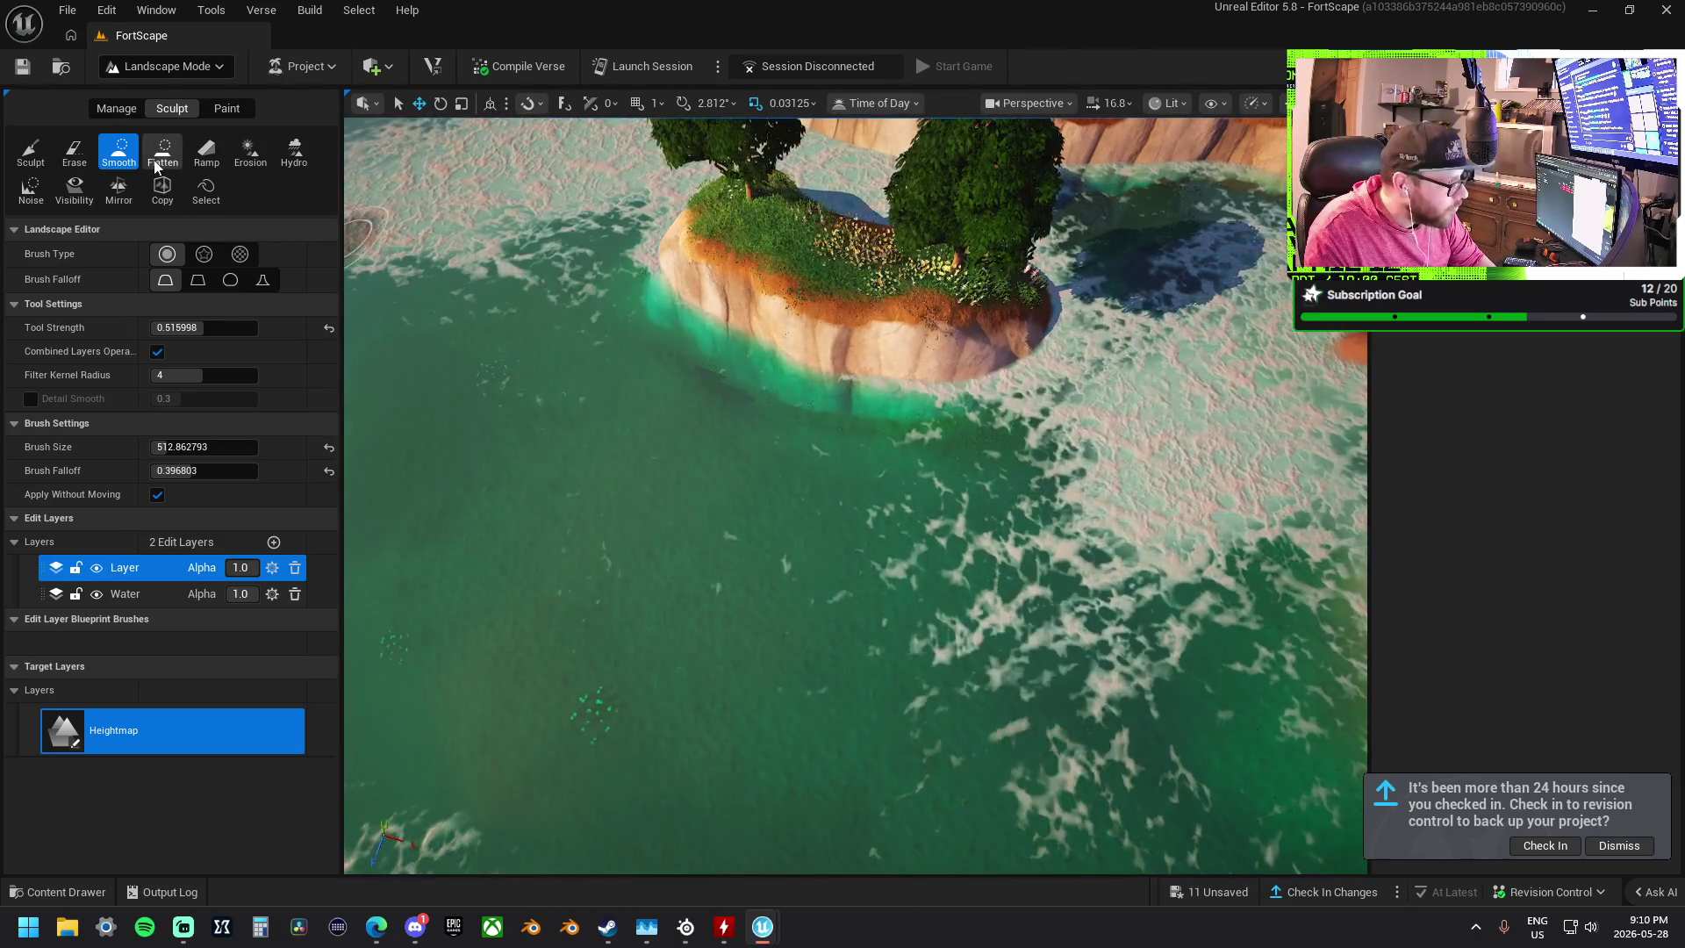
- Flatten the seafloor between the small wooded islet and the main island
click(163, 151)
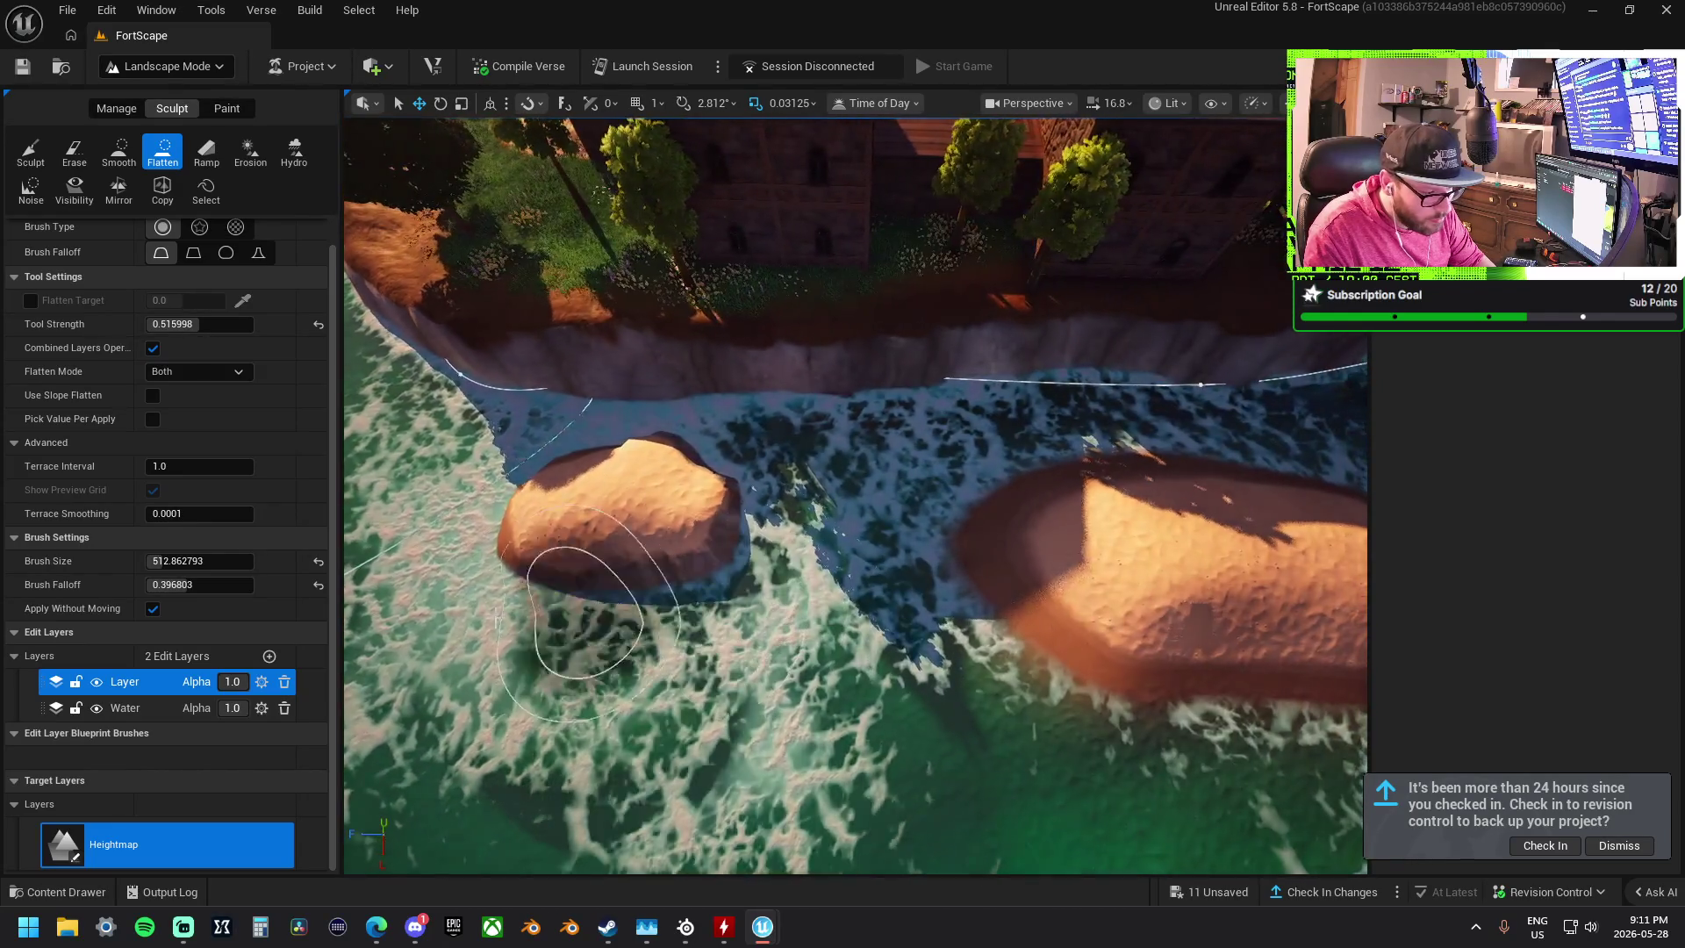
drag(587, 613, 707, 661)
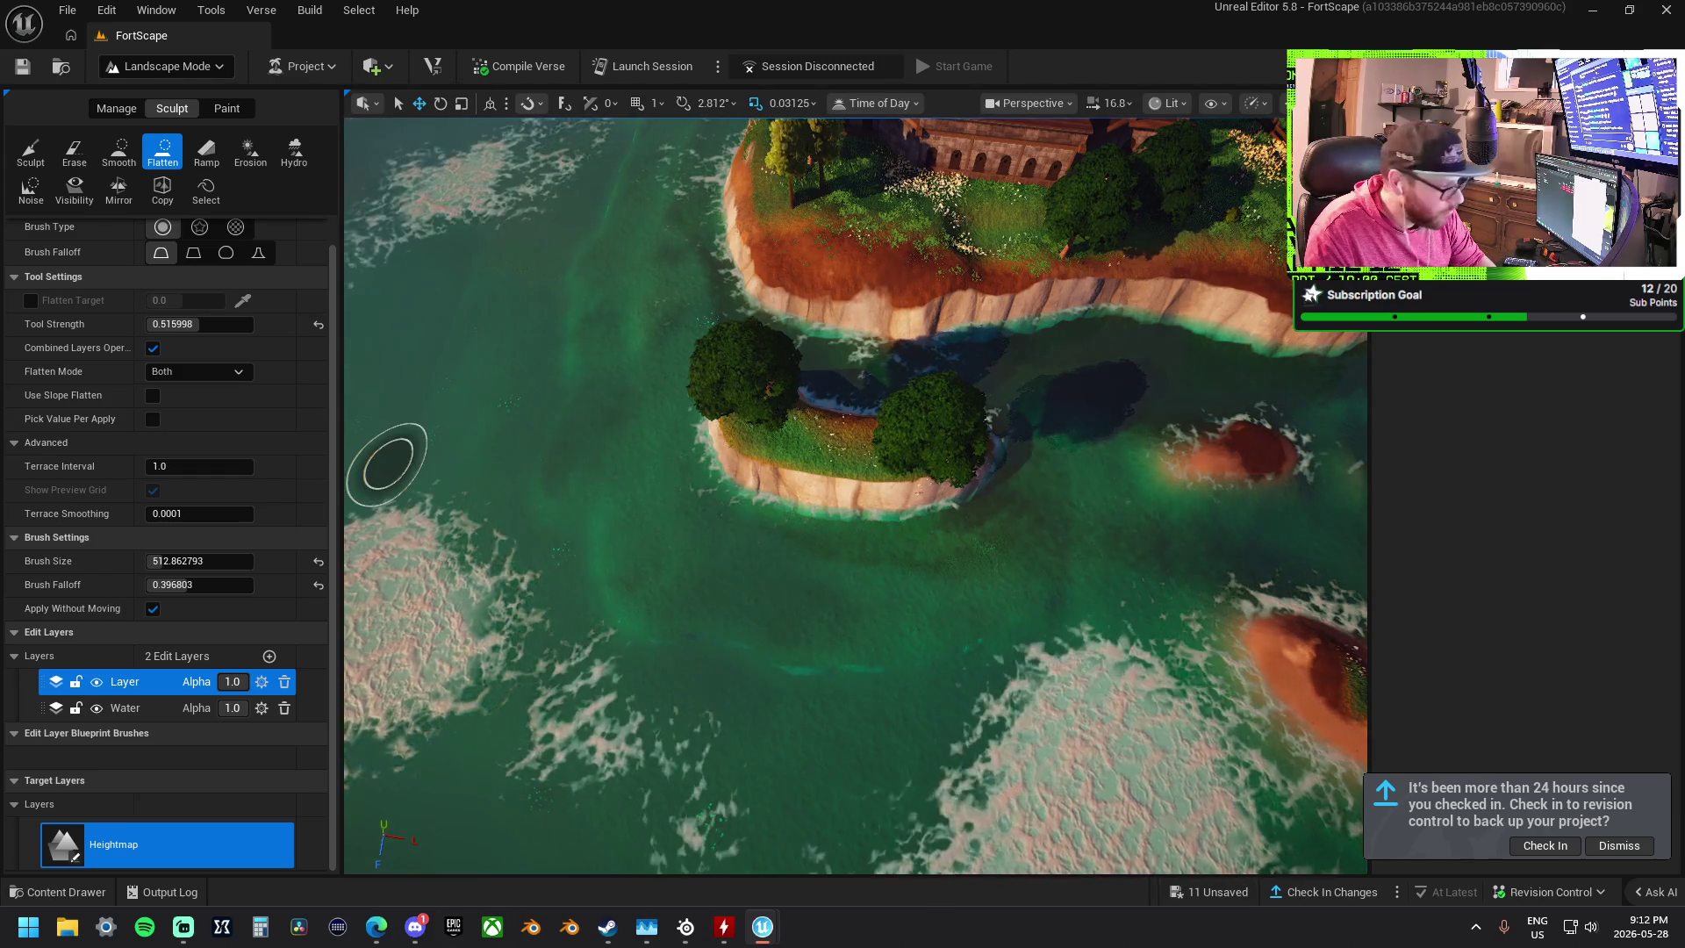
click(118, 151)
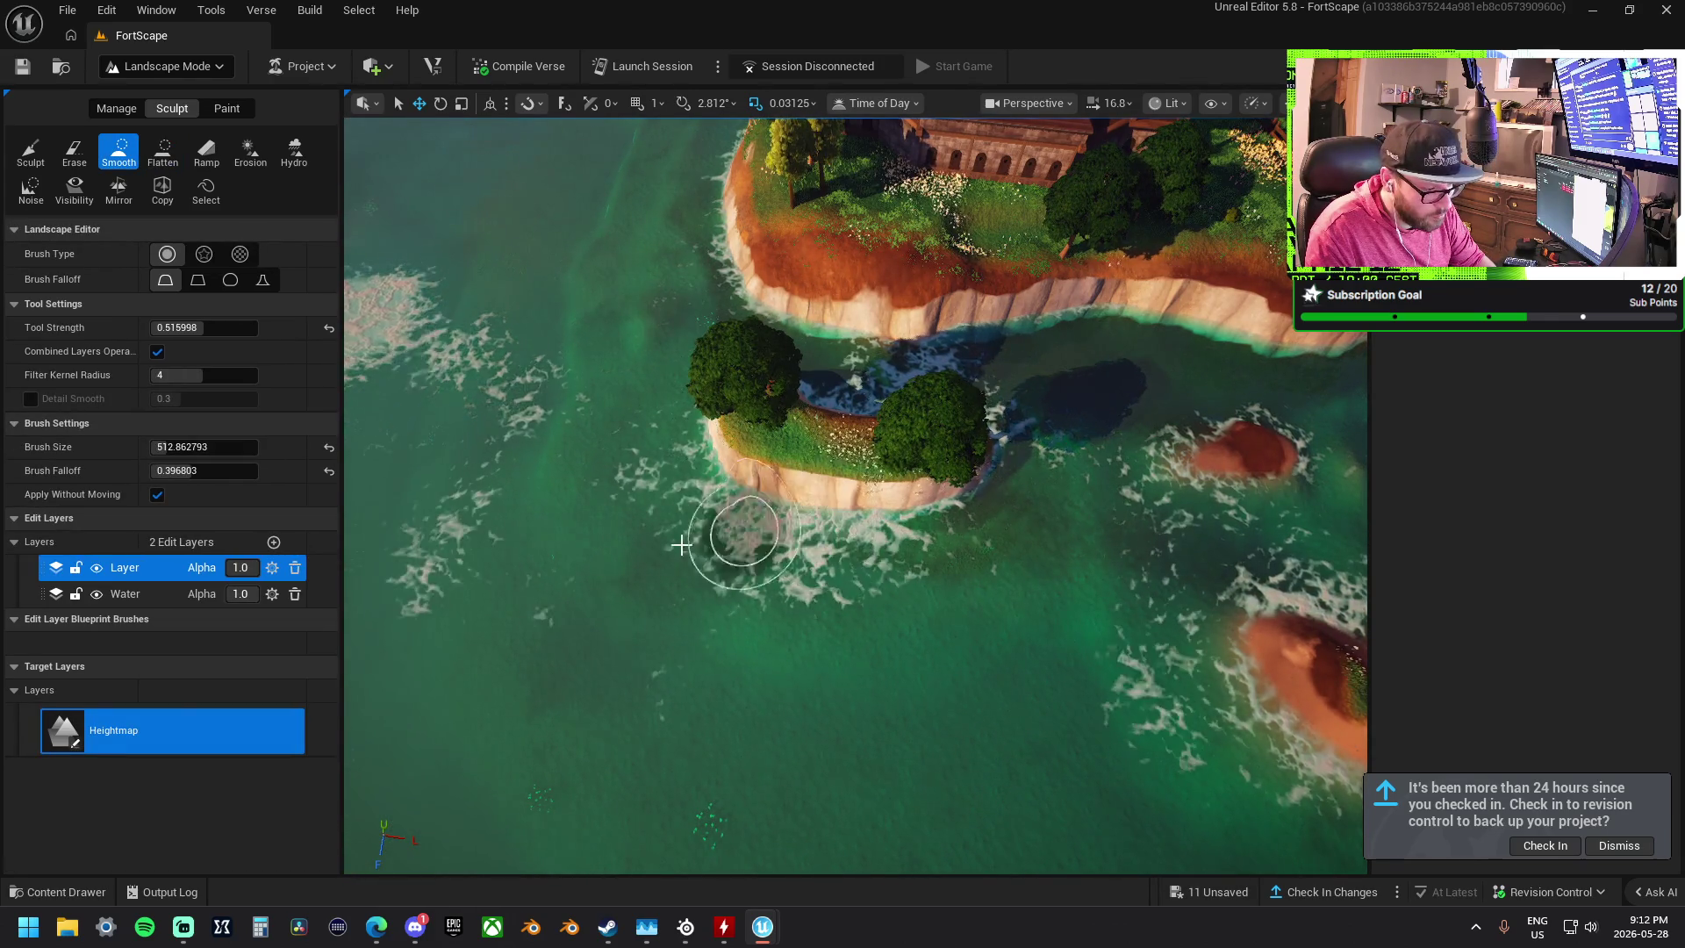
- Pan the view left along the shoreline to the sand islands and select Flatten
scroll(694, 541, up, 10)
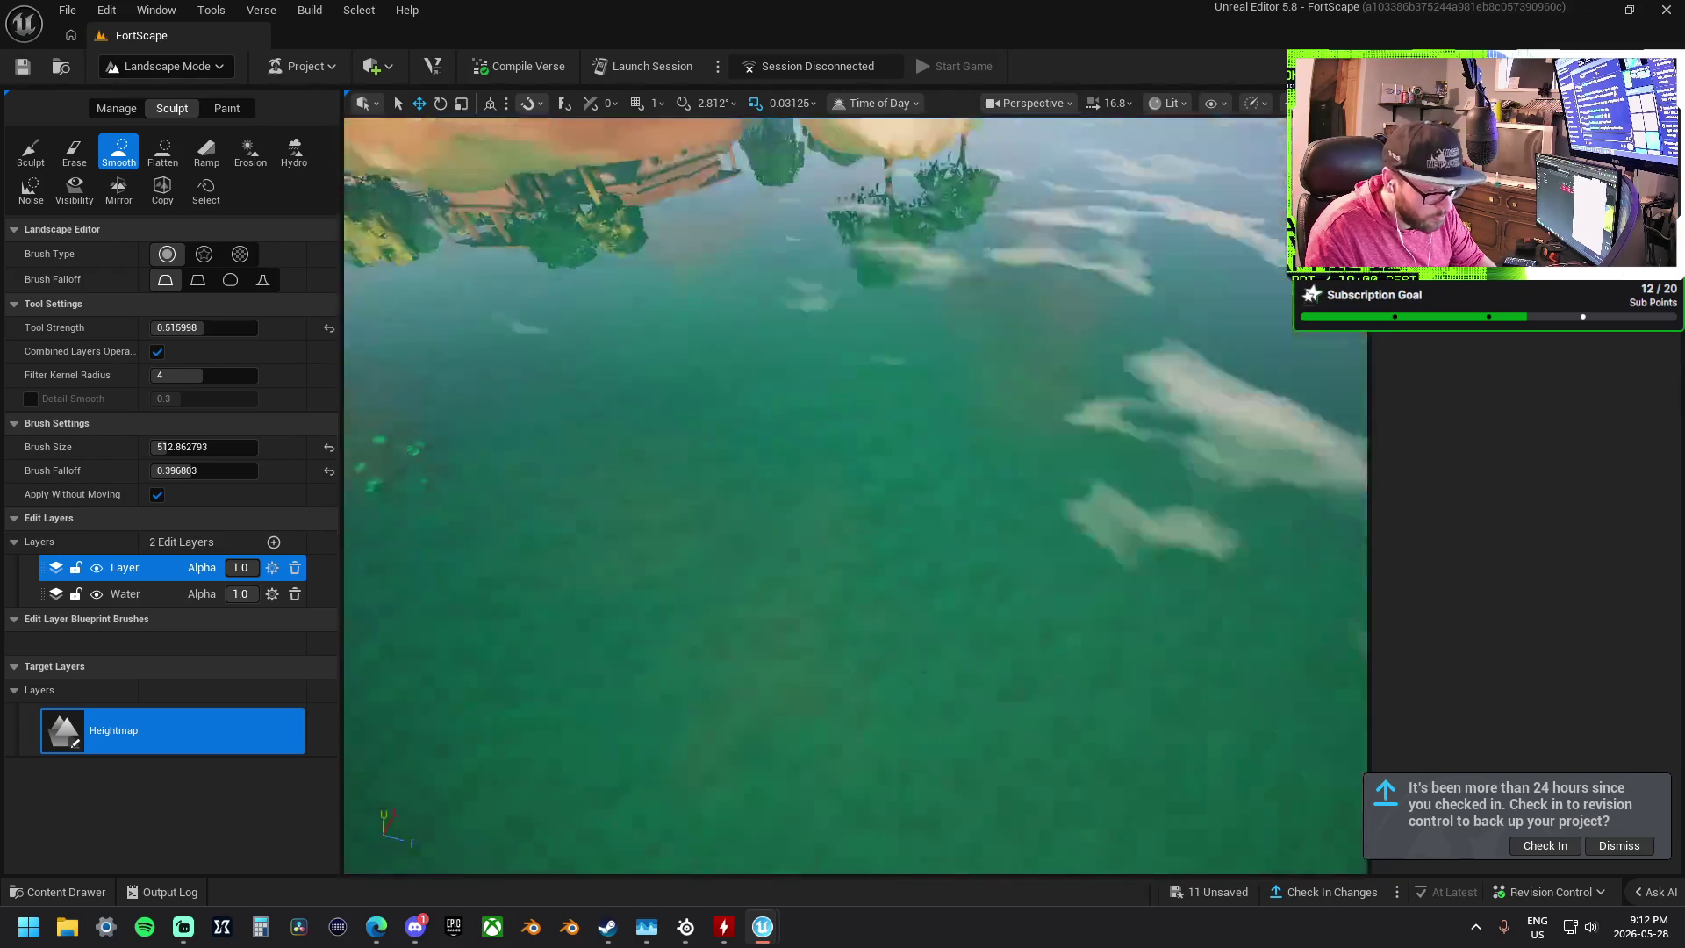
scroll(838, 433, down, 10)
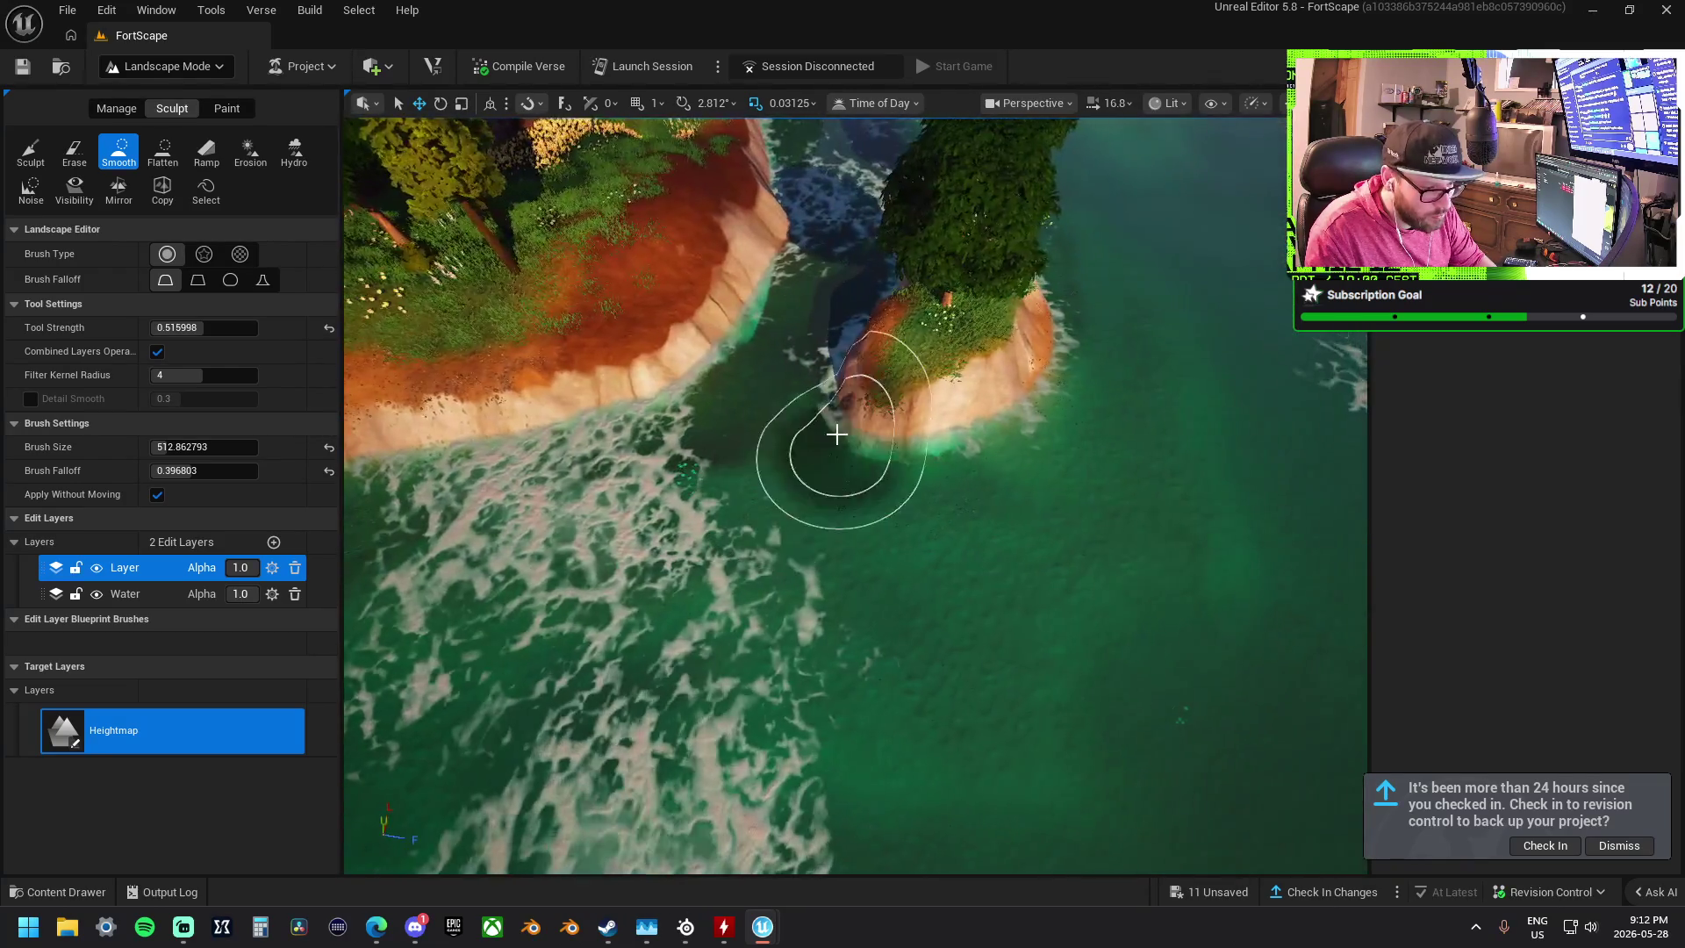
scroll(892, 471, up, 5)
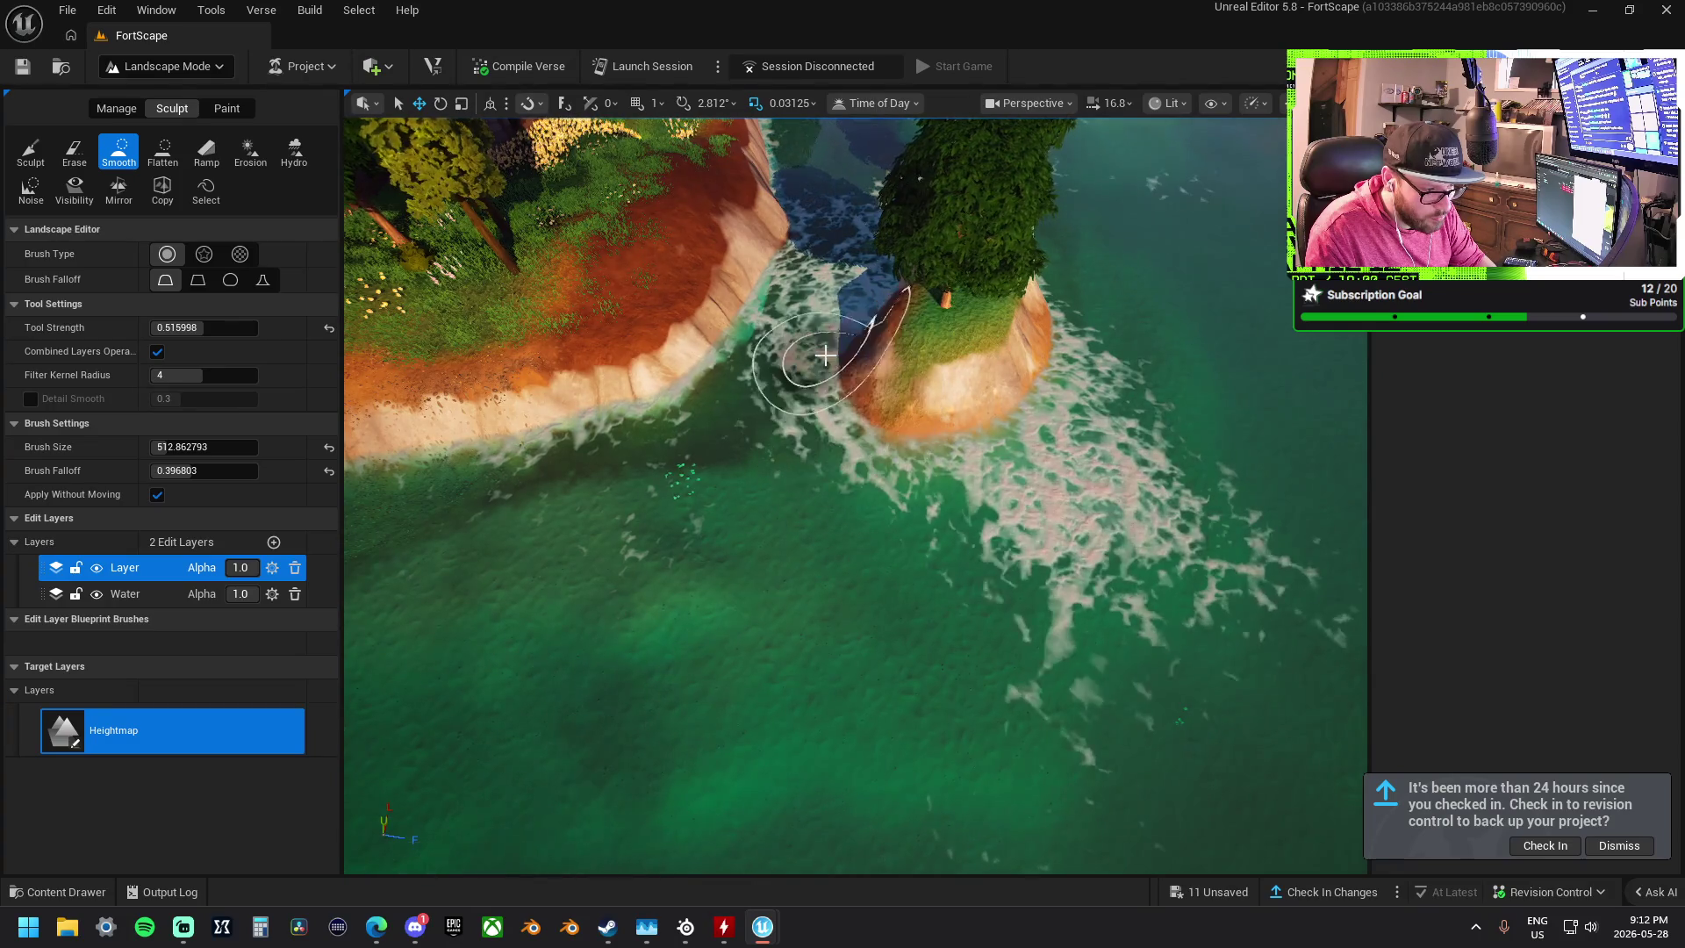
key(Left)
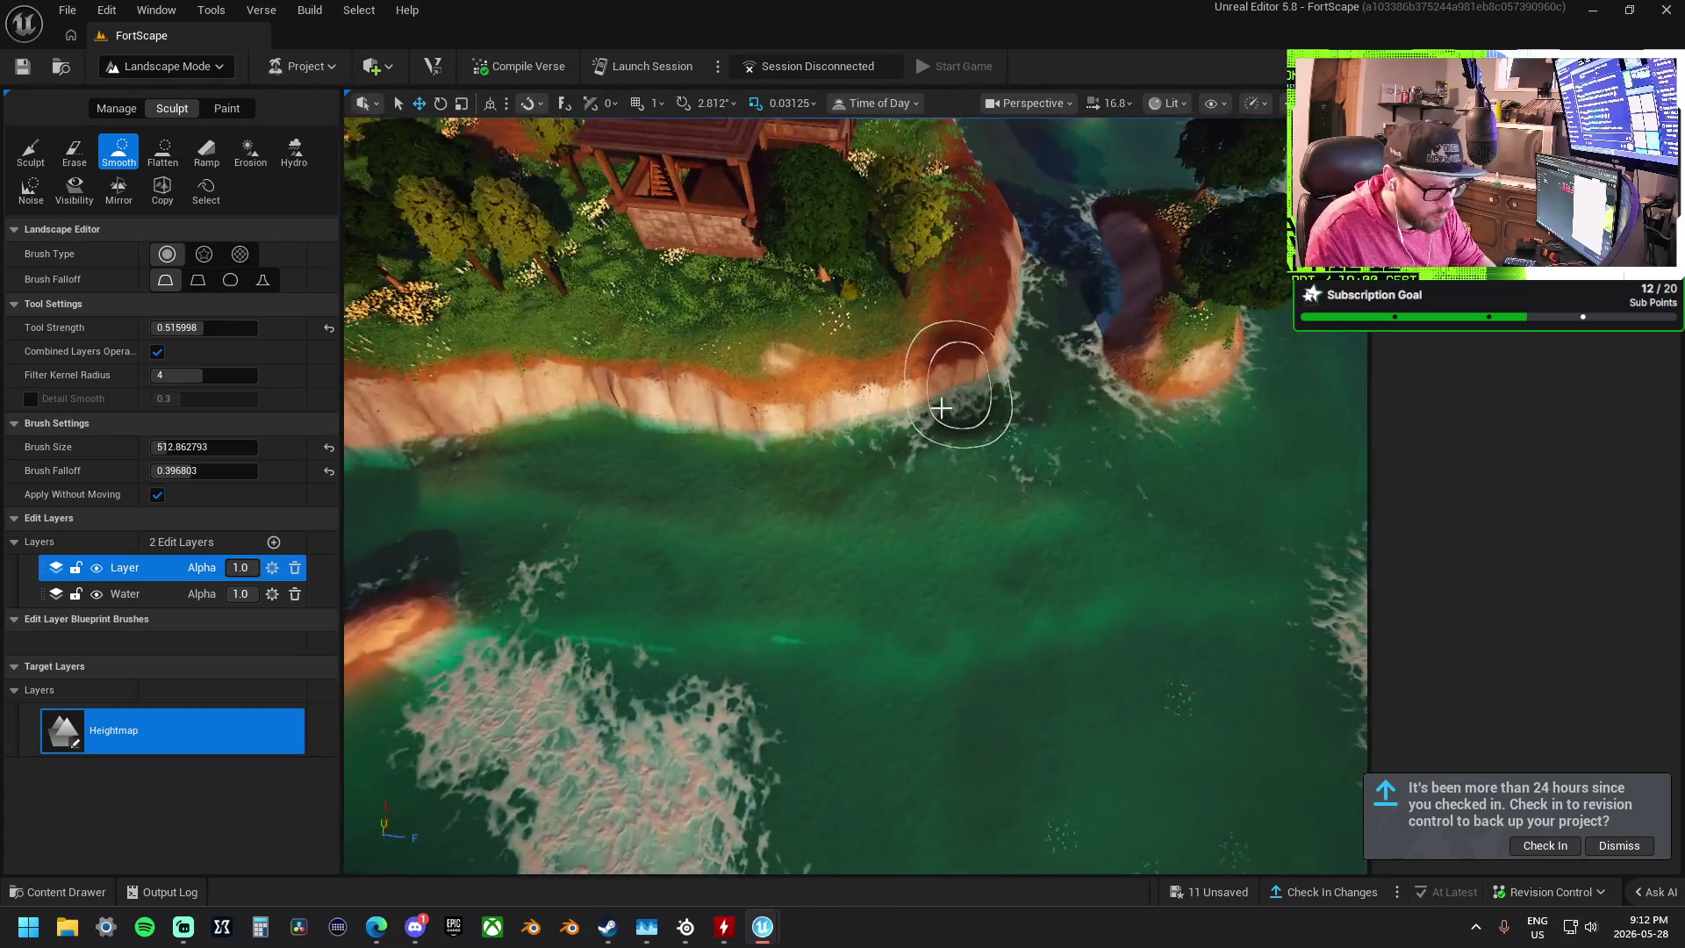
key(Left)
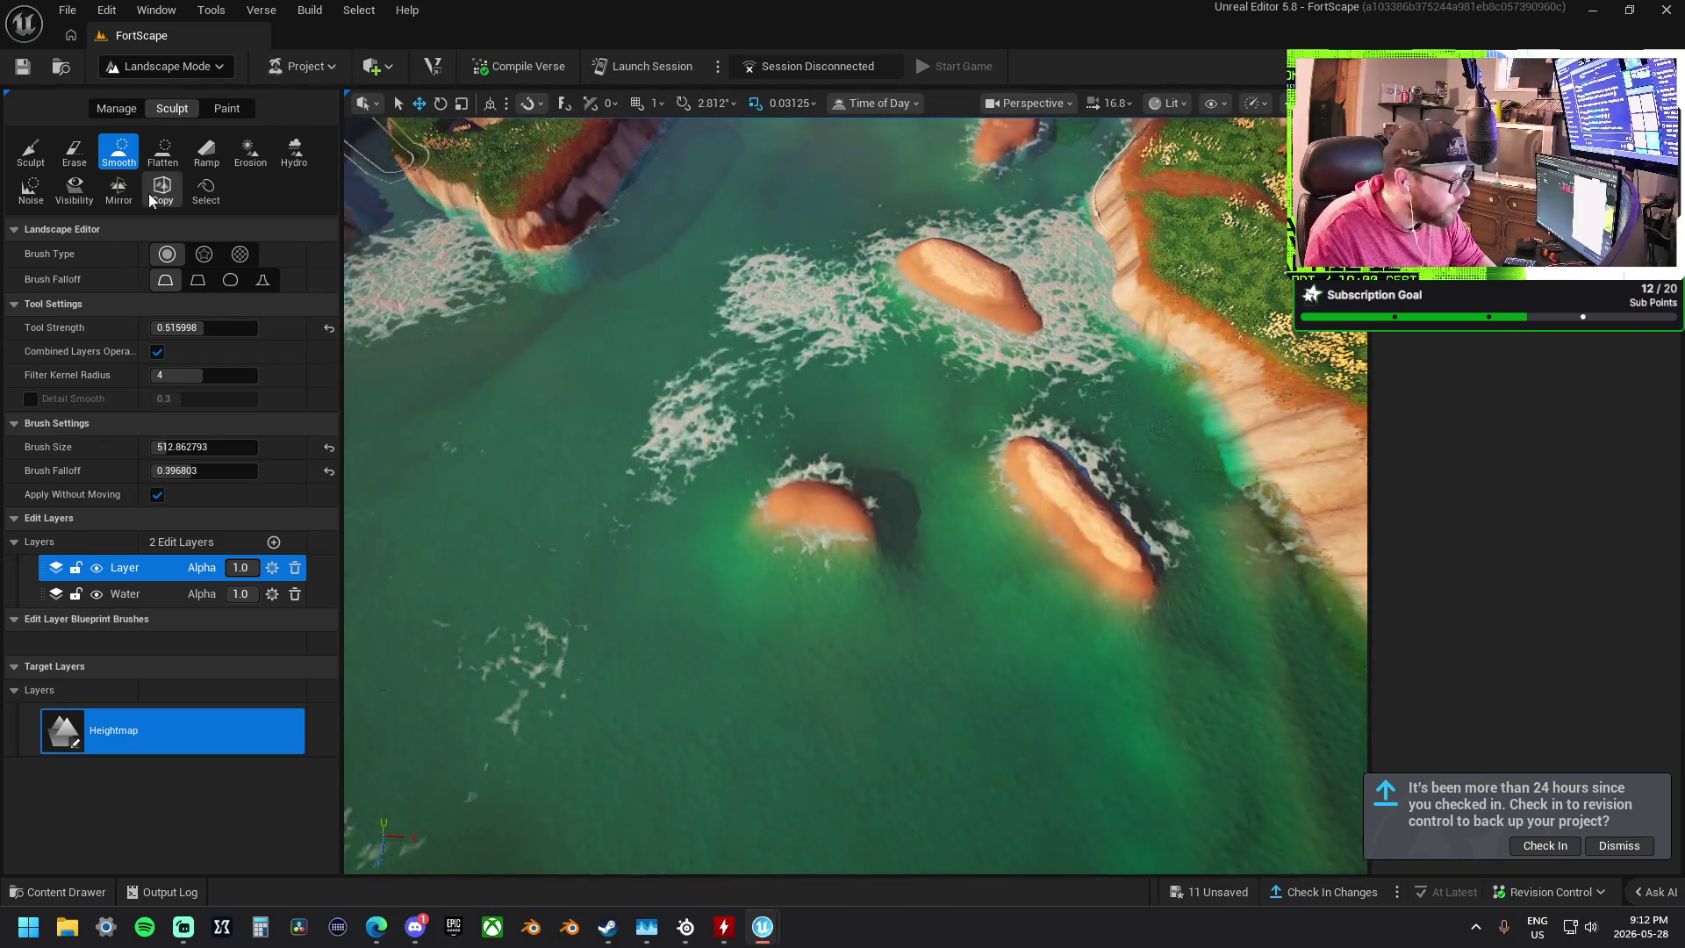
click(162, 151)
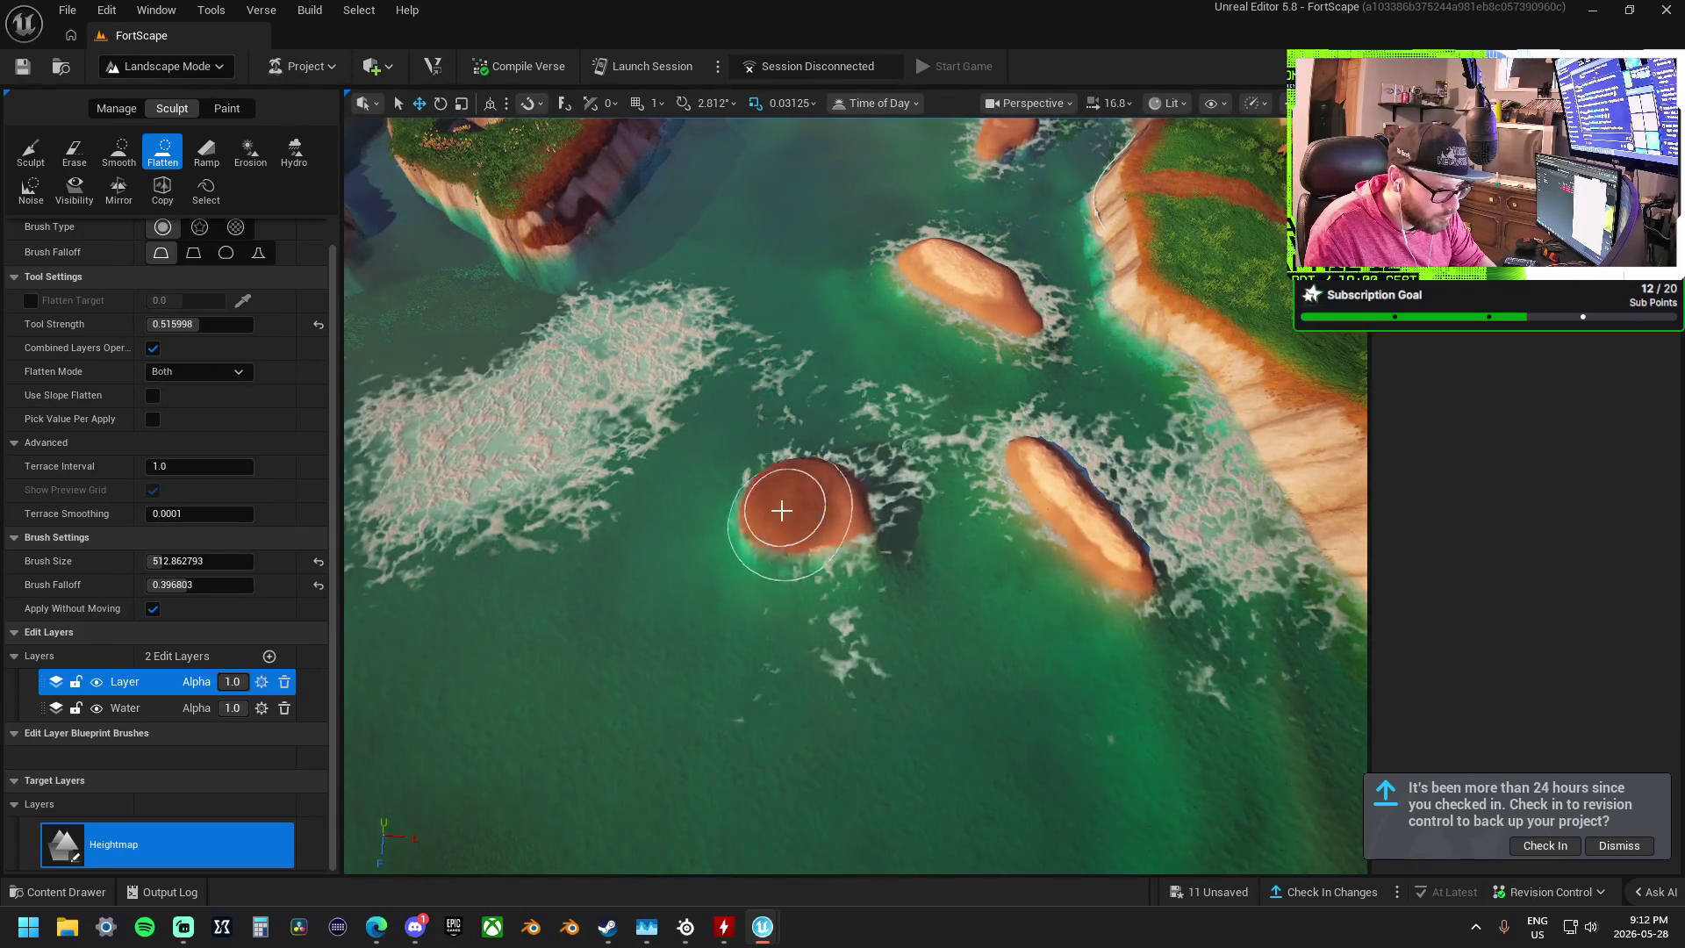
- Raise and extend the left sand island downward with the Sculpt brush
key(ctrl+1)
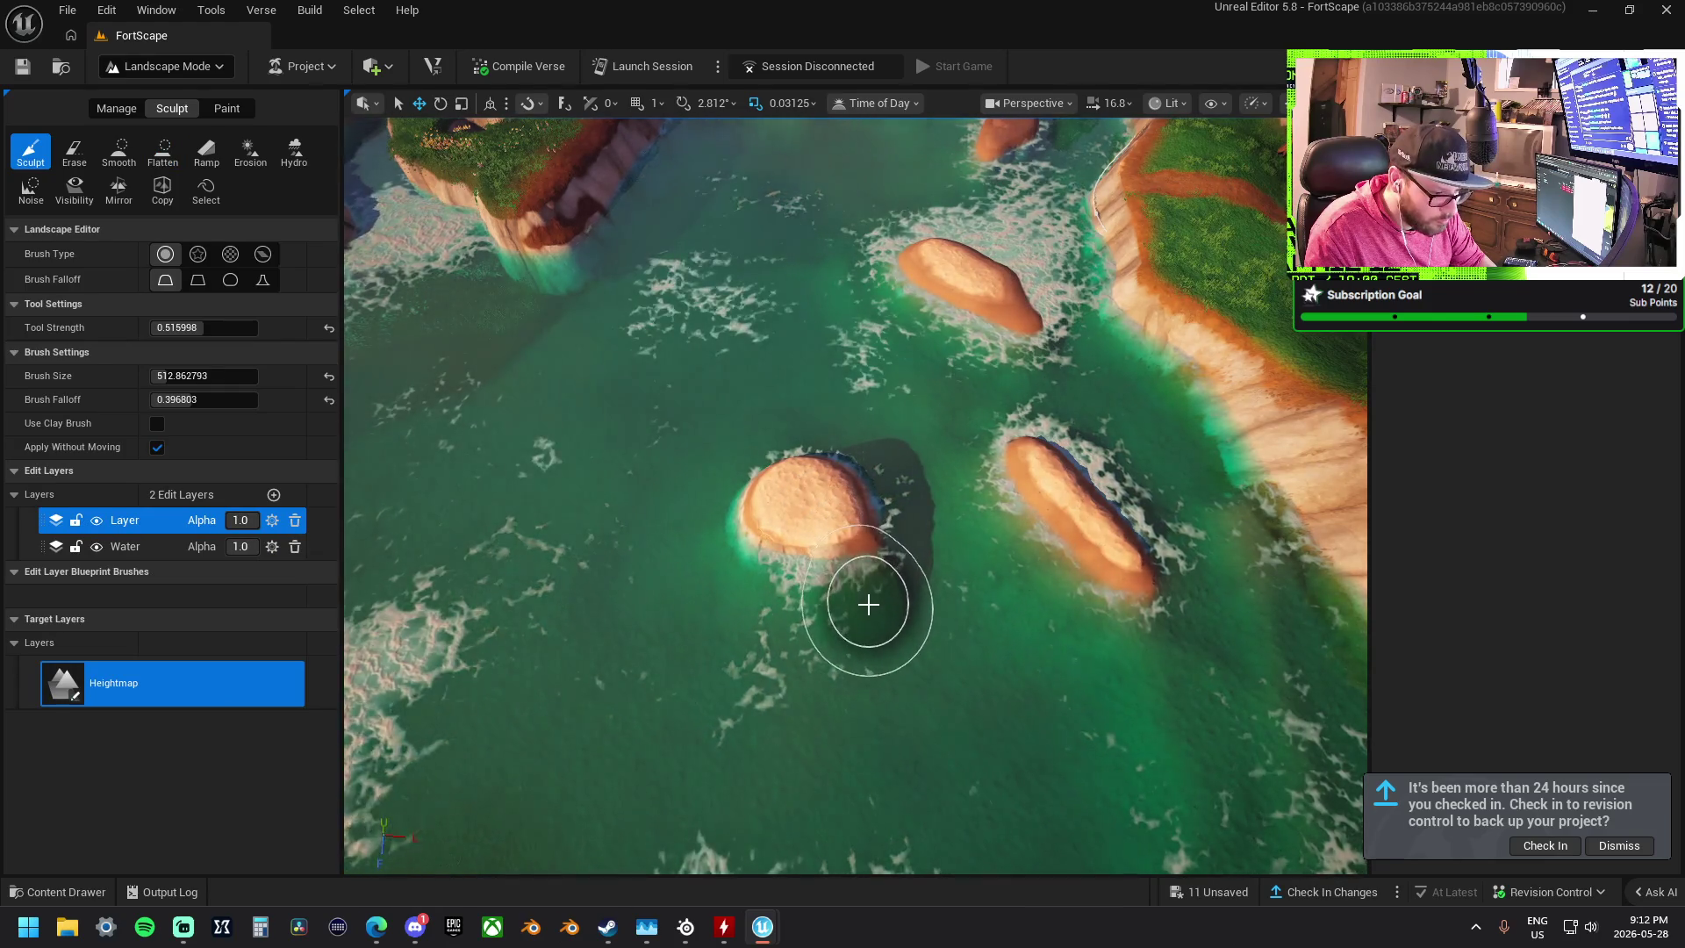
drag(869, 604, 865, 609)
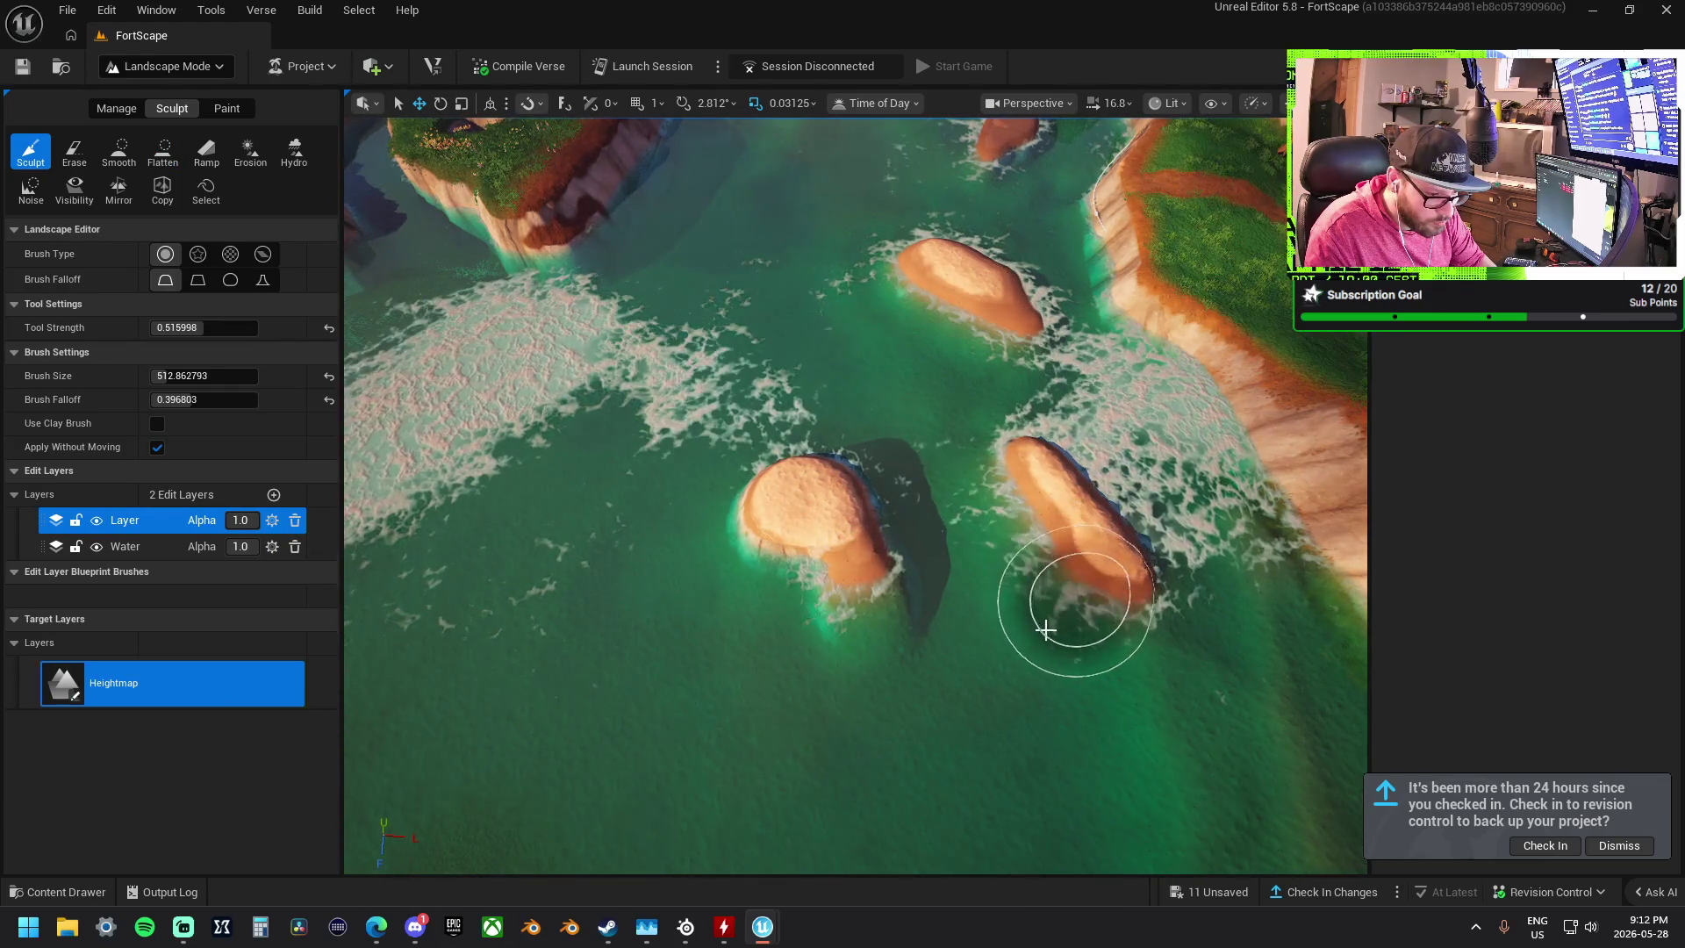
mouse_move(1053, 620)
mouse_down()
mouse_move(1009, 571)
mouse_move(843, 516)
mouse_move(828, 482)
mouse_move(962, 533)
mouse_move(1035, 500)
mouse_move(1079, 426)
mouse_move(1009, 412)
mouse_up()
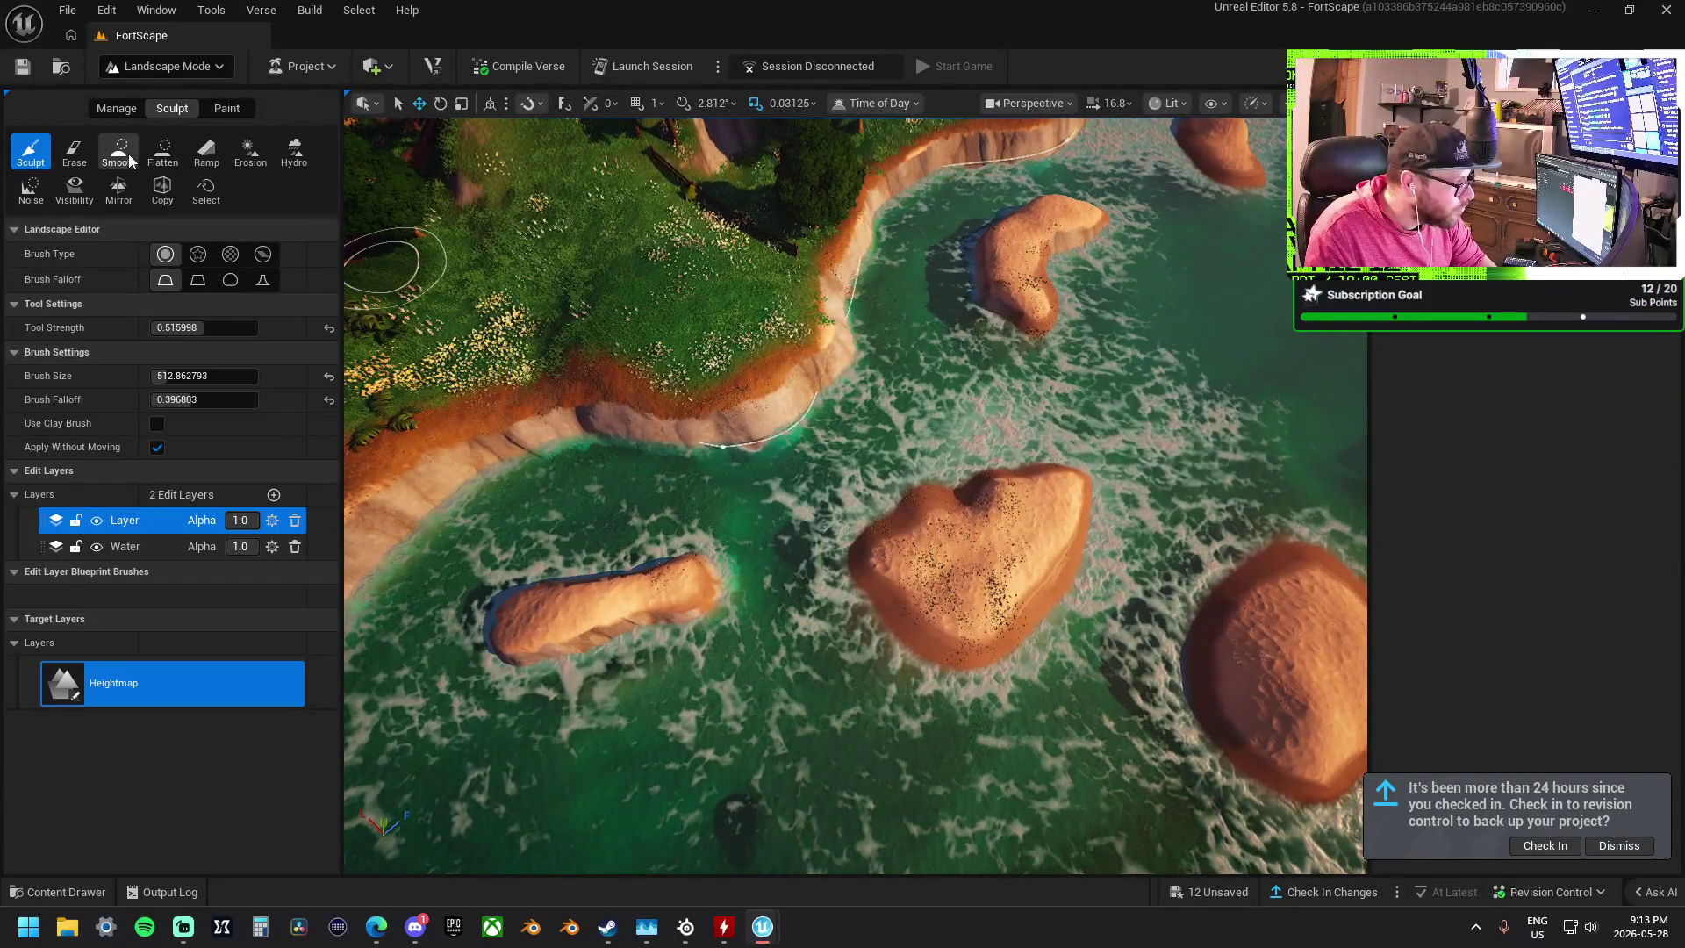
click(123, 153)
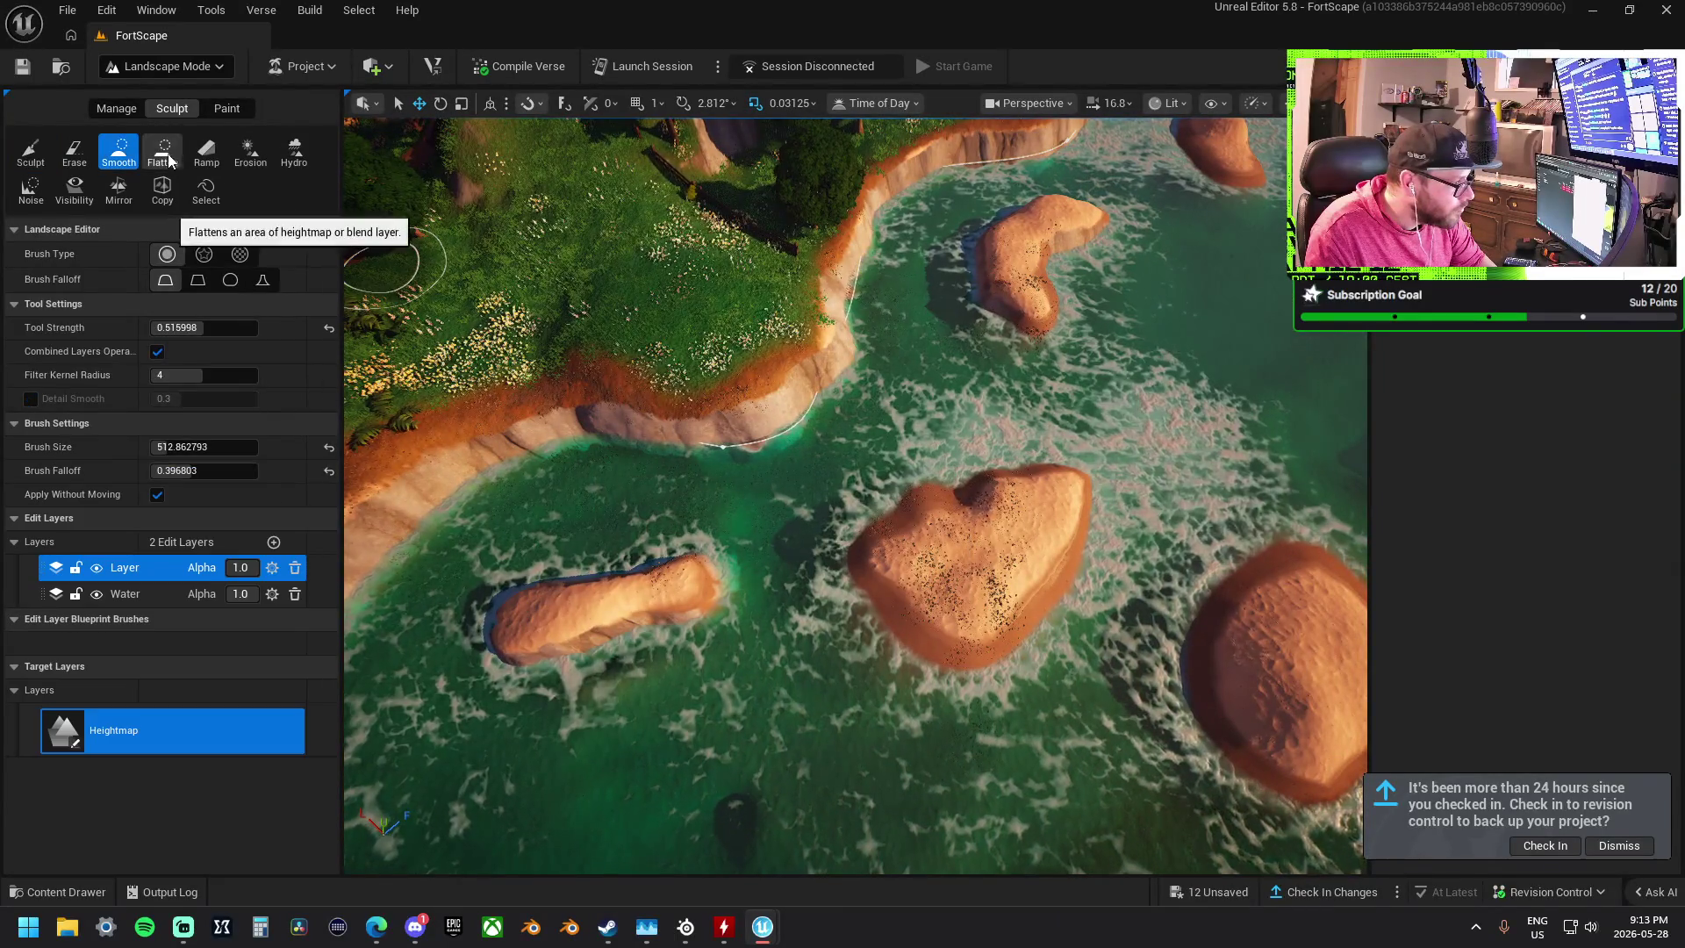
- Brush the Smooth tool across the left sand island to soften its rough surface
mouse_move(631, 598)
mouse_down()
mouse_move(564, 602)
mouse_move(583, 640)
mouse_move(903, 545)
mouse_move(888, 479)
mouse_move(974, 421)
mouse_move(1044, 448)
mouse_move(1018, 422)
mouse_move(986, 460)
mouse_up()
scroll(986, 460, up, 3)
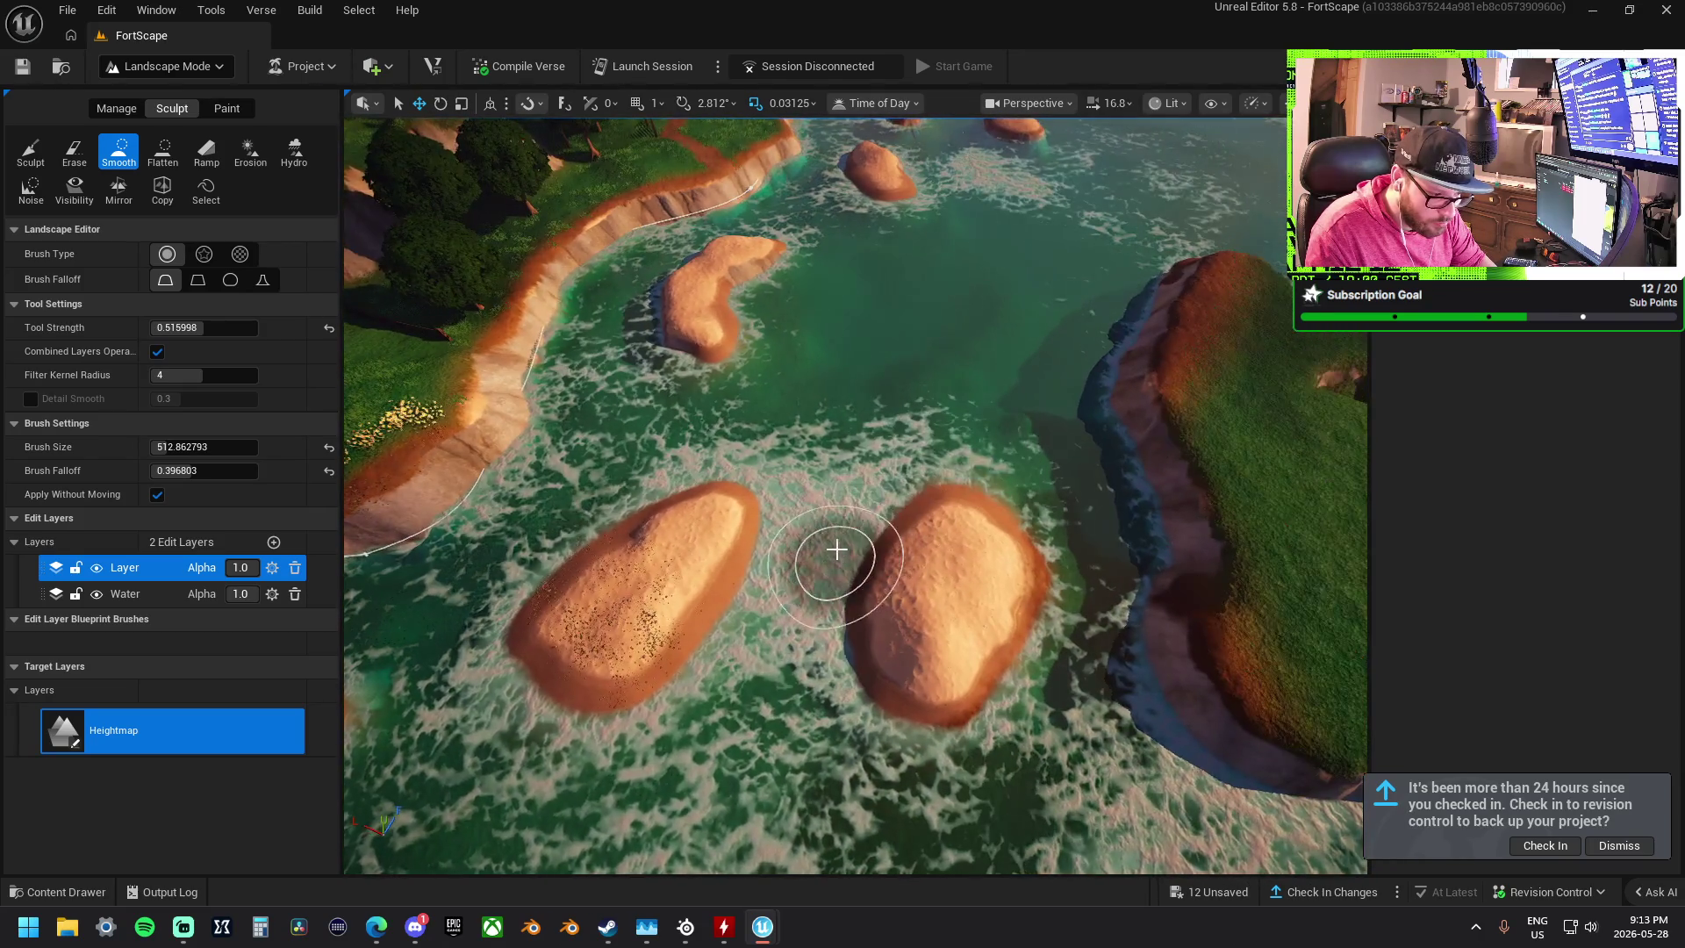
scroll(831, 556, up, 3)
scroll(856, 496, up, 5)
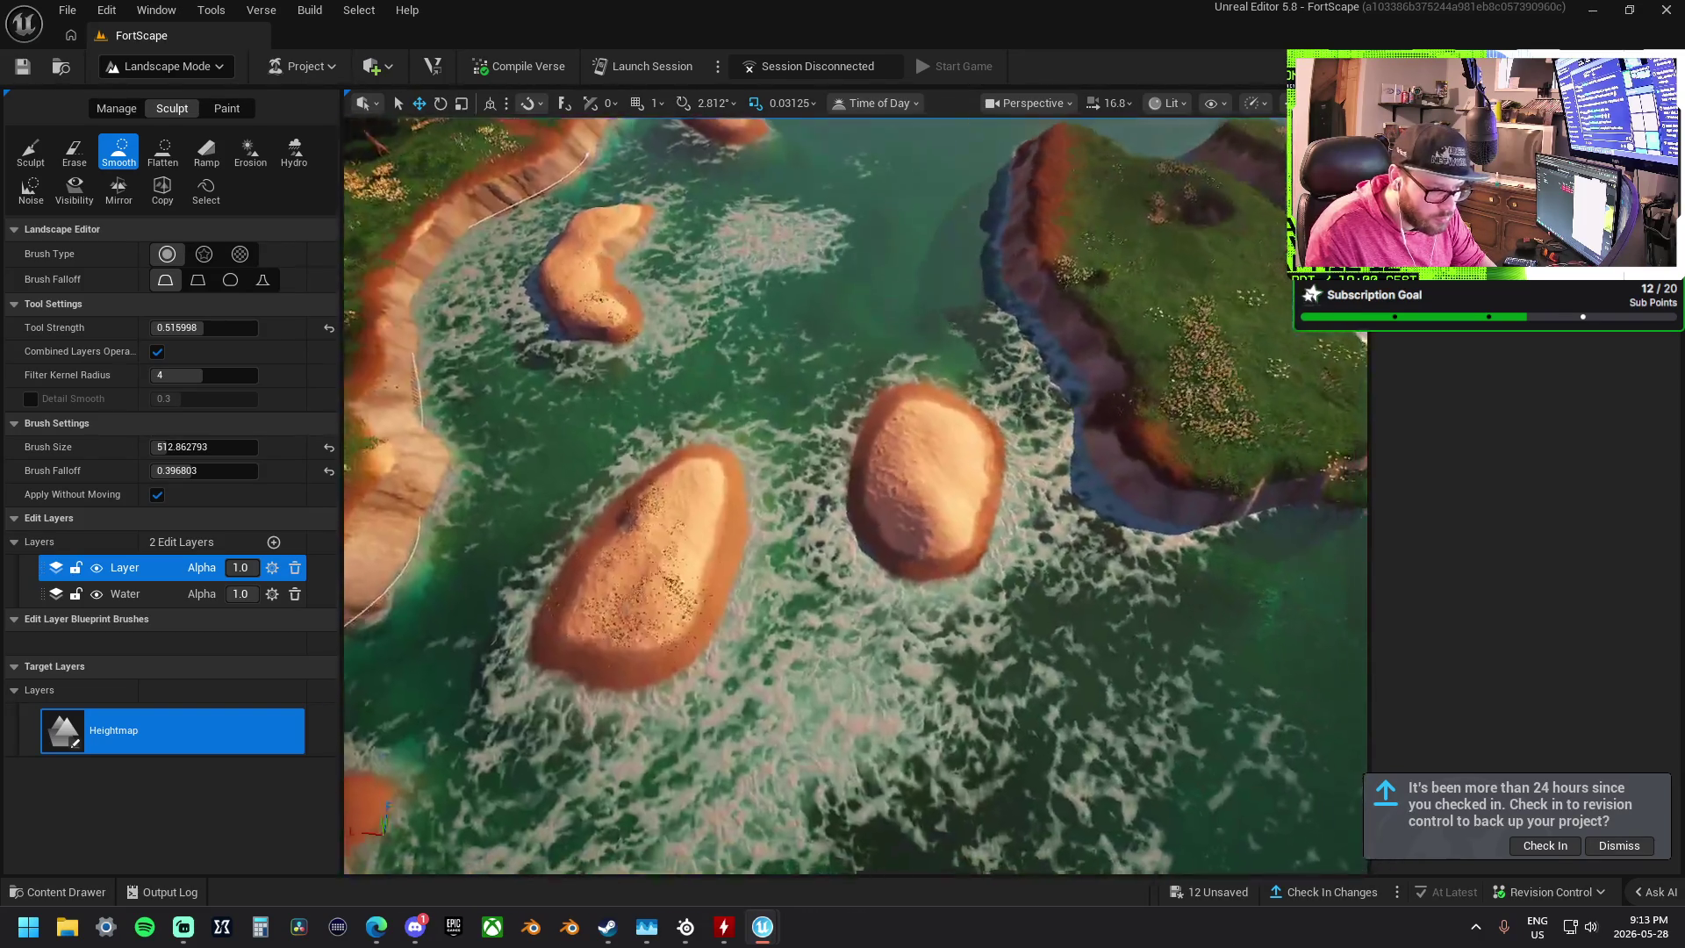
scroll(856, 495, down, 5)
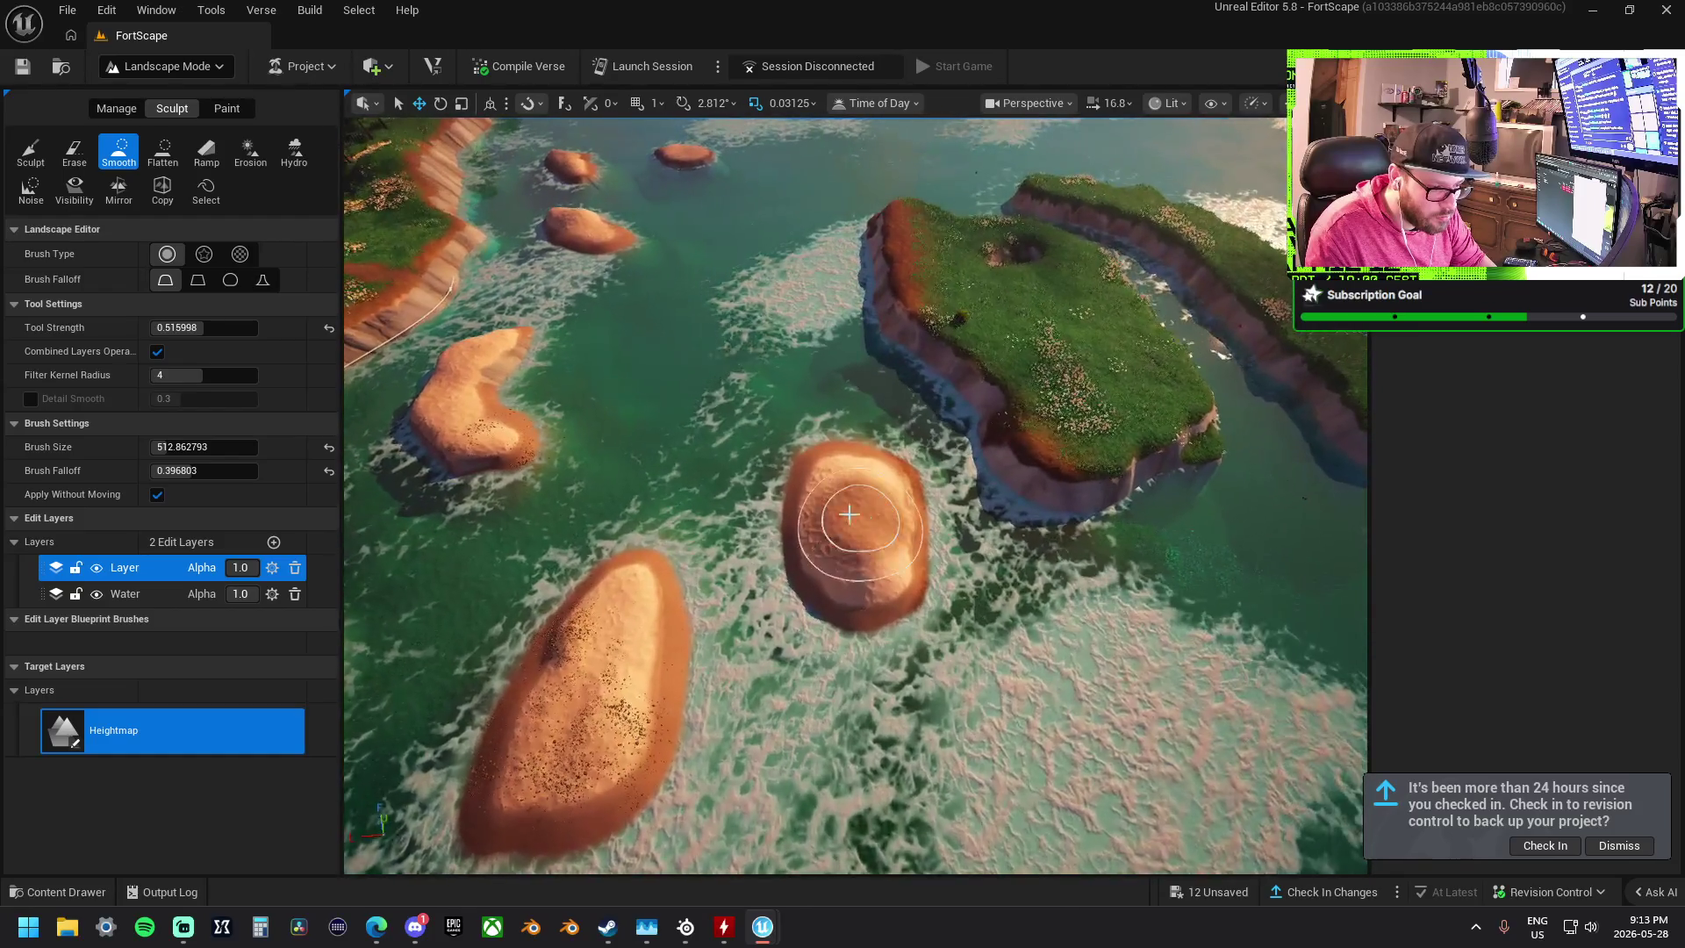
click(167, 151)
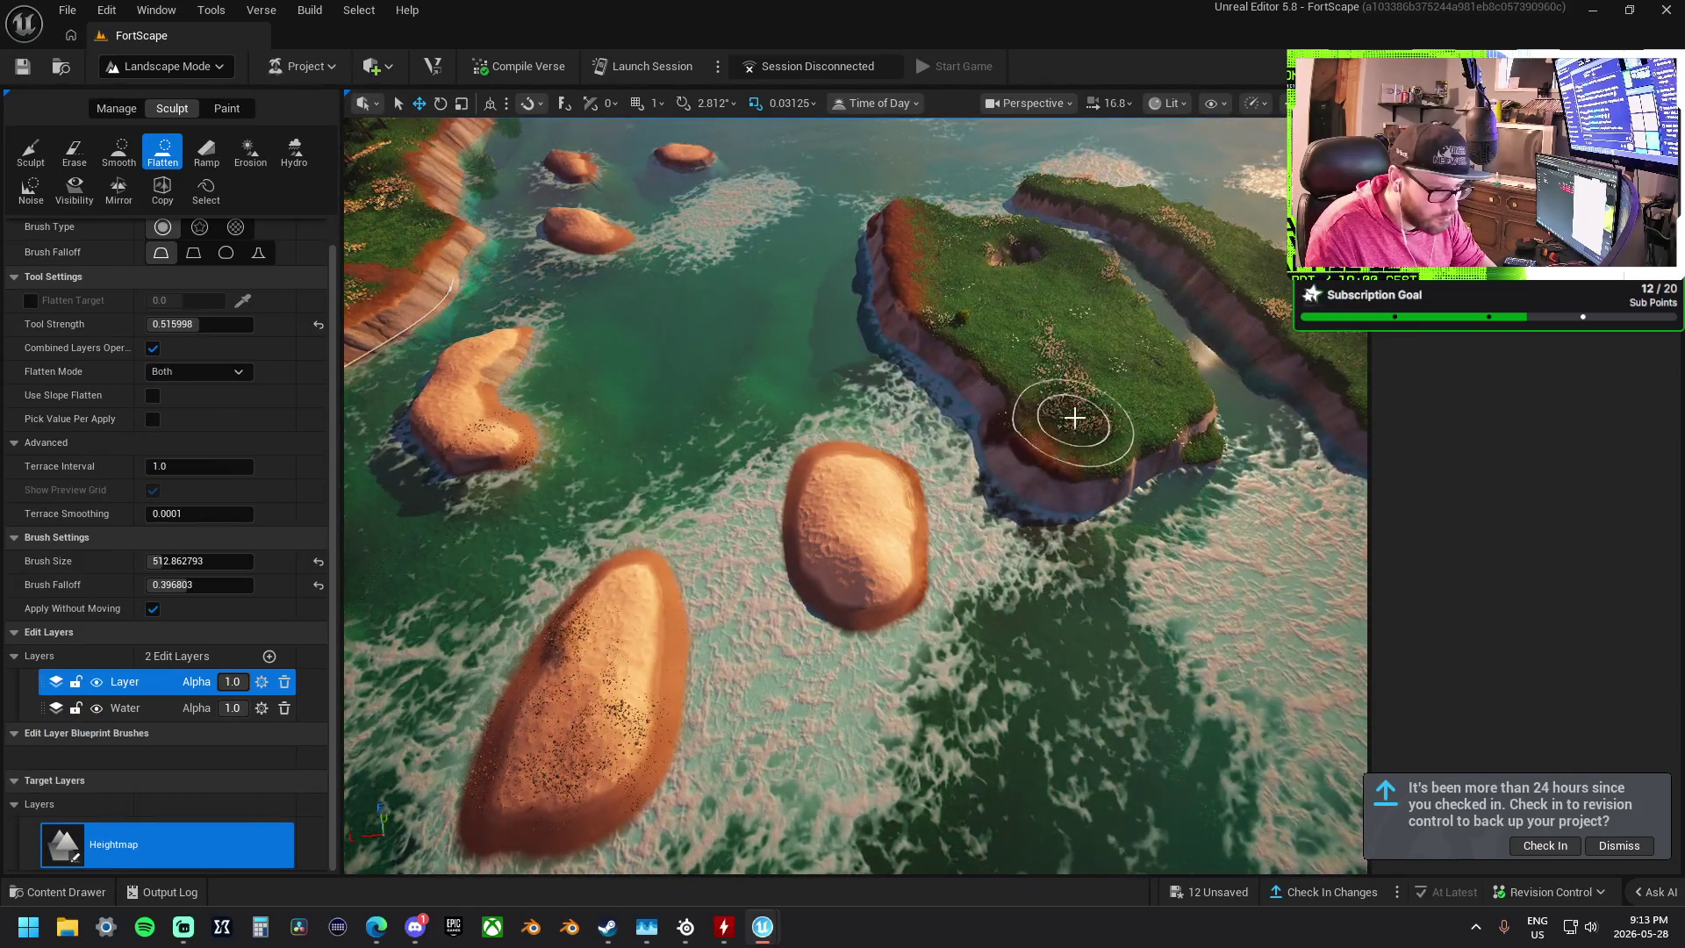
- Flatten toward the oval island, undo the resulting sand bridge, then survey the grassy islands
mouse_move(1078, 413)
mouse_down()
mouse_move(1074, 393)
mouse_move(864, 537)
mouse_move(846, 508)
mouse_move(848, 480)
mouse_move(997, 565)
mouse_move(949, 485)
mouse_up()
key(ctrl+z)
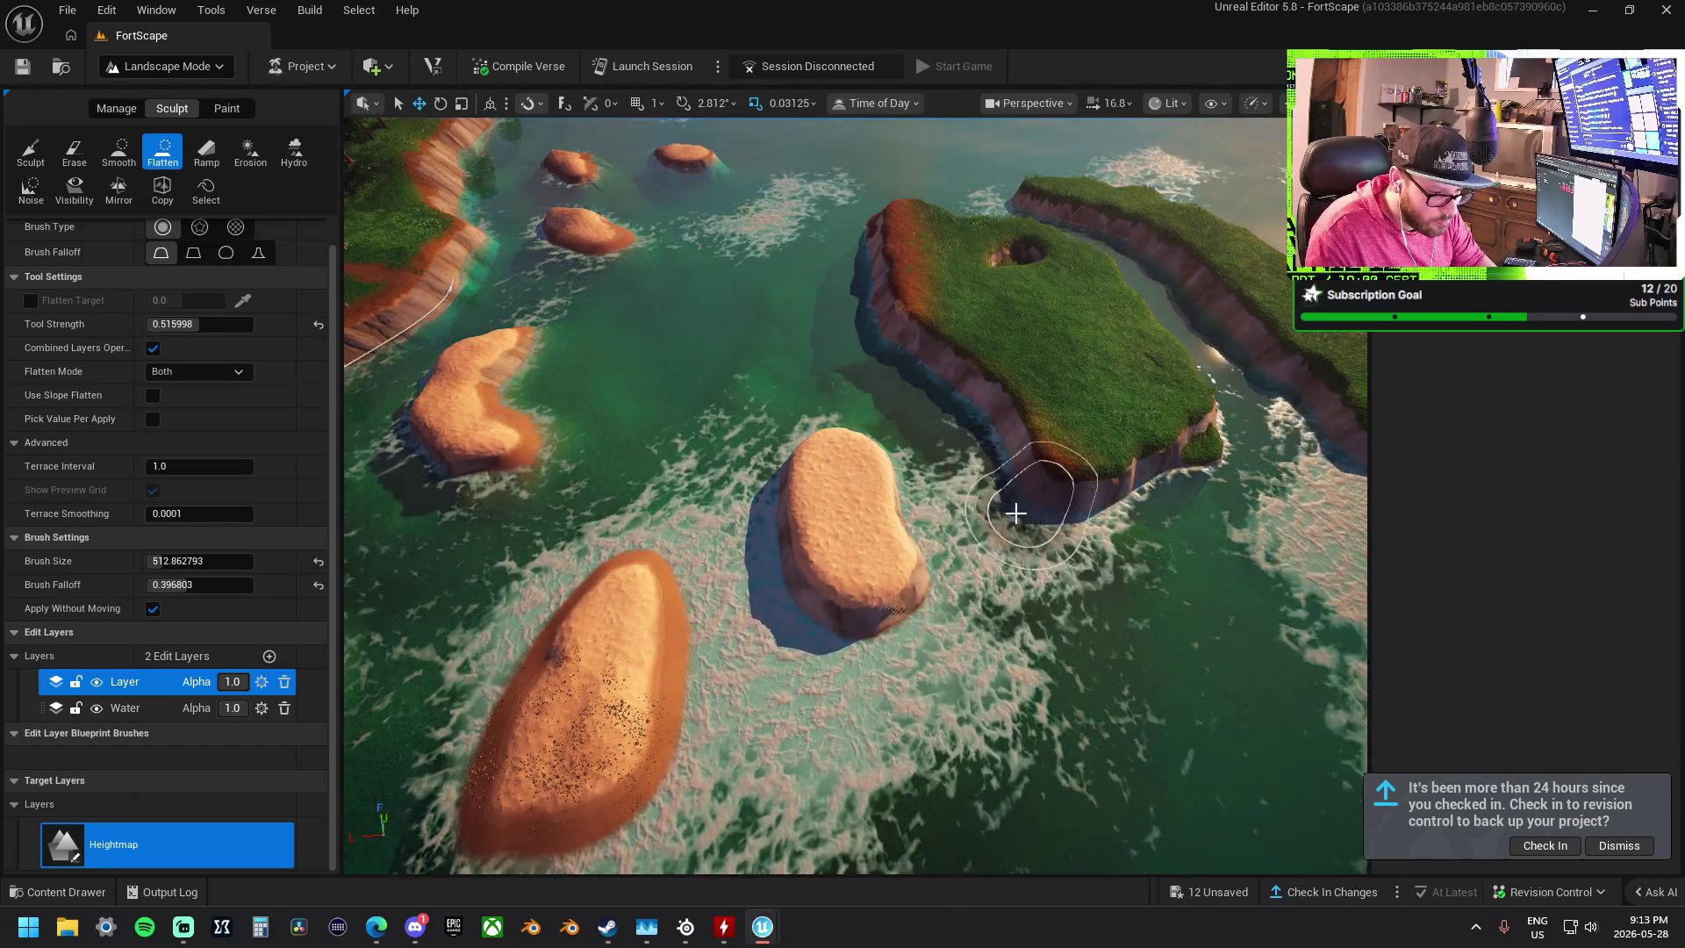
scroll(856, 496, down, 5)
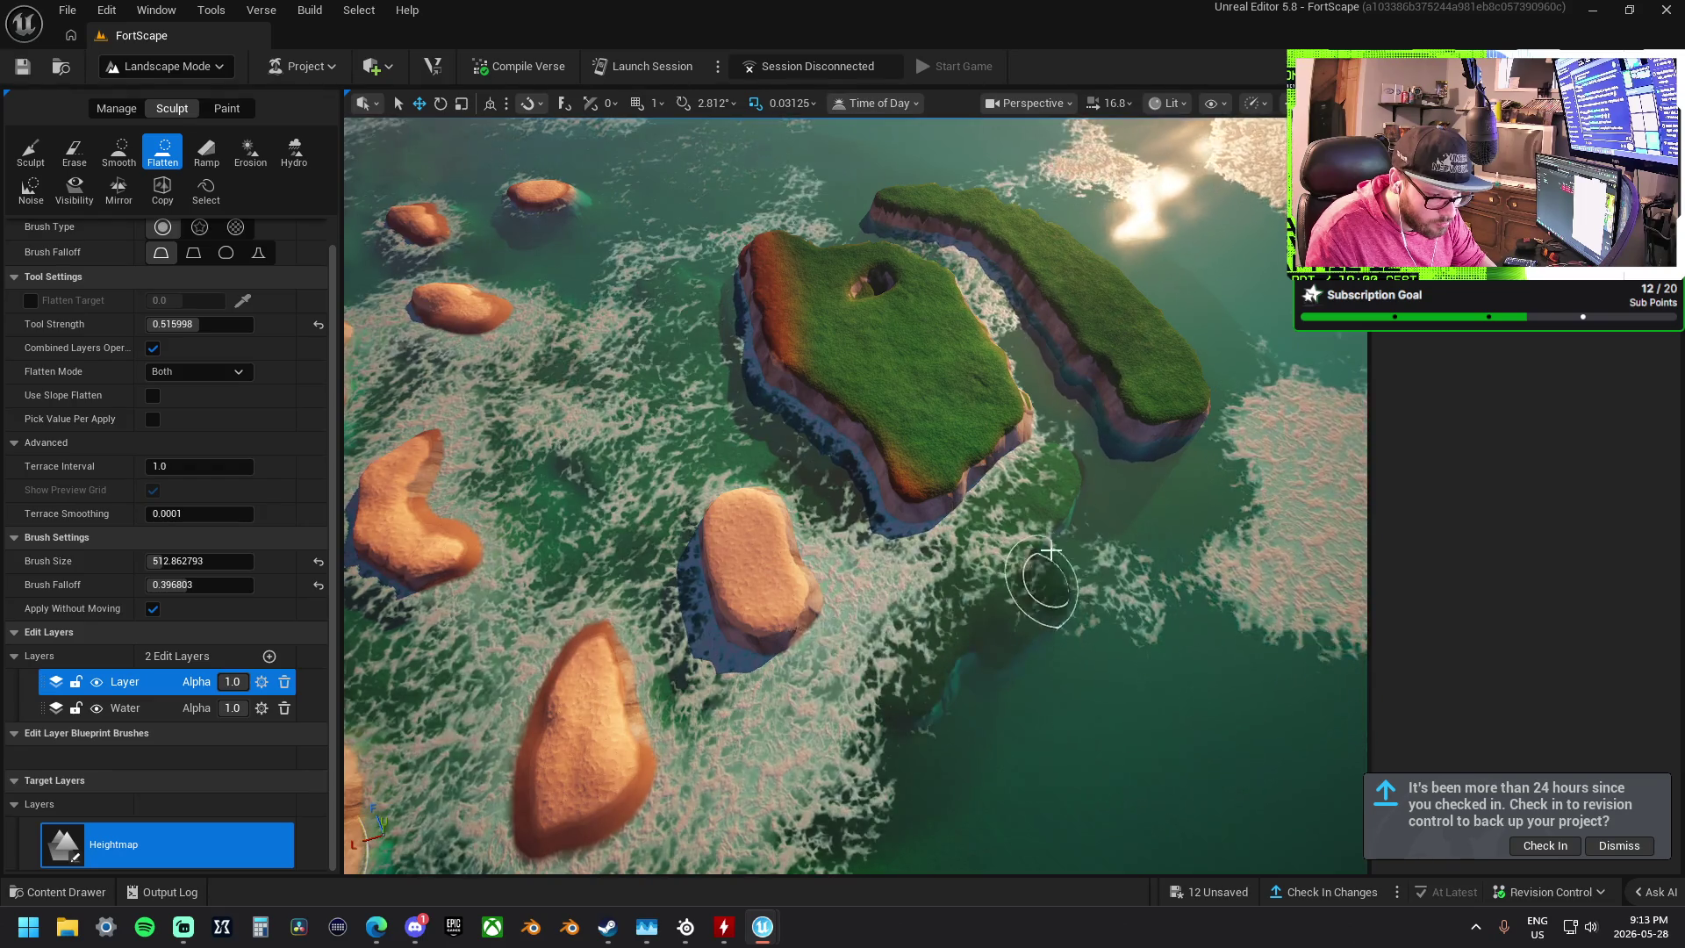
scroll(855, 496, up, 5)
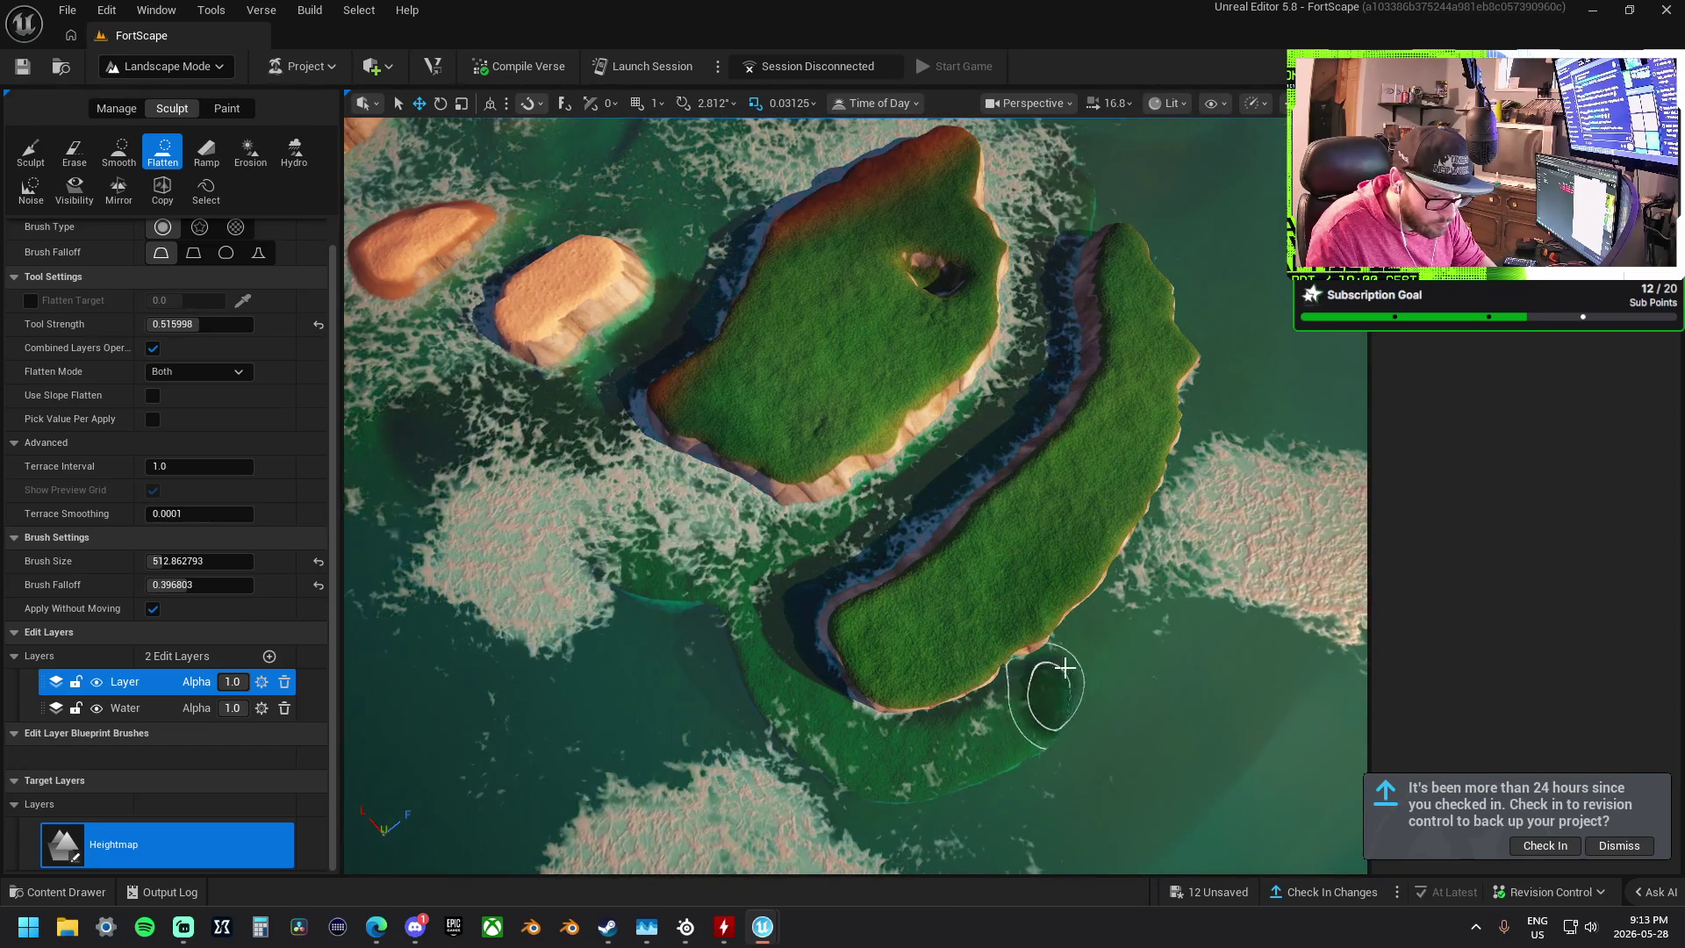
drag(1172, 463, 693, 533)
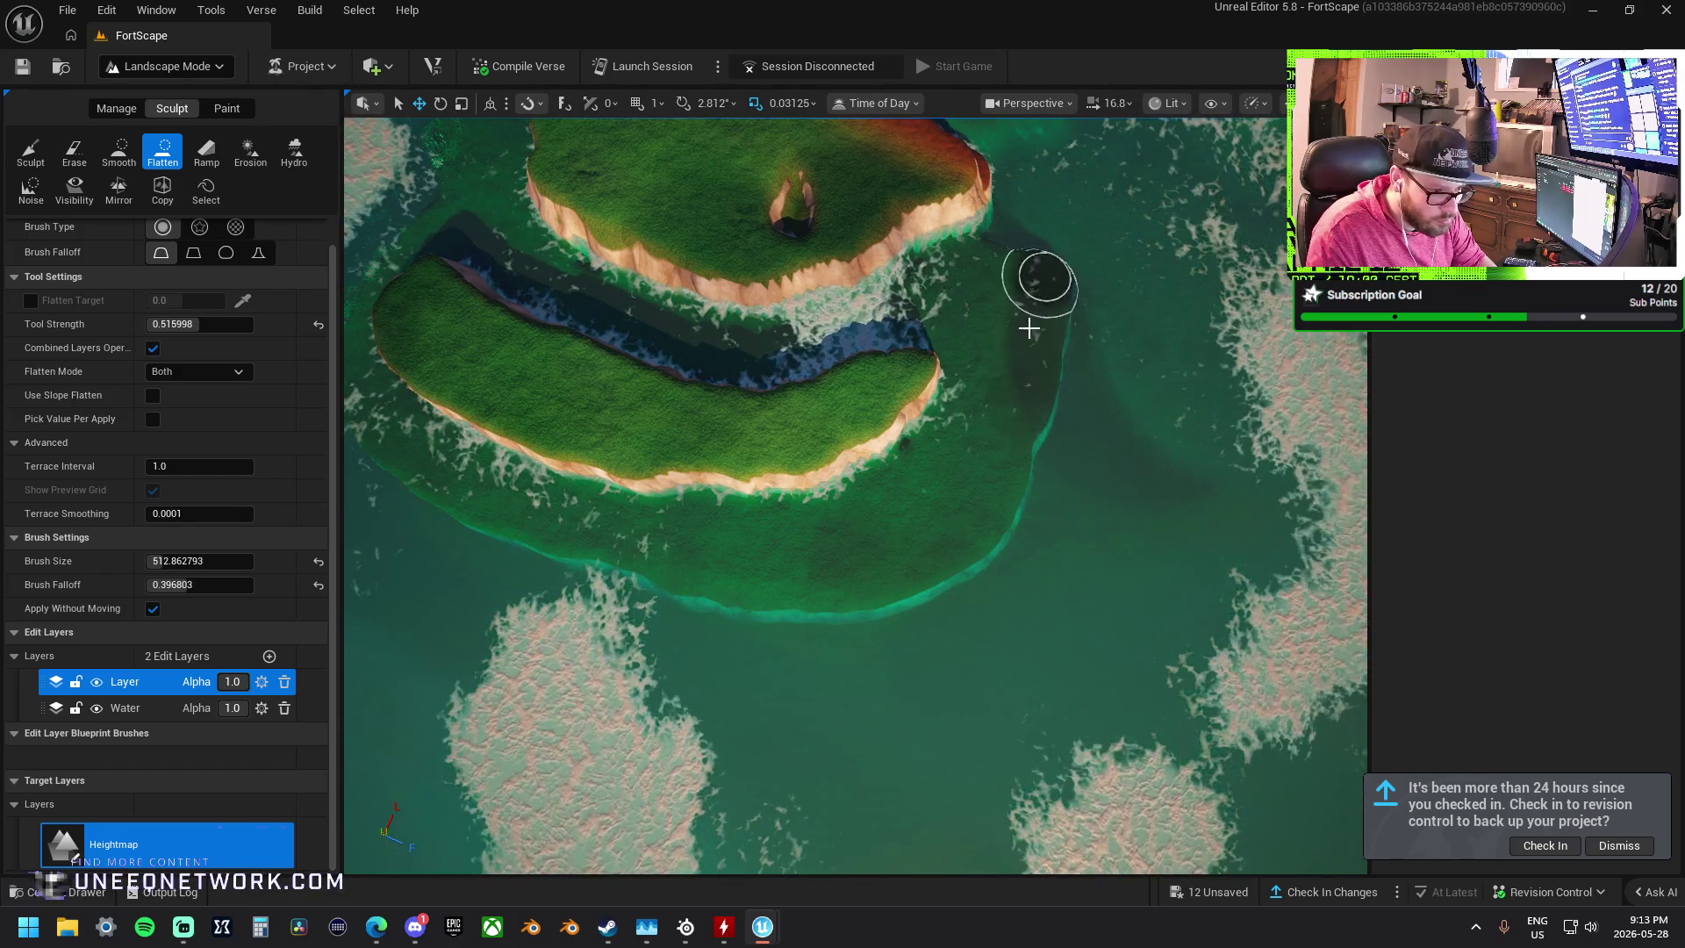
drag(933, 433, 792, 425)
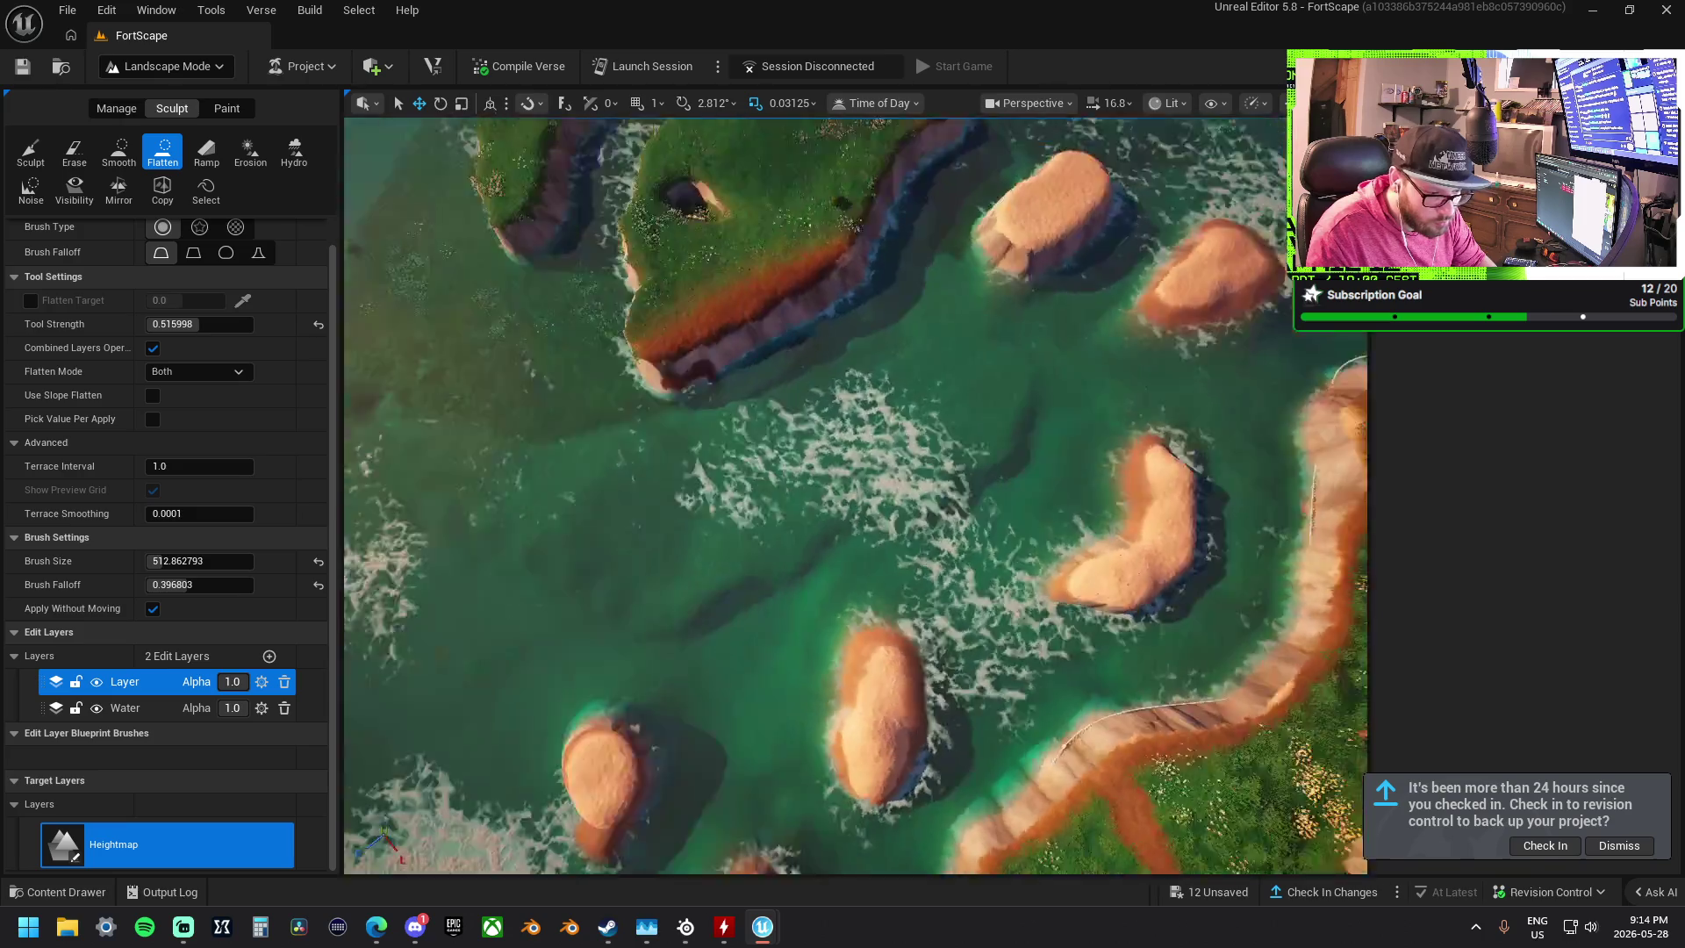
mouse_move(856, 496)
mouse_down()
mouse_move(1086, 525)
mouse_move(930, 527)
mouse_move(710, 432)
mouse_up()
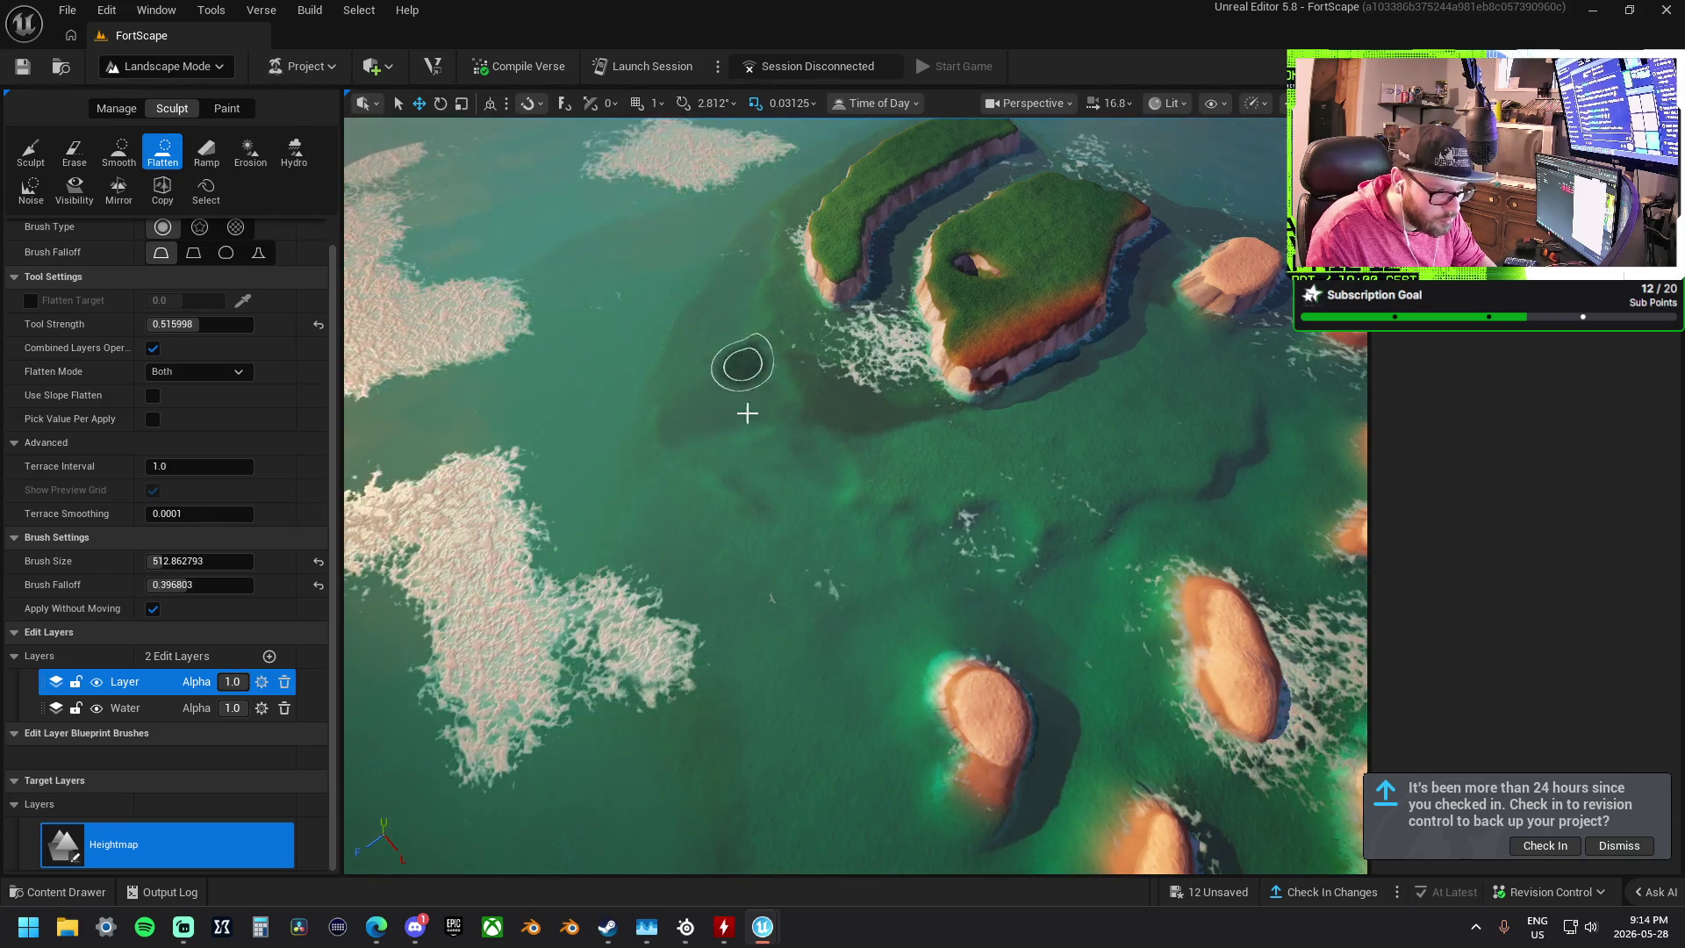
drag(1154, 477, 1067, 474)
click(119, 151)
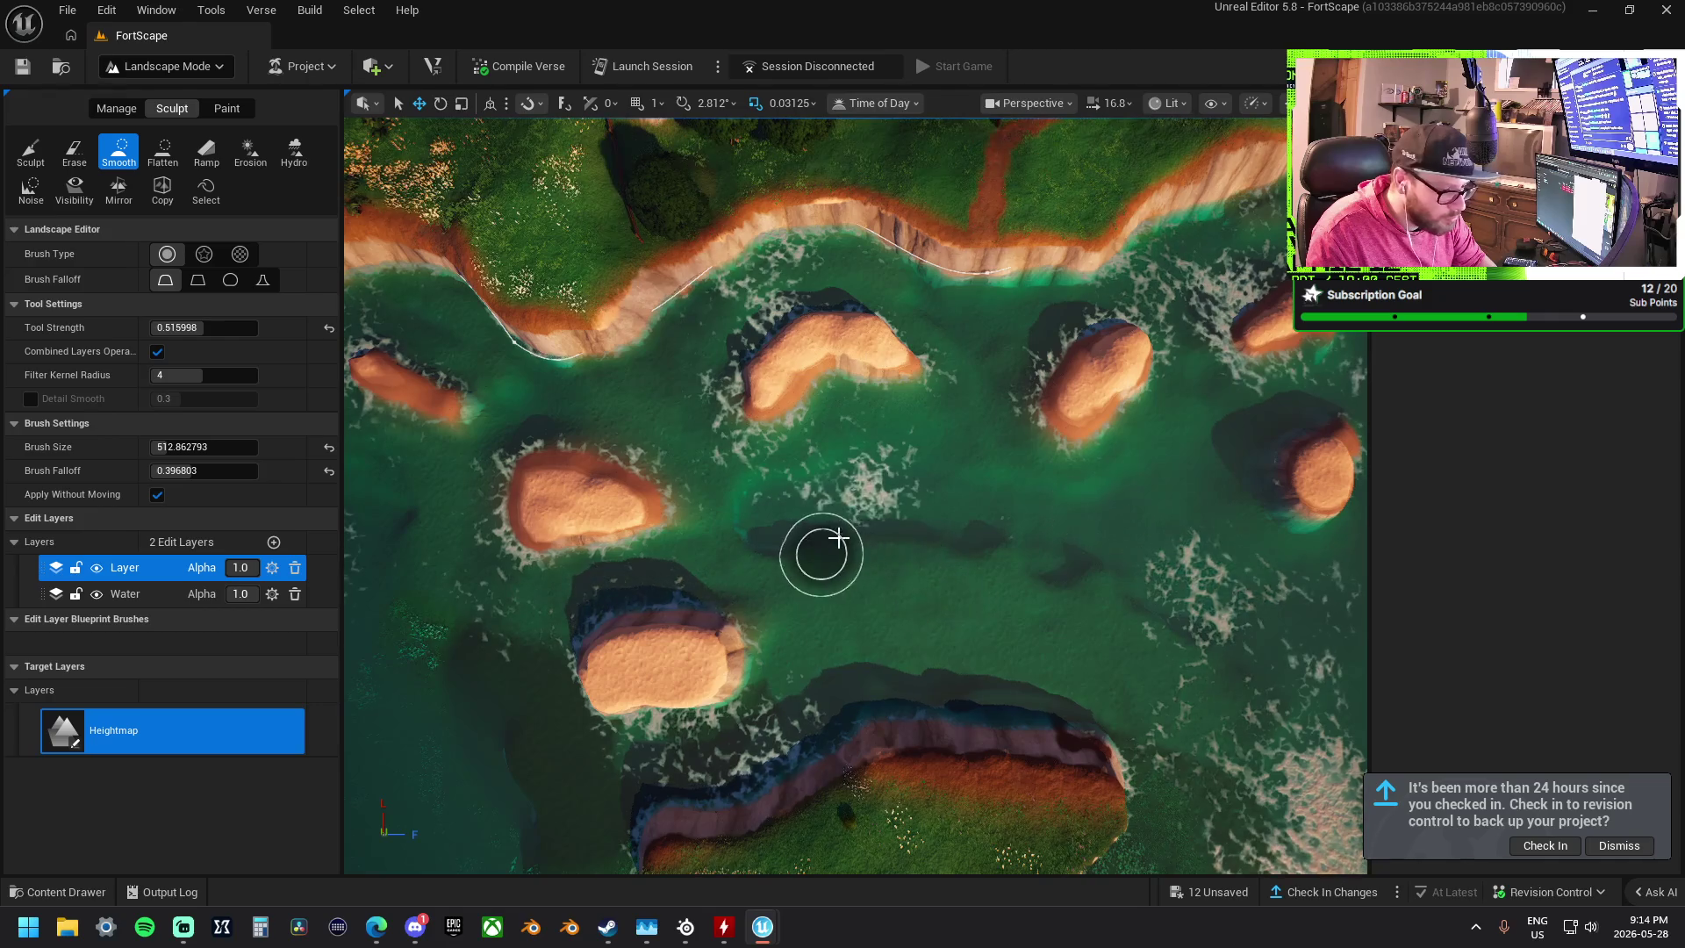
- Smooth the central foam patch and the seabed across the open water between islands
mouse_move(1093, 546)
mouse_down()
mouse_move(1177, 606)
mouse_move(858, 482)
mouse_move(801, 568)
mouse_move(1228, 609)
mouse_move(802, 500)
mouse_up()
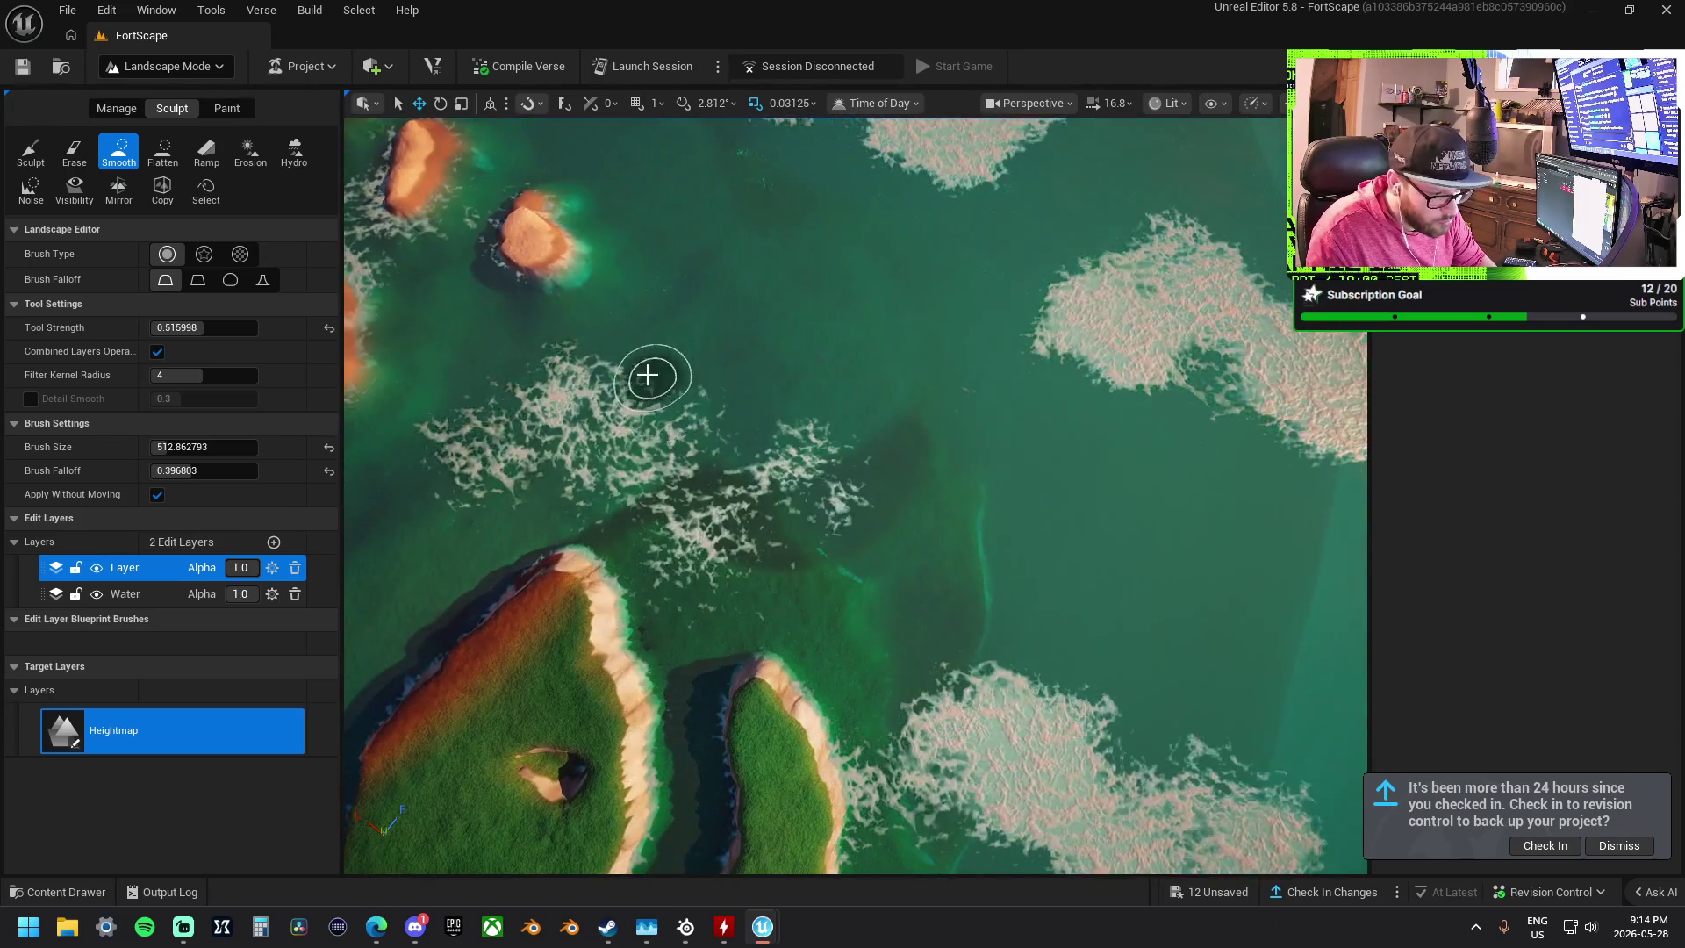
mouse_move(648, 375)
mouse_down()
mouse_move(866, 553)
mouse_move(741, 538)
mouse_move(986, 492)
mouse_move(990, 699)
mouse_up()
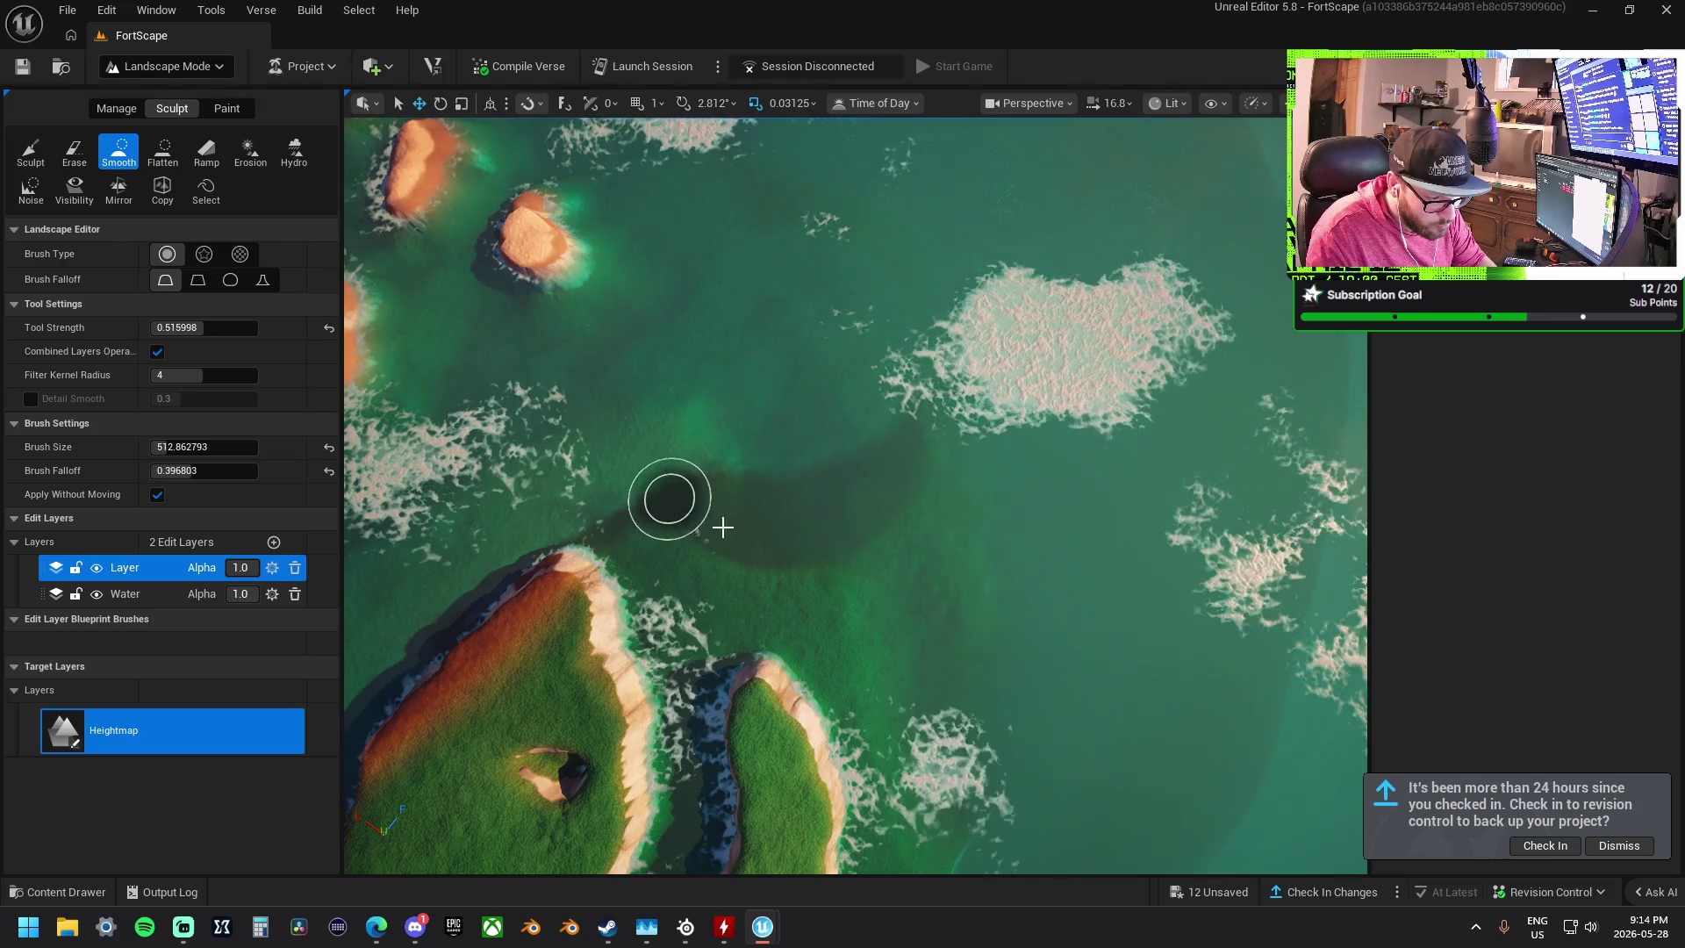
mouse_move(910, 576)
mouse_down()
mouse_move(878, 562)
mouse_move(909, 576)
mouse_up()
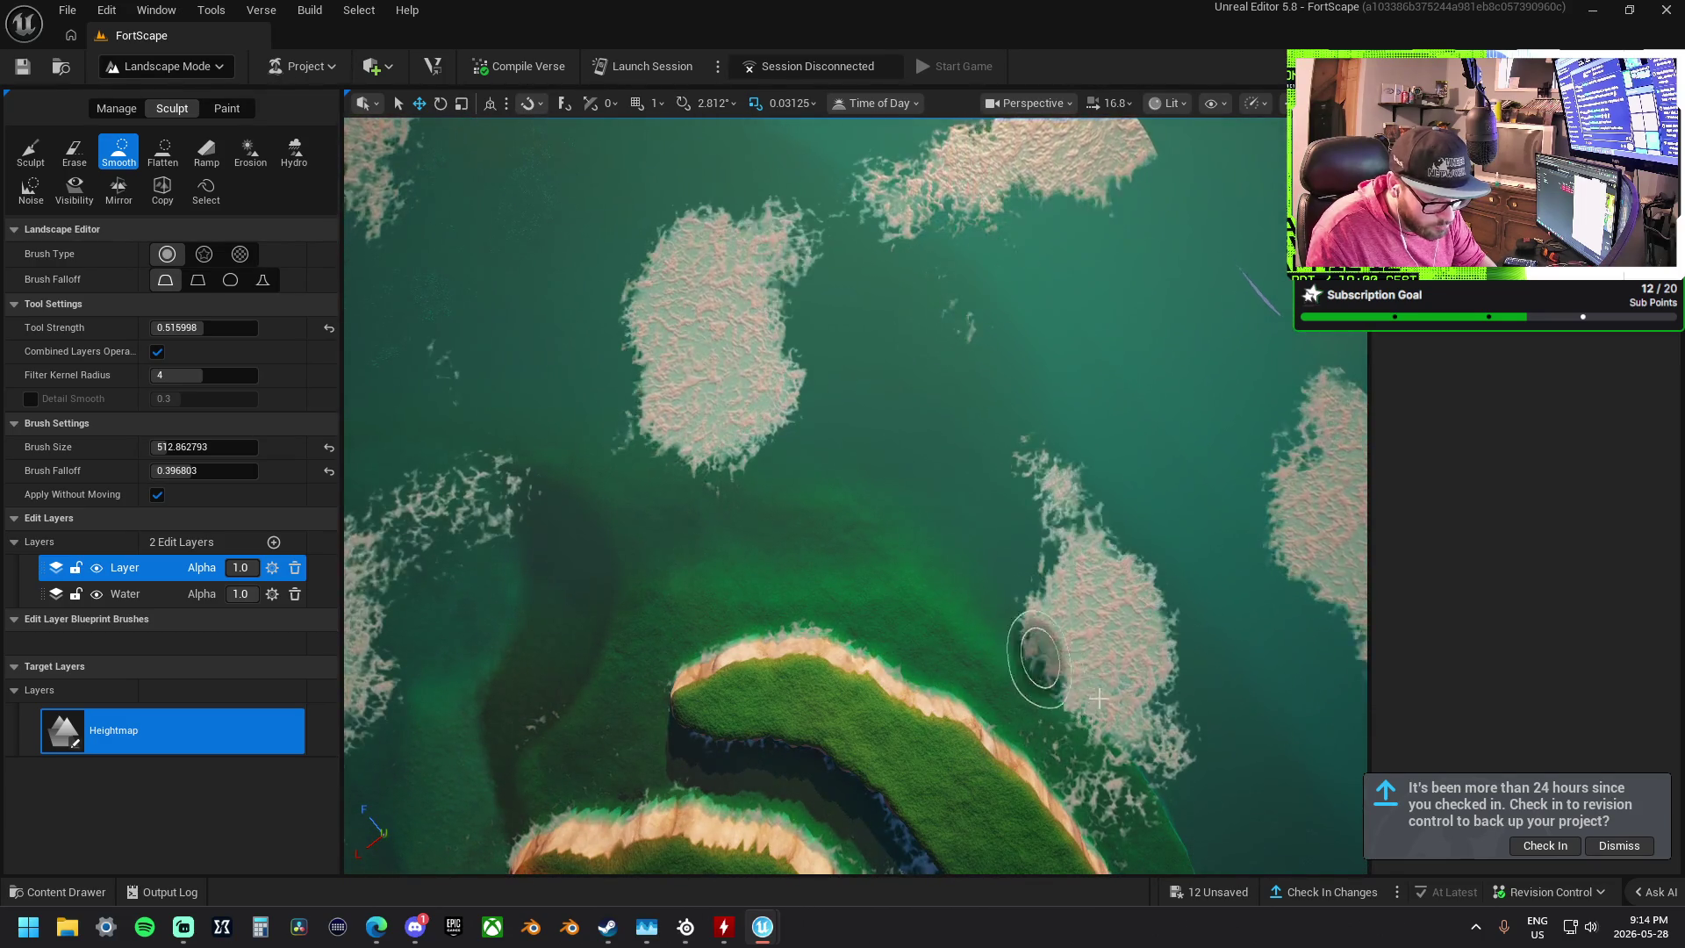
mouse_move(1034, 658)
mouse_down()
mouse_move(1034, 536)
mouse_move(1054, 515)
mouse_up()
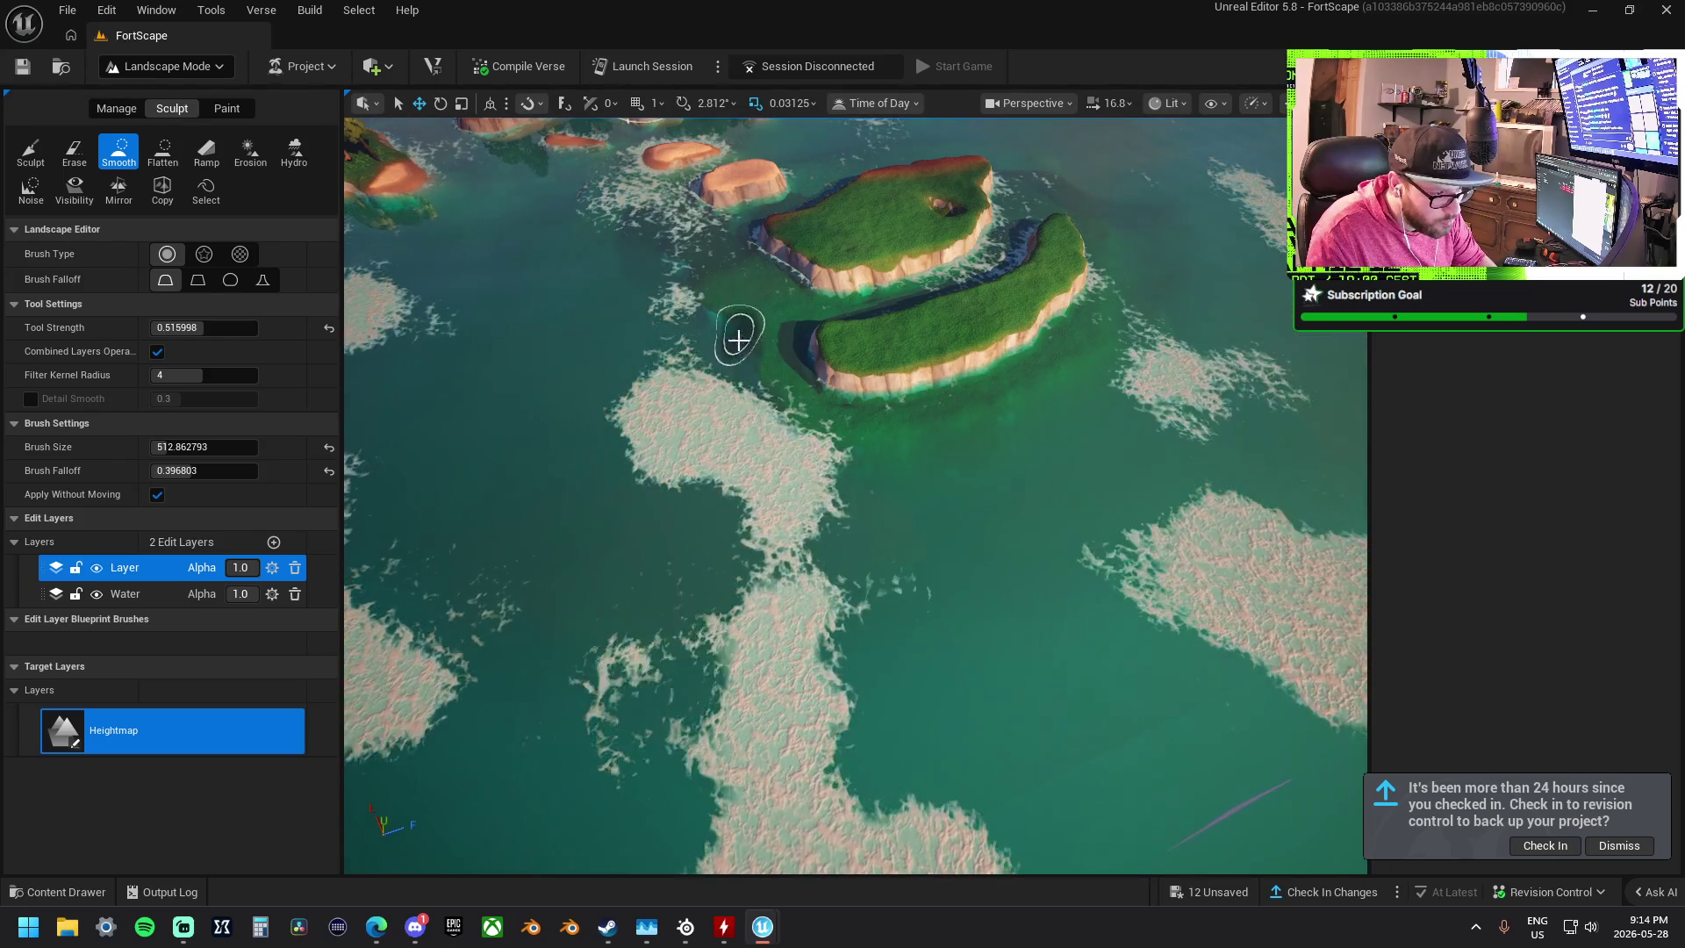
drag(829, 467, 886, 431)
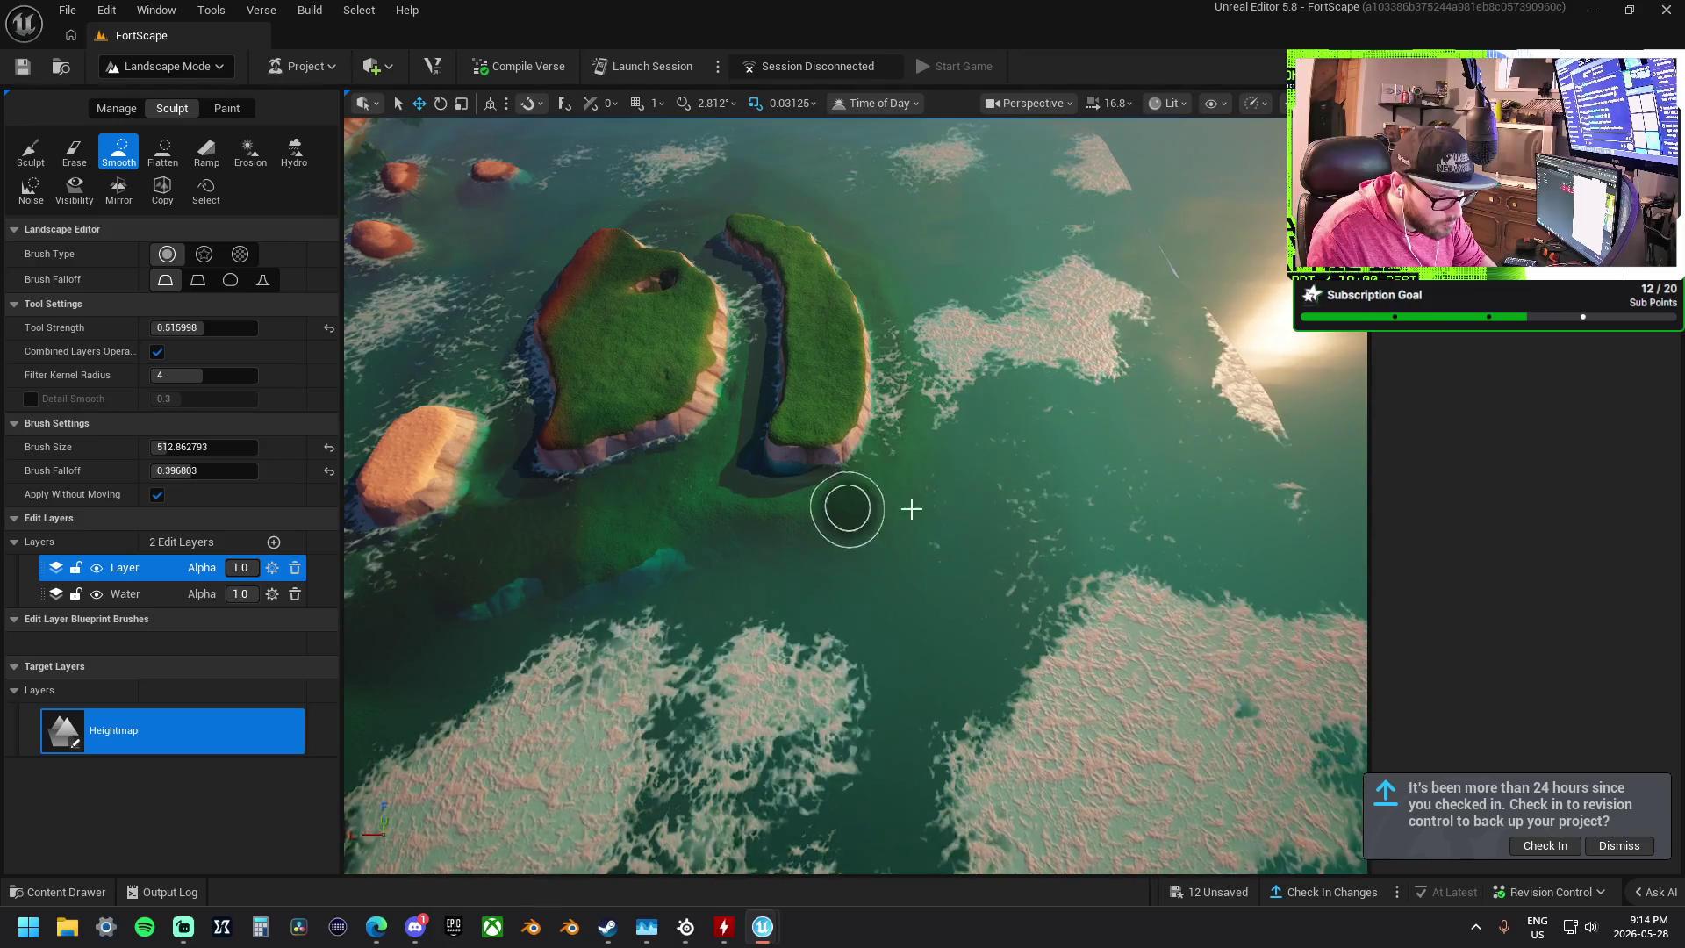
drag(747, 316, 746, 499)
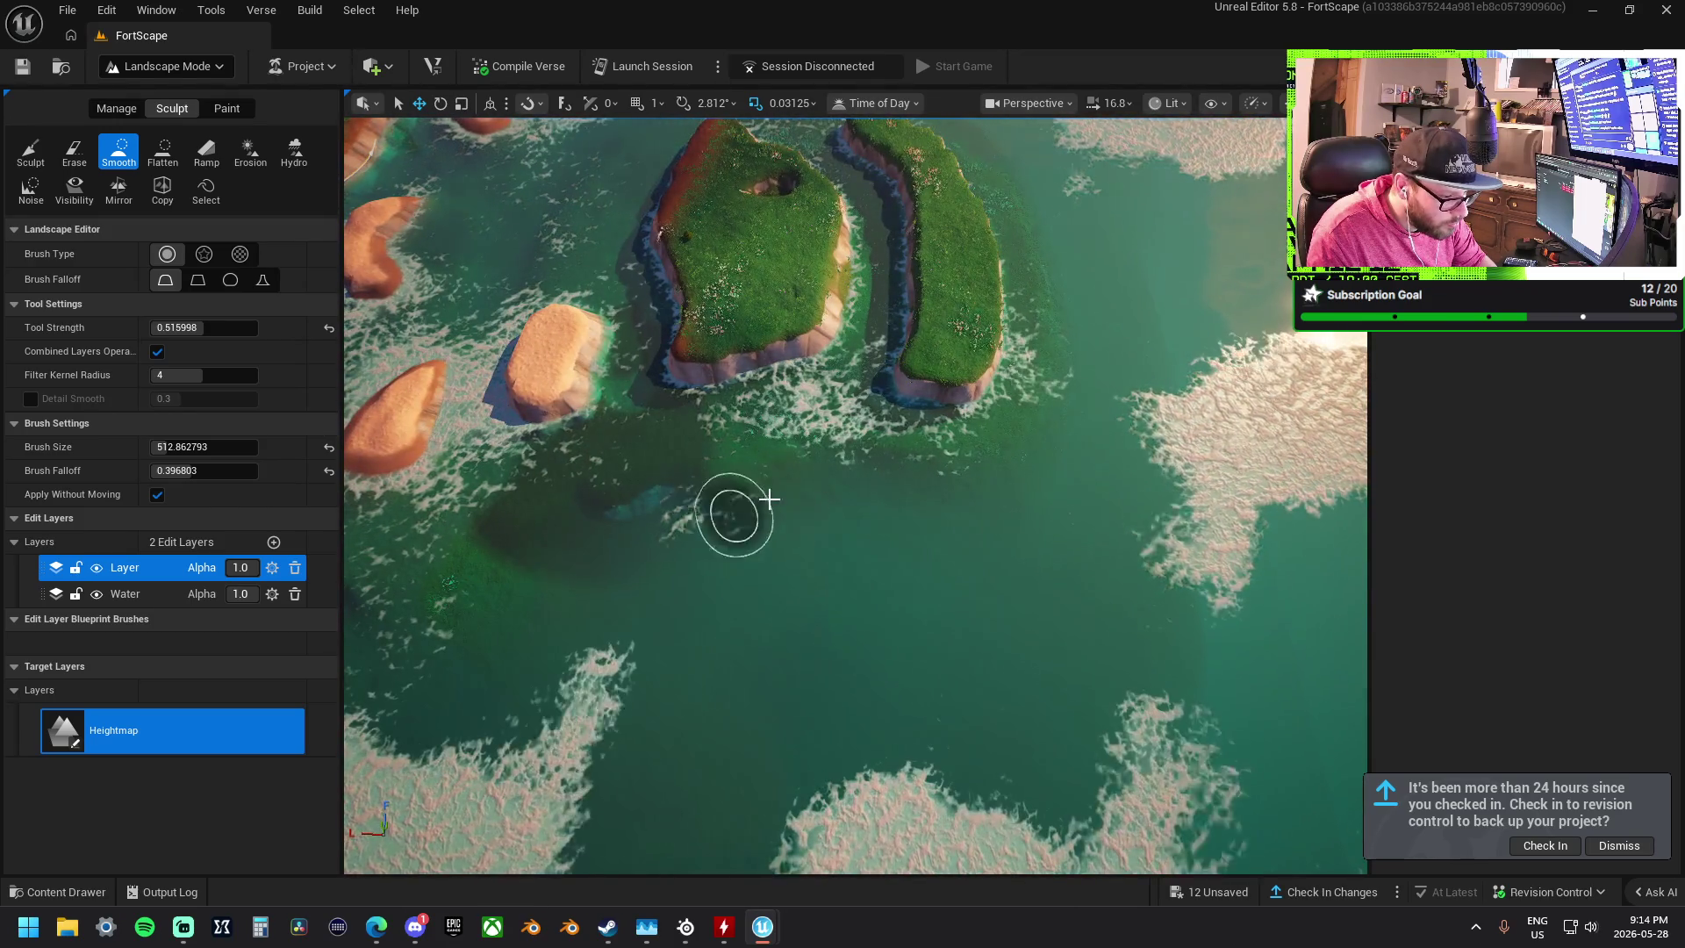
key(w)
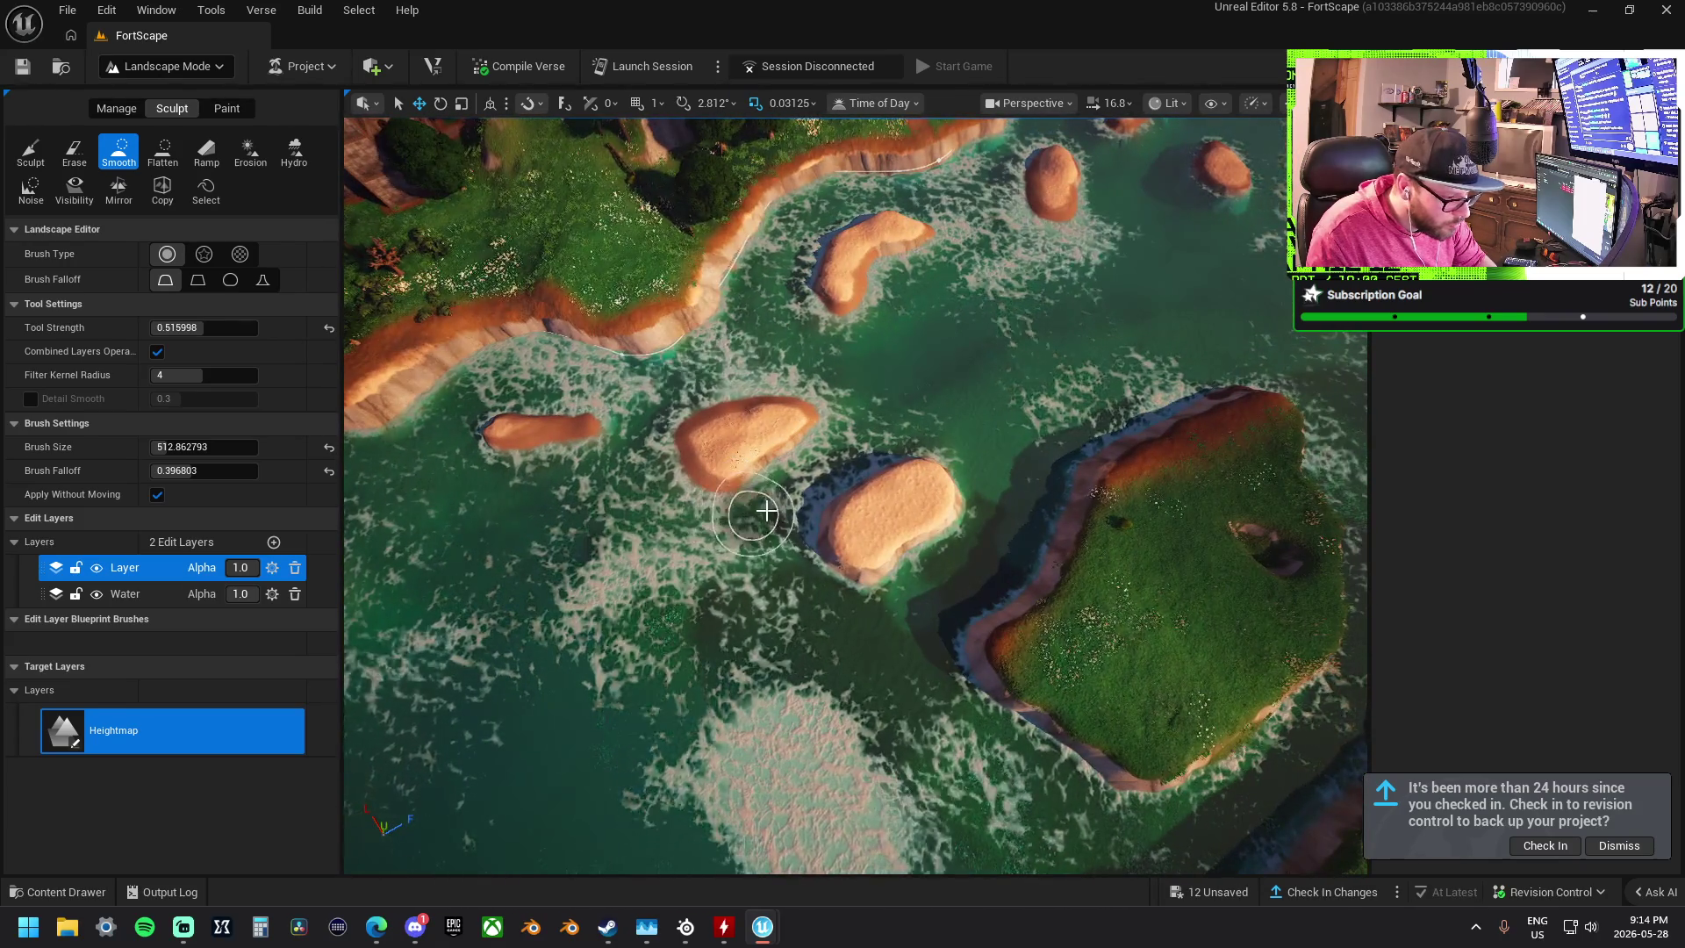
click(227, 108)
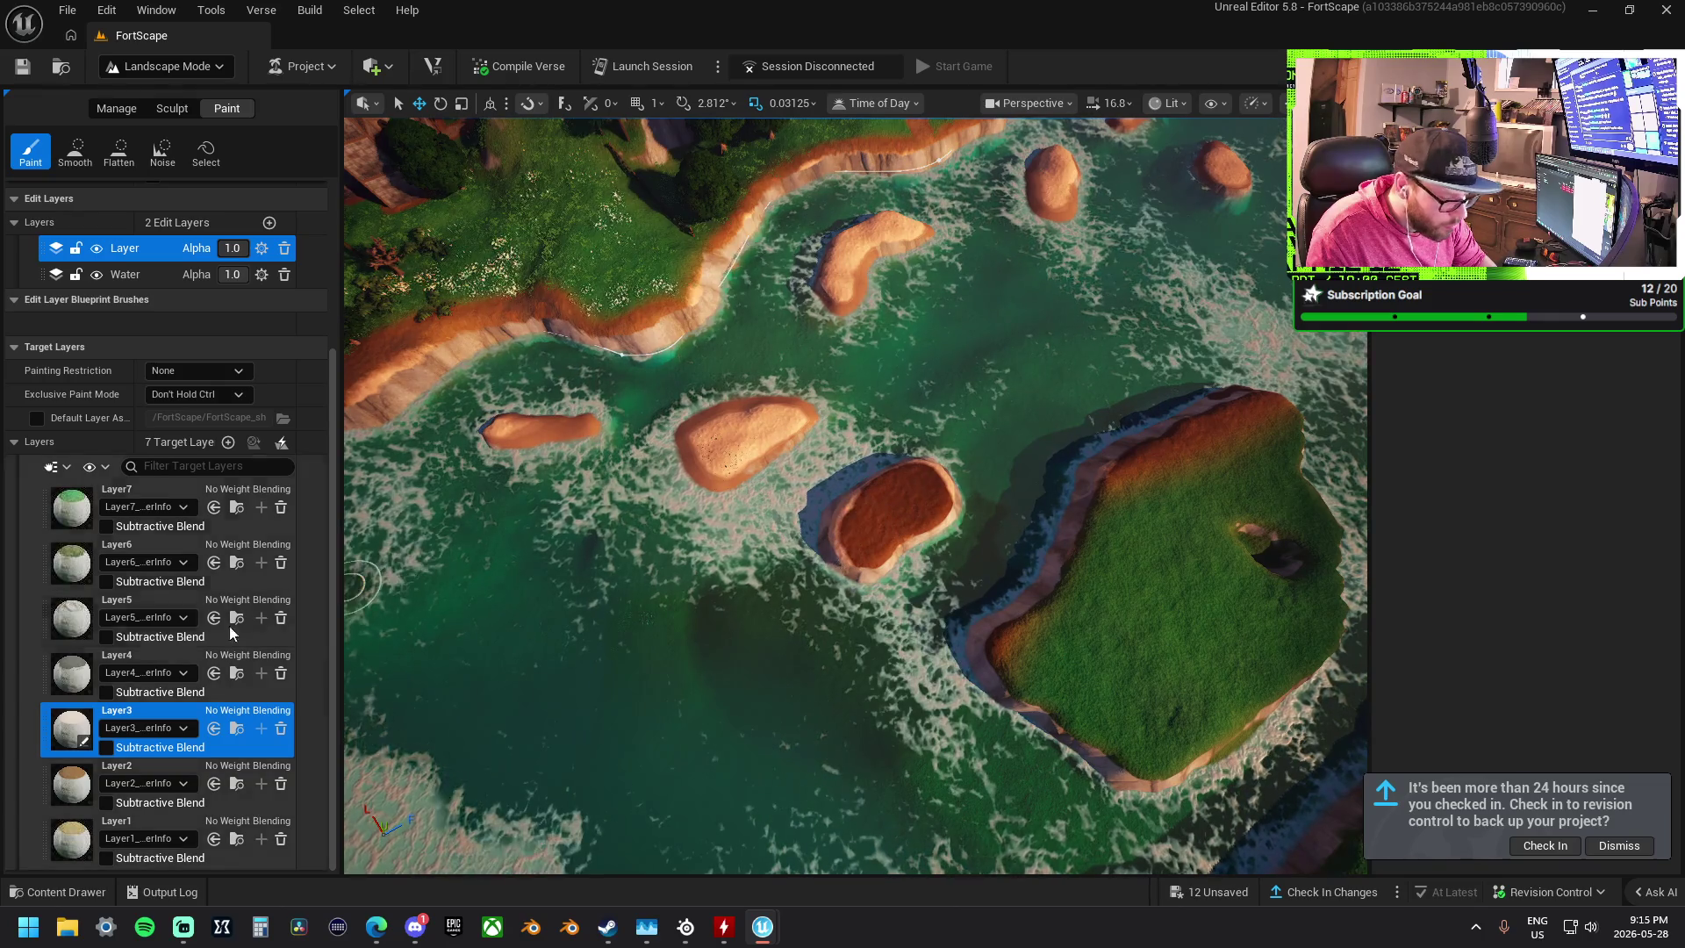
- Try Layer2 and Layer3 while framing the small island from an oblique angle
click(176, 772)
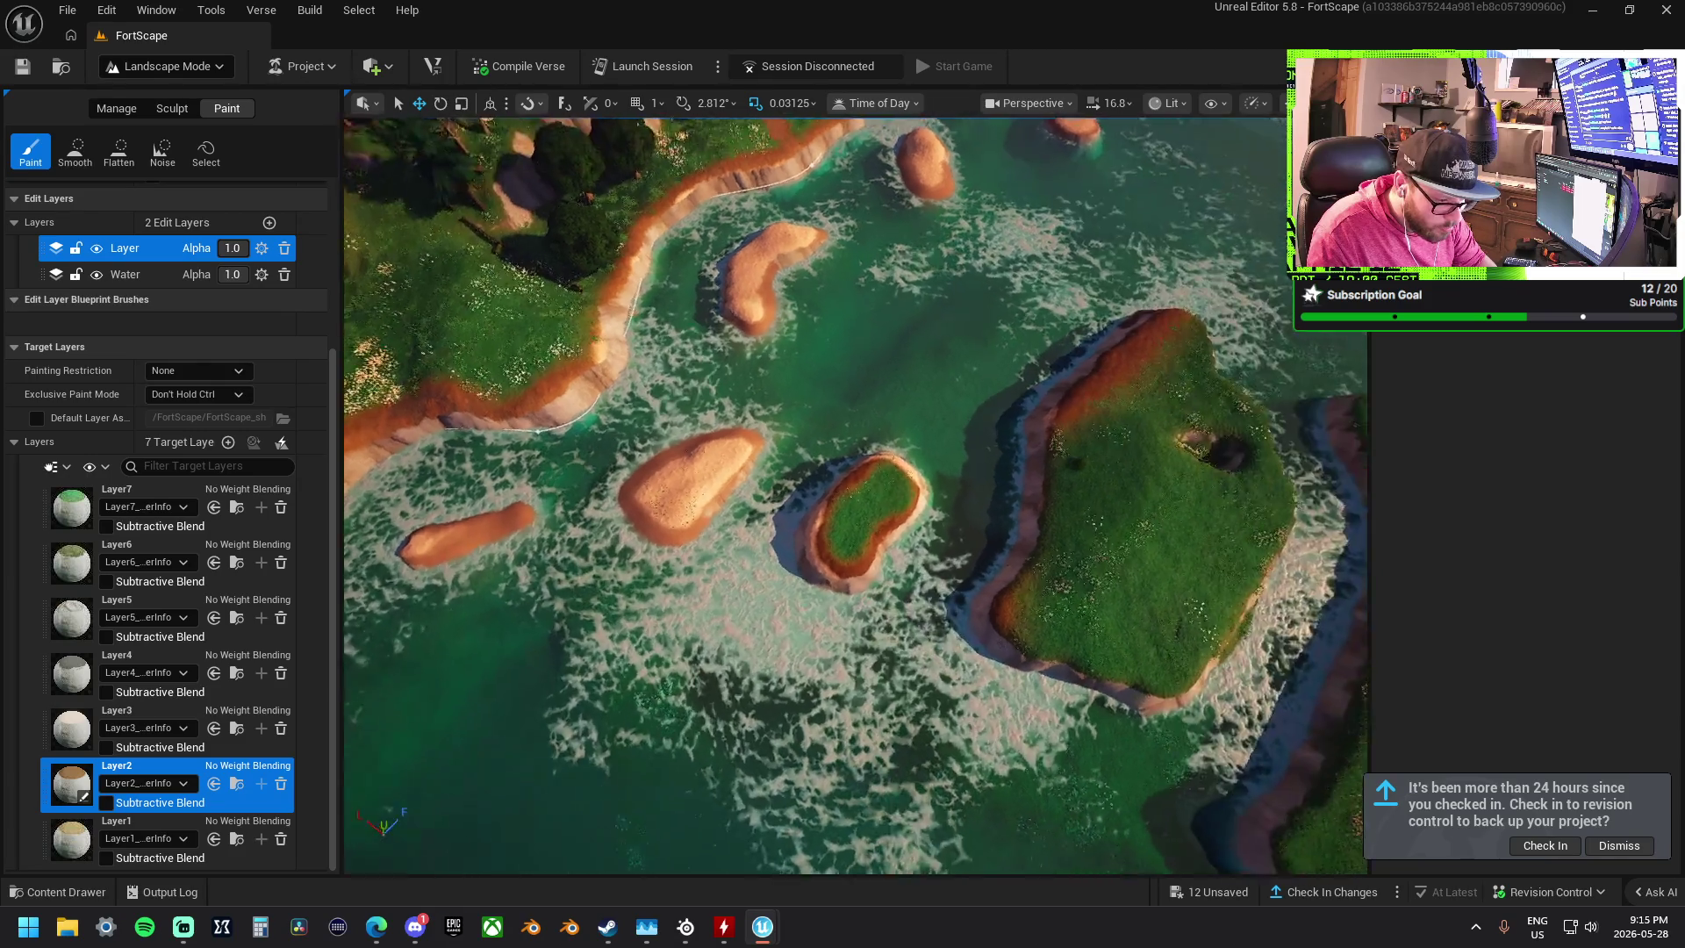
scroll(937, 492, up, 5)
drag(937, 492, 938, 387)
drag(840, 537, 840, 614)
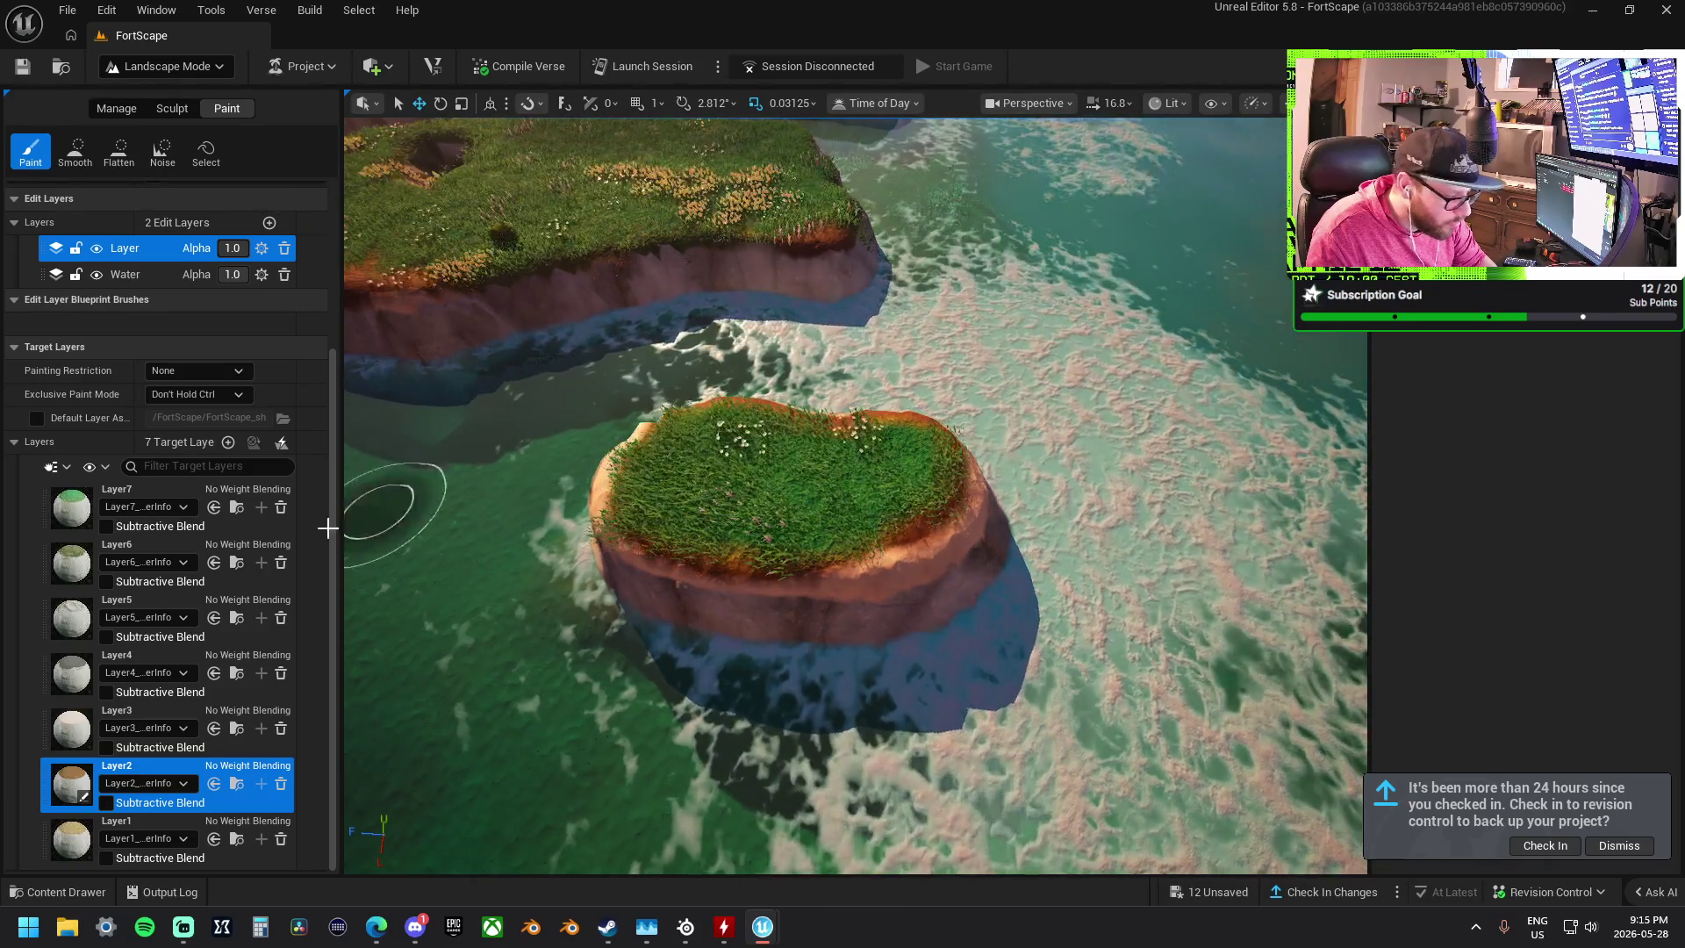
click(140, 711)
mouse_move(630, 451)
mouse_down()
mouse_move(907, 562)
mouse_move(876, 554)
mouse_move(944, 496)
mouse_up()
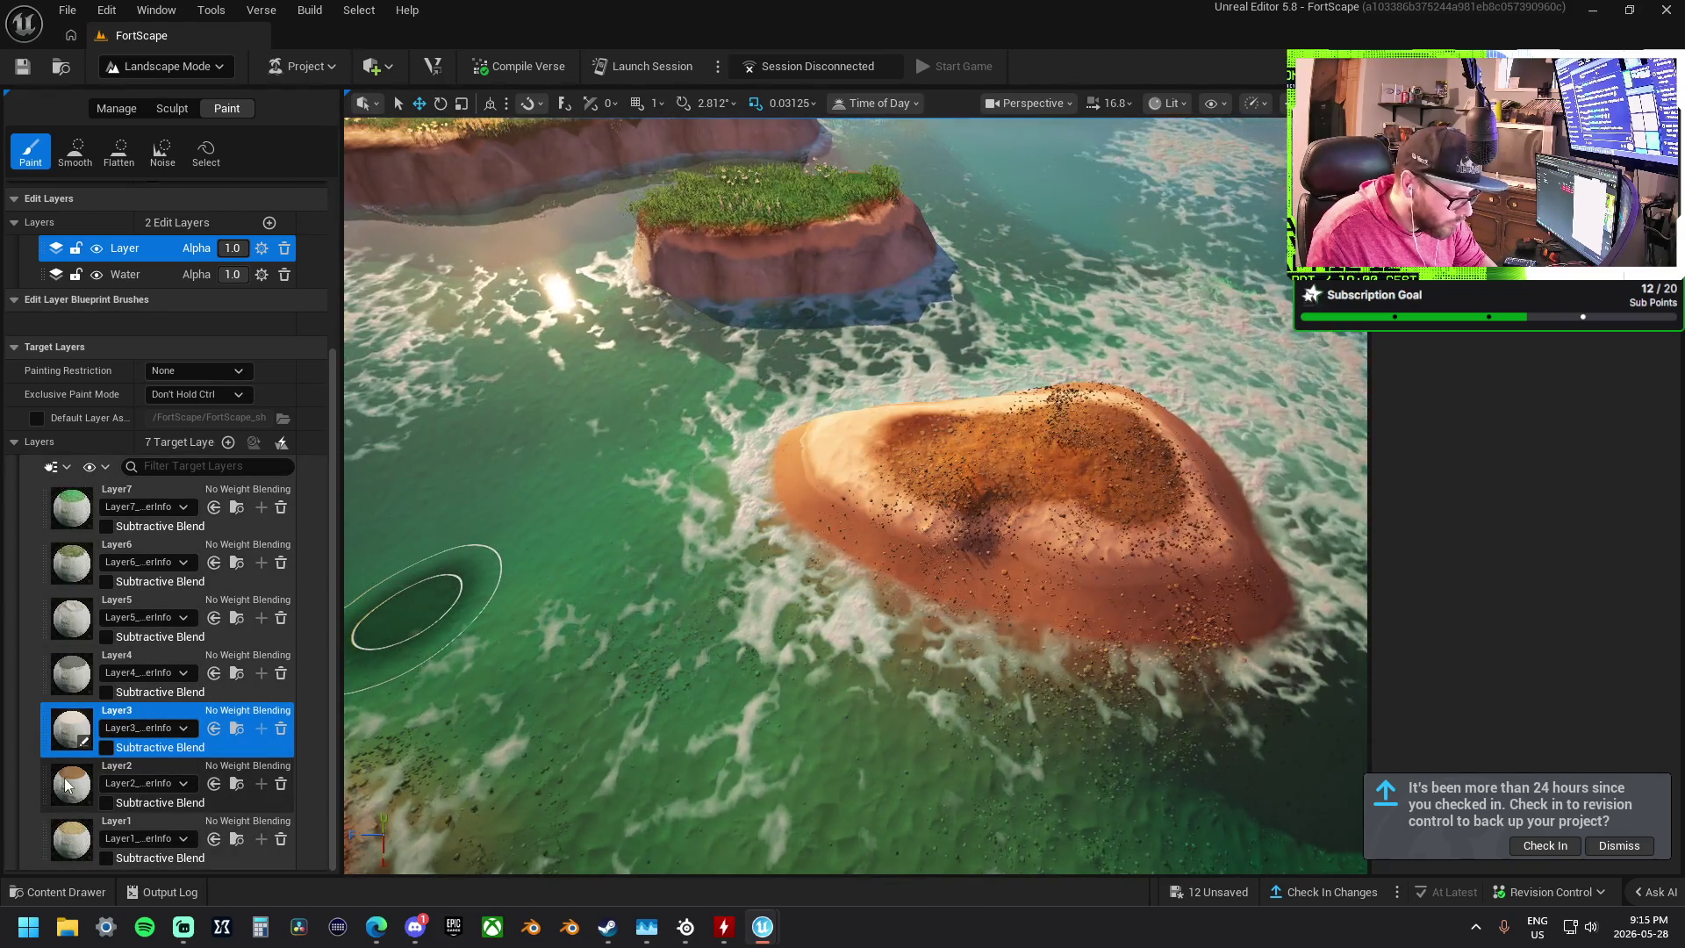
- Paint grass with Layer1 over the small island's sandy top
click(140, 783)
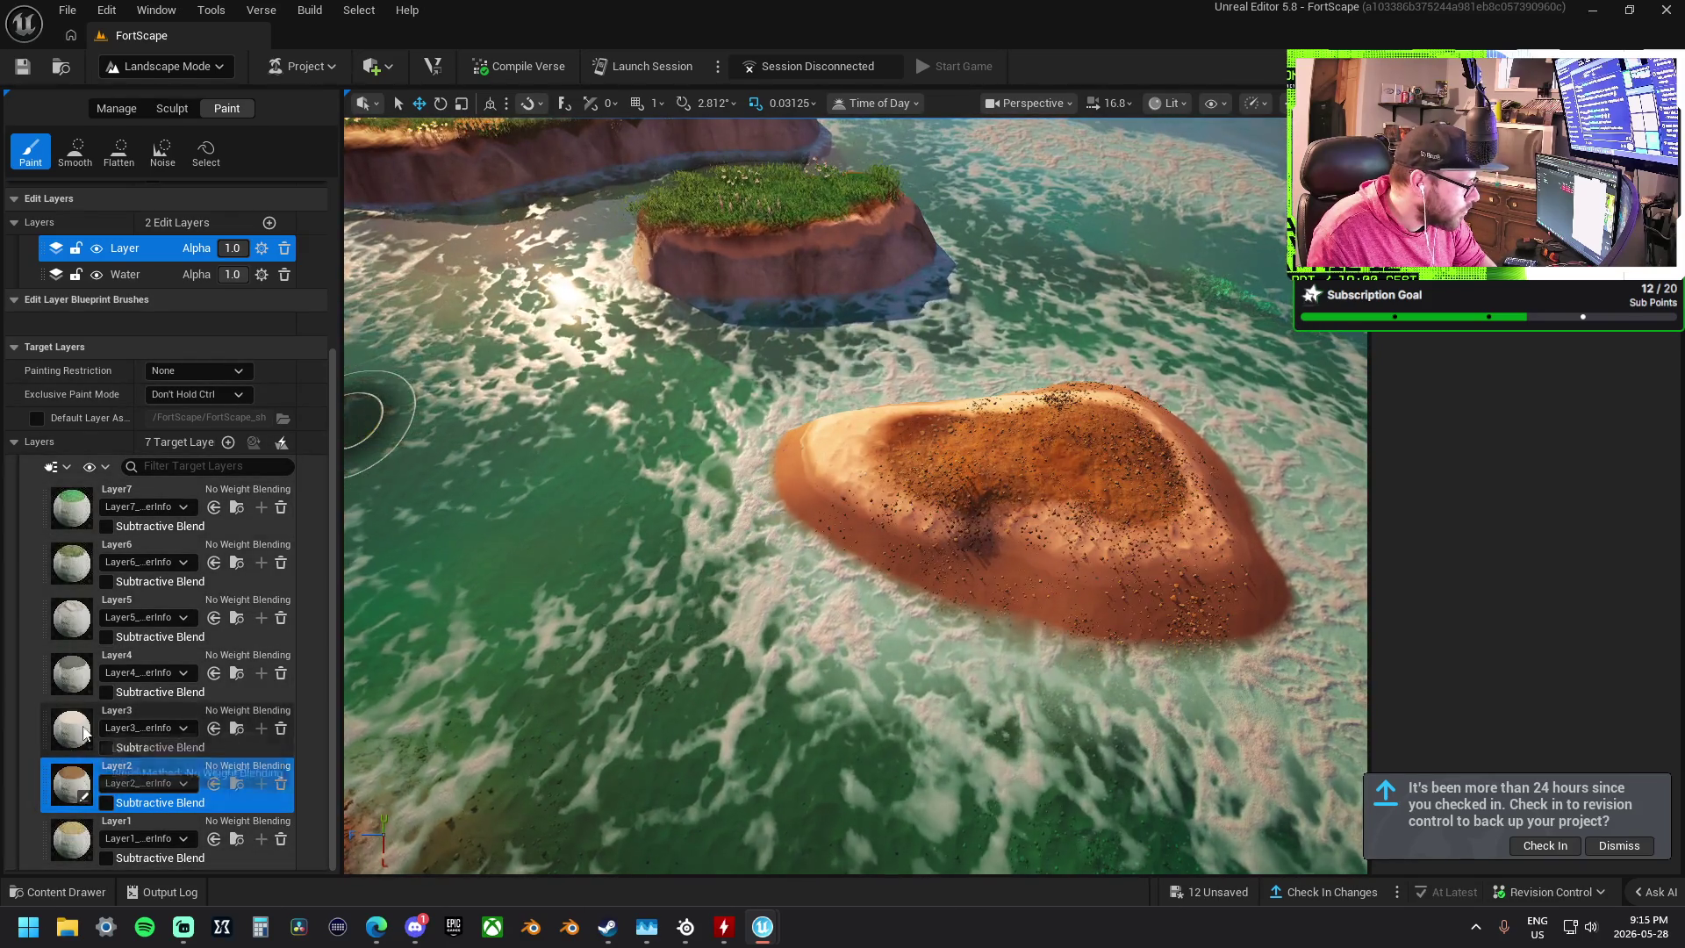
click(72, 751)
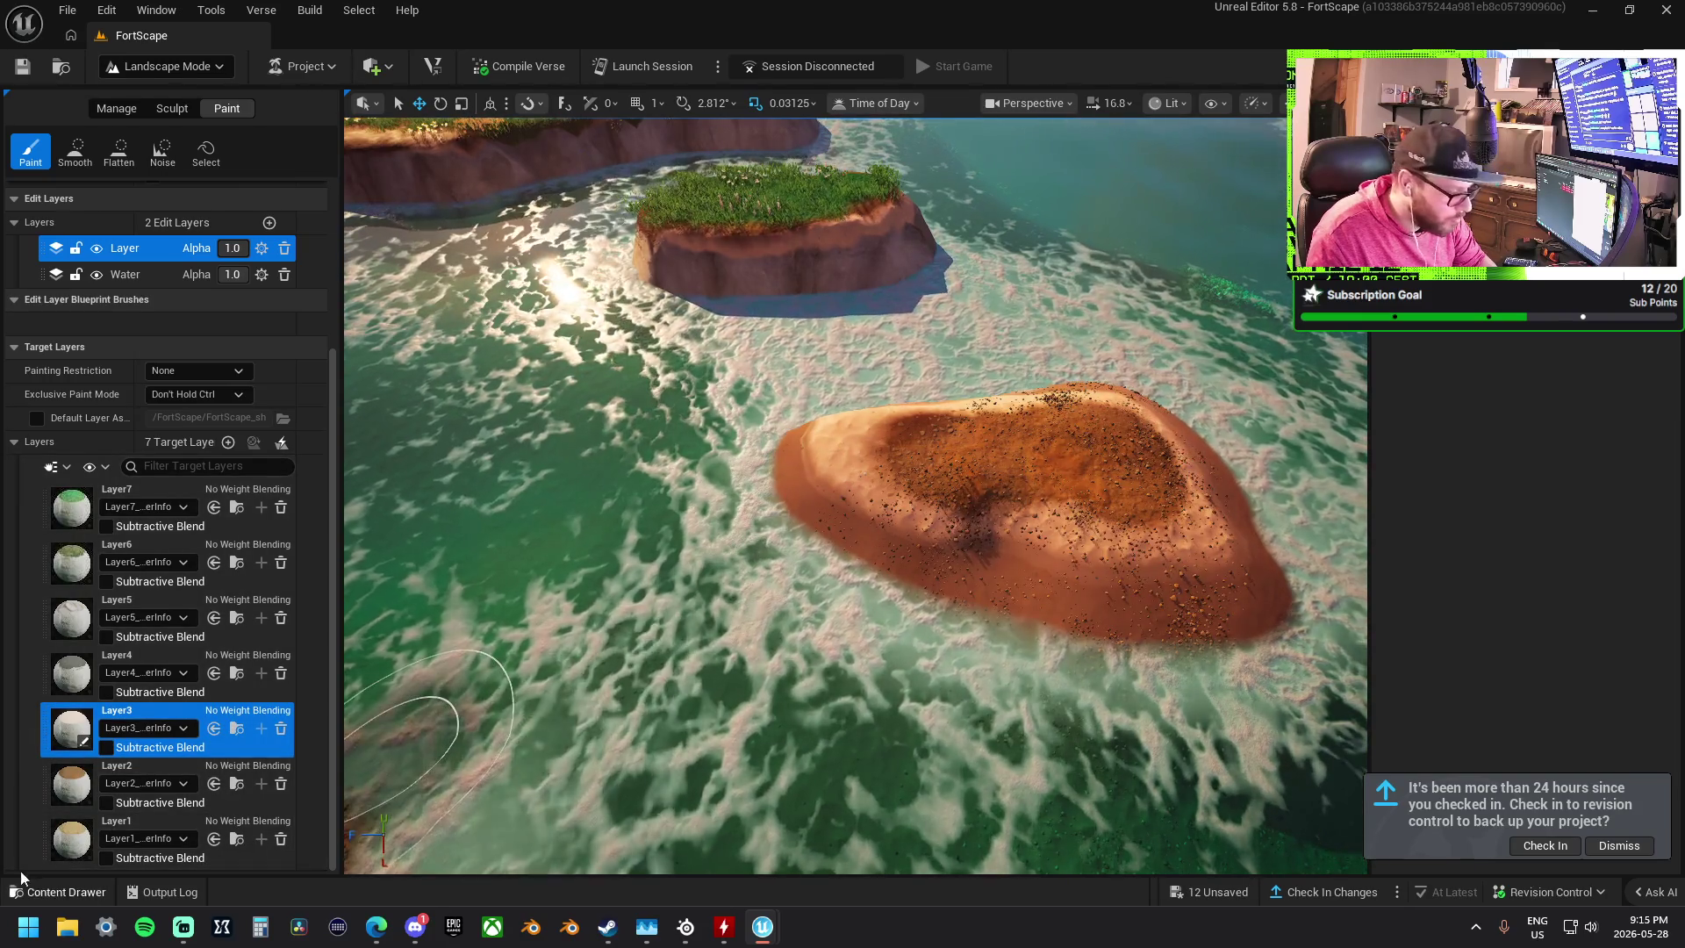
click(72, 838)
mouse_move(1016, 444)
mouse_down()
mouse_move(1124, 444)
mouse_move(974, 440)
mouse_up()
scroll(975, 440, down, 5)
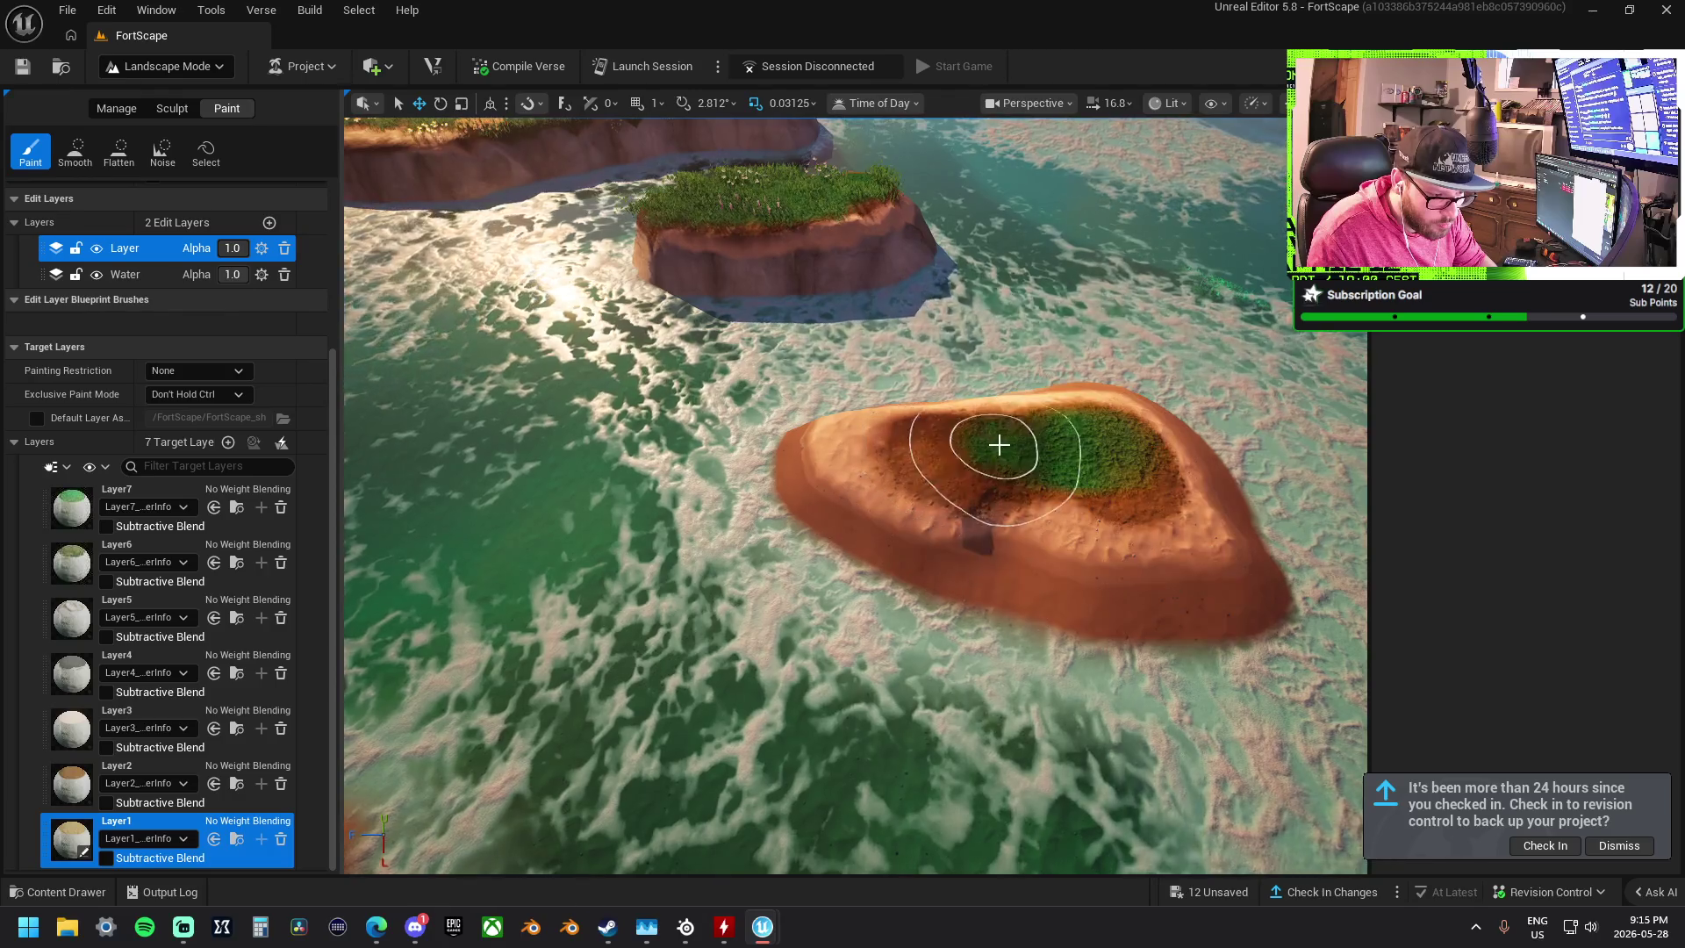
scroll(798, 568, down, 5)
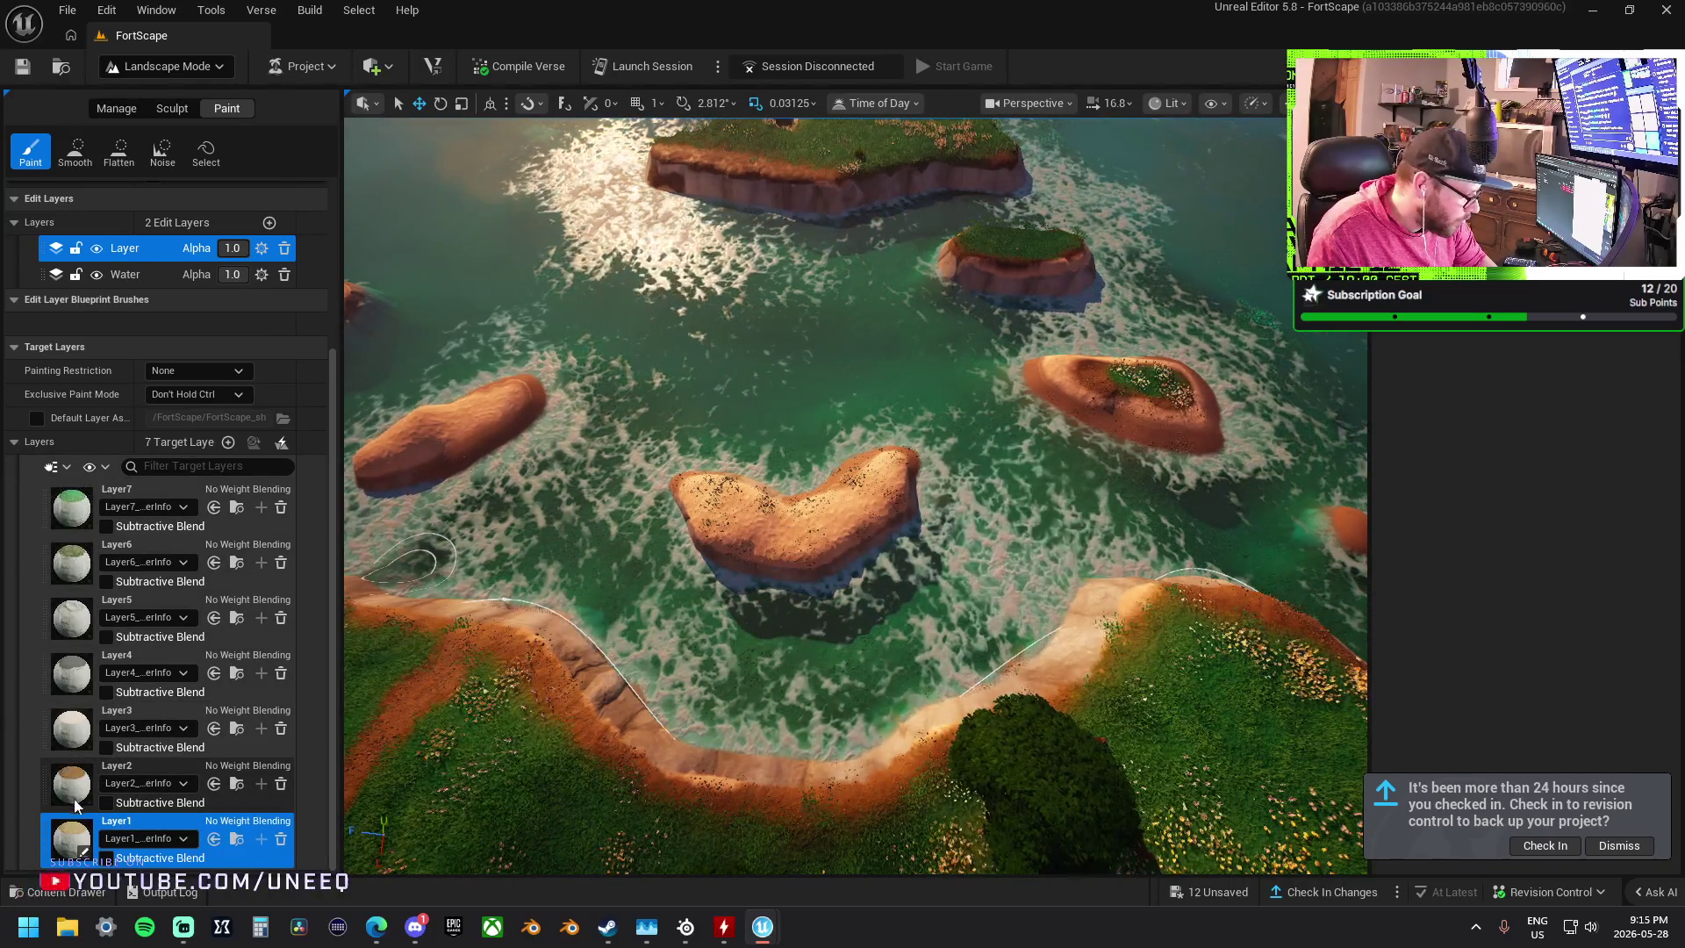
scroll(667, 588, up, 6)
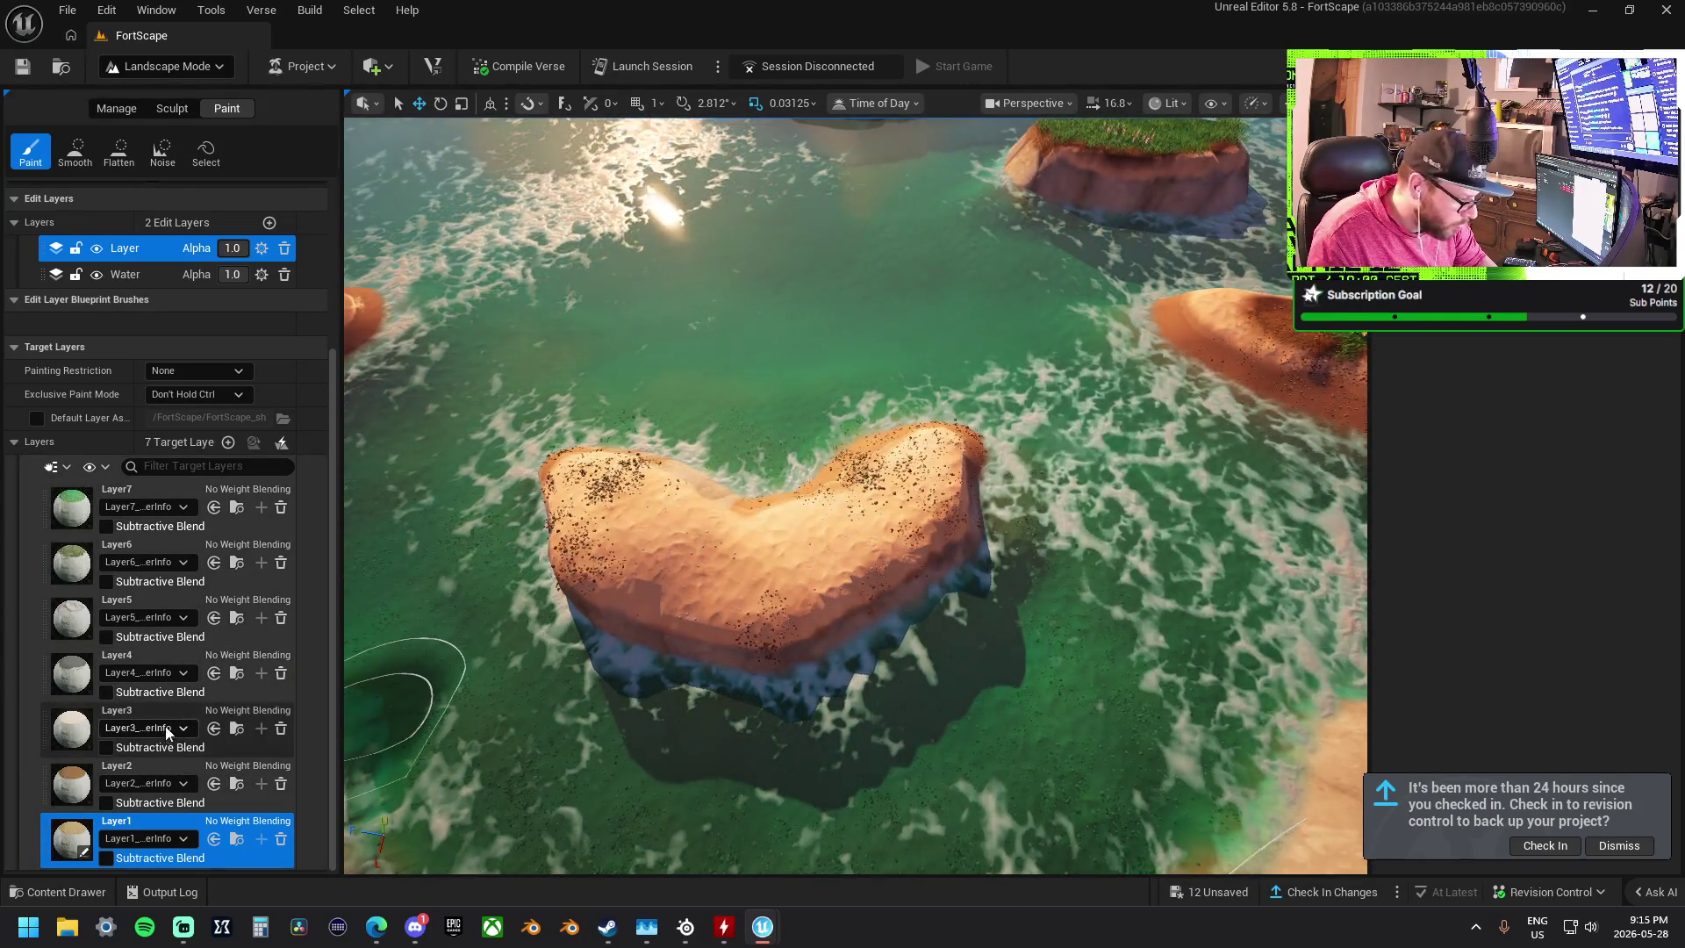
- Paint dark brown Layer3 dirt onto each of the small bare rocks
click(72, 729)
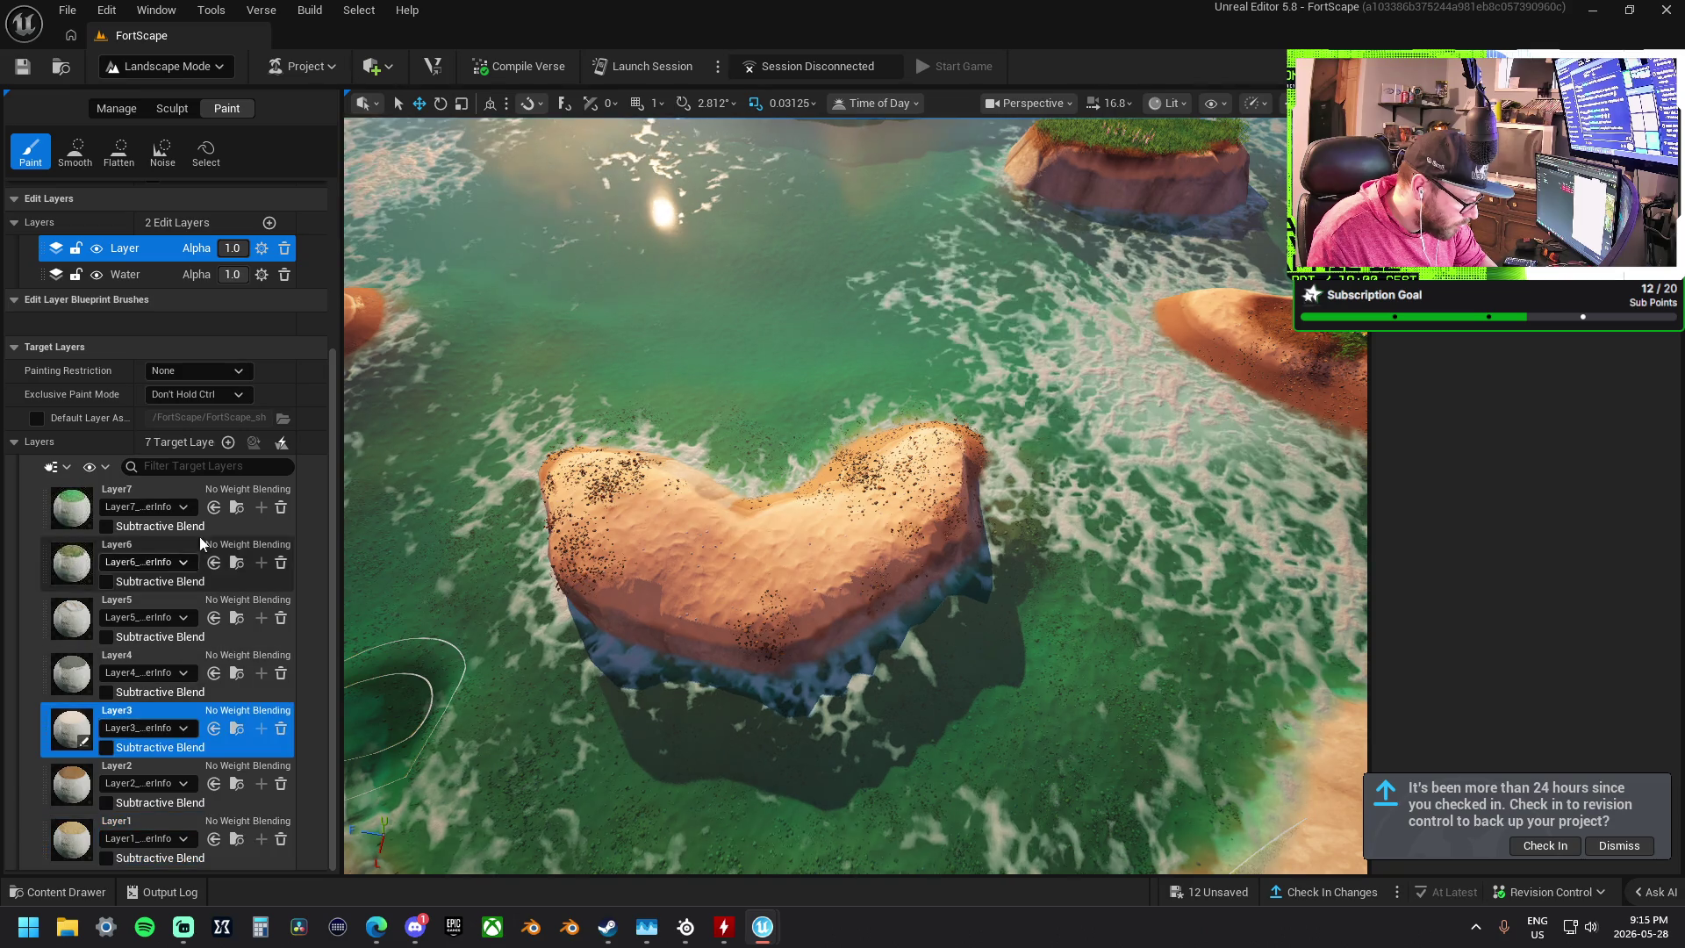
drag(628, 527, 882, 486)
key(Left)
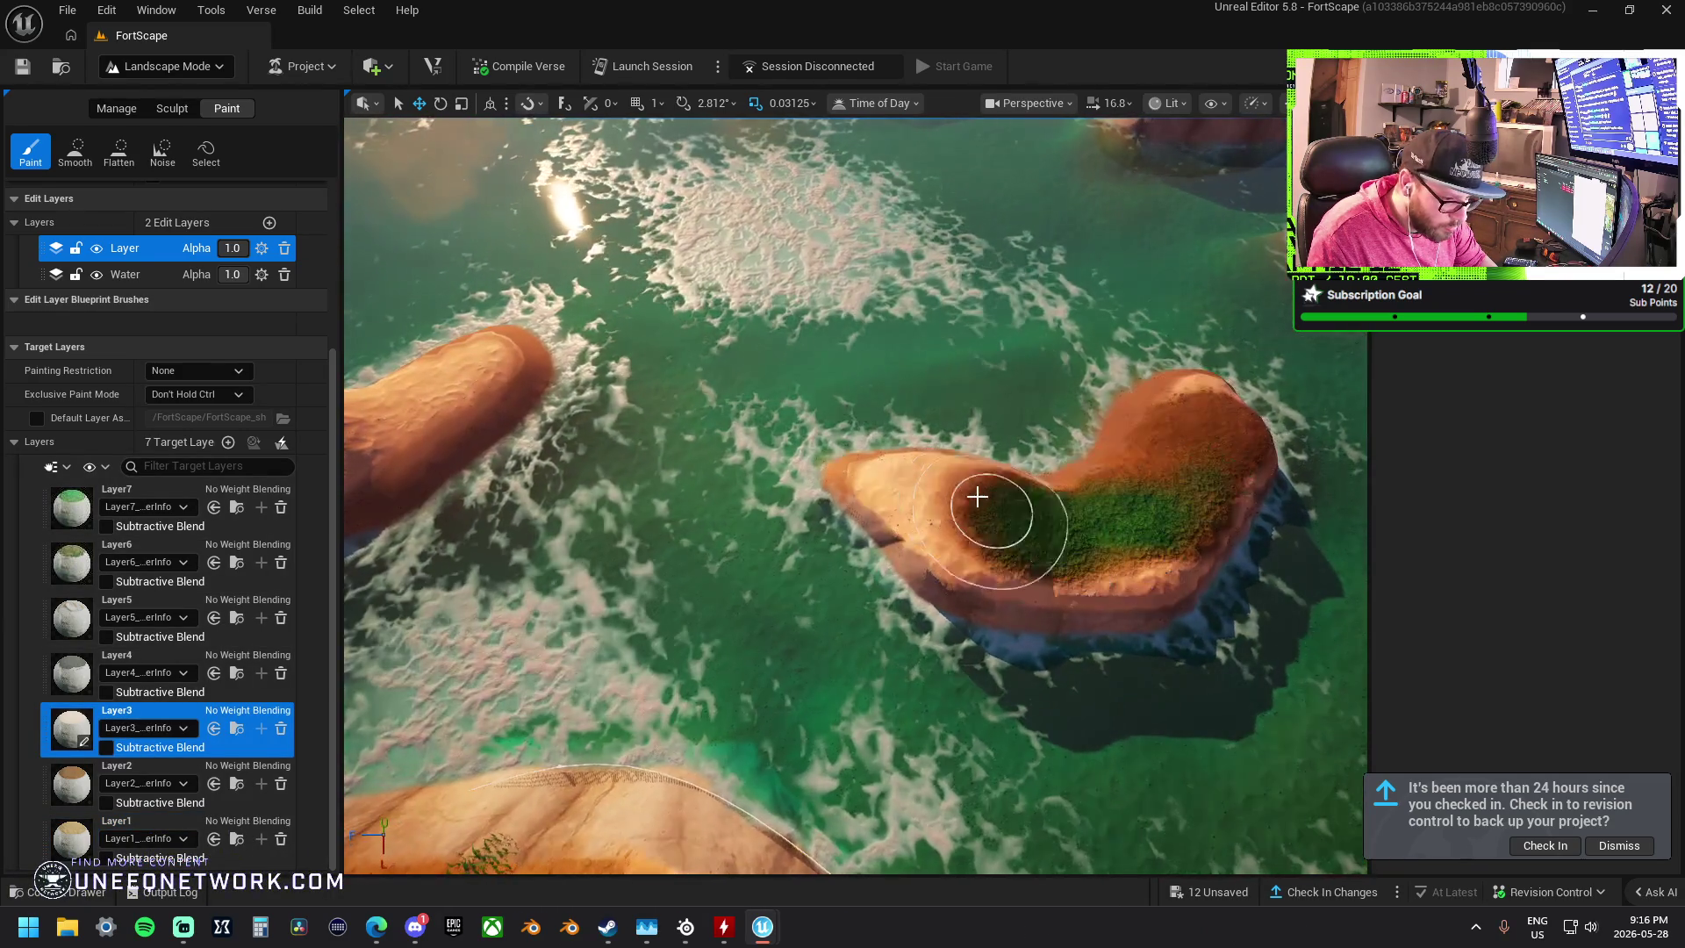
key(Up)
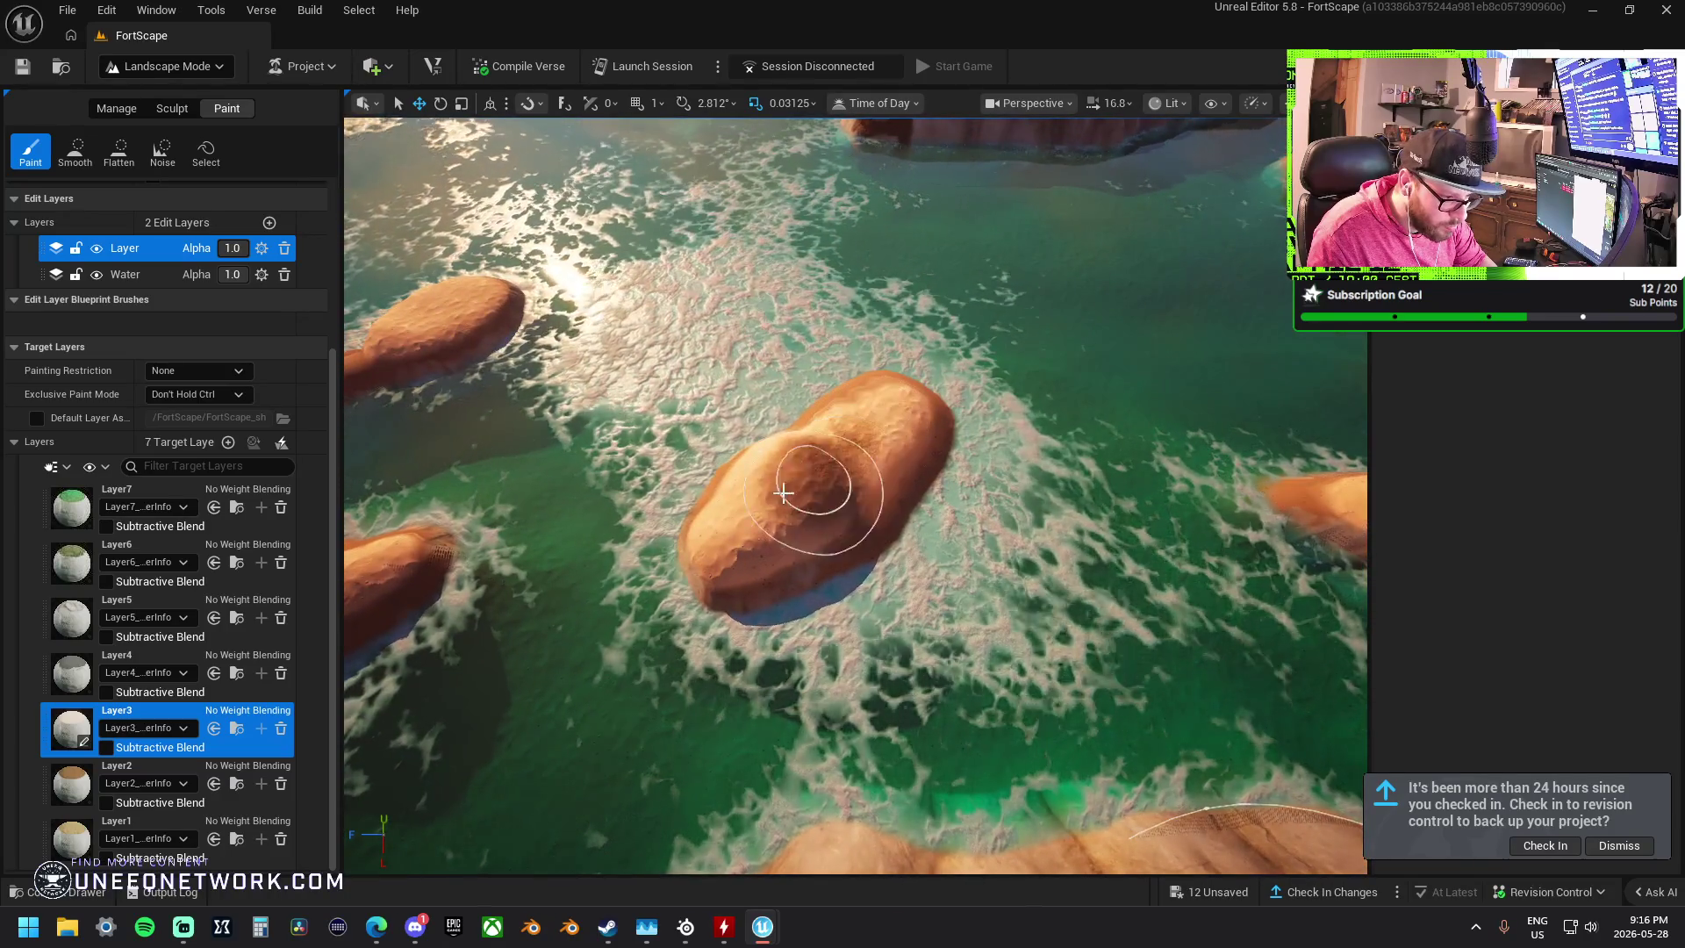
drag(809, 489, 843, 439)
key(Up)
mouse_move(902, 564)
mouse_down()
mouse_move(902, 538)
mouse_move(921, 546)
mouse_move(993, 499)
mouse_up()
key(Up)
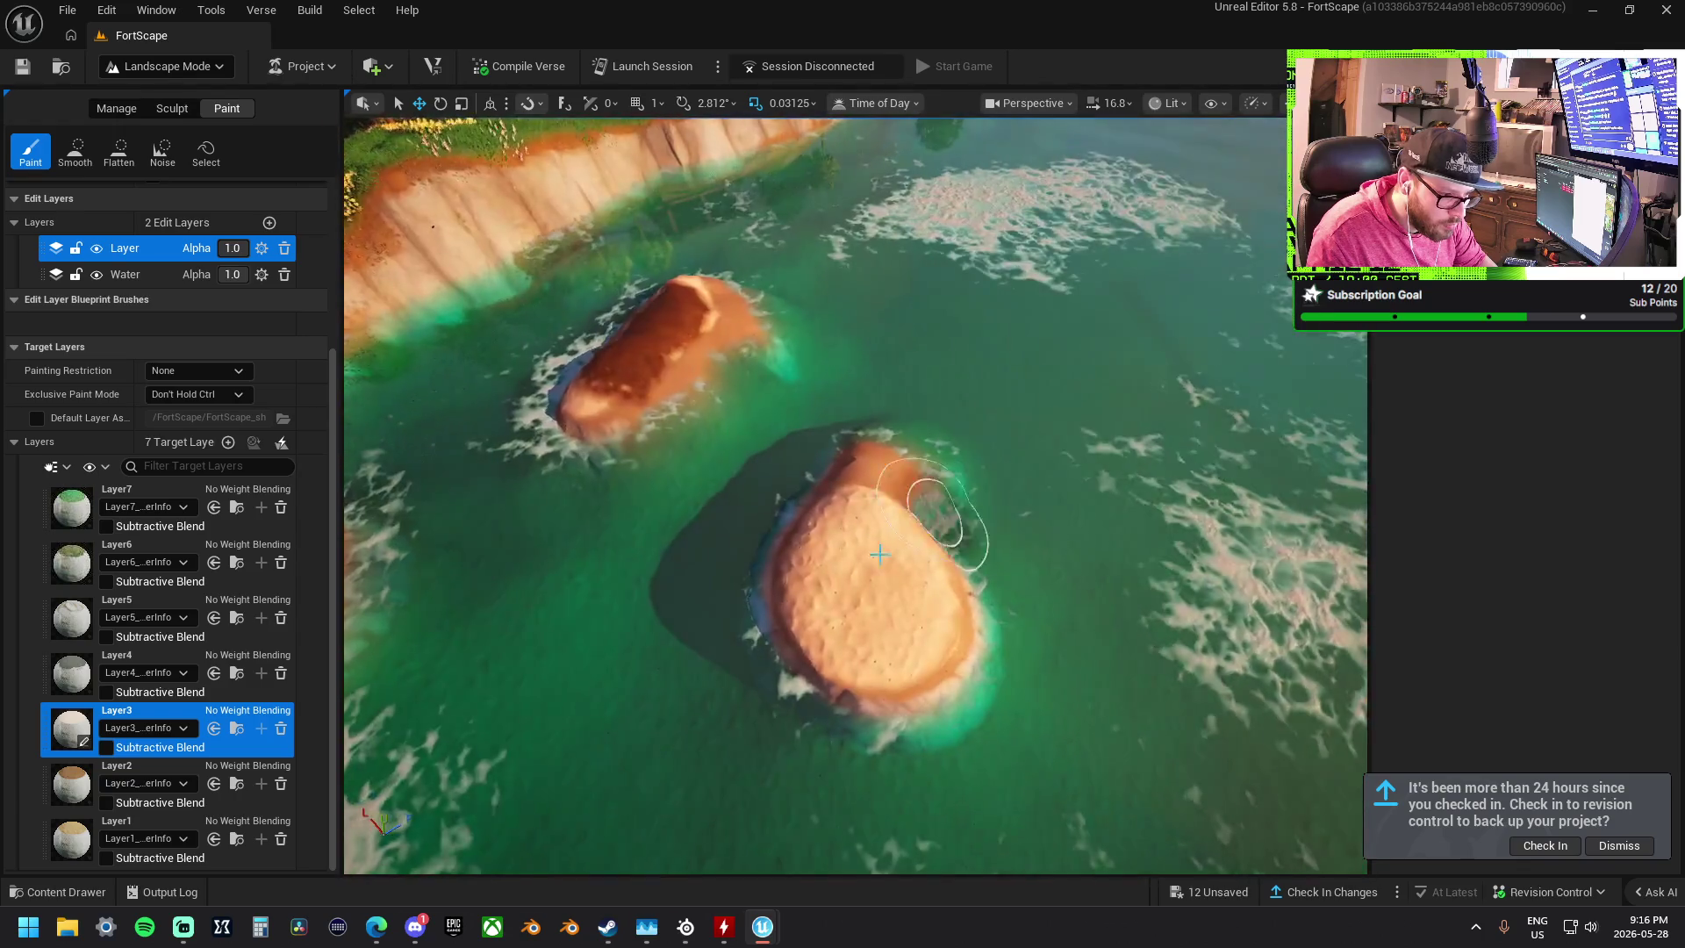
mouse_move(863, 604)
mouse_down()
mouse_move(858, 553)
mouse_move(888, 538)
mouse_move(847, 502)
mouse_up()
drag(881, 588, 867, 482)
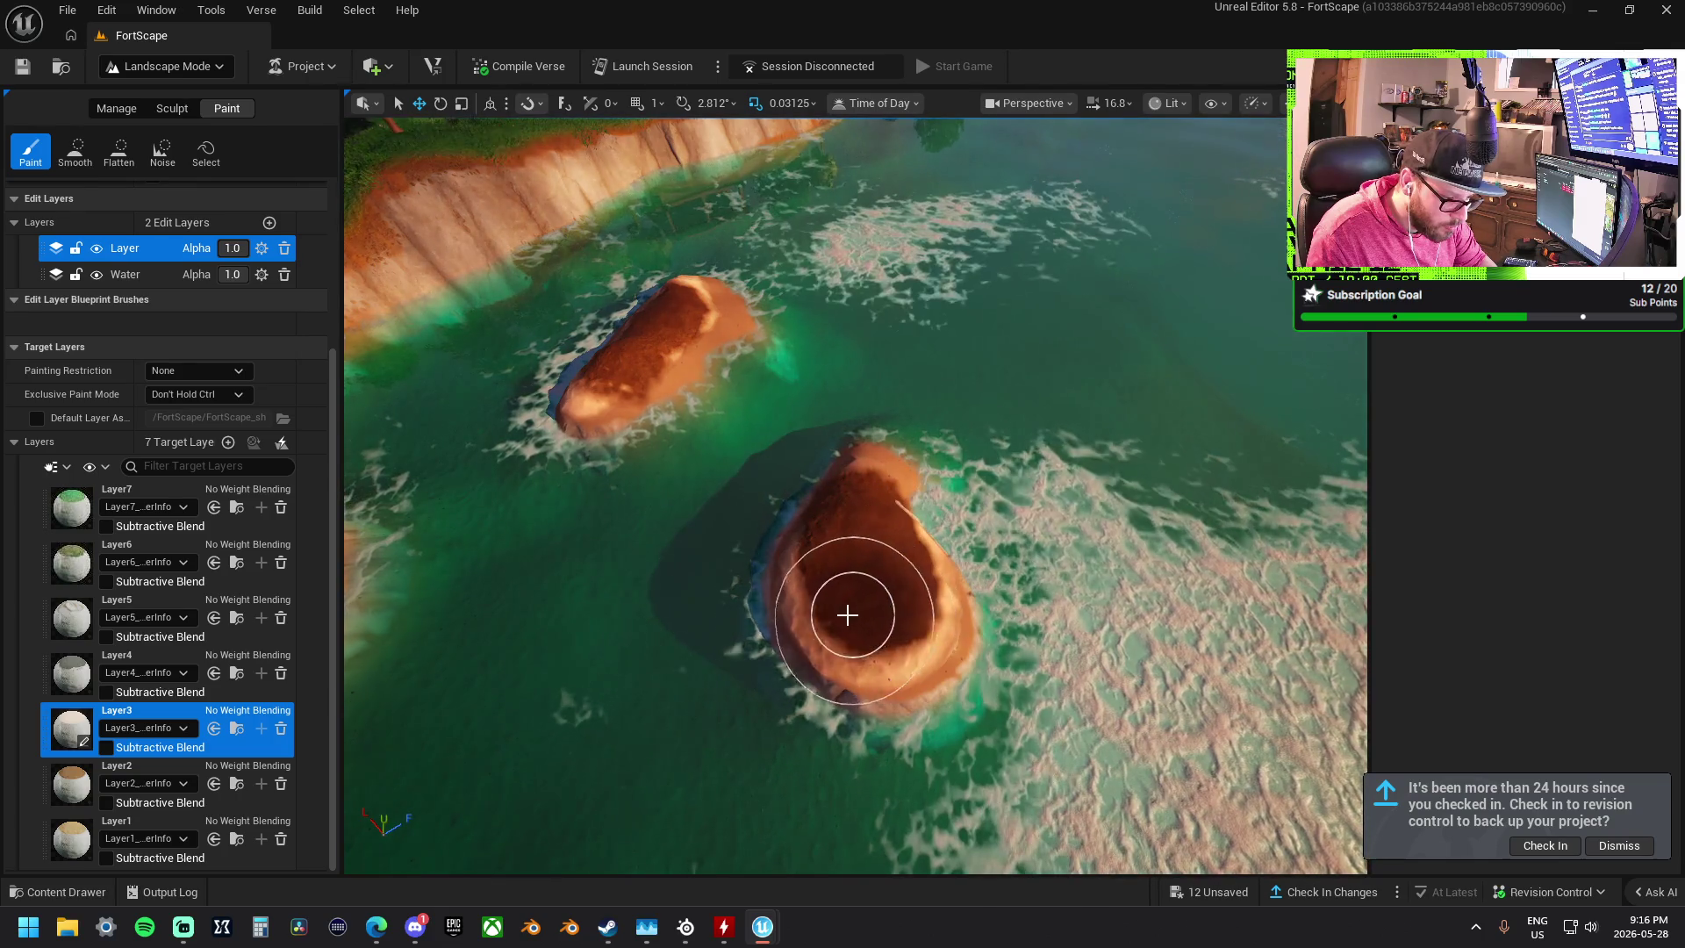
- Blend Layer2 and Layer1 sand along the beach's grass edge
click(75, 787)
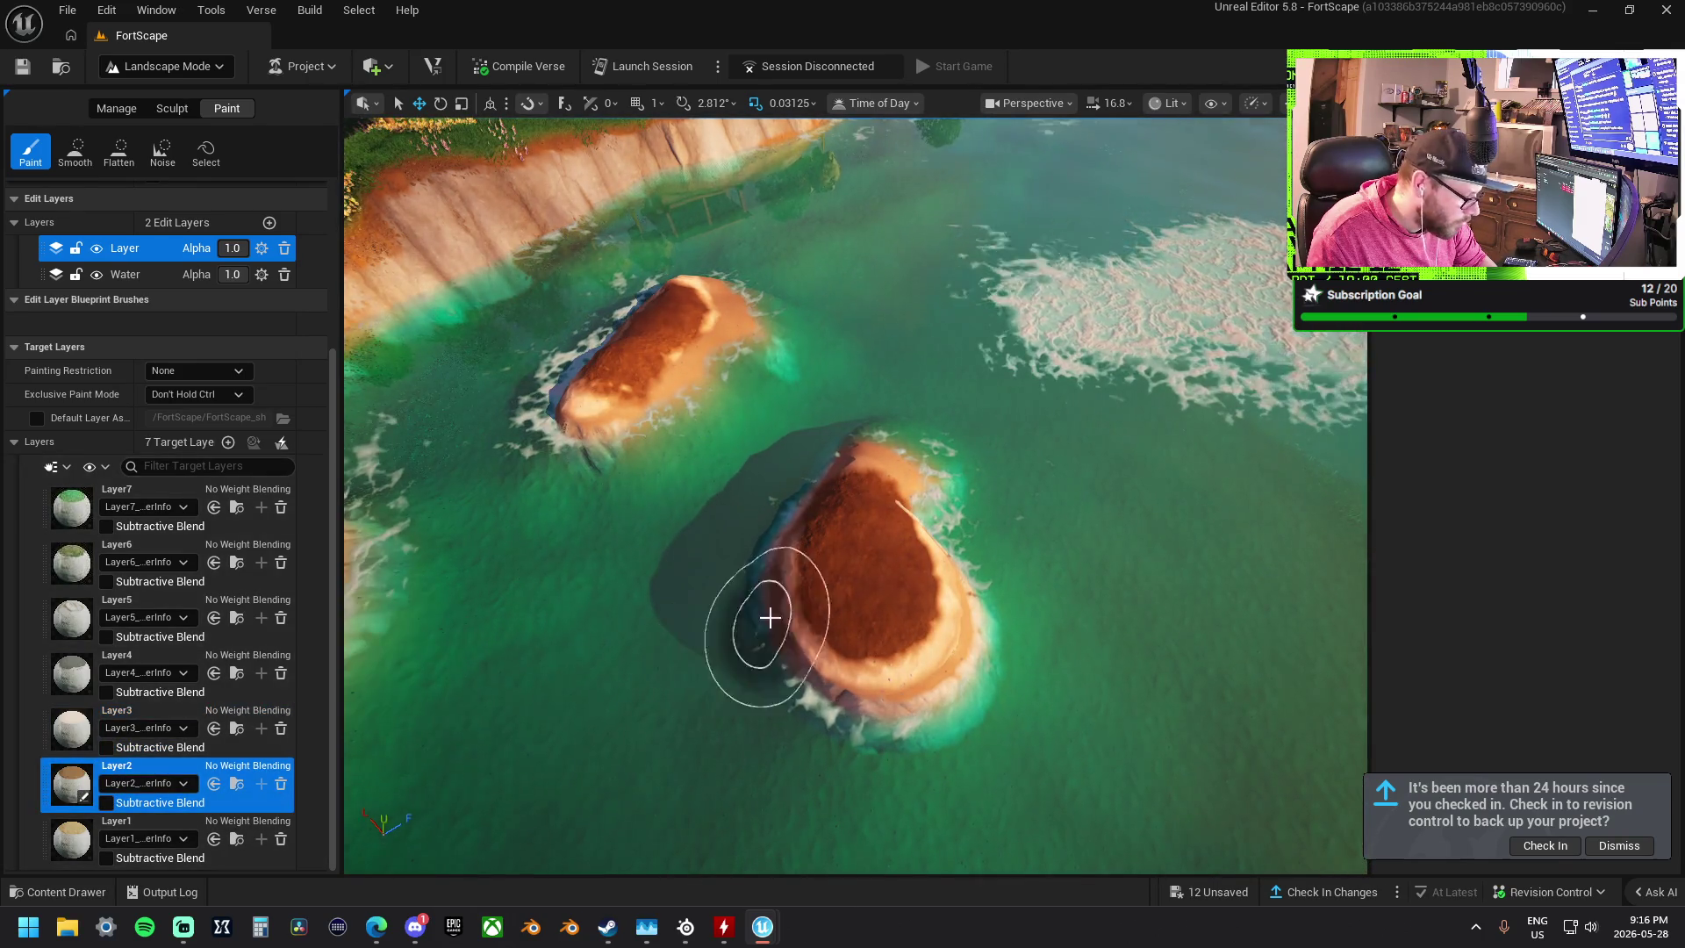
mouse_move(858, 526)
mouse_down()
mouse_move(858, 594)
mouse_move(873, 591)
mouse_move(839, 557)
mouse_move(826, 579)
mouse_up()
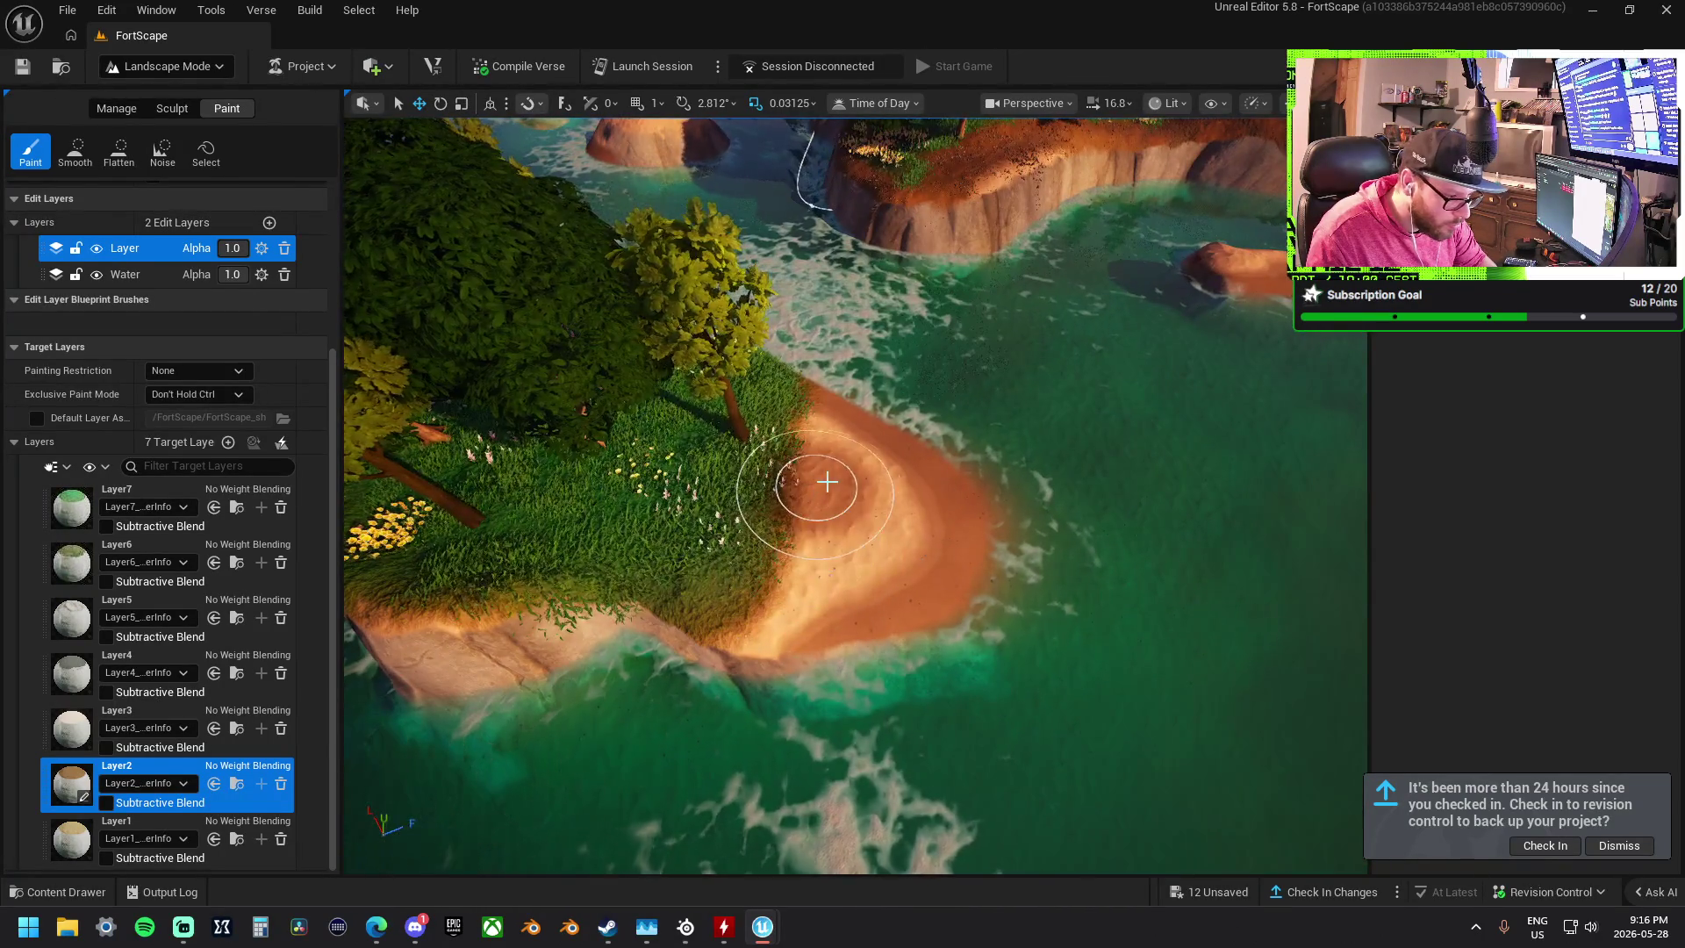
mouse_move(789, 530)
mouse_down()
mouse_move(714, 564)
mouse_move(734, 572)
mouse_move(808, 478)
mouse_move(700, 583)
mouse_up()
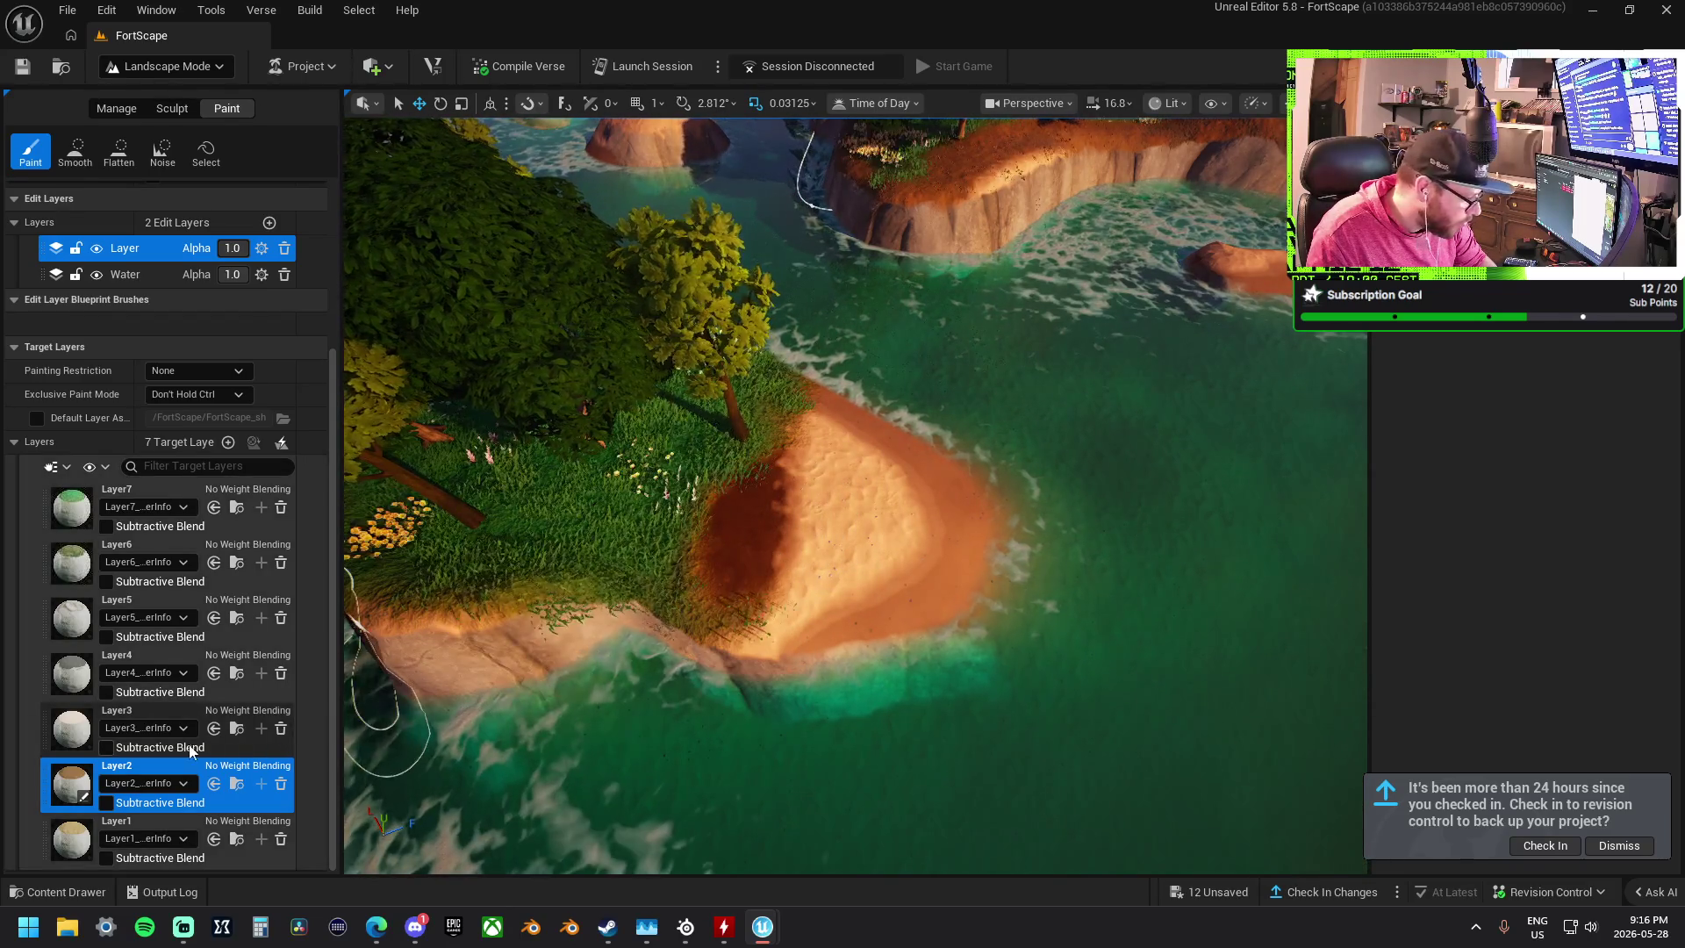
click(141, 829)
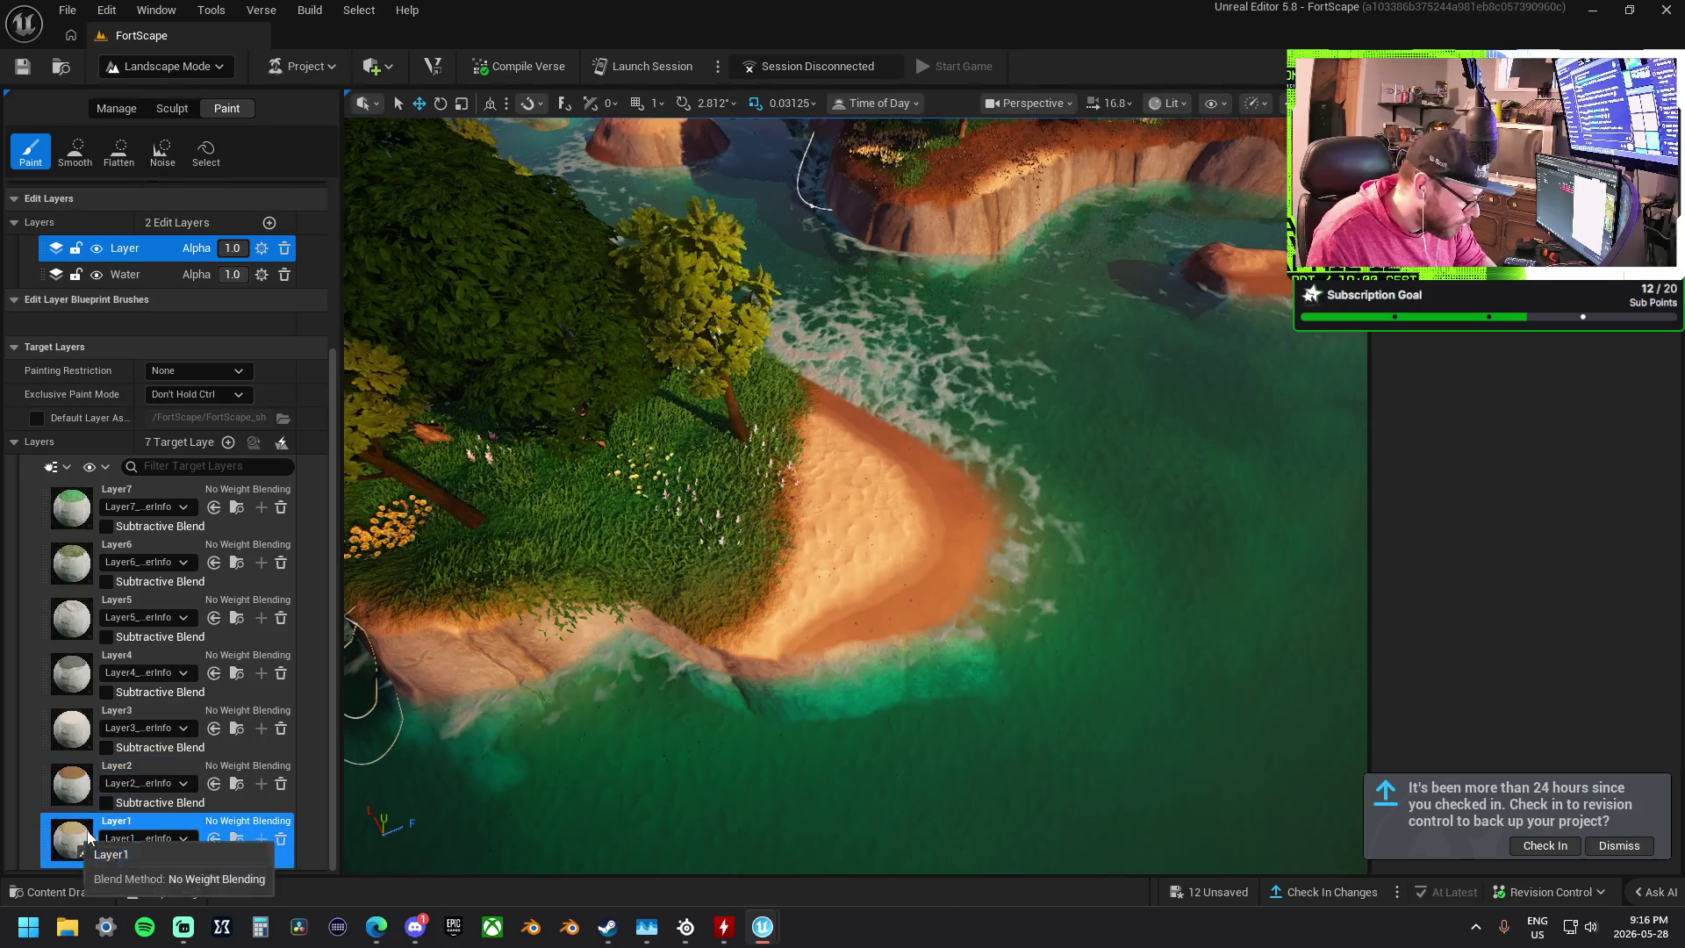
mouse_move(866, 507)
mouse_down()
mouse_move(682, 591)
mouse_move(681, 662)
mouse_move(736, 687)
mouse_move(564, 508)
mouse_up()
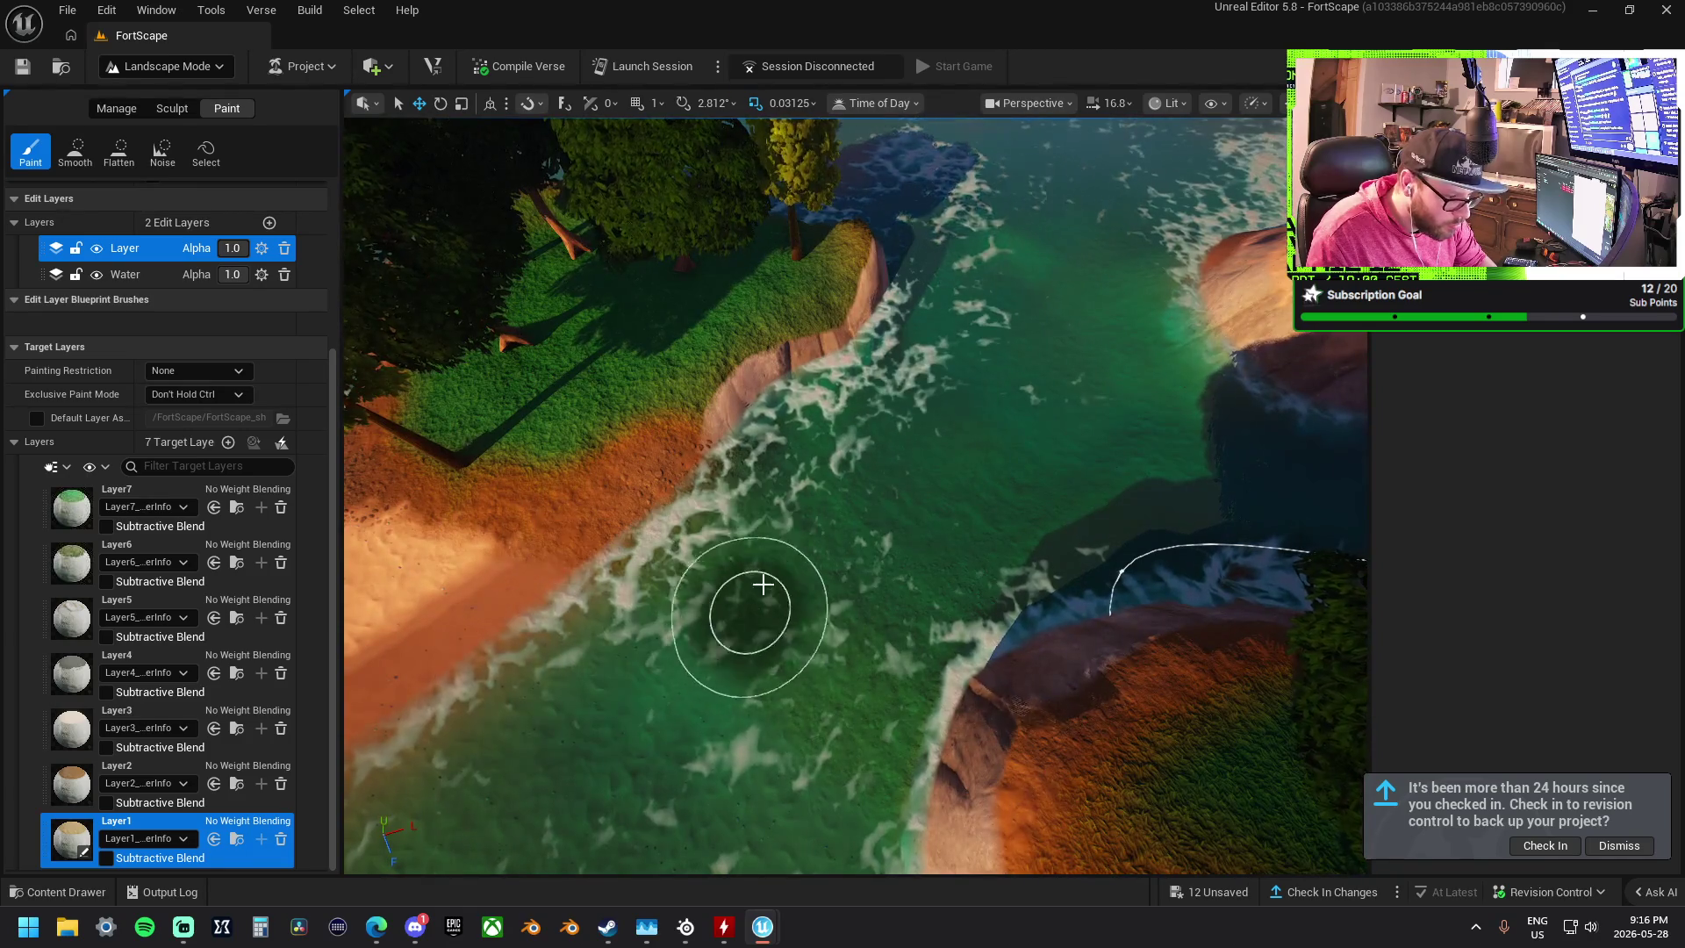
mouse_move(928, 667)
mouse_down()
mouse_move(842, 597)
mouse_move(771, 500)
mouse_move(798, 489)
mouse_move(733, 546)
mouse_move(1008, 639)
mouse_move(772, 568)
mouse_move(1092, 602)
mouse_move(914, 512)
mouse_up()
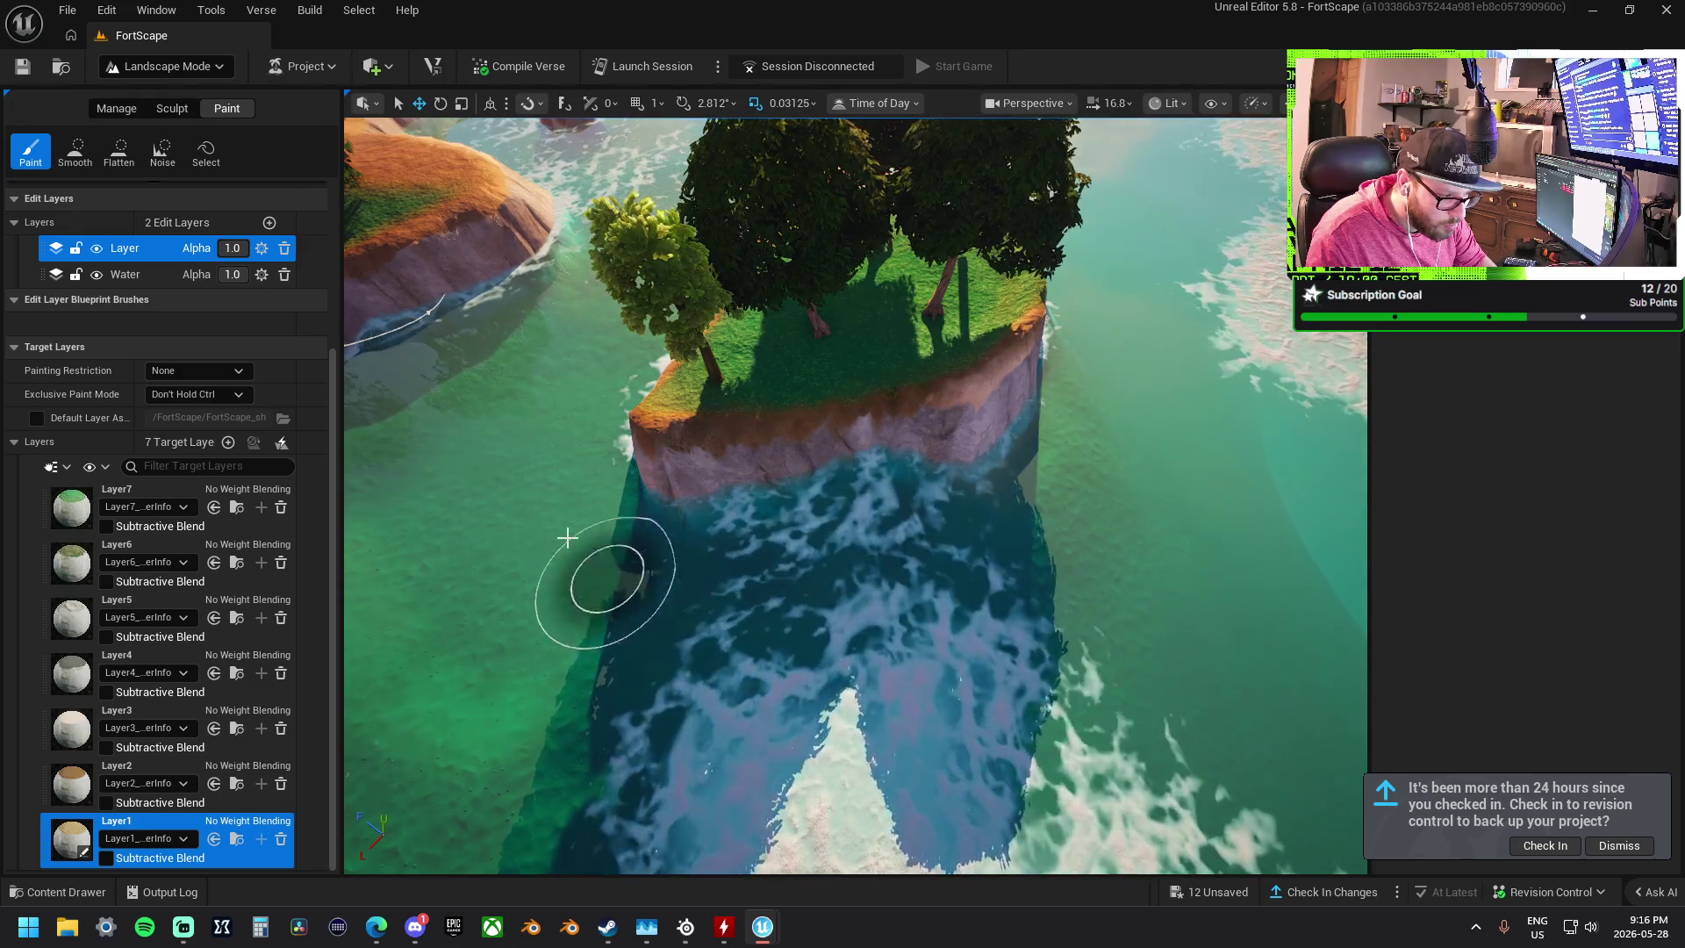
mouse_move(674, 554)
mouse_down()
mouse_move(820, 534)
mouse_move(430, 493)
mouse_up()
click(72, 730)
- Smooth the island's cliff edge from its base up to the grass
click(173, 109)
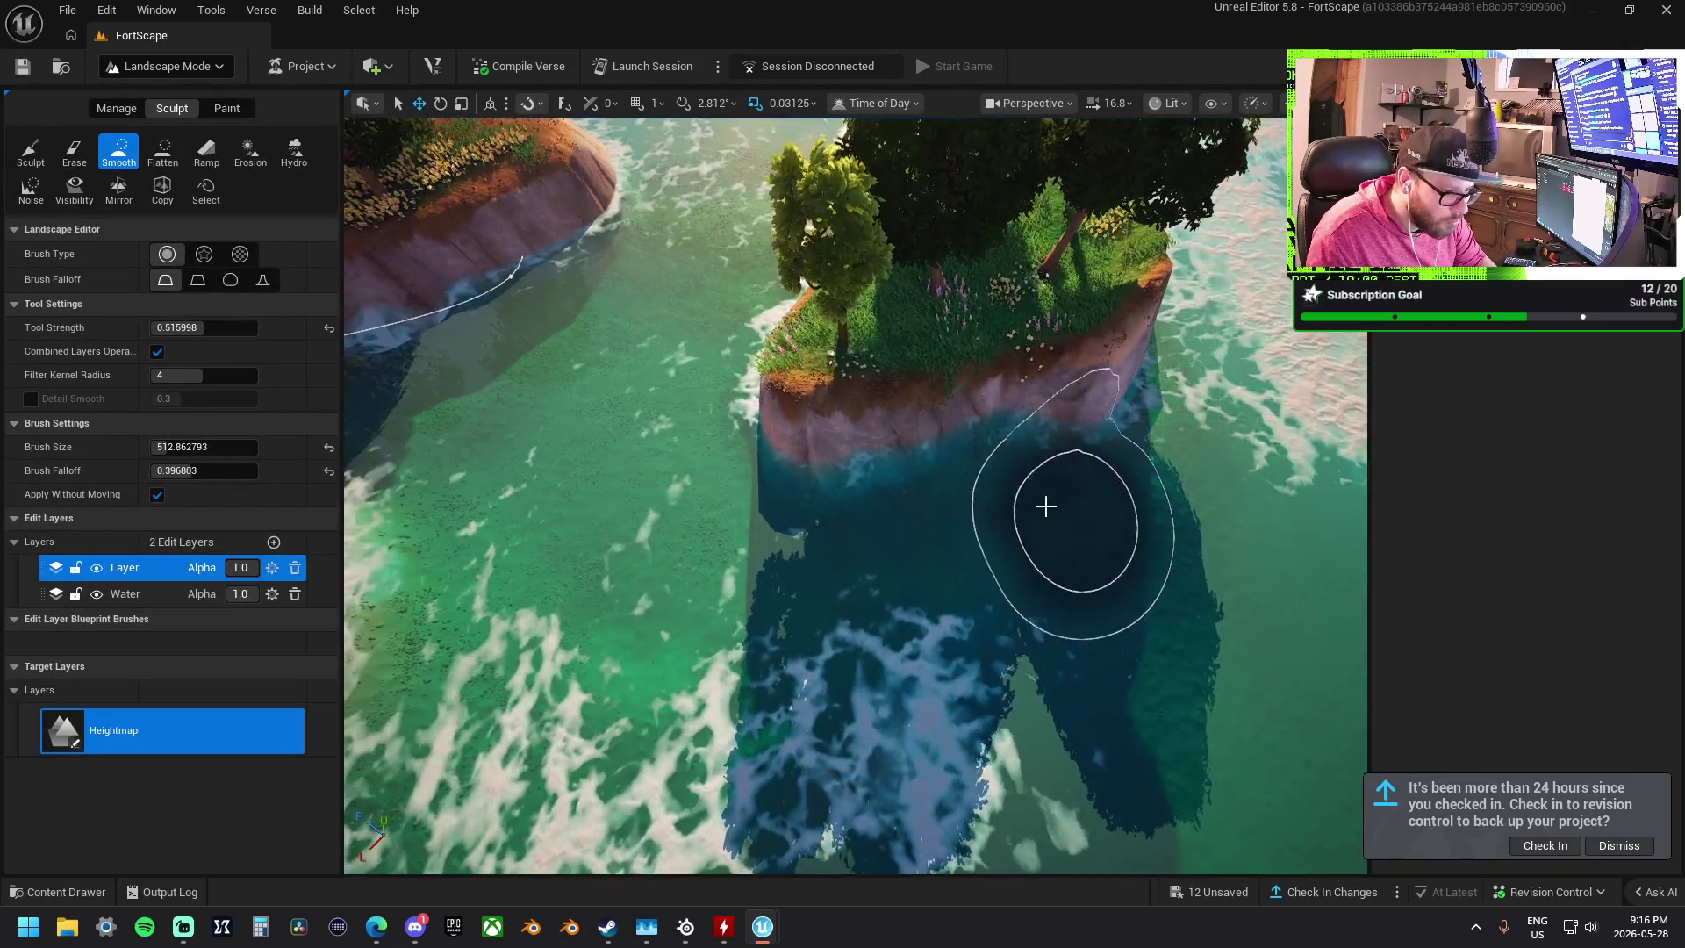
mouse_move(1022, 363)
mouse_down()
mouse_move(922, 406)
mouse_move(772, 426)
mouse_move(896, 533)
mouse_up()
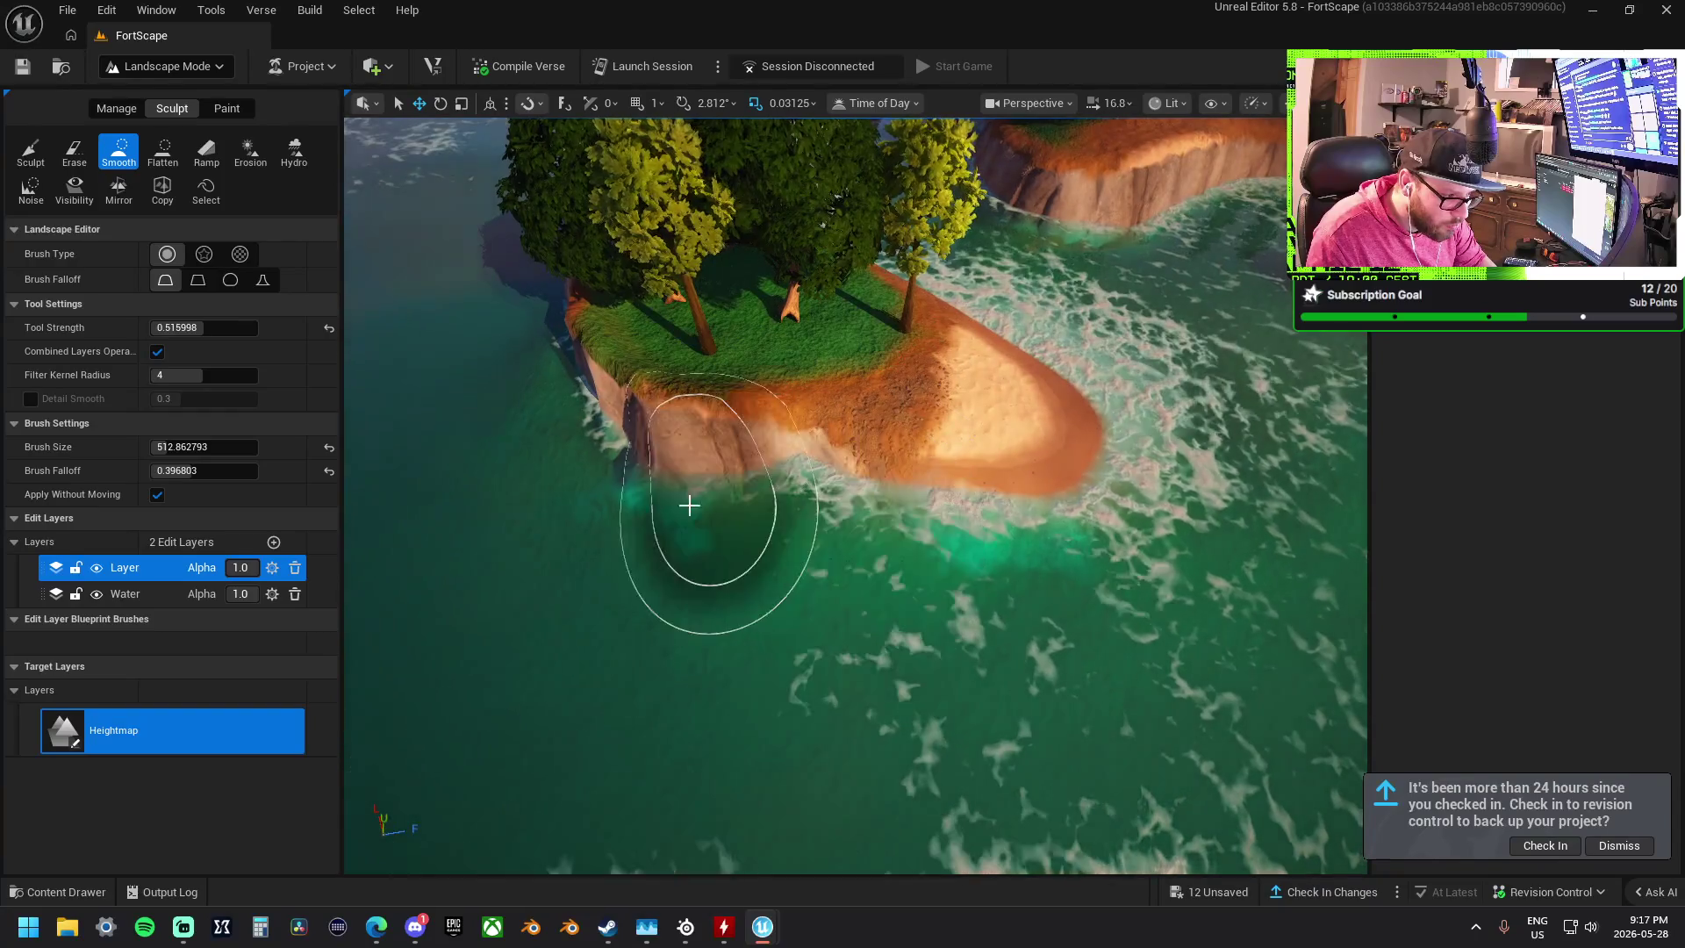
mouse_move(690, 505)
mouse_down()
mouse_move(647, 482)
mouse_move(658, 297)
mouse_move(693, 340)
mouse_up()
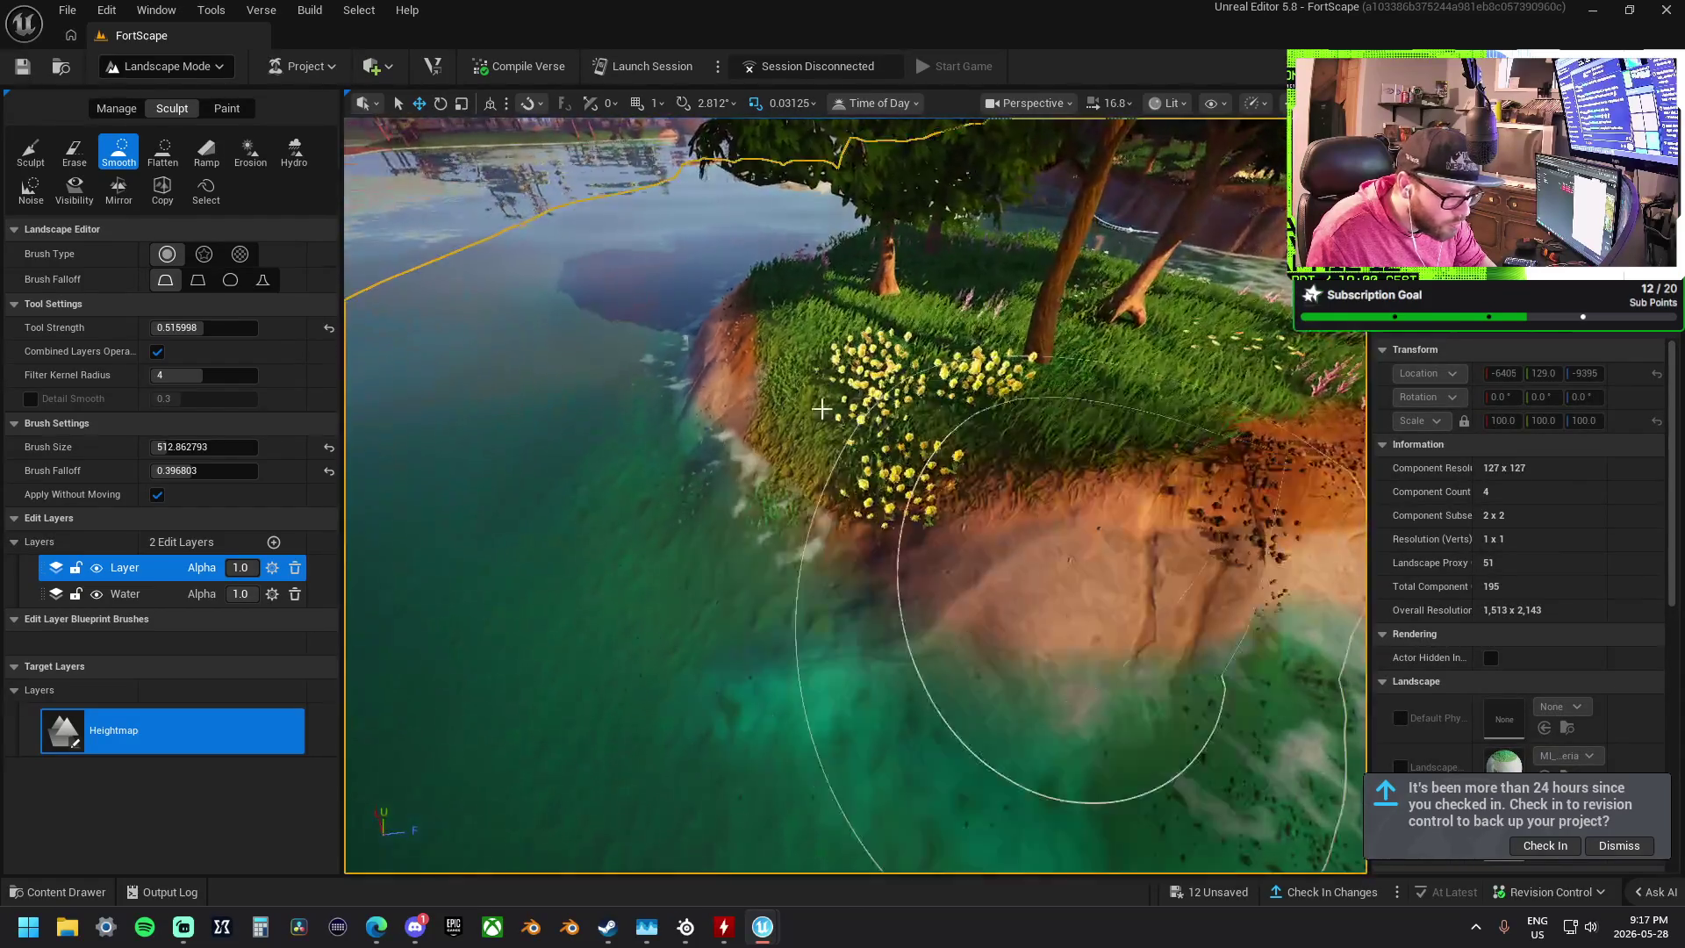
key(ctrl+1)
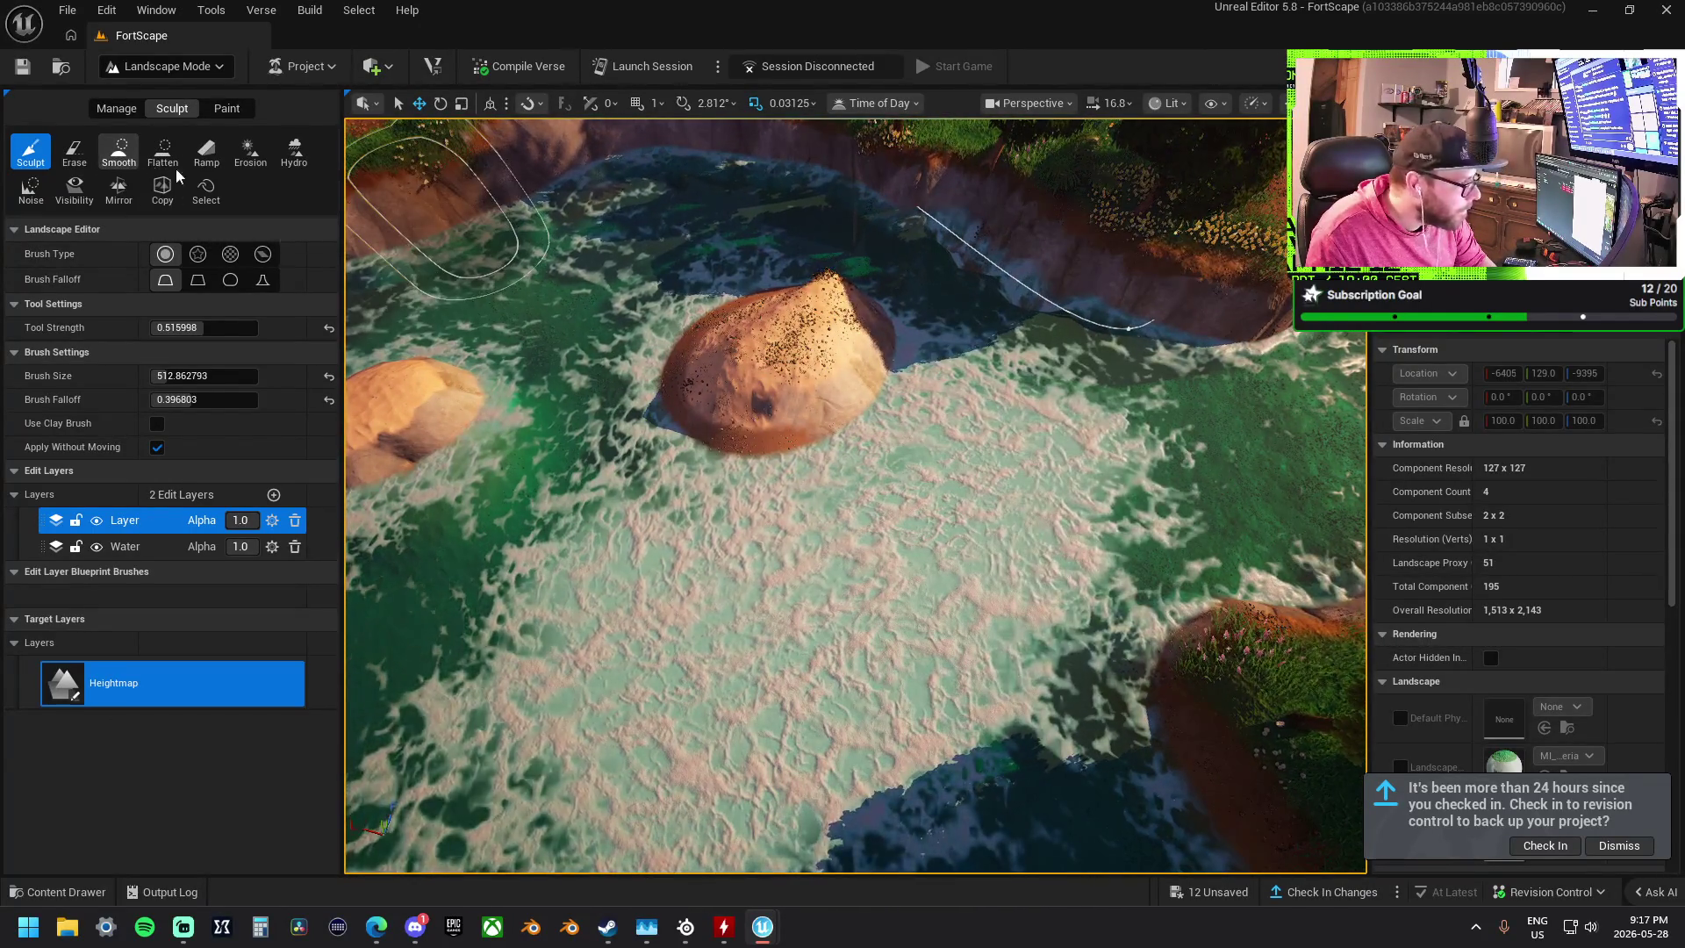
- Even out the middle sand island's crater with the Smooth brush
click(126, 150)
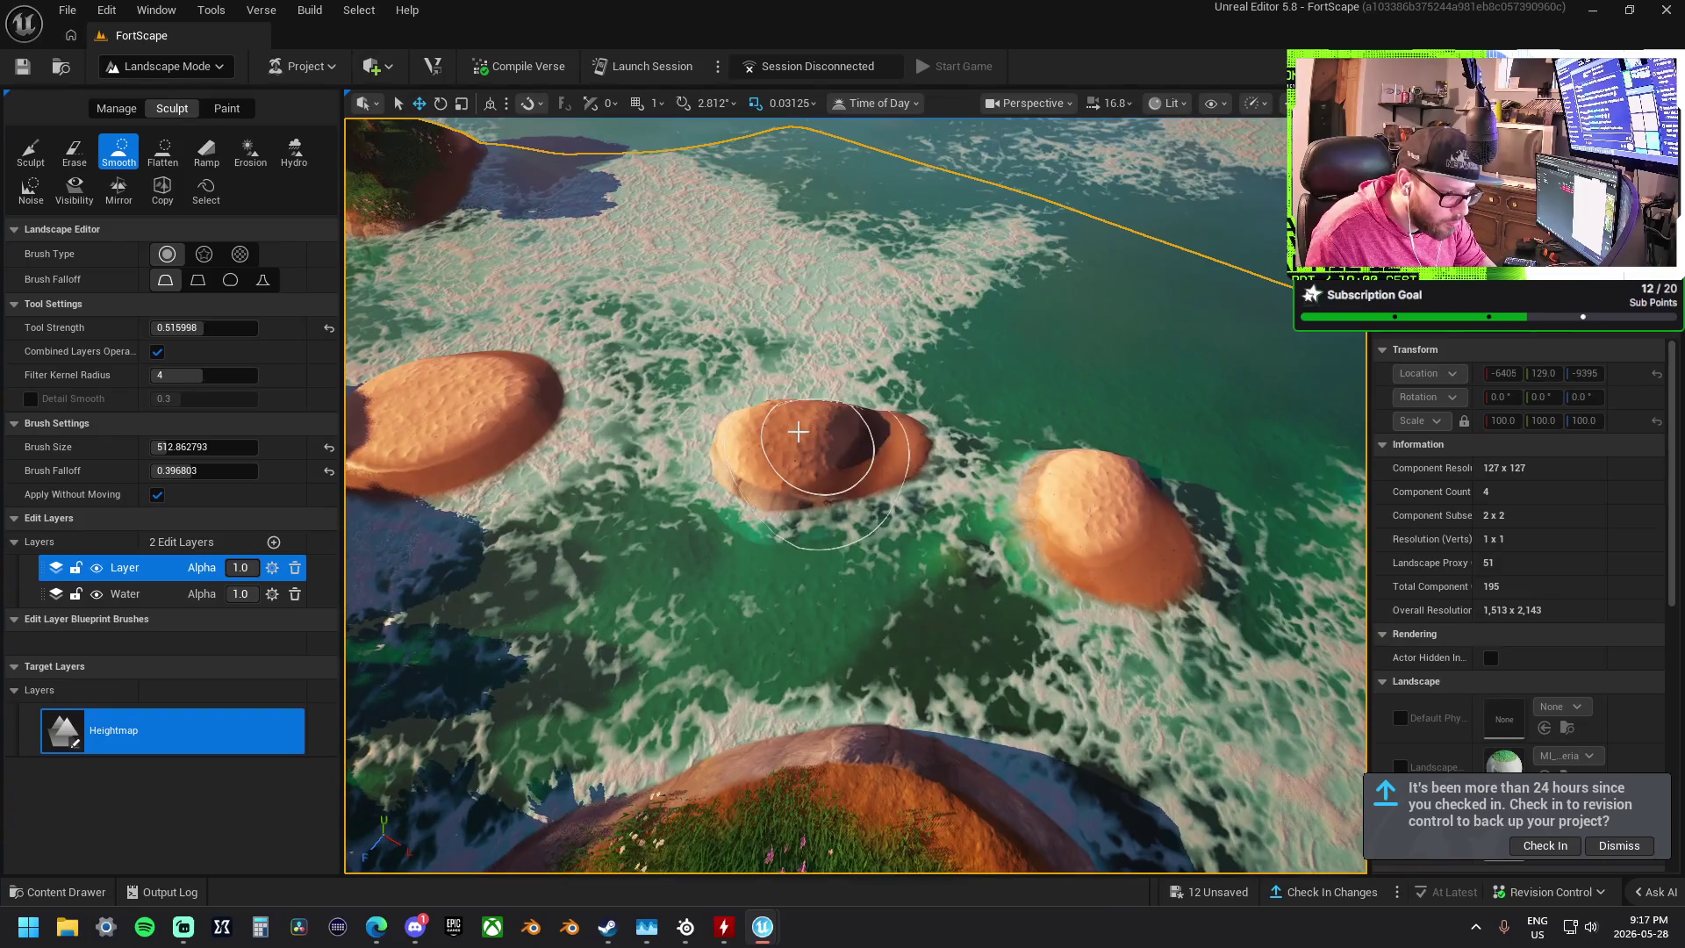
drag(798, 432, 828, 452)
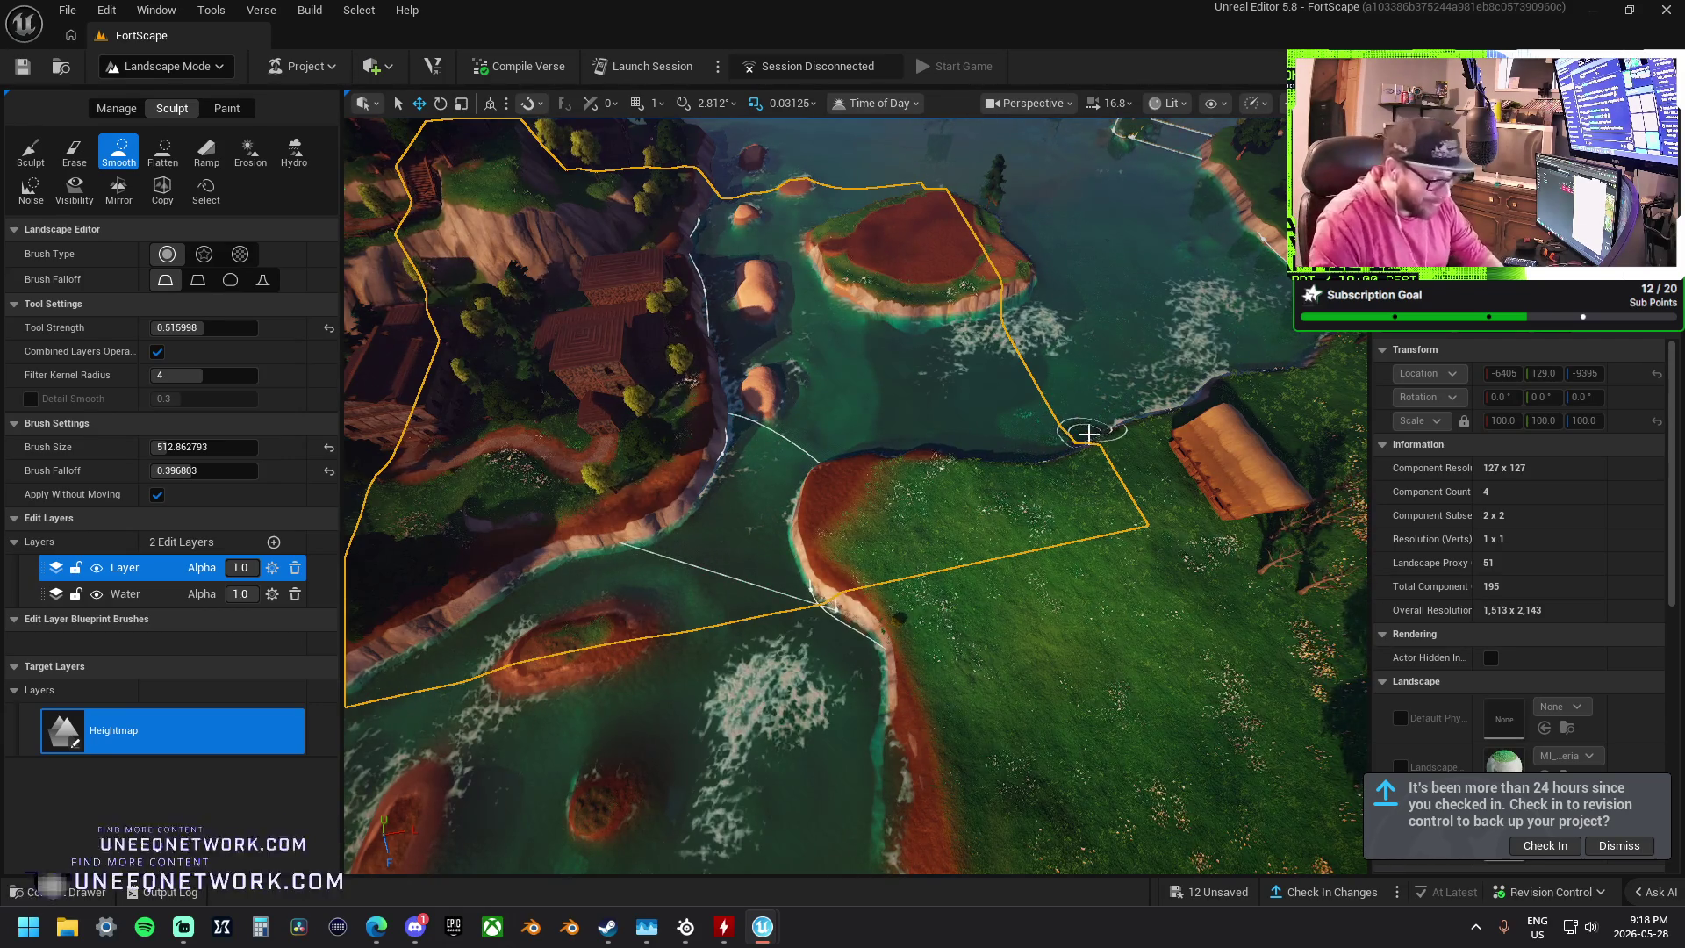
scroll(1060, 513, up, 10)
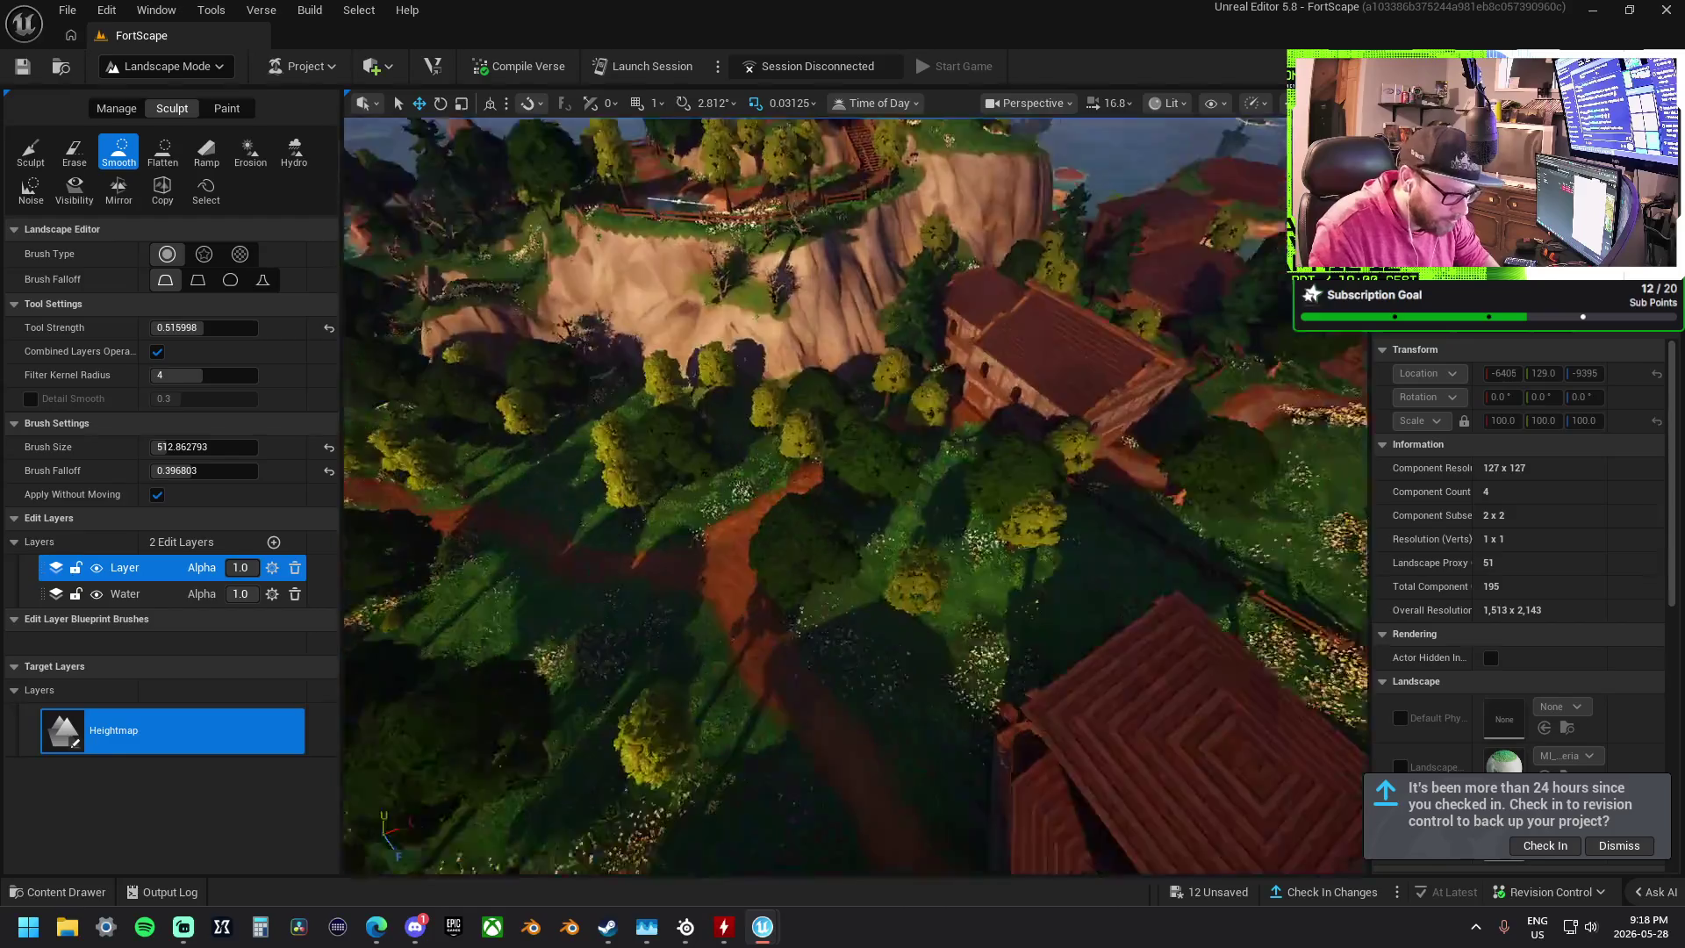
scroll(1010, 615, down, 10)
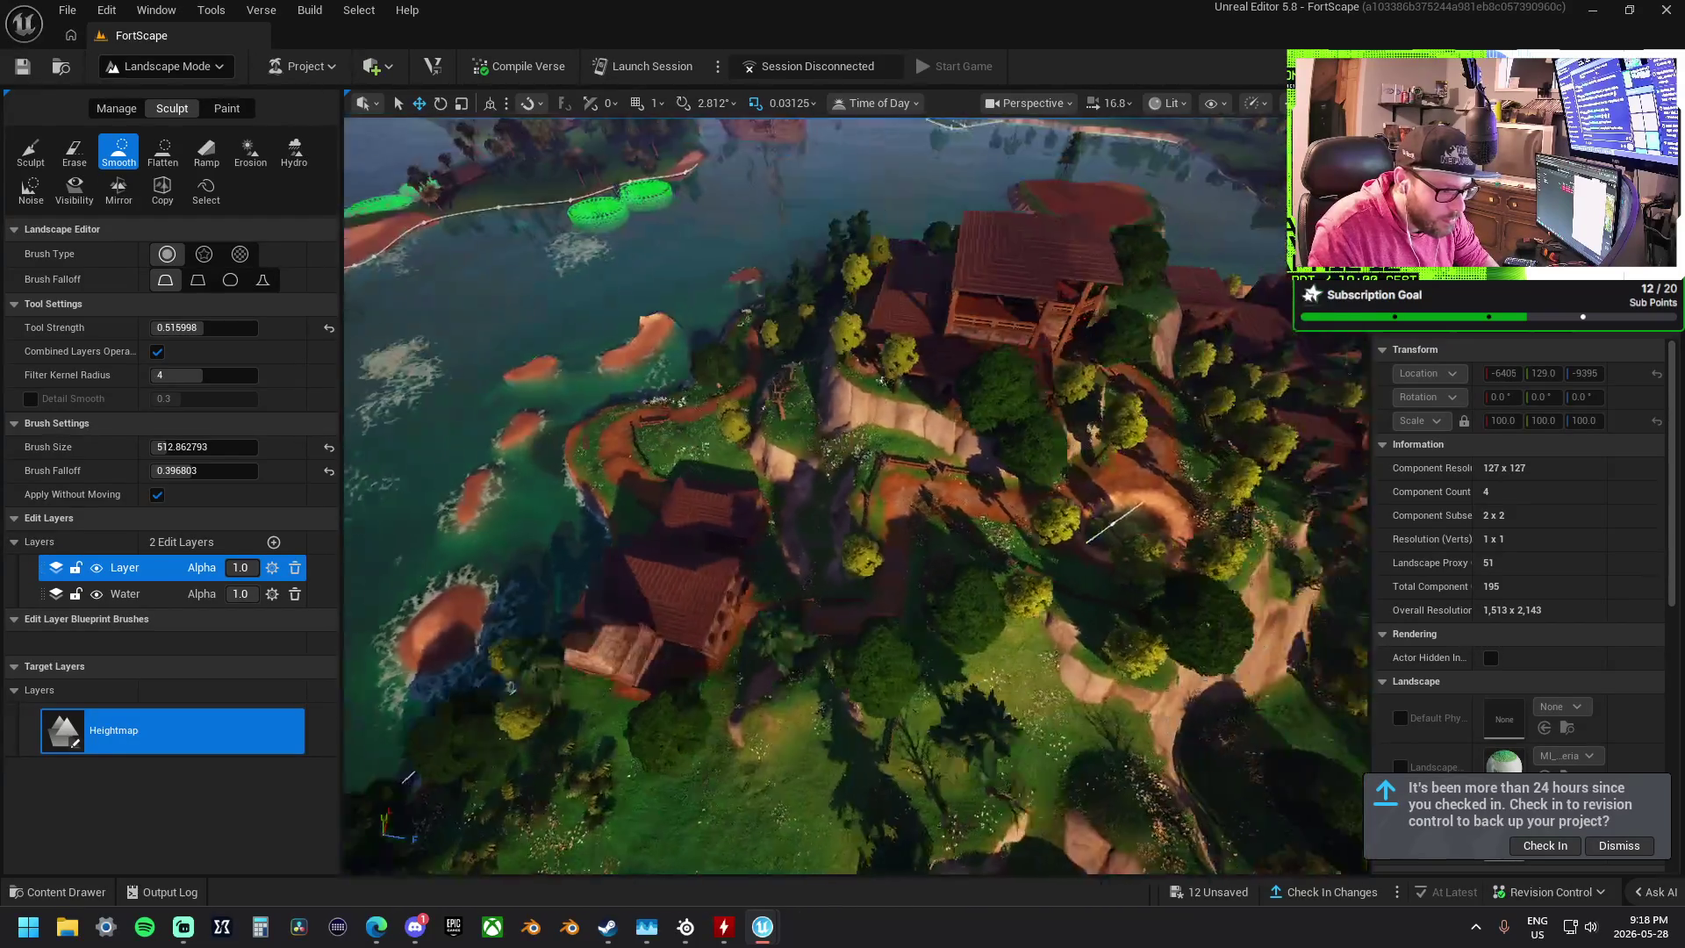
scroll(1075, 534, down, 5)
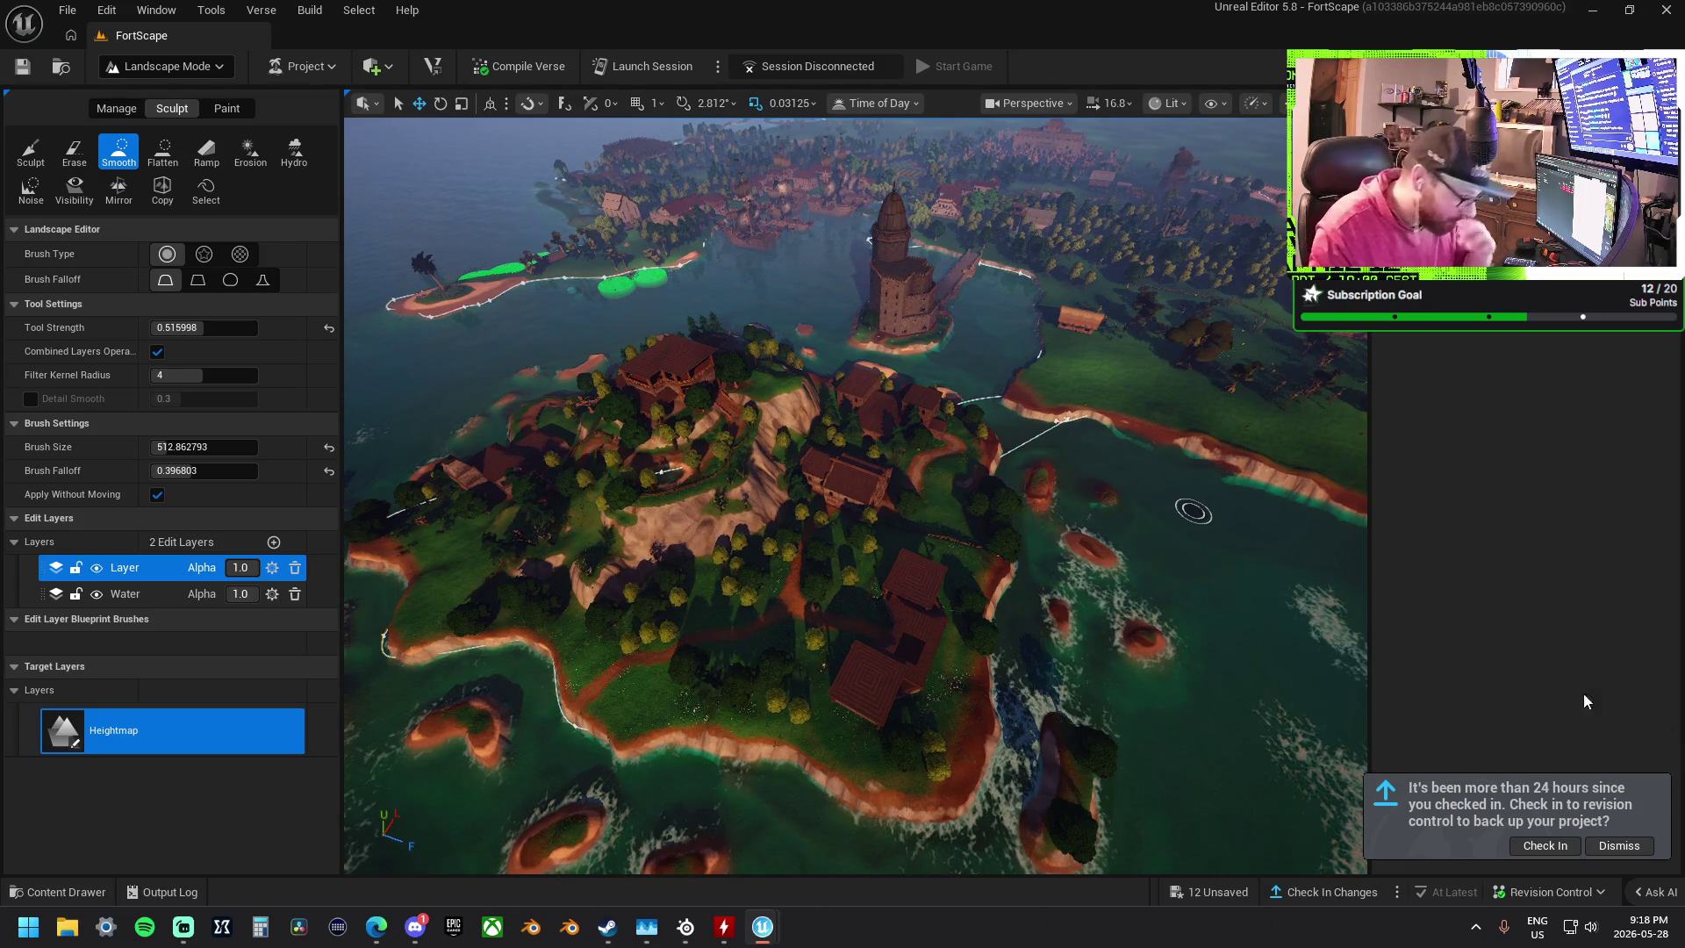
drag(1044, 572, 1045, 422)
drag(856, 496, 856, 672)
drag(427, 263, 427, 303)
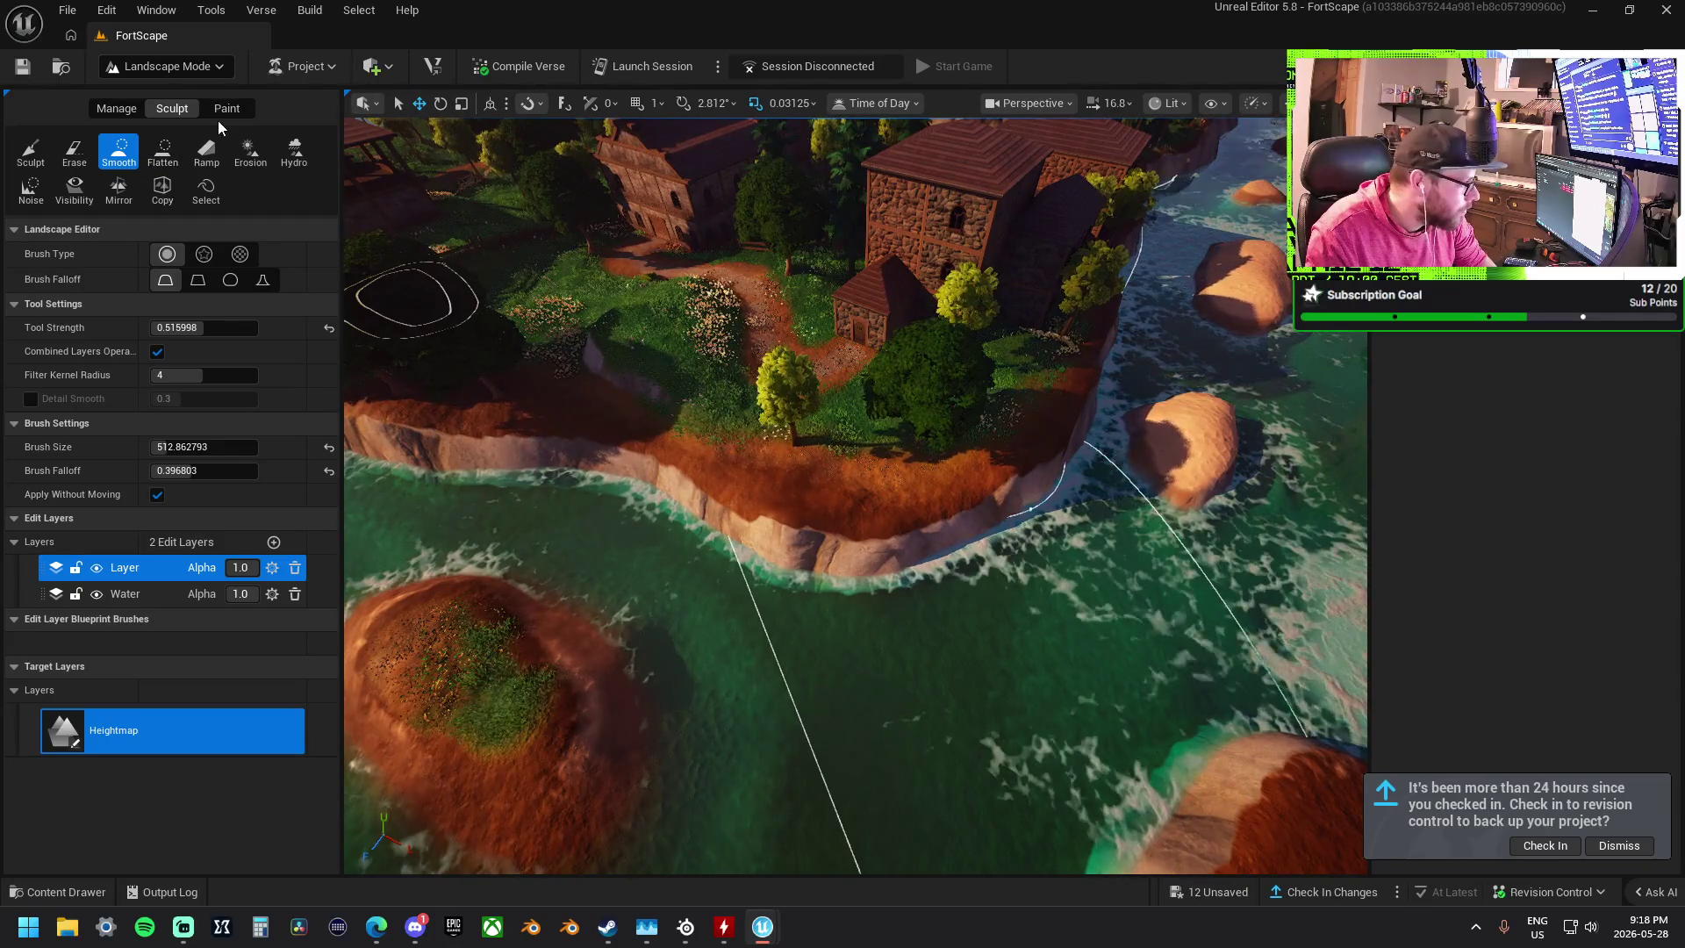
- Return to landscape painting with Layer2 selected while zooming over the cliffs
click(225, 108)
click(141, 780)
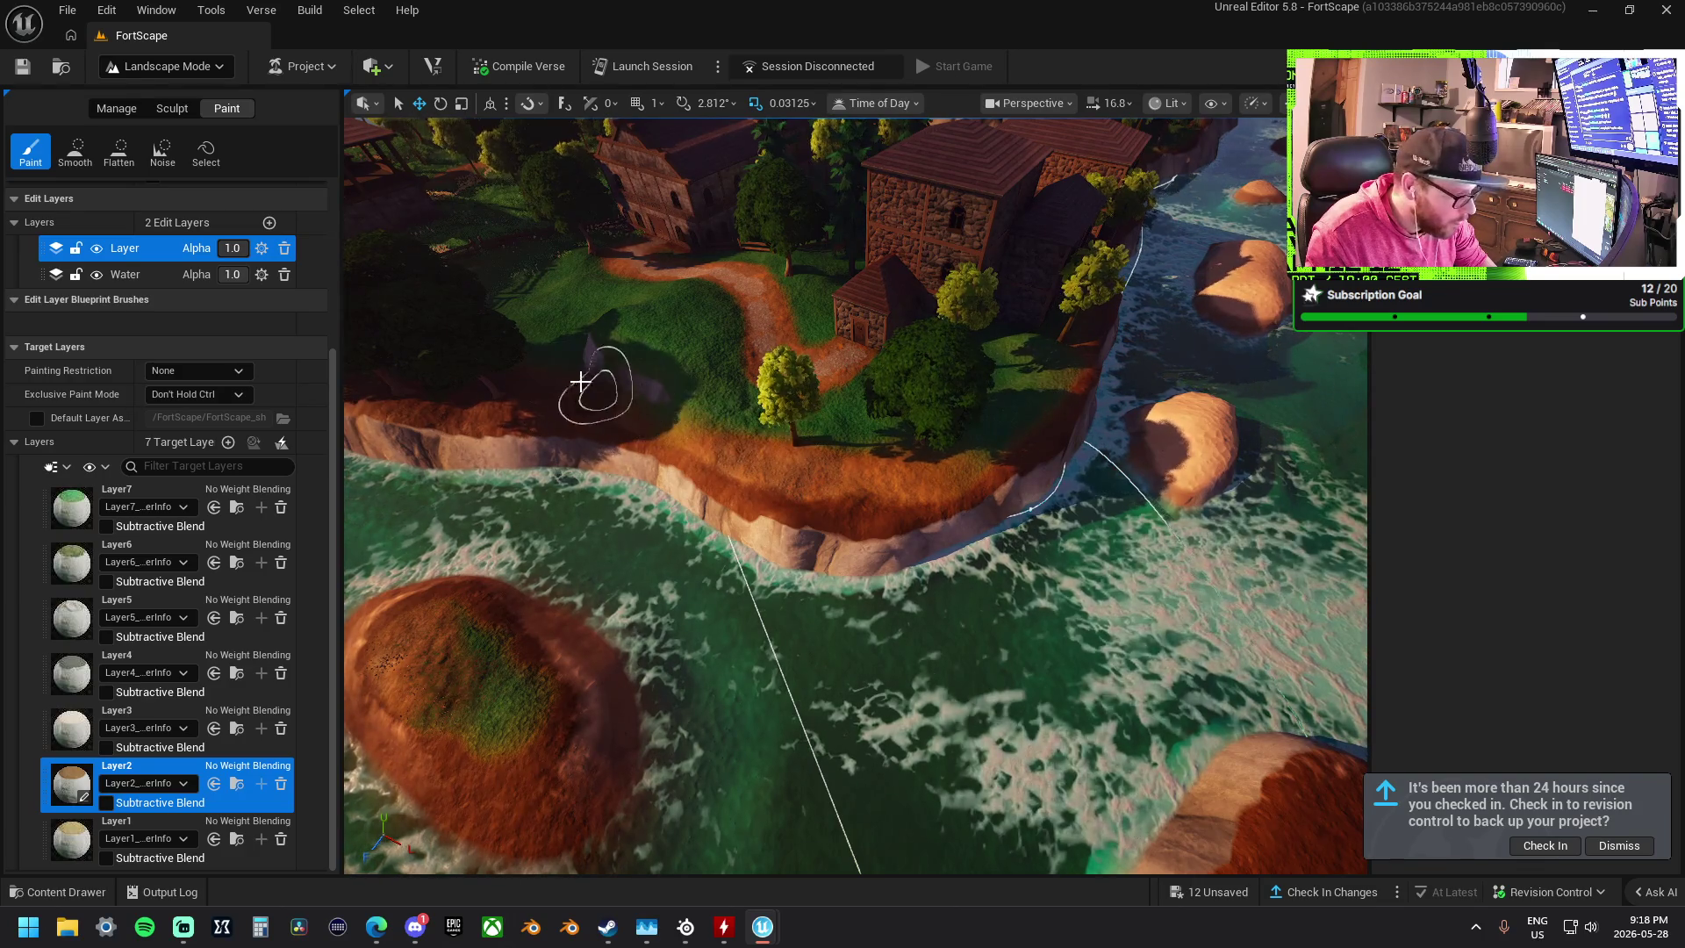
scroll(590, 368, up, 5)
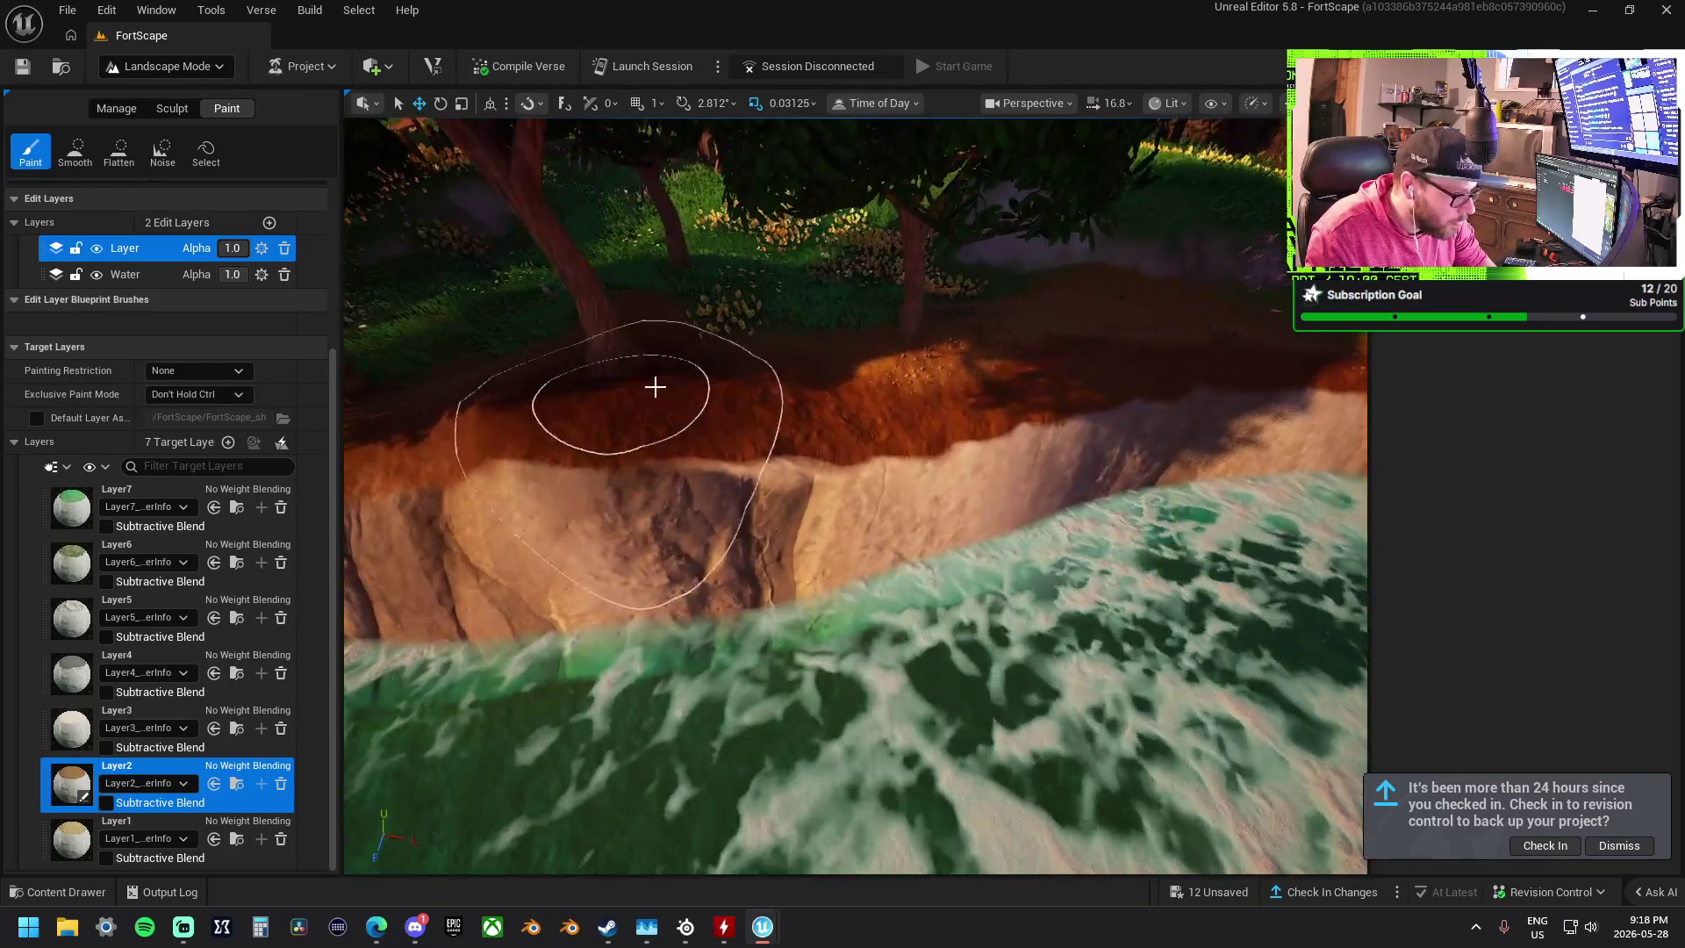
scroll(670, 319, up, 5)
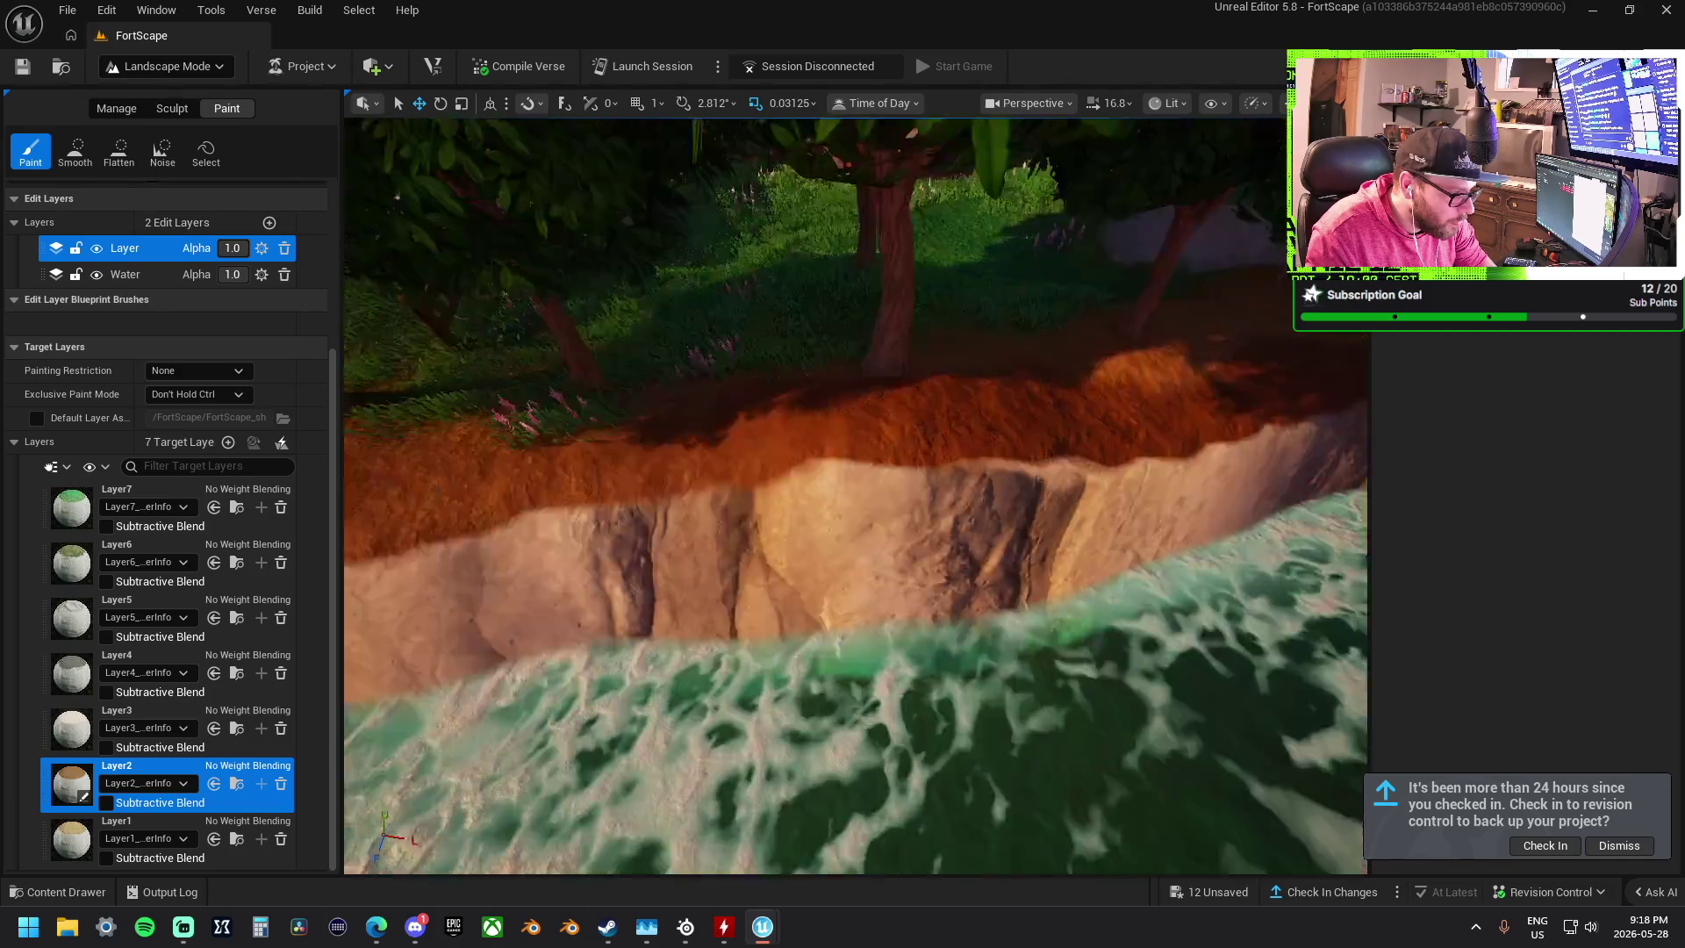
scroll(1017, 297, down, 5)
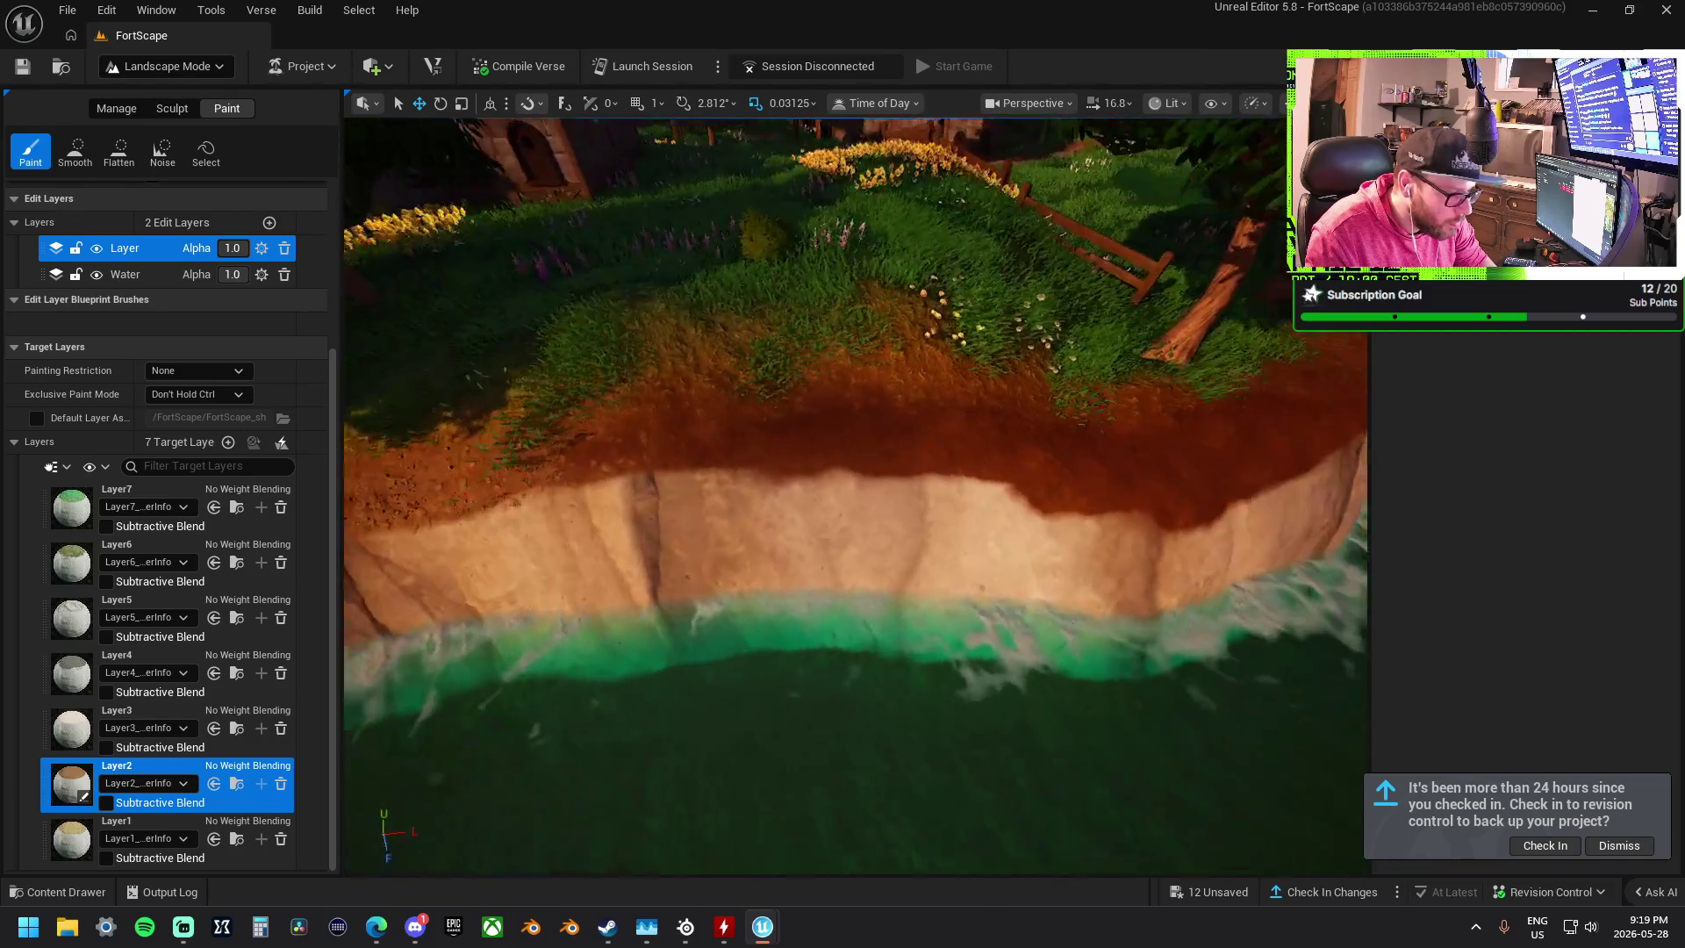
scroll(854, 298, down, 5)
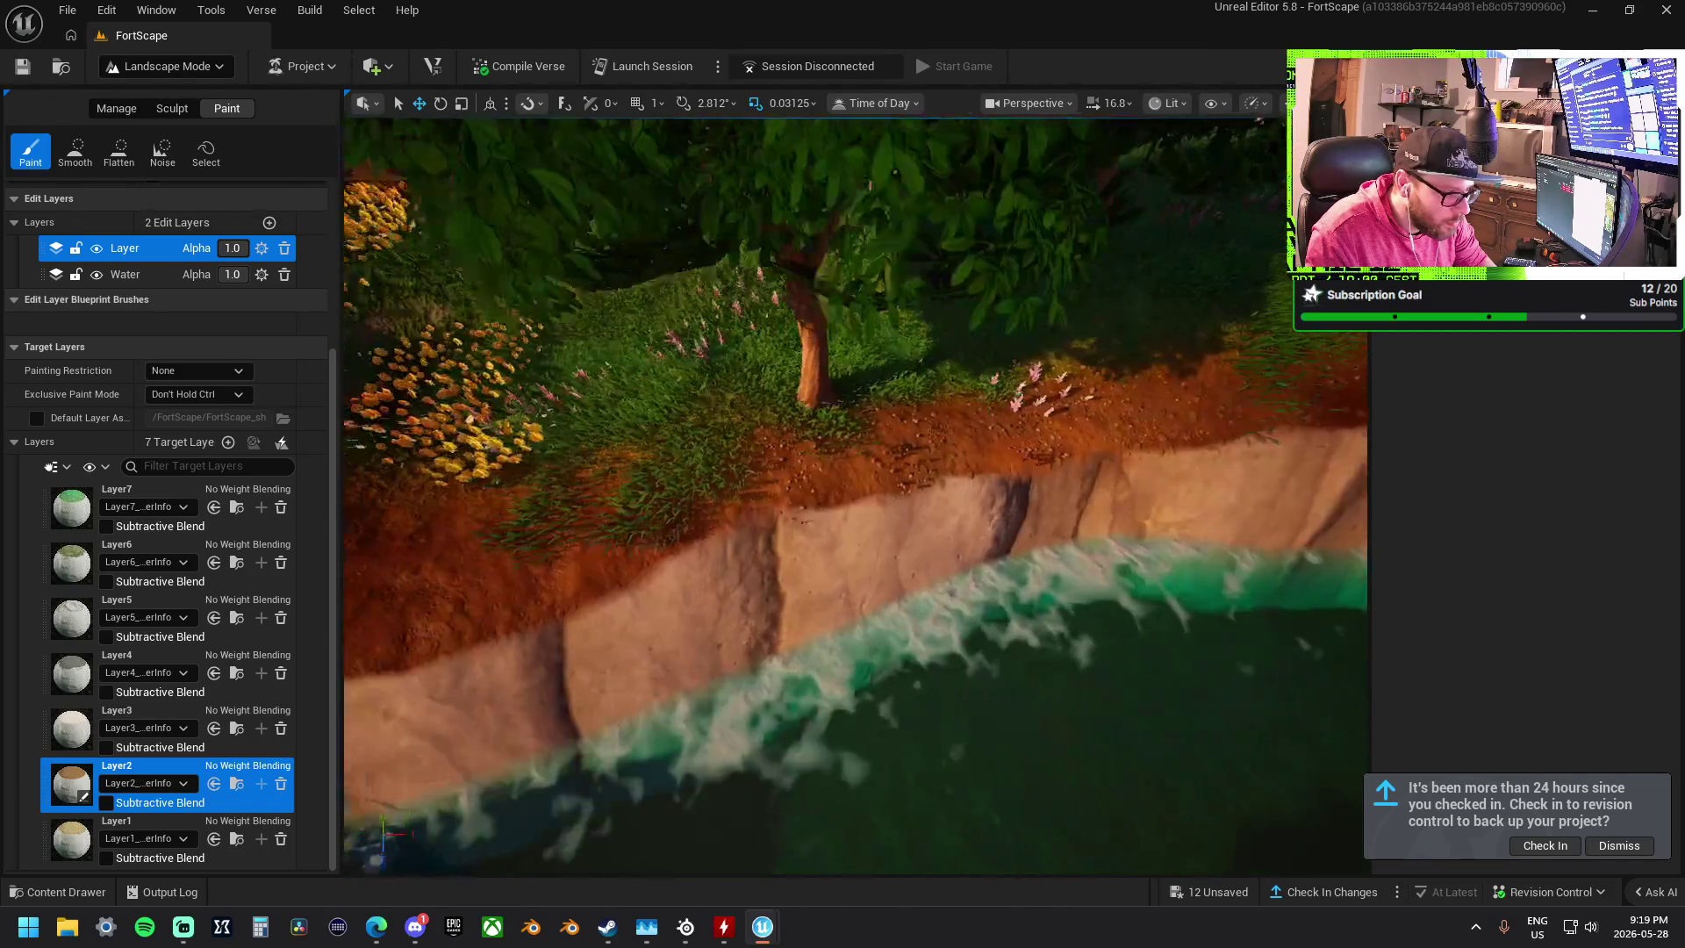
scroll(876, 312, up, 3)
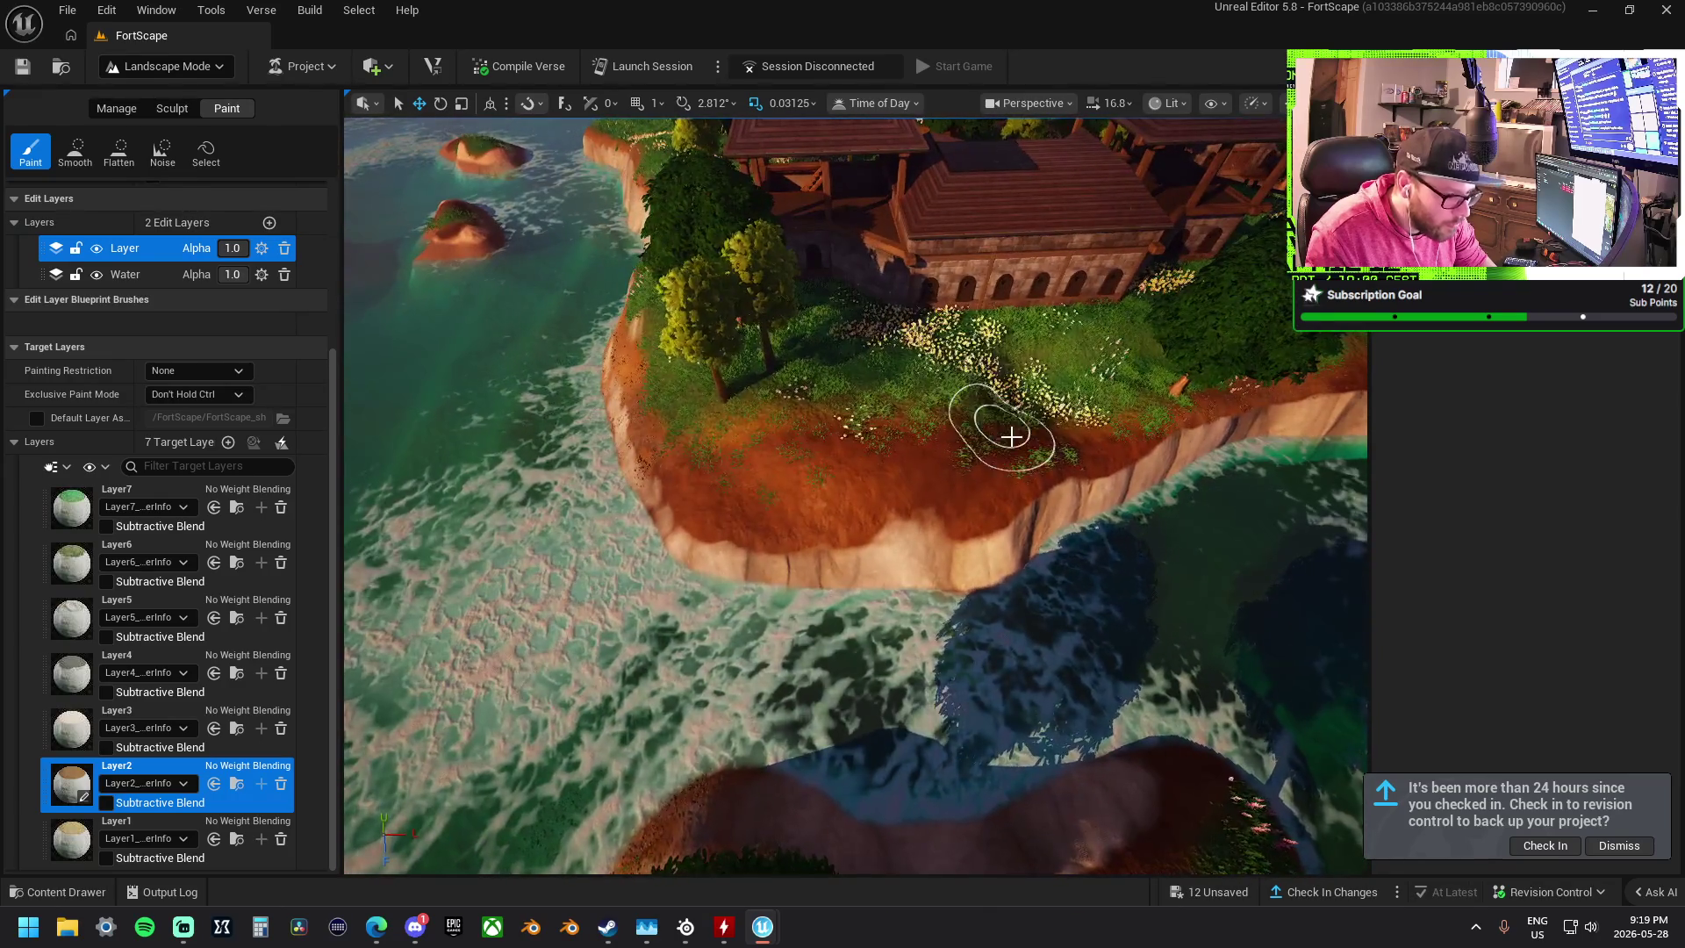
scroll(887, 466, up, 3)
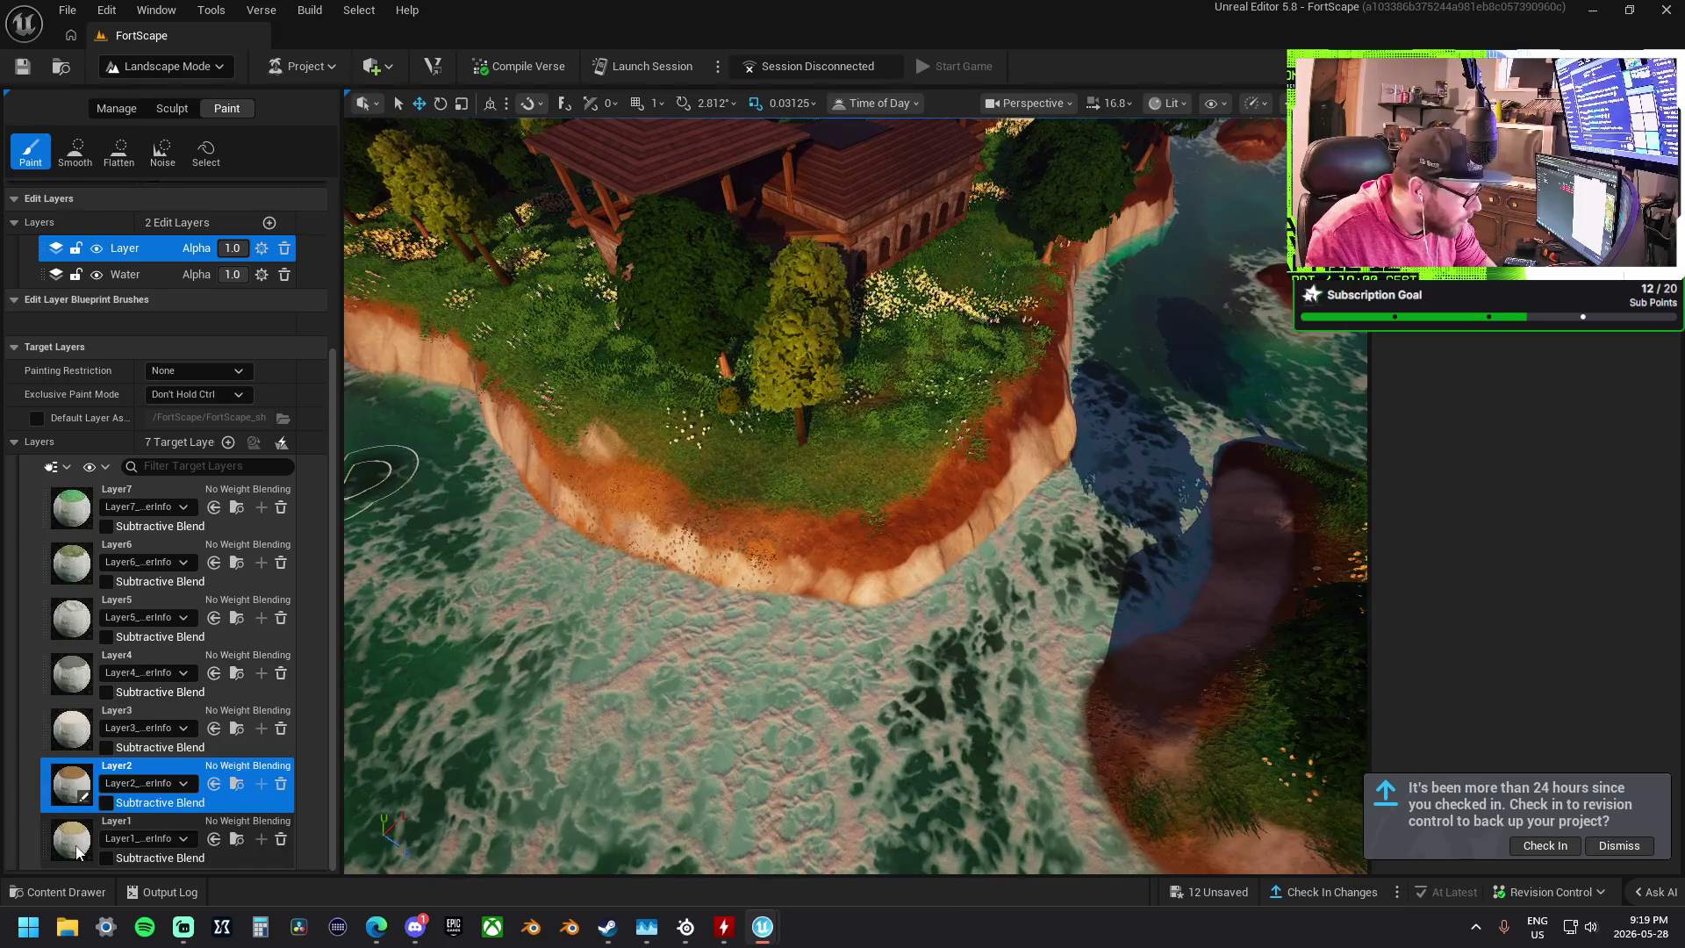
- Change the paint layer to Layer1 and zoom around the cliff edges
click(123, 829)
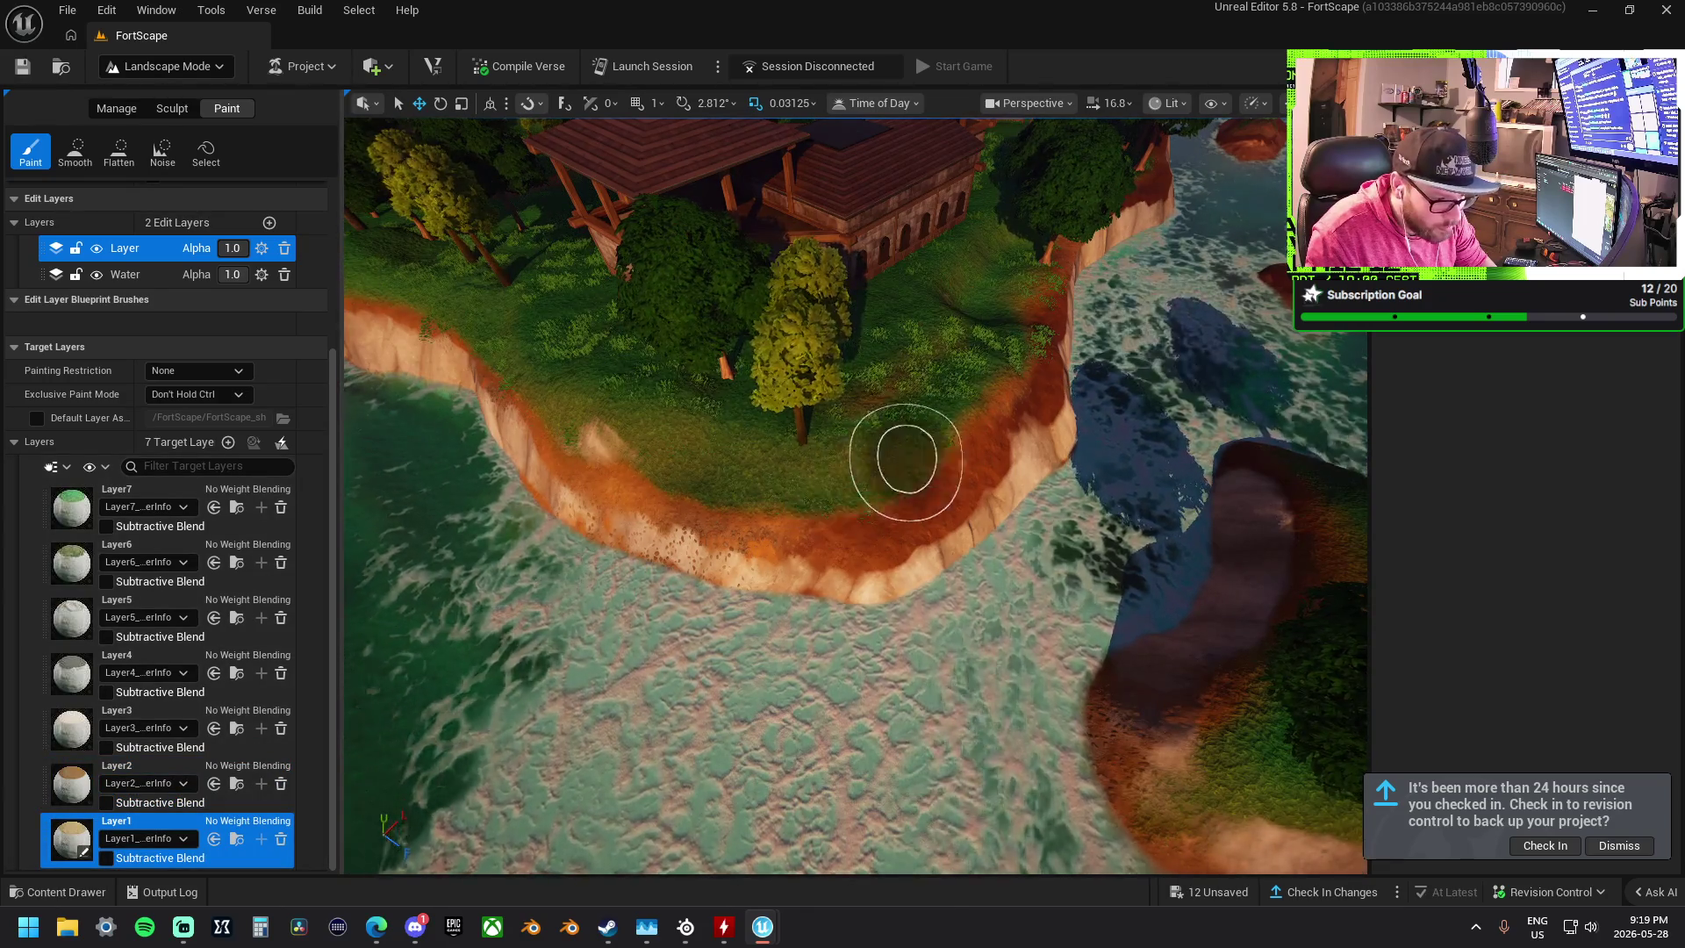
scroll(903, 451, up, 5)
scroll(998, 459, down, 3)
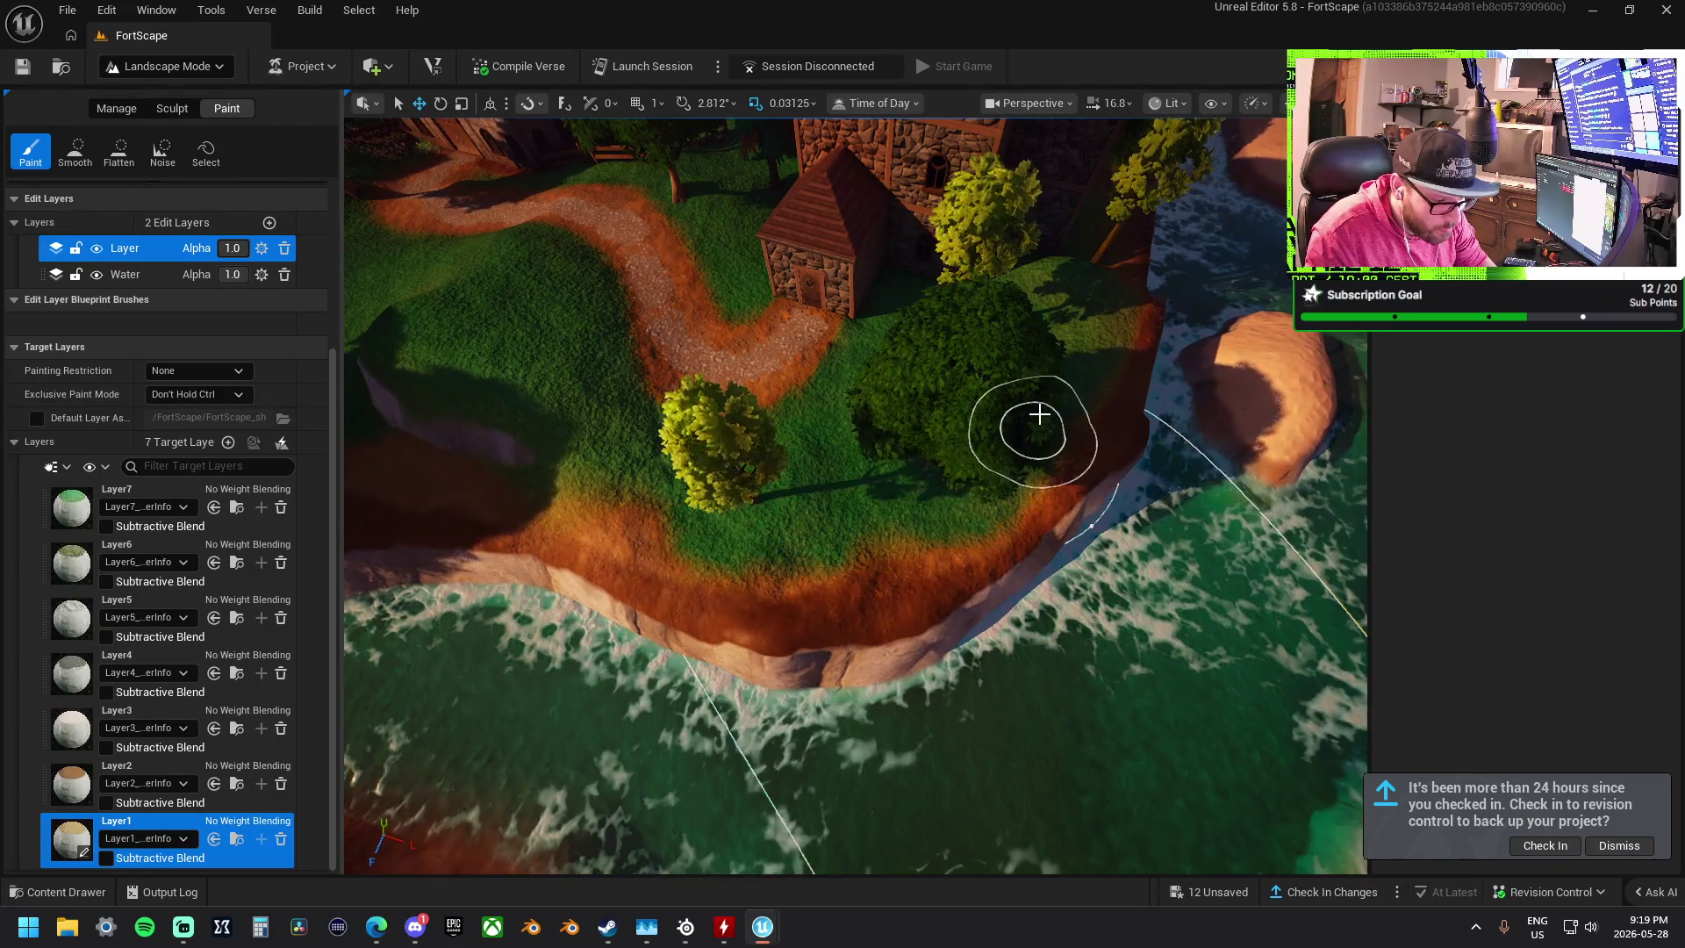
scroll(1024, 433, down, 5)
scroll(855, 492, up, 5)
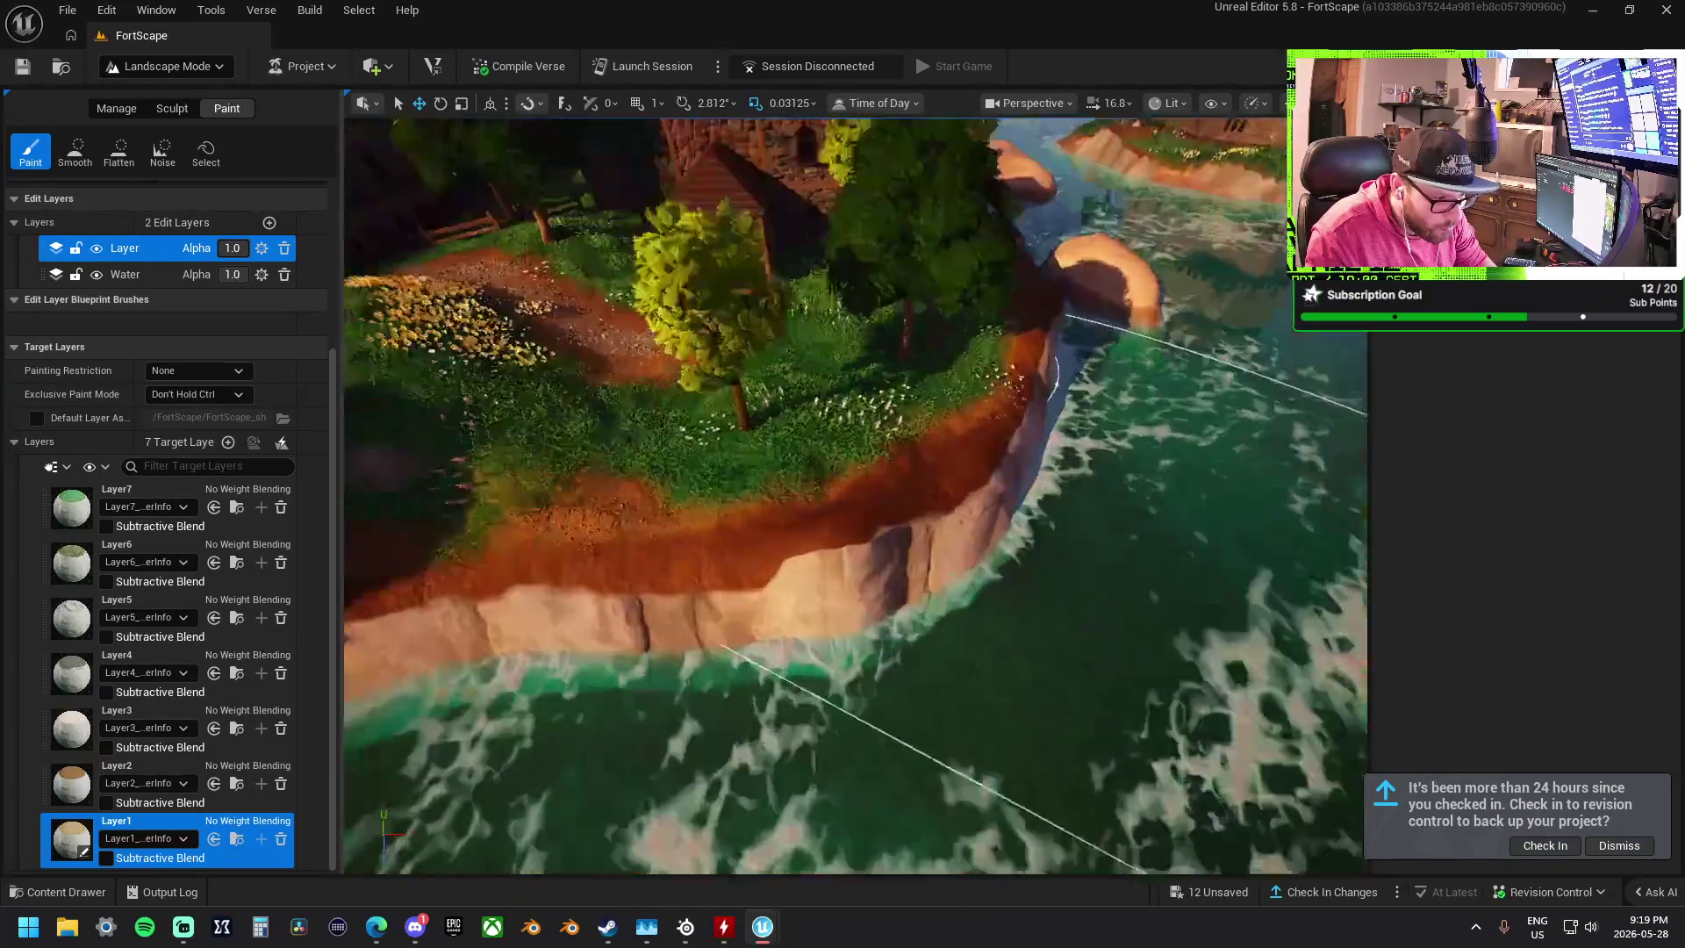
scroll(856, 492, down, 5)
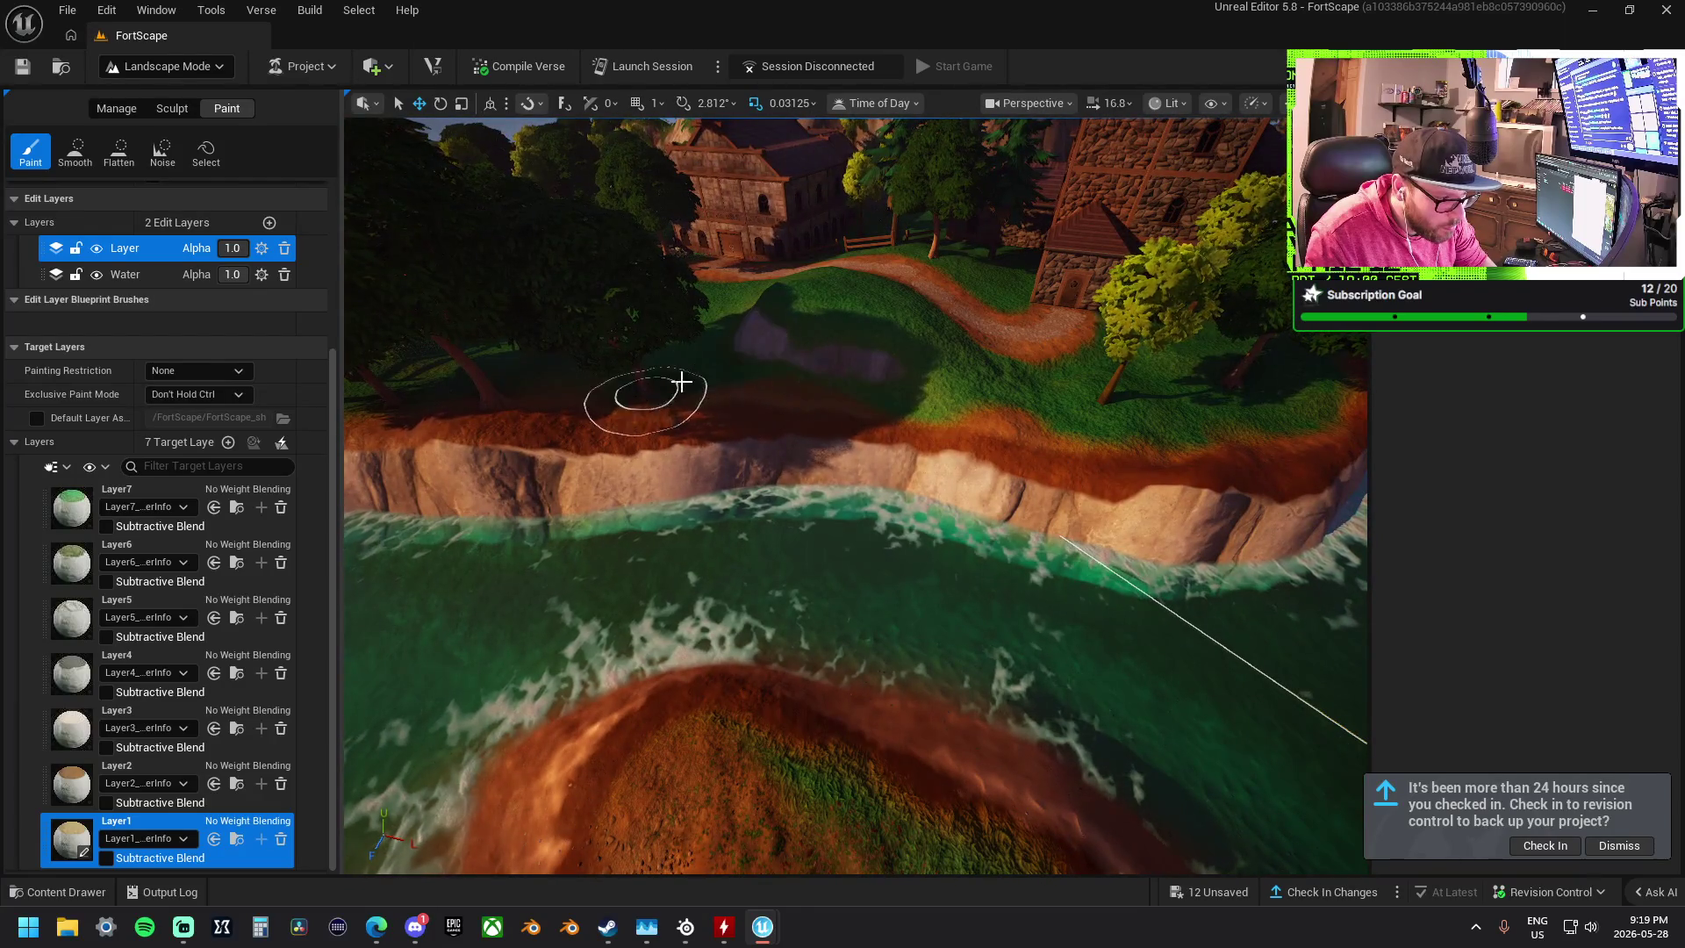
scroll(738, 379, up, 5)
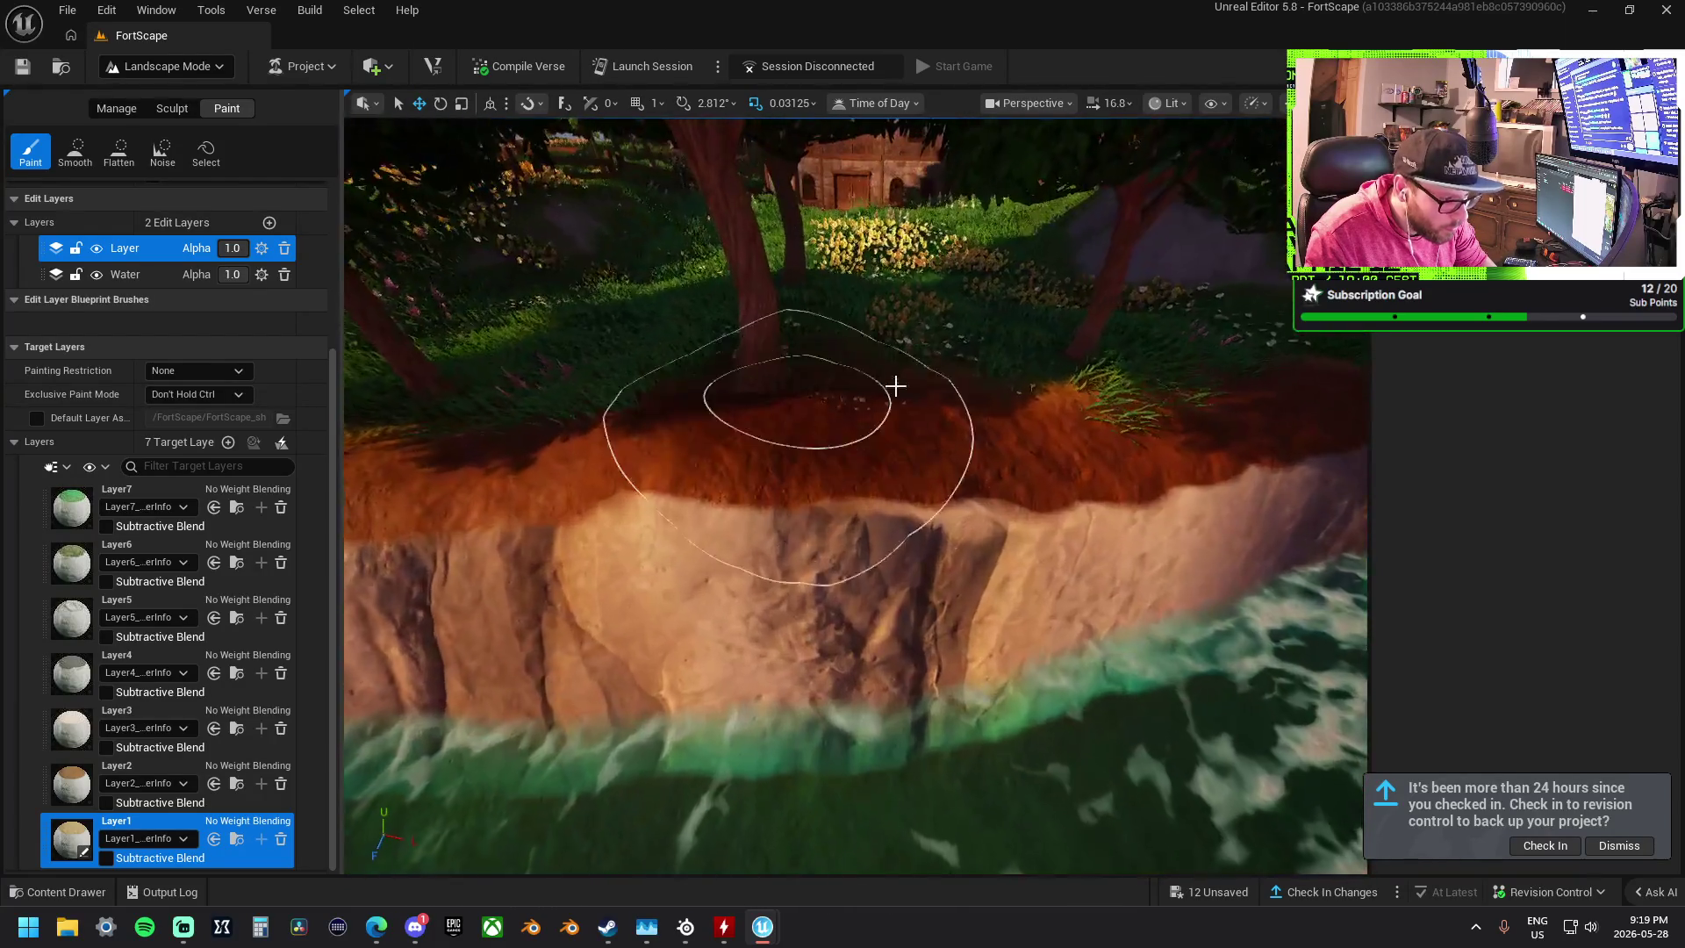
click(172, 108)
- With the Smooth tool, flatten down the orange rock sitting in the water
click(119, 151)
scroll(776, 427, up, 5)
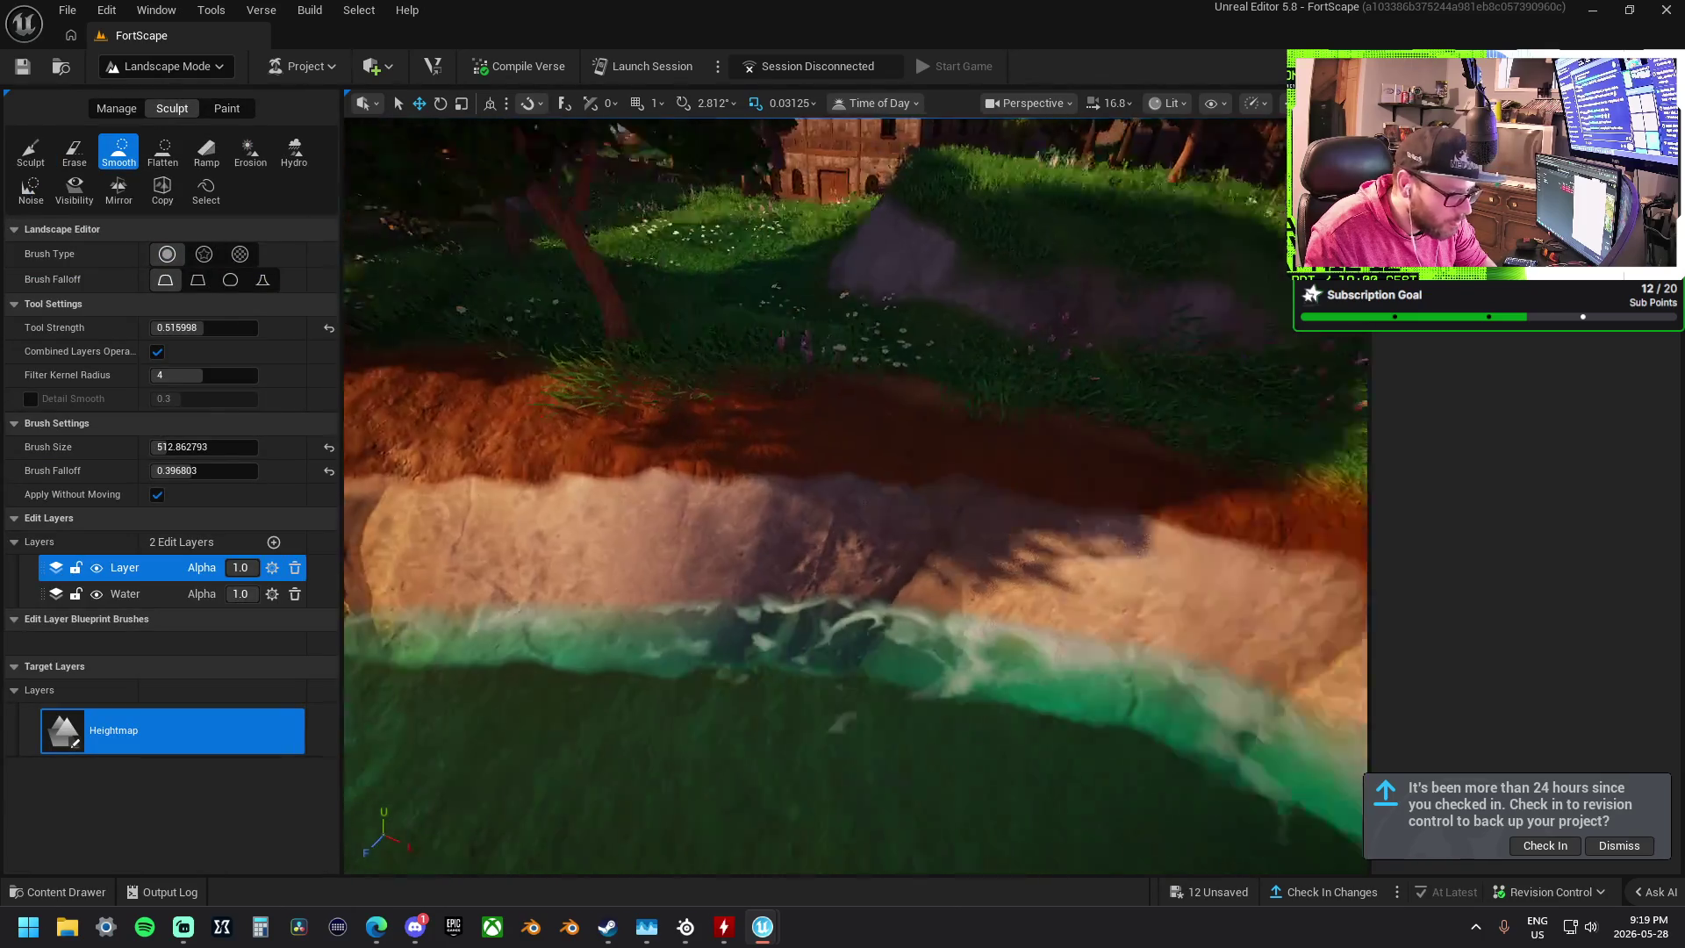
scroll(1038, 451, down, 5)
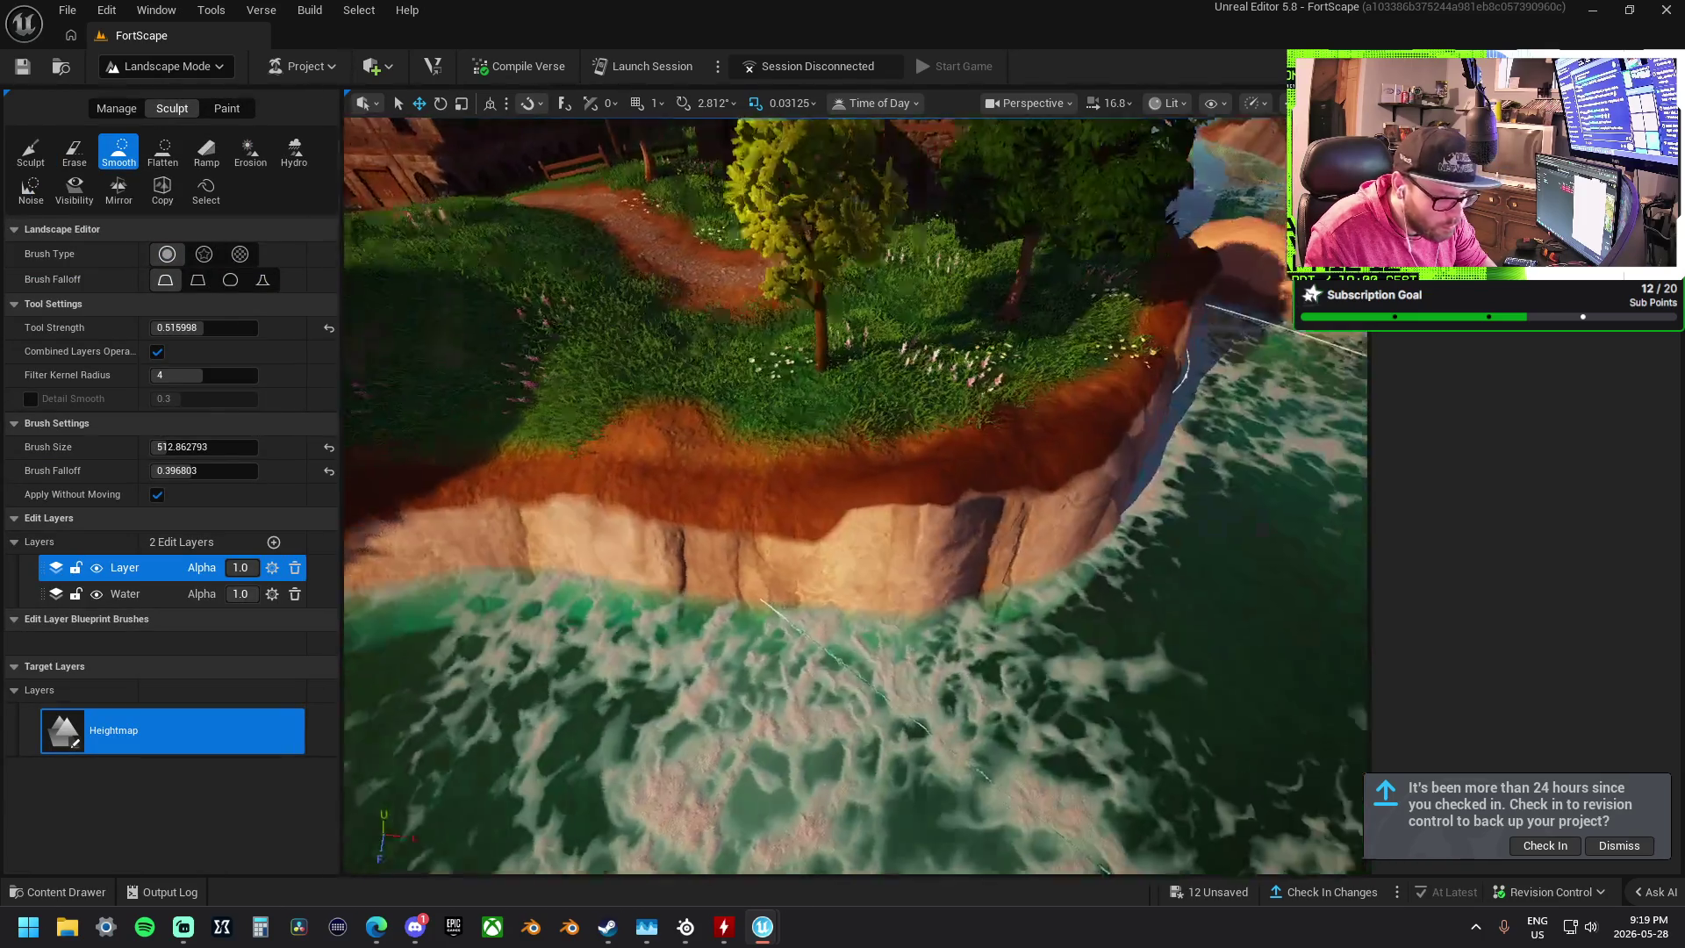
scroll(922, 402, up, 5)
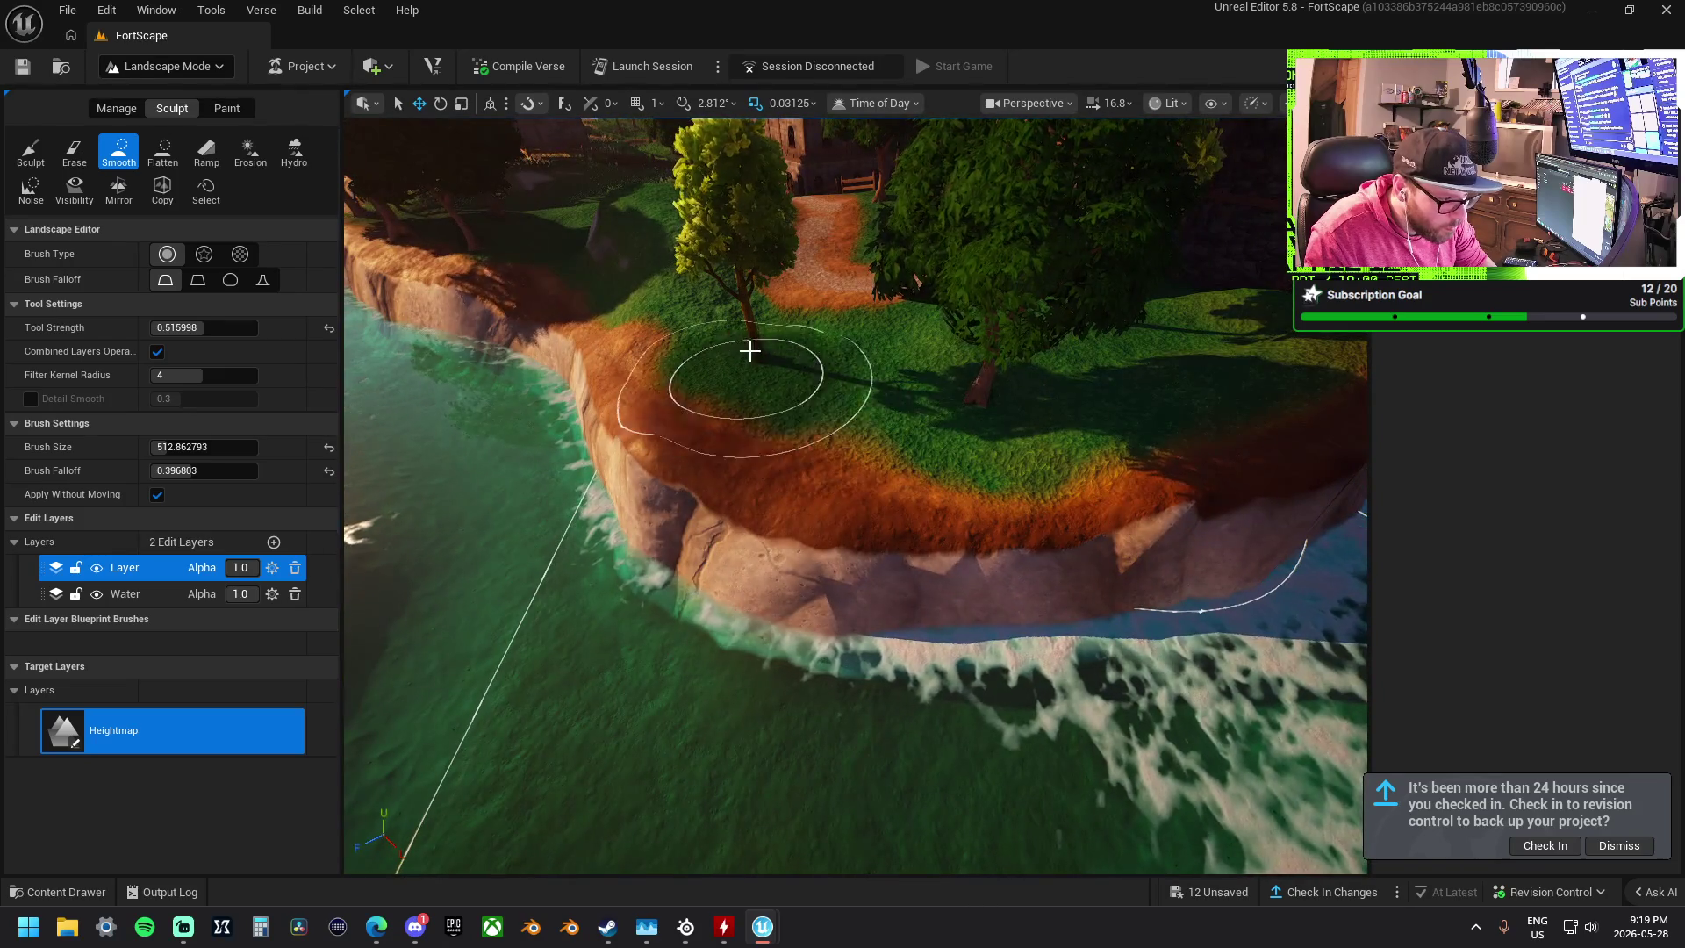
scroll(749, 410, down, 5)
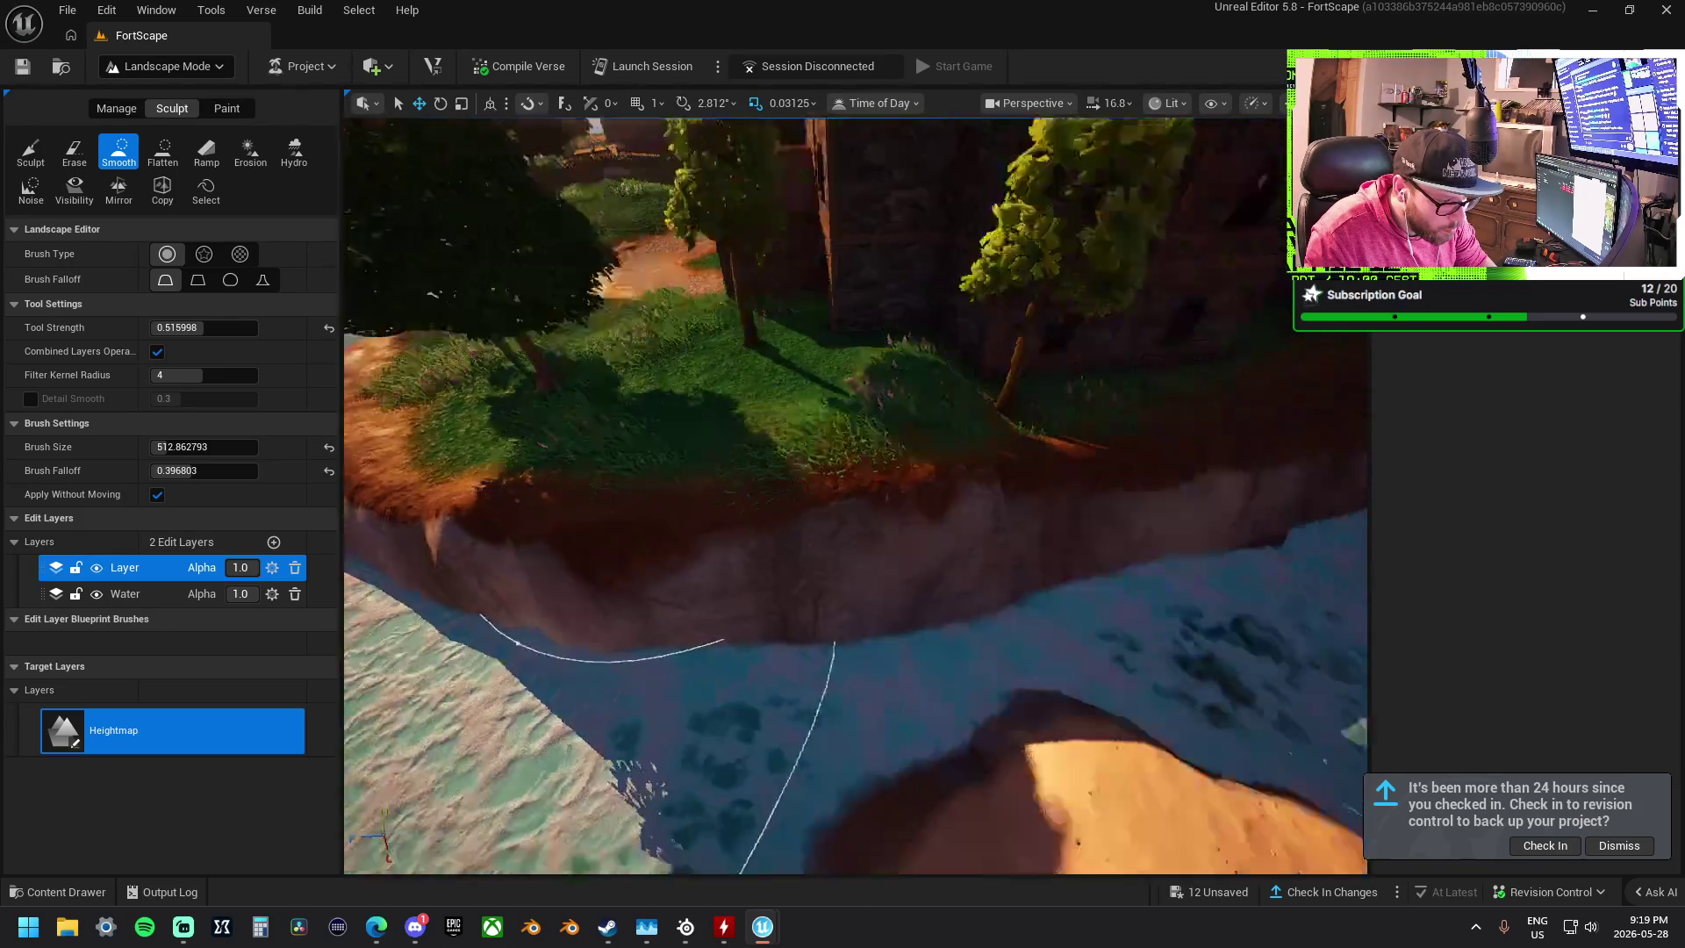
scroll(910, 358, down, 5)
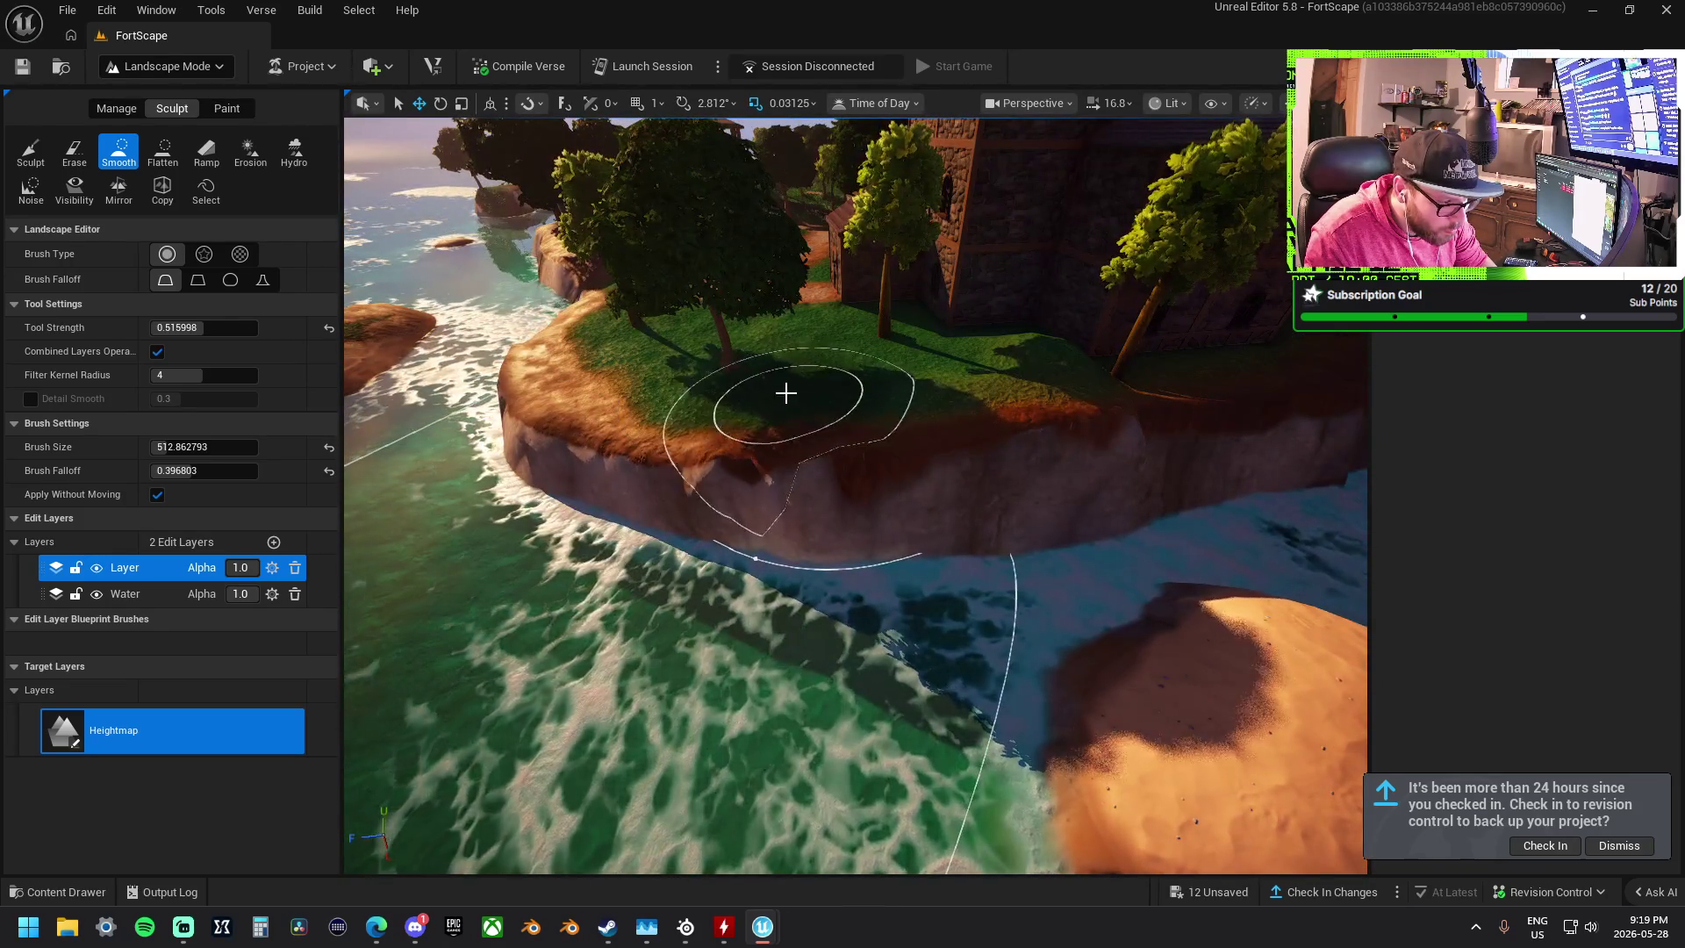
scroll(978, 379, up, 5)
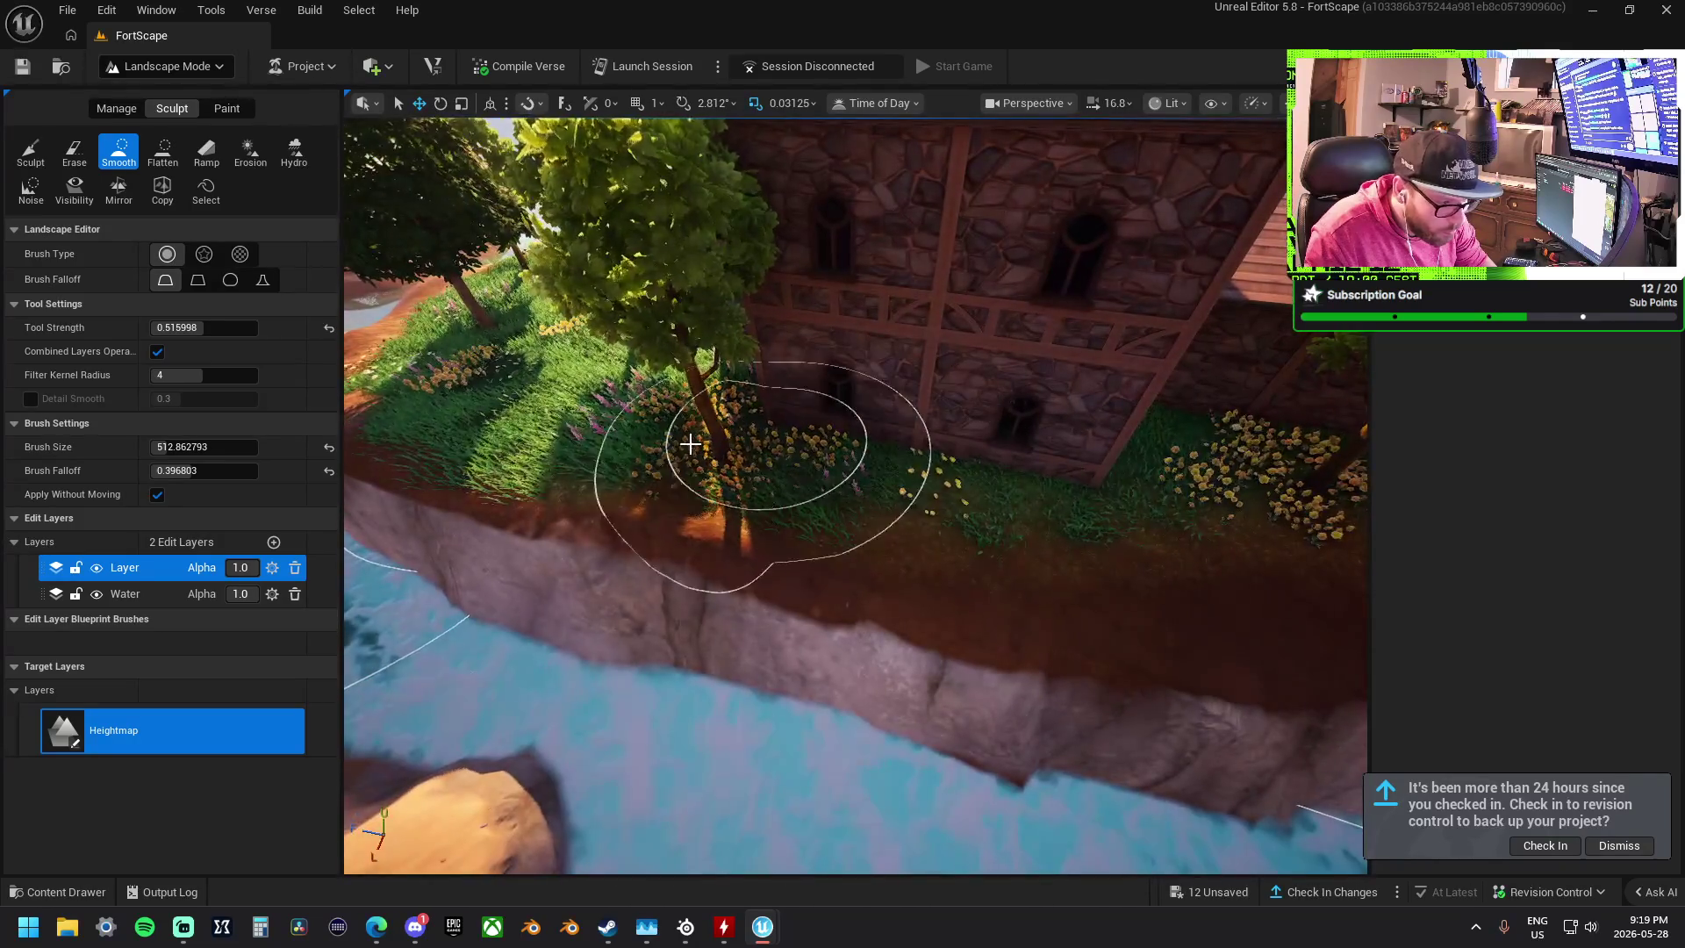
scroll(816, 545, down, 5)
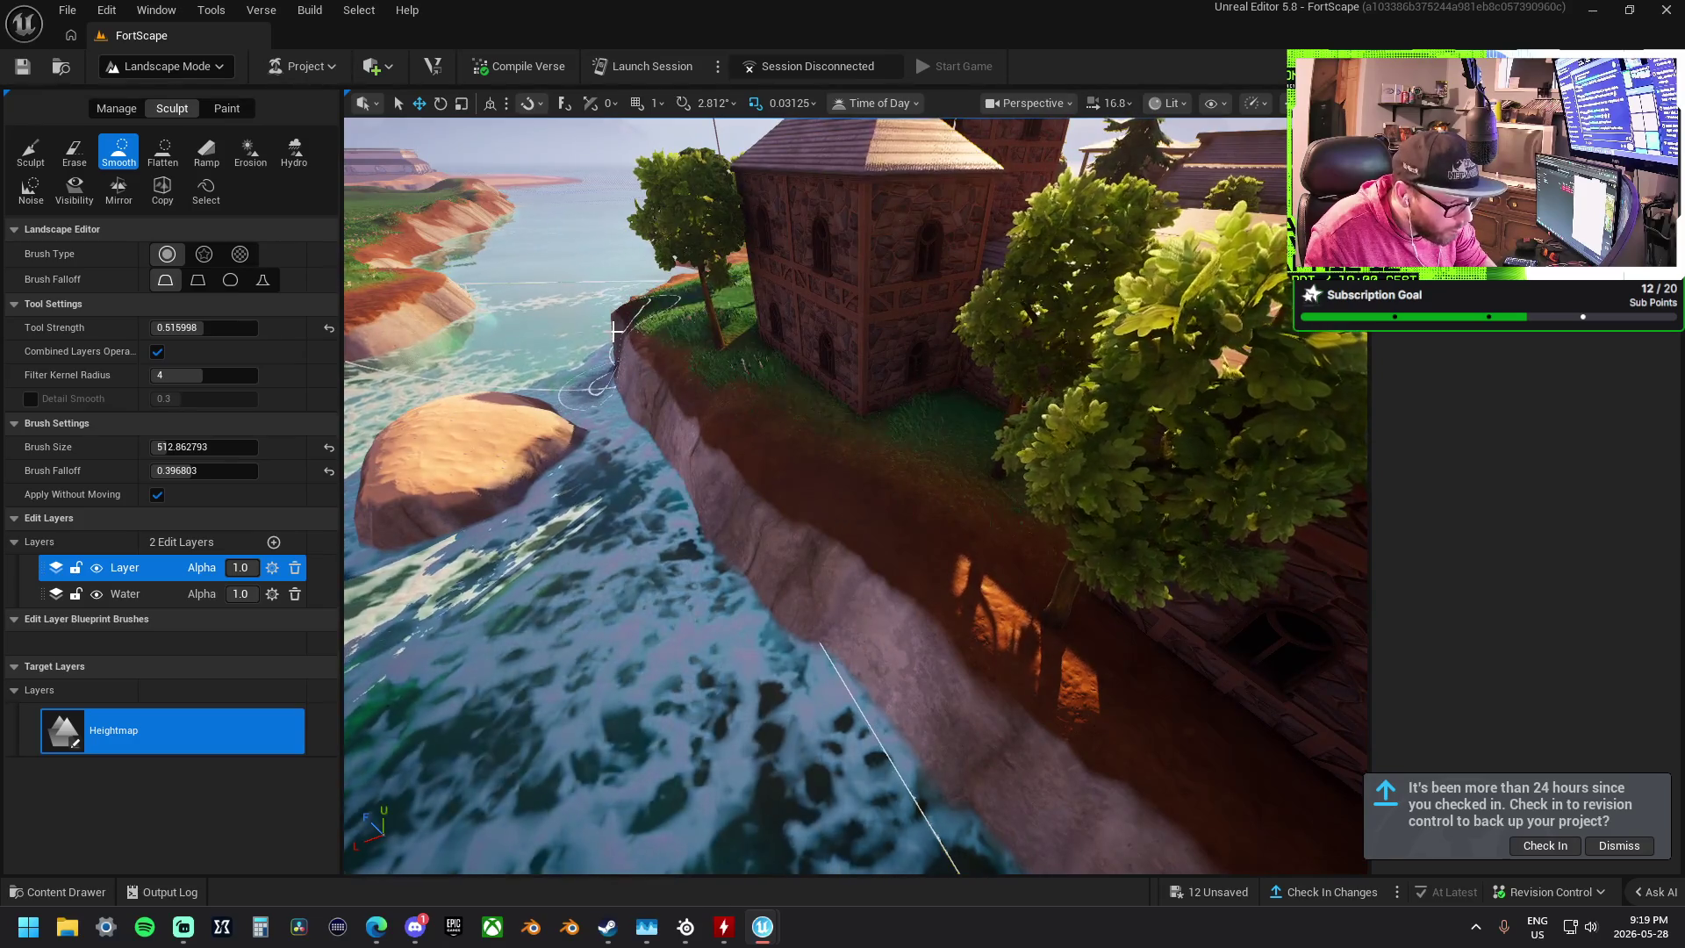
scroll(614, 331, up, 3)
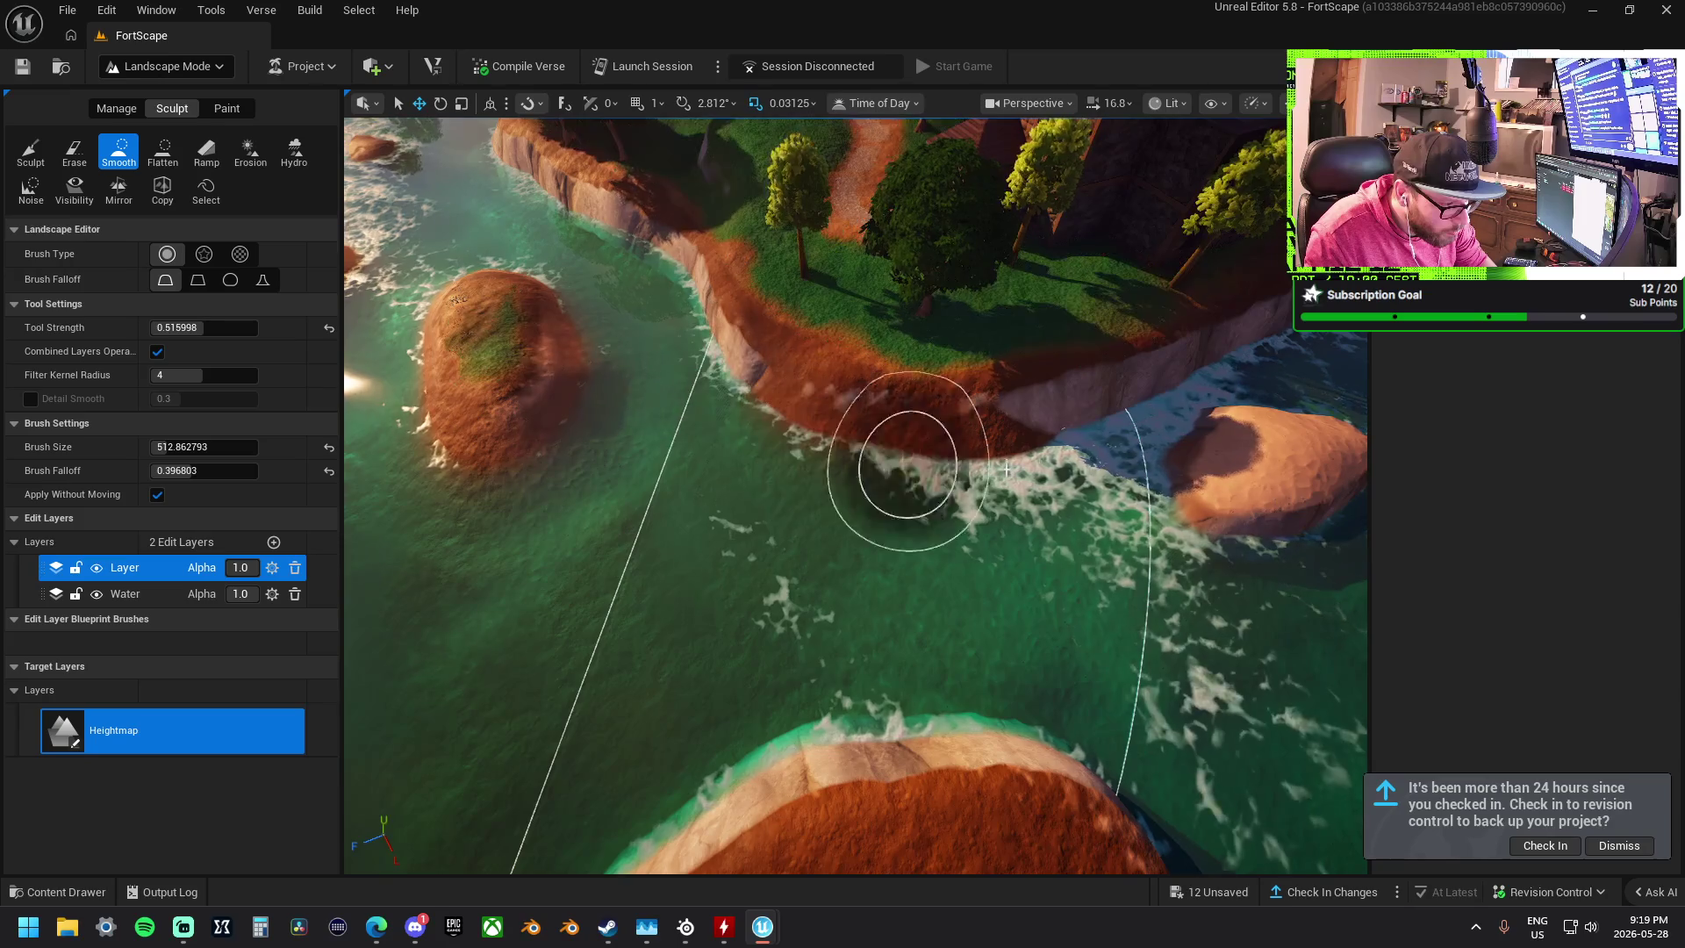
mouse_move(888, 470)
mouse_down()
mouse_move(790, 474)
mouse_move(865, 482)
mouse_up()
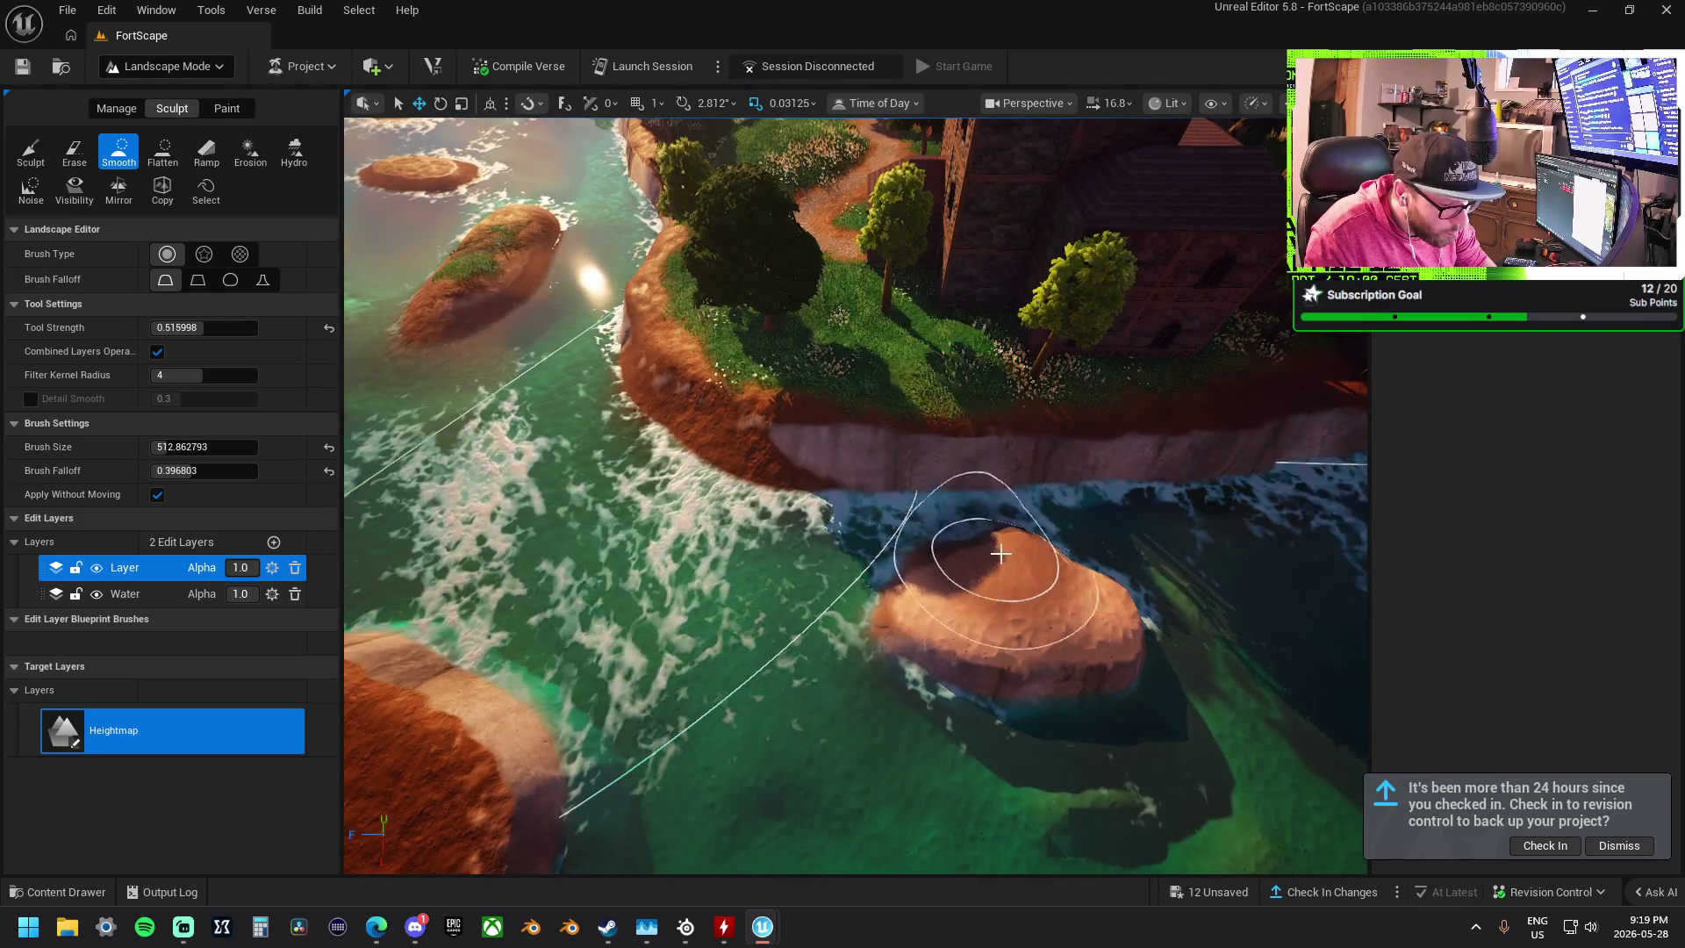
mouse_move(931, 554)
mouse_down()
mouse_move(903, 565)
mouse_move(1167, 676)
mouse_move(820, 602)
mouse_move(1188, 652)
mouse_move(903, 602)
mouse_up()
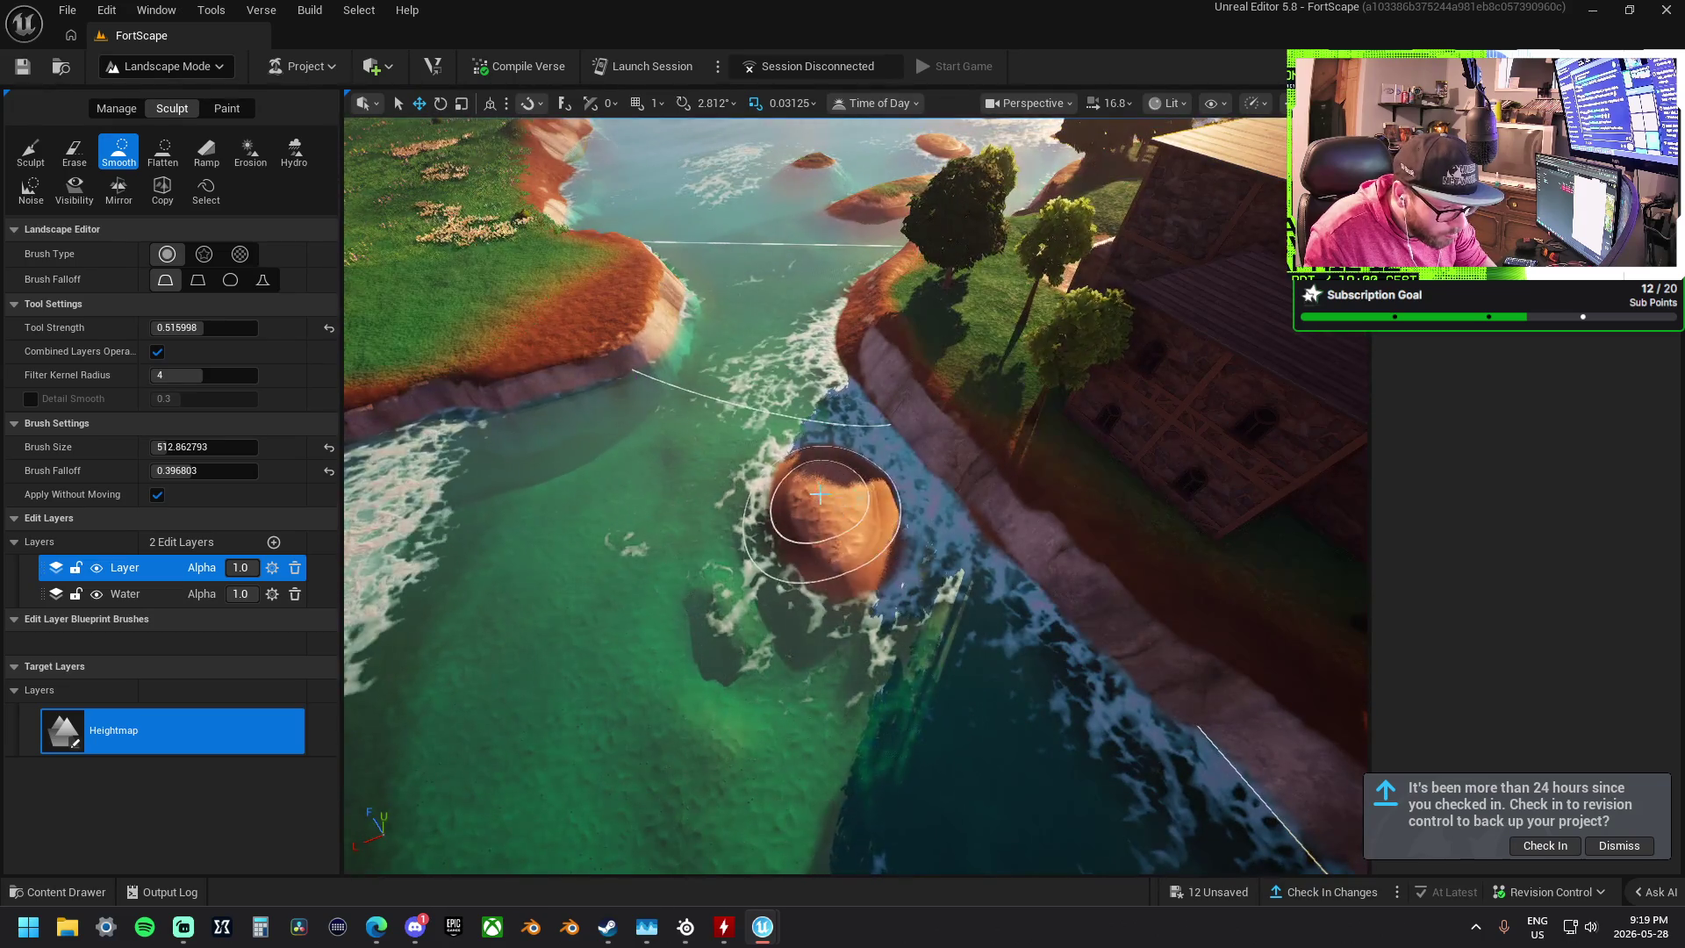
- Smooth the seabed around the rock and soften the raised orange mound
mouse_move(797, 493)
mouse_down()
mouse_move(872, 489)
mouse_move(549, 421)
mouse_up()
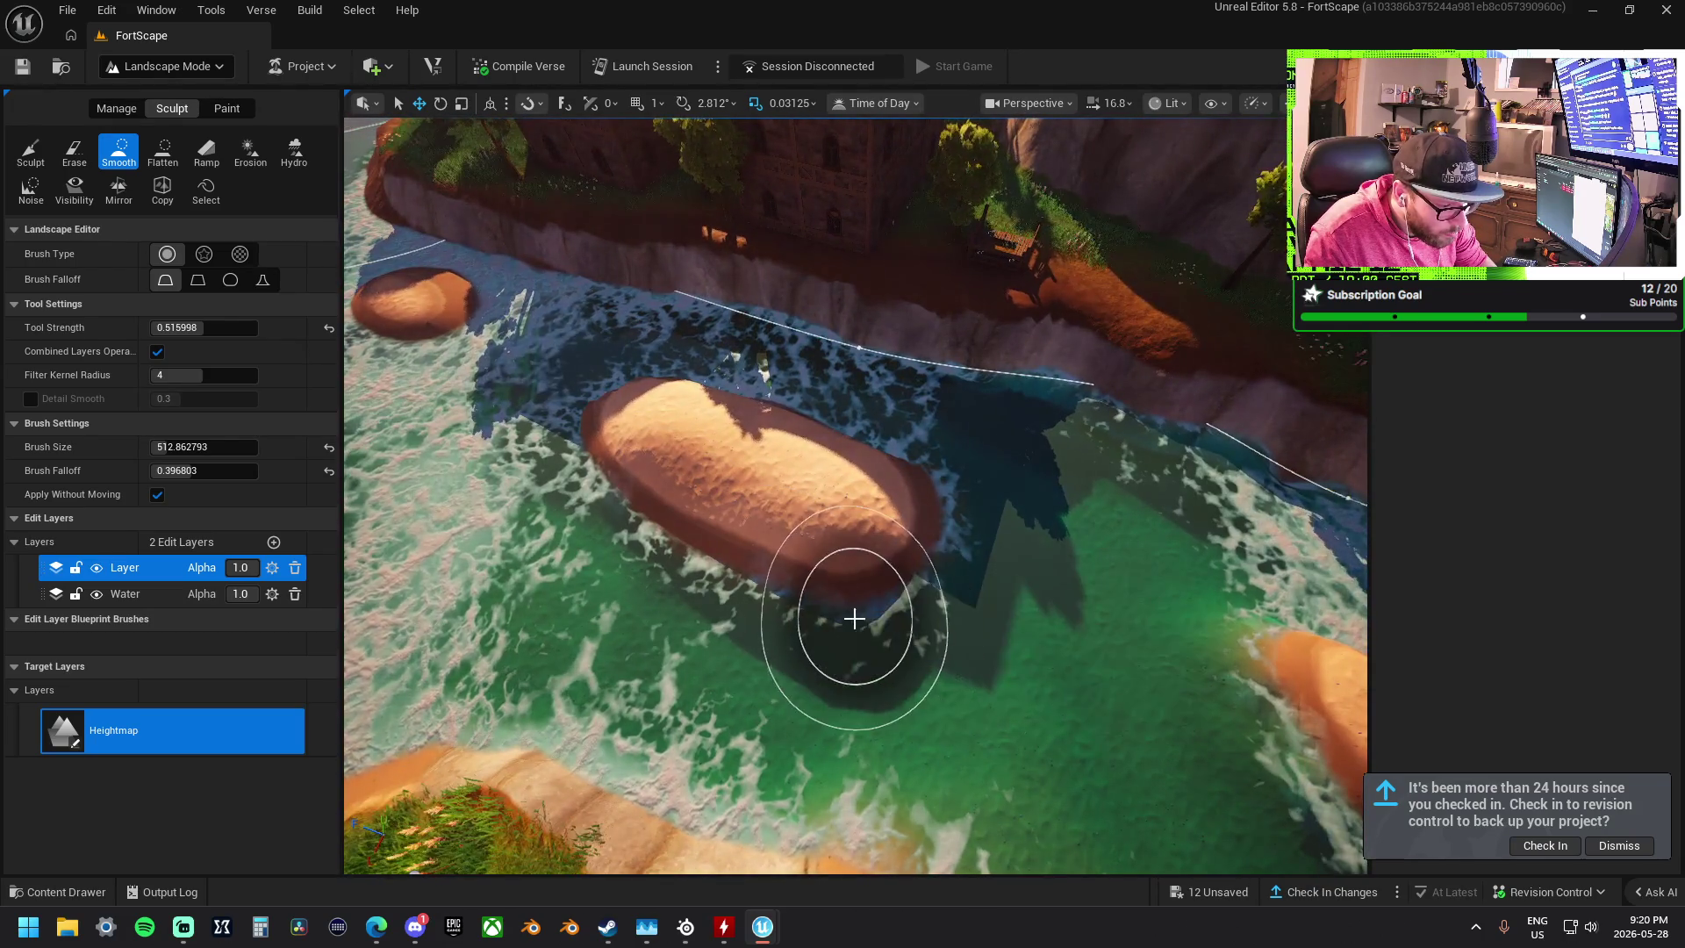
mouse_move(906, 626)
mouse_down()
mouse_move(647, 556)
mouse_move(985, 708)
mouse_move(960, 489)
mouse_move(623, 353)
mouse_move(696, 339)
mouse_move(746, 413)
mouse_move(669, 456)
mouse_move(887, 399)
mouse_move(968, 547)
mouse_move(773, 400)
mouse_move(1045, 680)
mouse_move(966, 492)
mouse_move(767, 498)
mouse_move(805, 435)
mouse_up()
mouse_move(792, 434)
mouse_down()
mouse_move(753, 564)
mouse_move(1053, 640)
mouse_move(772, 451)
mouse_move(985, 583)
mouse_move(715, 497)
mouse_up()
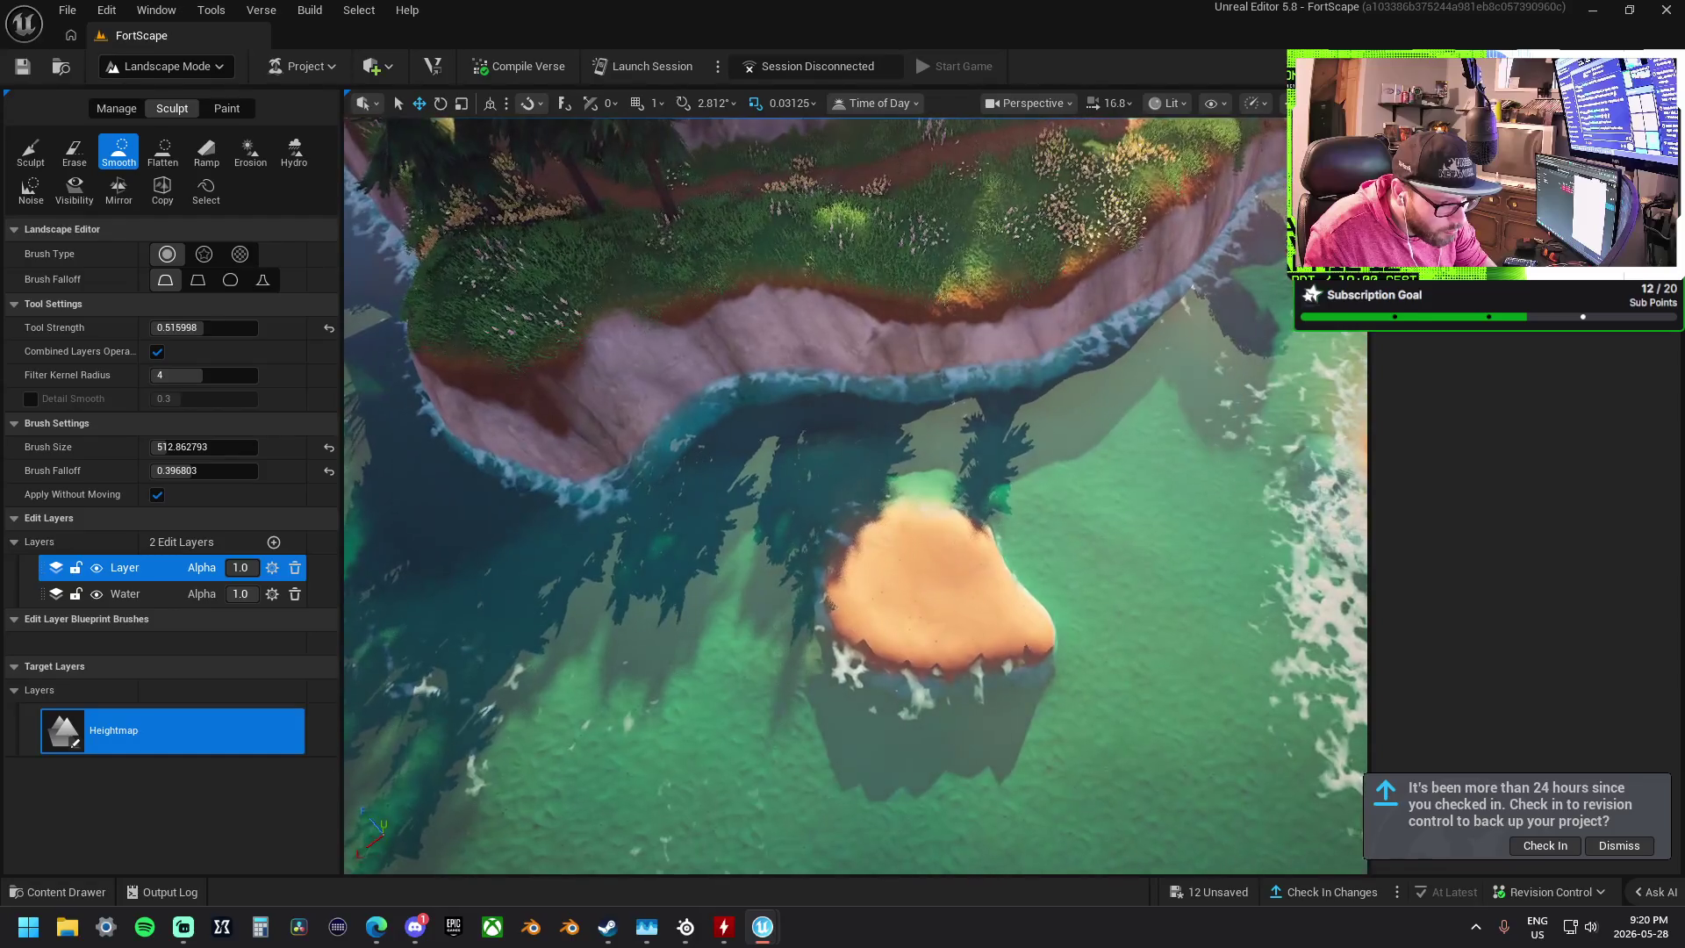
mouse_move(805, 565)
mouse_down()
mouse_move(835, 595)
mouse_move(949, 525)
mouse_up()
scroll(949, 524, down, 5)
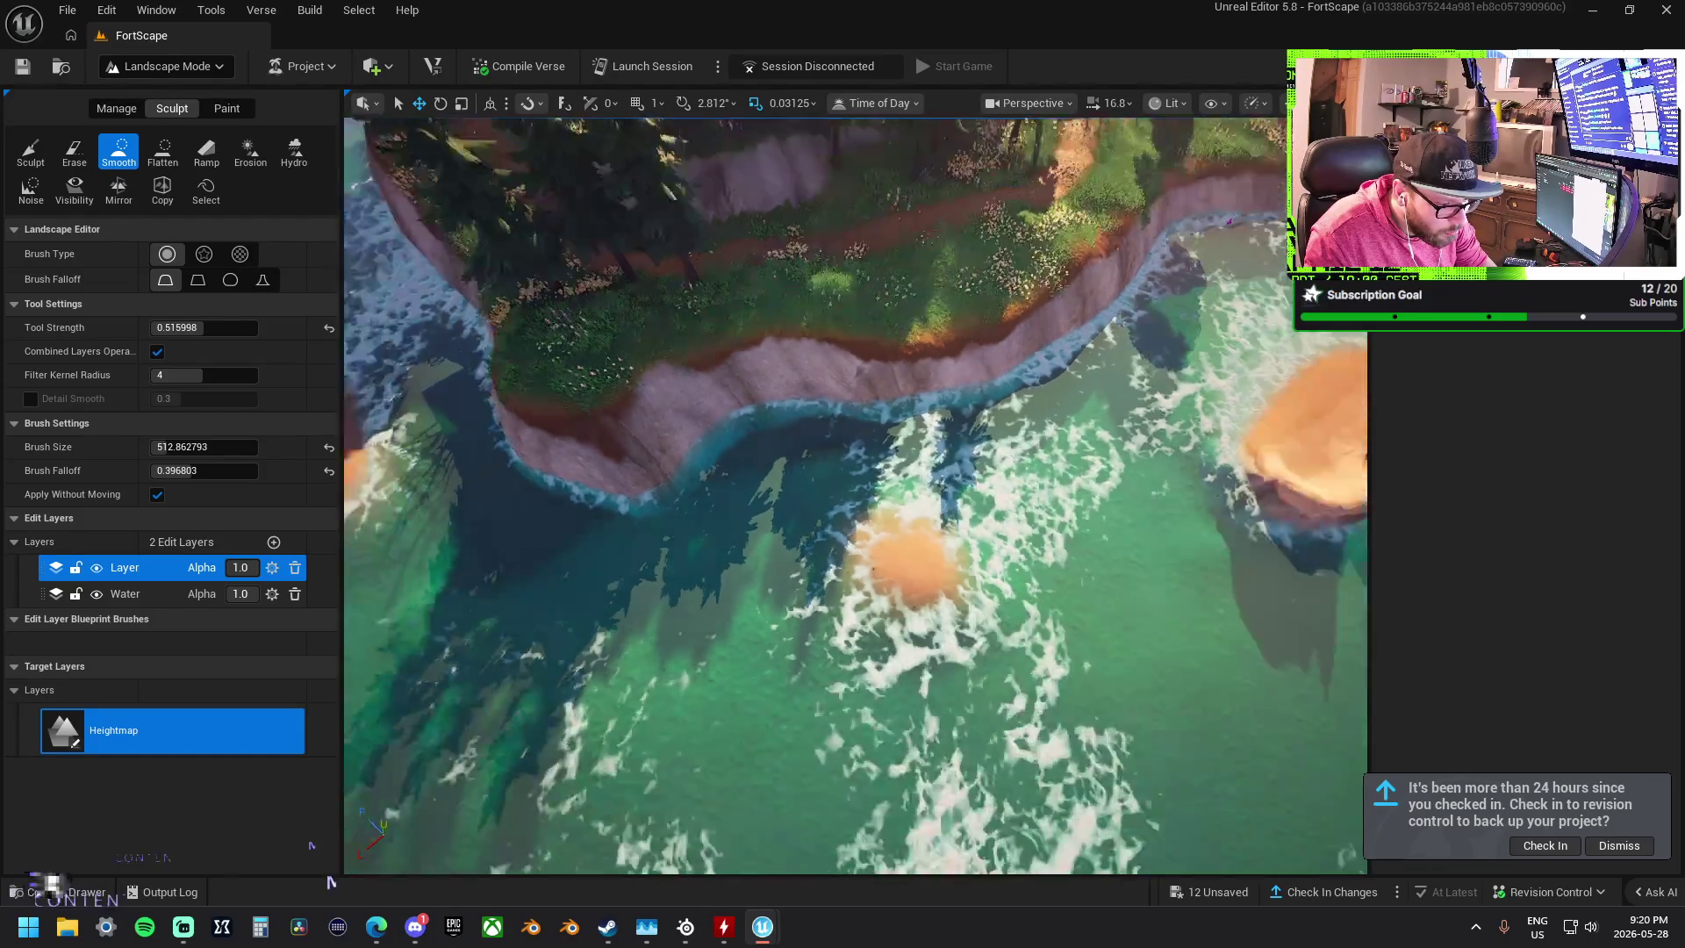
scroll(856, 496, up, 8)
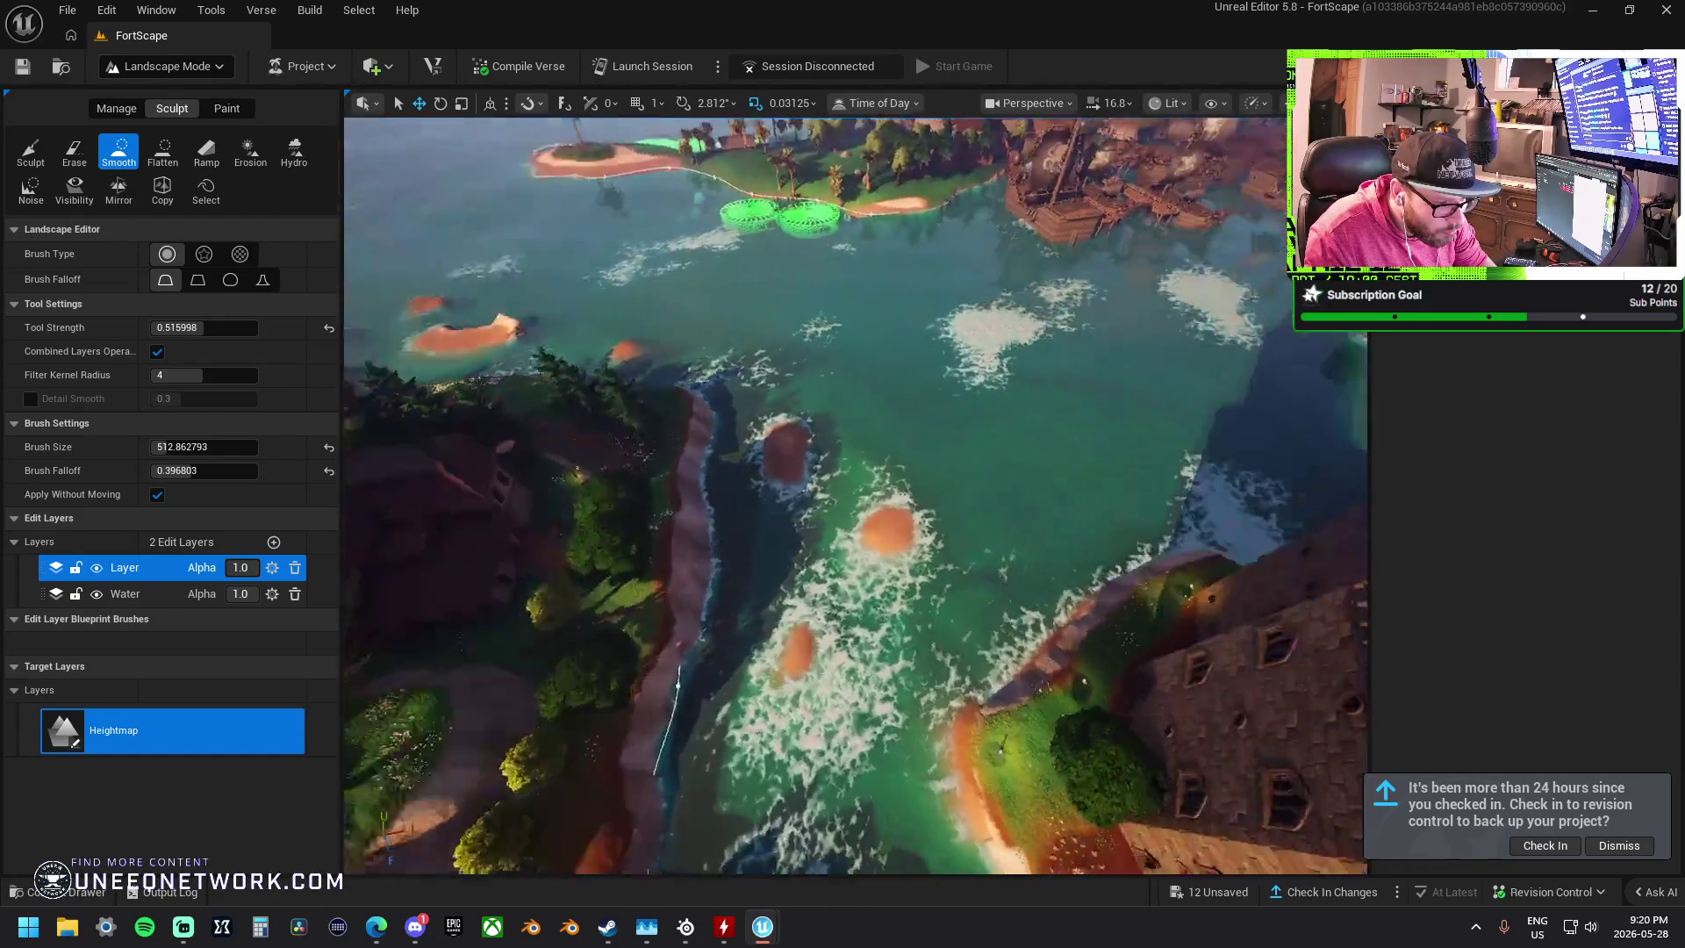
scroll(998, 525, down, 5)
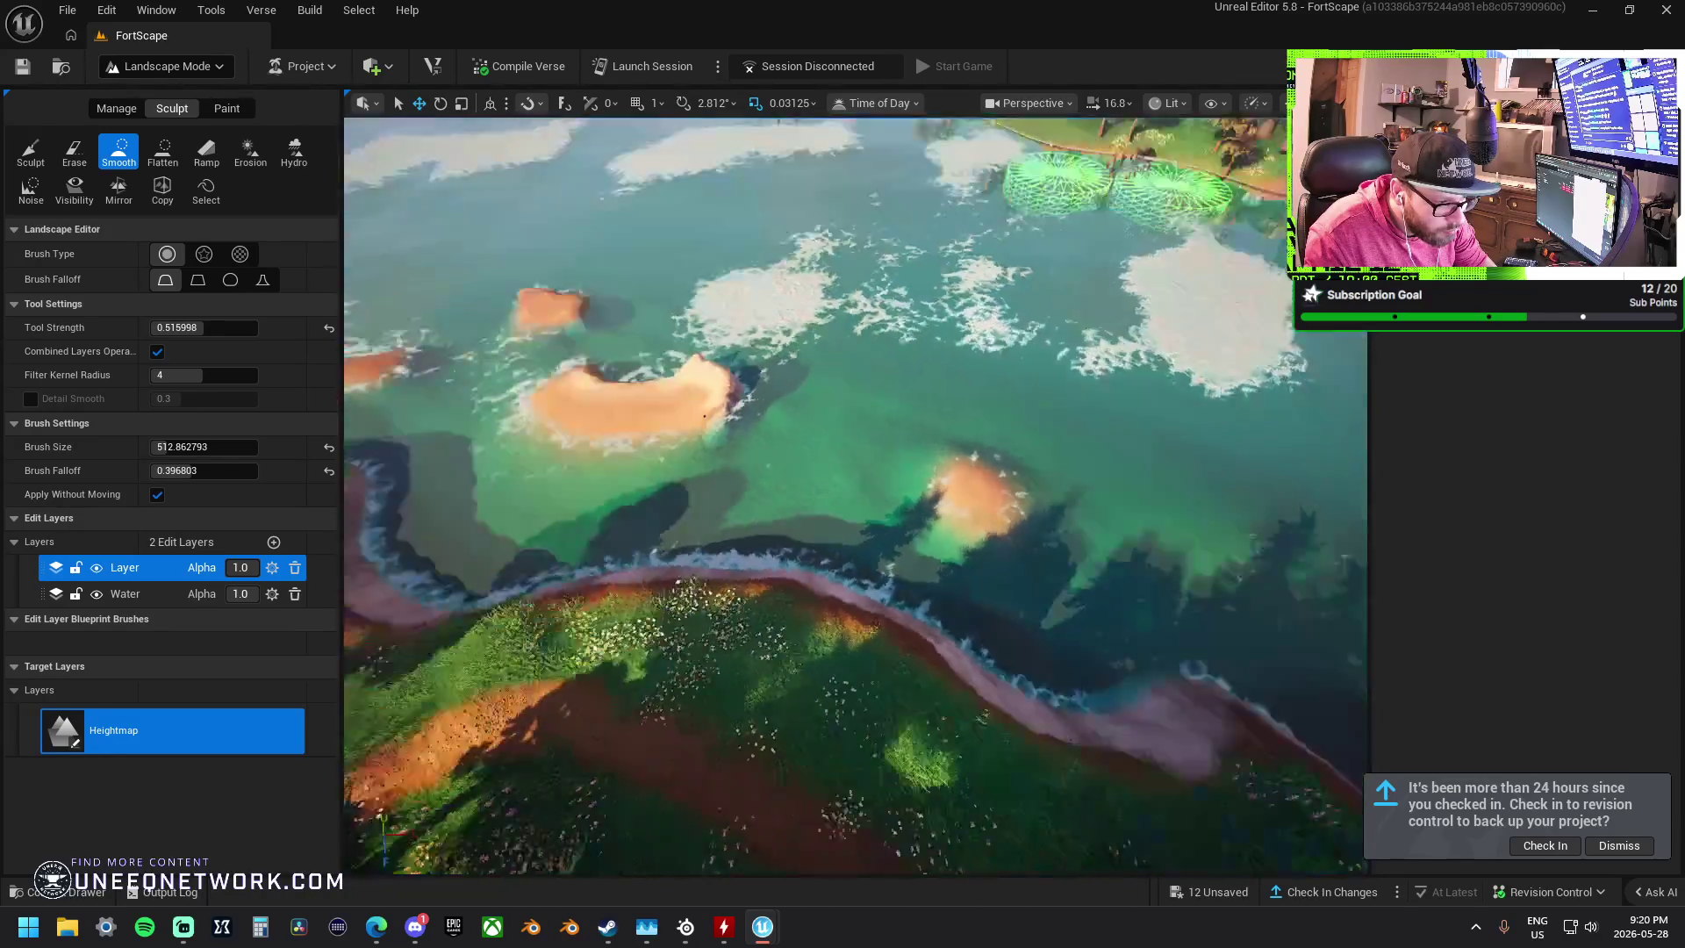
scroll(998, 525, up, 6)
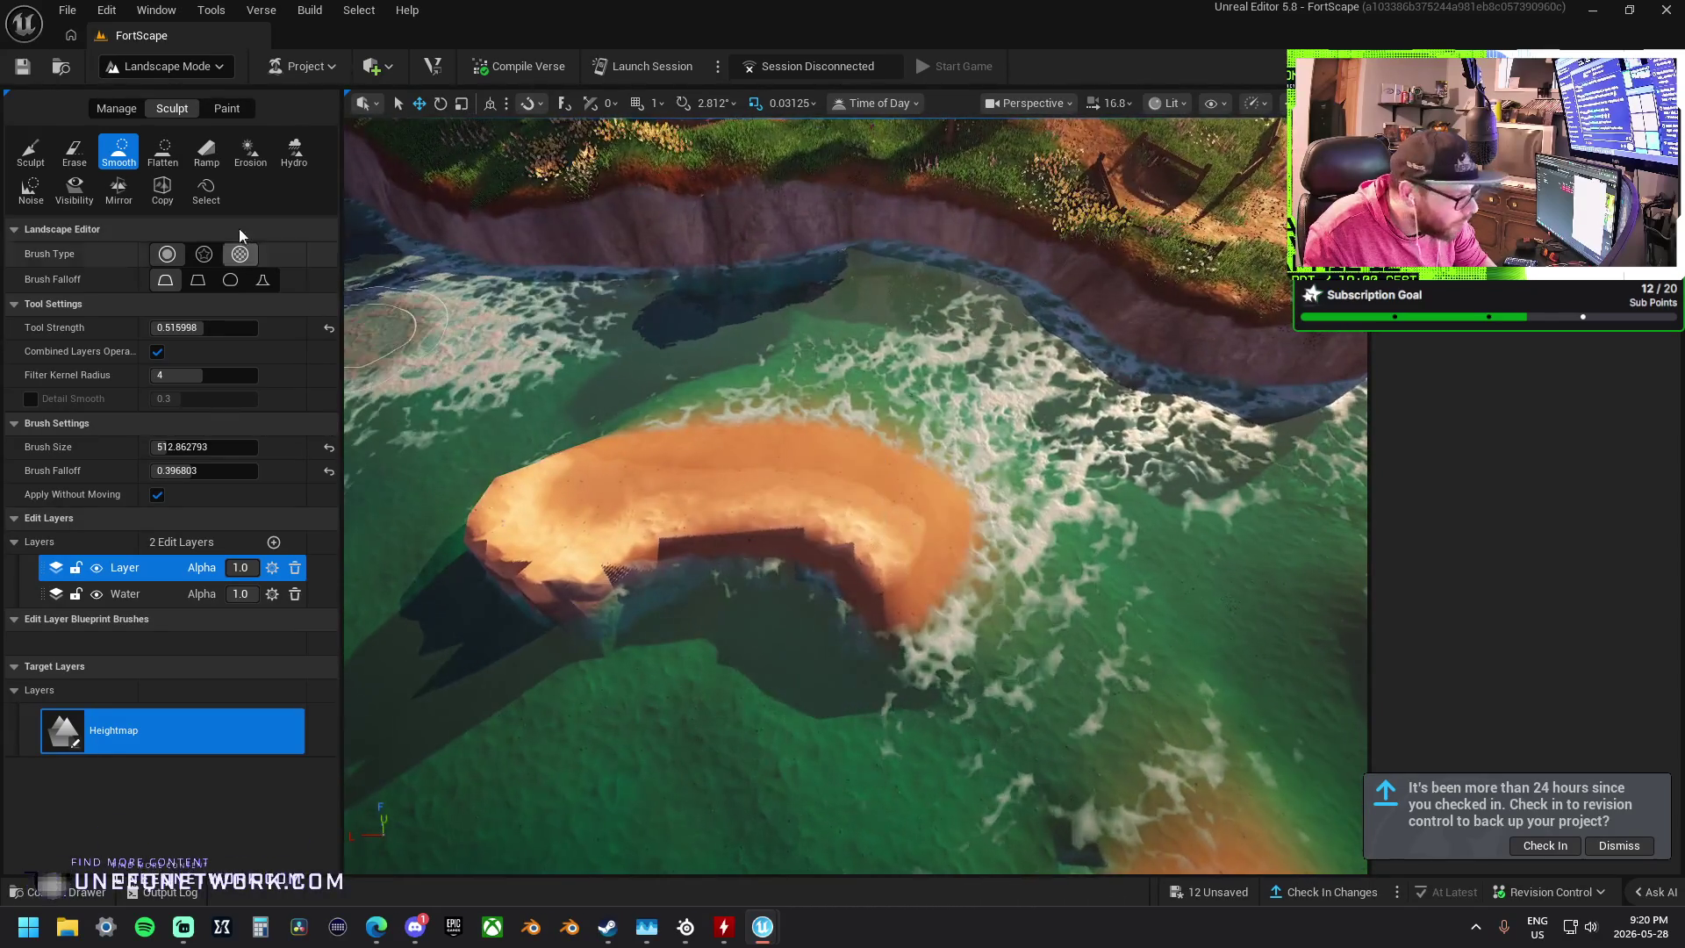
- Smooth the jagged edges of the central sandbar
click(31, 151)
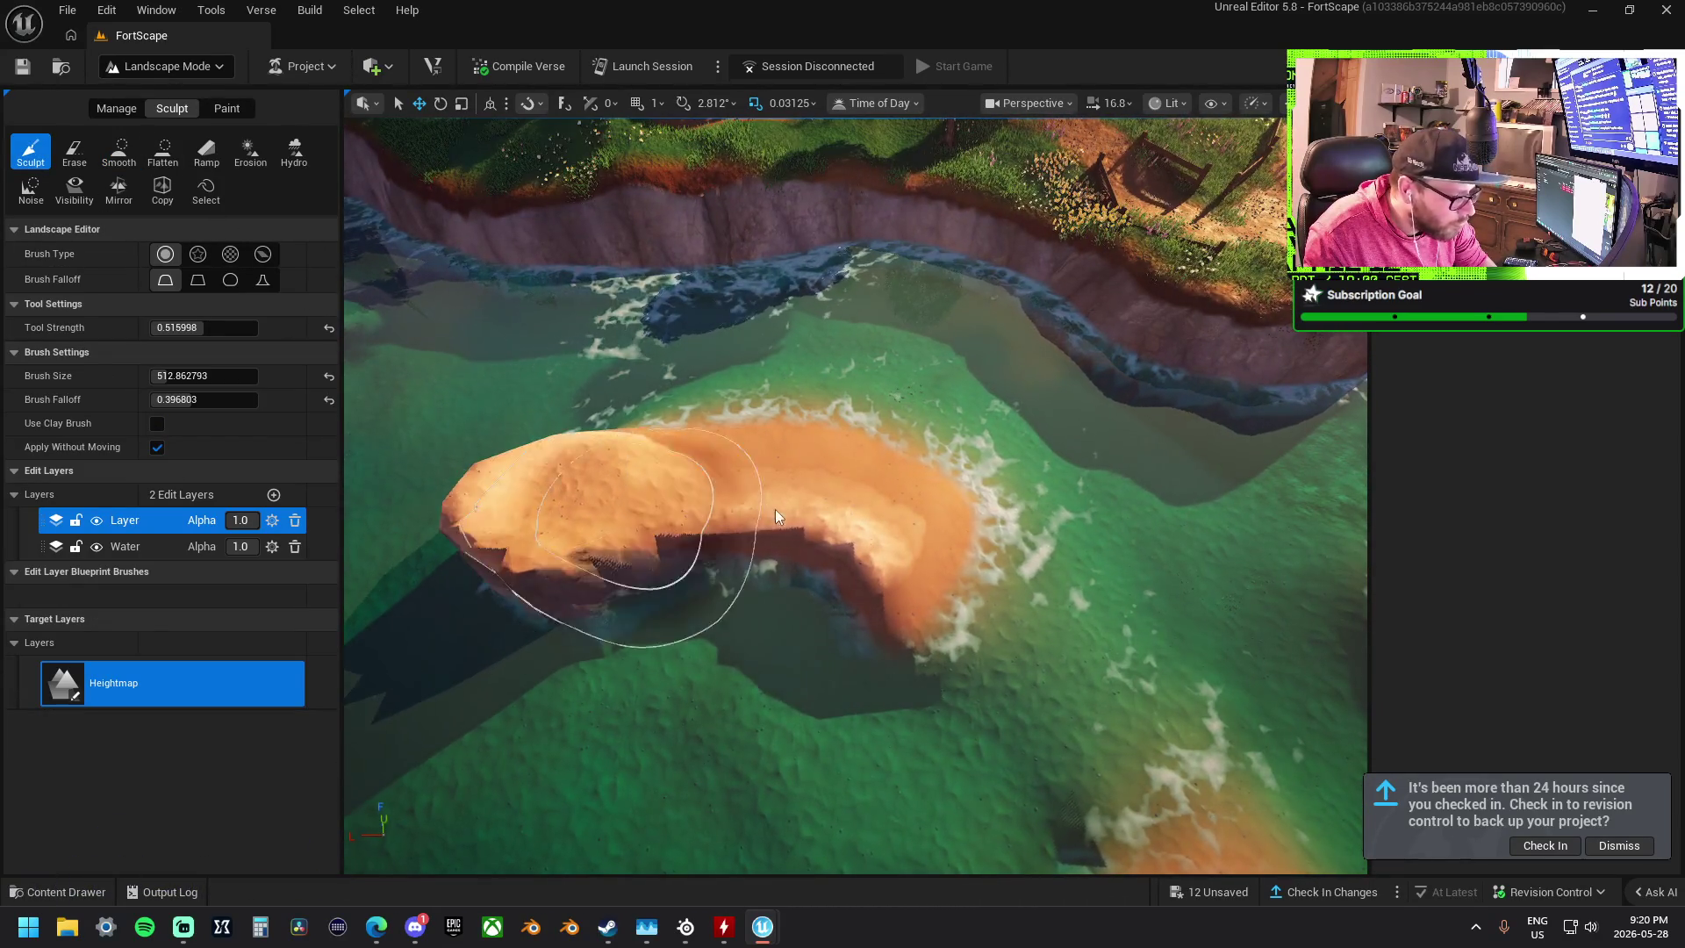
scroll(996, 694, up, 5)
scroll(743, 342, down, 5)
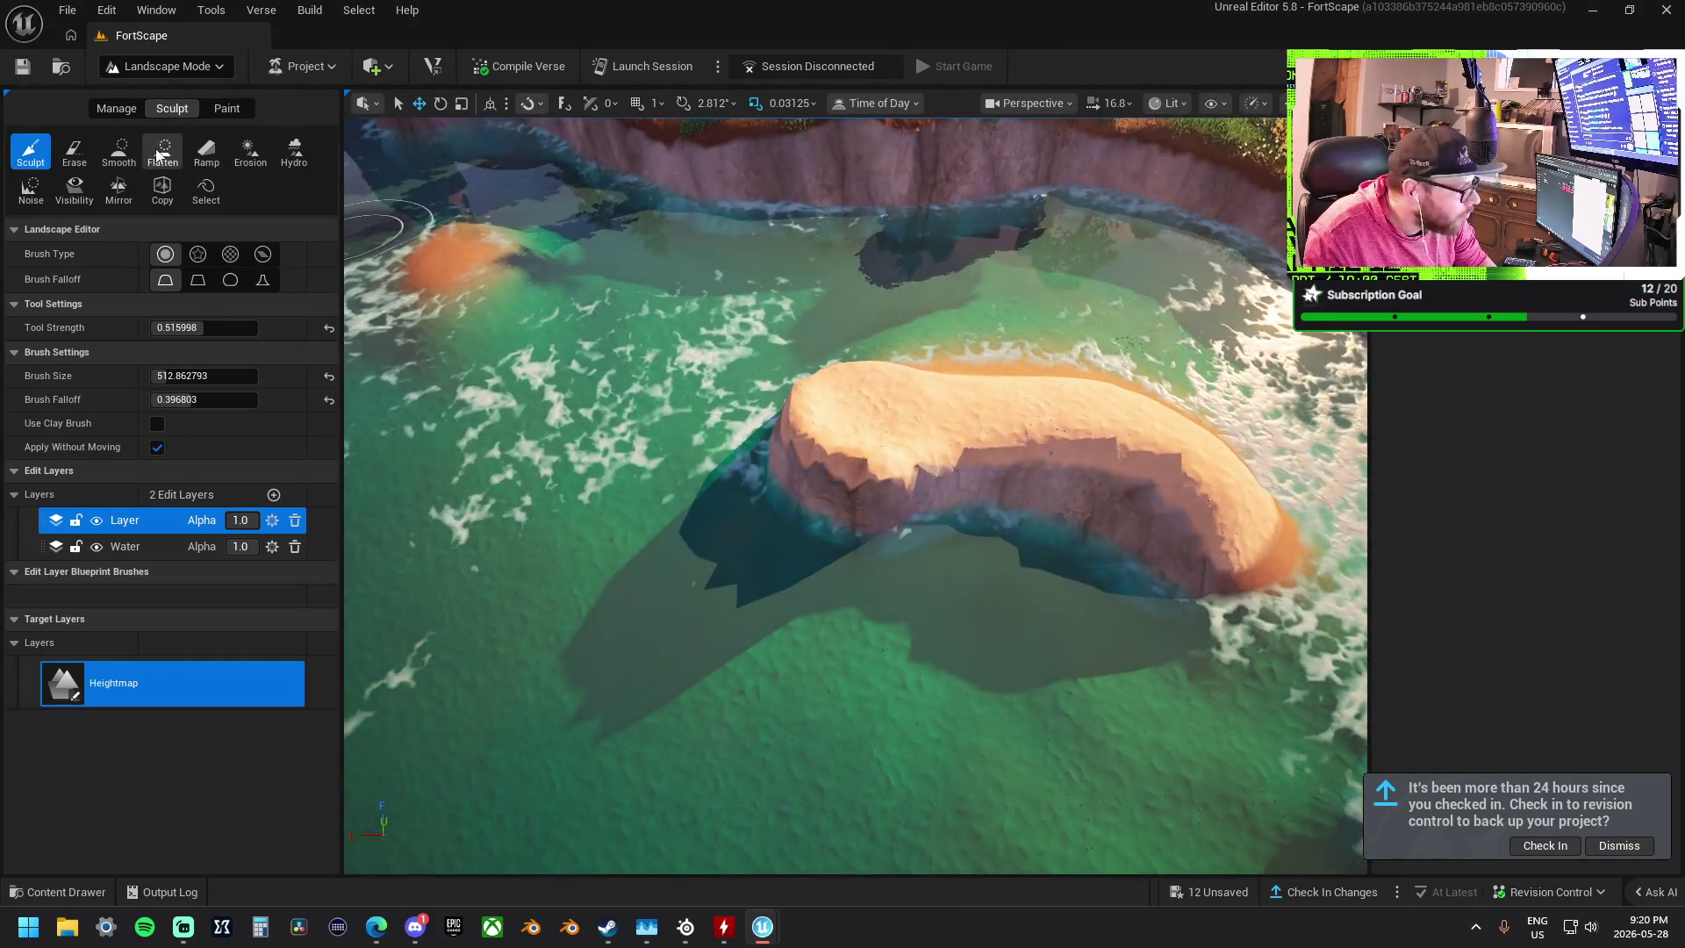
click(119, 151)
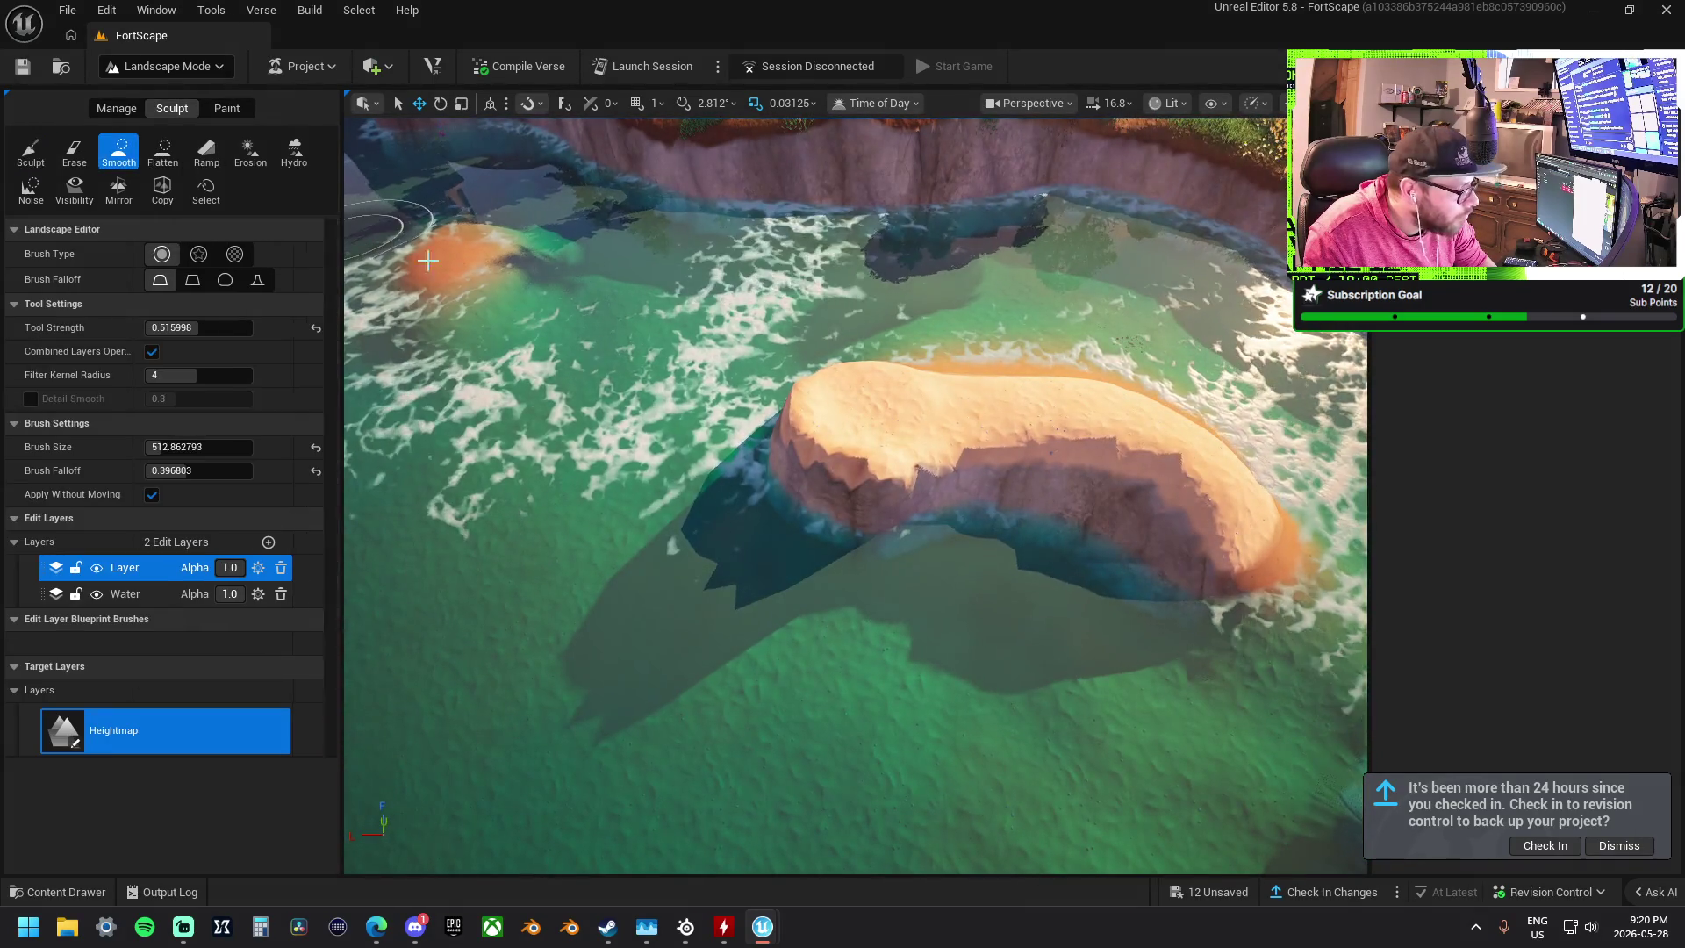
mouse_move(826, 439)
mouse_down()
mouse_move(904, 403)
mouse_move(1206, 455)
mouse_move(1163, 430)
mouse_move(1169, 462)
mouse_move(1157, 445)
mouse_move(887, 381)
mouse_move(848, 392)
mouse_up()
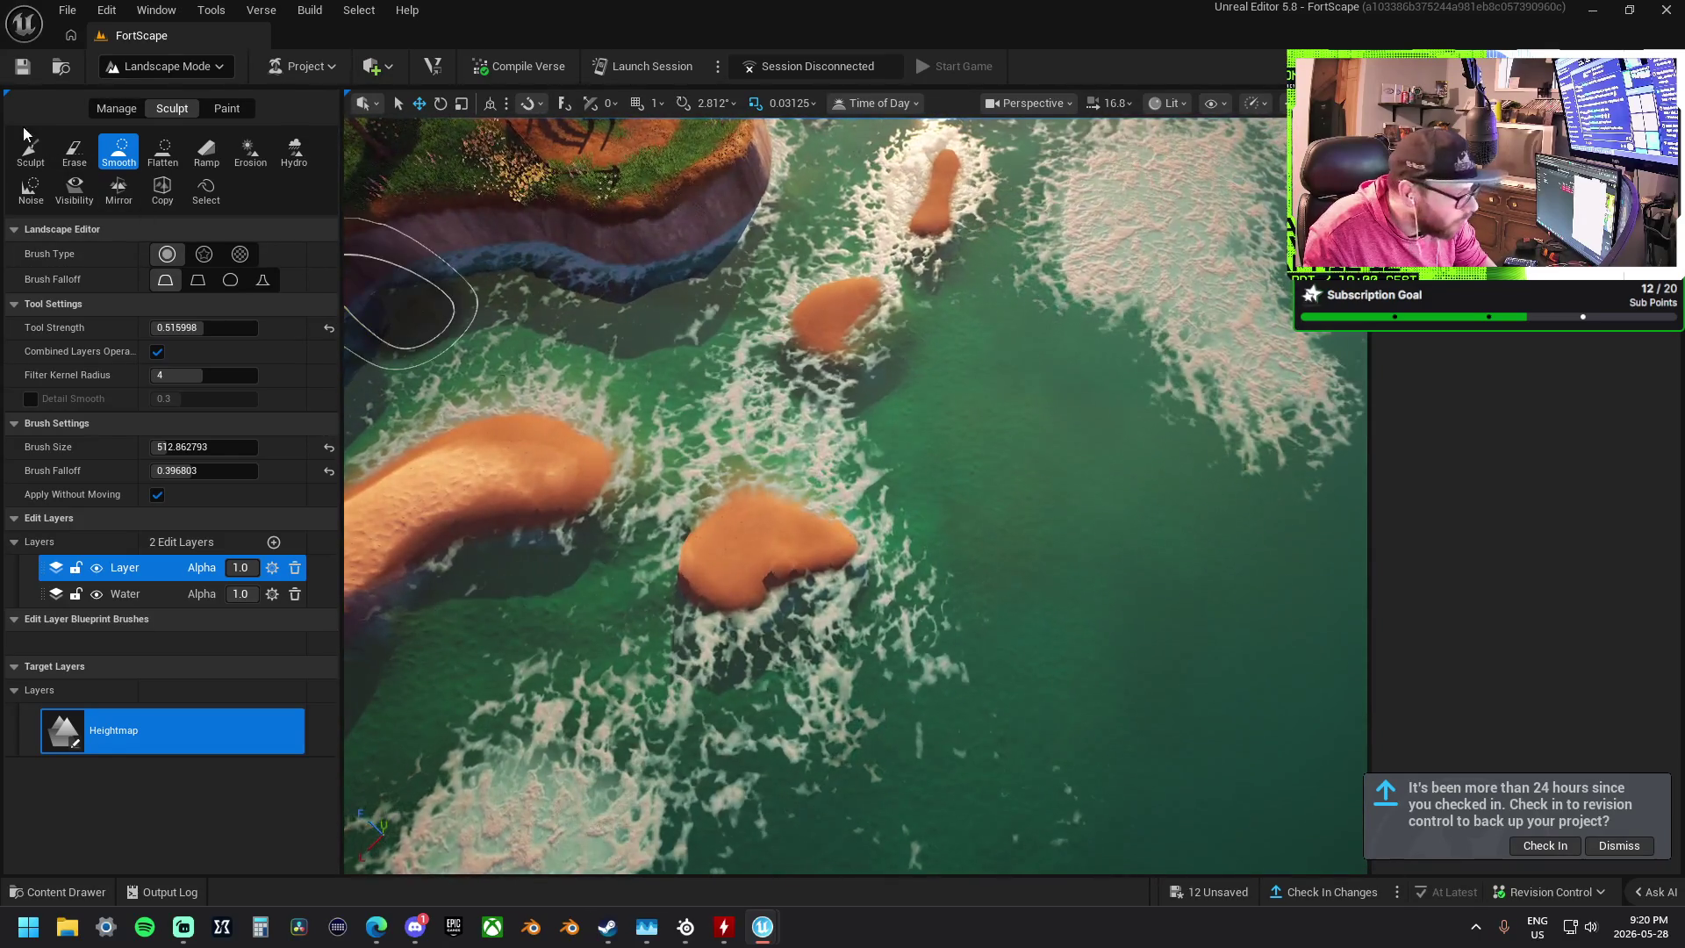
- Flatten and widen the central sandbar, lowering it beneath the foam
click(163, 151)
mouse_move(610, 524)
mouse_down()
mouse_move(746, 538)
mouse_move(714, 564)
mouse_move(751, 557)
mouse_up()
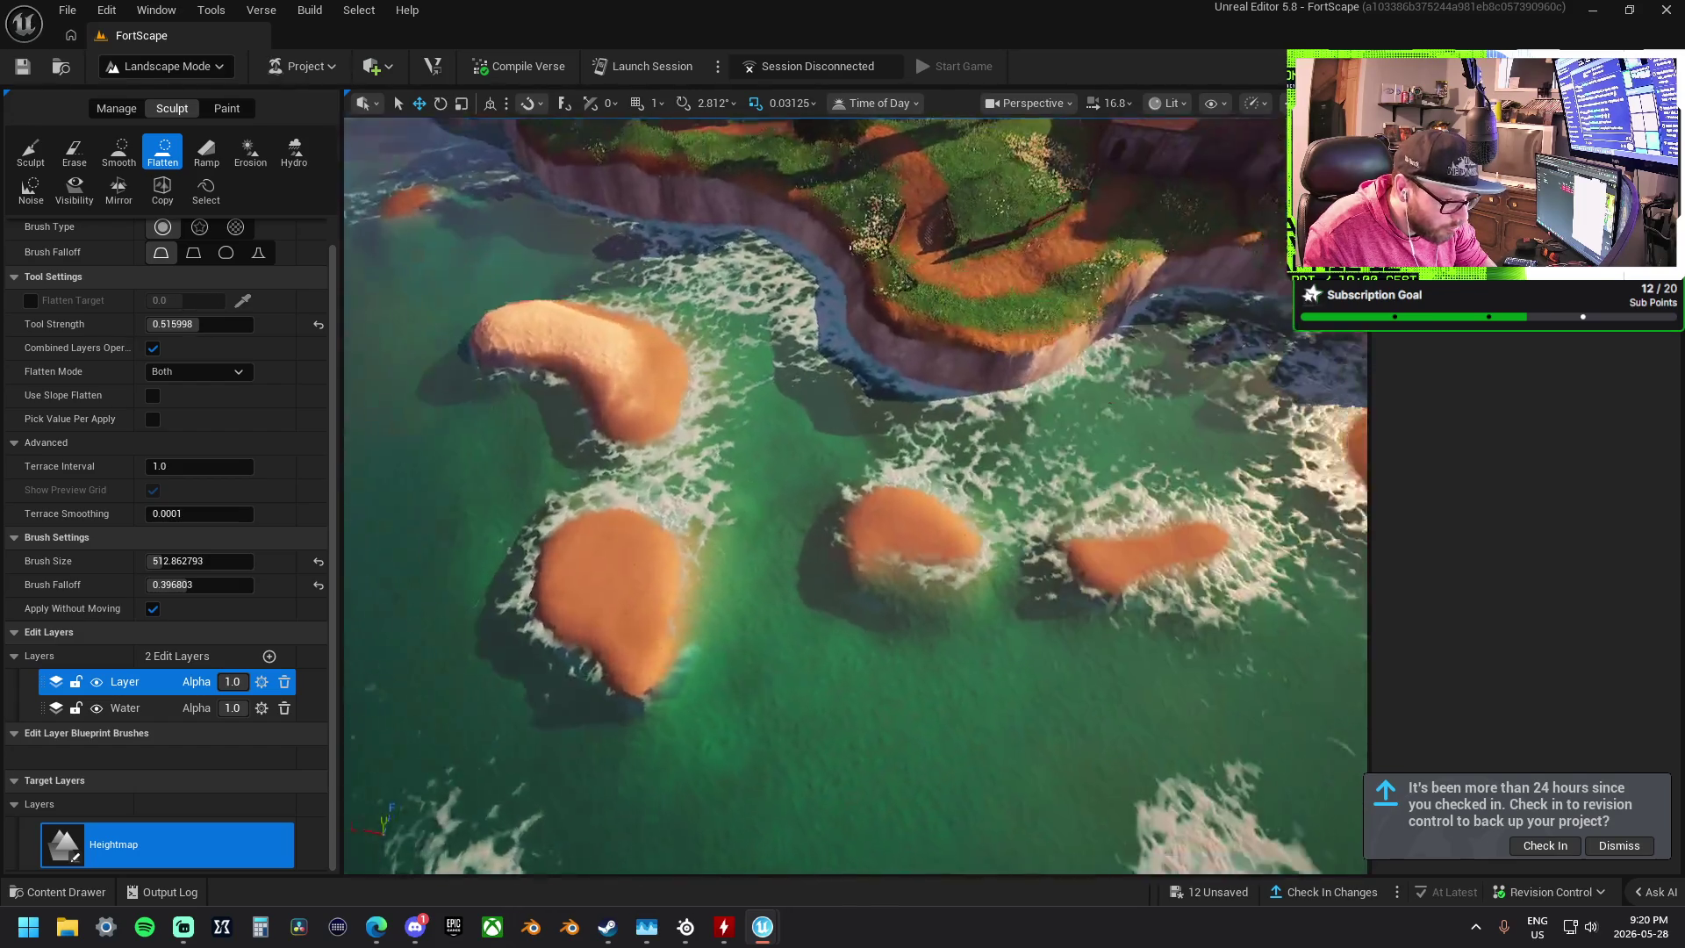
scroll(930, 530, up, 5)
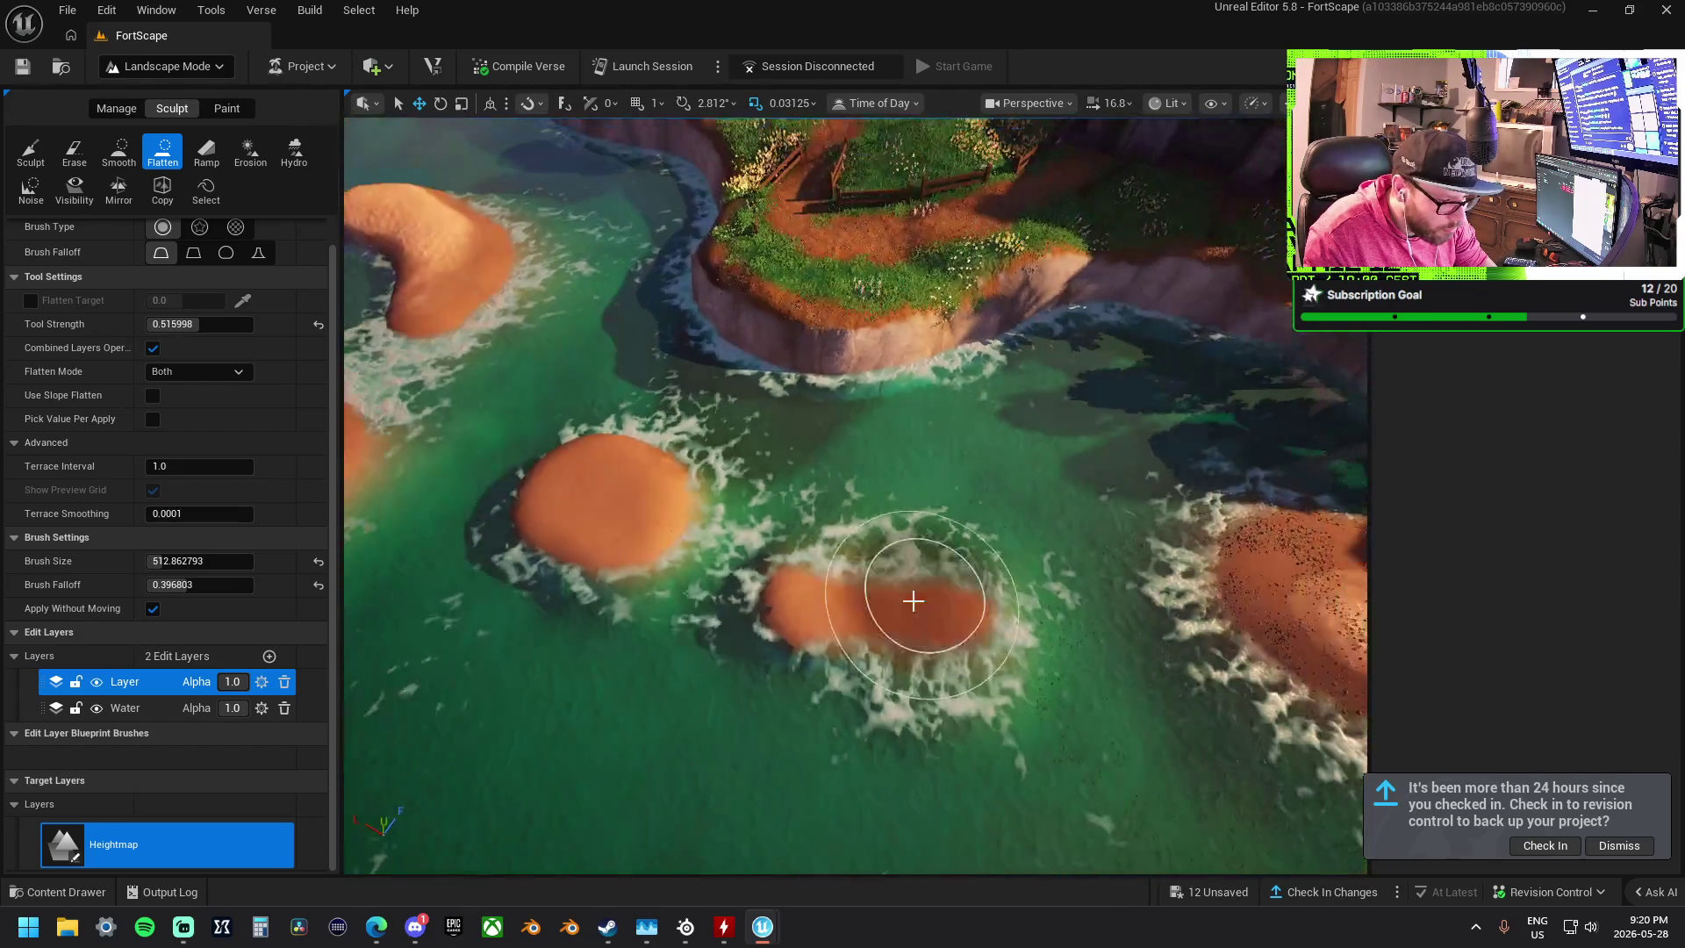
mouse_move(903, 594)
mouse_down()
mouse_move(818, 594)
mouse_move(553, 482)
mouse_move(678, 523)
mouse_move(612, 659)
mouse_move(782, 646)
mouse_move(885, 592)
mouse_move(711, 481)
mouse_move(775, 454)
mouse_move(755, 421)
mouse_move(474, 277)
mouse_up()
- Smooth the rocky patches in the shallows and the sand mound's speckled top
key(s)
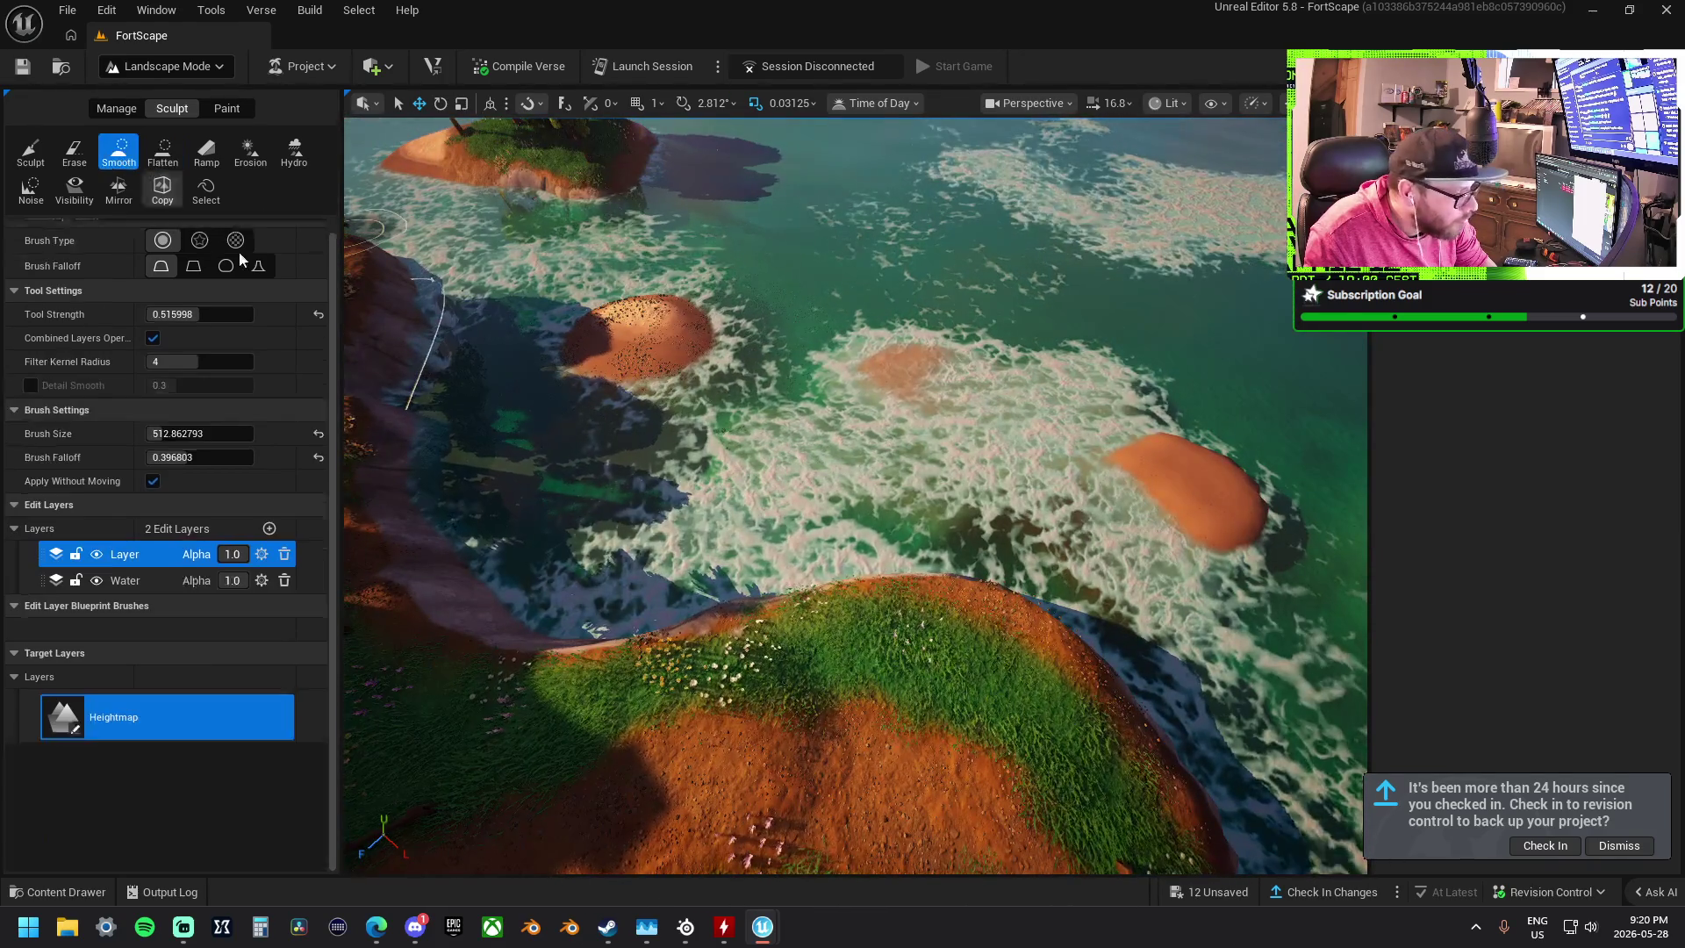
mouse_move(784, 437)
mouse_down()
mouse_move(1123, 511)
mouse_move(1111, 361)
mouse_move(910, 345)
mouse_up()
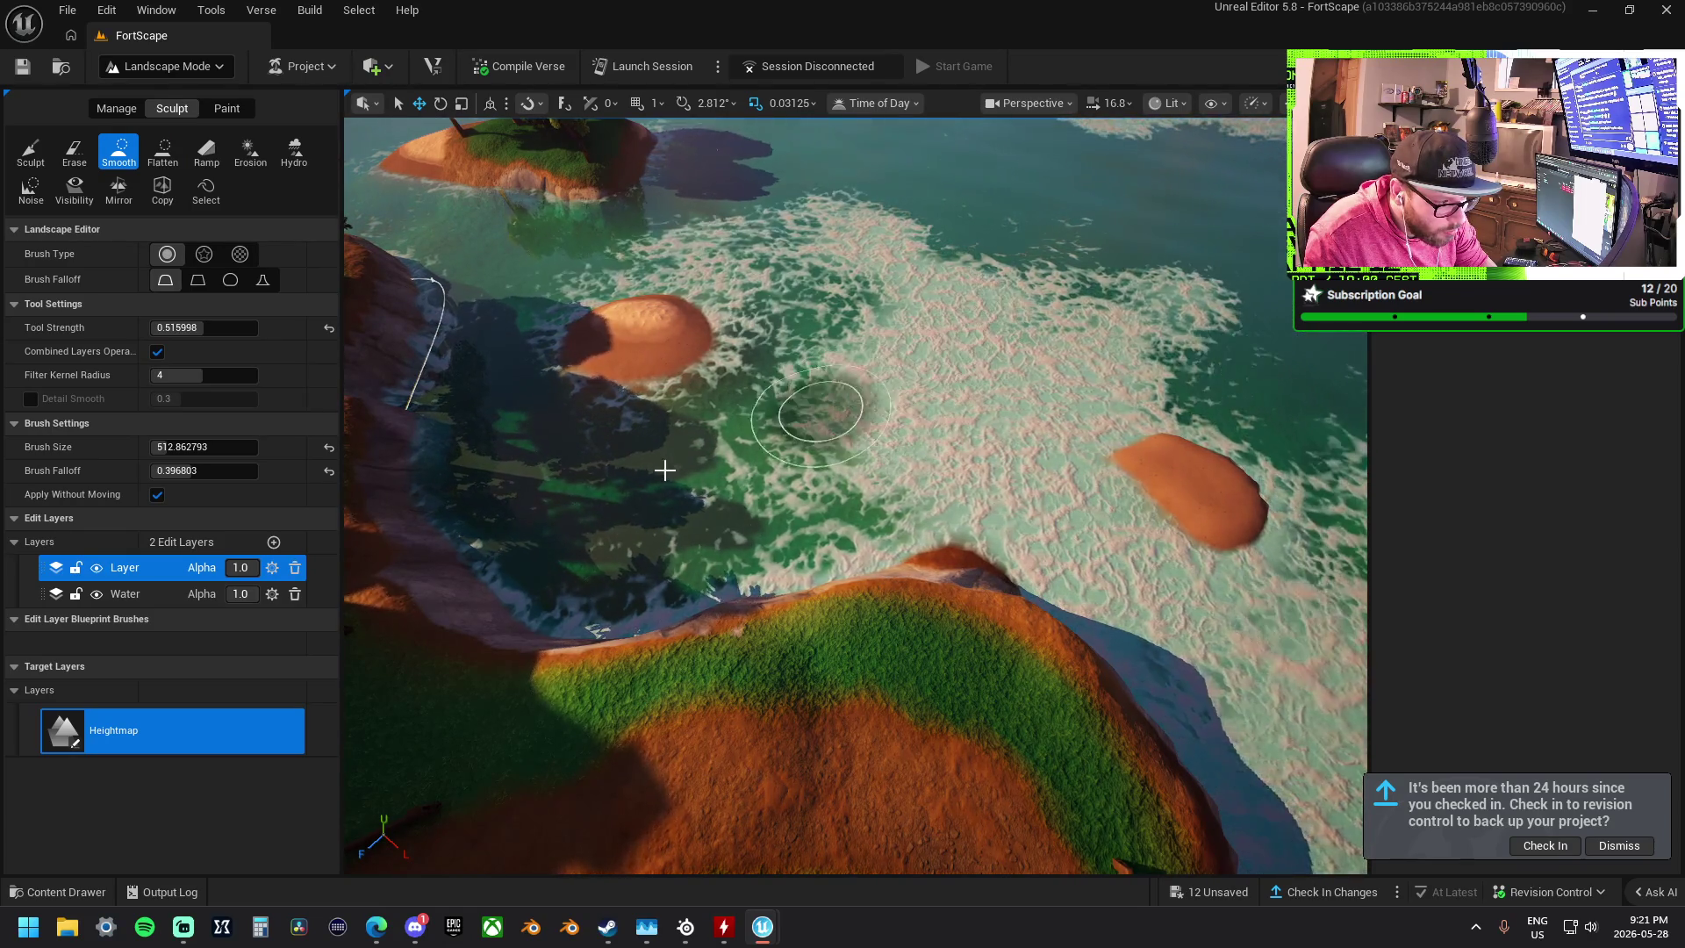
scroll(856, 496, down, 5)
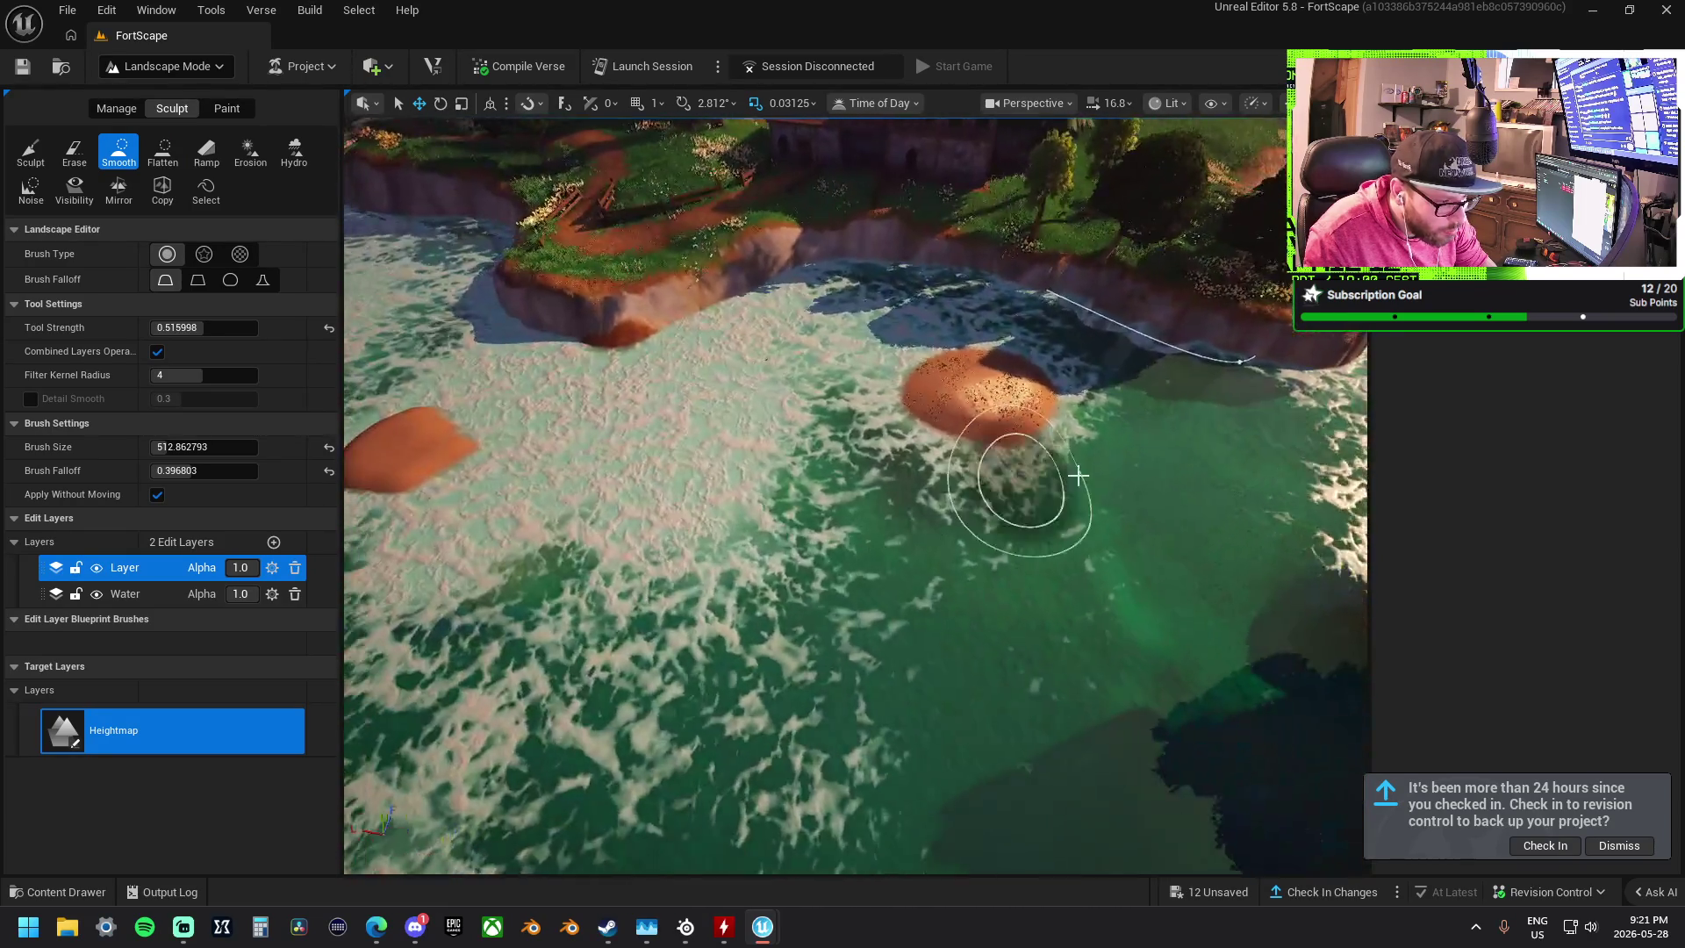
mouse_move(1079, 475)
mouse_down()
mouse_move(1035, 492)
mouse_move(842, 483)
mouse_move(773, 526)
mouse_move(808, 527)
mouse_move(904, 603)
mouse_move(1049, 513)
mouse_move(904, 613)
mouse_move(810, 564)
mouse_move(909, 487)
mouse_move(924, 512)
mouse_move(921, 492)
mouse_up()
click(30, 151)
click(135, 151)
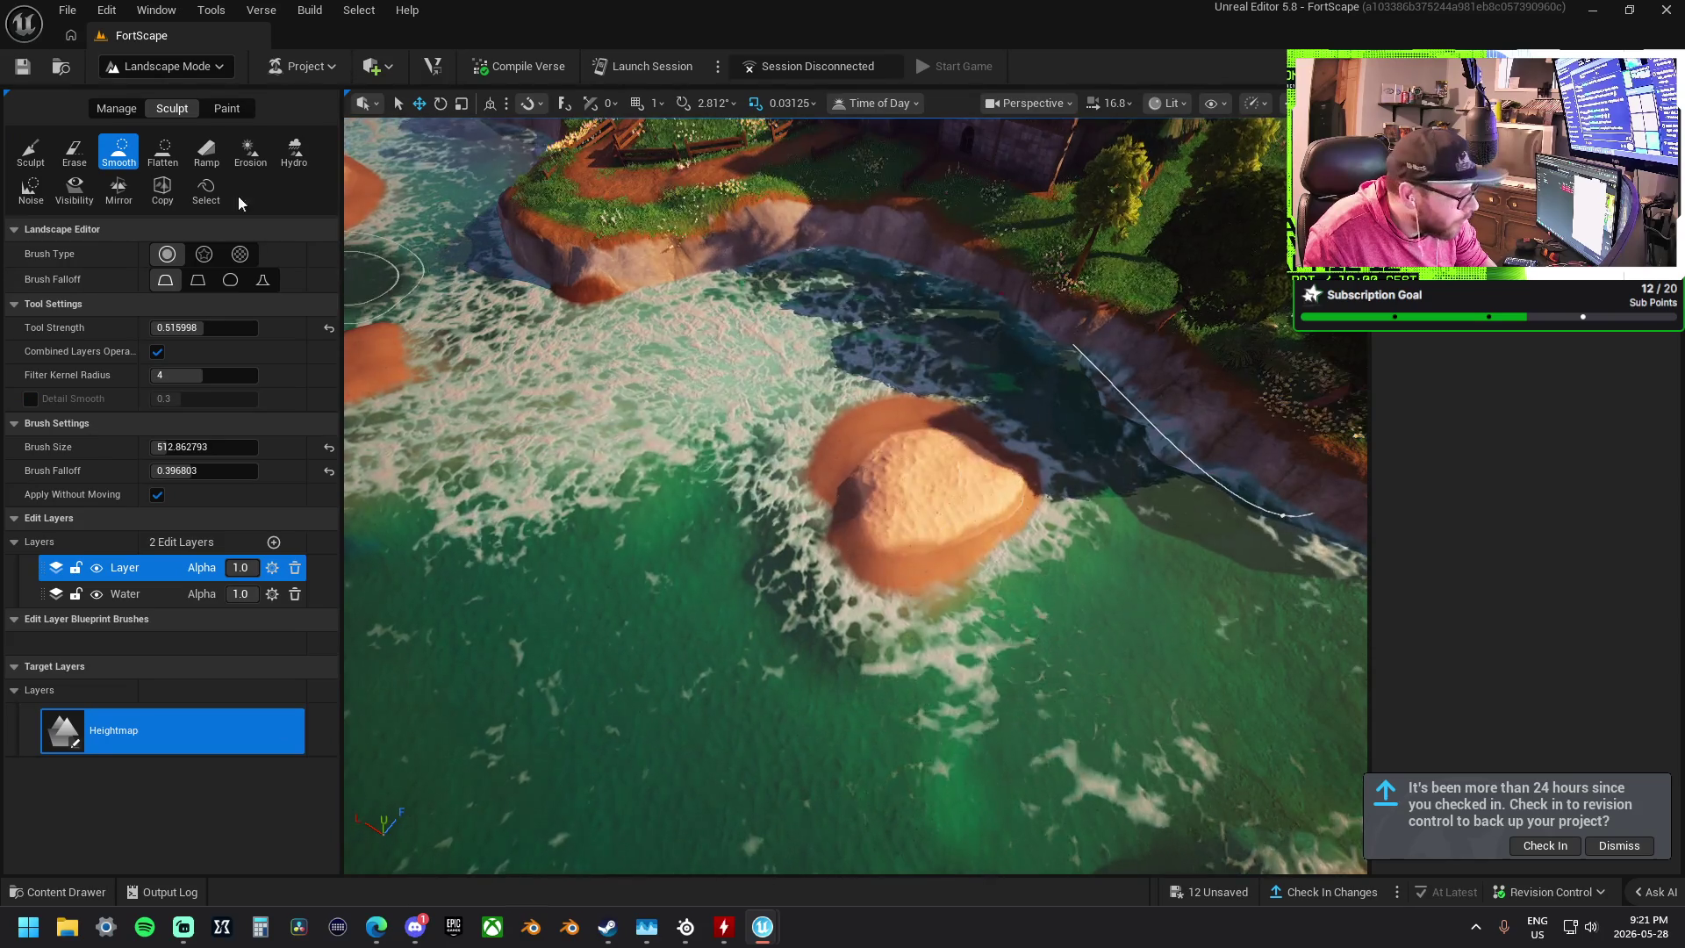
click(218, 112)
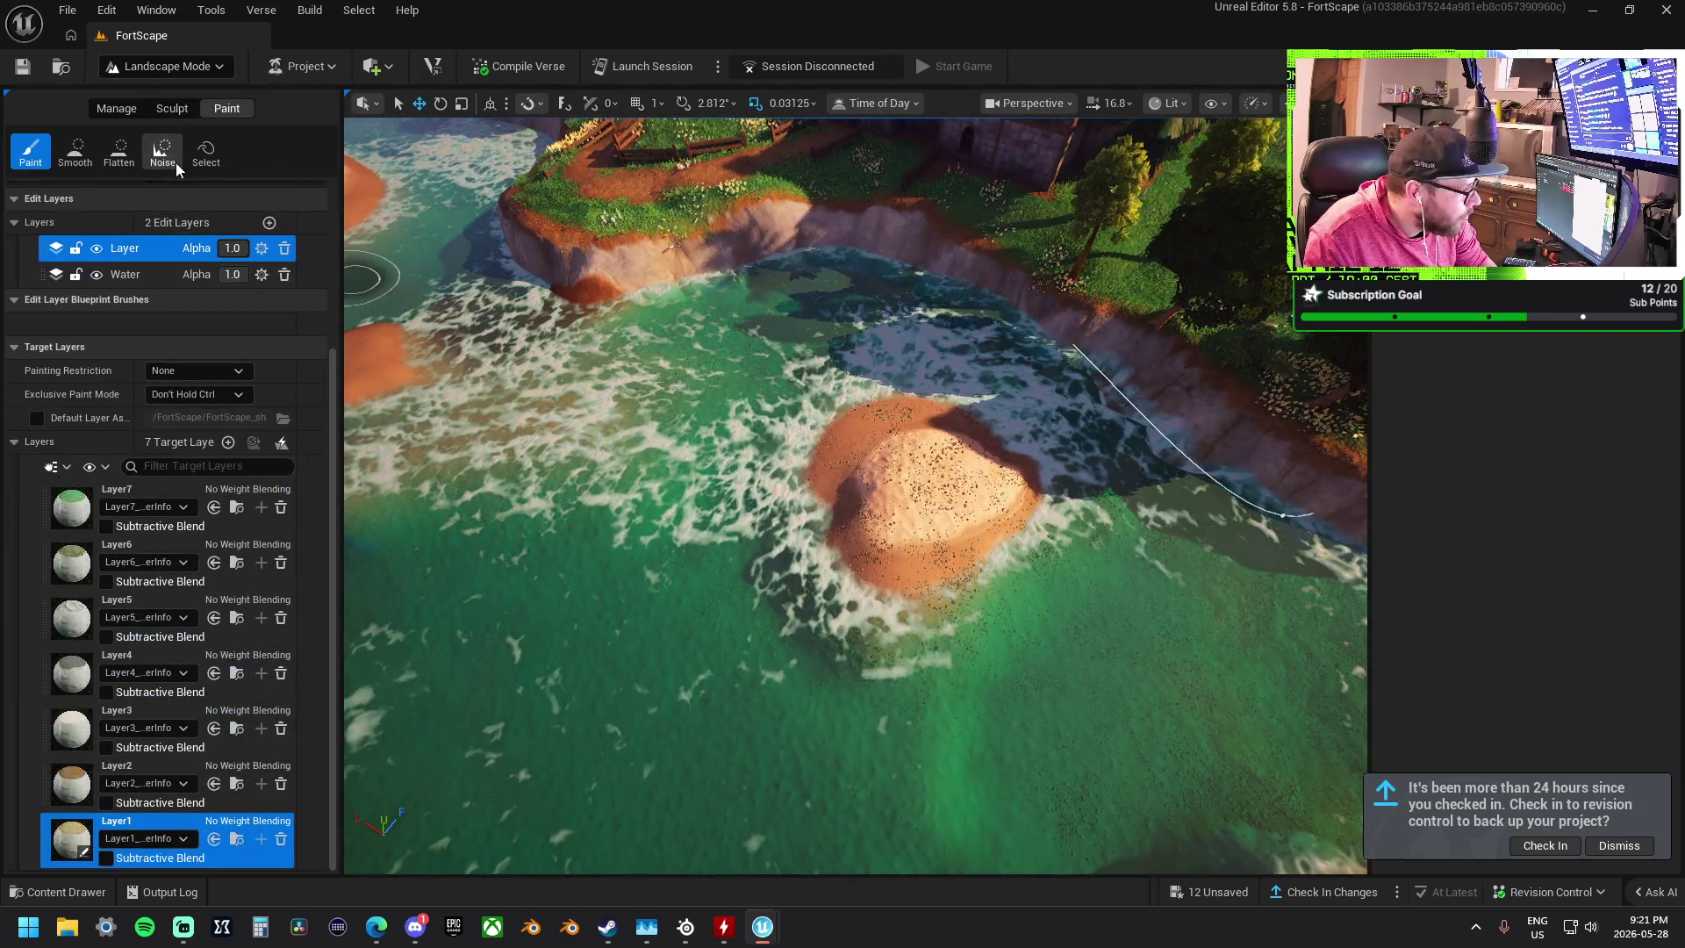
- Cycle the paint target through Layer3 and Layer2 in Paint mode
click(74, 154)
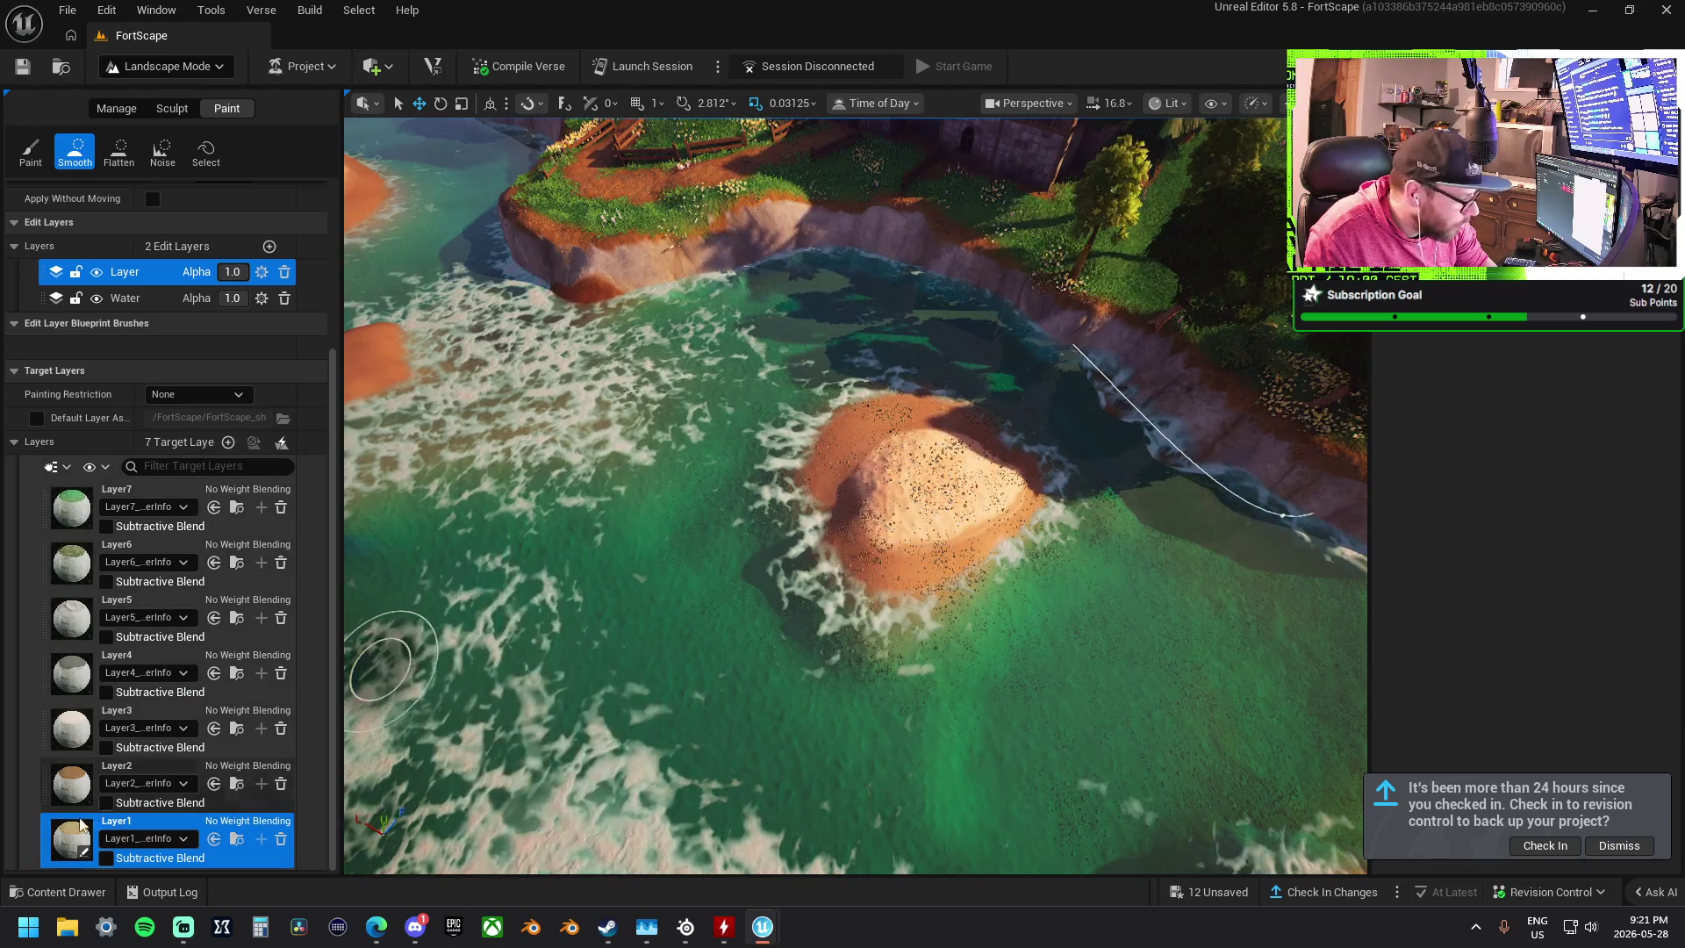
click(71, 729)
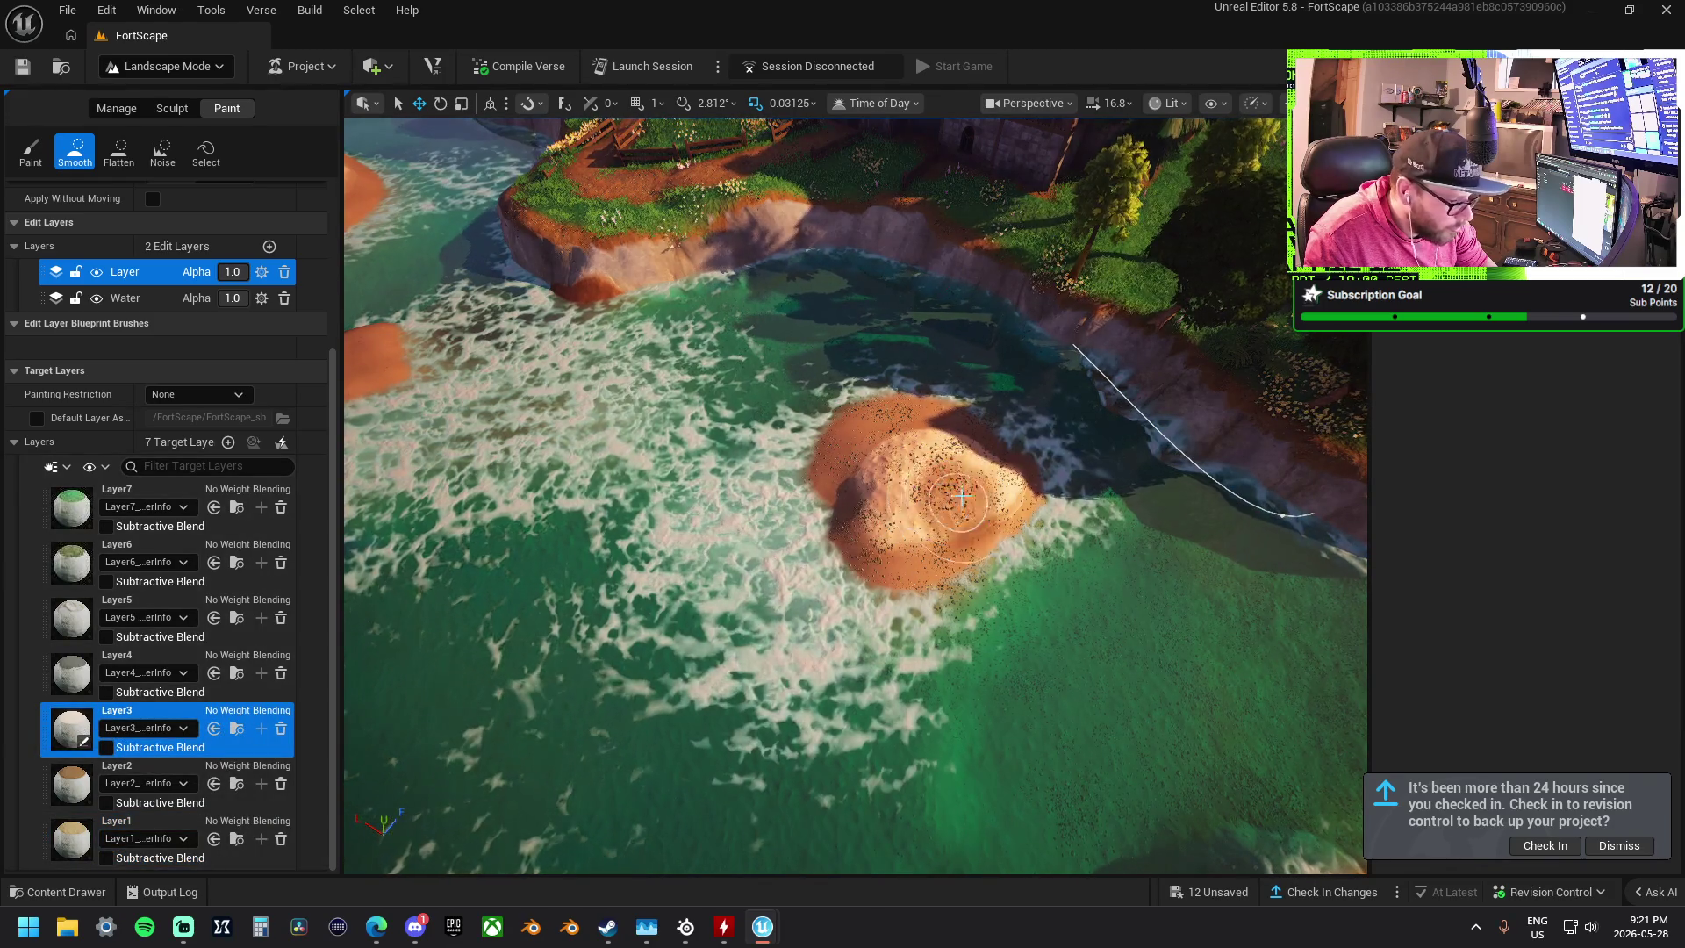
click(31, 151)
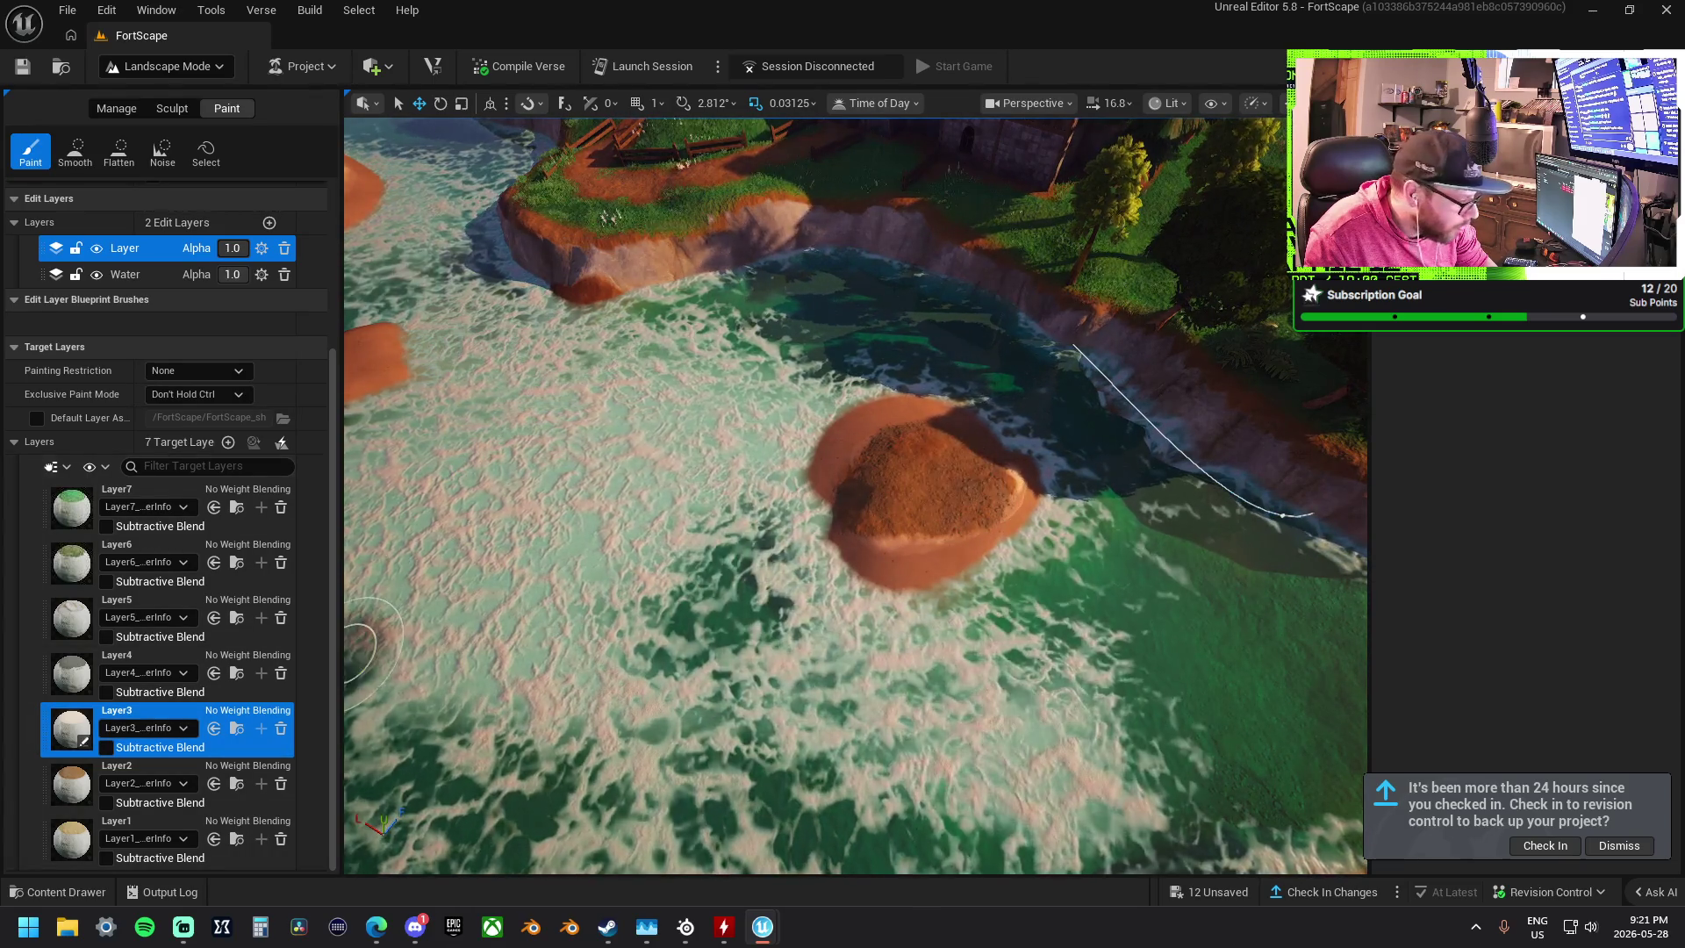
click(71, 784)
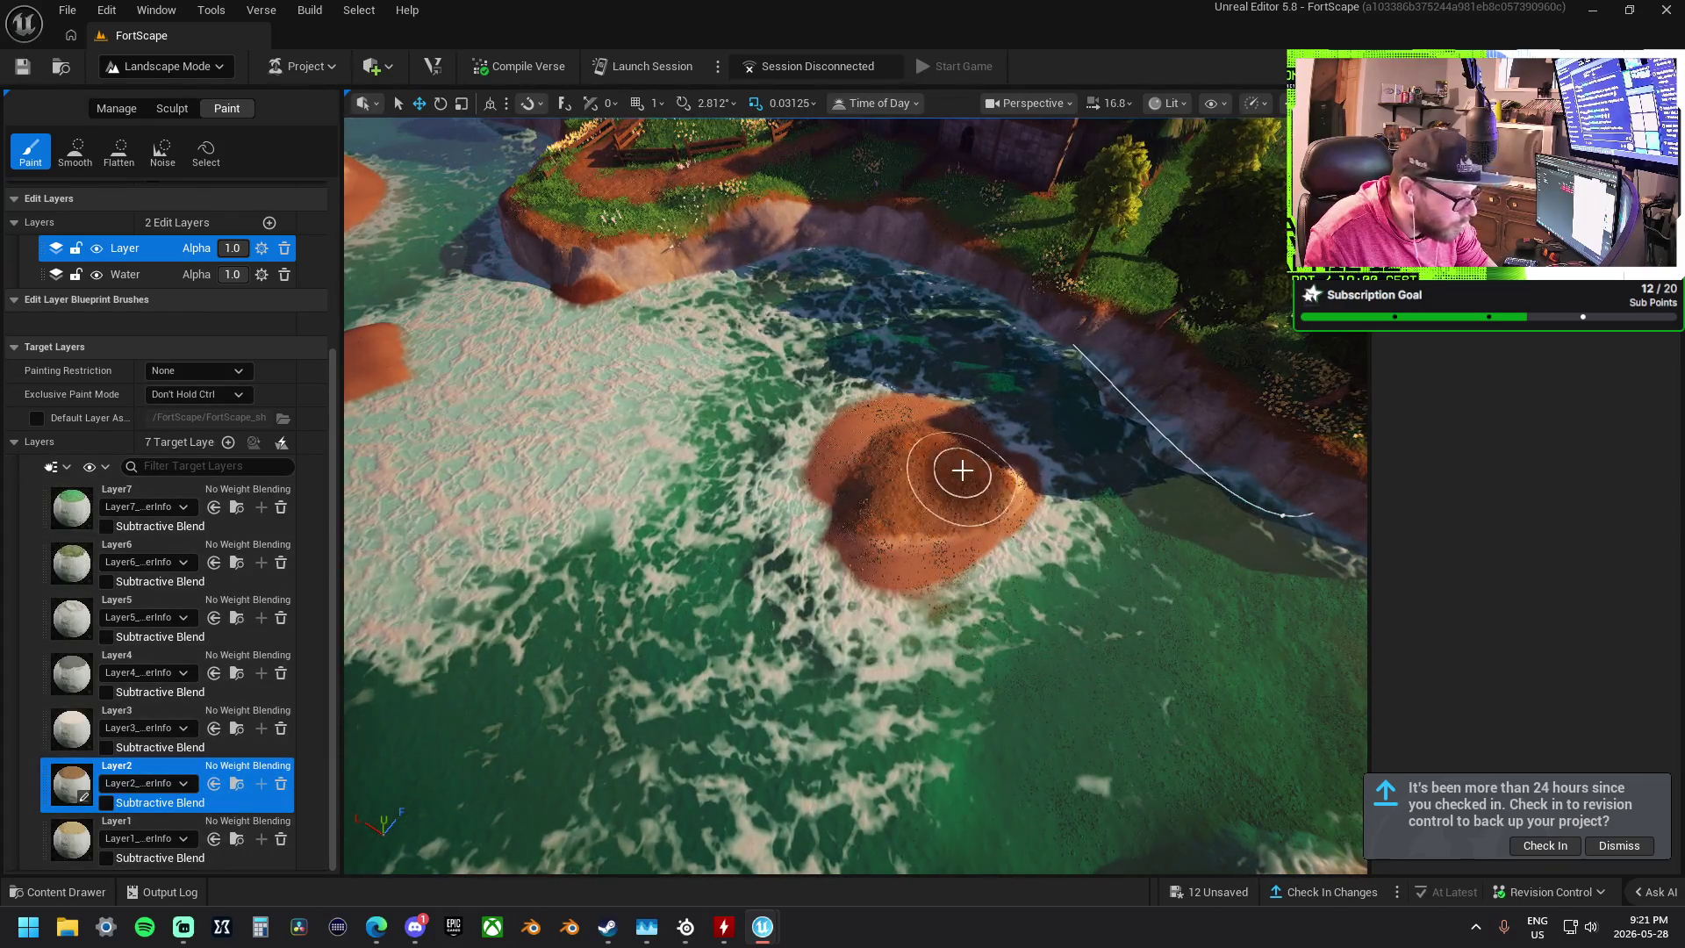
- Paint Layer1 across the top of the small sand island, then pick the Smooth tool
scroll(954, 477, up, 5)
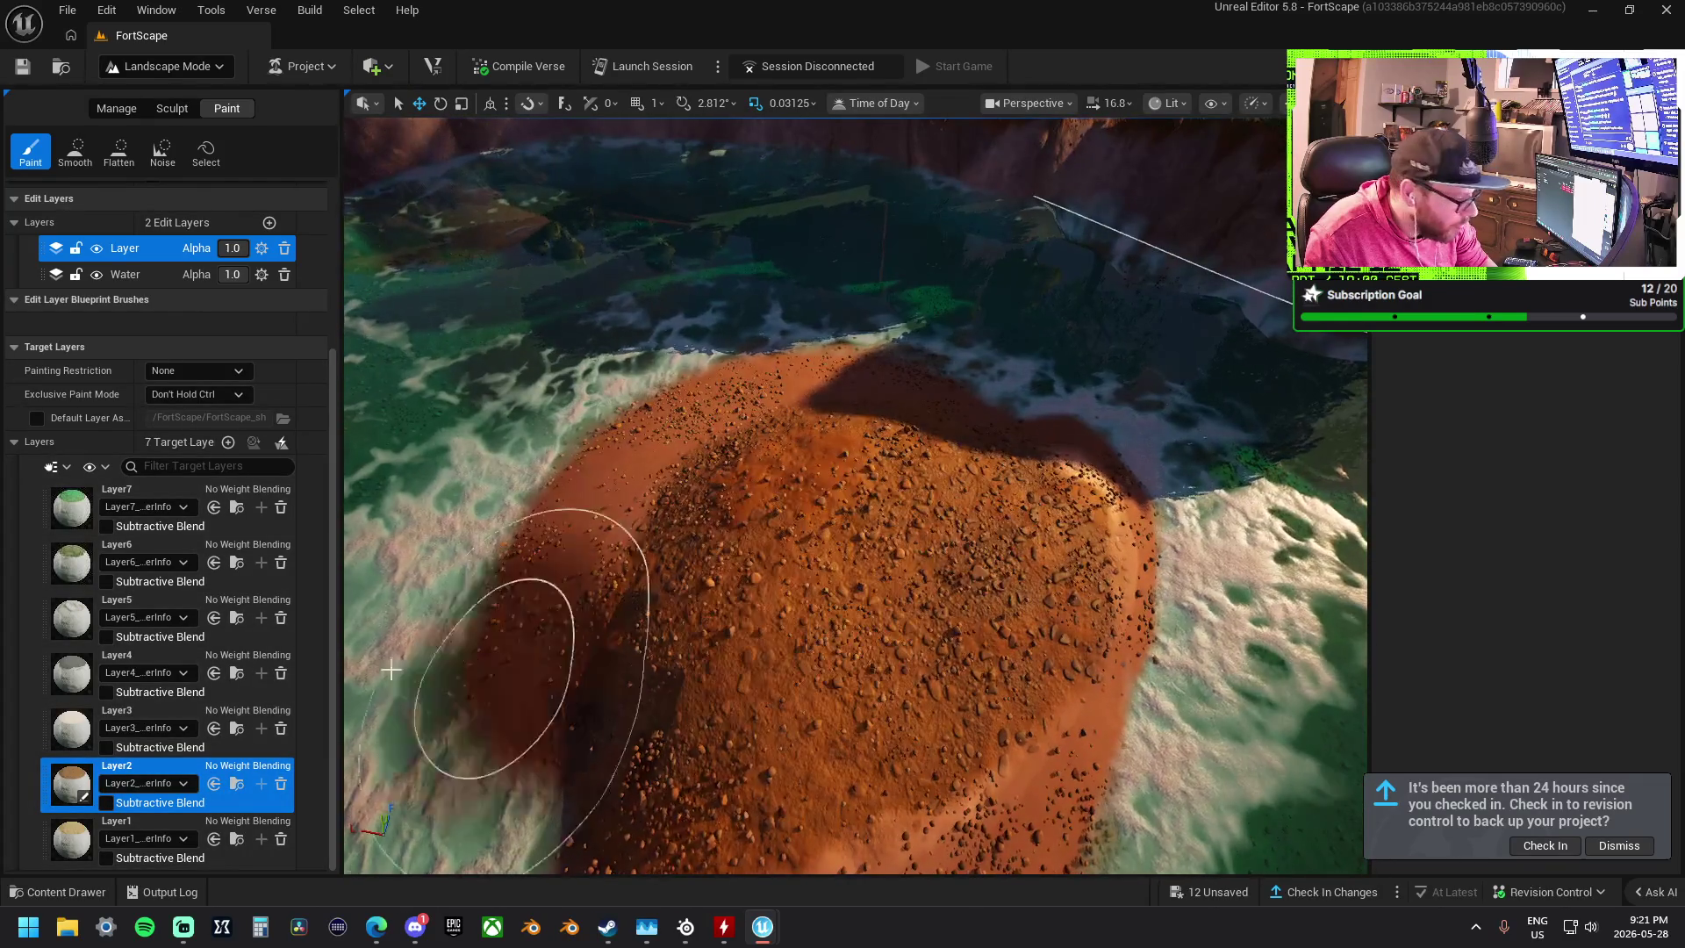
click(96, 825)
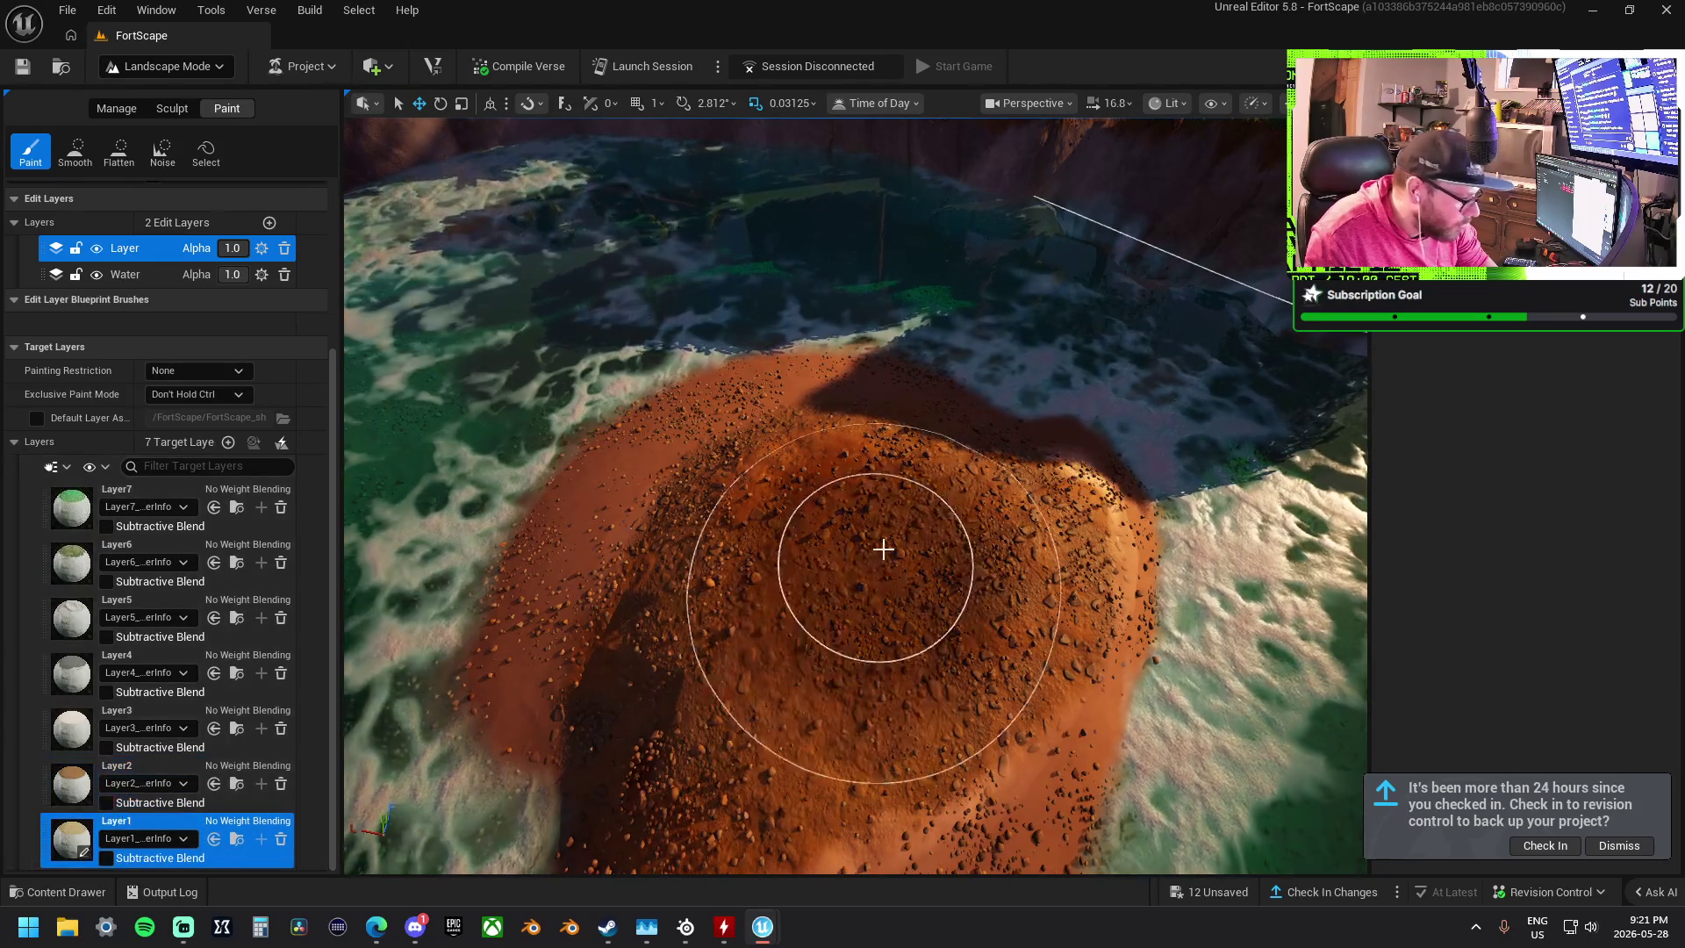
scroll(777, 516, down, 10)
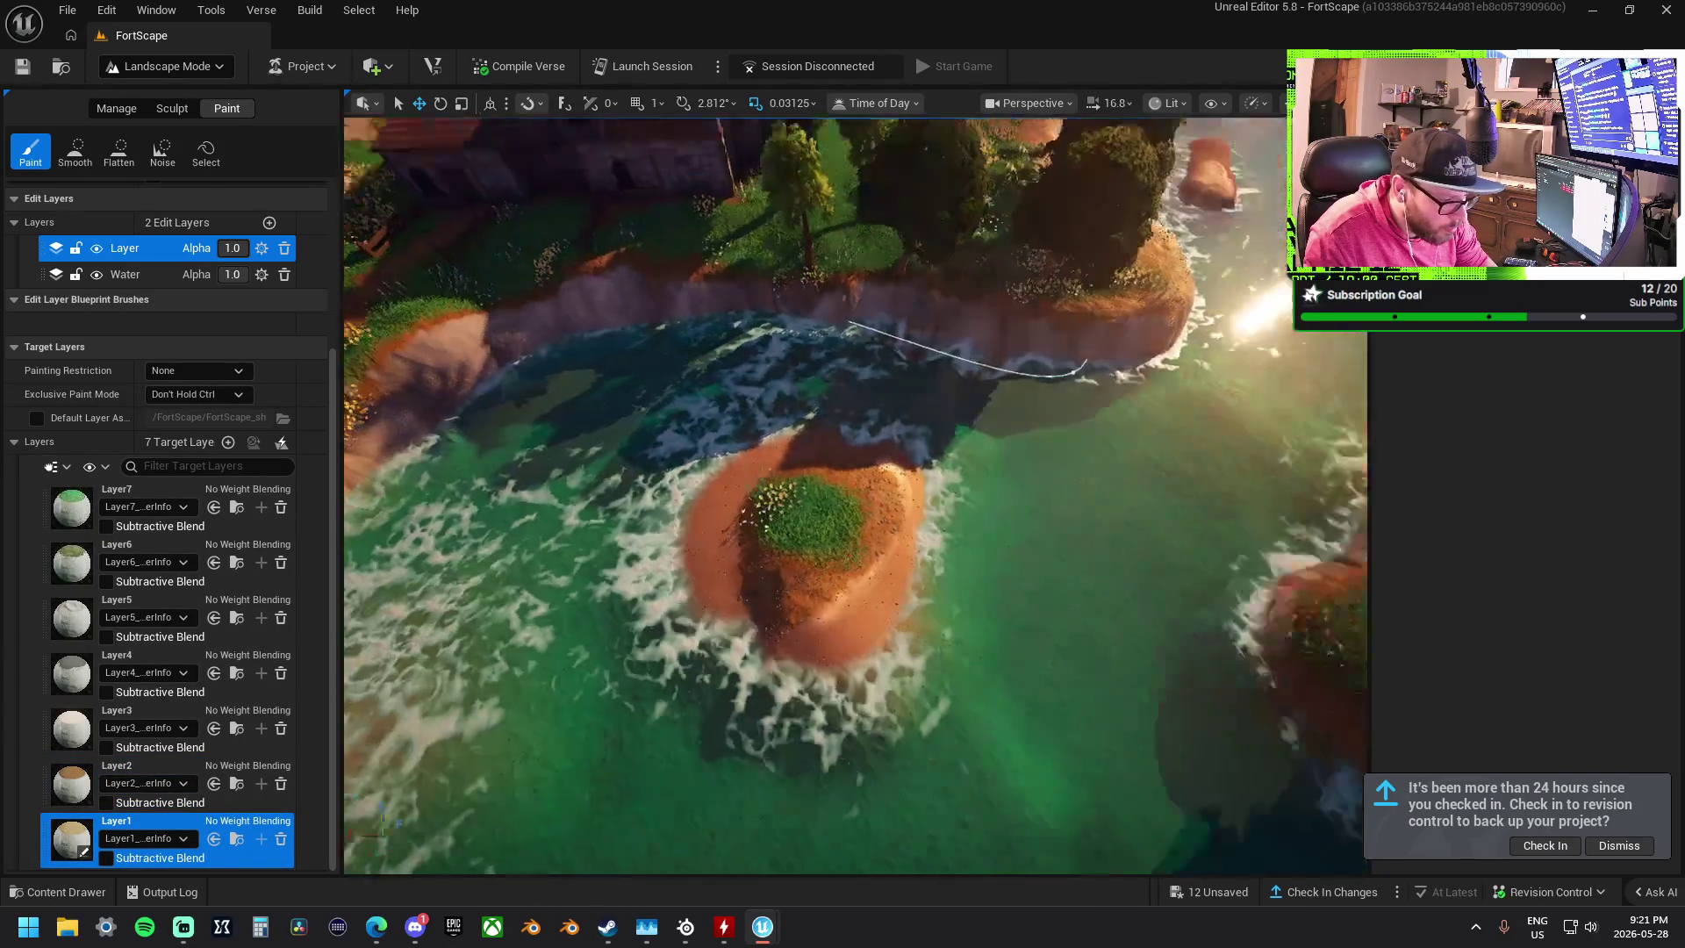
scroll(856, 492, up, 5)
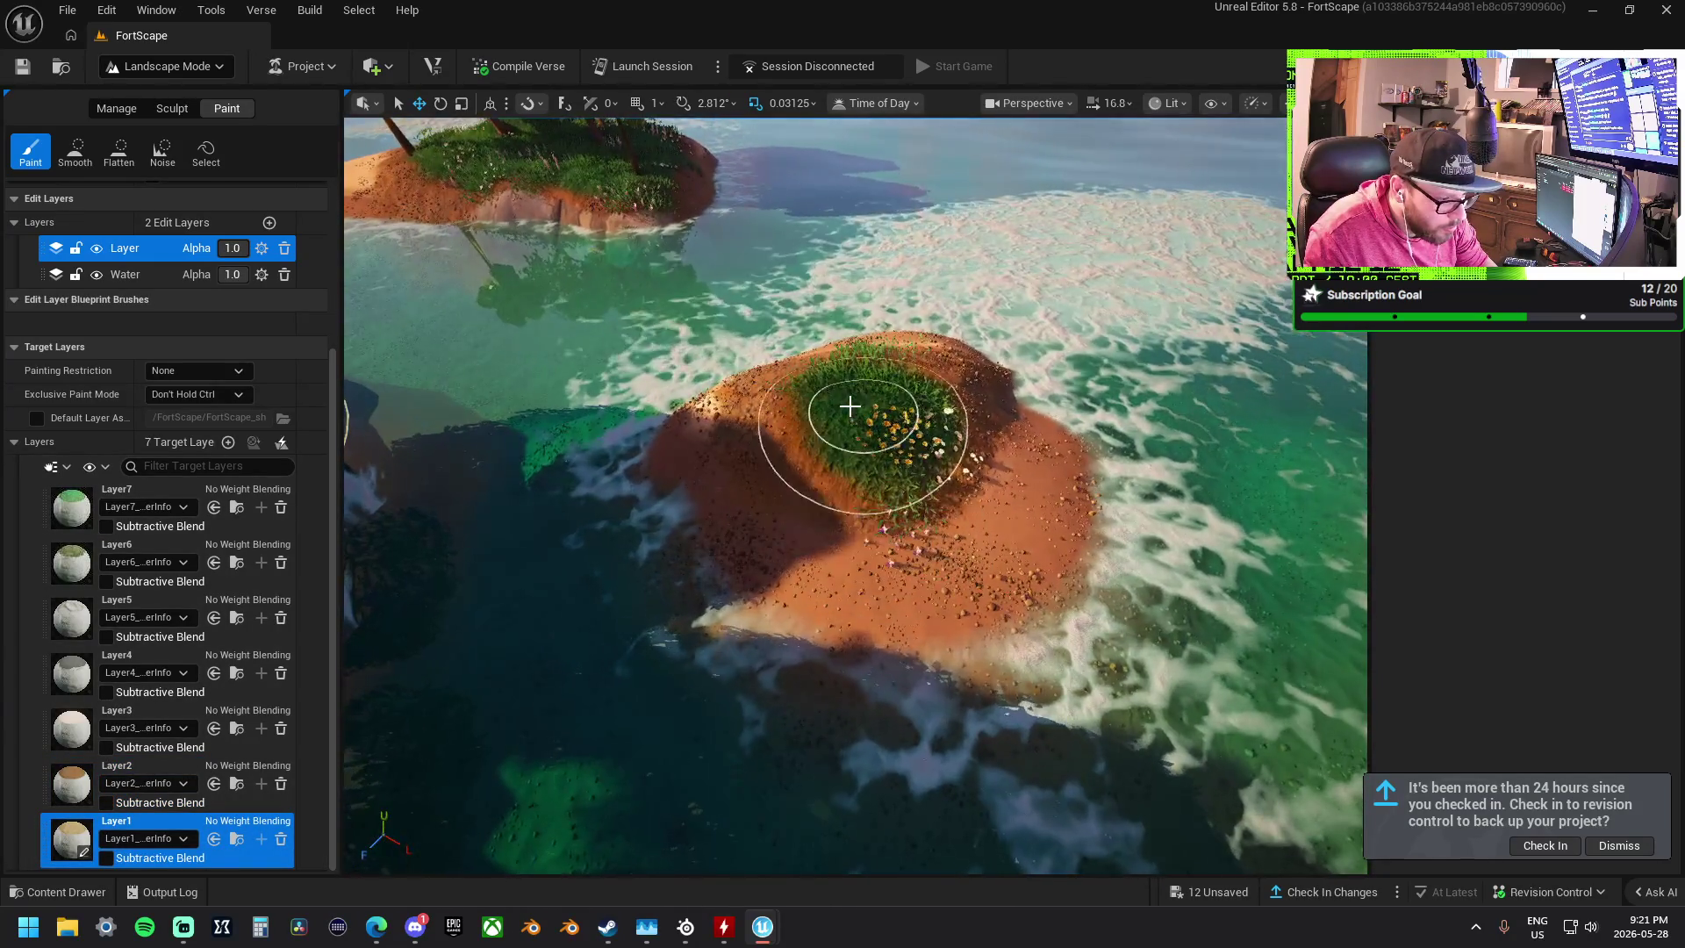
scroll(929, 379, down, 5)
scroll(743, 417, up, 5)
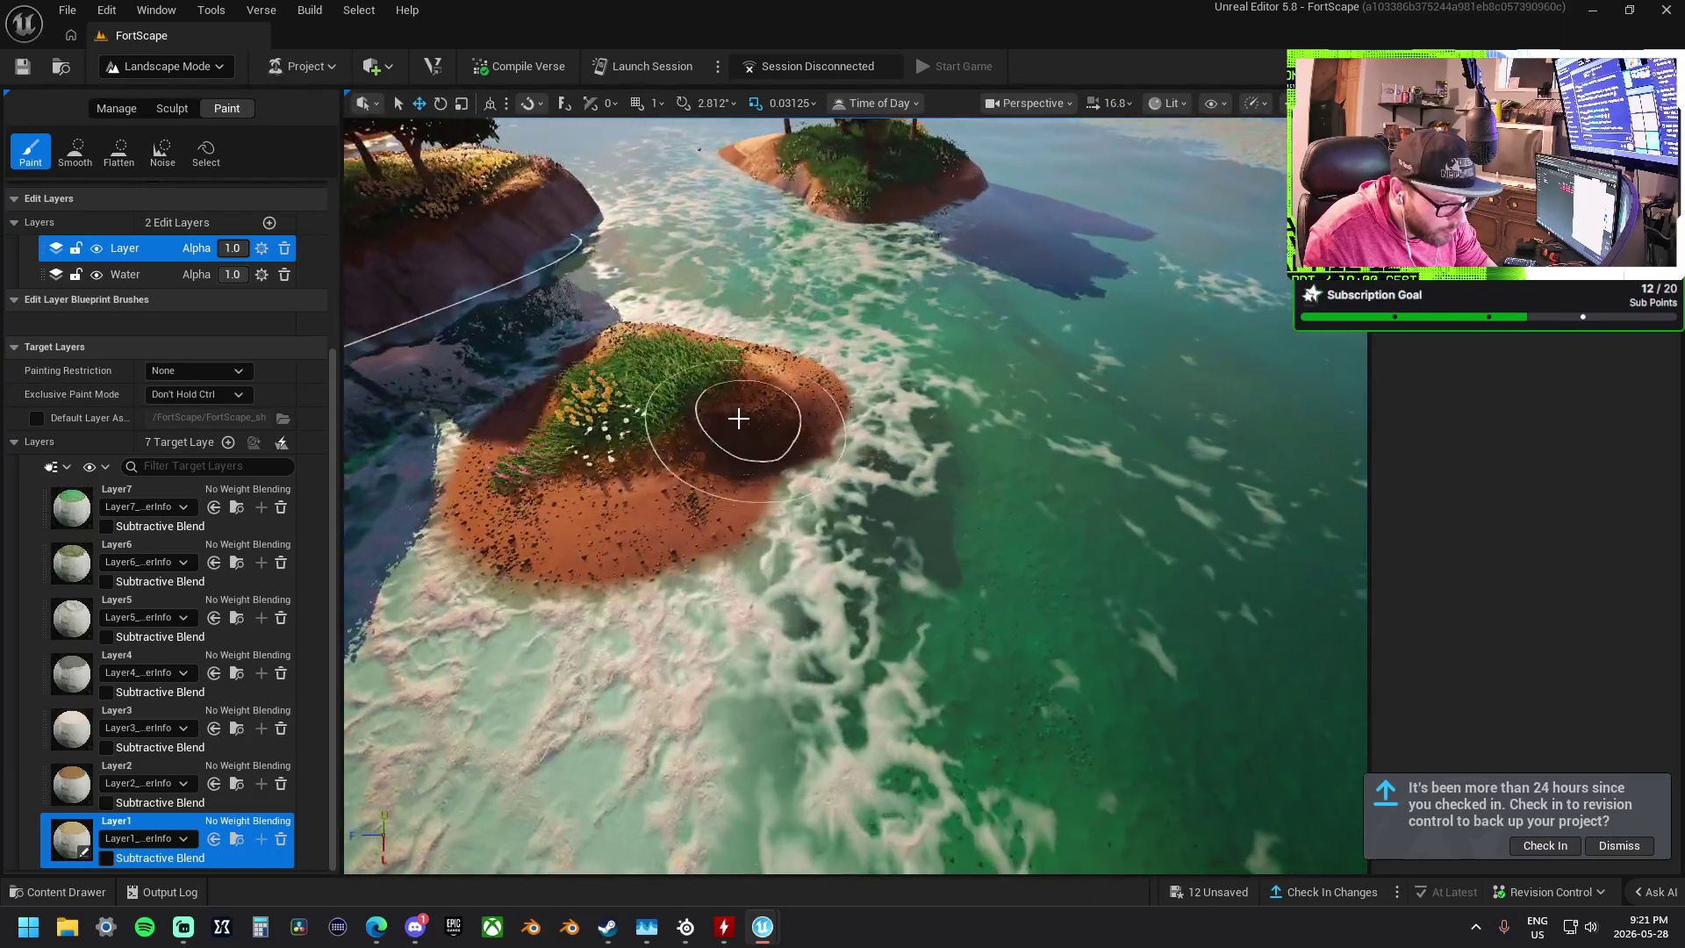
drag(546, 510, 698, 544)
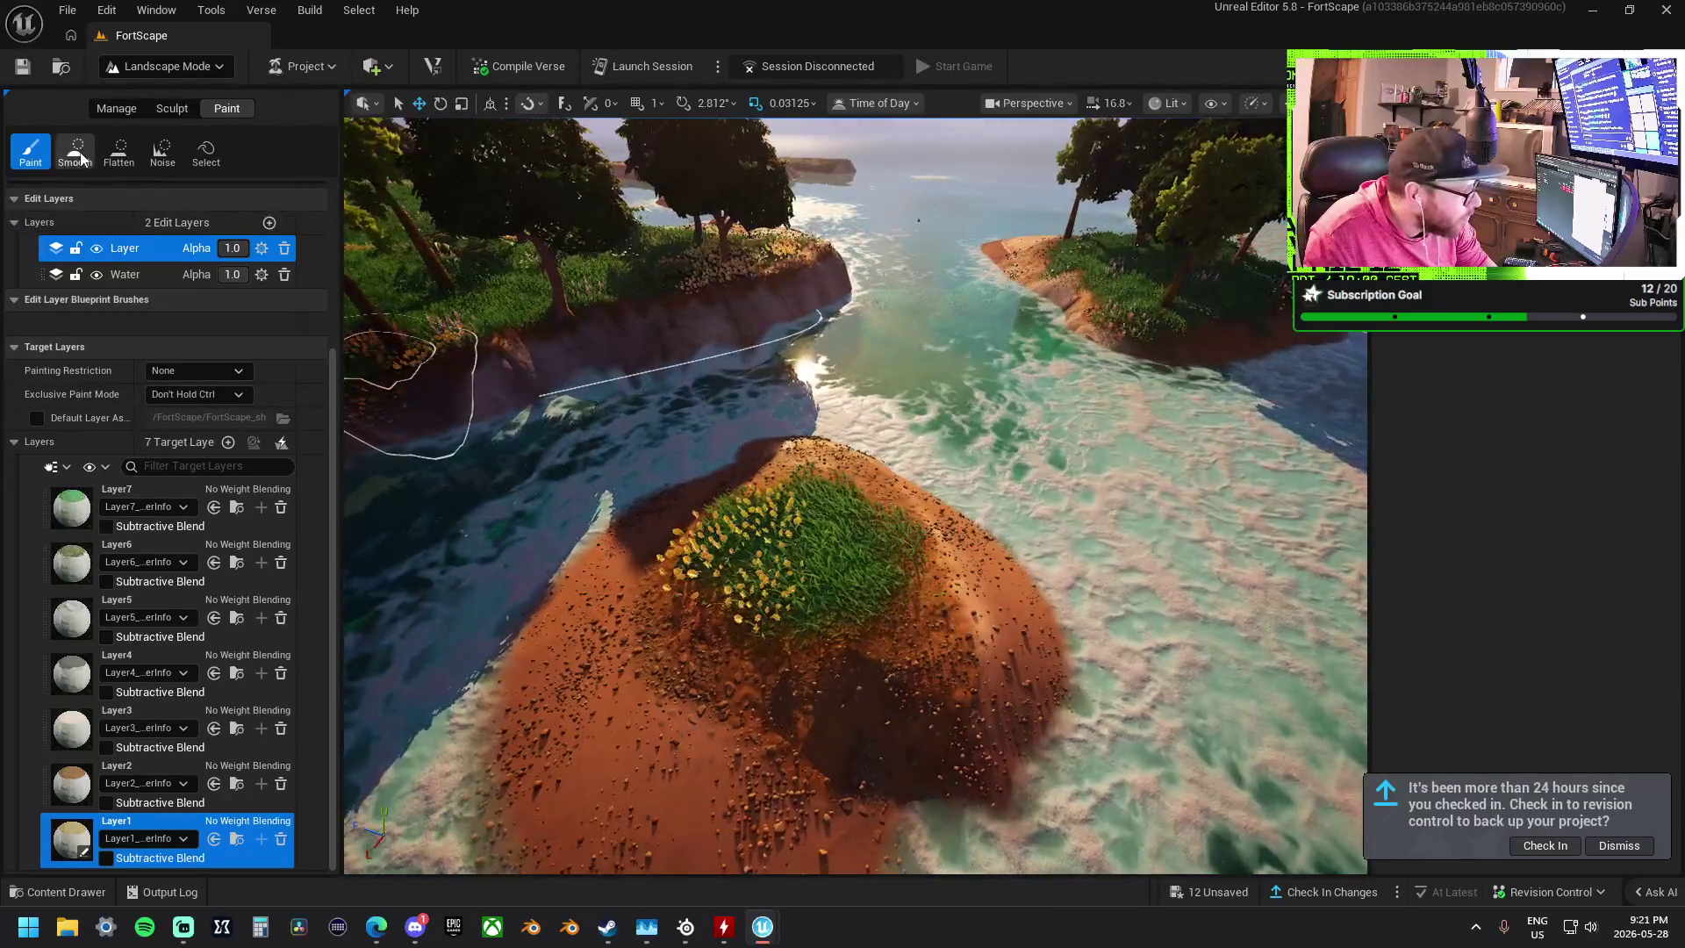
click(79, 151)
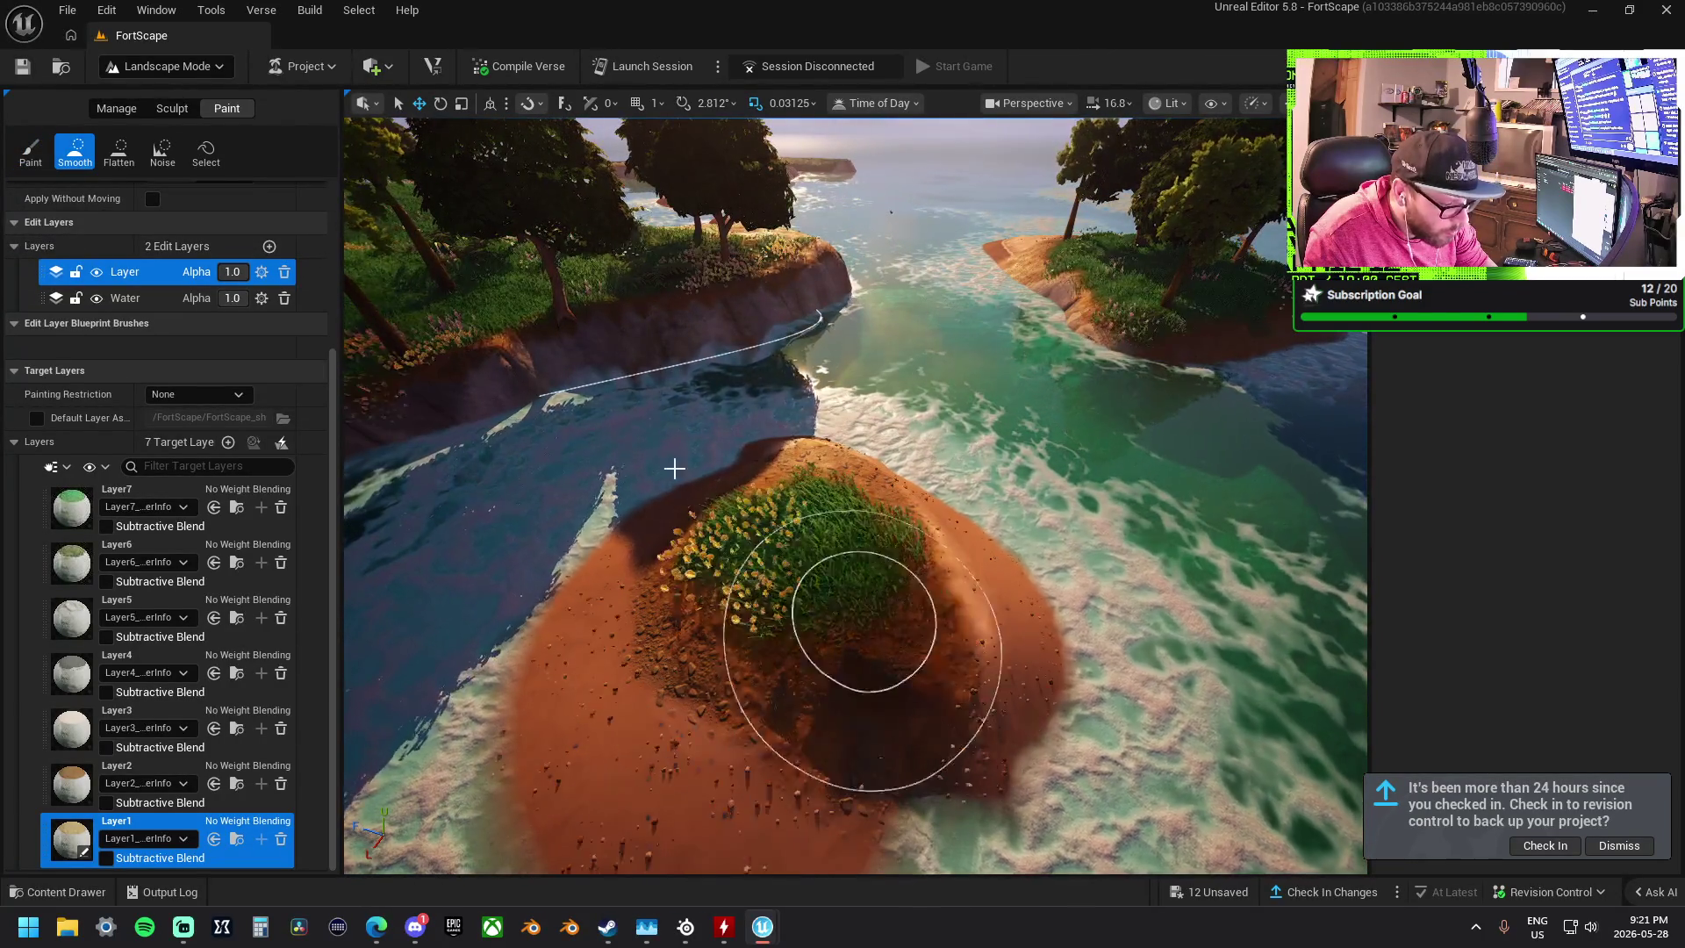
- Select Sculpt > Smooth and fly the view over the fence and dirt path
click(172, 108)
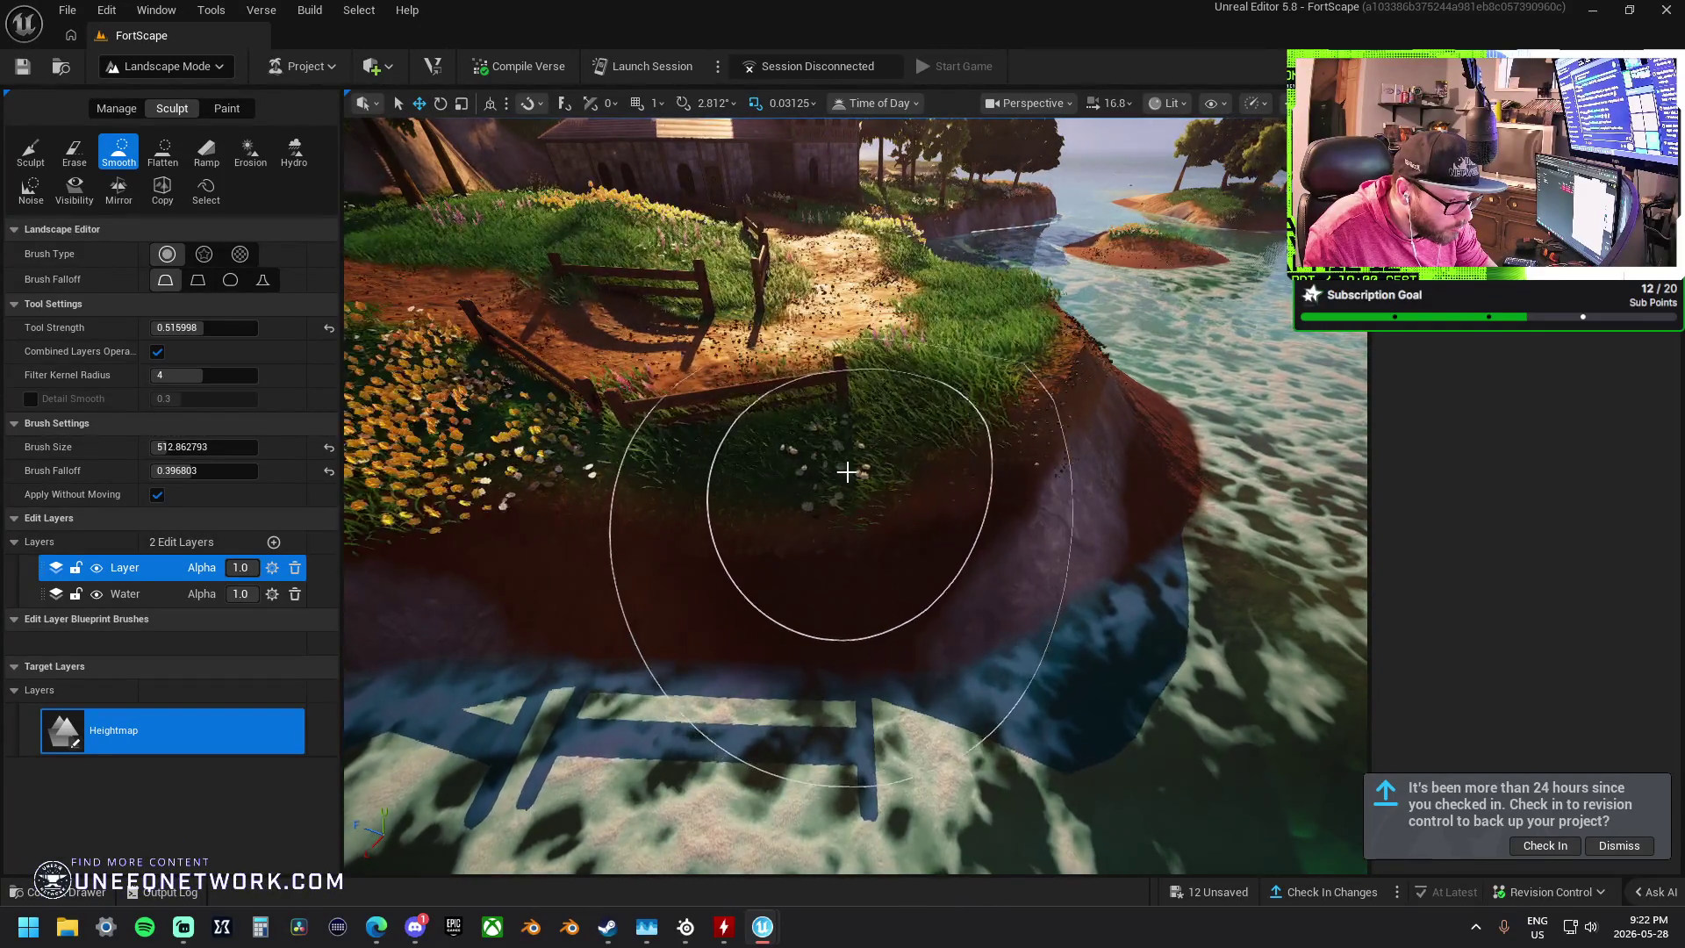
key(w)
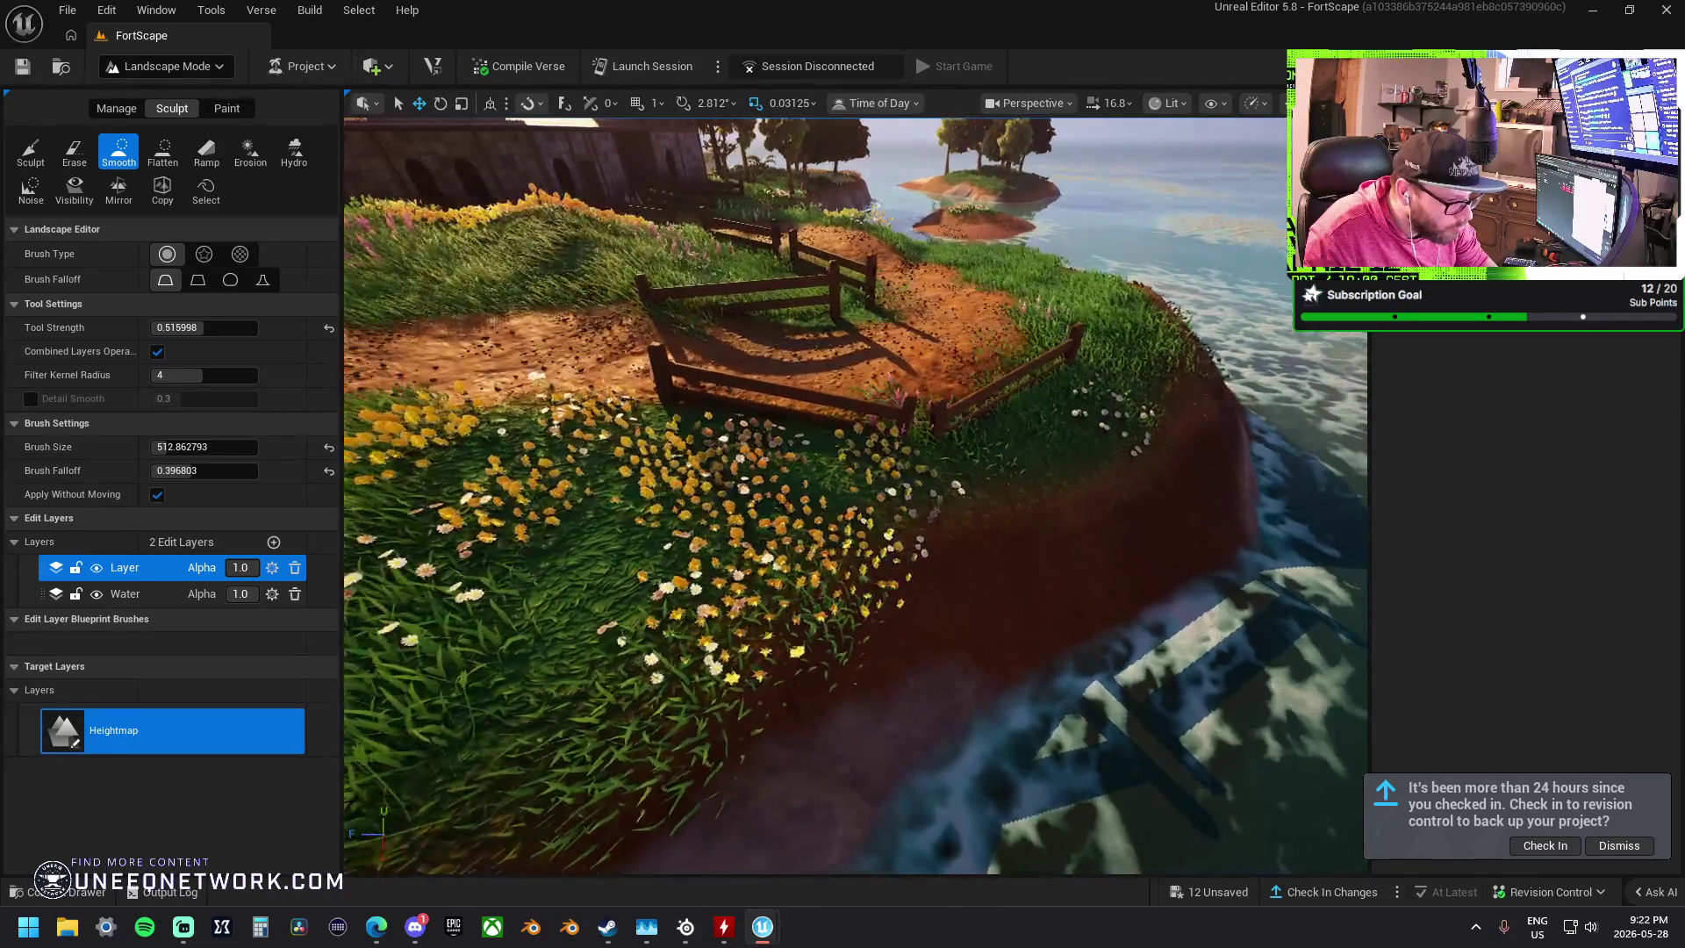
key(s)
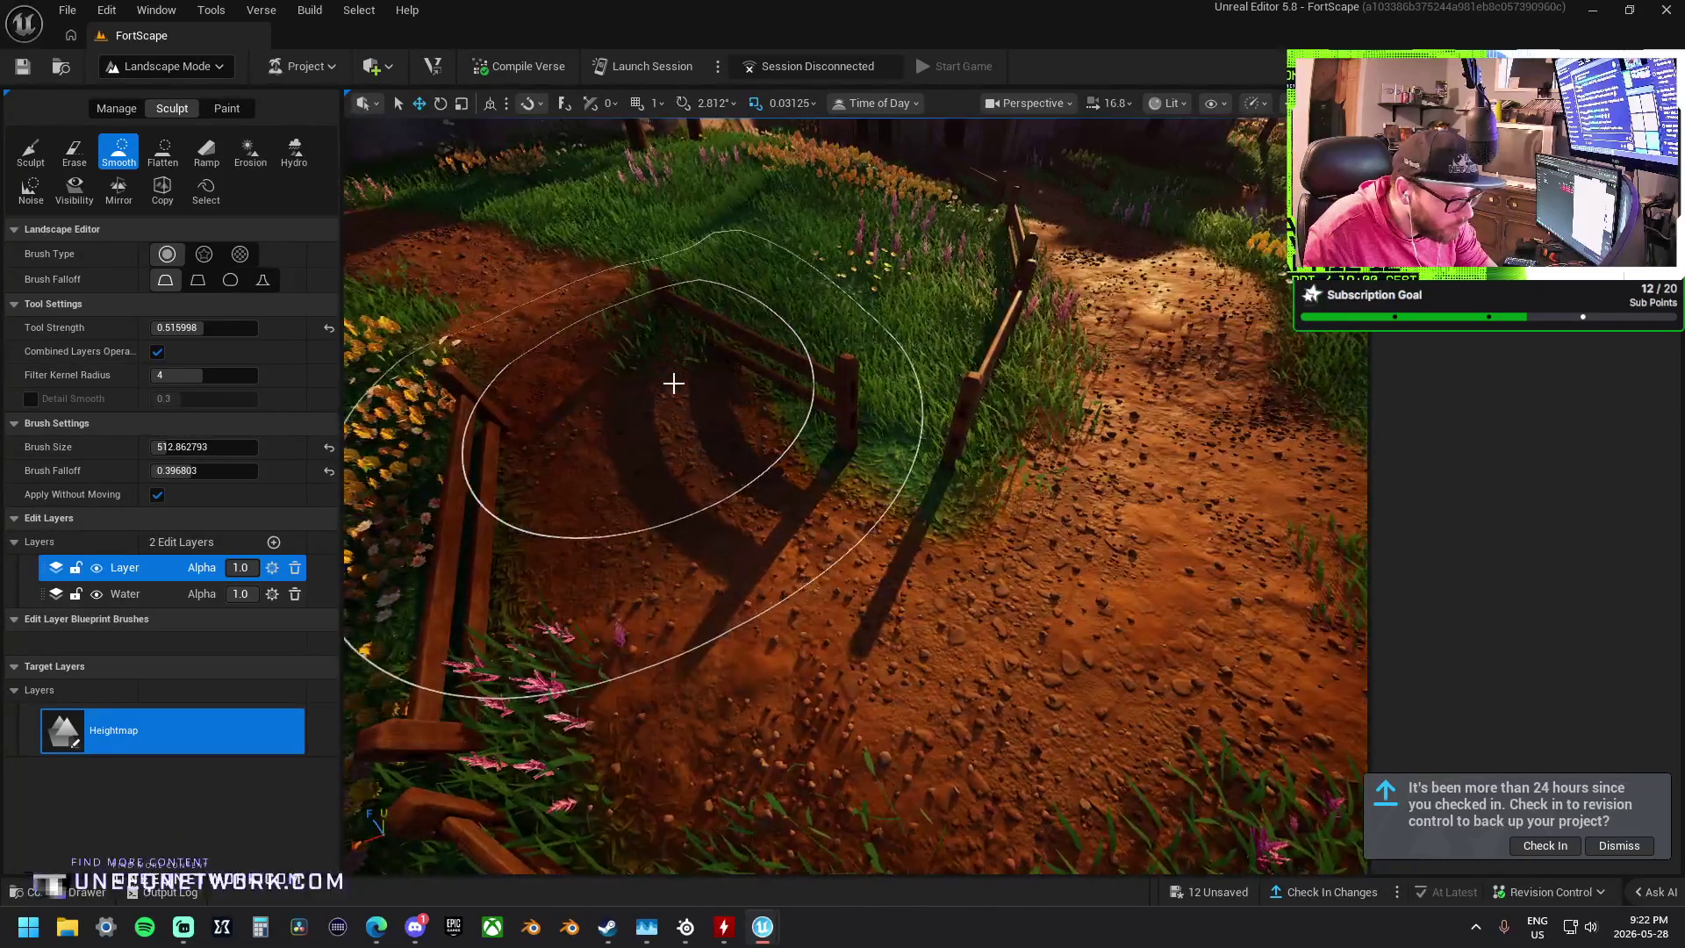
key(s)
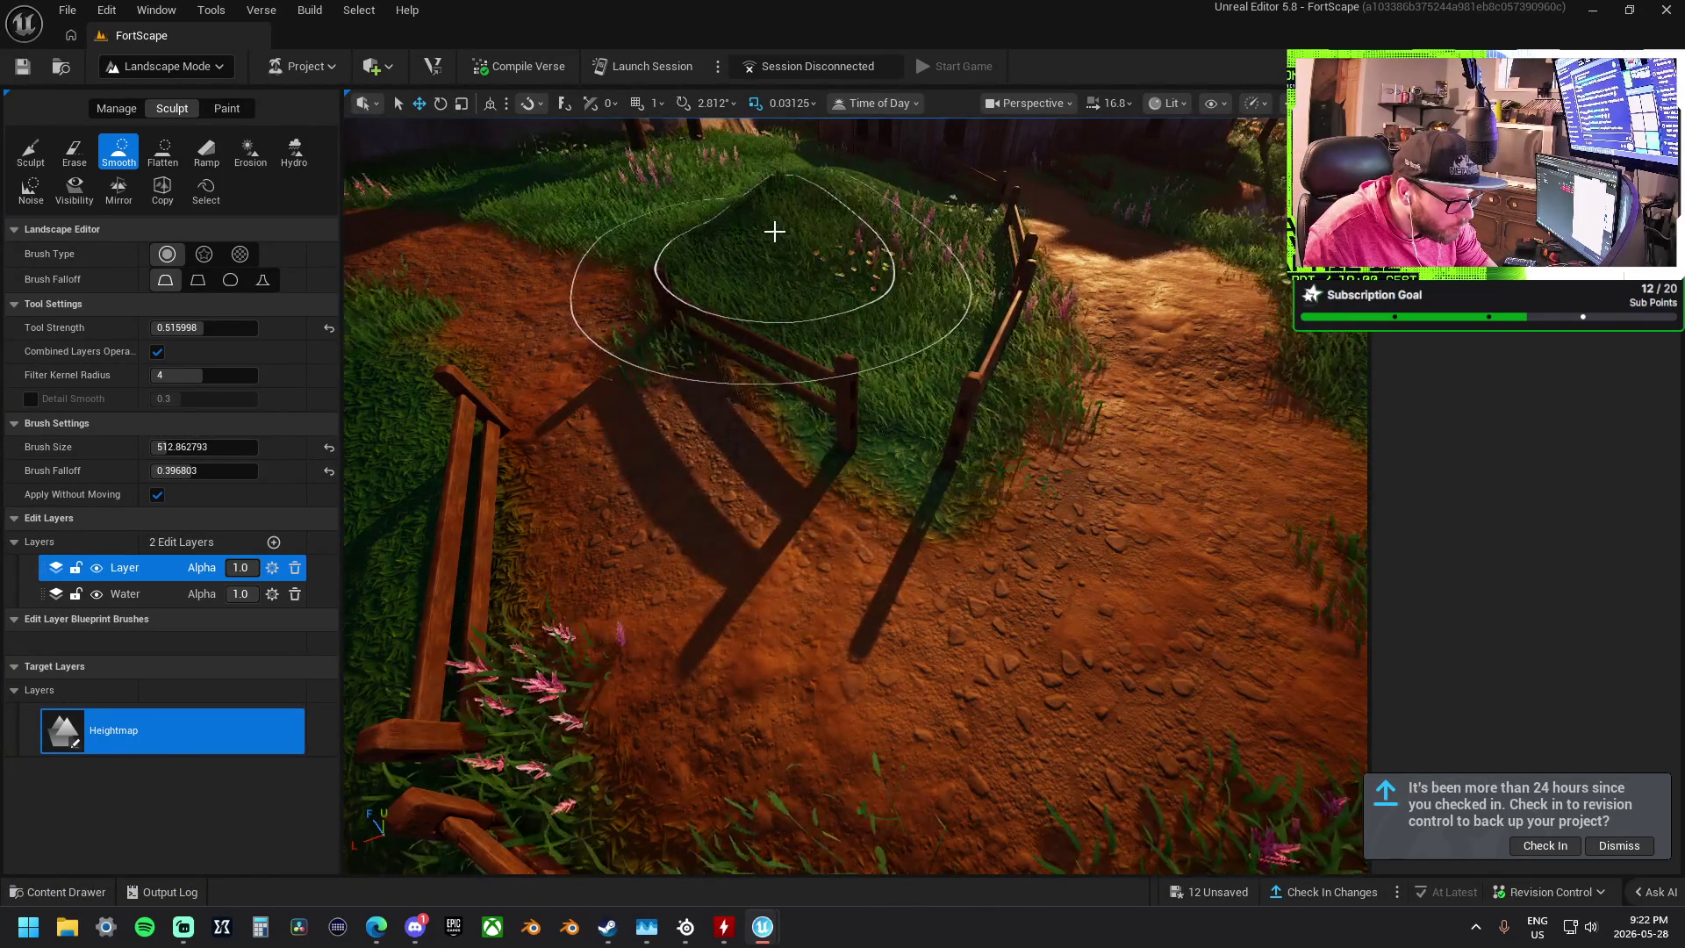
key(w)
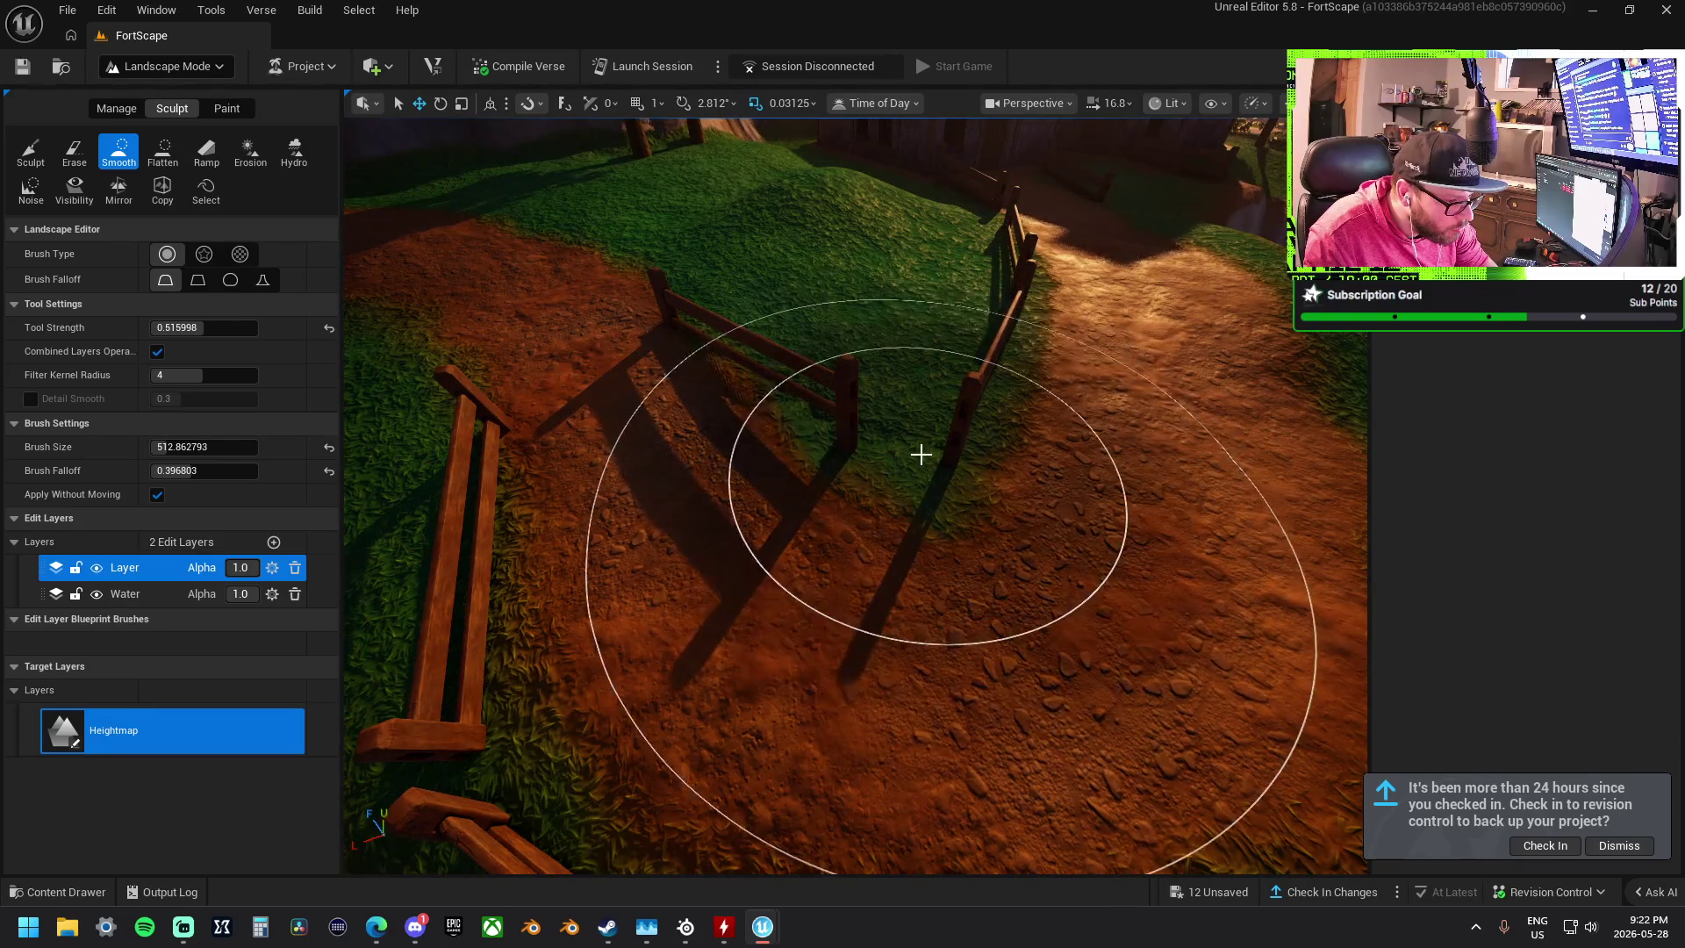
- Sculpt the ground along the dirt path, then smooth out its bumps
click(46, 154)
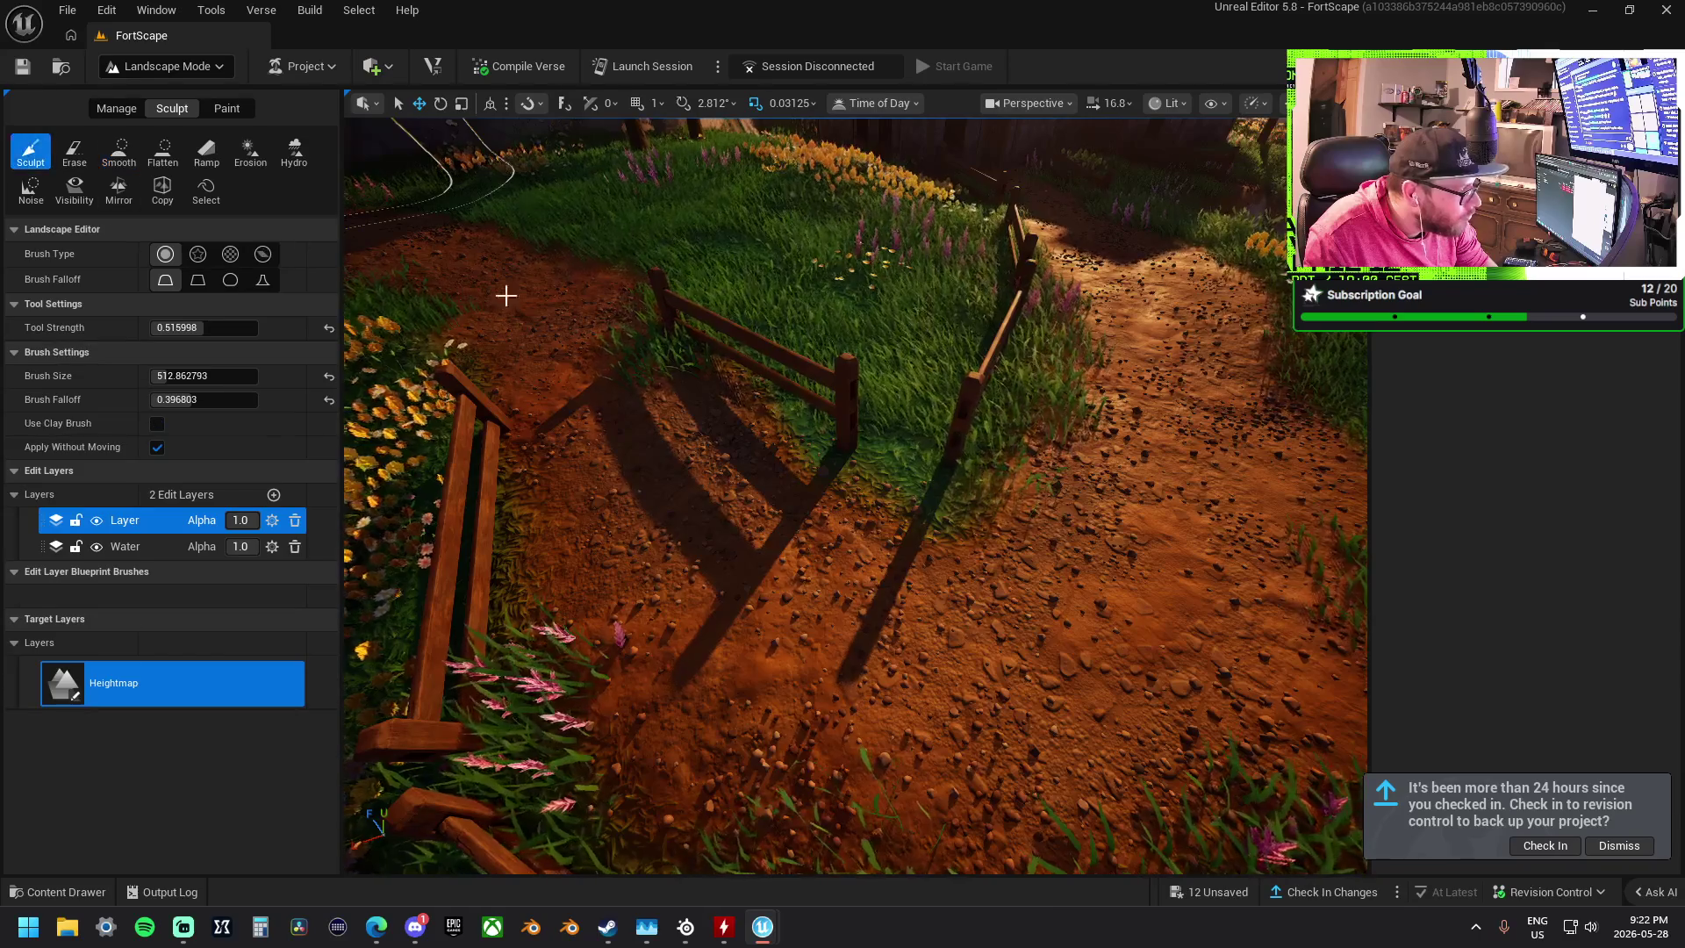
mouse_move(982, 523)
mouse_down()
mouse_move(1065, 700)
mouse_move(1165, 715)
mouse_move(1104, 687)
mouse_up()
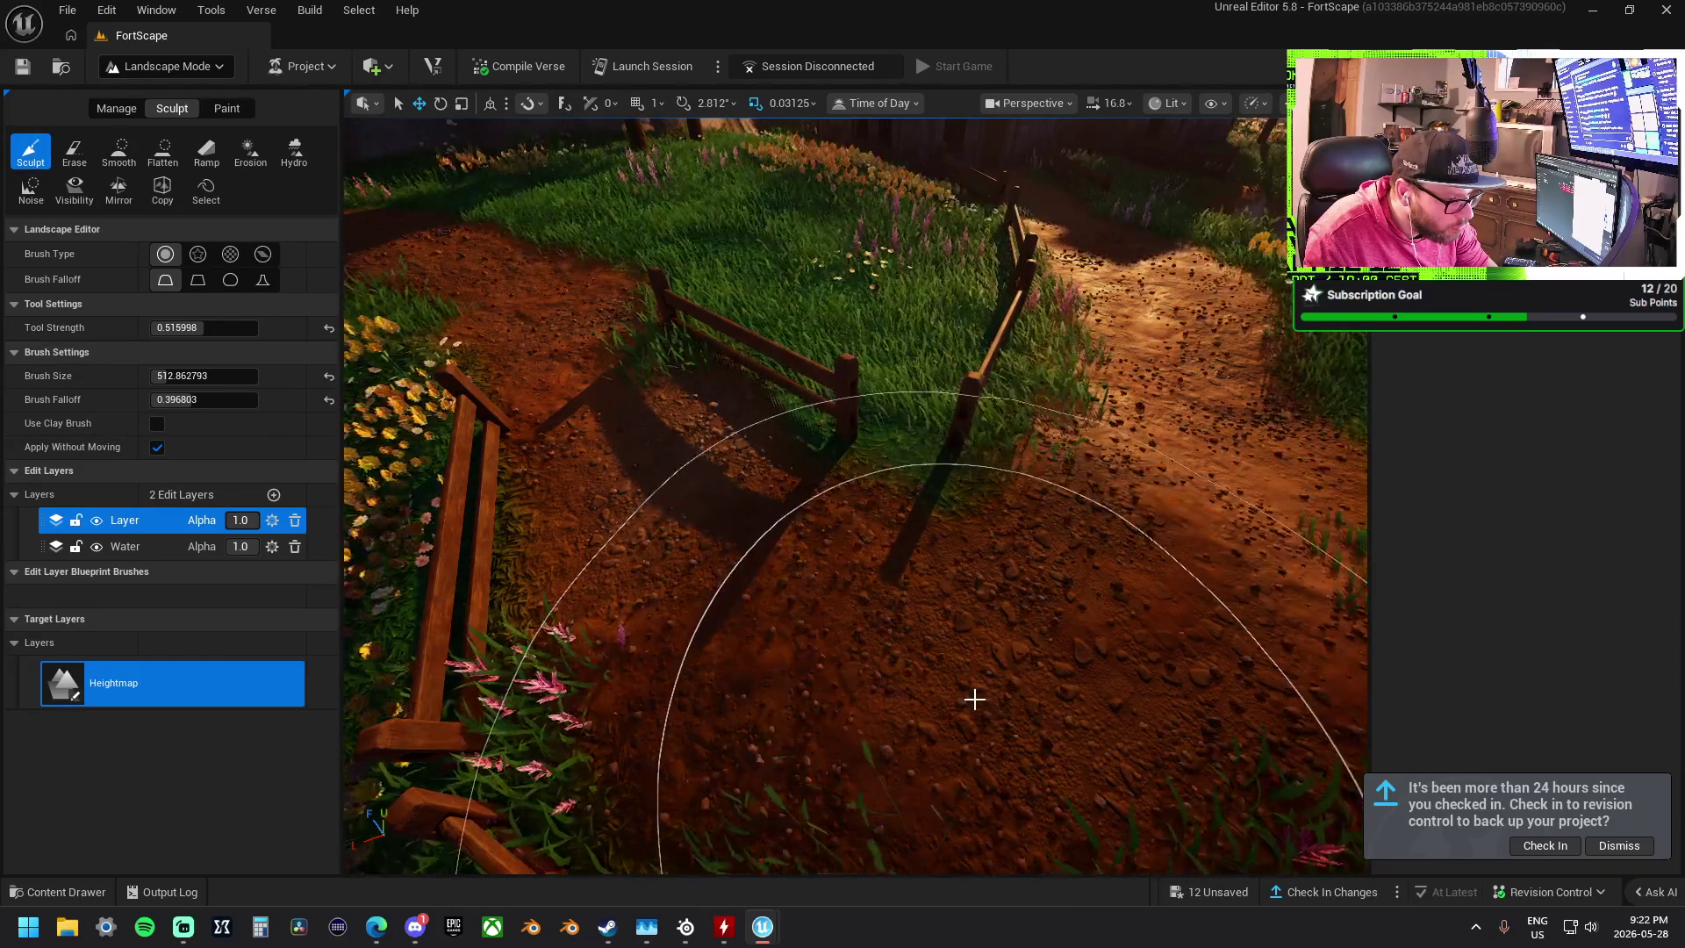
click(120, 151)
mouse_move(1018, 614)
mouse_down()
mouse_move(1034, 621)
mouse_move(927, 557)
mouse_move(1004, 540)
mouse_move(1062, 478)
mouse_move(768, 471)
mouse_move(818, 539)
mouse_up()
- Smooth the sandbar below the cliff down under the water
scroll(818, 539, down, 10)
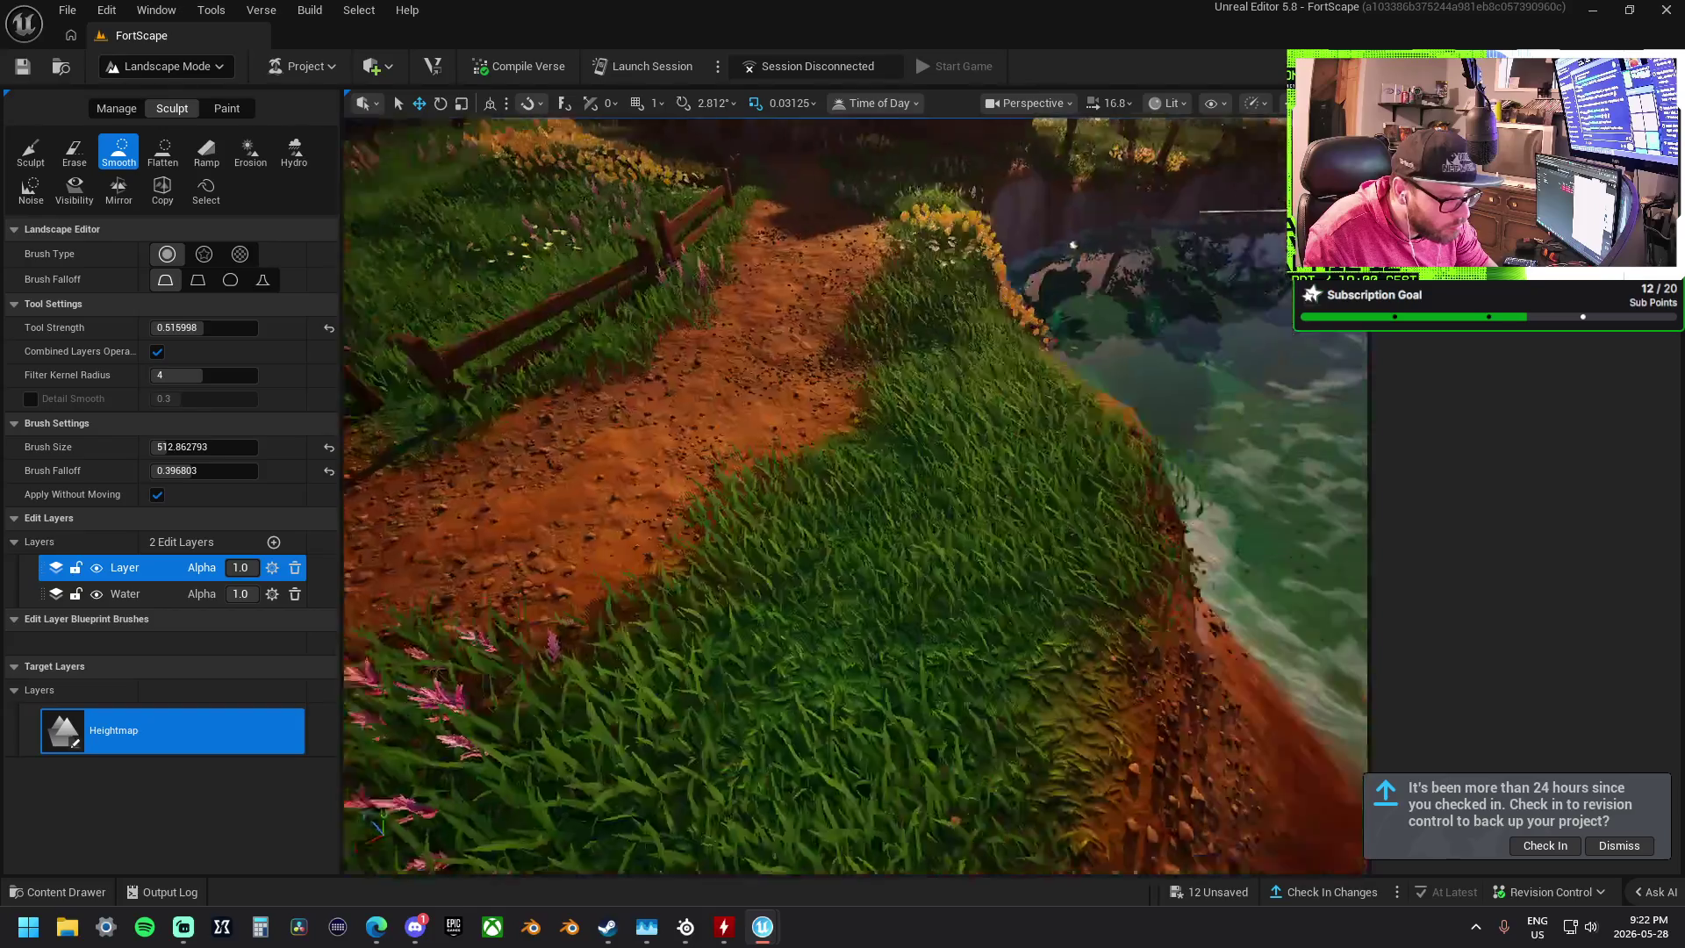
scroll(876, 540, up, 5)
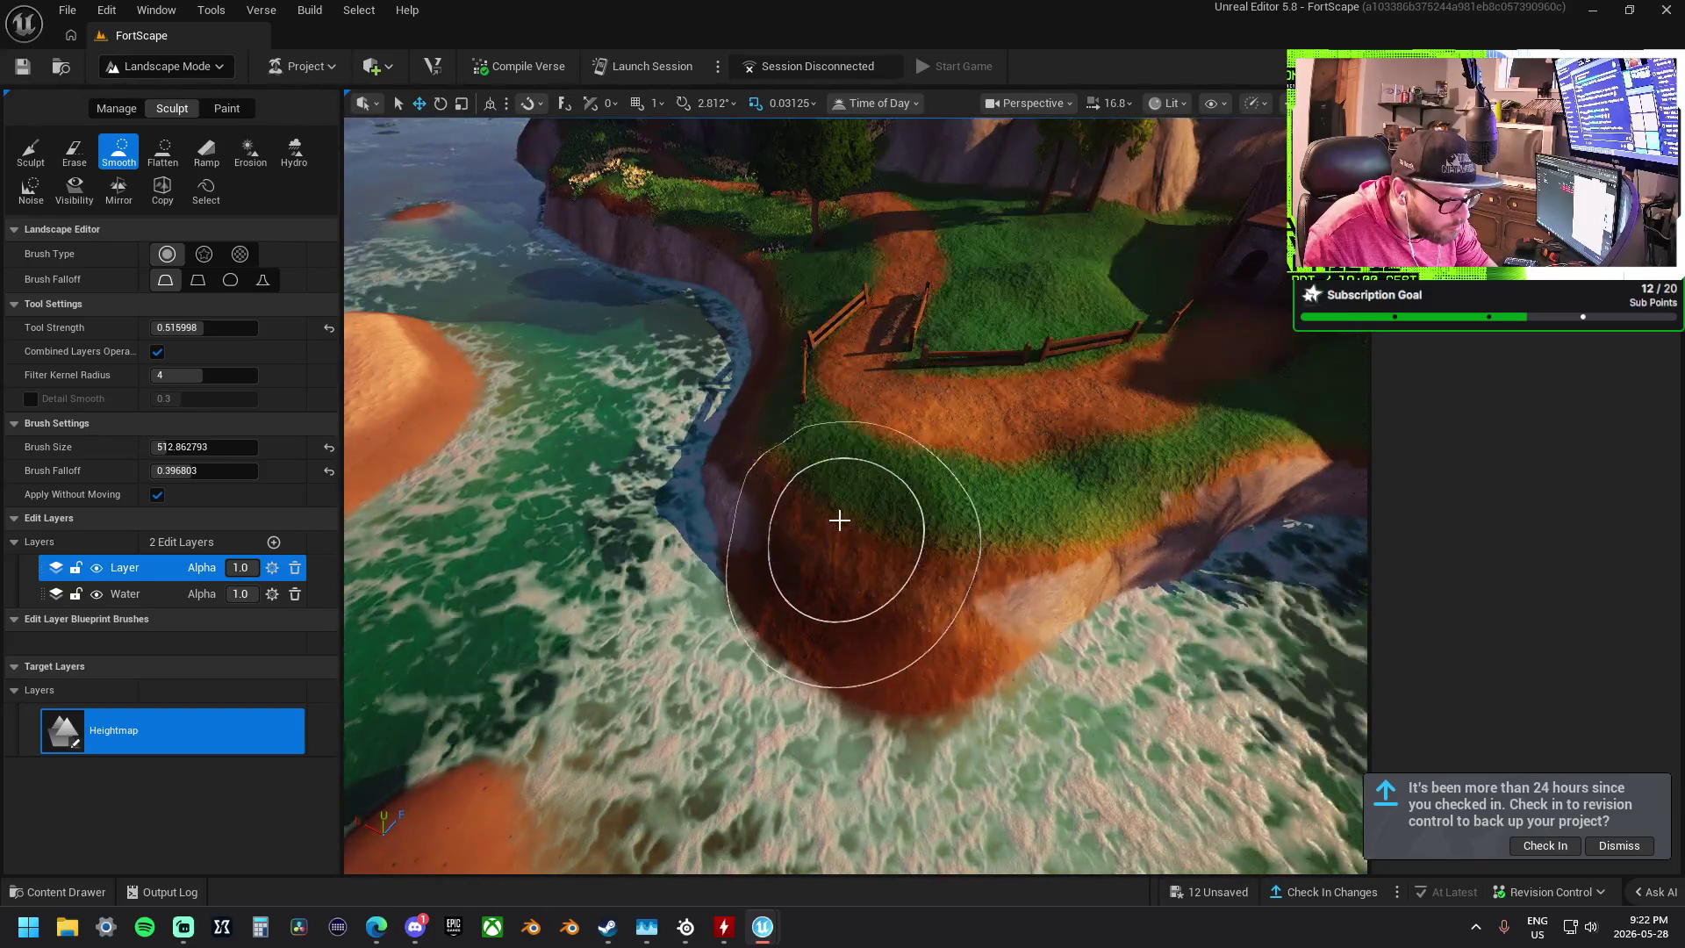
drag(866, 509, 438, 527)
mouse_move(892, 582)
mouse_down()
mouse_move(892, 422)
mouse_move(892, 583)
mouse_up()
mouse_move(791, 427)
mouse_down()
mouse_move(714, 527)
mouse_move(1004, 647)
mouse_move(711, 460)
mouse_move(1096, 717)
mouse_move(677, 545)
mouse_move(677, 271)
mouse_move(723, 368)
mouse_move(878, 369)
mouse_move(790, 403)
mouse_move(878, 413)
mouse_move(846, 433)
mouse_move(902, 471)
mouse_move(846, 301)
mouse_move(790, 368)
mouse_up()
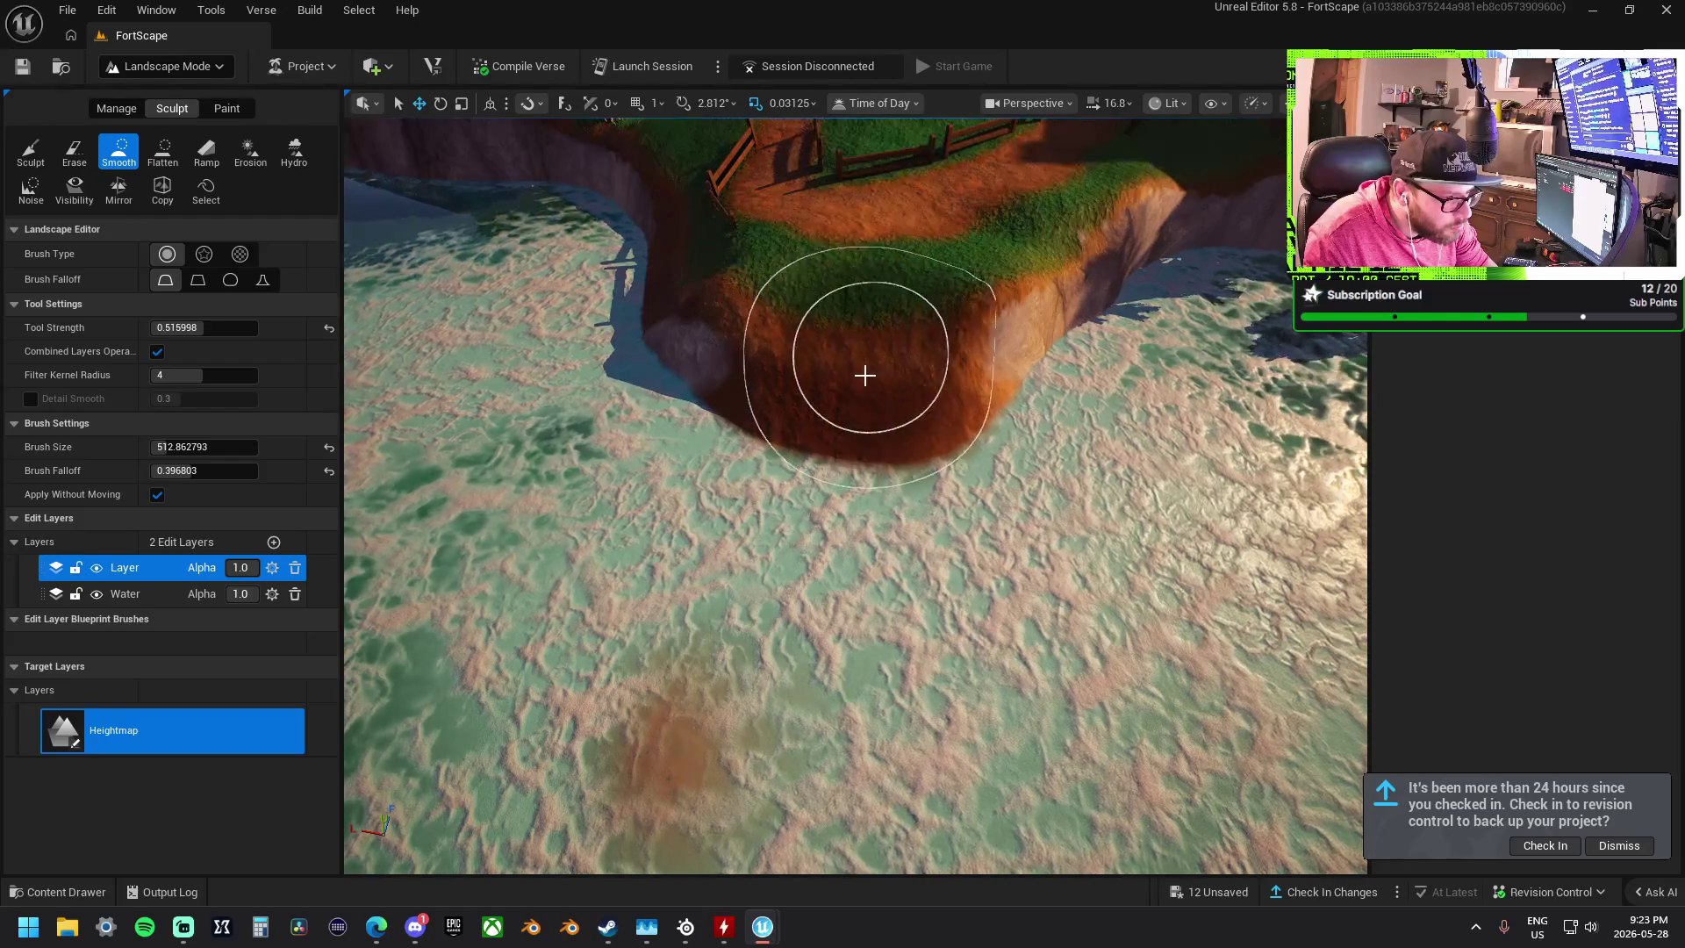
- Switch to landscape Paint mode with Layer2 as the target layer
click(233, 112)
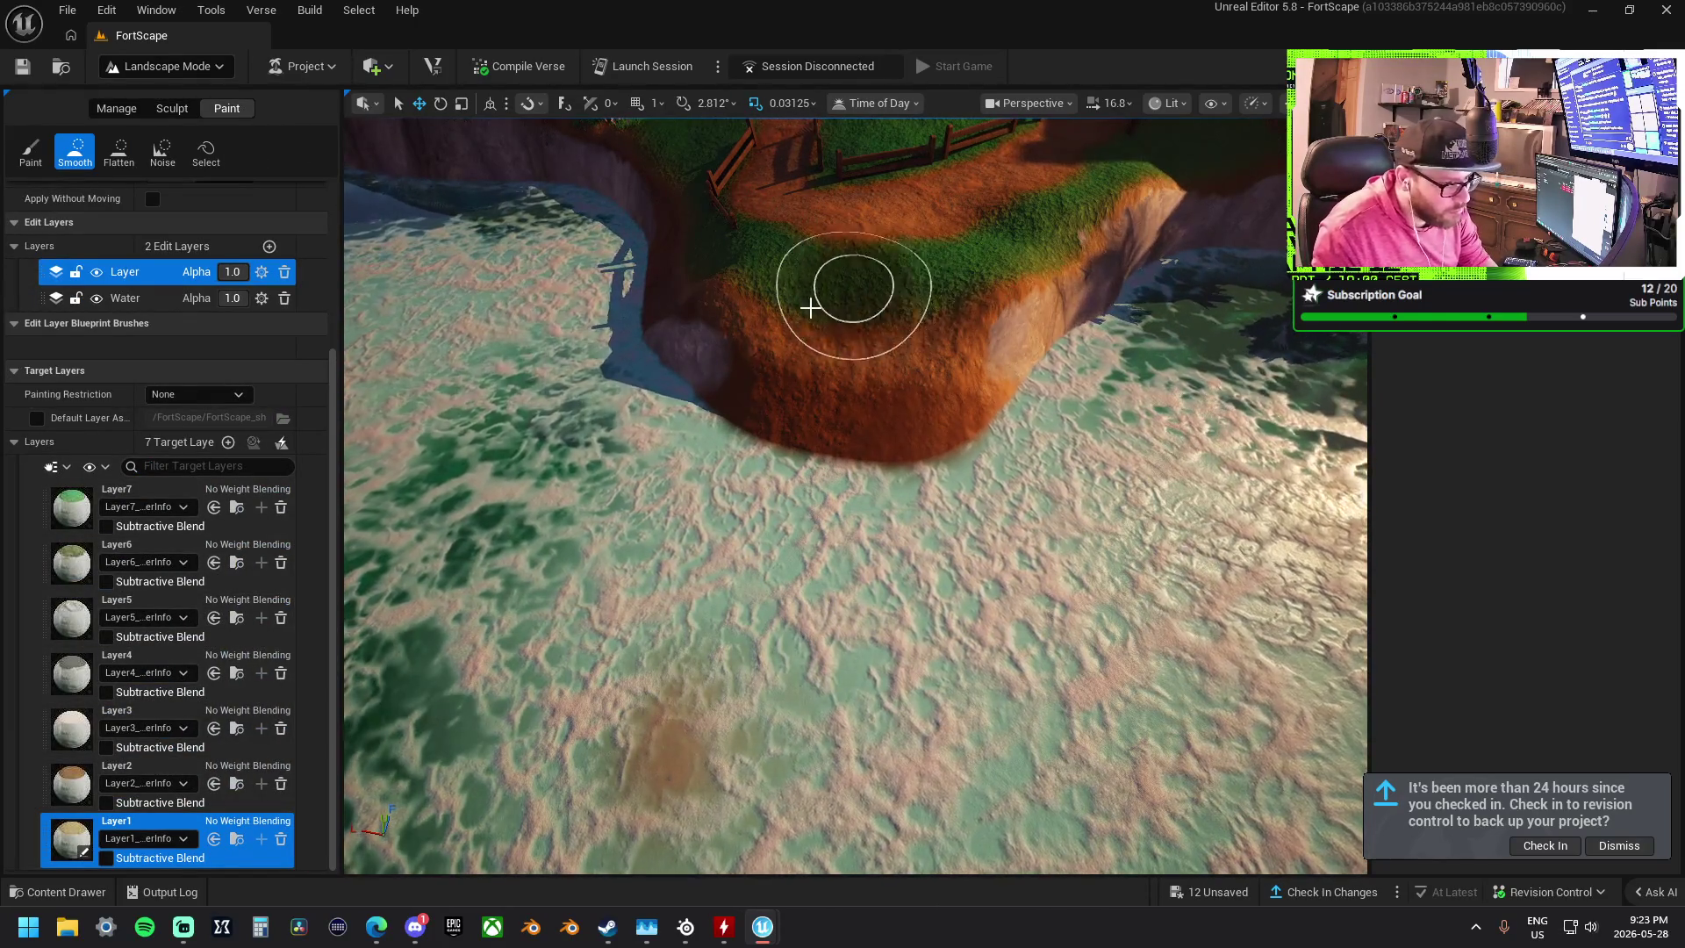
click(43, 164)
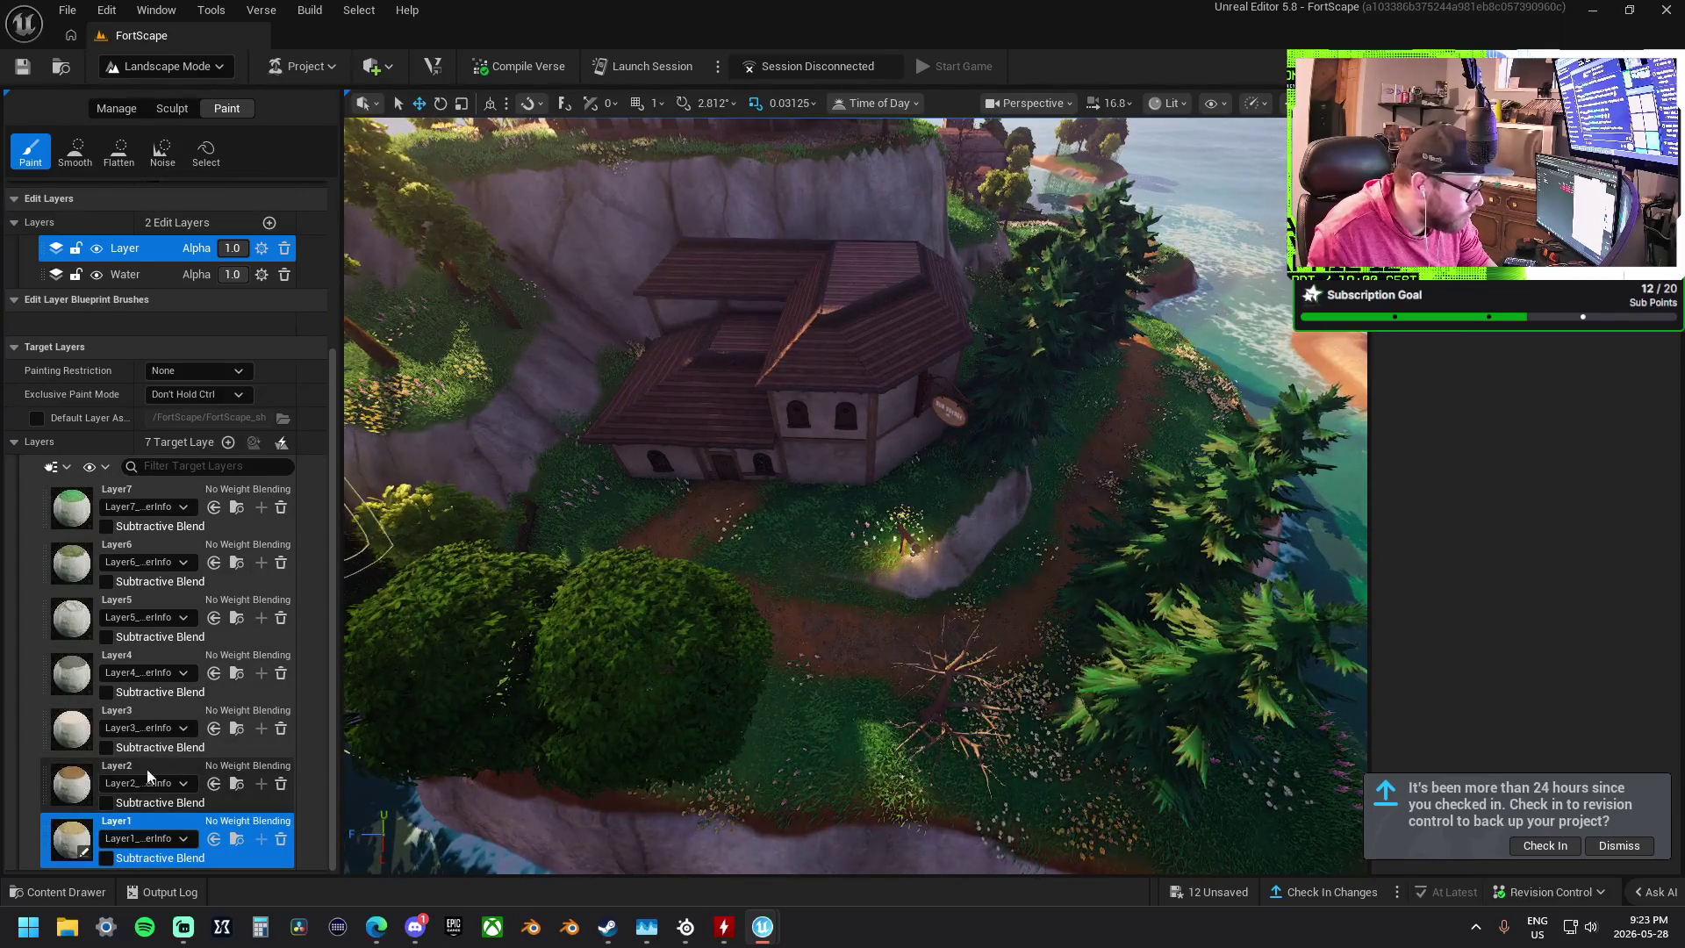
click(124, 784)
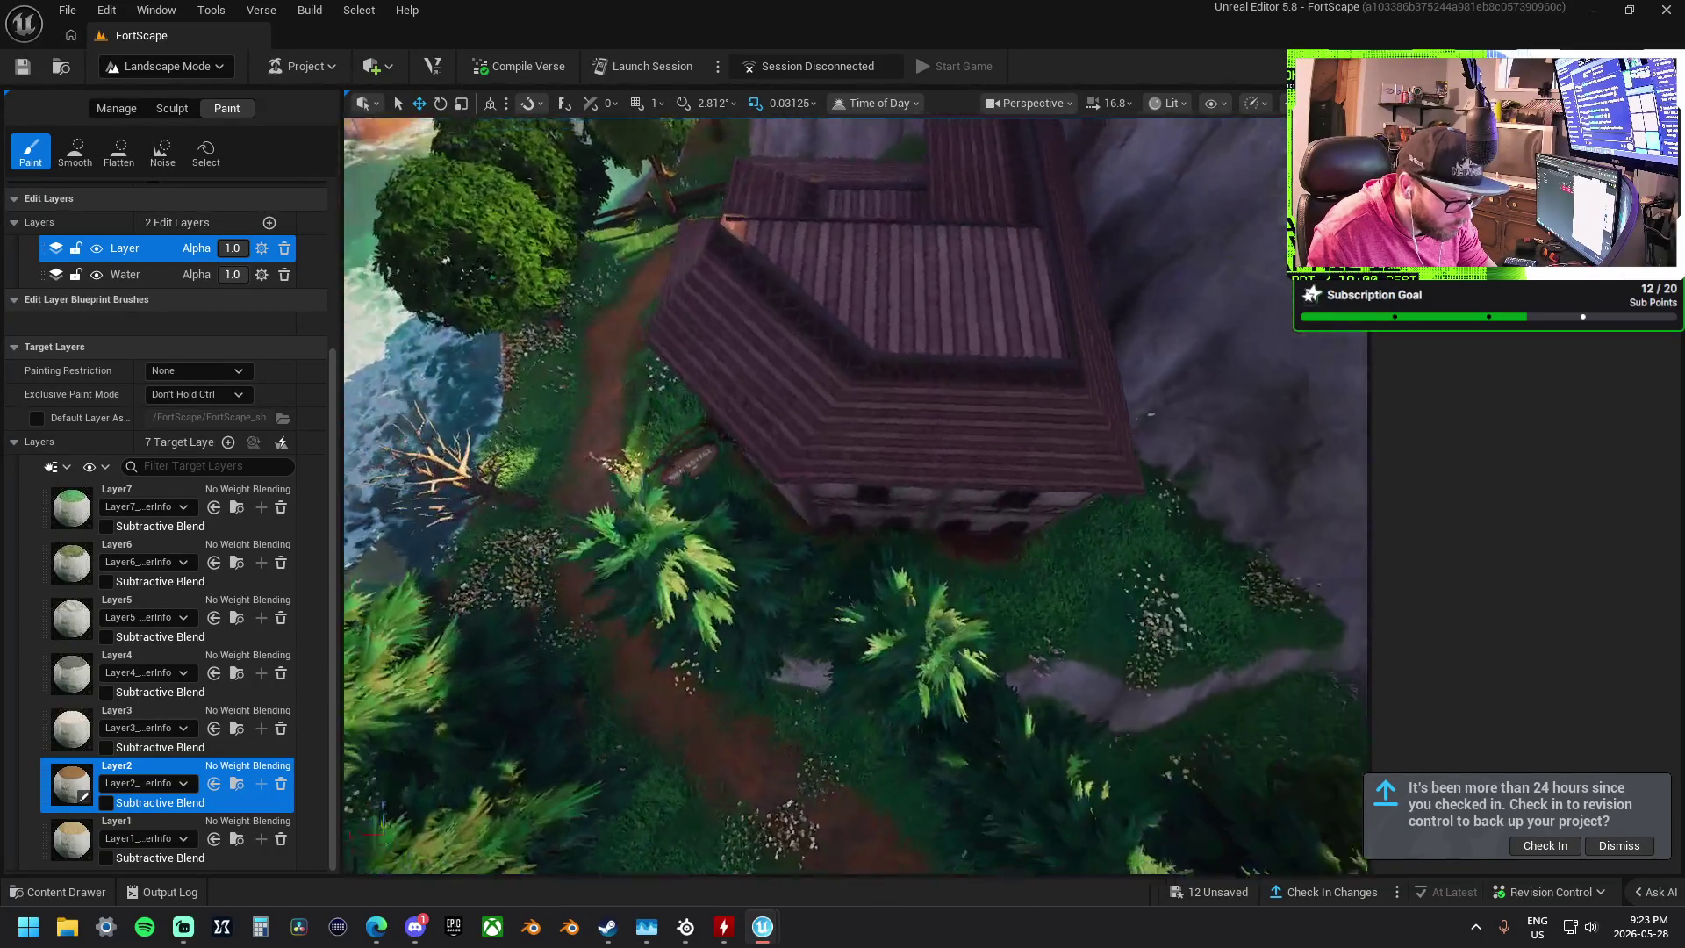
- Fly down close to the ground beside the house wall and undo the last paint stroke
mouse_move(840, 488)
mouse_down()
mouse_move(840, 413)
mouse_move(840, 501)
mouse_move(840, 474)
mouse_up()
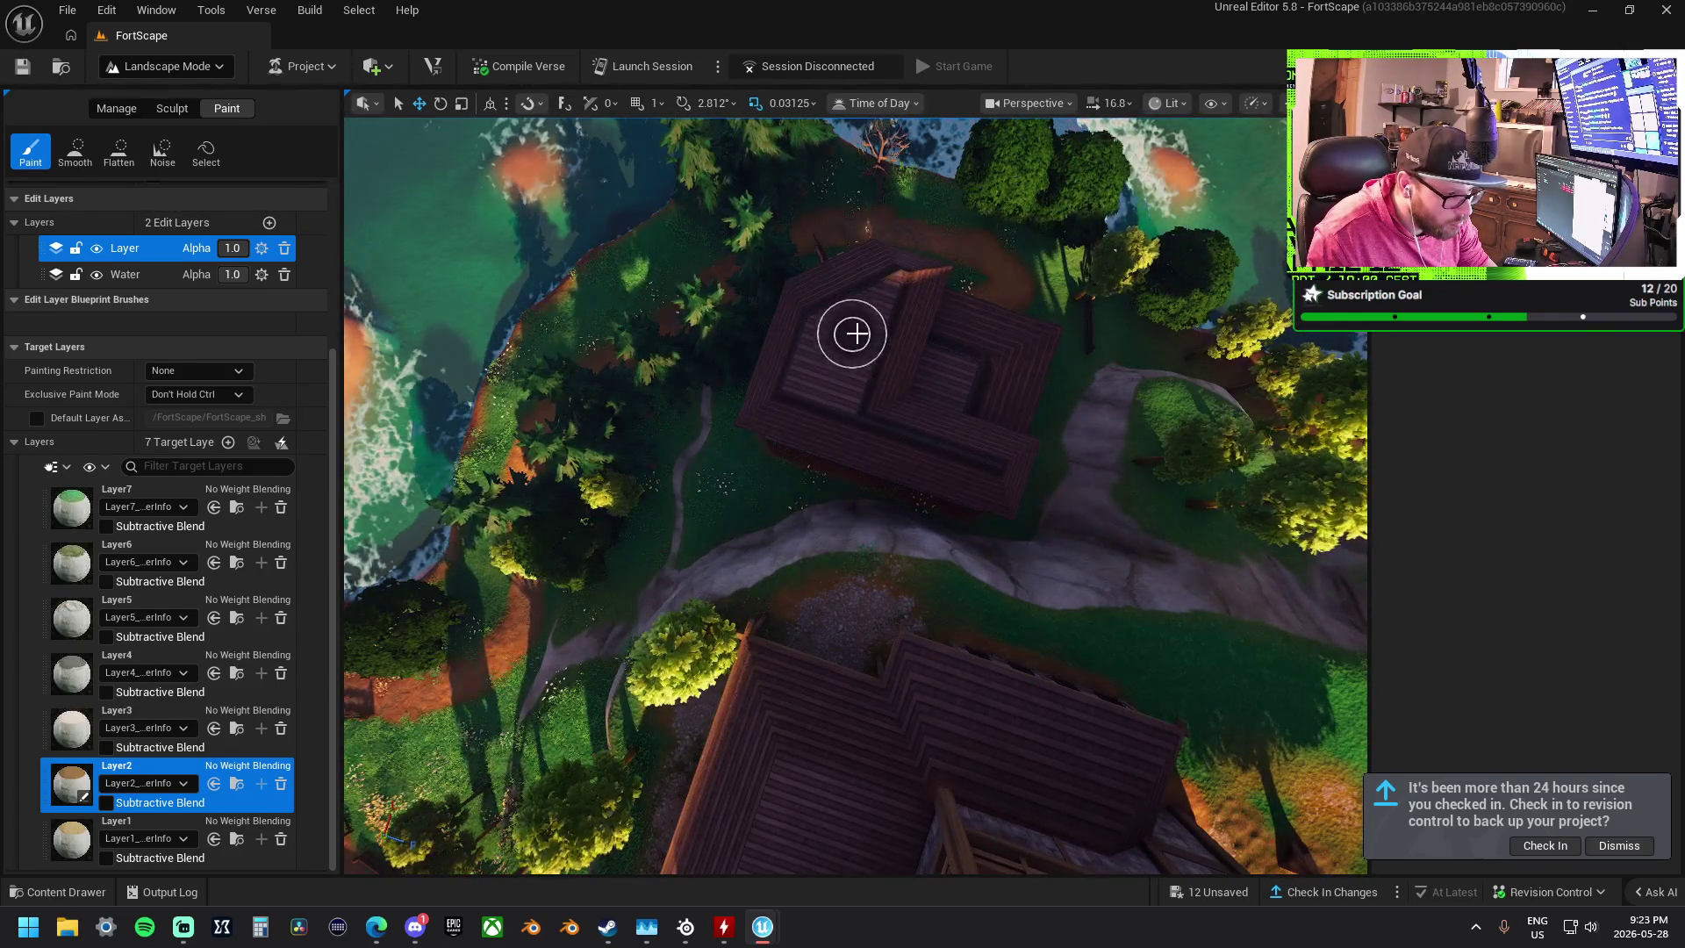
drag(911, 357, 920, 334)
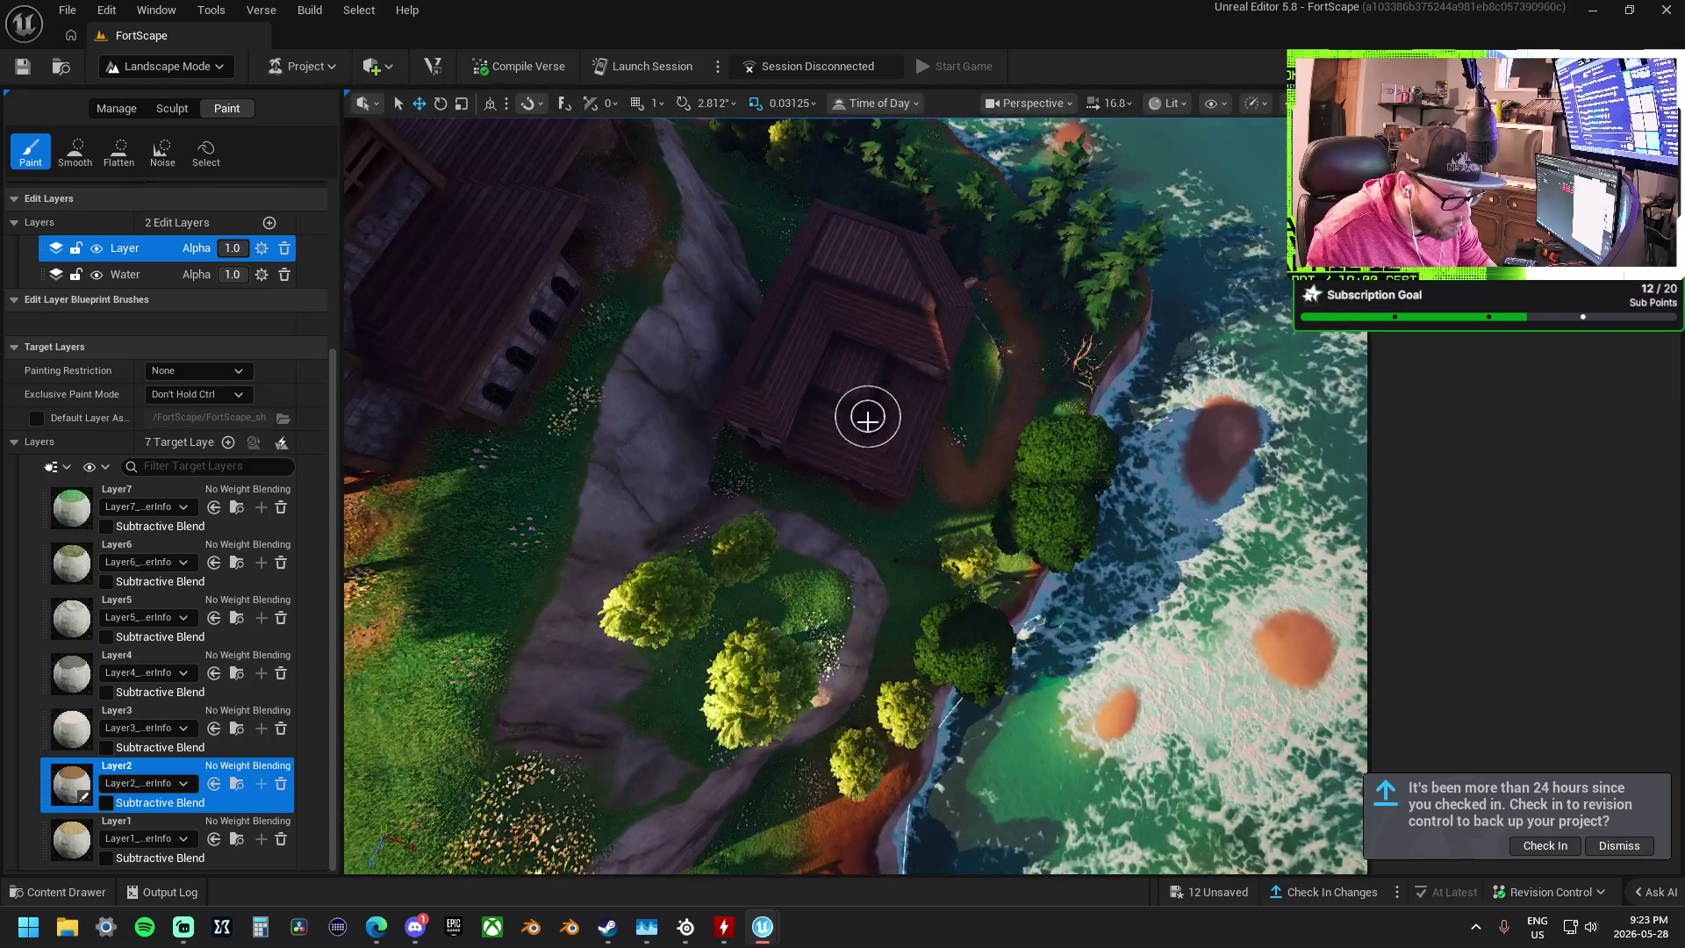
drag(838, 361, 838, 333)
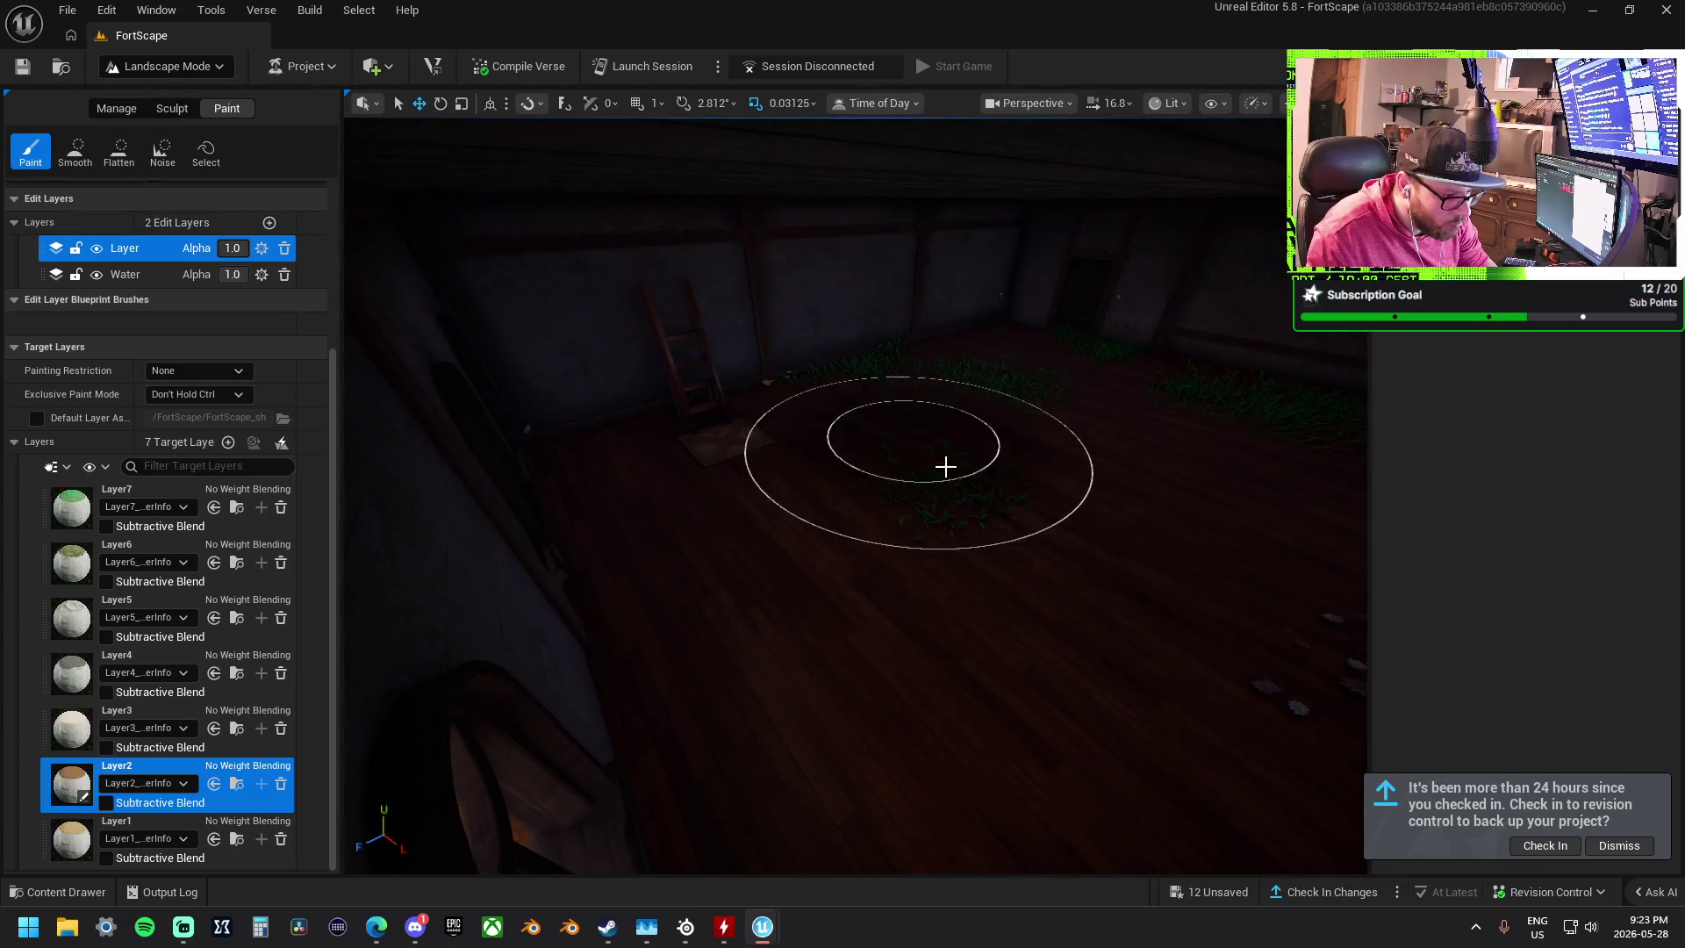
scroll(890, 447, down, 5)
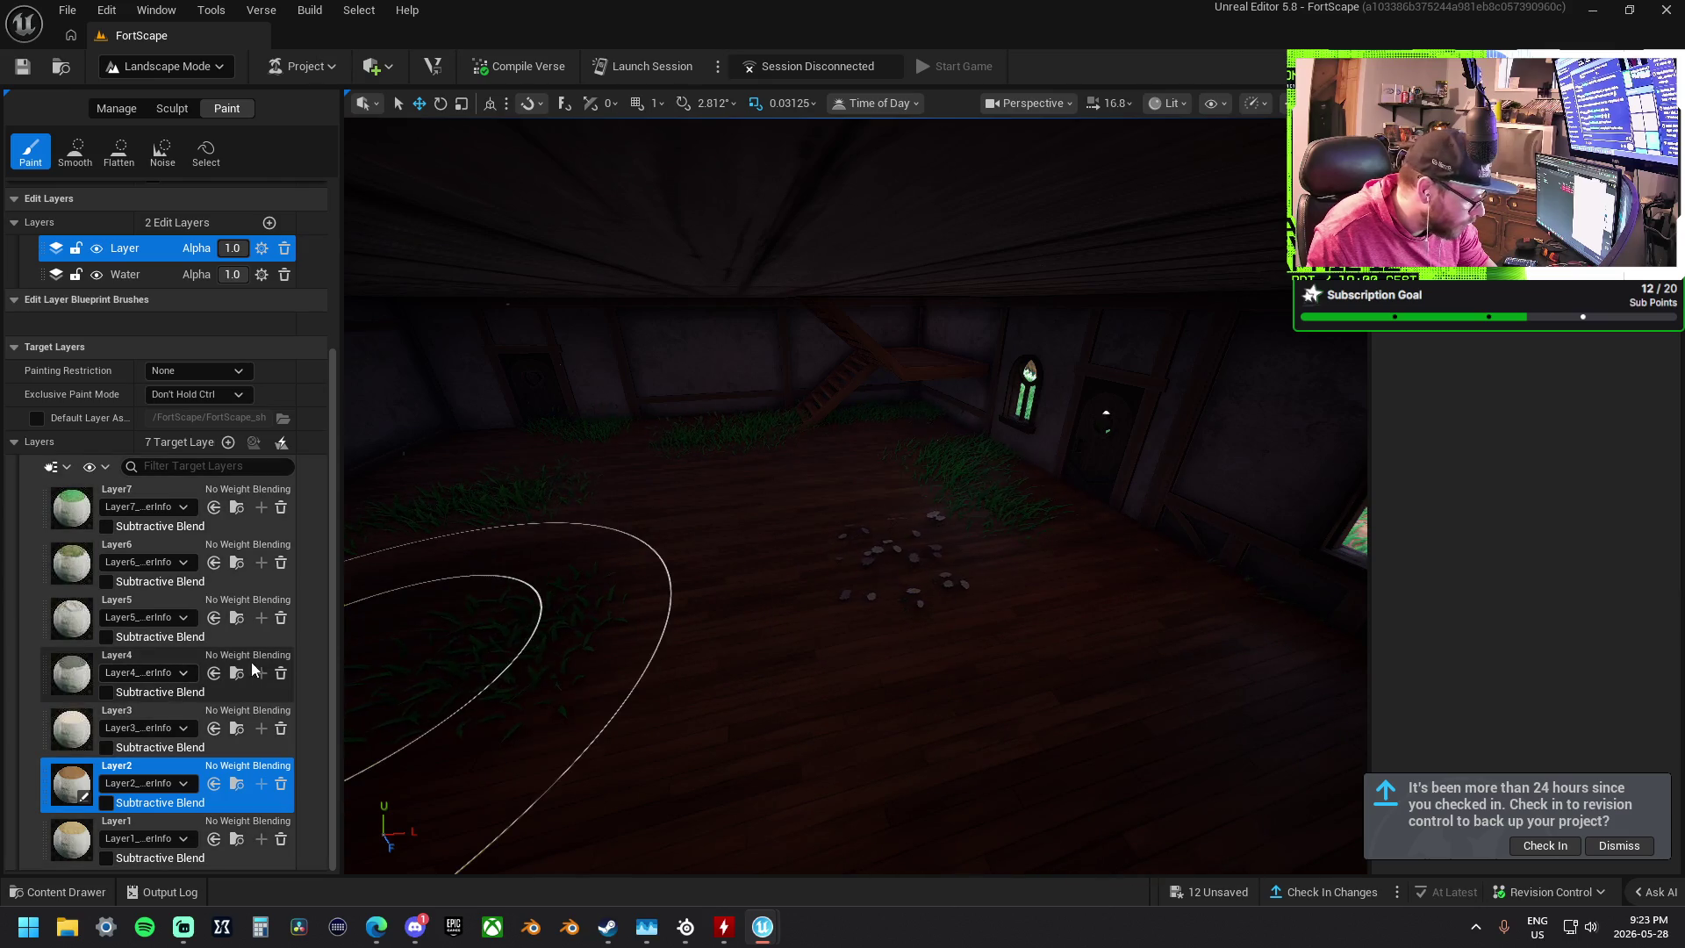
scroll(983, 520, up, 10)
scroll(983, 520, down, 10)
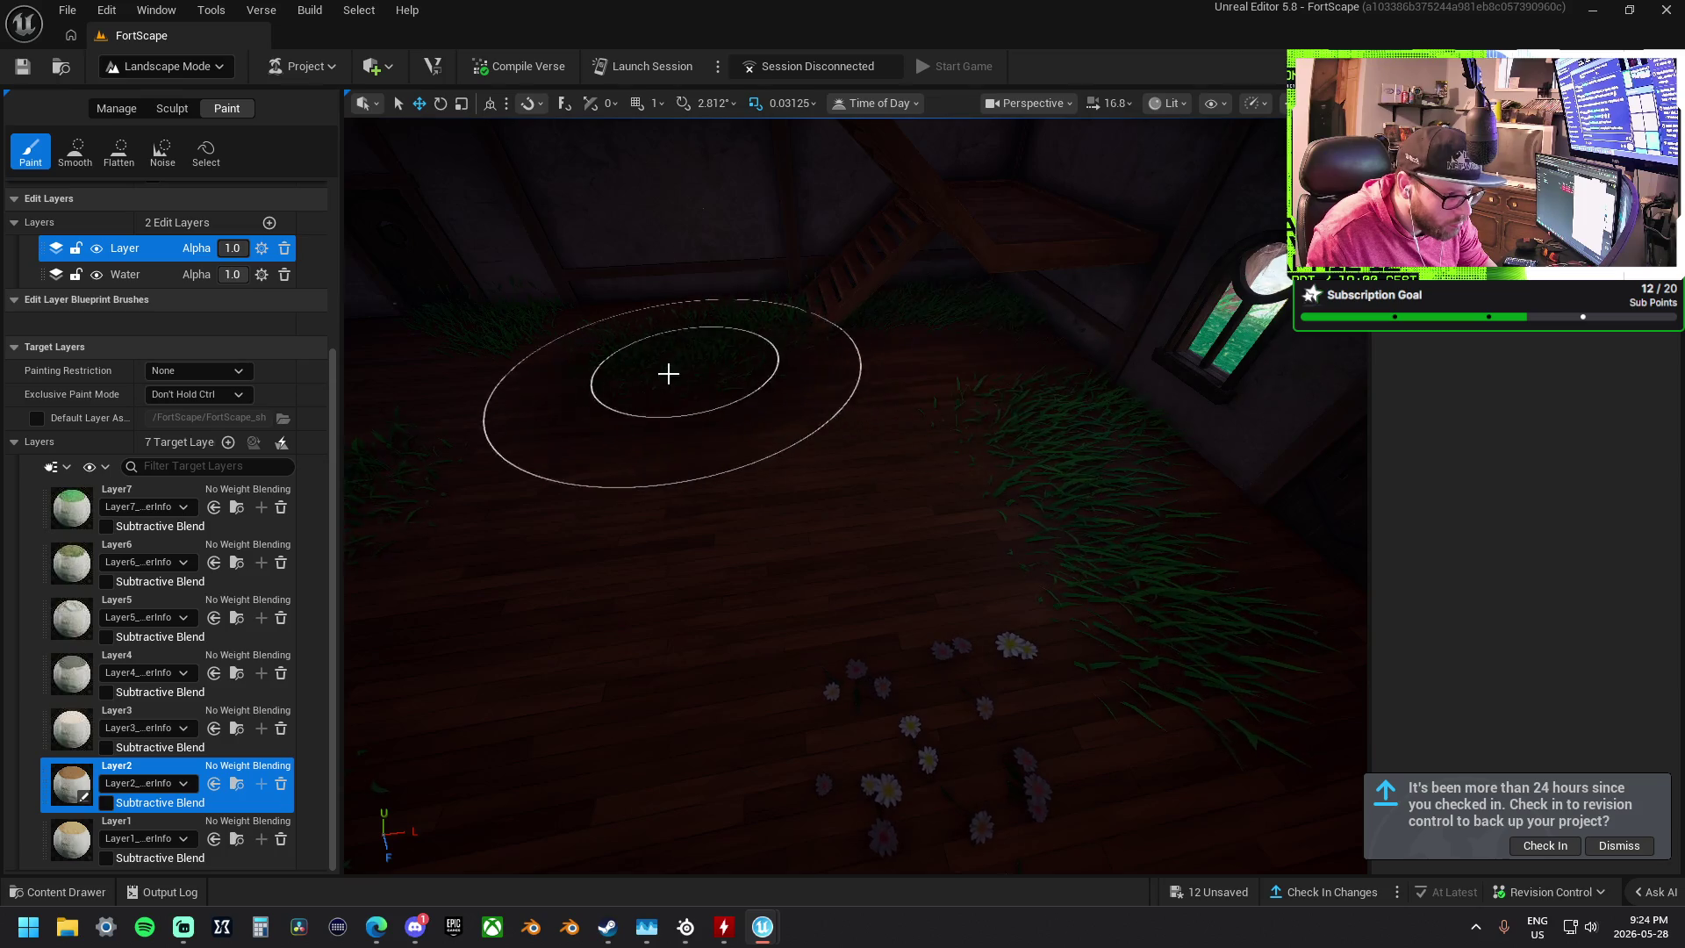
scroll(992, 640, down, 5)
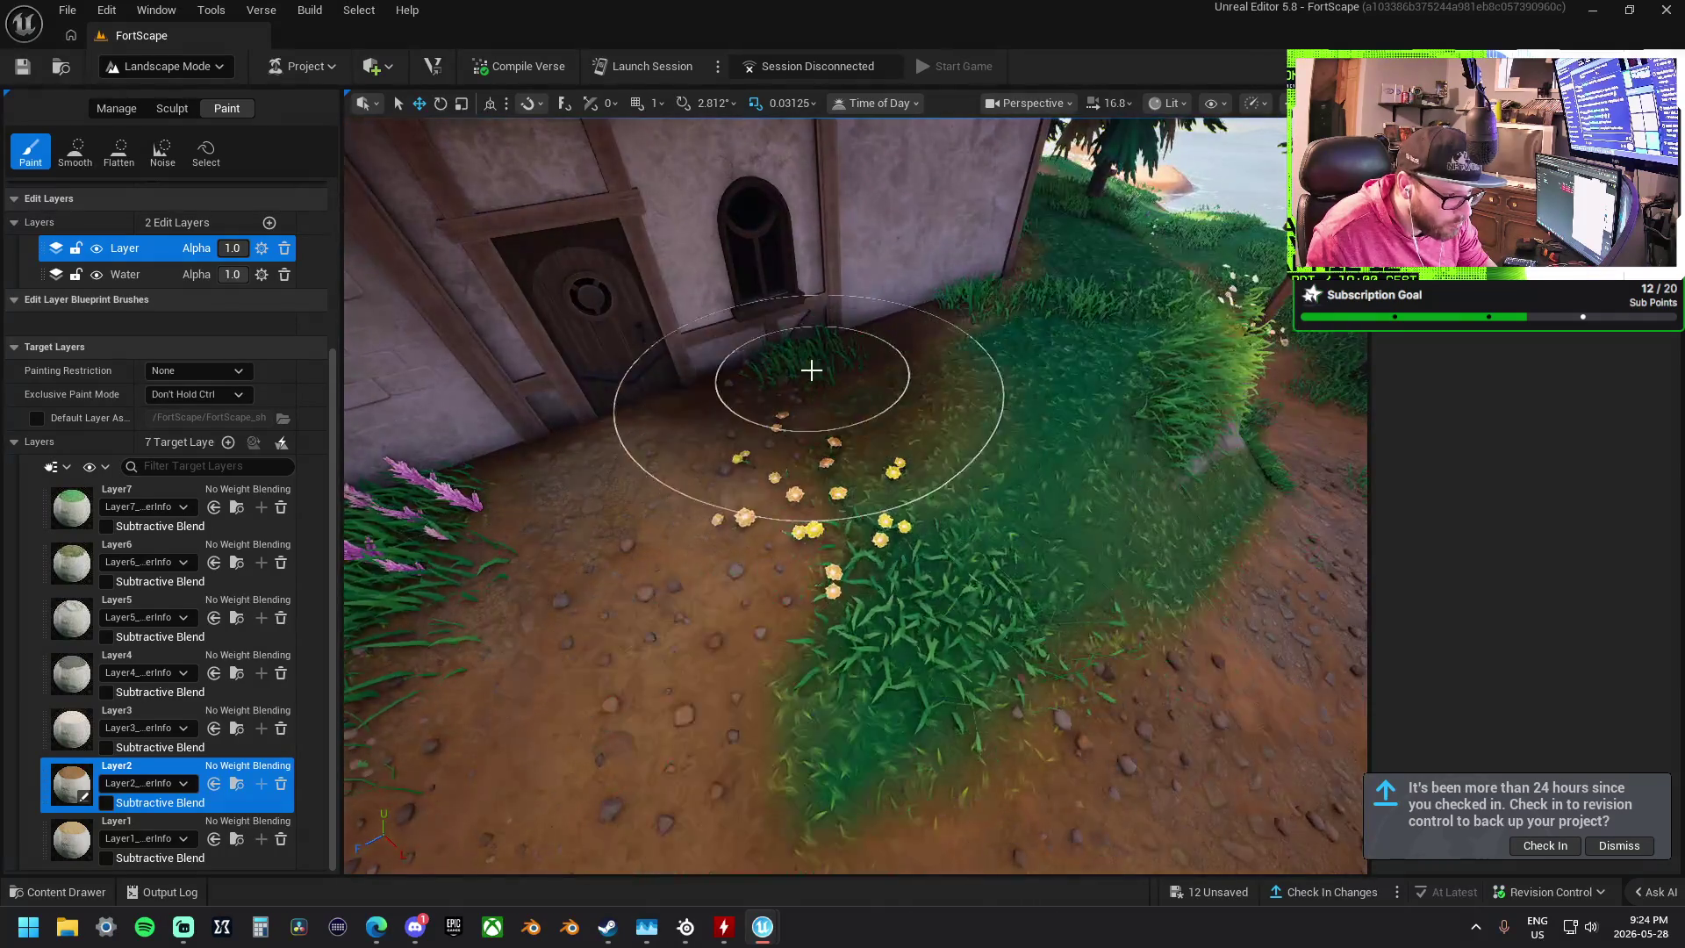
scroll(1016, 527, down, 5)
scroll(845, 481, up, 5)
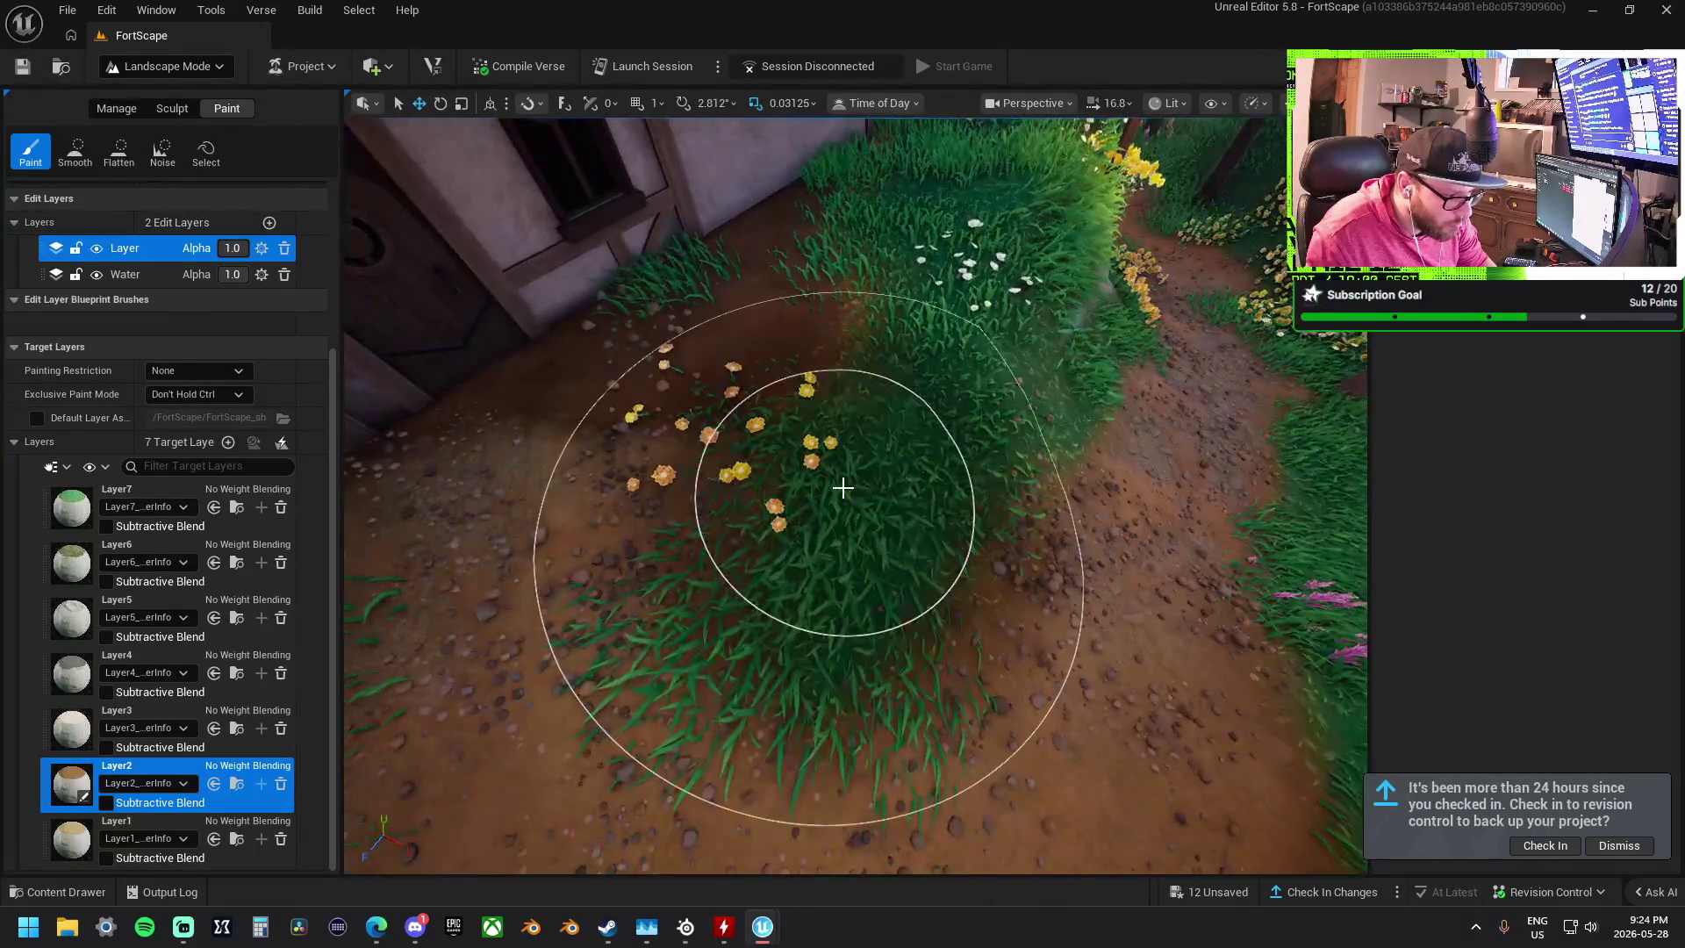
key(ctrl+z)
key(ctrl+z)
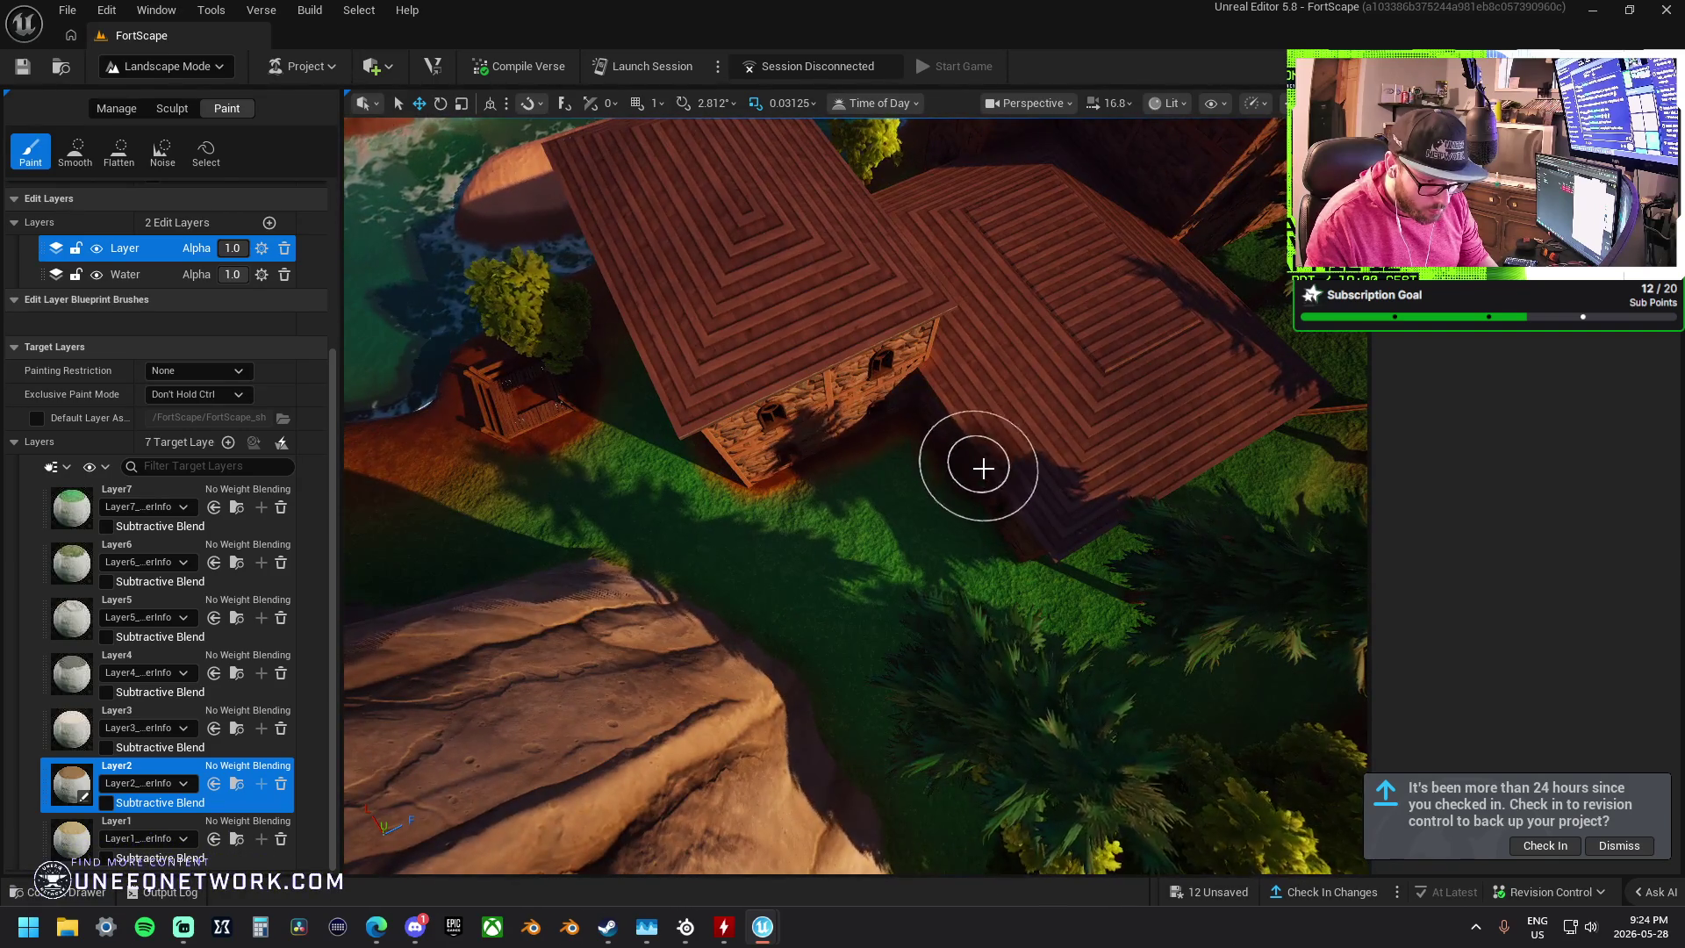
- Make Layer1 the paint target in the Target Layers list
scroll(801, 403, up, 5)
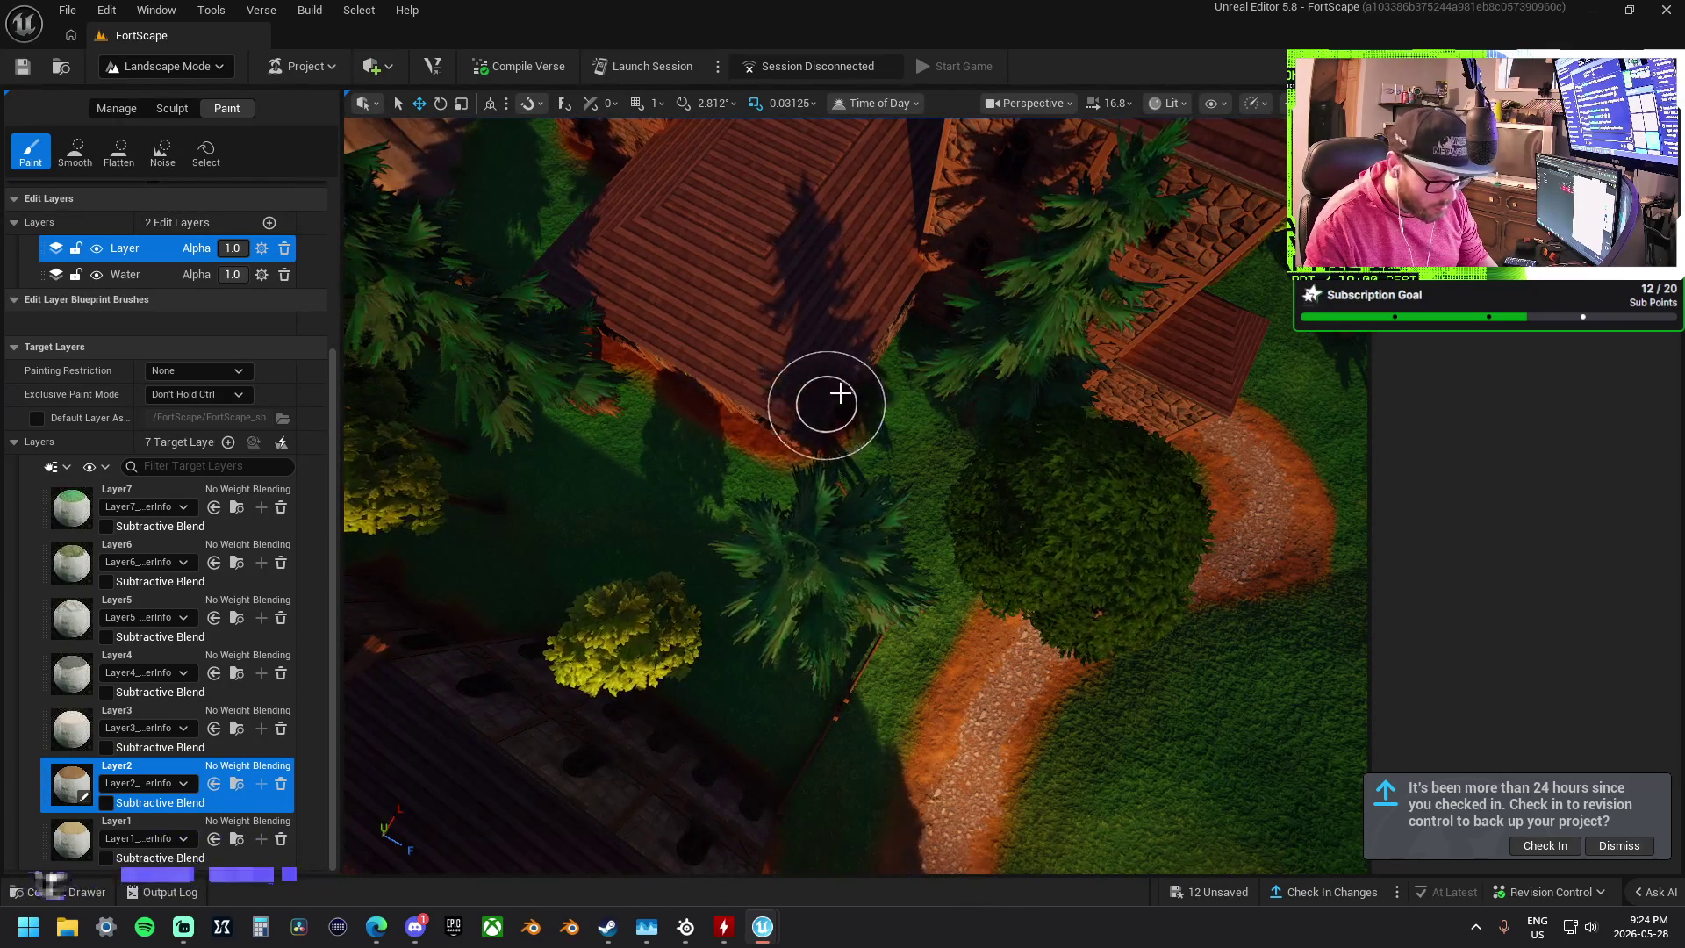
scroll(903, 301, up, 4)
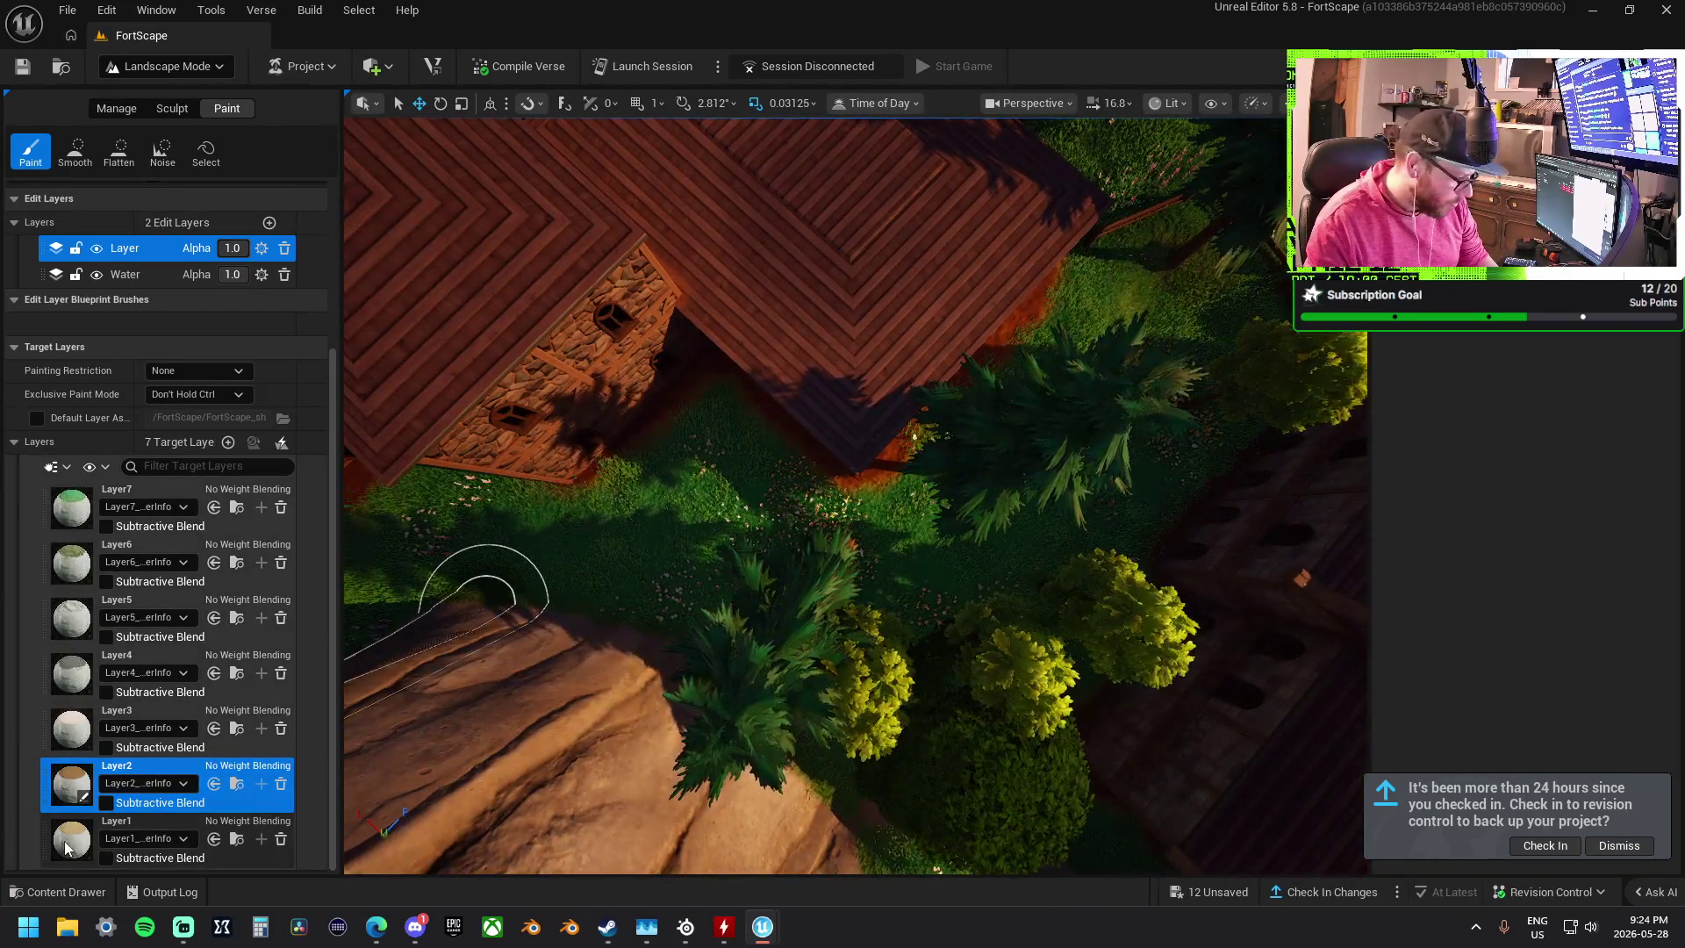
click(65, 841)
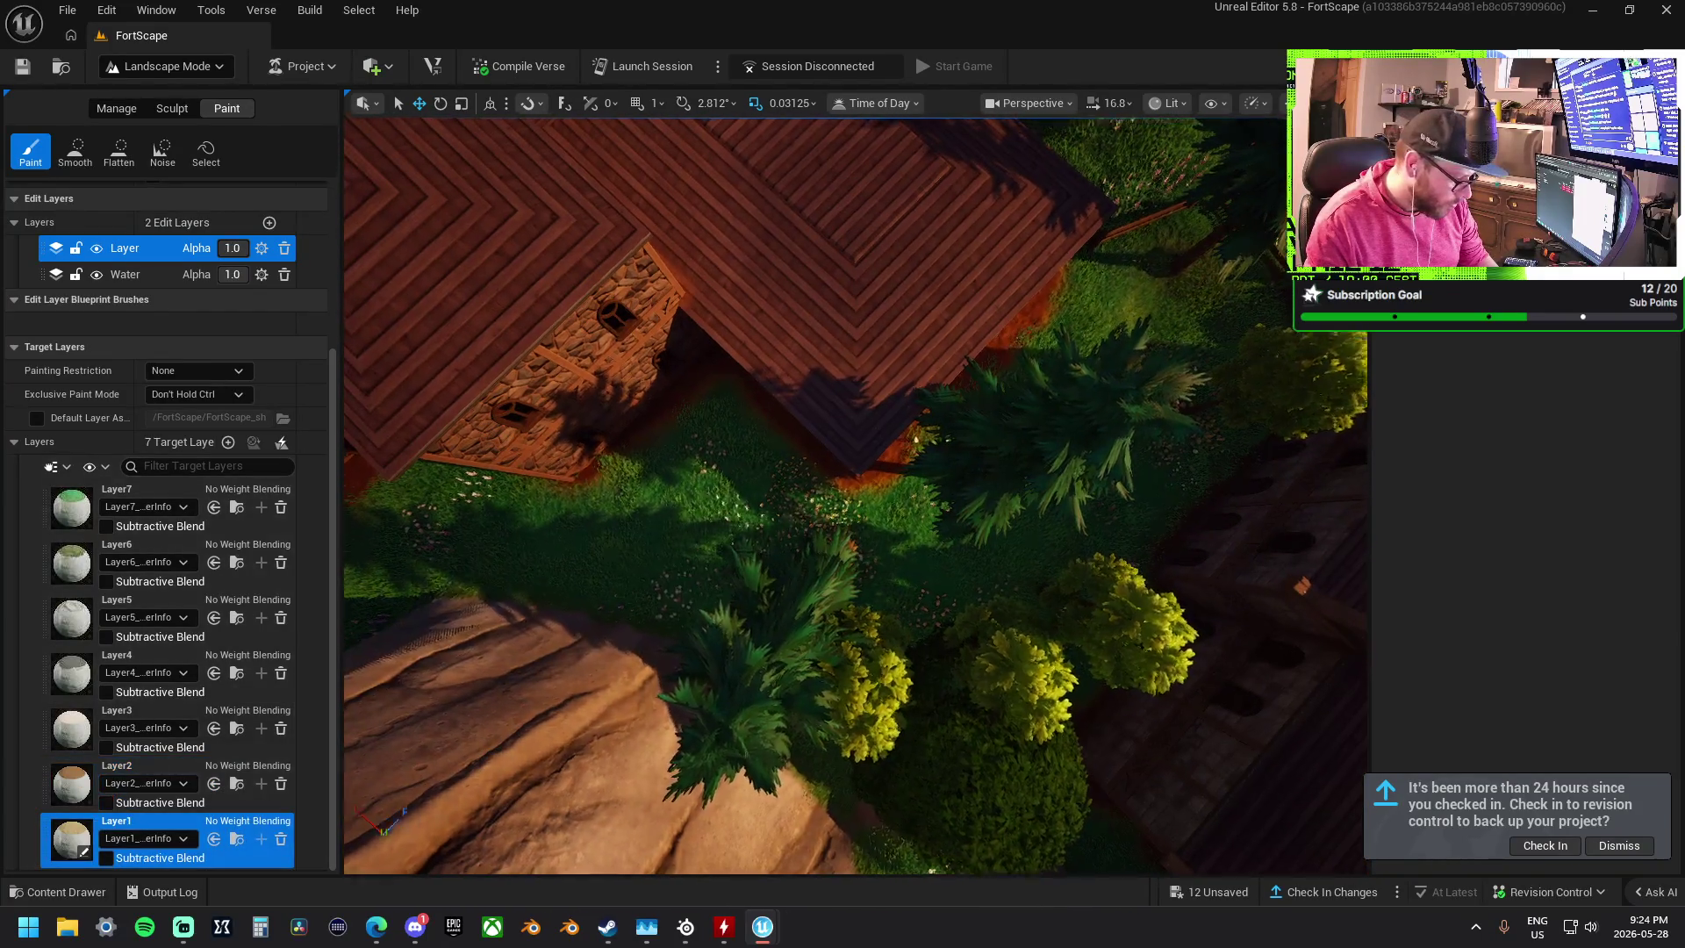
- Paint Layer1 over the ground and yellow flower patch by the house path, then select Layer2
drag(700, 449, 757, 498)
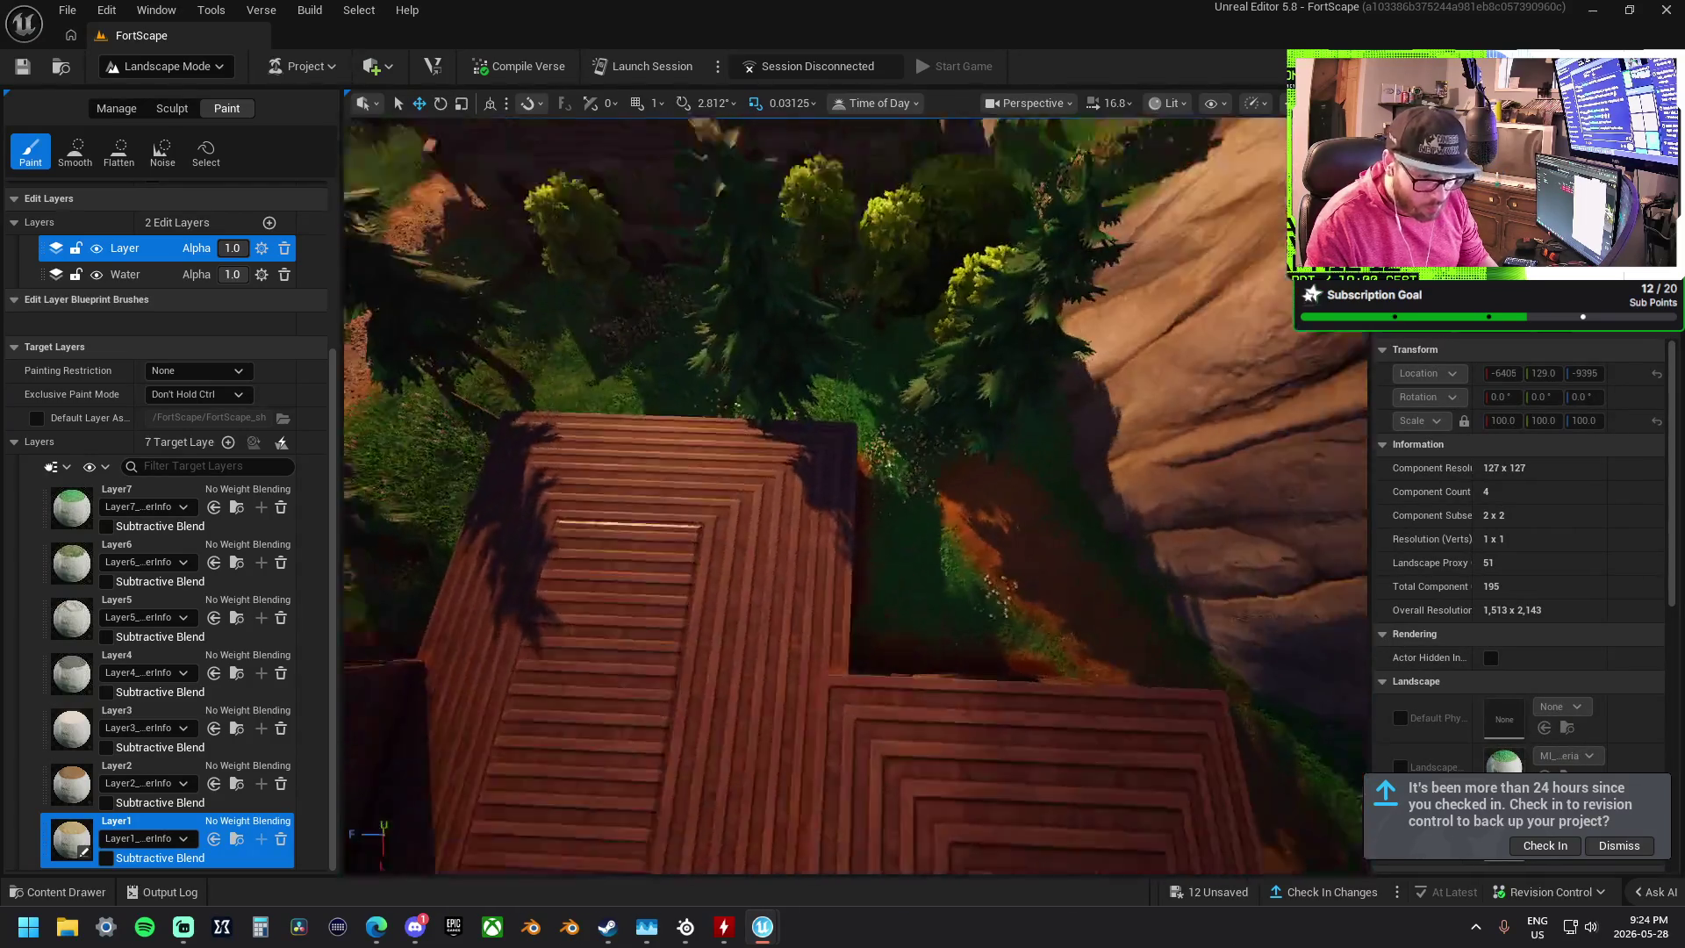
scroll(856, 496, down, 3)
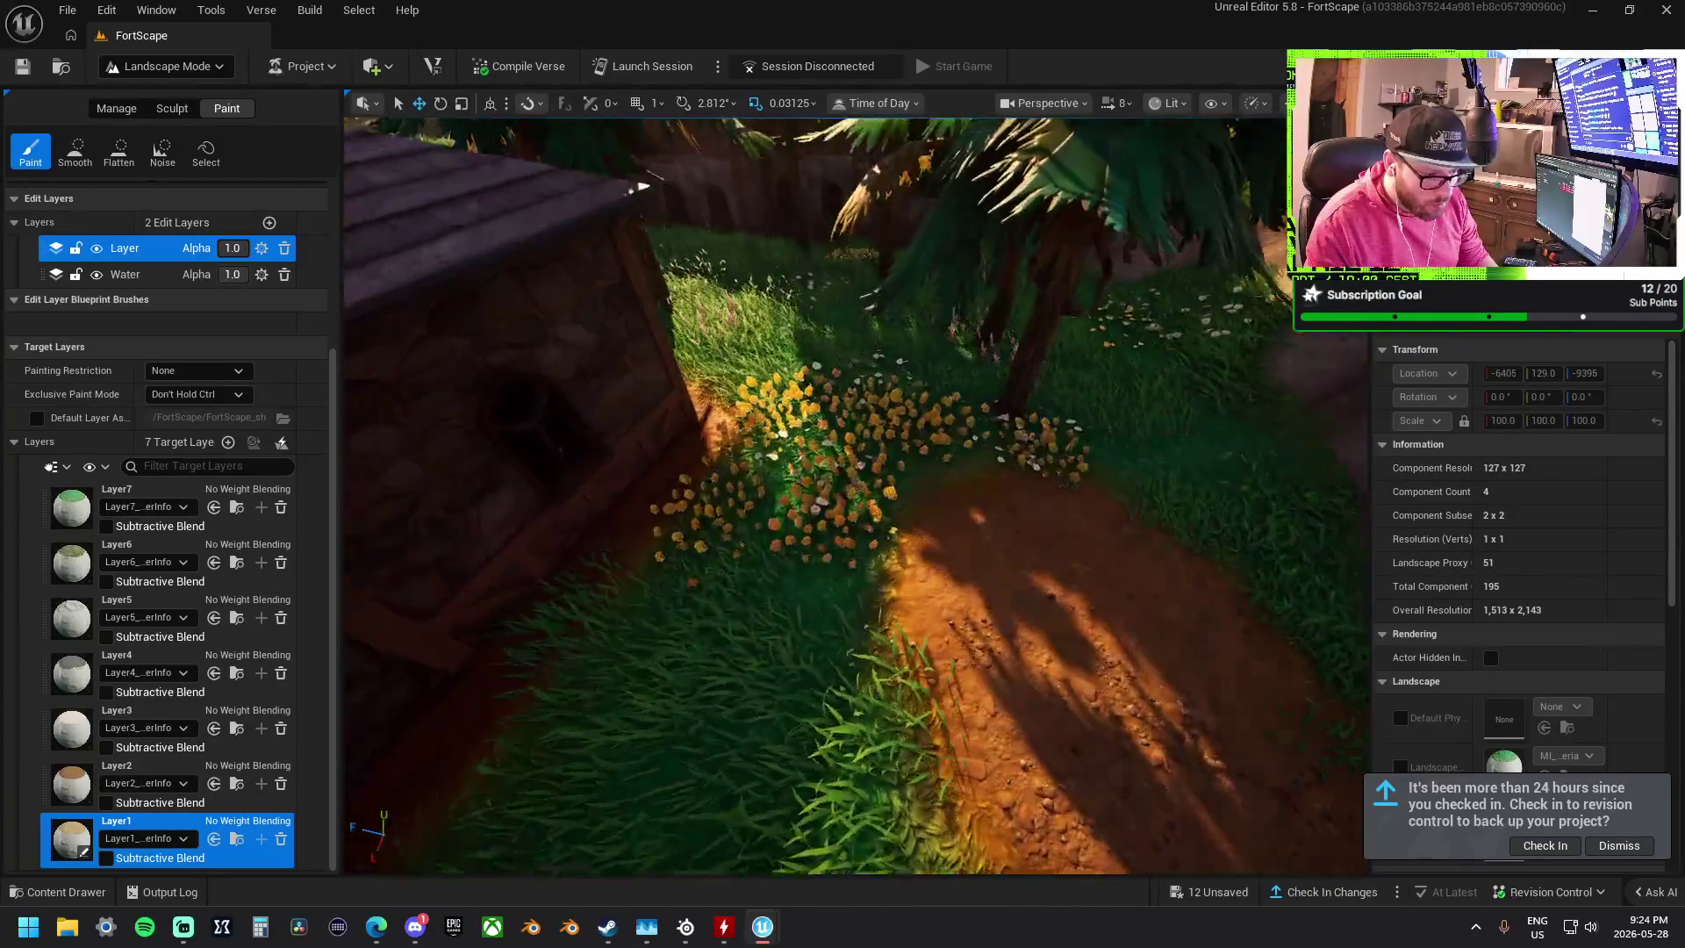
scroll(856, 496, down, 2)
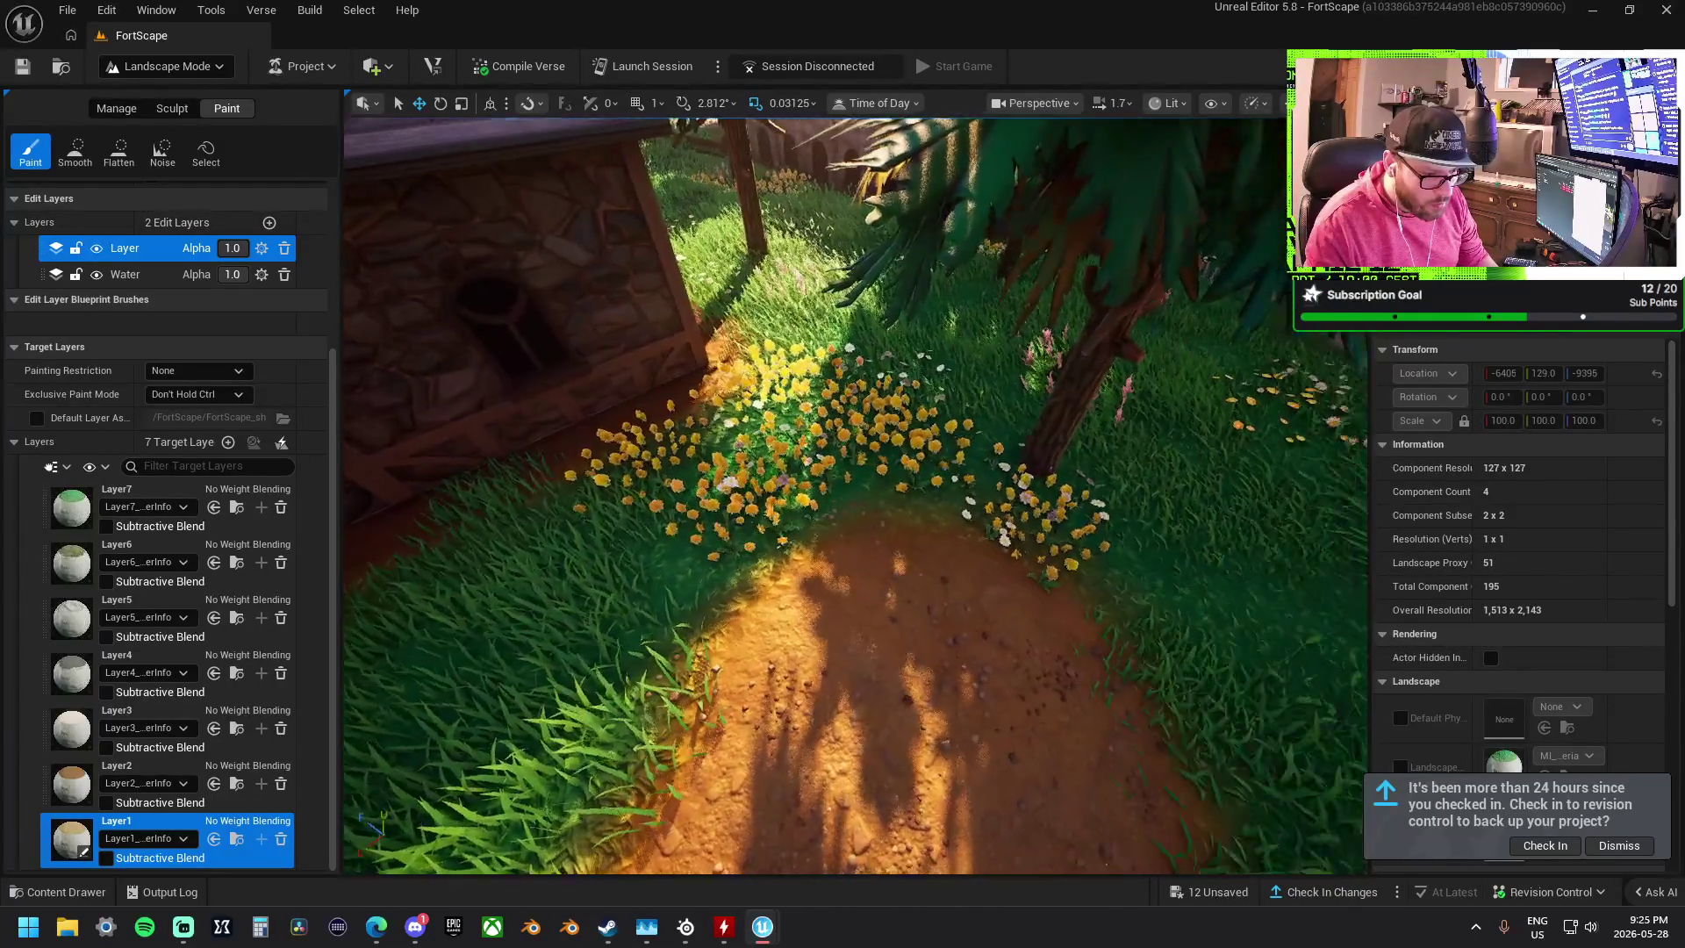
mouse_move(773, 492)
mouse_down()
mouse_move(959, 591)
mouse_move(903, 526)
mouse_move(884, 395)
mouse_up()
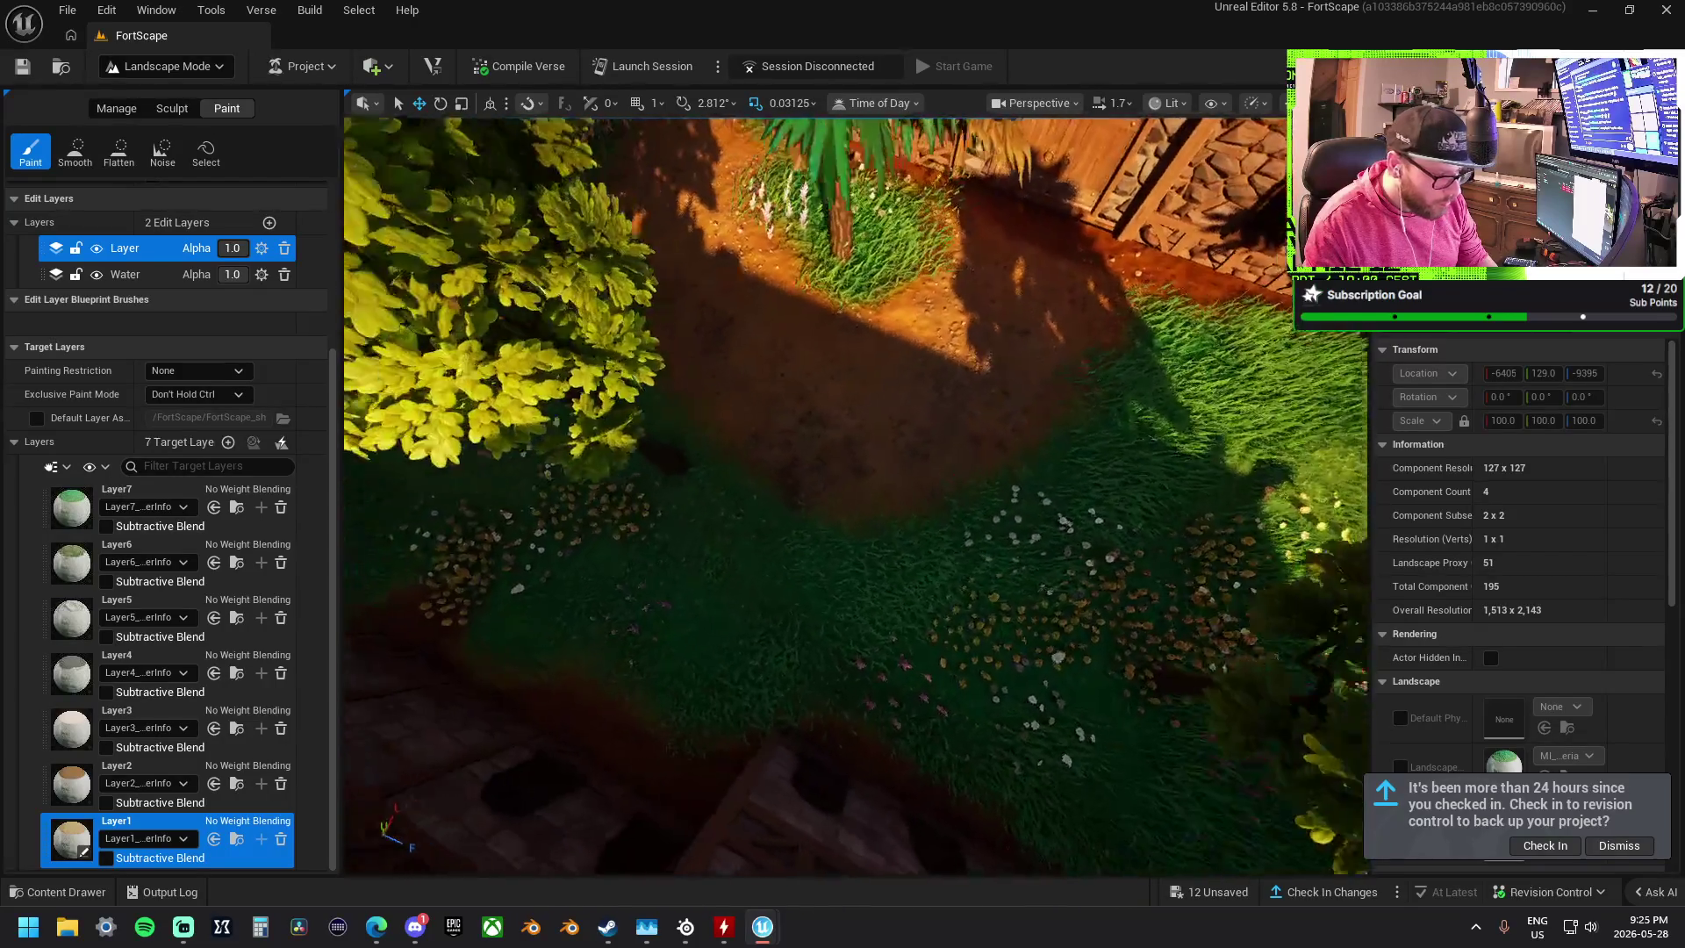
click(79, 784)
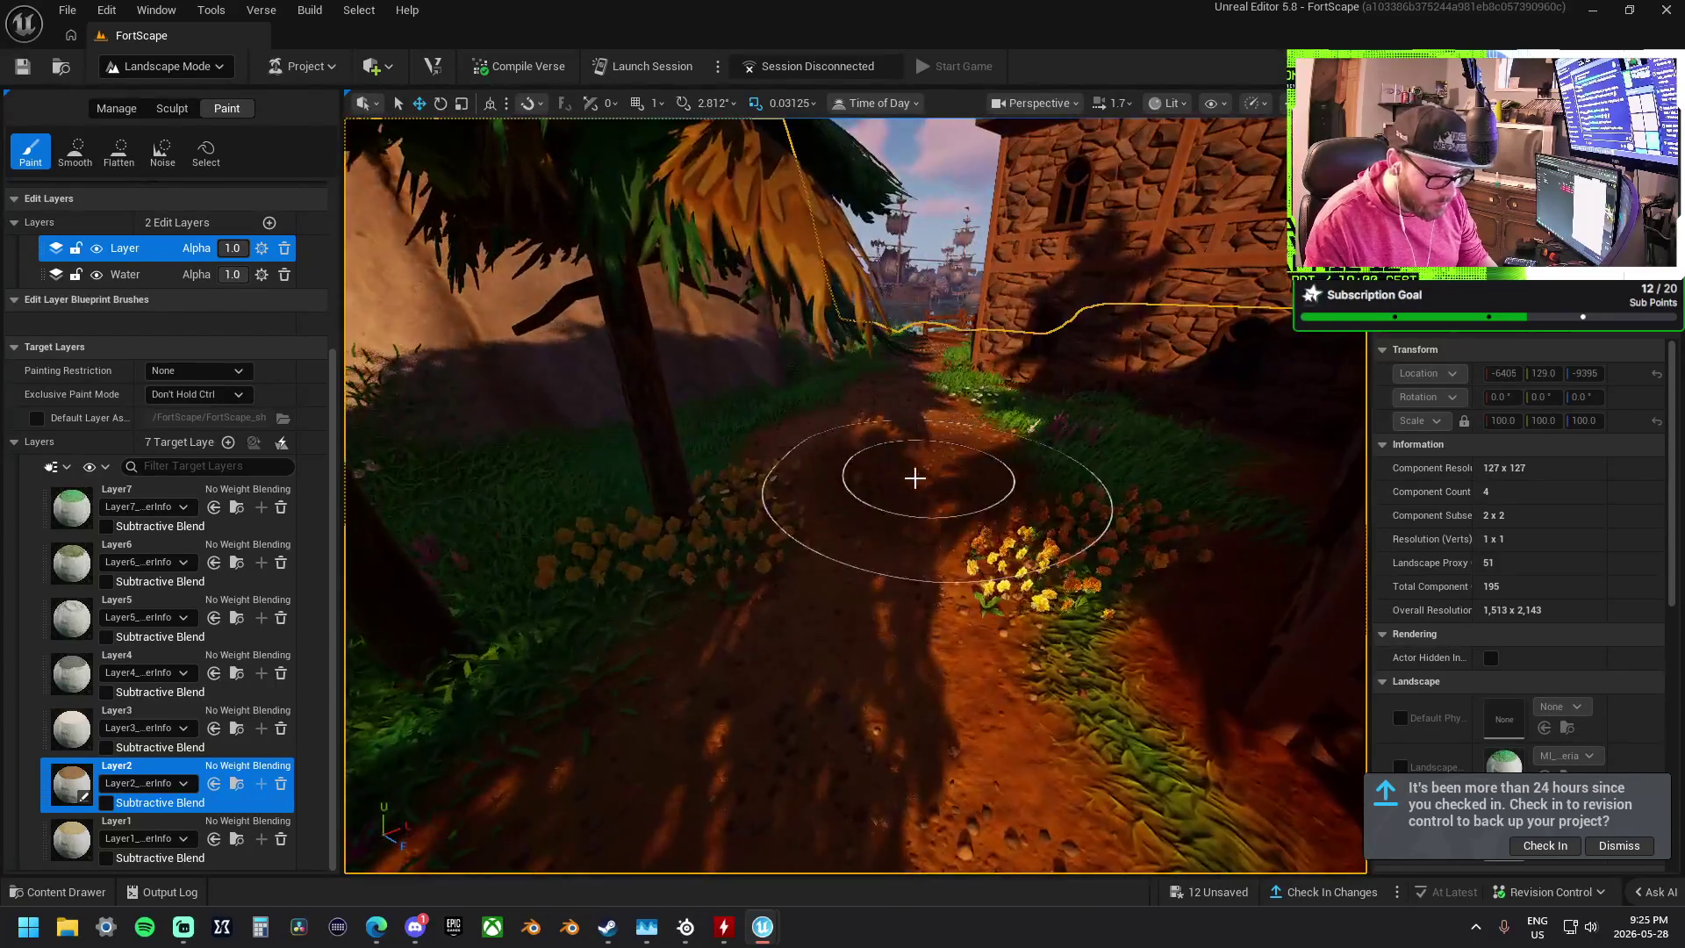
- Select Layer6 leaf litter along the path, then choose the Sculpt tab's Smooth tool
click(79, 563)
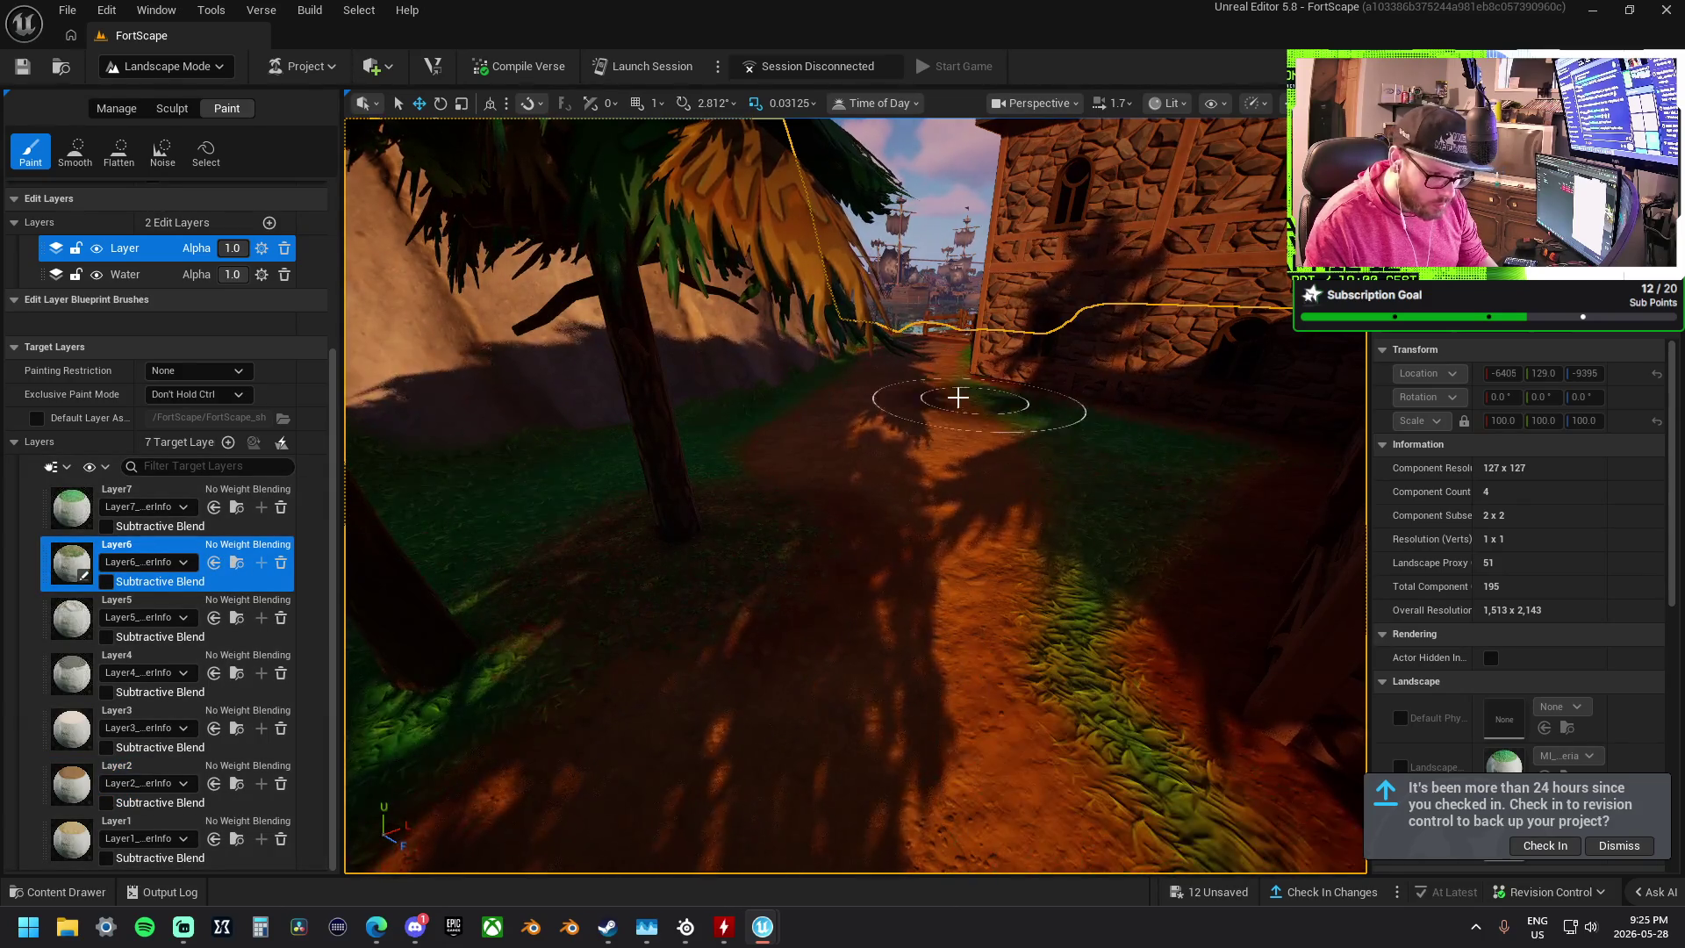
scroll(610, 503, down, 5)
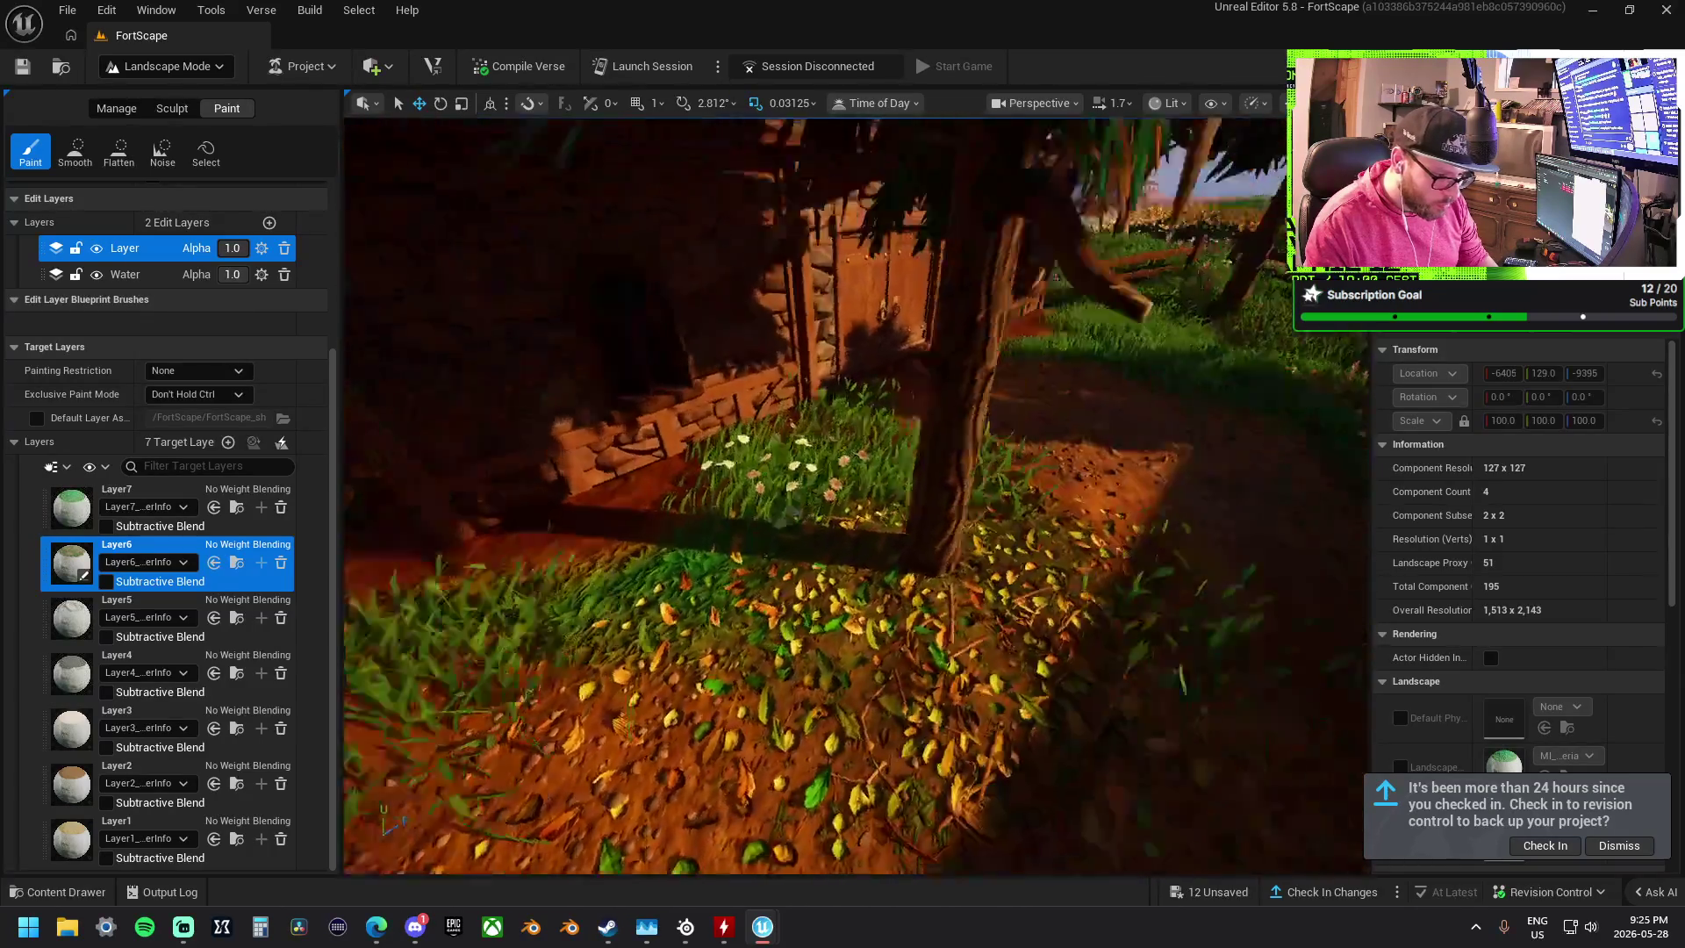
scroll(777, 537, up, 3)
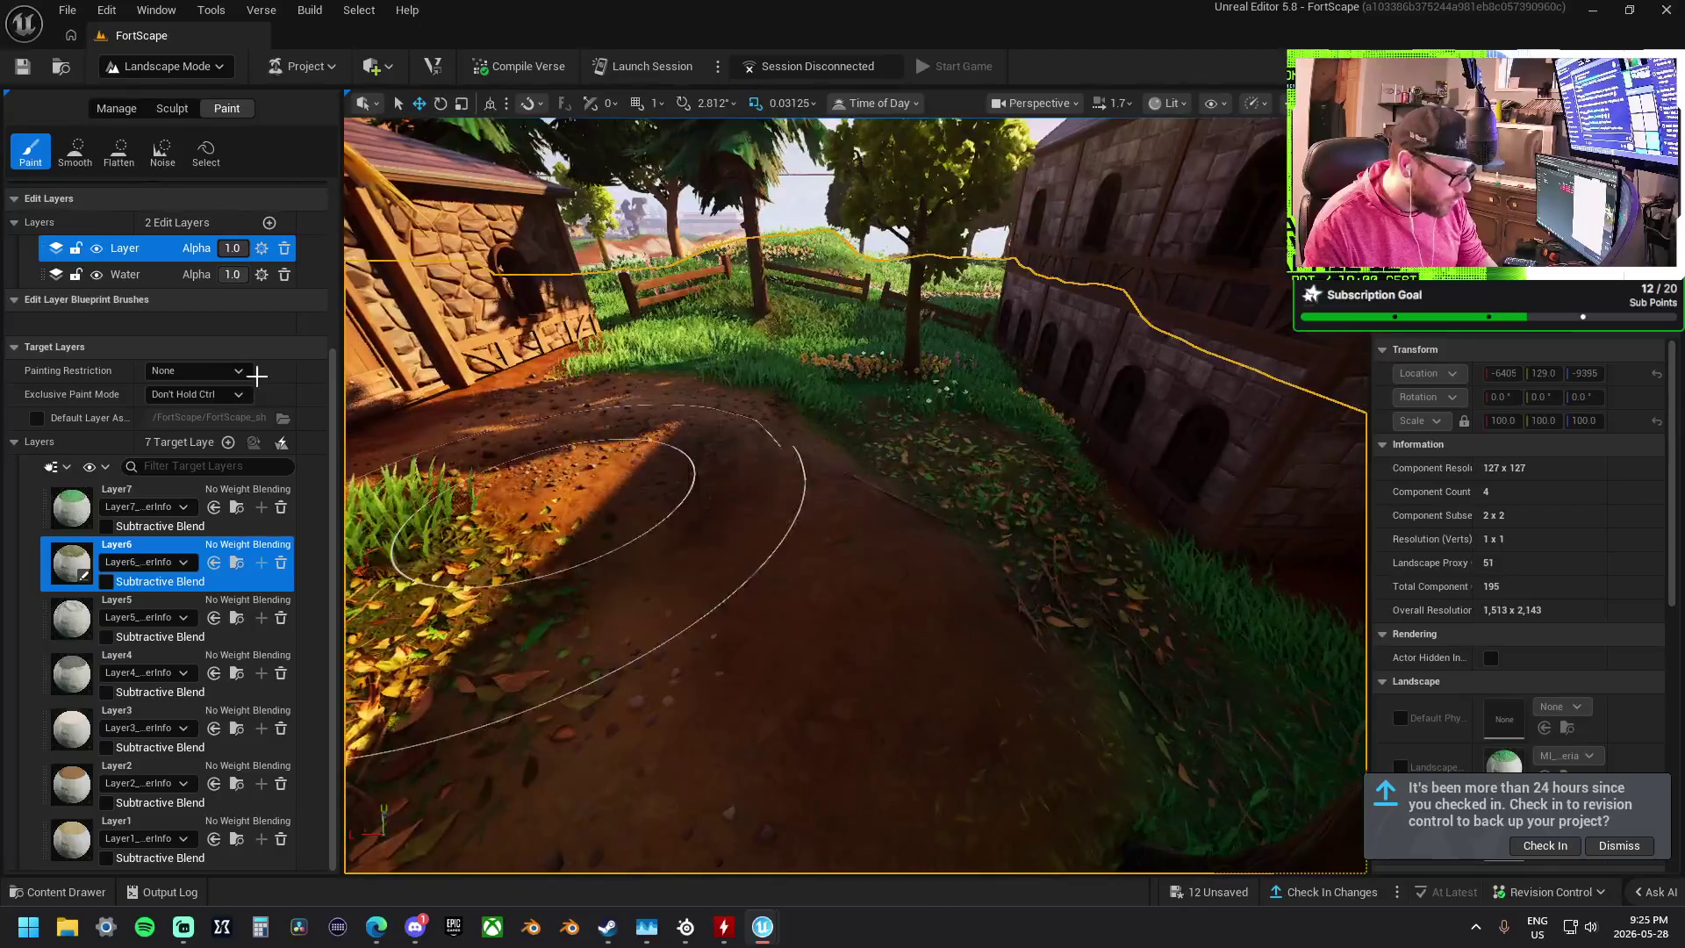
click(169, 109)
click(119, 151)
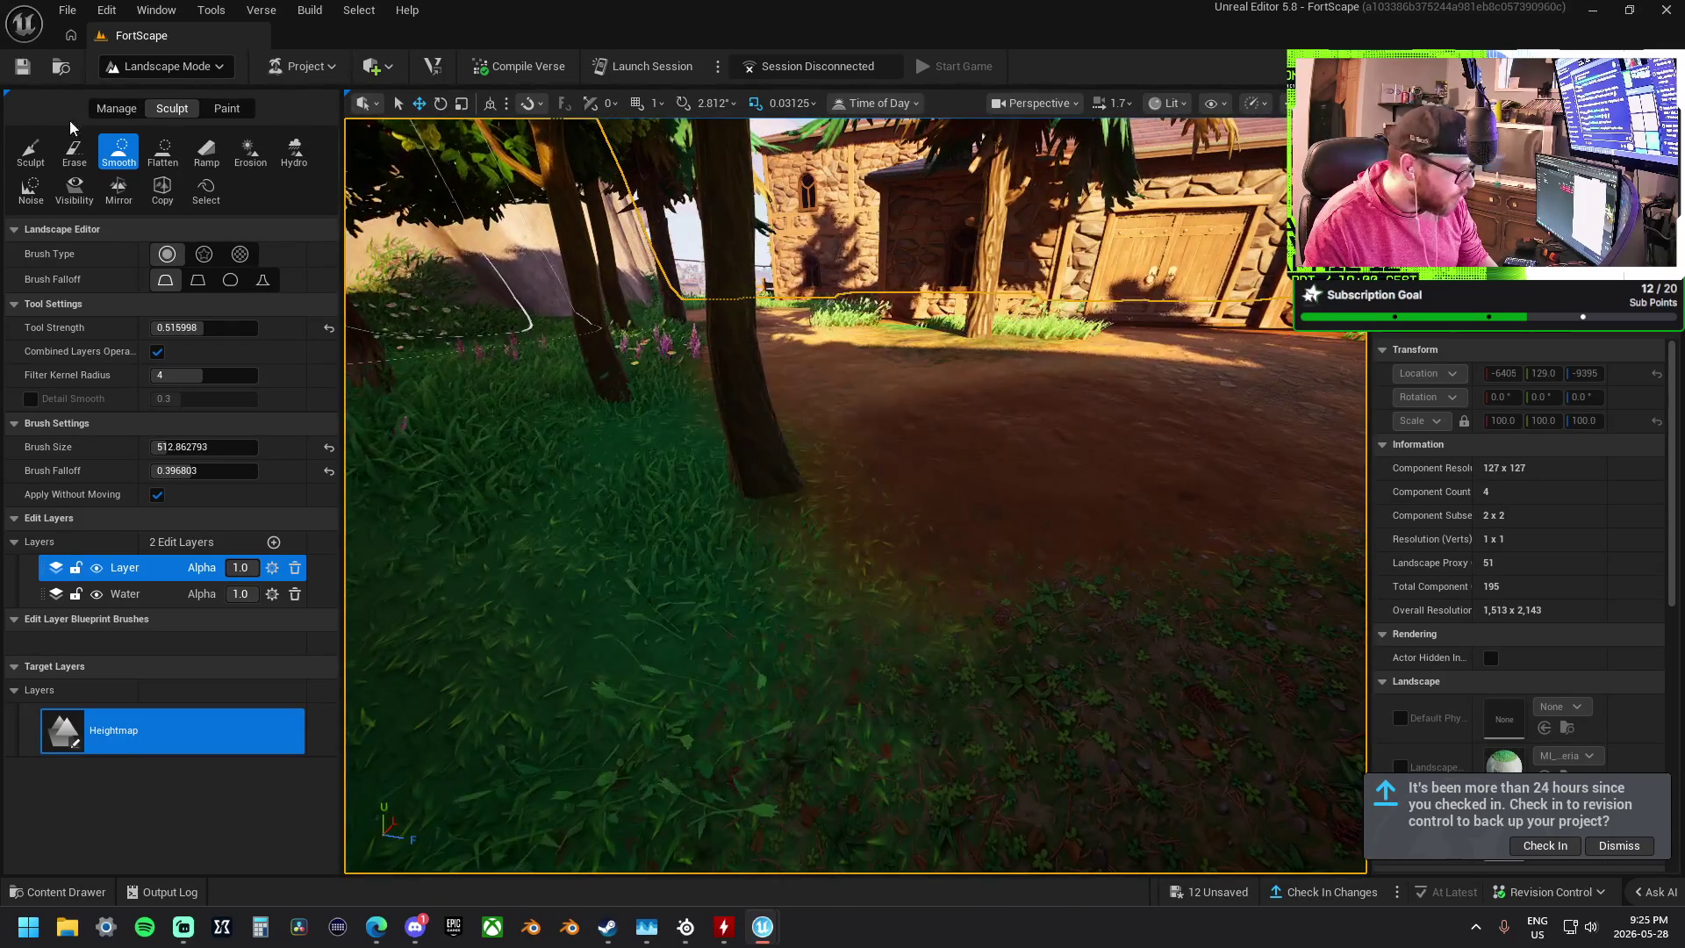
- Raise a mound on the dirt path with Sculpt, try Flatten, then return to Sculpt
click(30, 151)
mouse_move(715, 395)
mouse_down()
mouse_move(782, 421)
mouse_move(808, 530)
mouse_move(958, 667)
mouse_up()
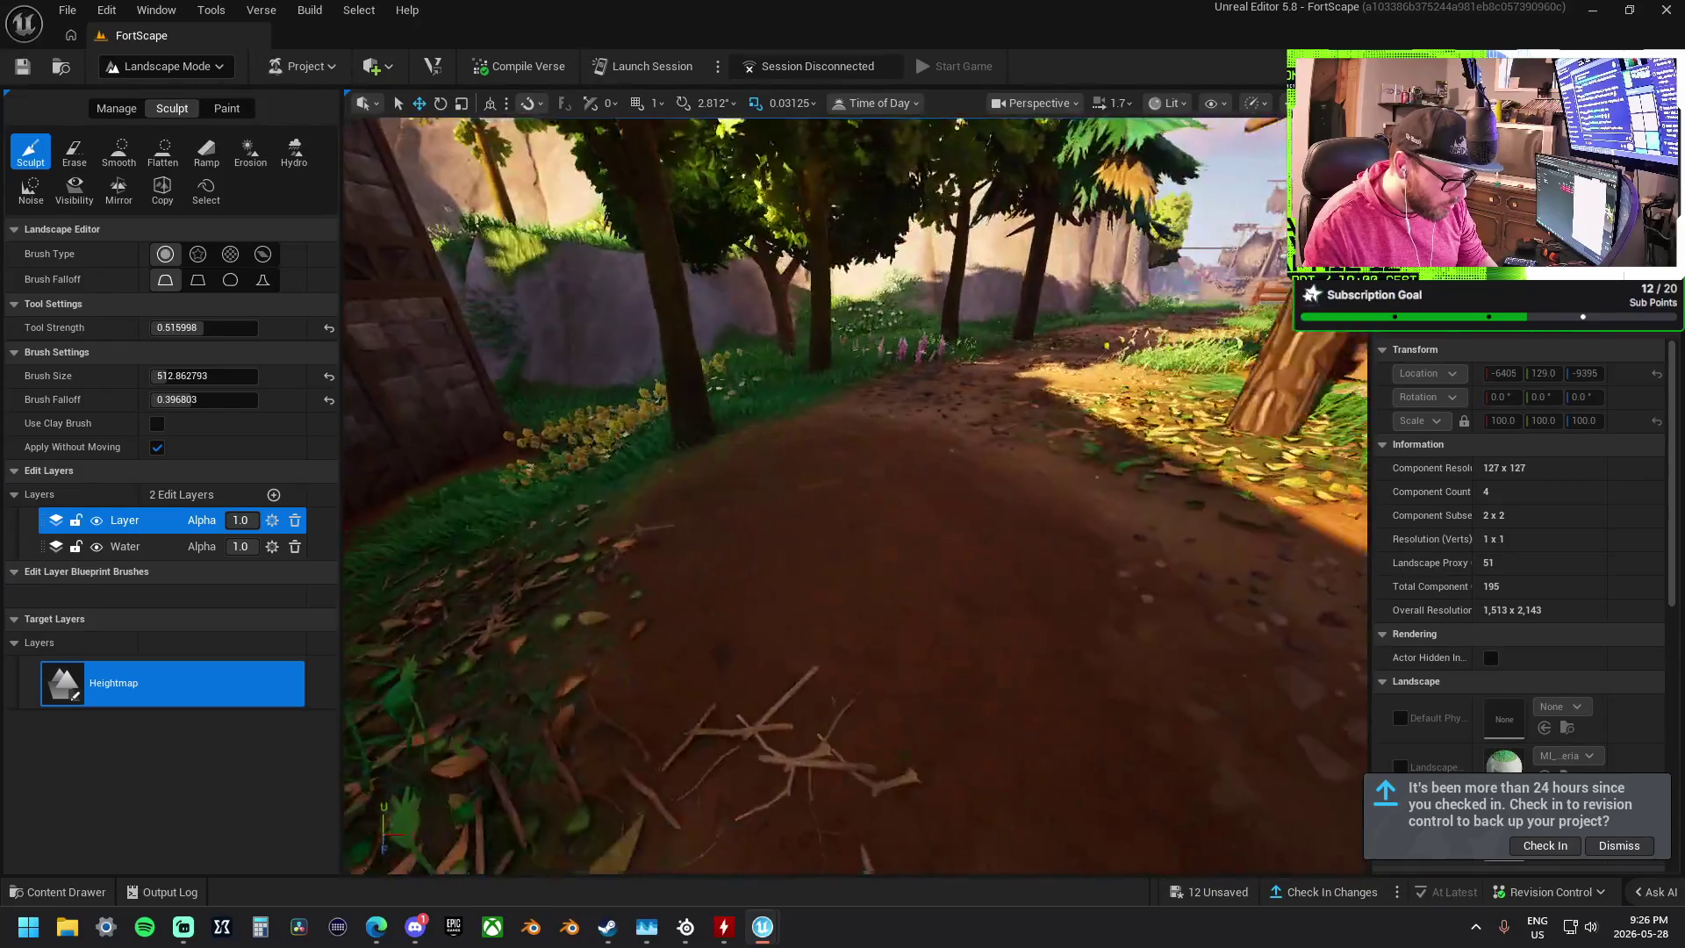
click(160, 146)
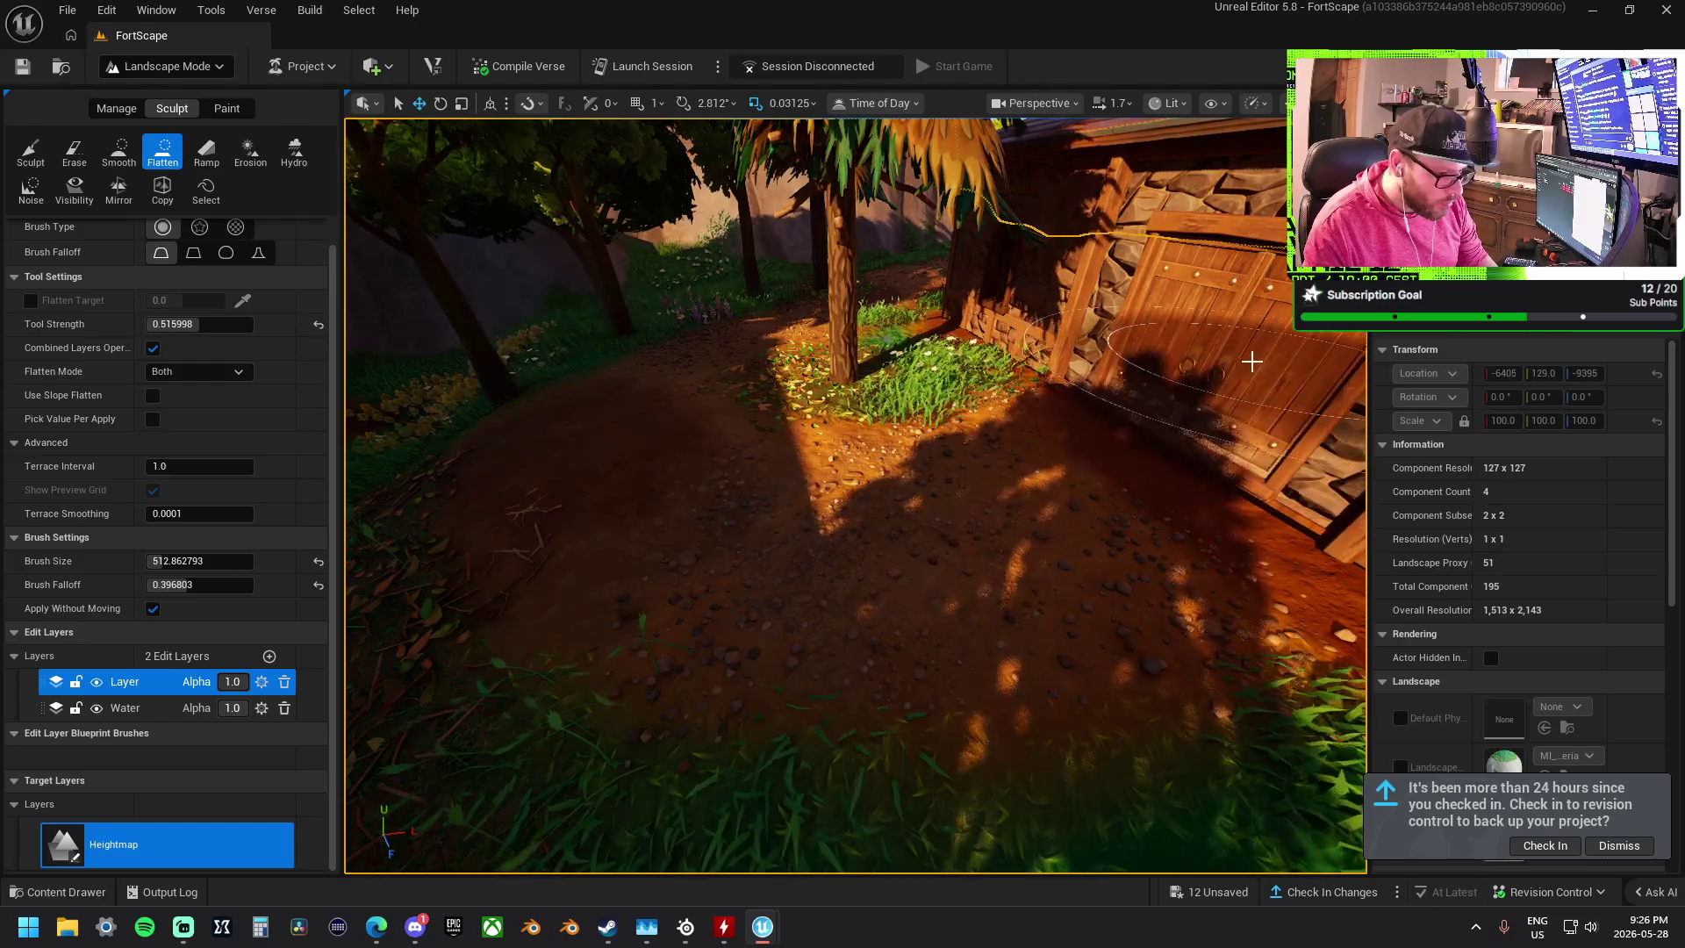
click(30, 151)
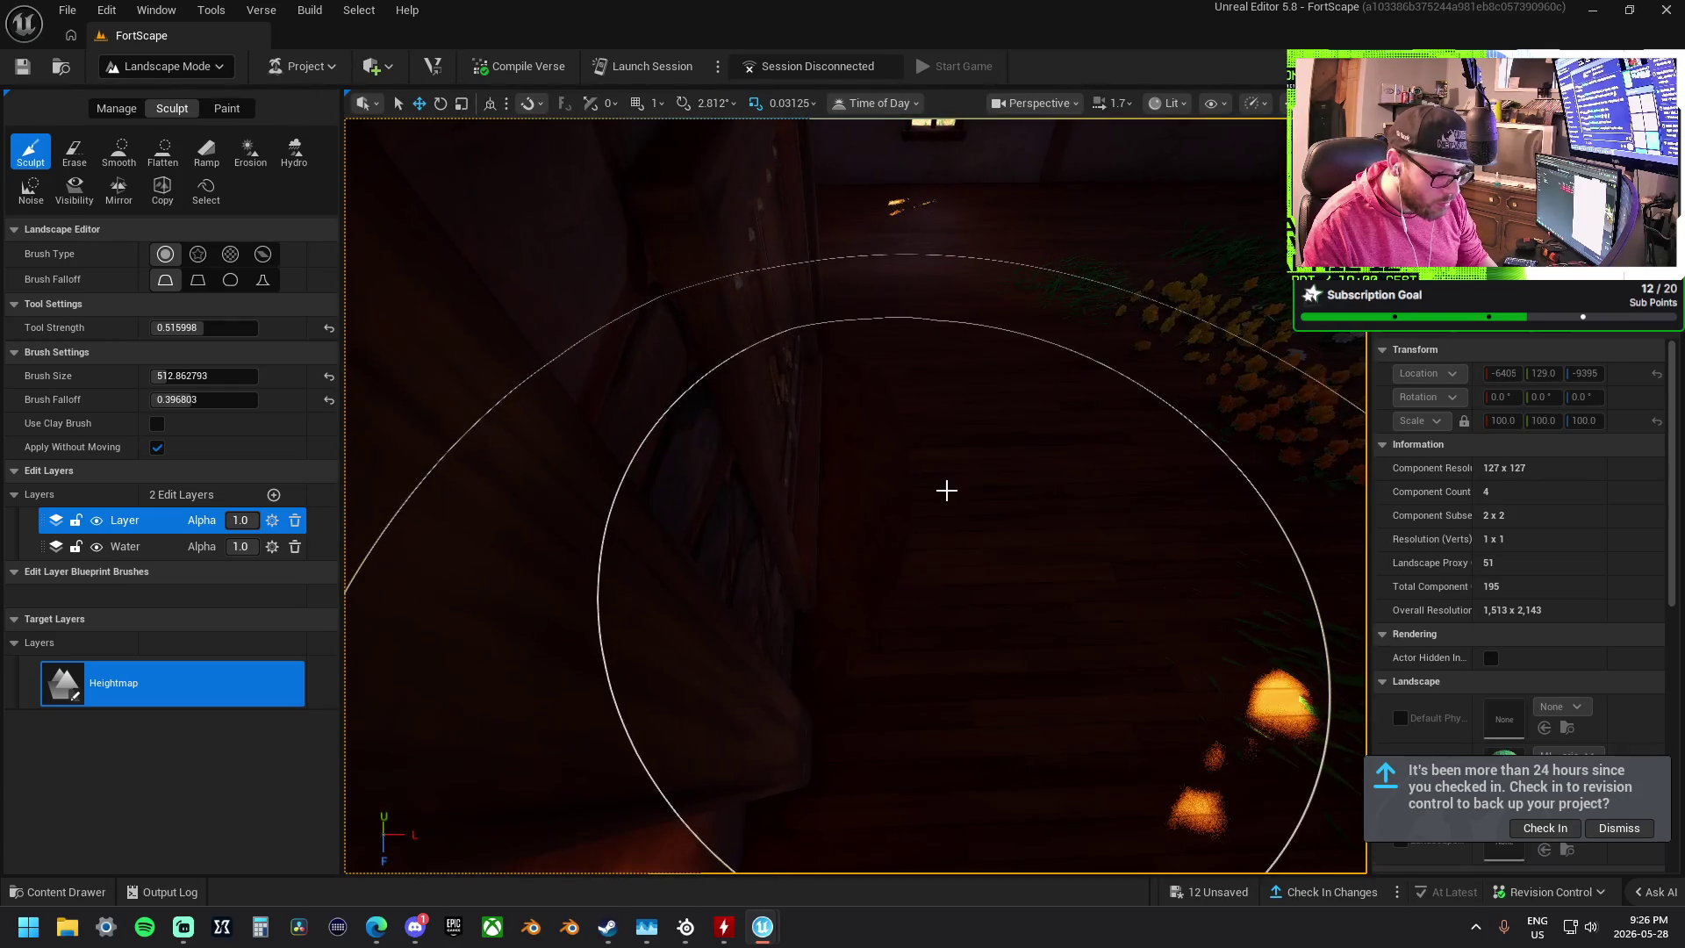
key(ctrl+z)
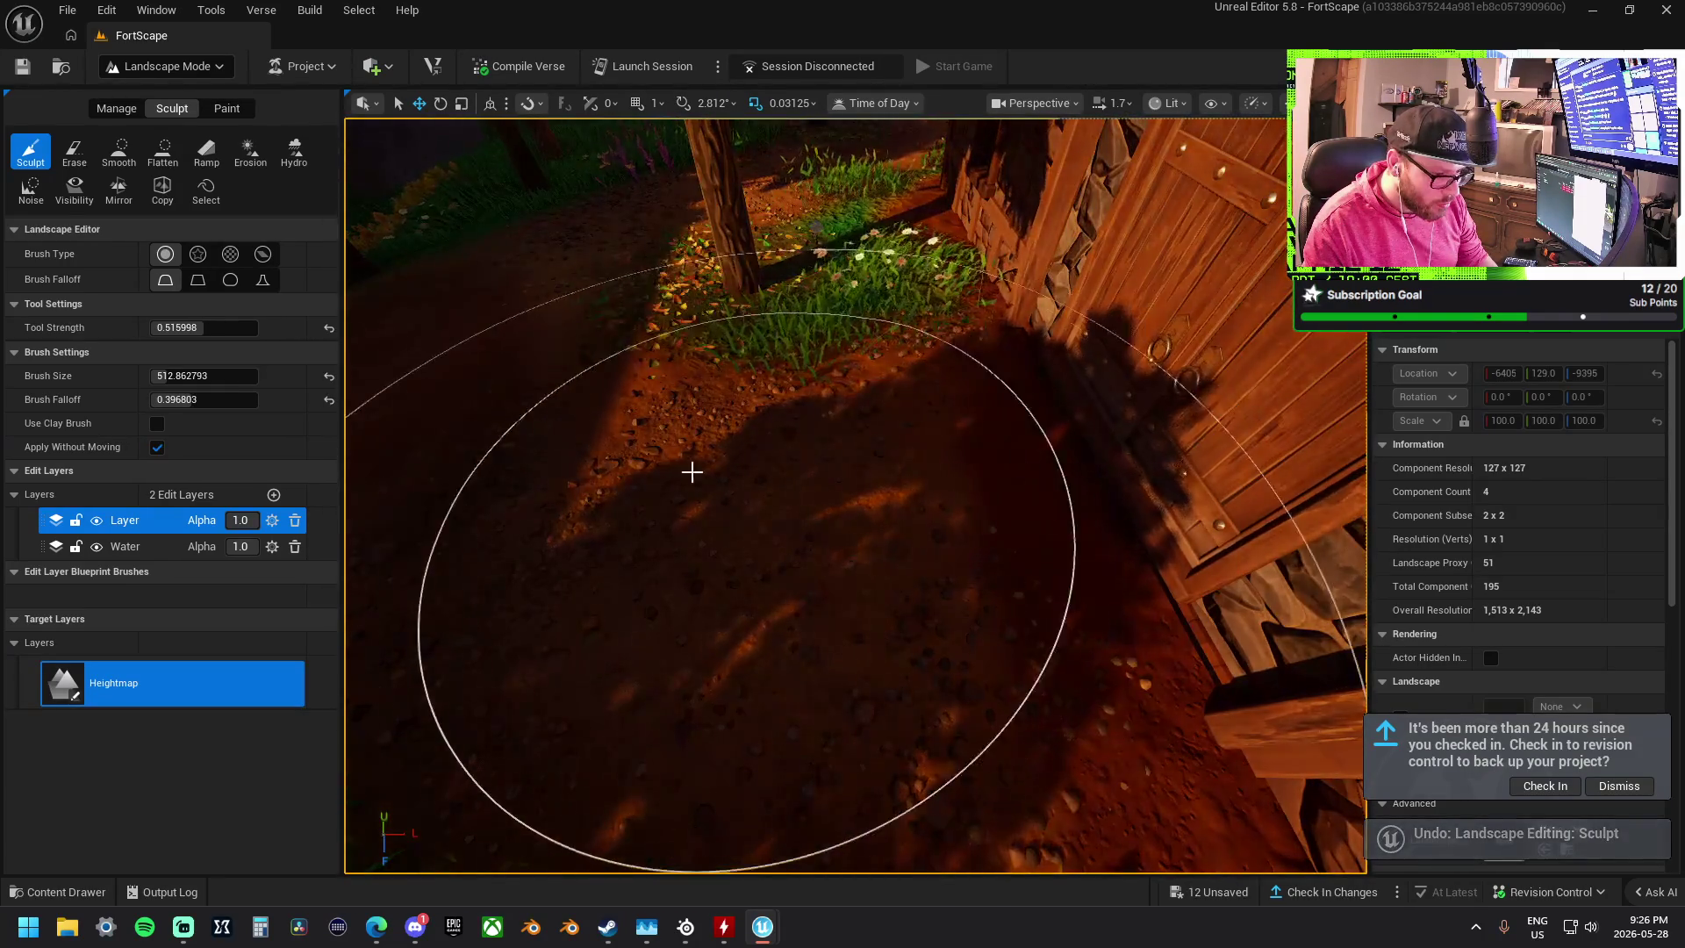
mouse_move(647, 489)
mouse_down()
mouse_move(711, 439)
mouse_move(778, 529)
mouse_up()
key(ctrl+z)
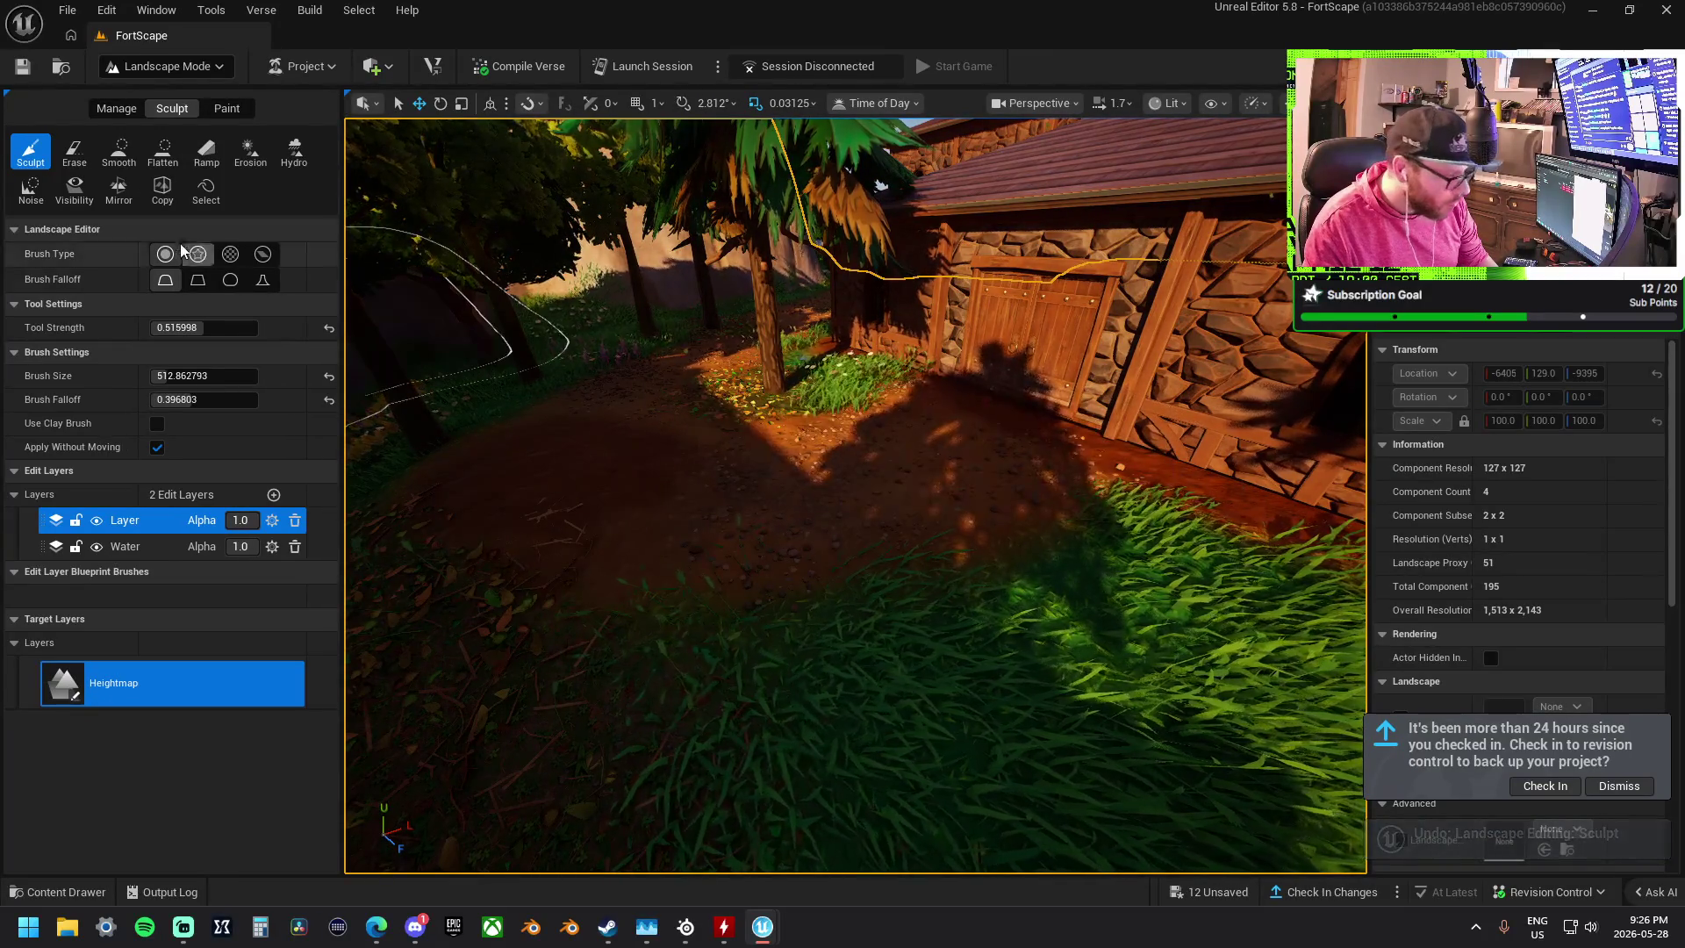
drag(203, 376, 179, 375)
scroll(768, 481, up, 10)
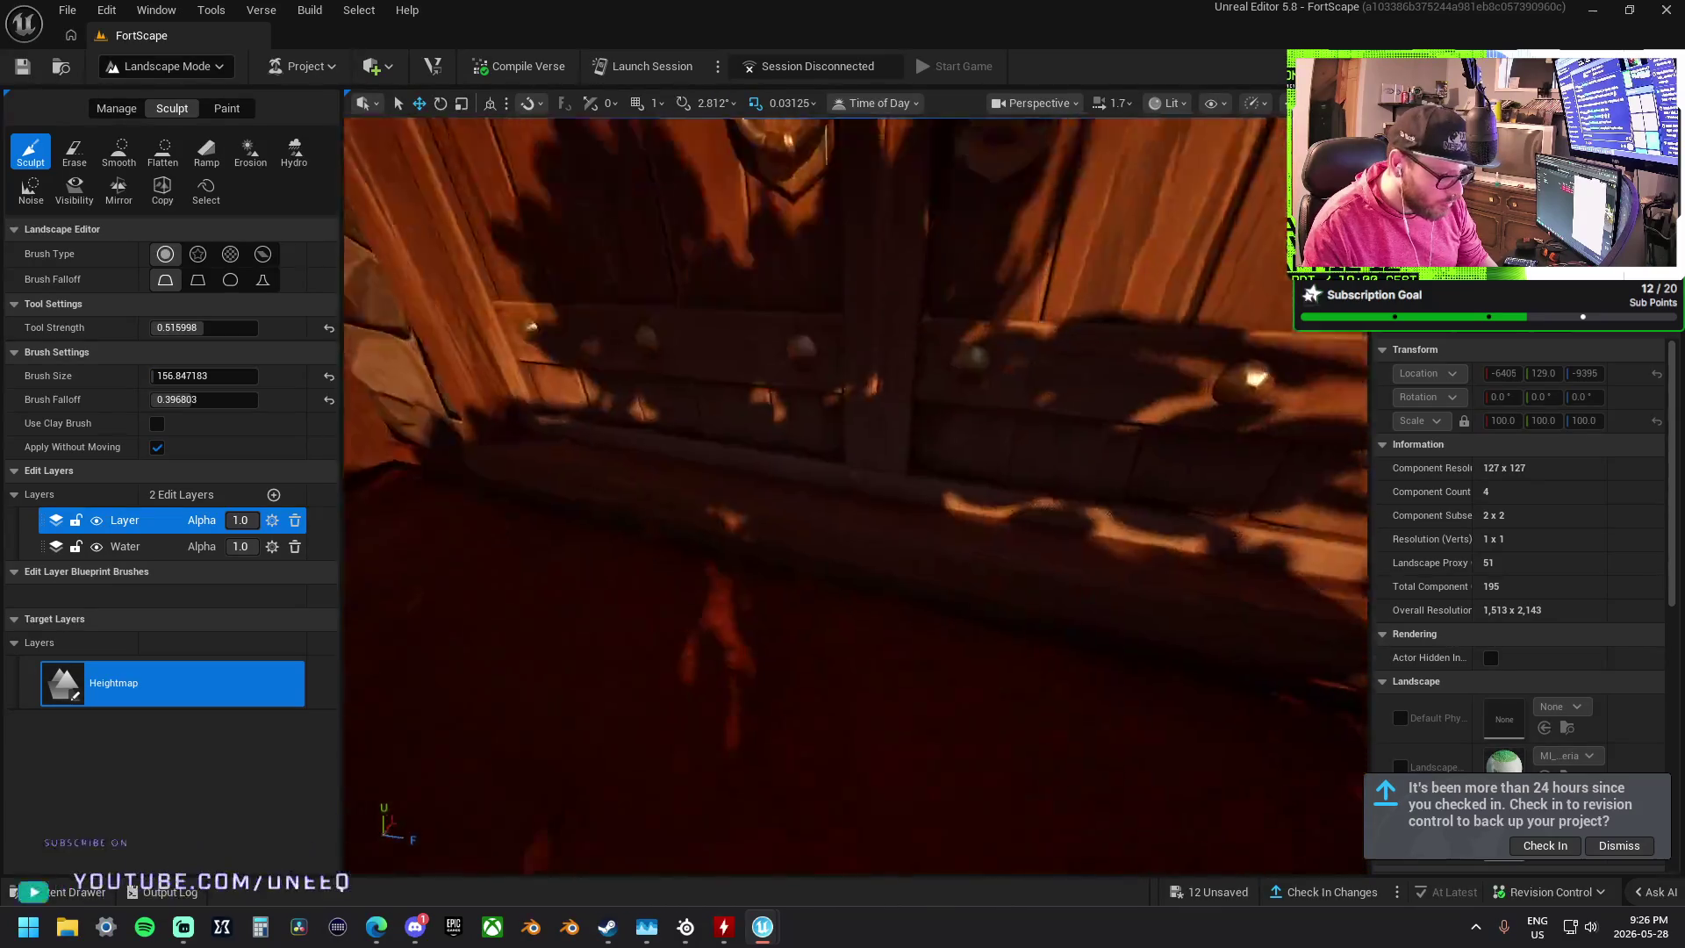
scroll(813, 482, down, 5)
mouse_move(739, 653)
mouse_down()
mouse_move(1073, 683)
mouse_move(628, 570)
mouse_move(660, 558)
mouse_up()
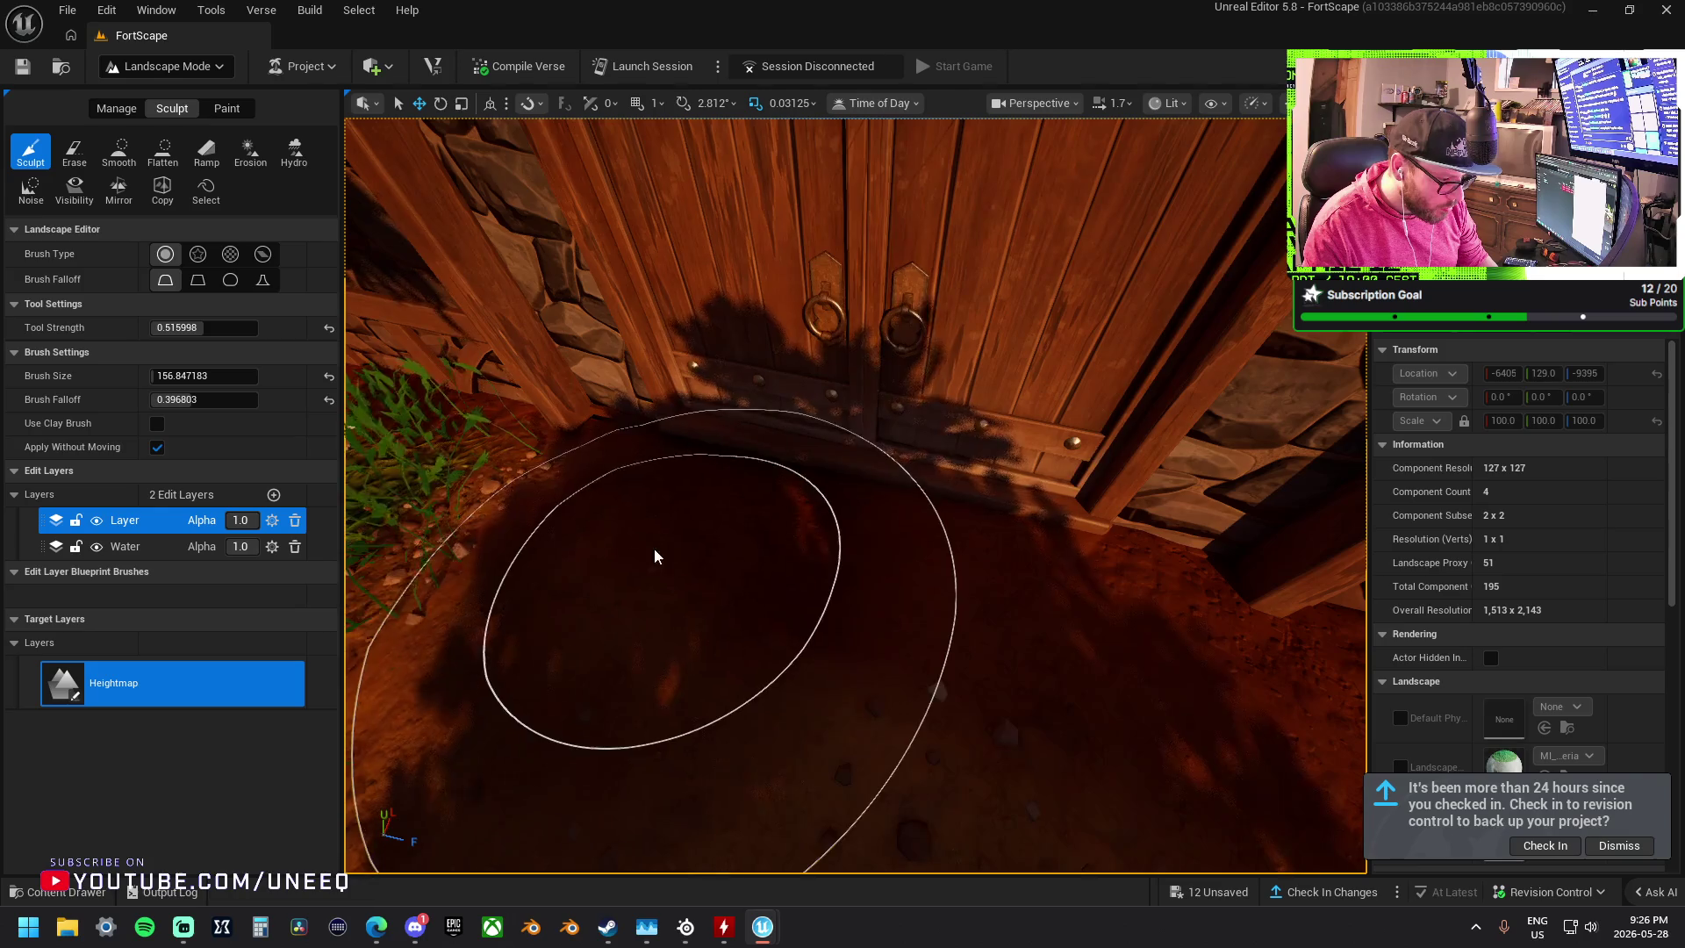
right_click(524, 509)
key(s)
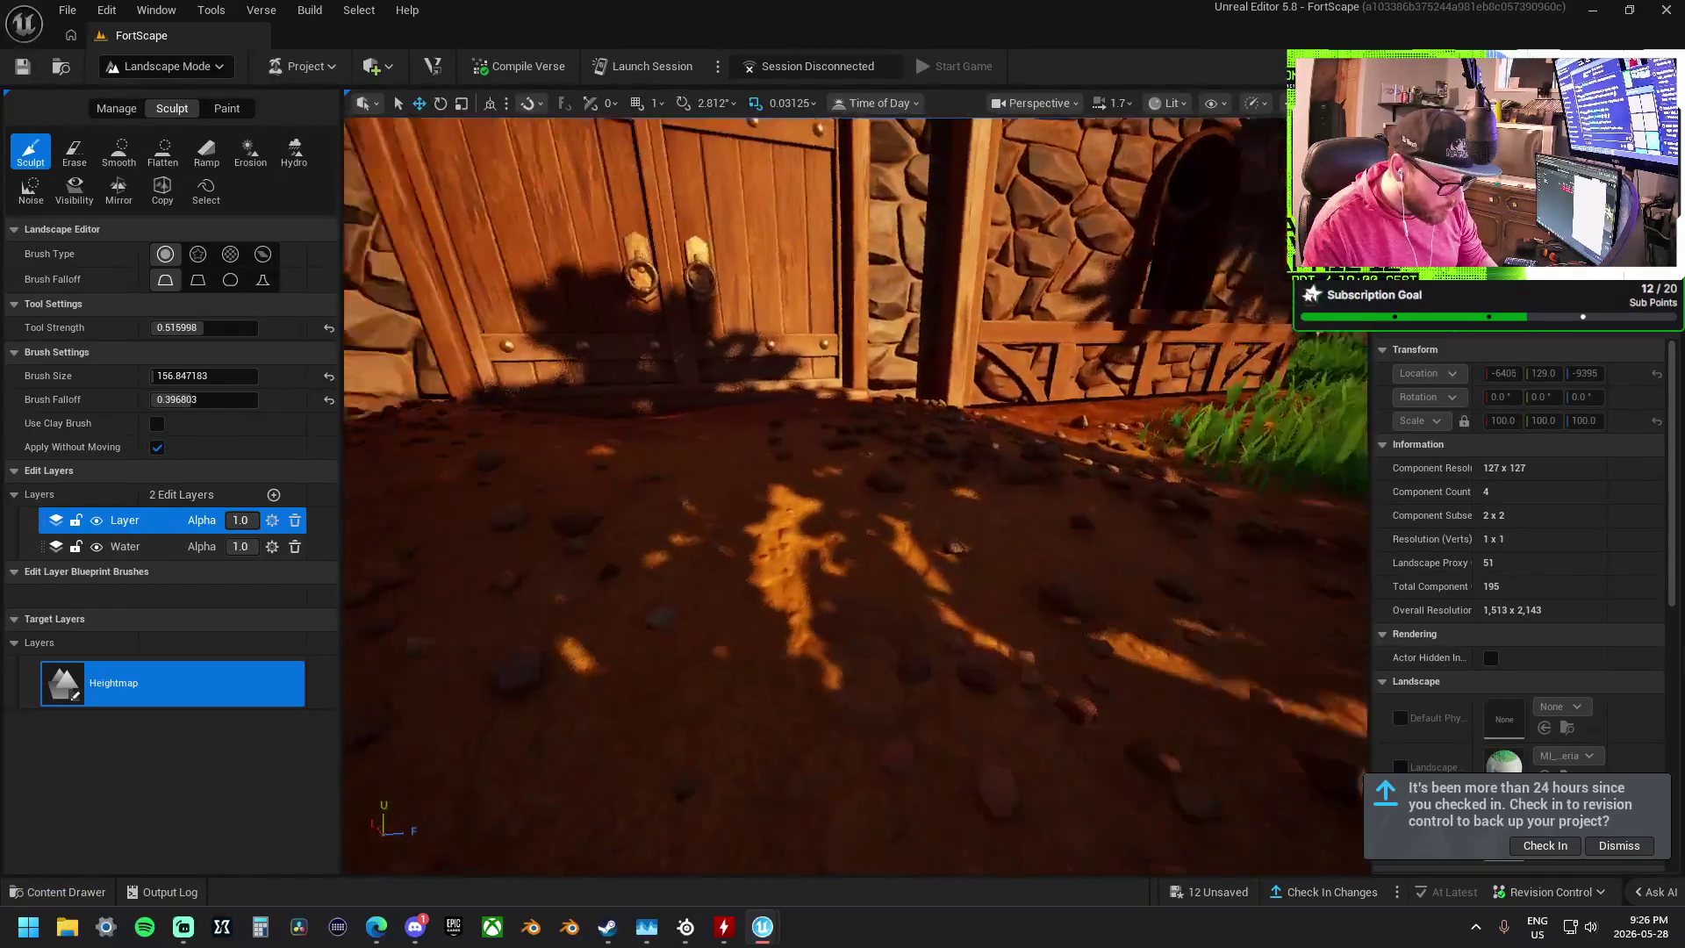
right_click(632, 531)
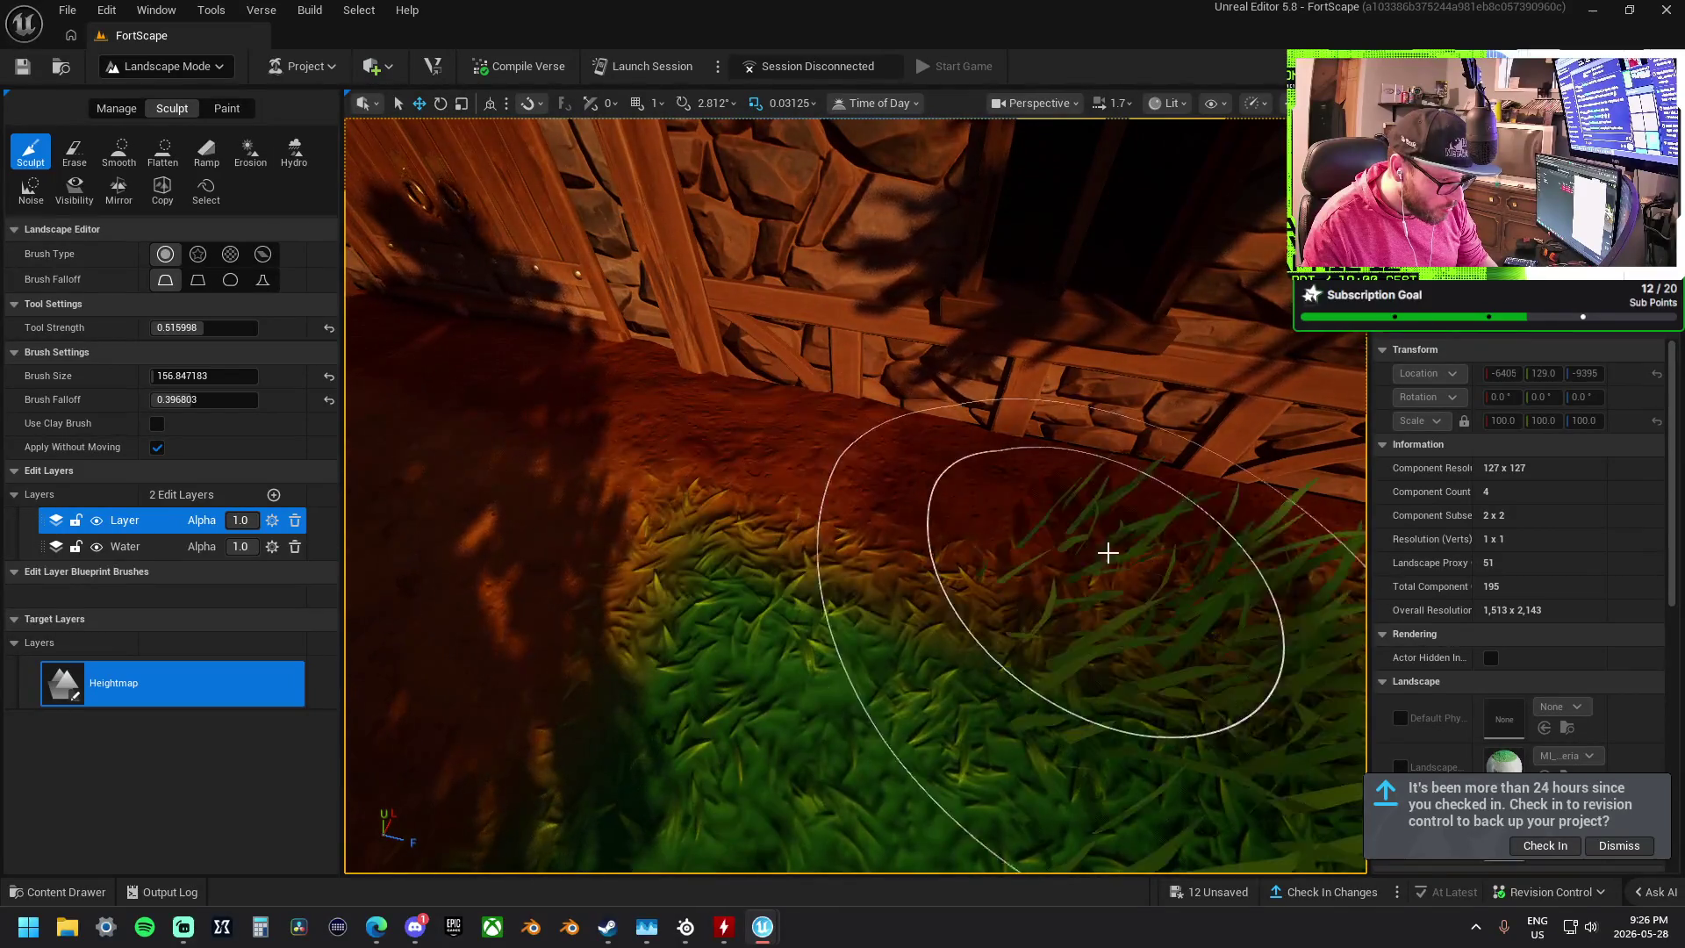
right_click(1035, 523)
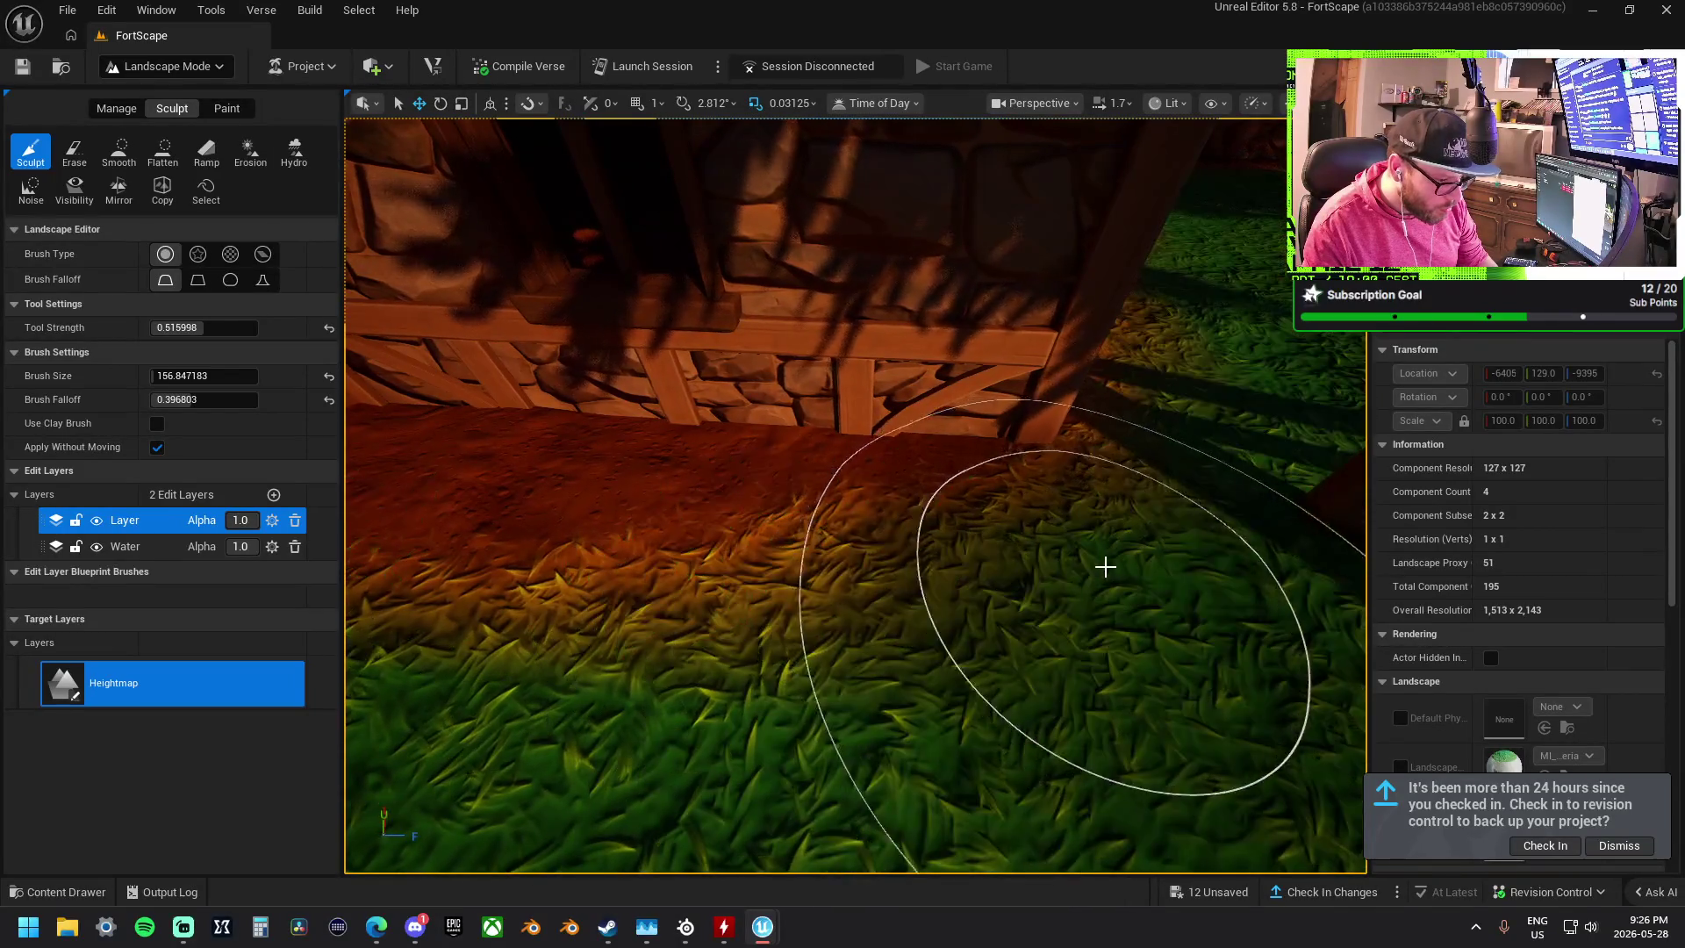
right_click(1103, 567)
mouse_move(1108, 500)
mouse_down()
mouse_move(1196, 444)
mouse_move(1091, 439)
mouse_move(1076, 417)
mouse_move(785, 534)
mouse_up()
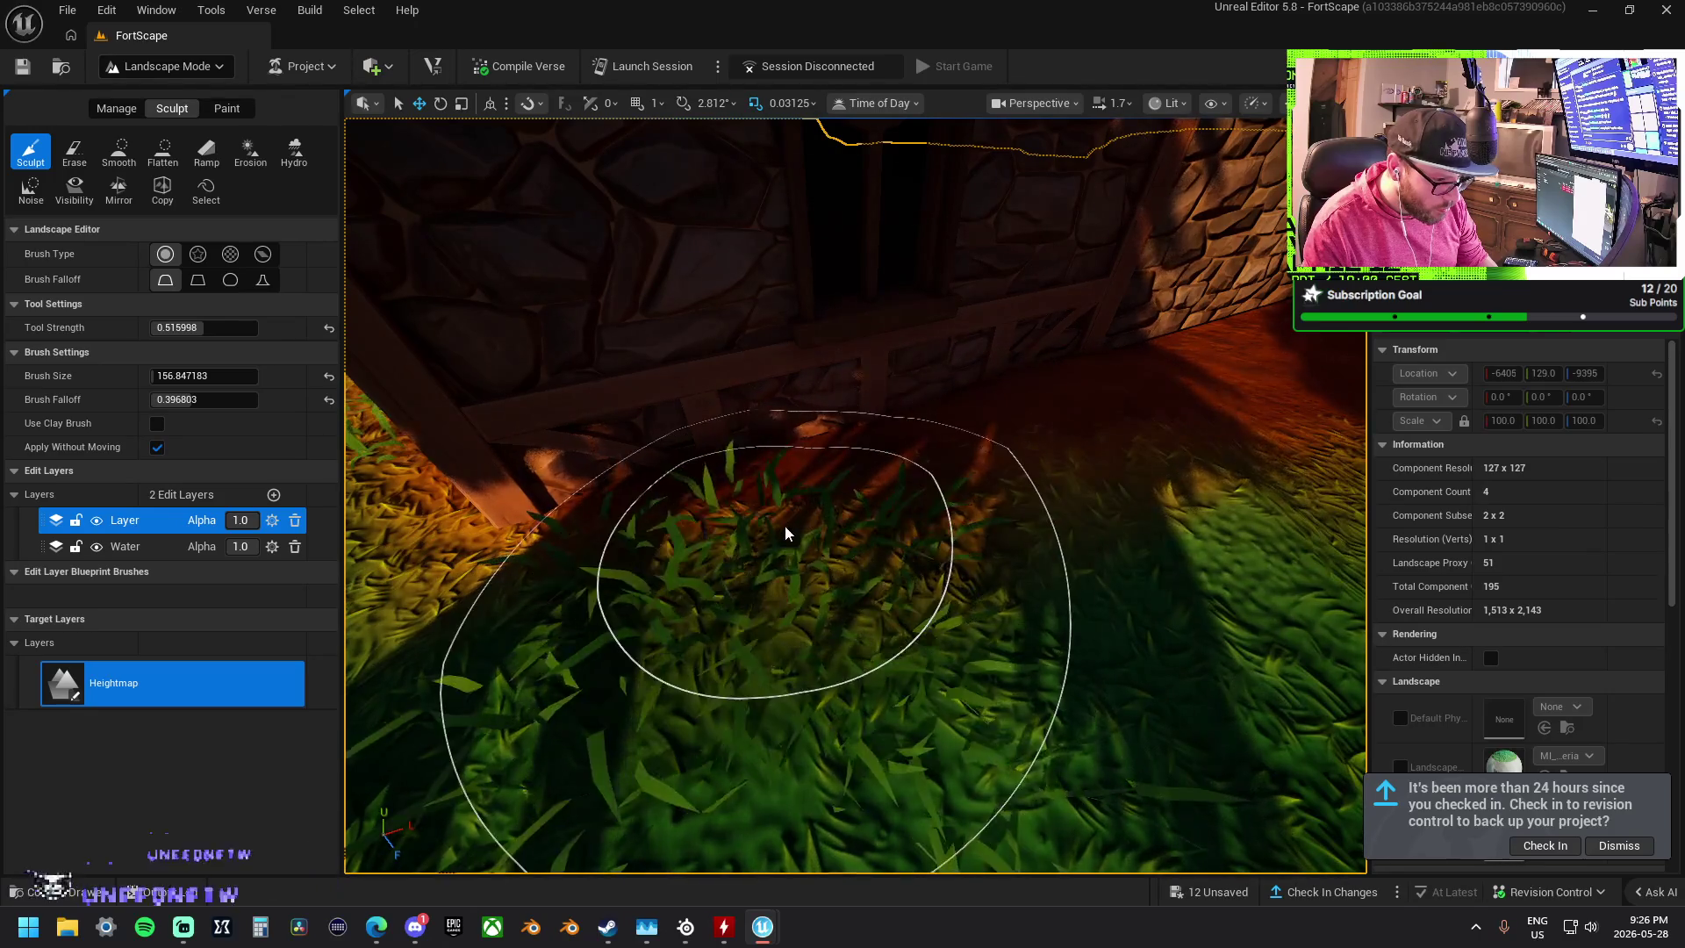
right_click(785, 528)
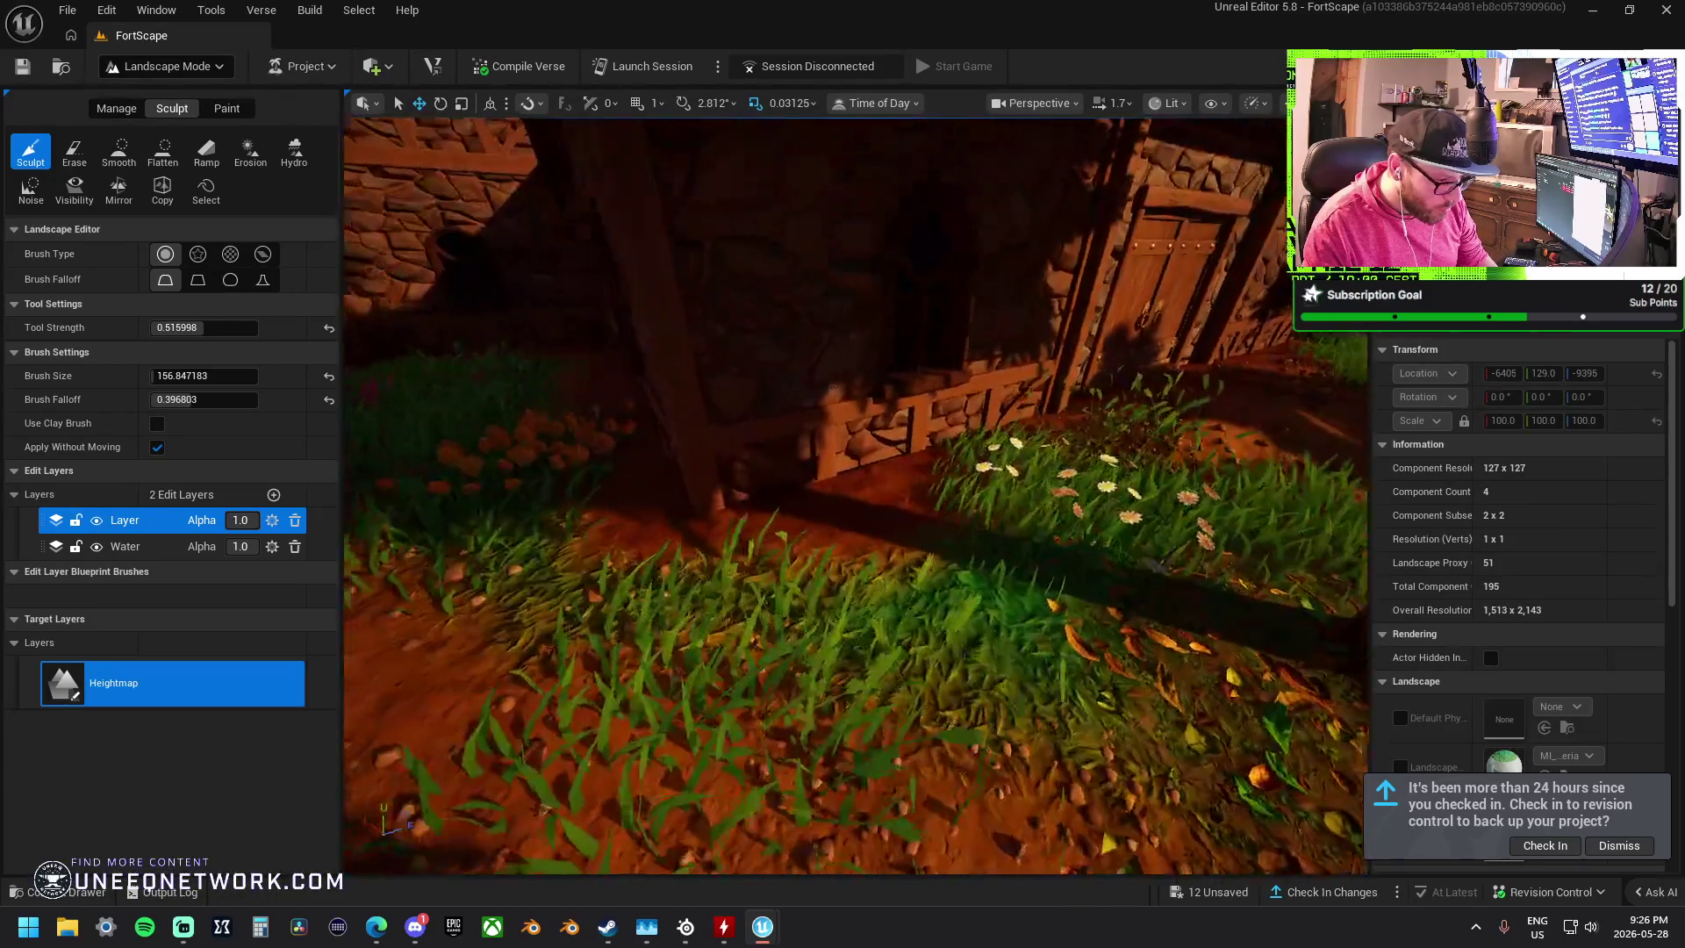
scroll(761, 558, up, 5)
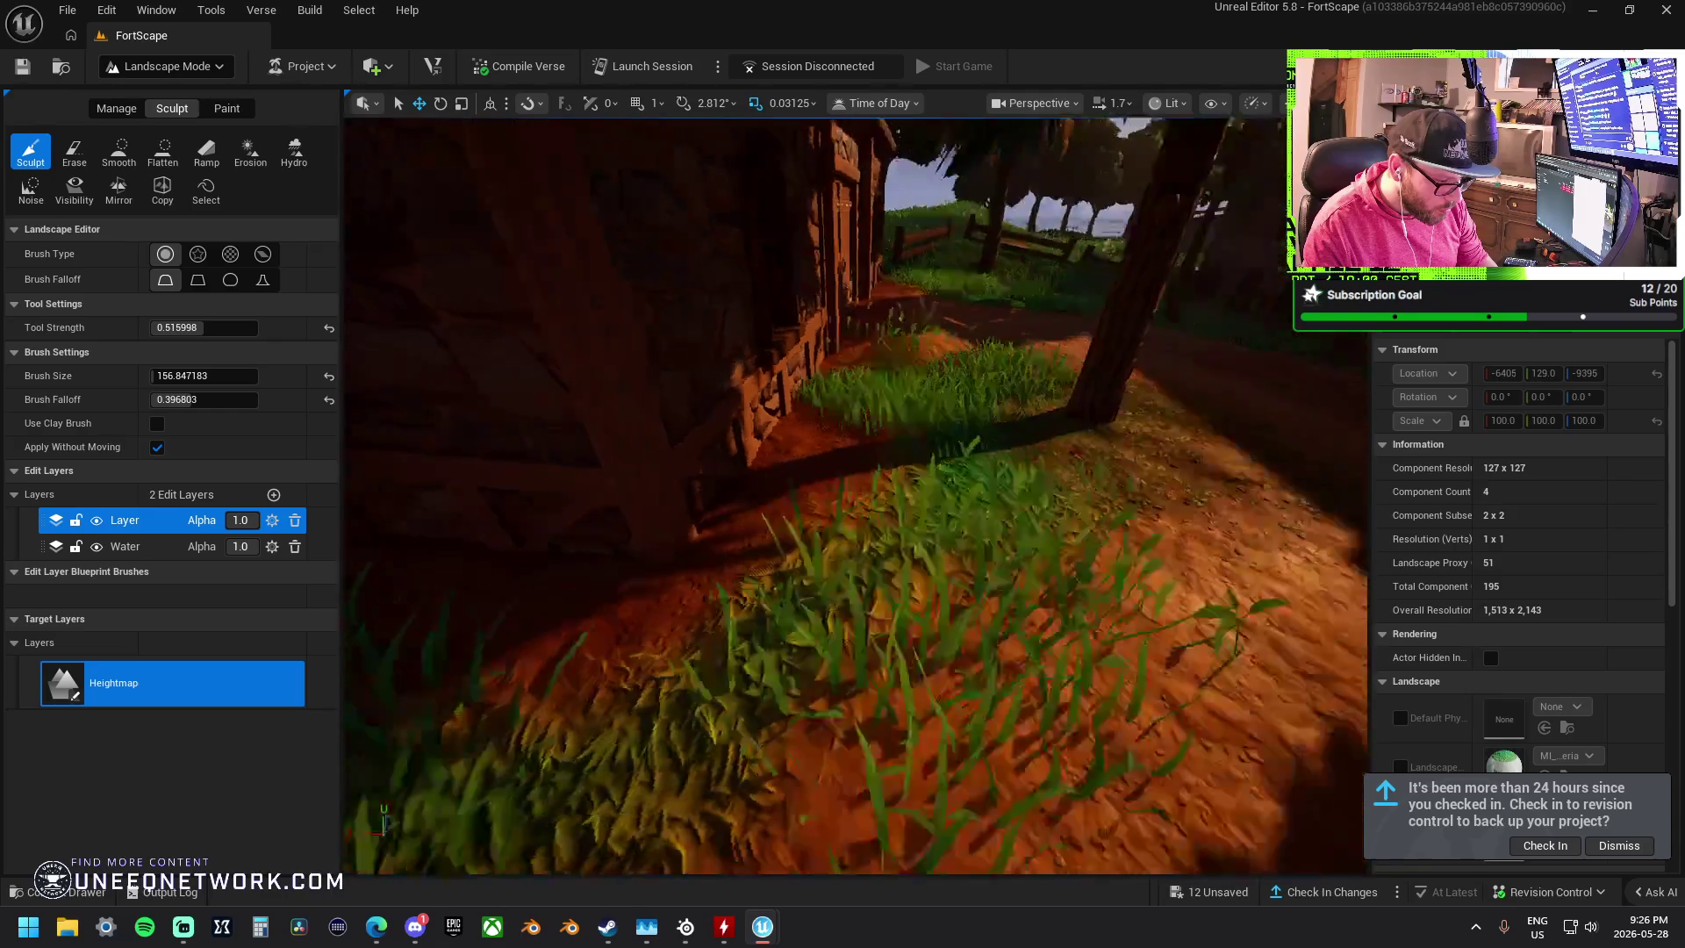
mouse_move(611, 546)
mouse_down()
mouse_move(632, 492)
mouse_move(668, 527)
mouse_move(614, 614)
mouse_move(667, 544)
mouse_move(680, 623)
mouse_move(659, 536)
mouse_up()
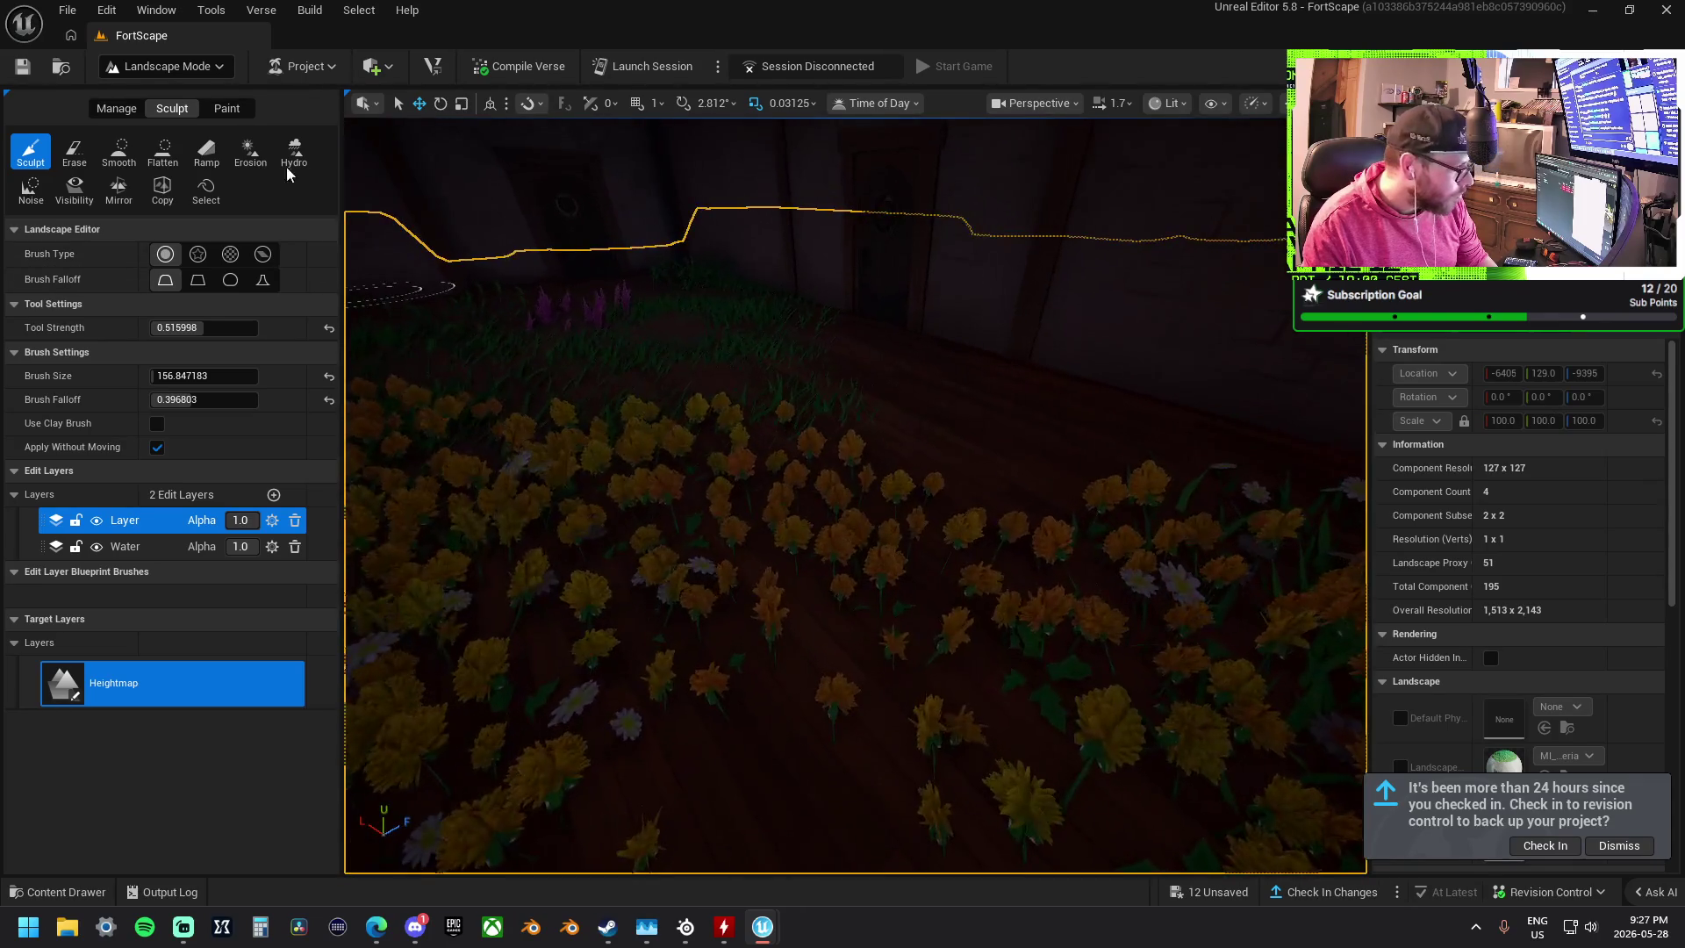
click(227, 107)
- Test a Layer2 stroke over the floor flowers and undo it
click(158, 782)
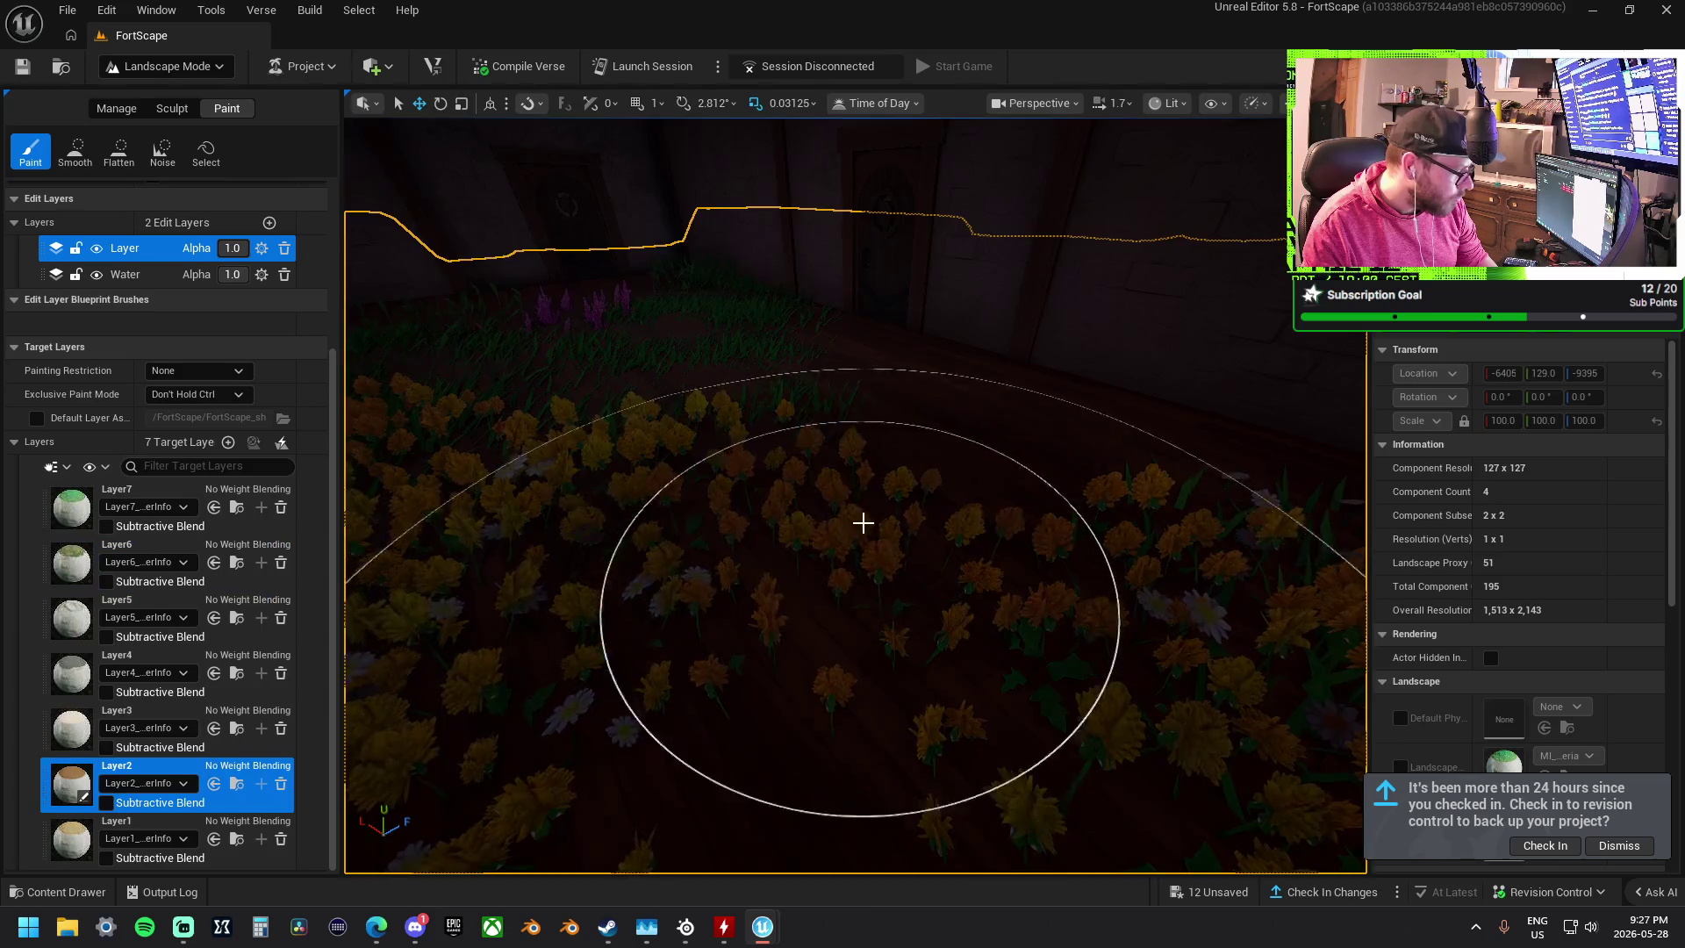
scroll(862, 523, down, 3)
drag(985, 587, 582, 446)
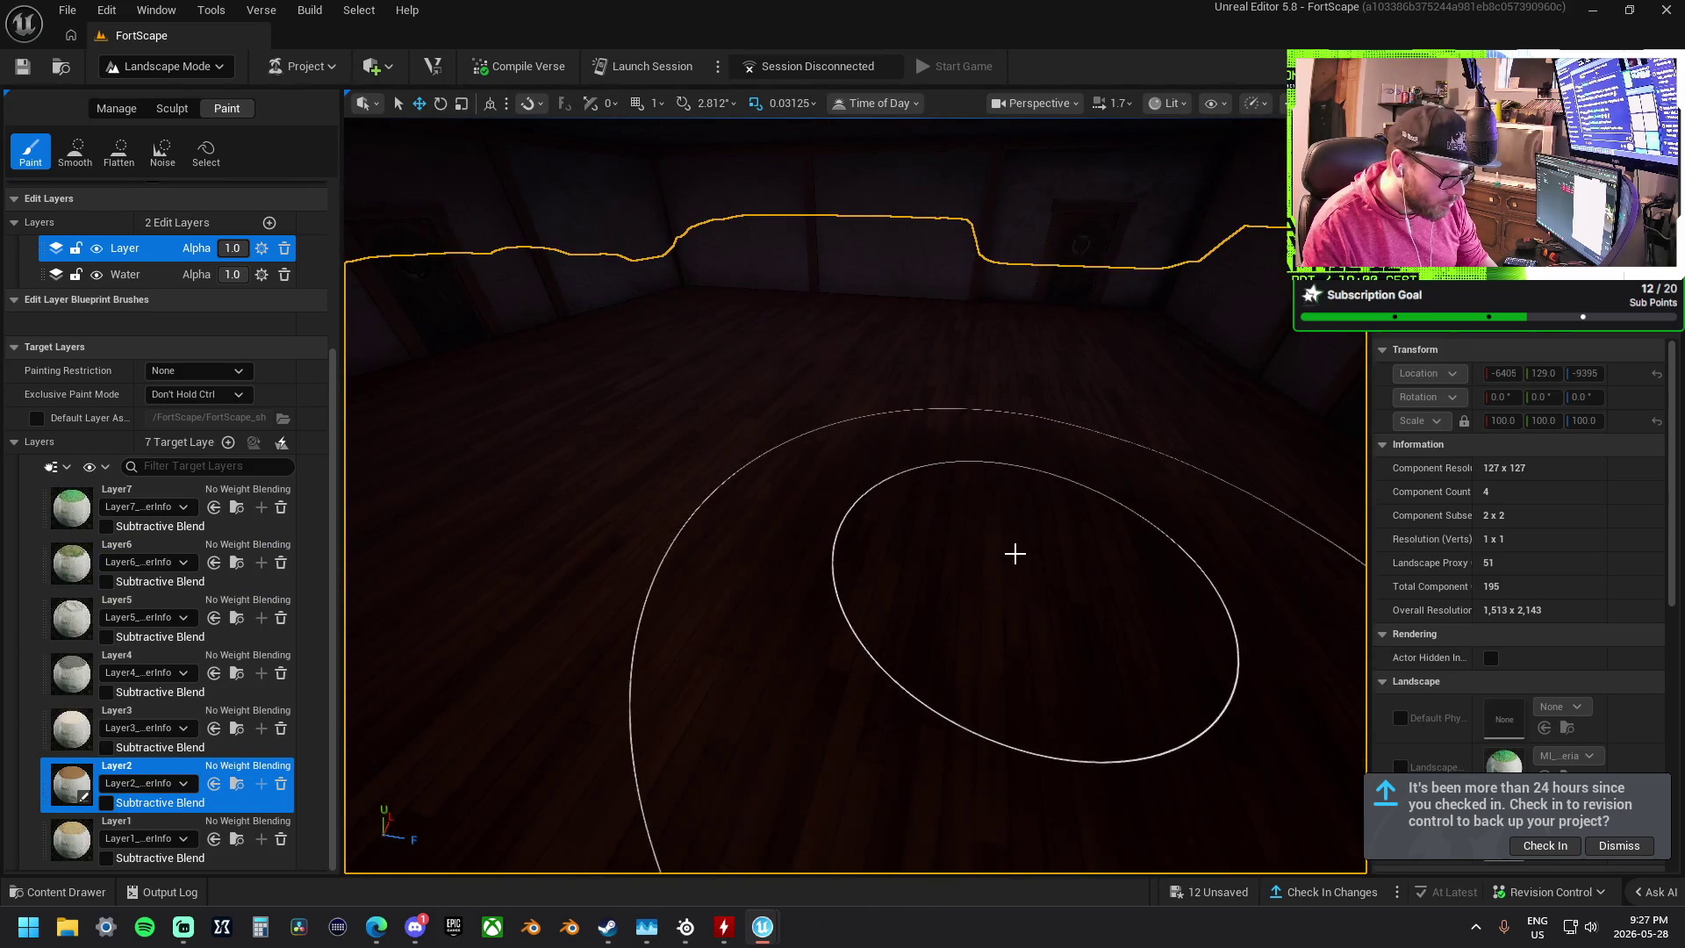
key(ctrl+z)
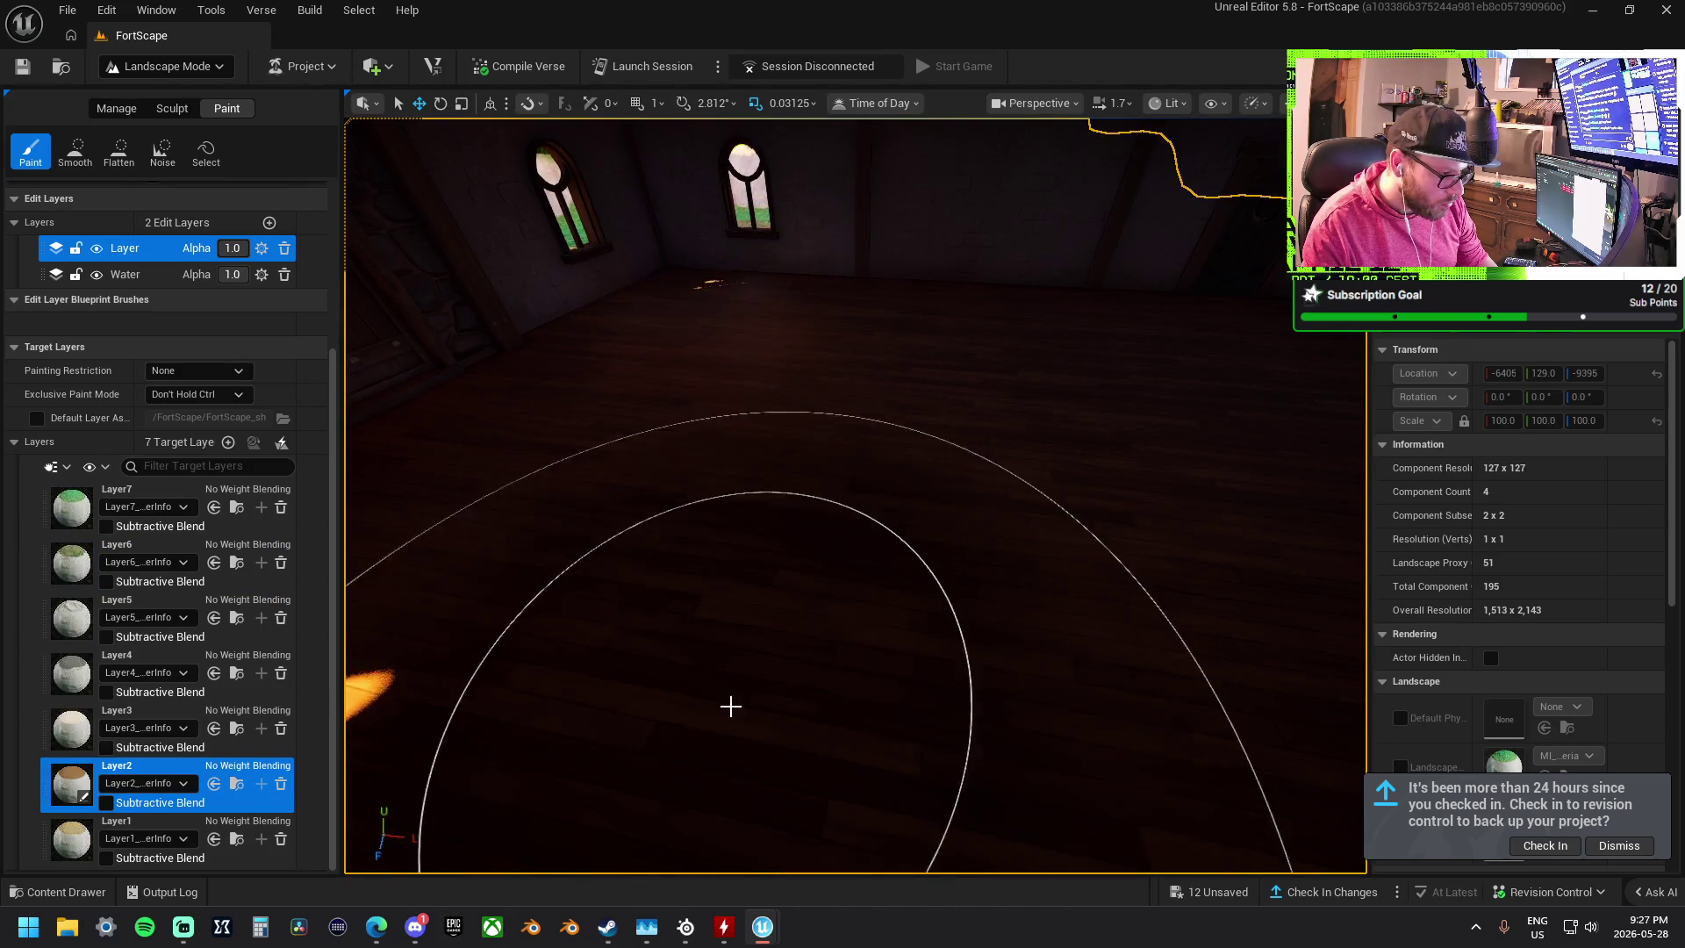
- Fly the view from the room out over the shoreline toward the trees and cliff
right_click(720, 571)
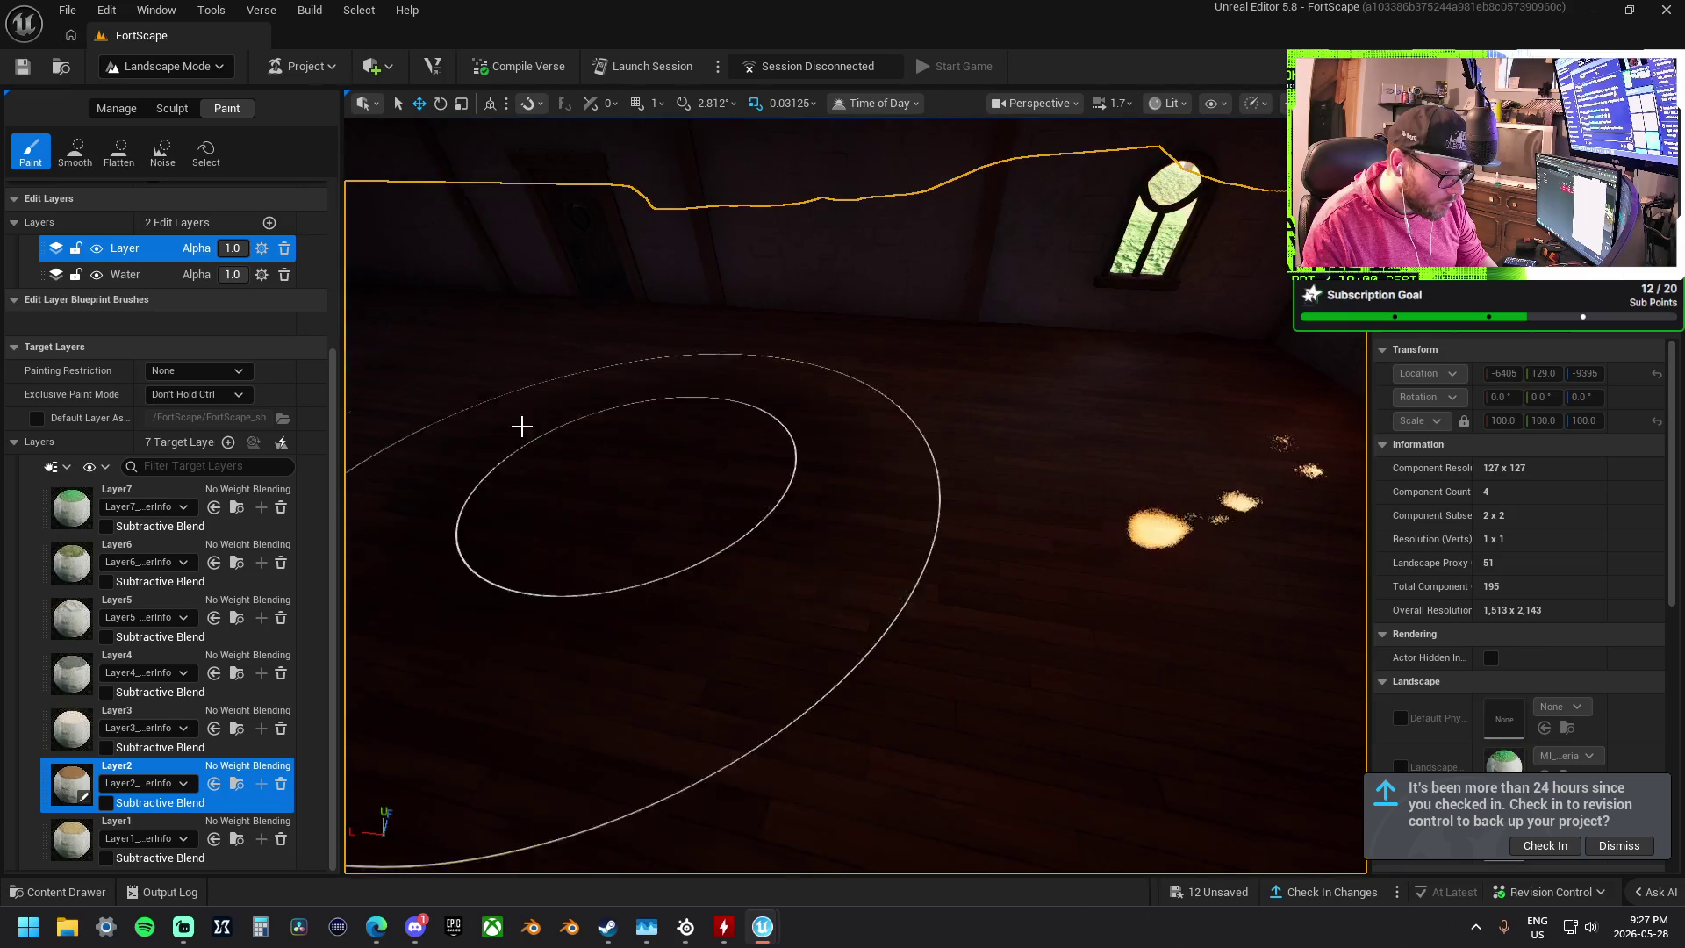
right_click(416, 307)
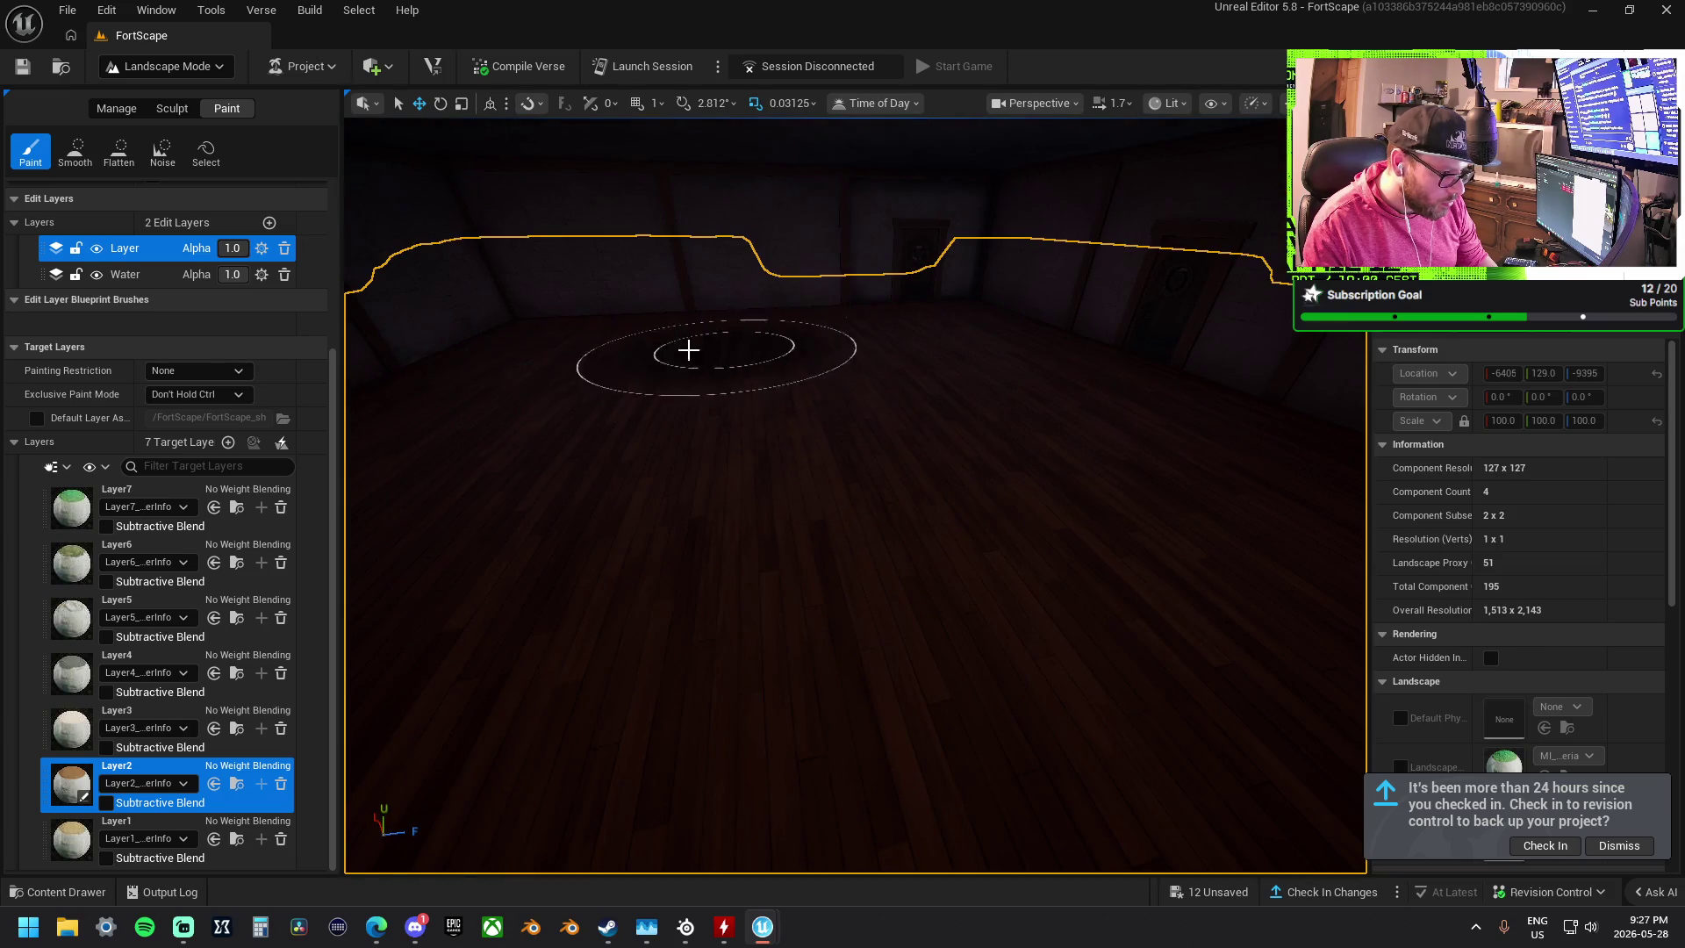
right_click(819, 331)
right_click(867, 438)
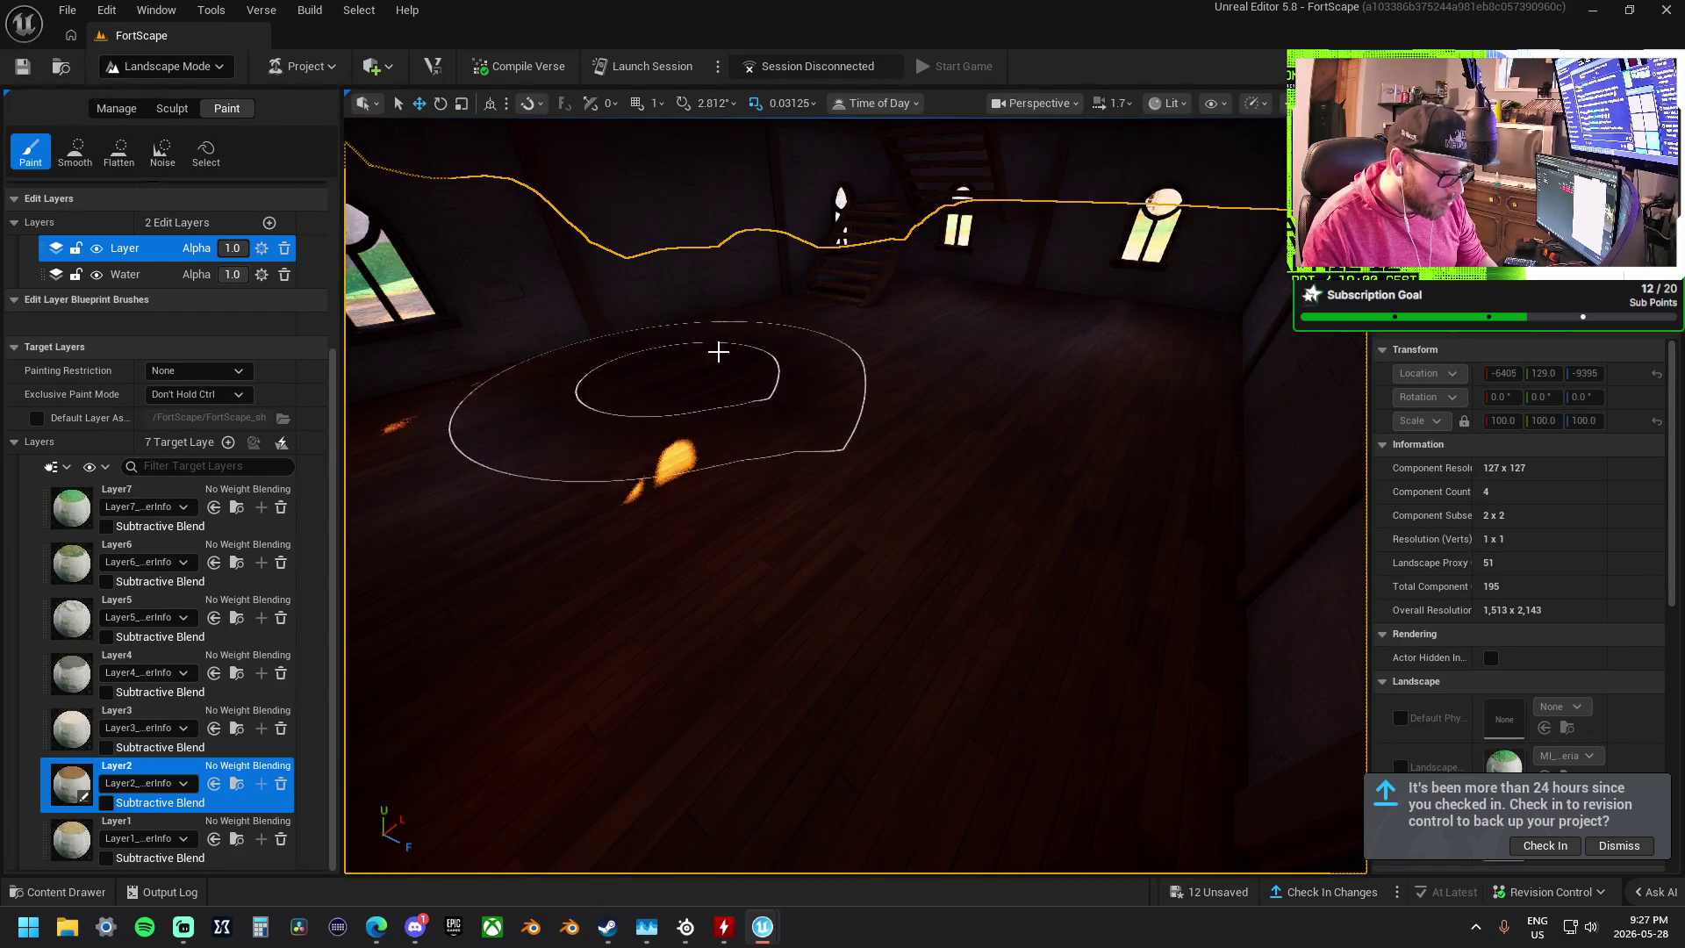
right_click(878, 350)
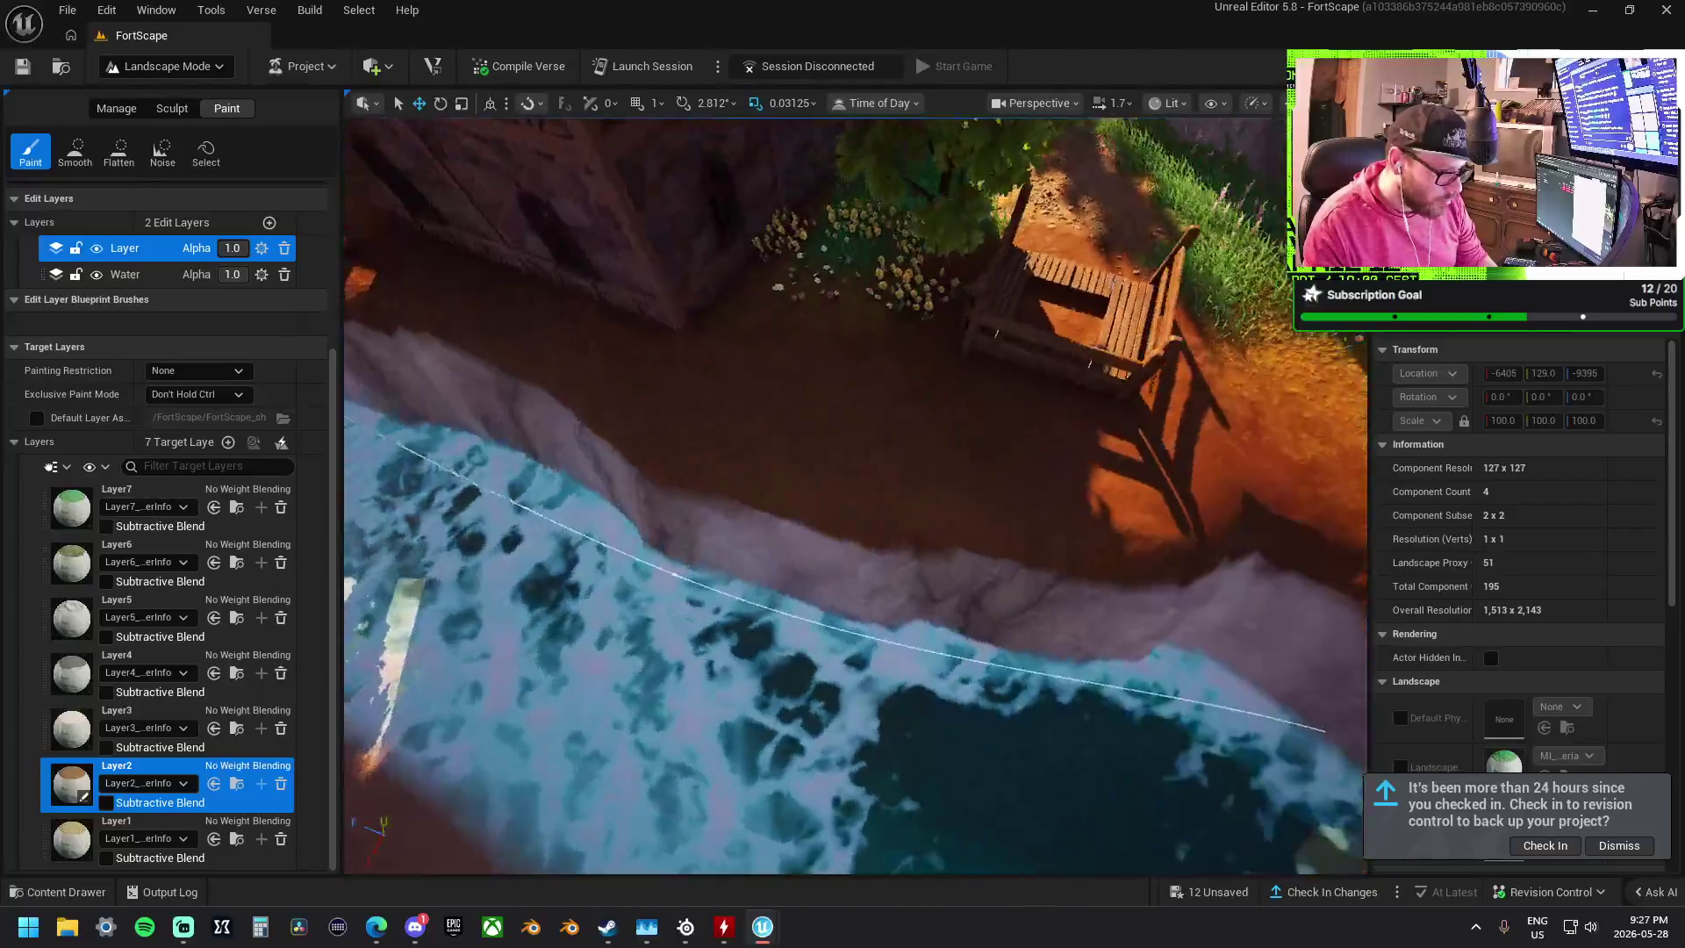
right_click(995, 318)
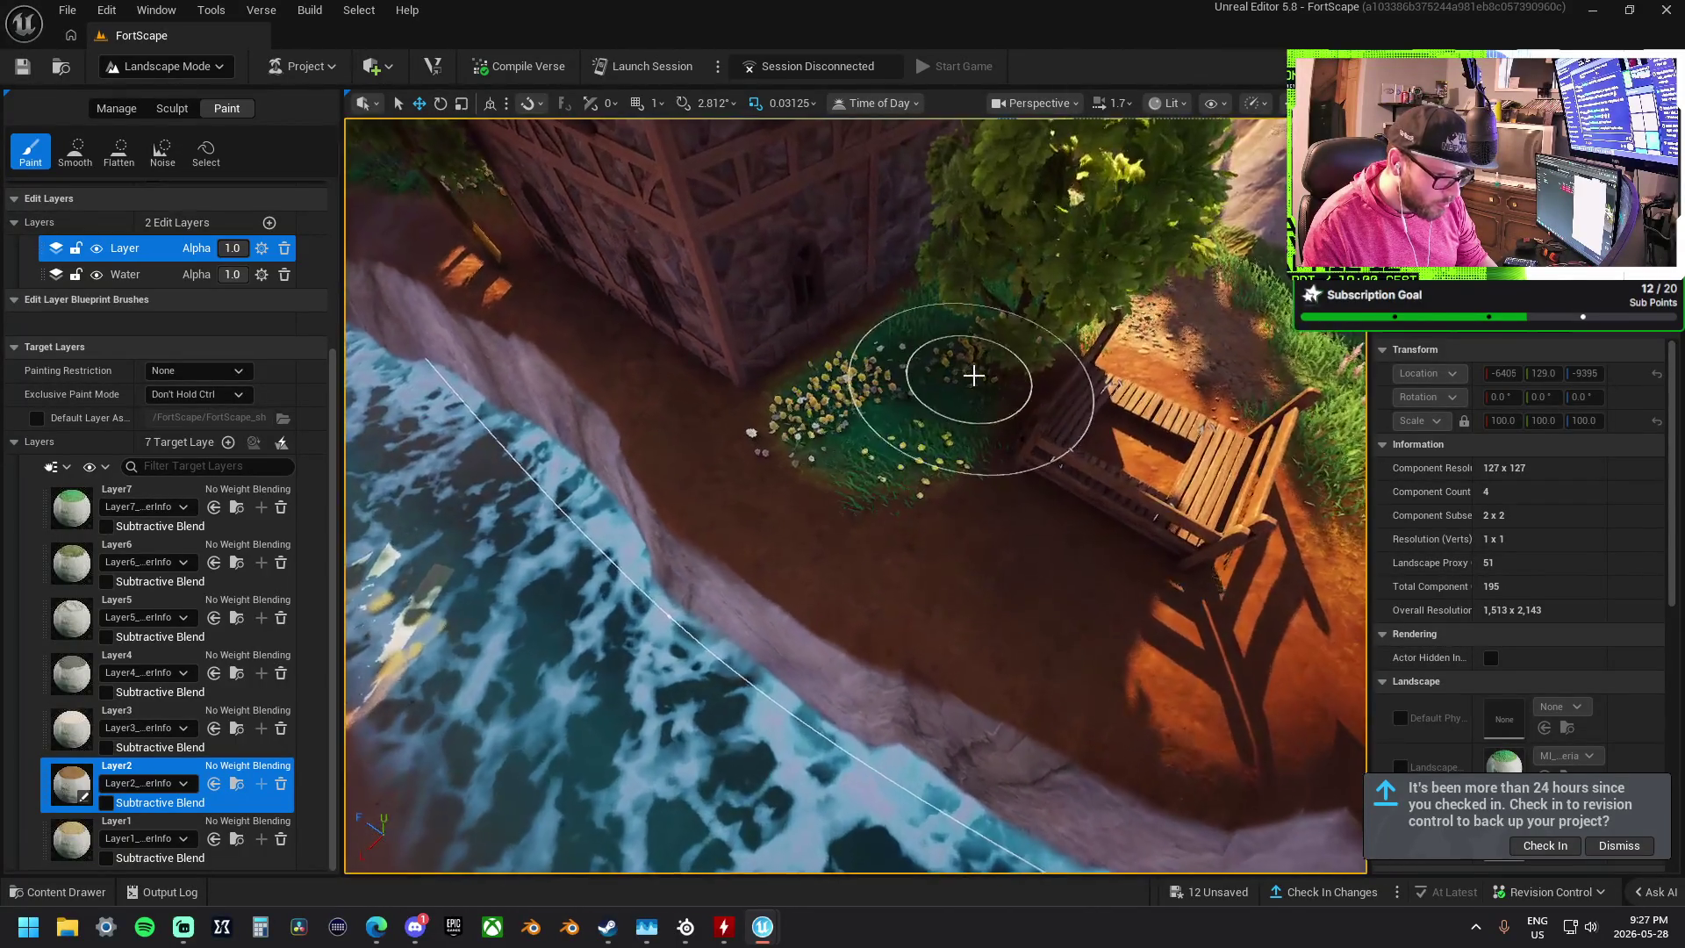
right_click(1002, 378)
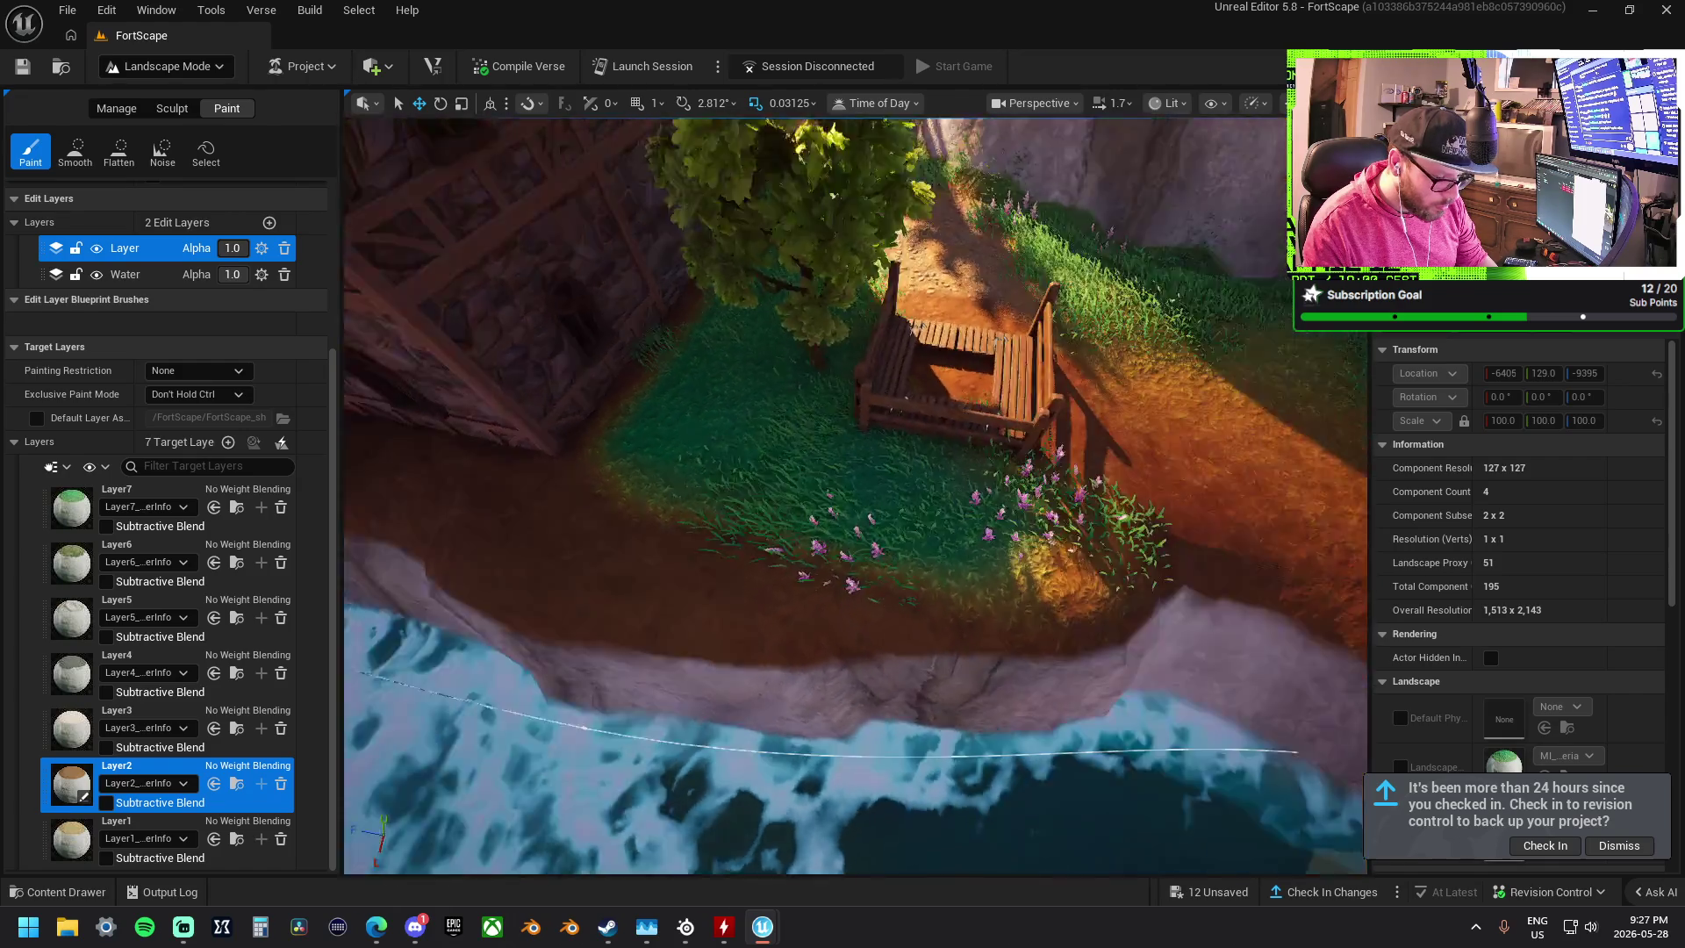
right_click(877, 538)
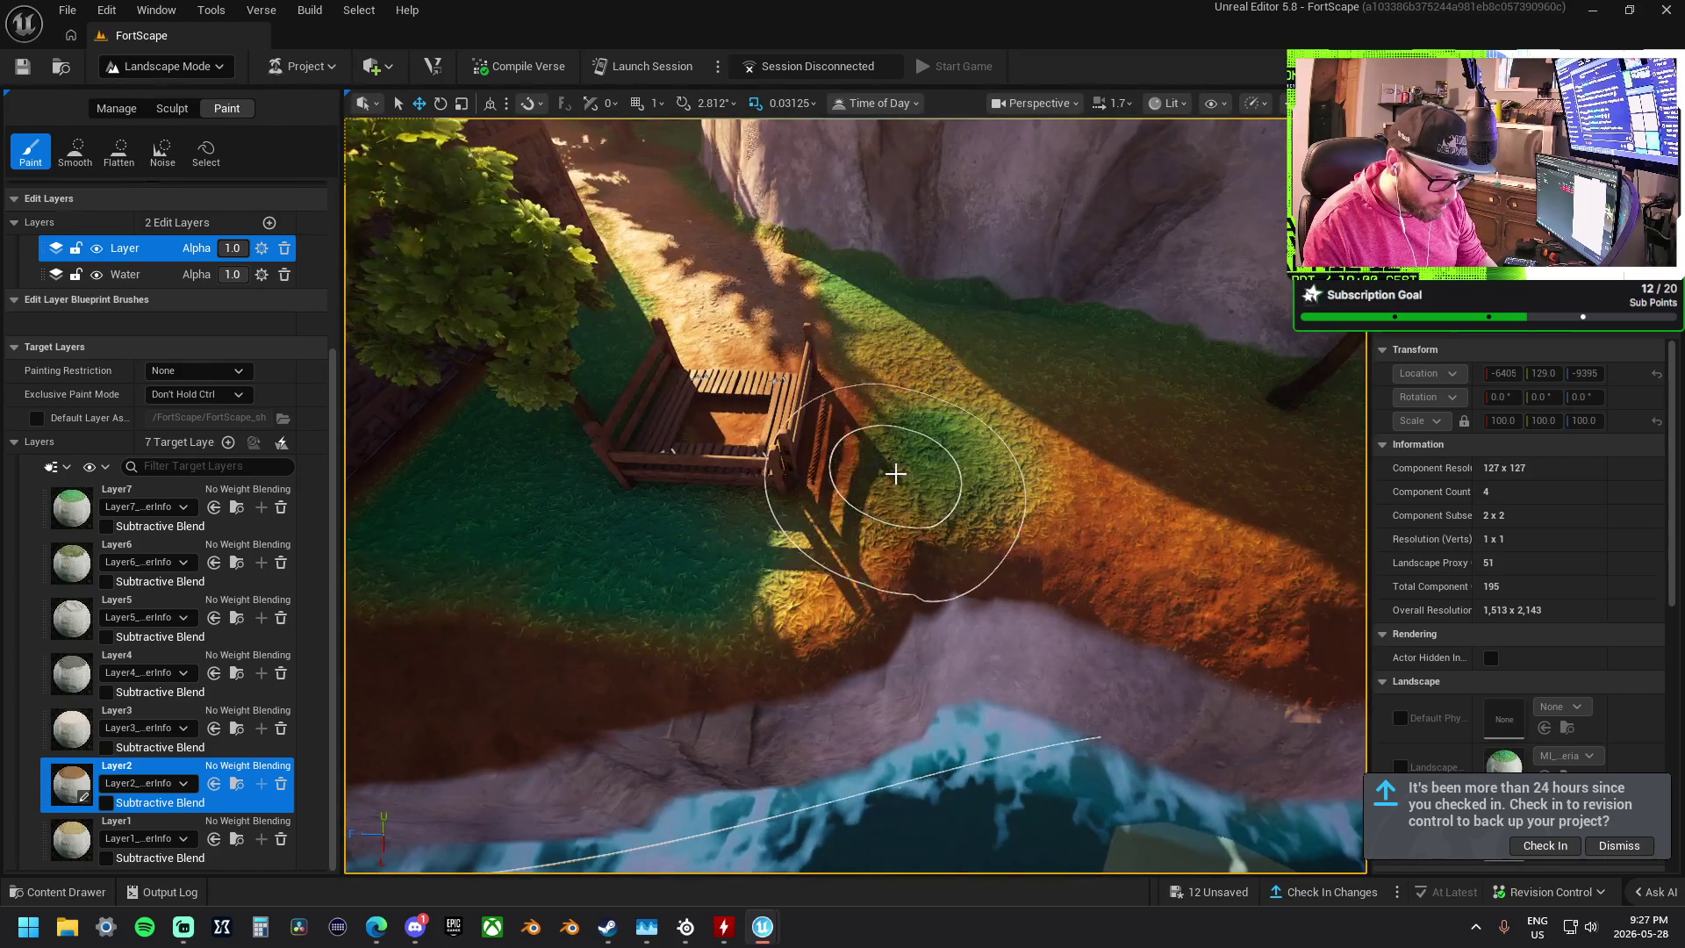
right_click(895, 474)
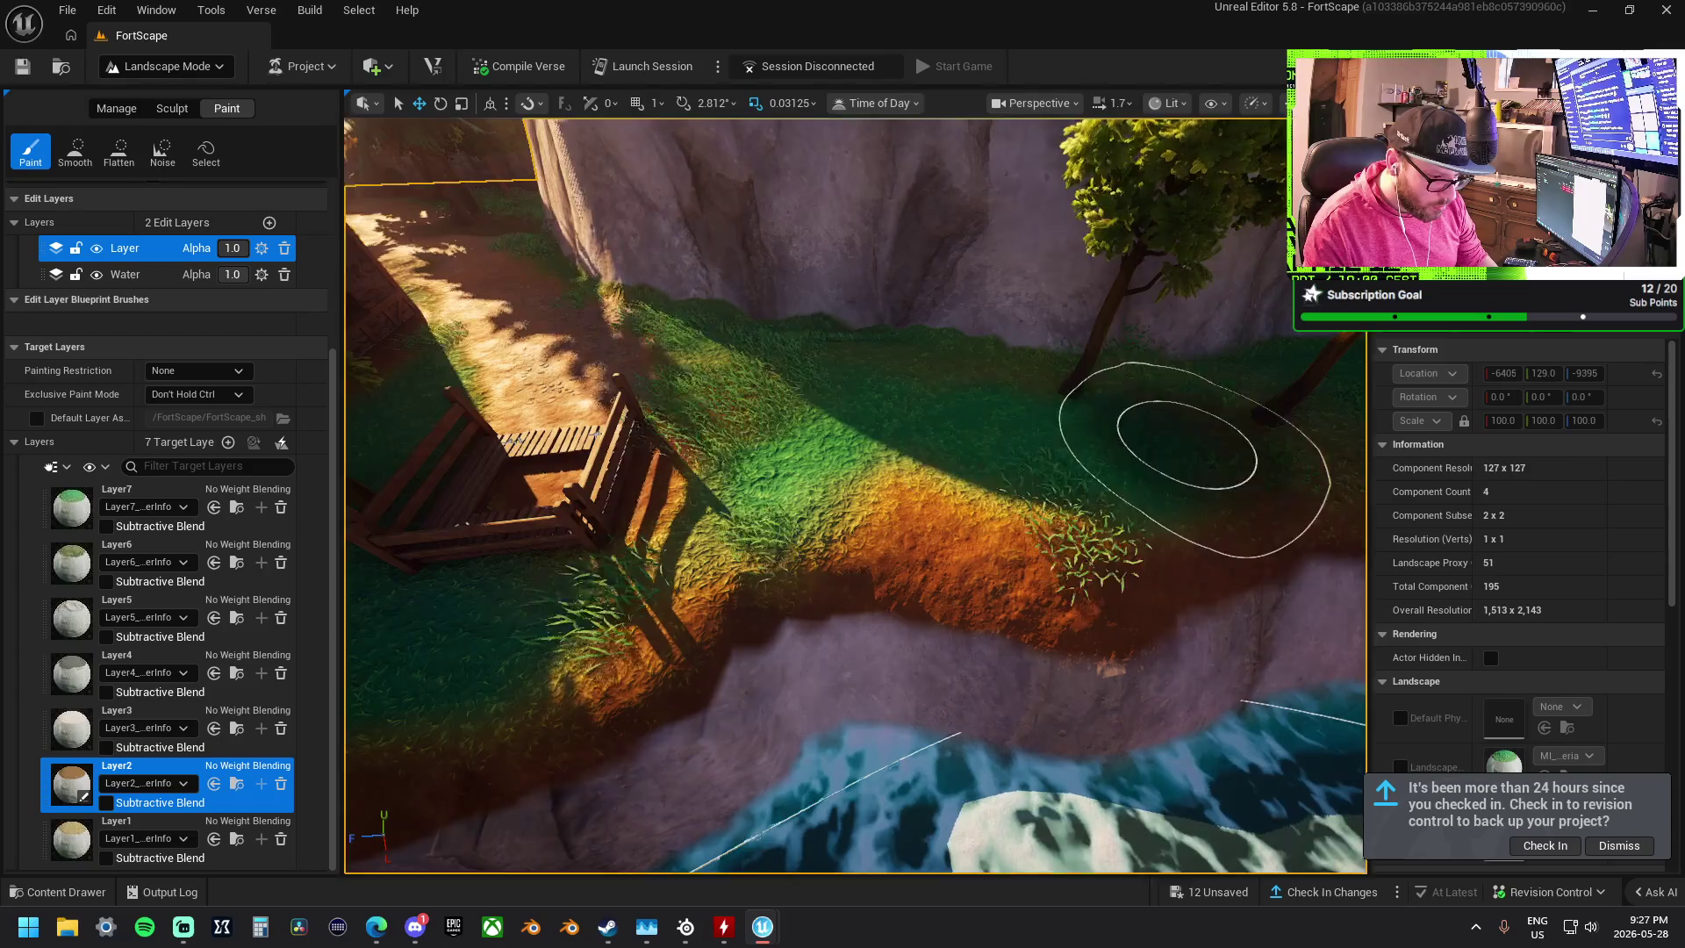
right_click(1185, 439)
- Frame the cliff and sand patch below the house, then make Layer3 the paint target
right_click(1071, 489)
right_click(852, 527)
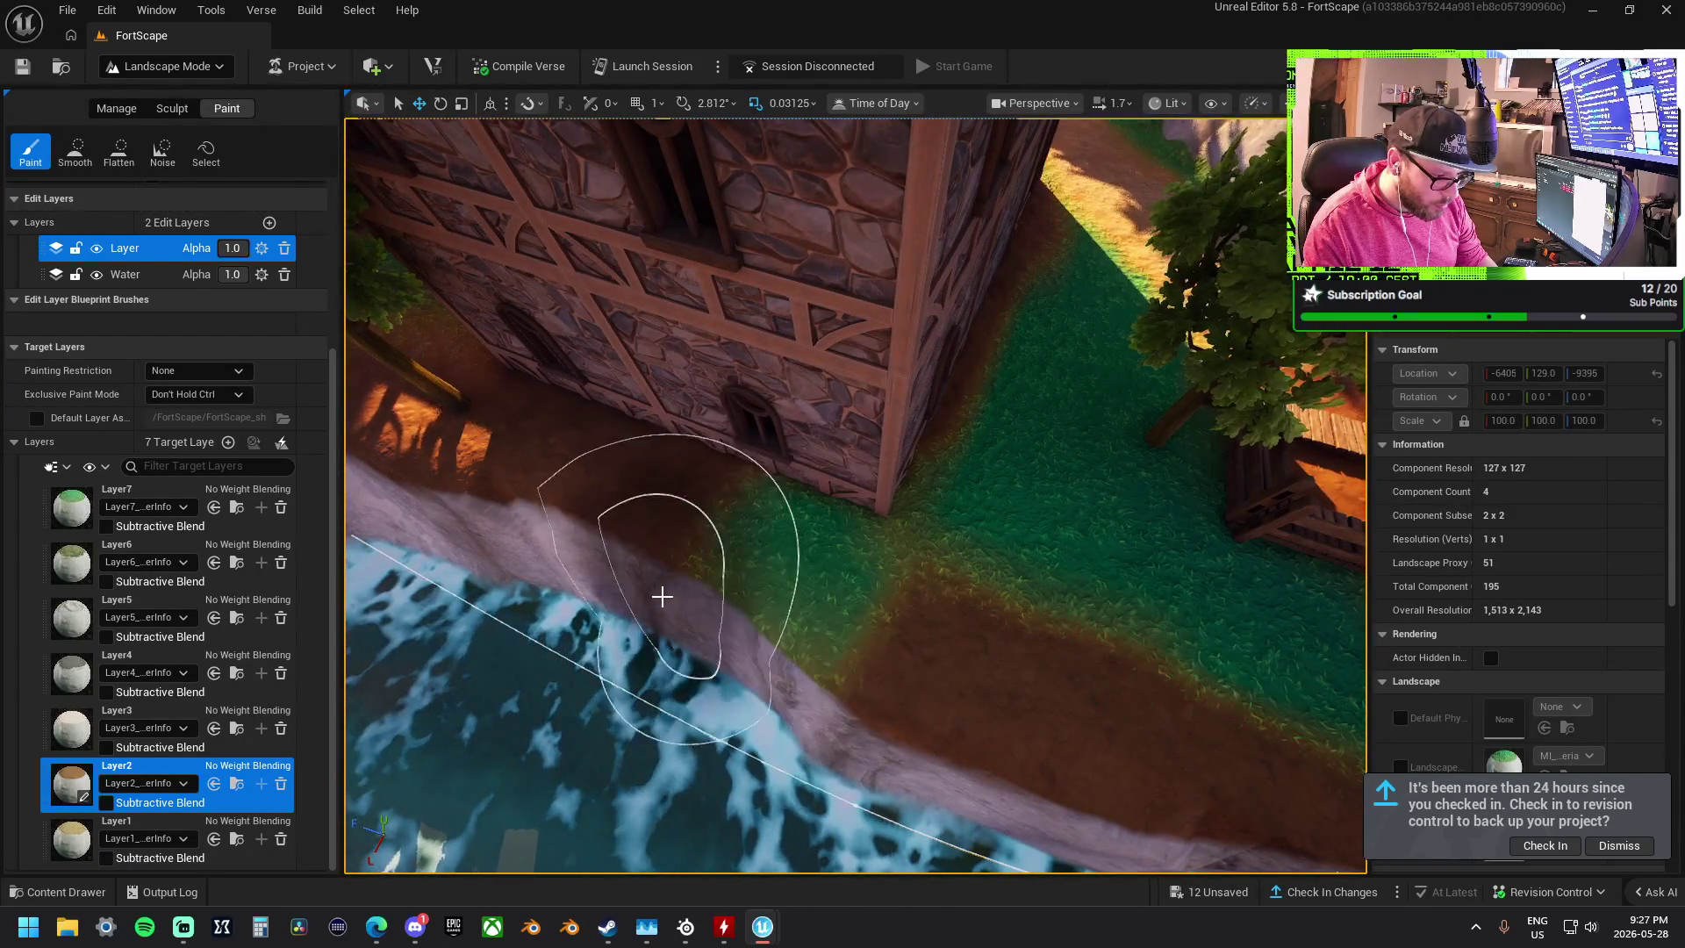
right_click(482, 572)
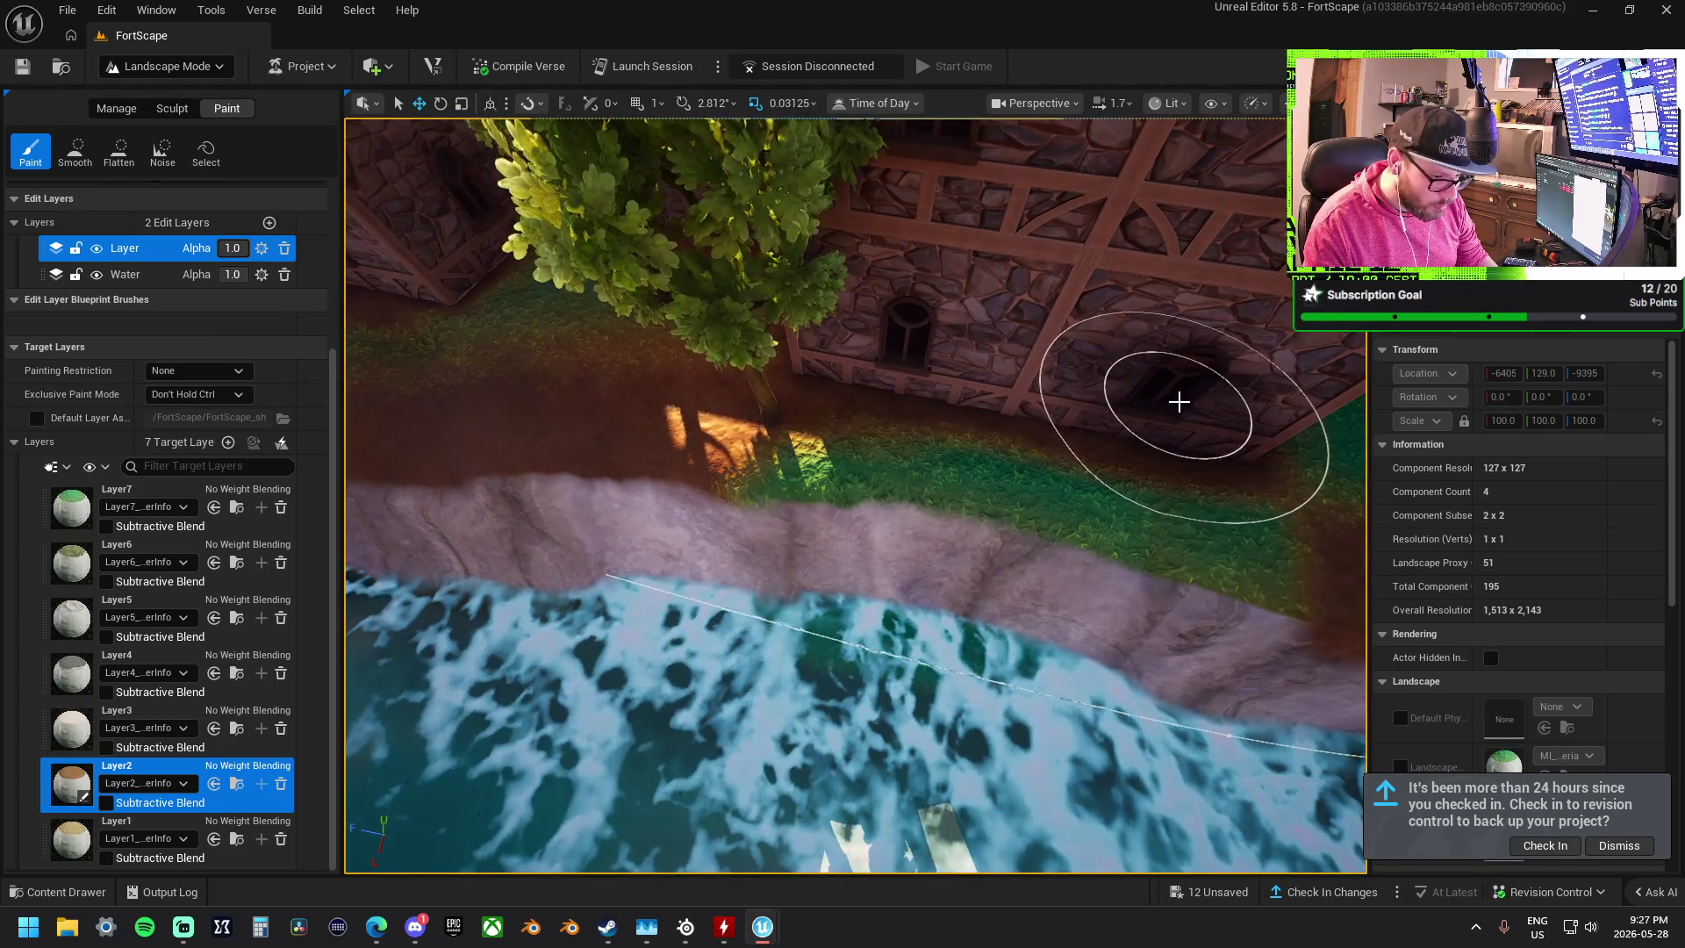
right_click(1178, 400)
right_click(855, 544)
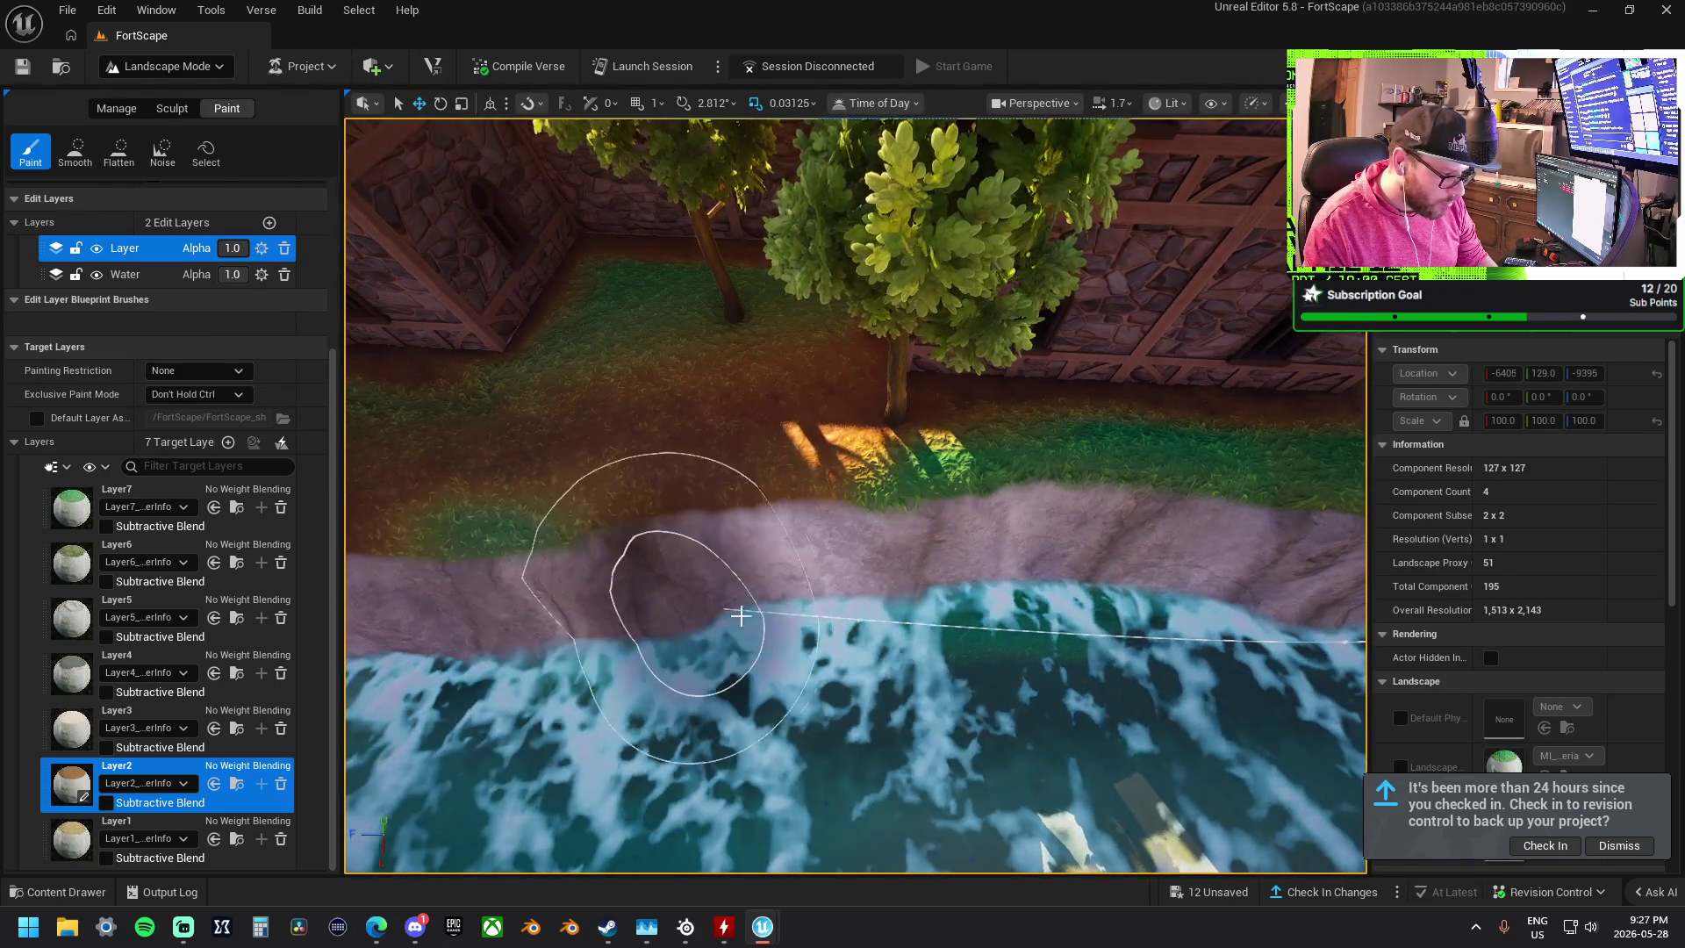
right_click(636, 610)
right_click(715, 620)
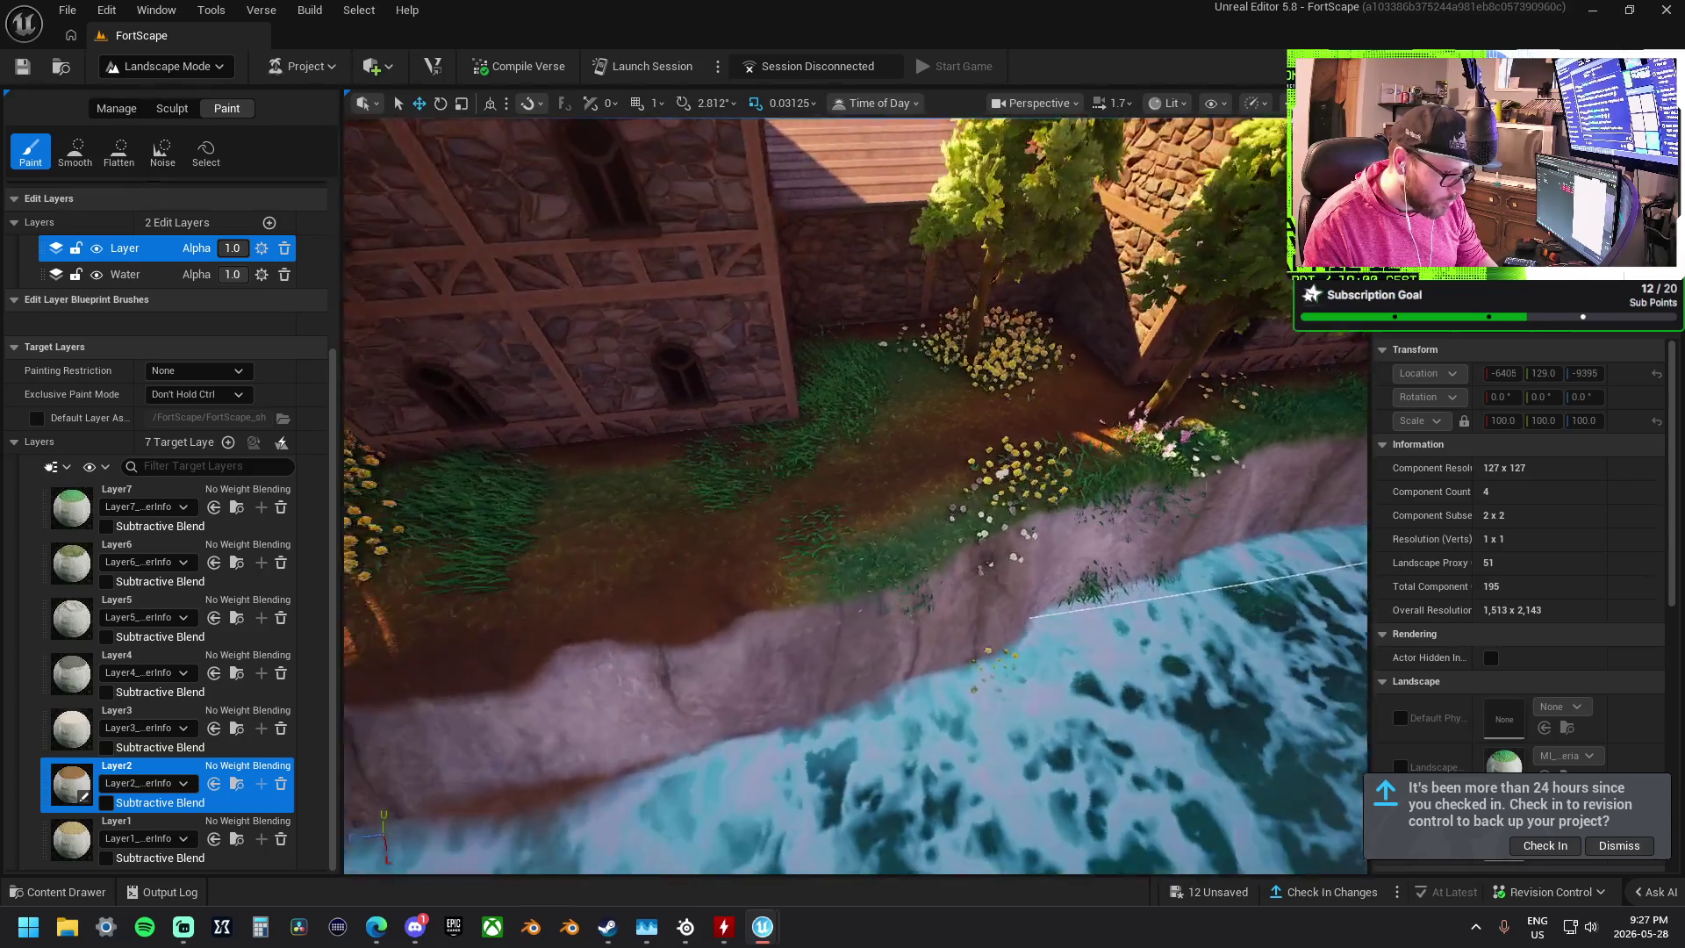
right_click(881, 704)
right_click(597, 718)
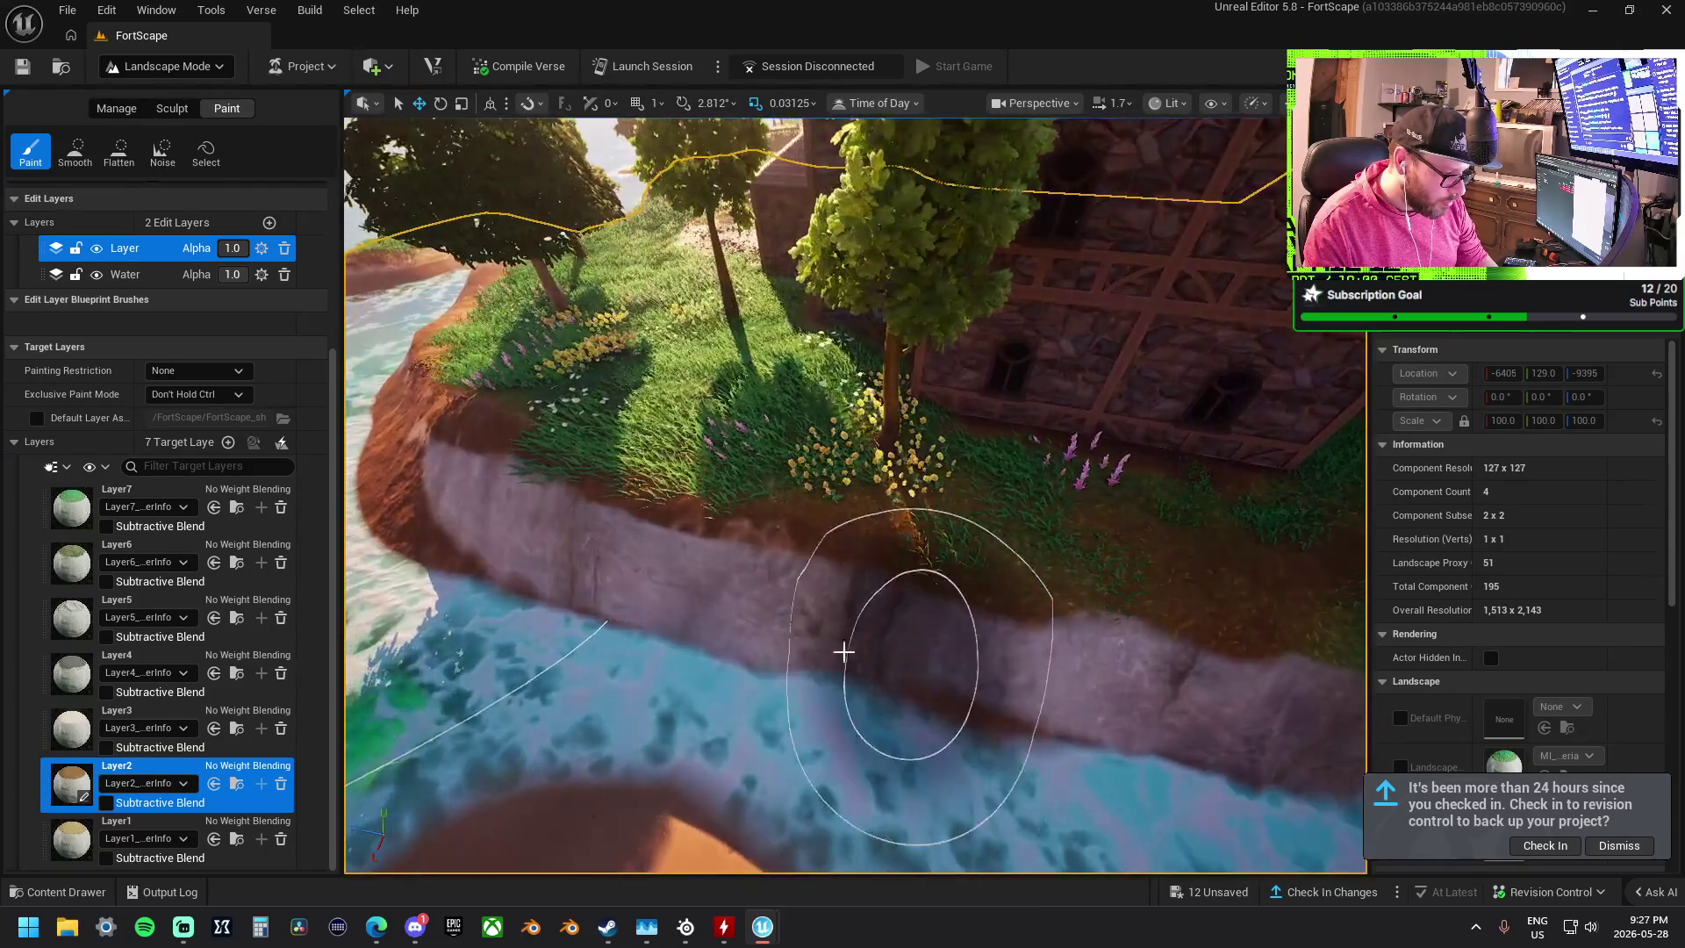
right_click(858, 659)
right_click(640, 647)
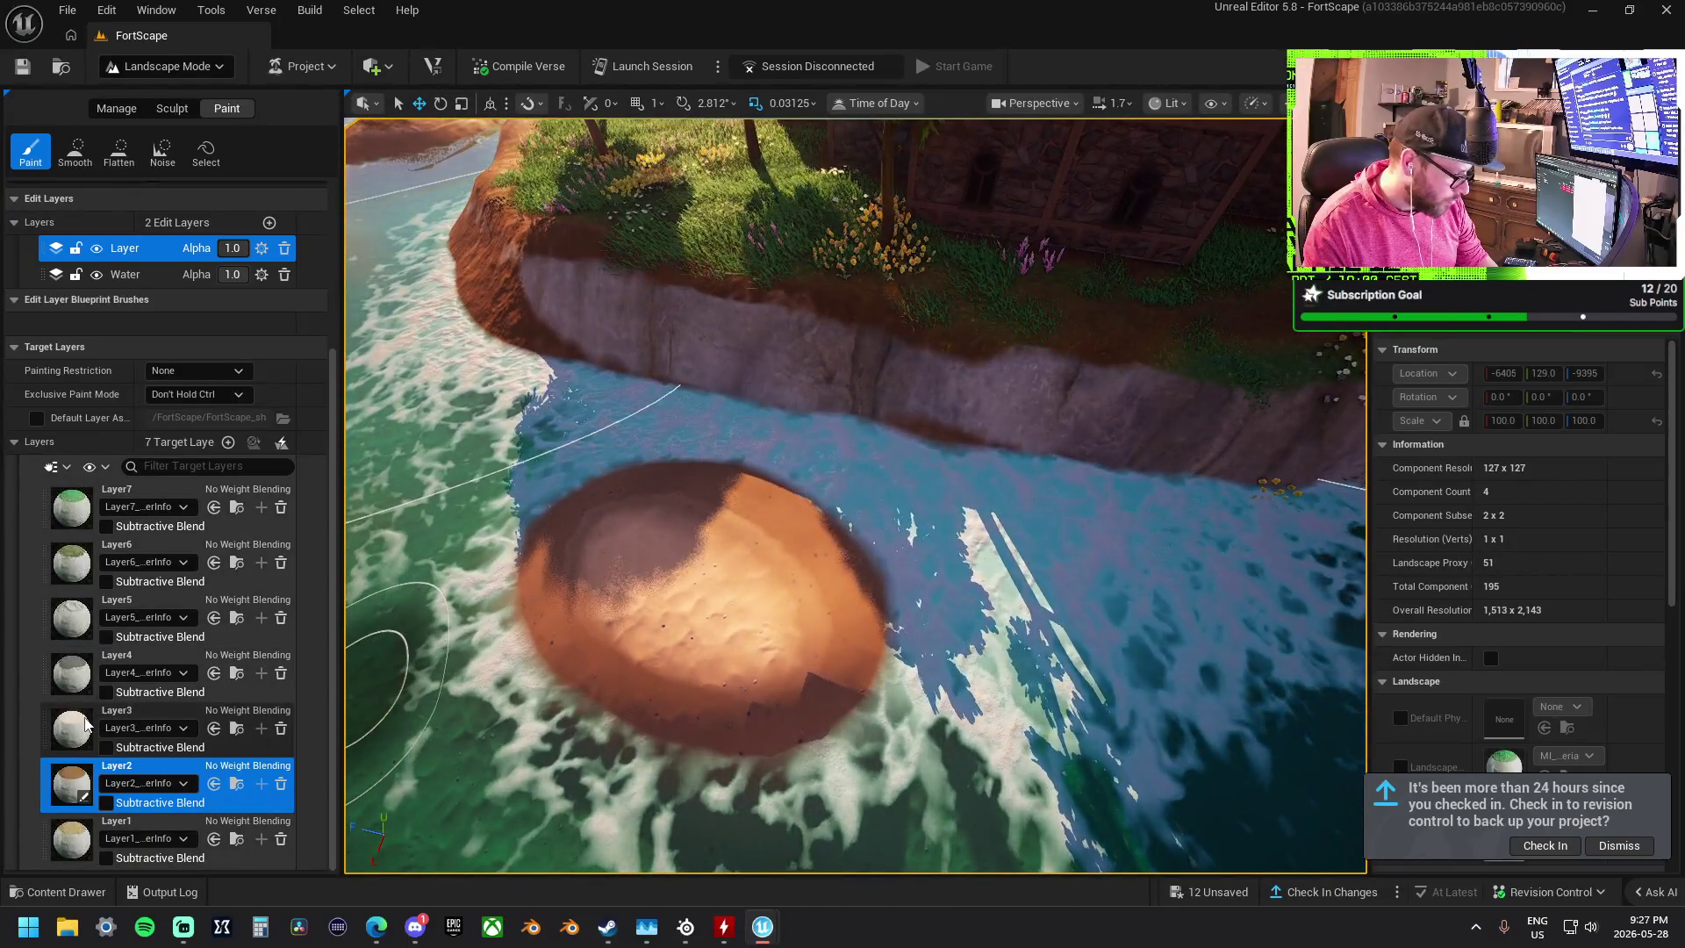
click(85, 722)
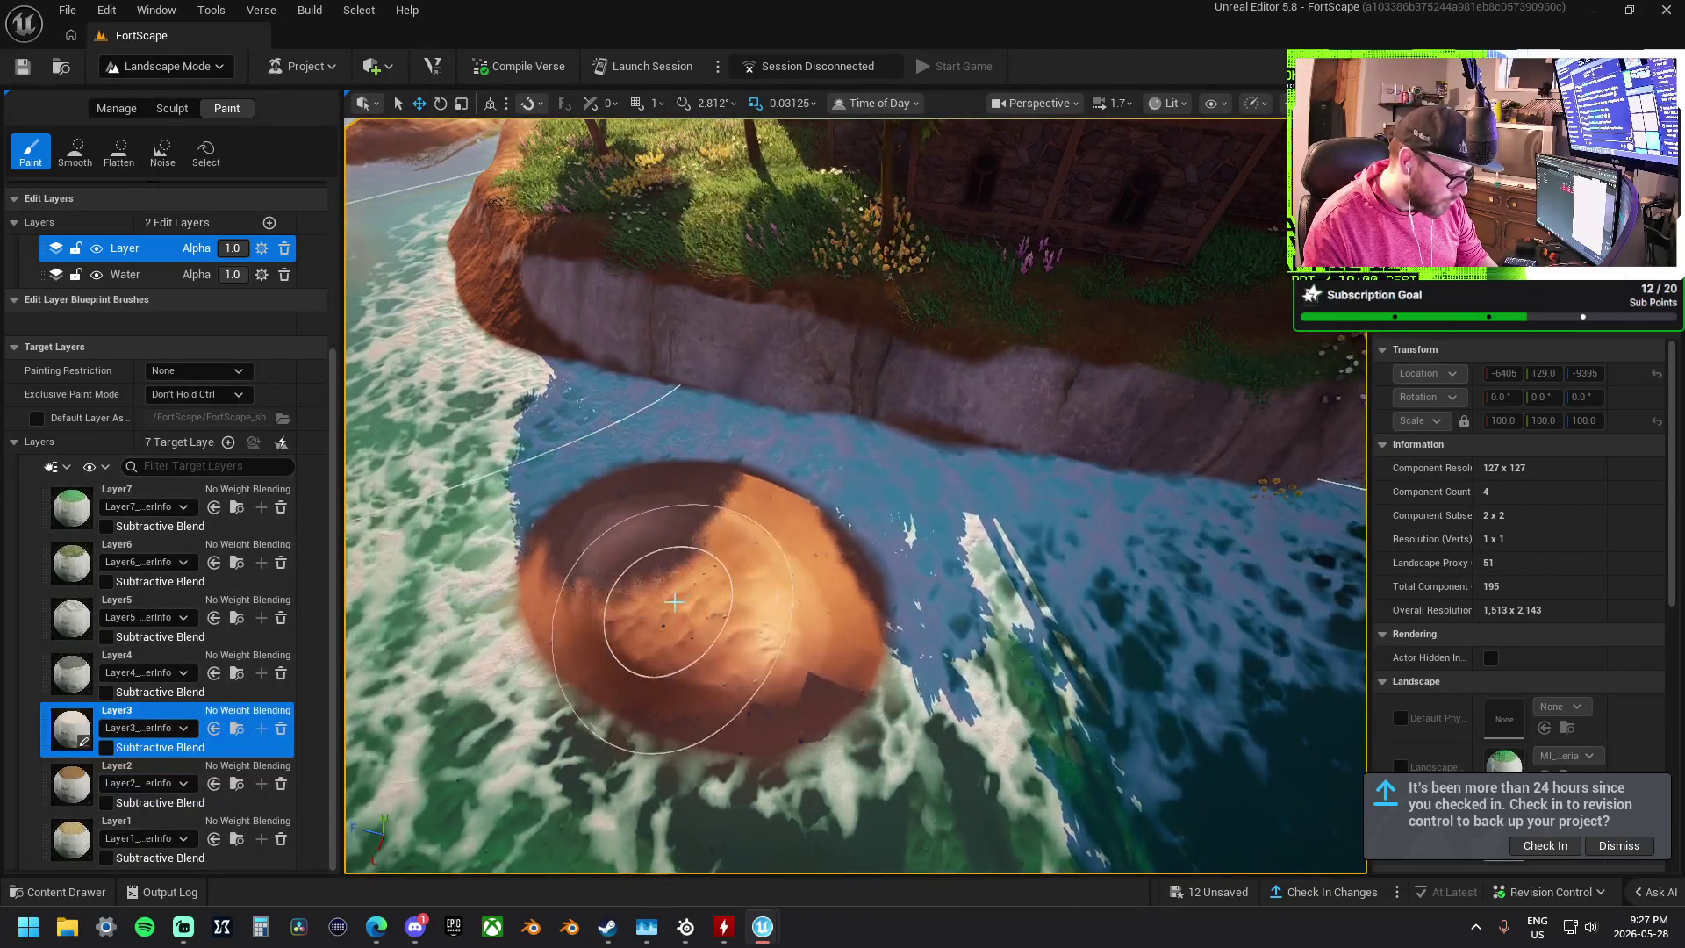
- Paint grass on the round sand islet, then dark Layer3 dirt across the long island top
key(ctrl+z)
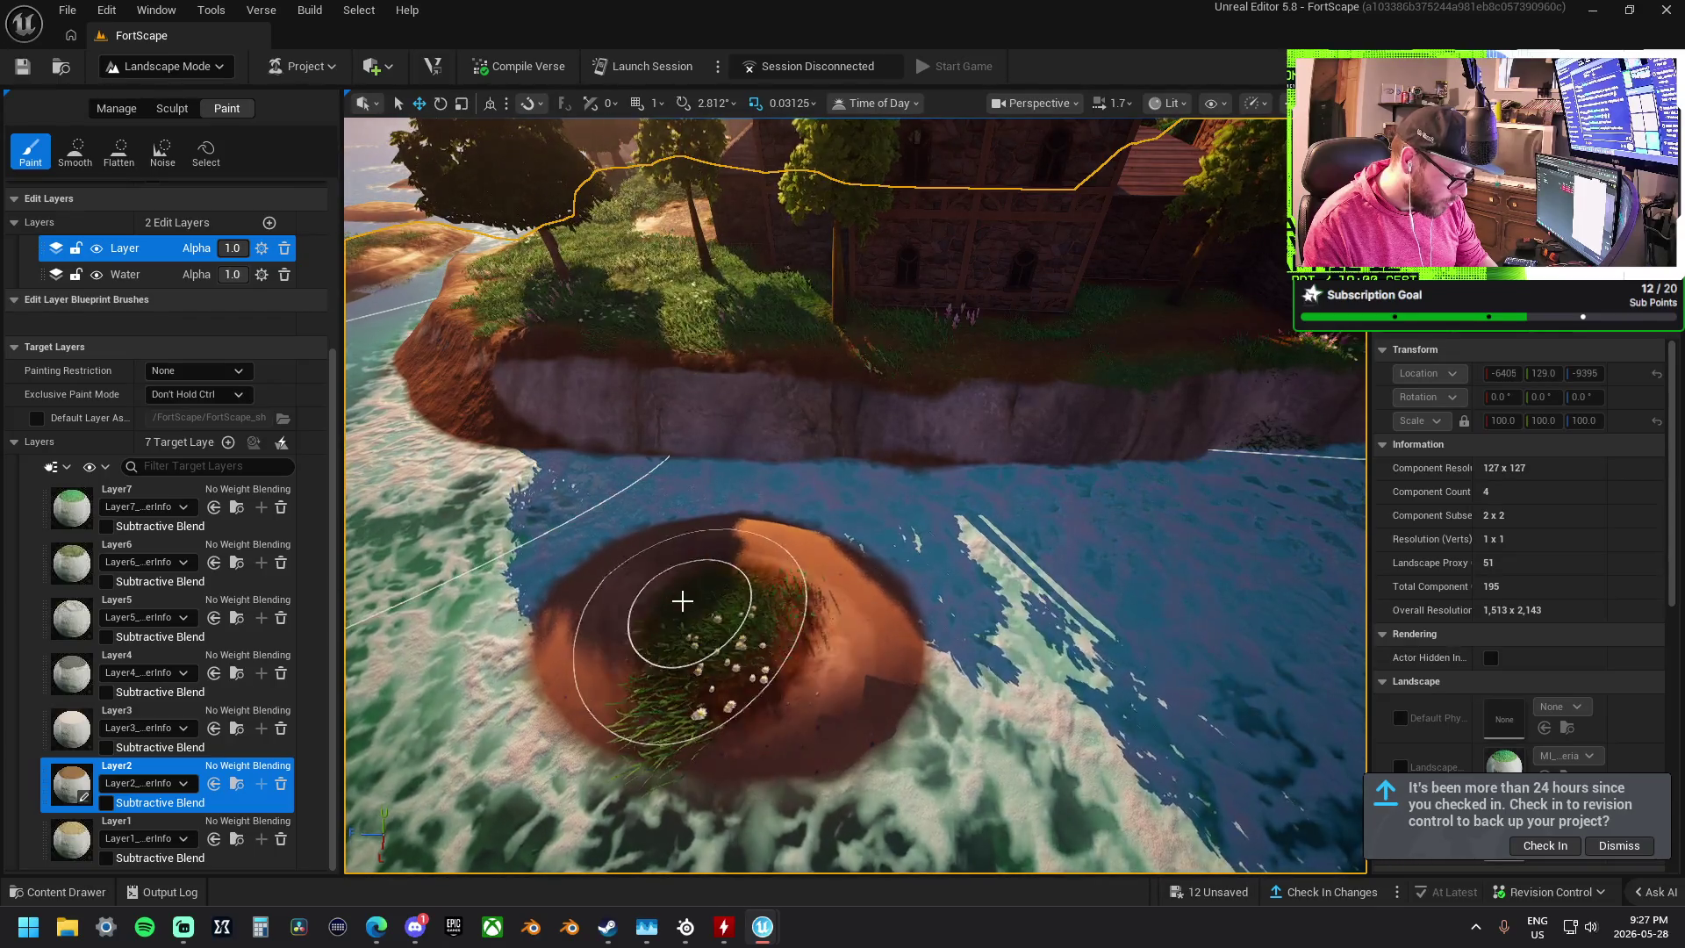
drag(615, 632, 663, 595)
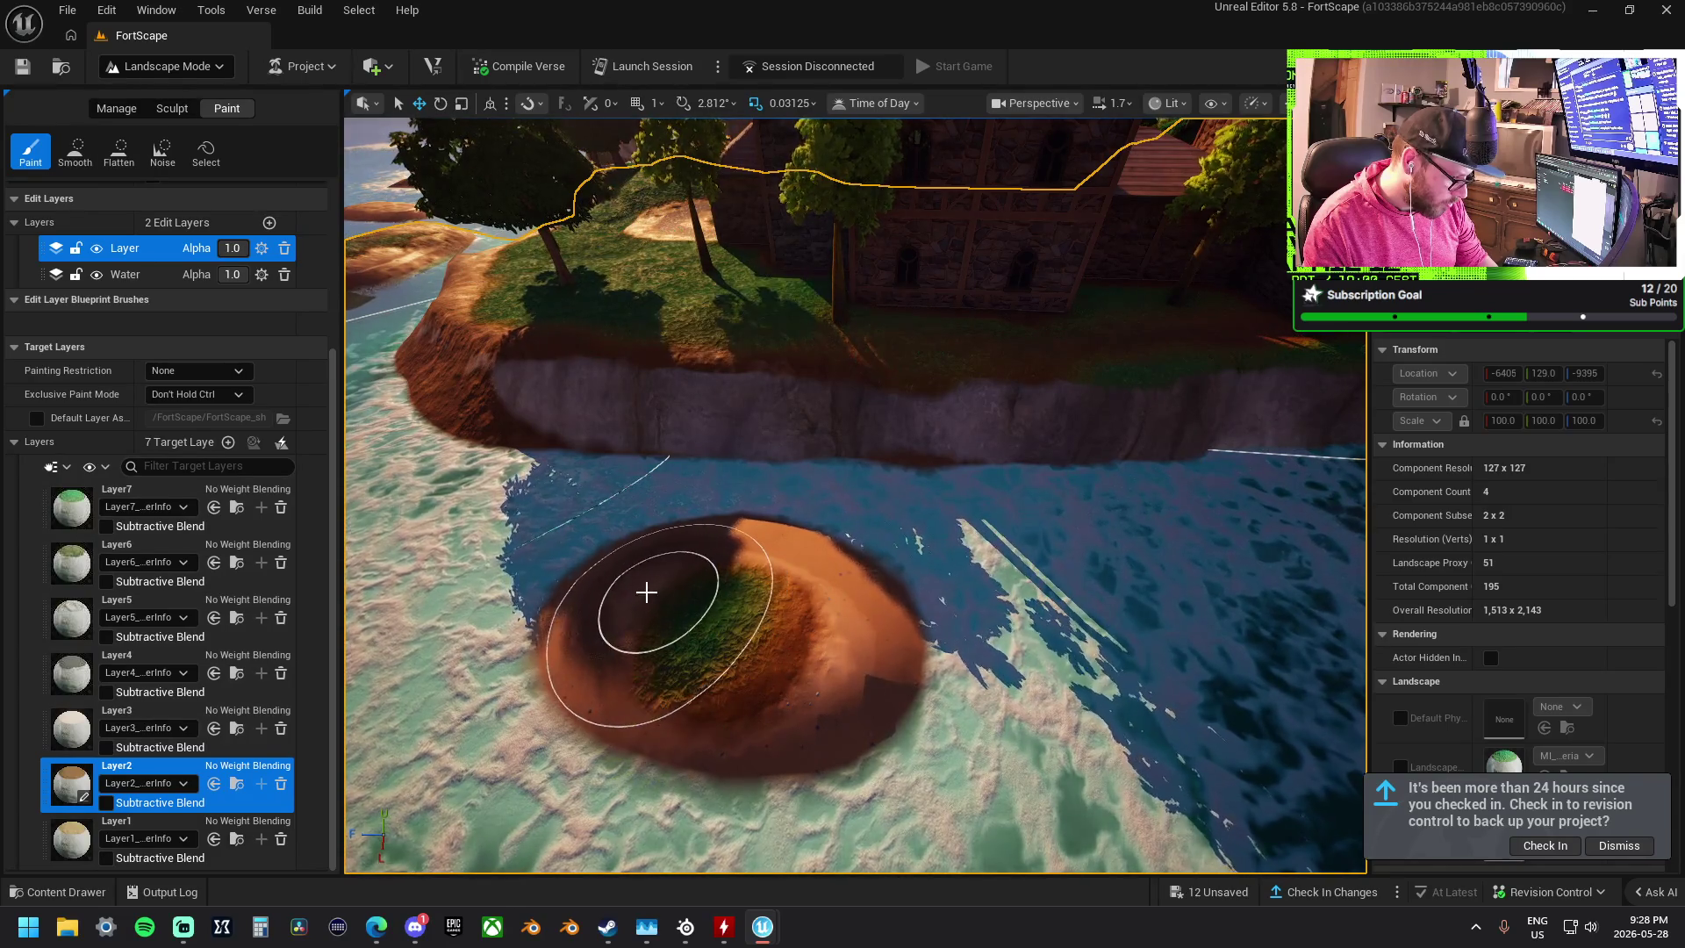
click(62, 733)
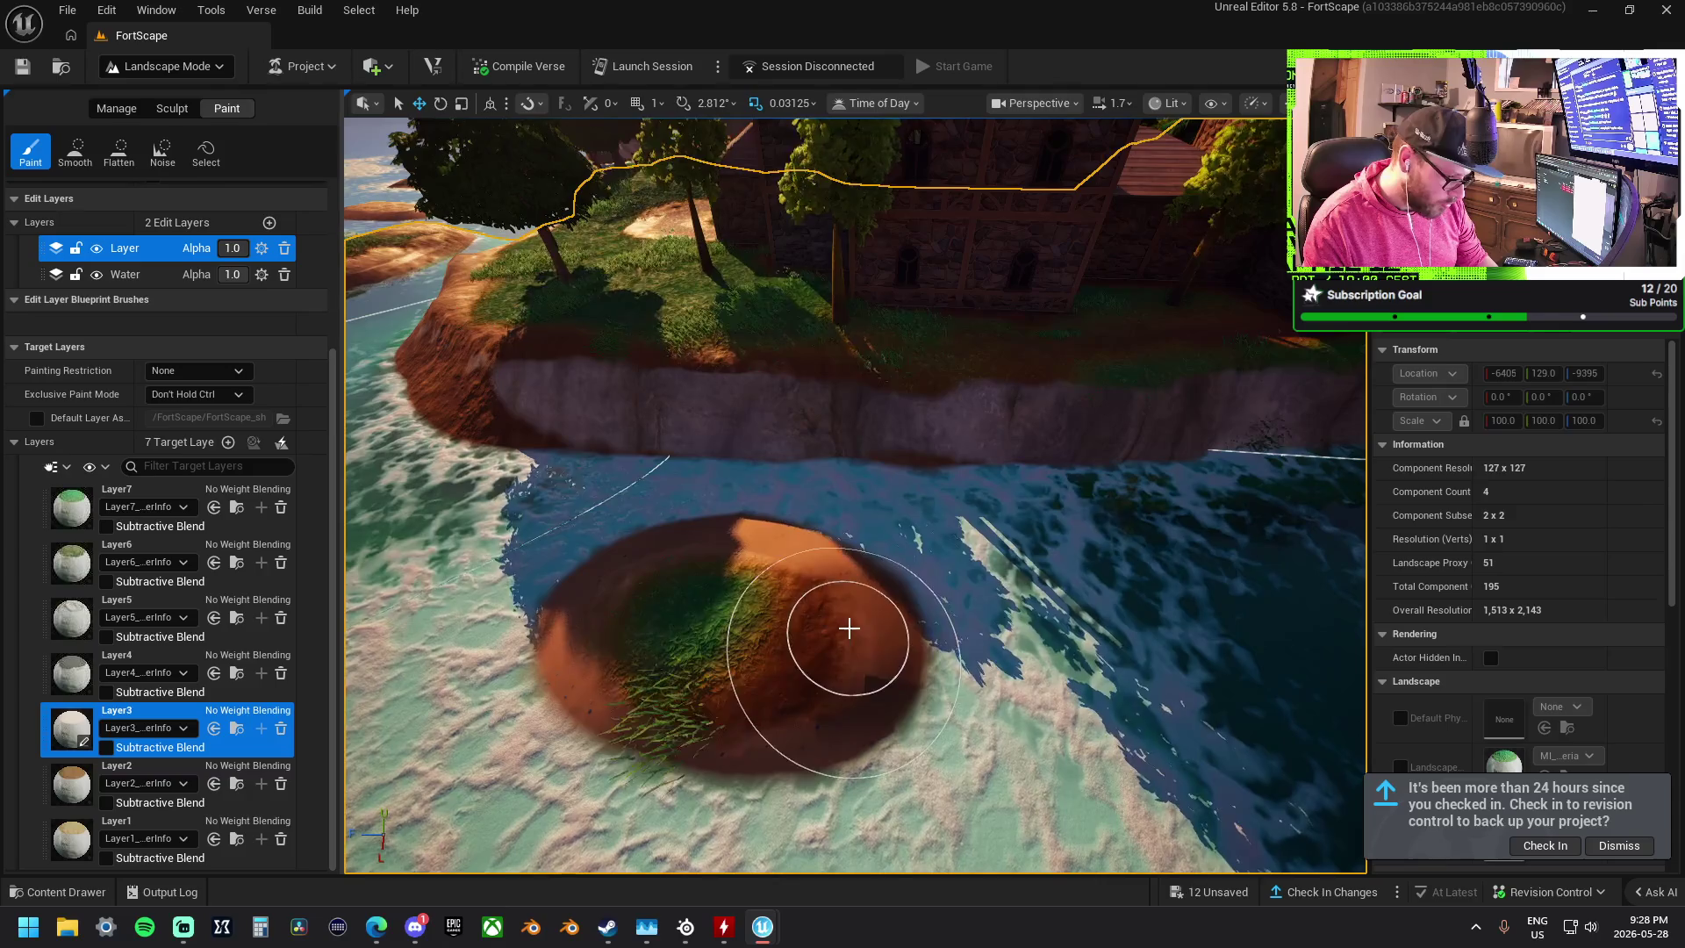
key(w)
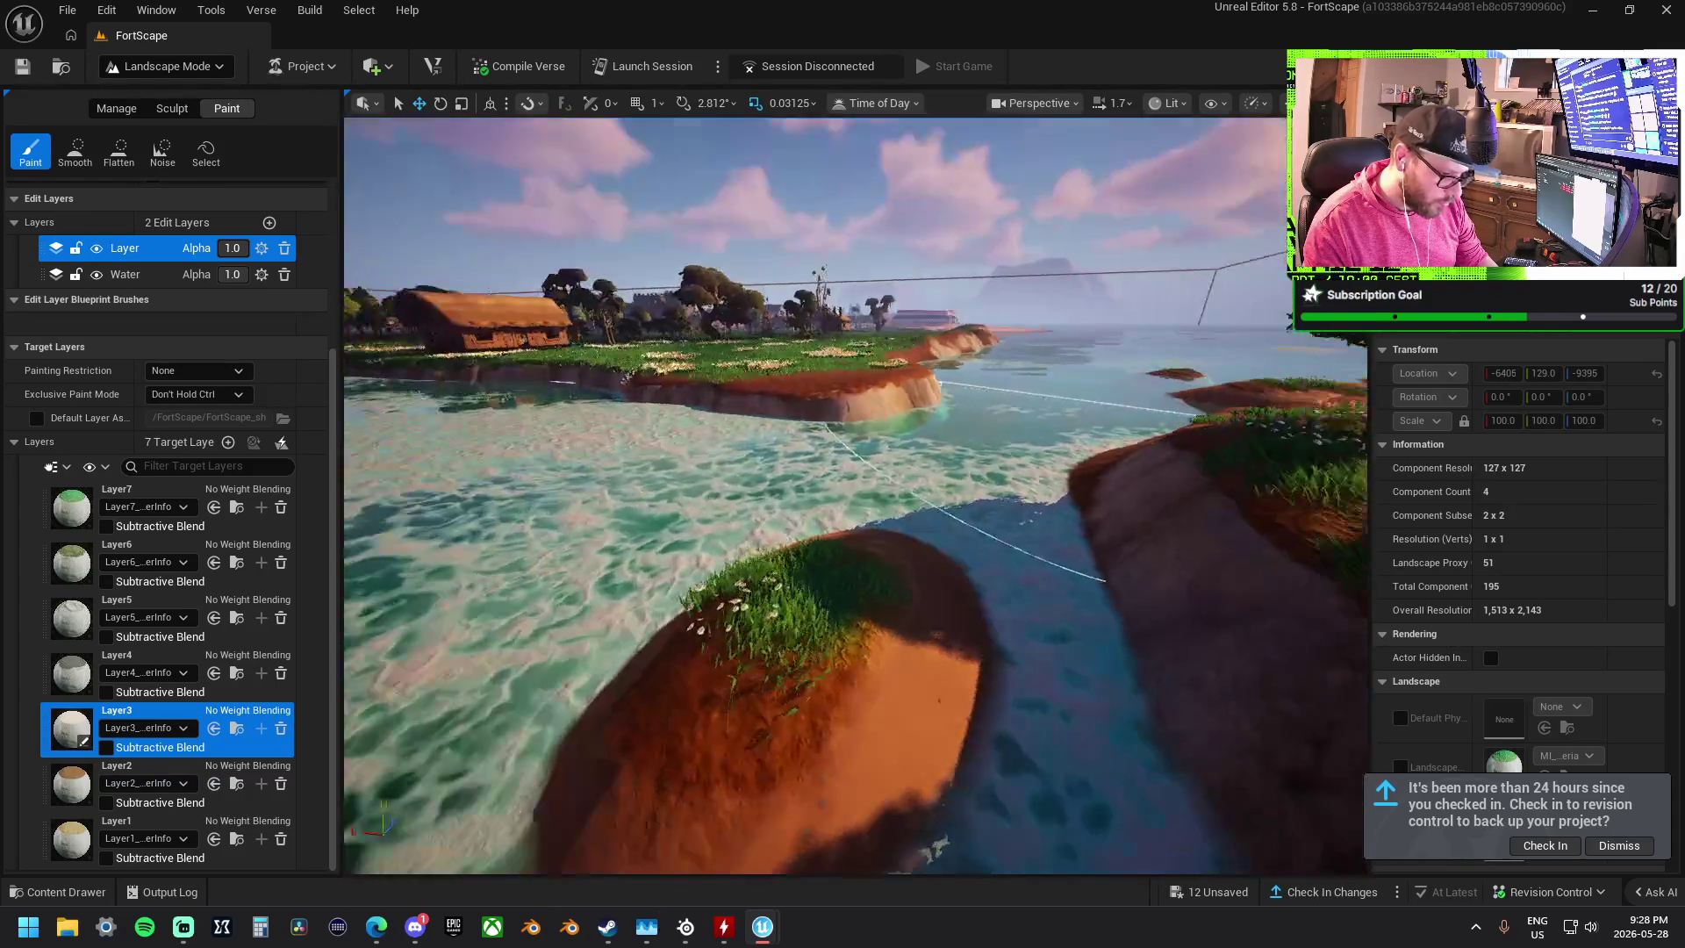
key(w)
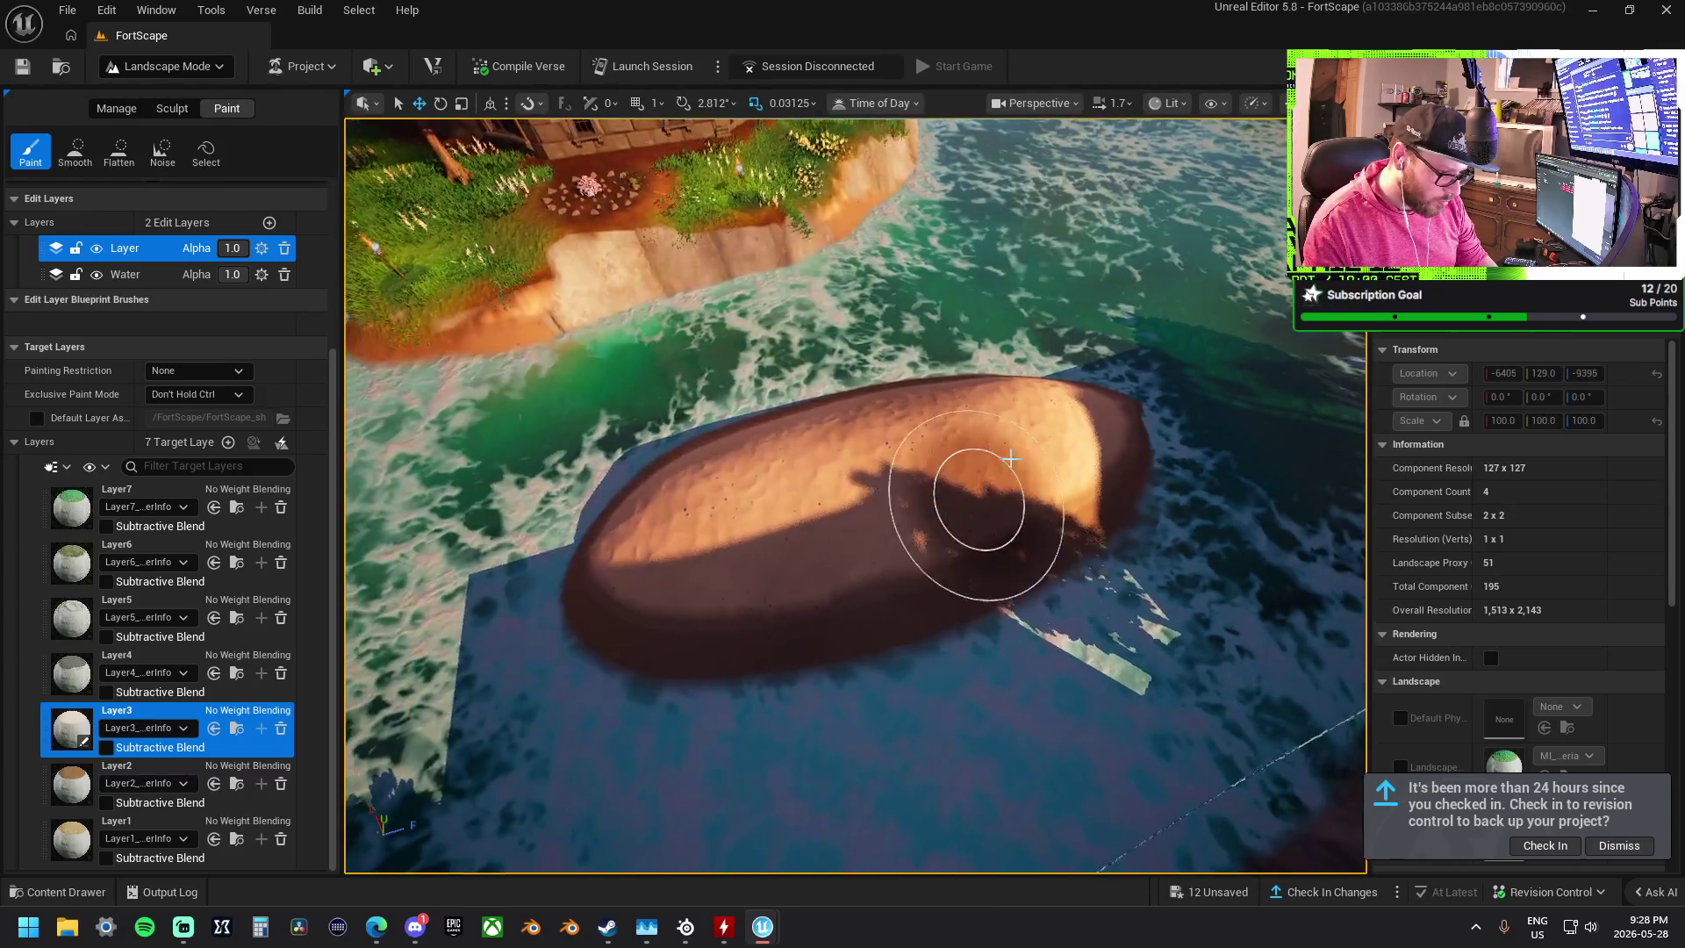
mouse_move(920, 432)
mouse_down()
mouse_move(714, 489)
mouse_move(997, 433)
mouse_up()
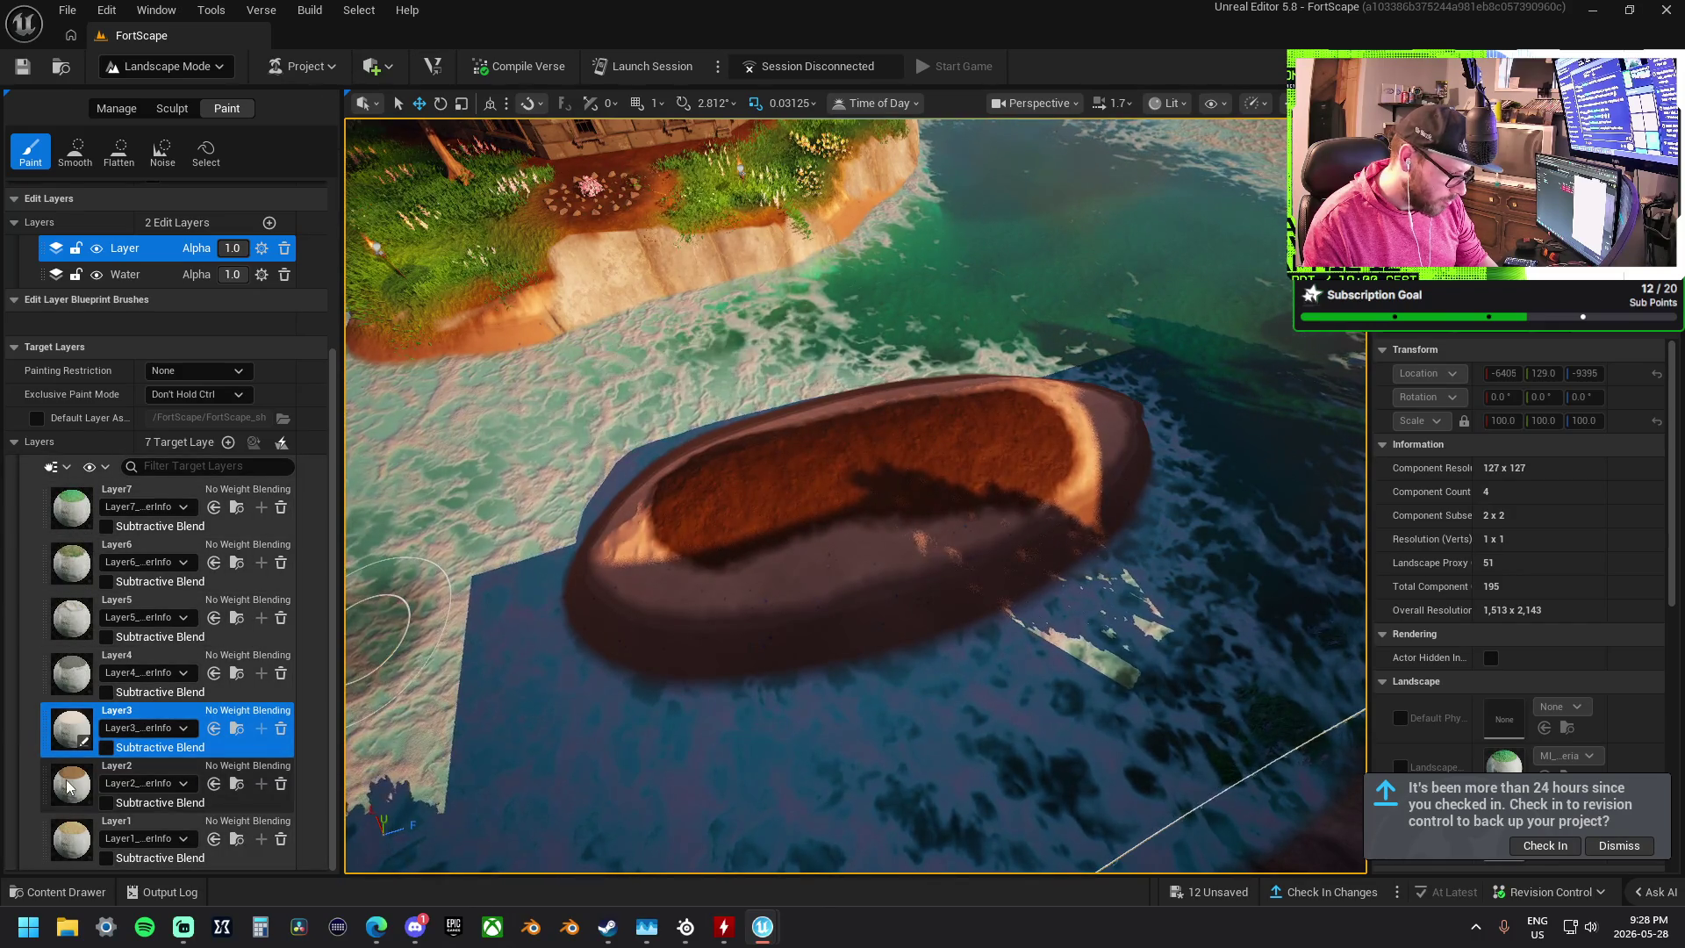
- Paint Layer2 grass along the island top
click(158, 777)
mouse_move(714, 500)
mouse_down()
mouse_move(970, 460)
mouse_move(1016, 424)
mouse_move(712, 465)
mouse_up()
scroll(712, 465, up, 10)
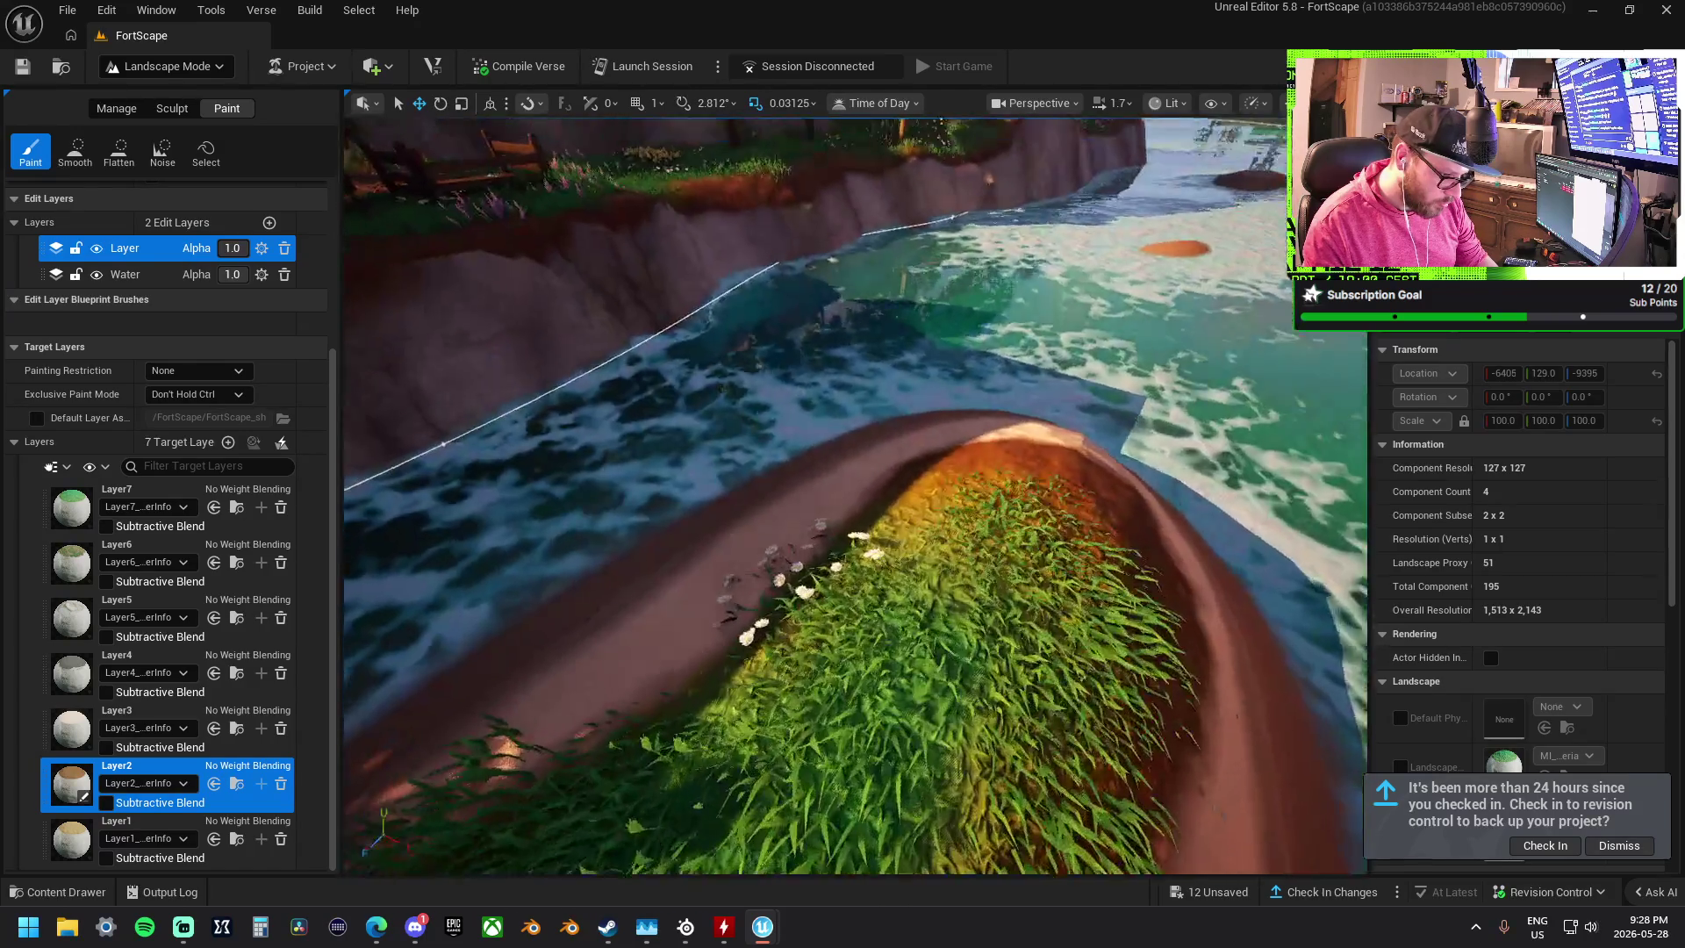
scroll(712, 465, down, 5)
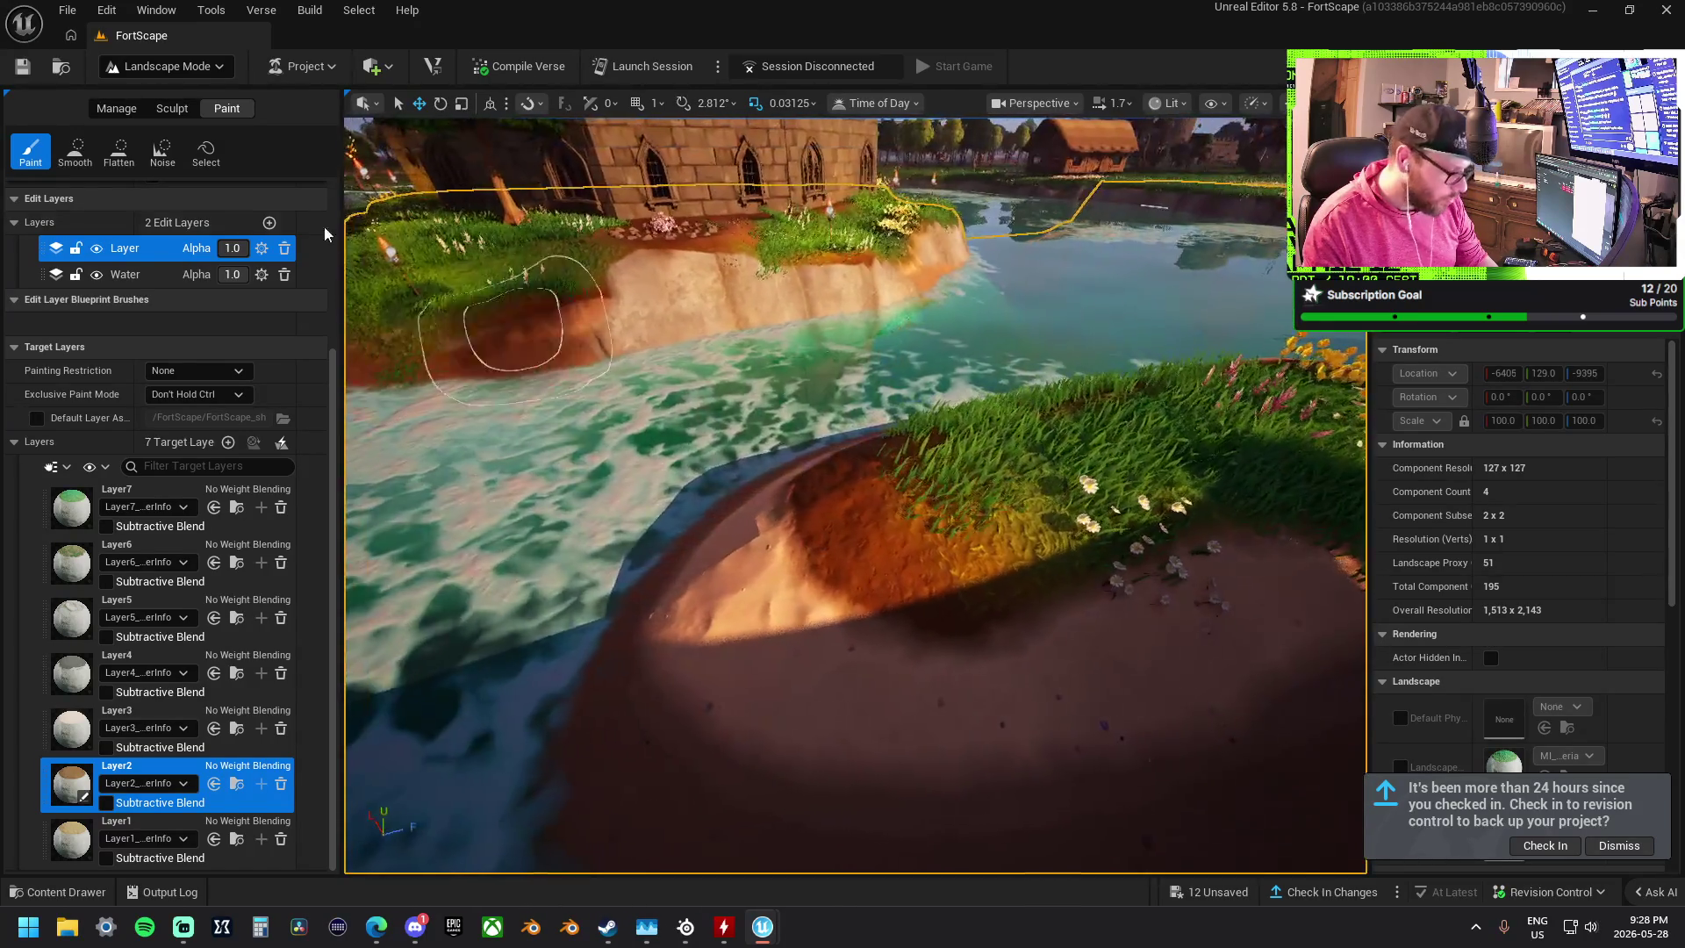
click(123, 151)
- Flatten the top of the grassy mound in the water with the Flatten brush
click(172, 108)
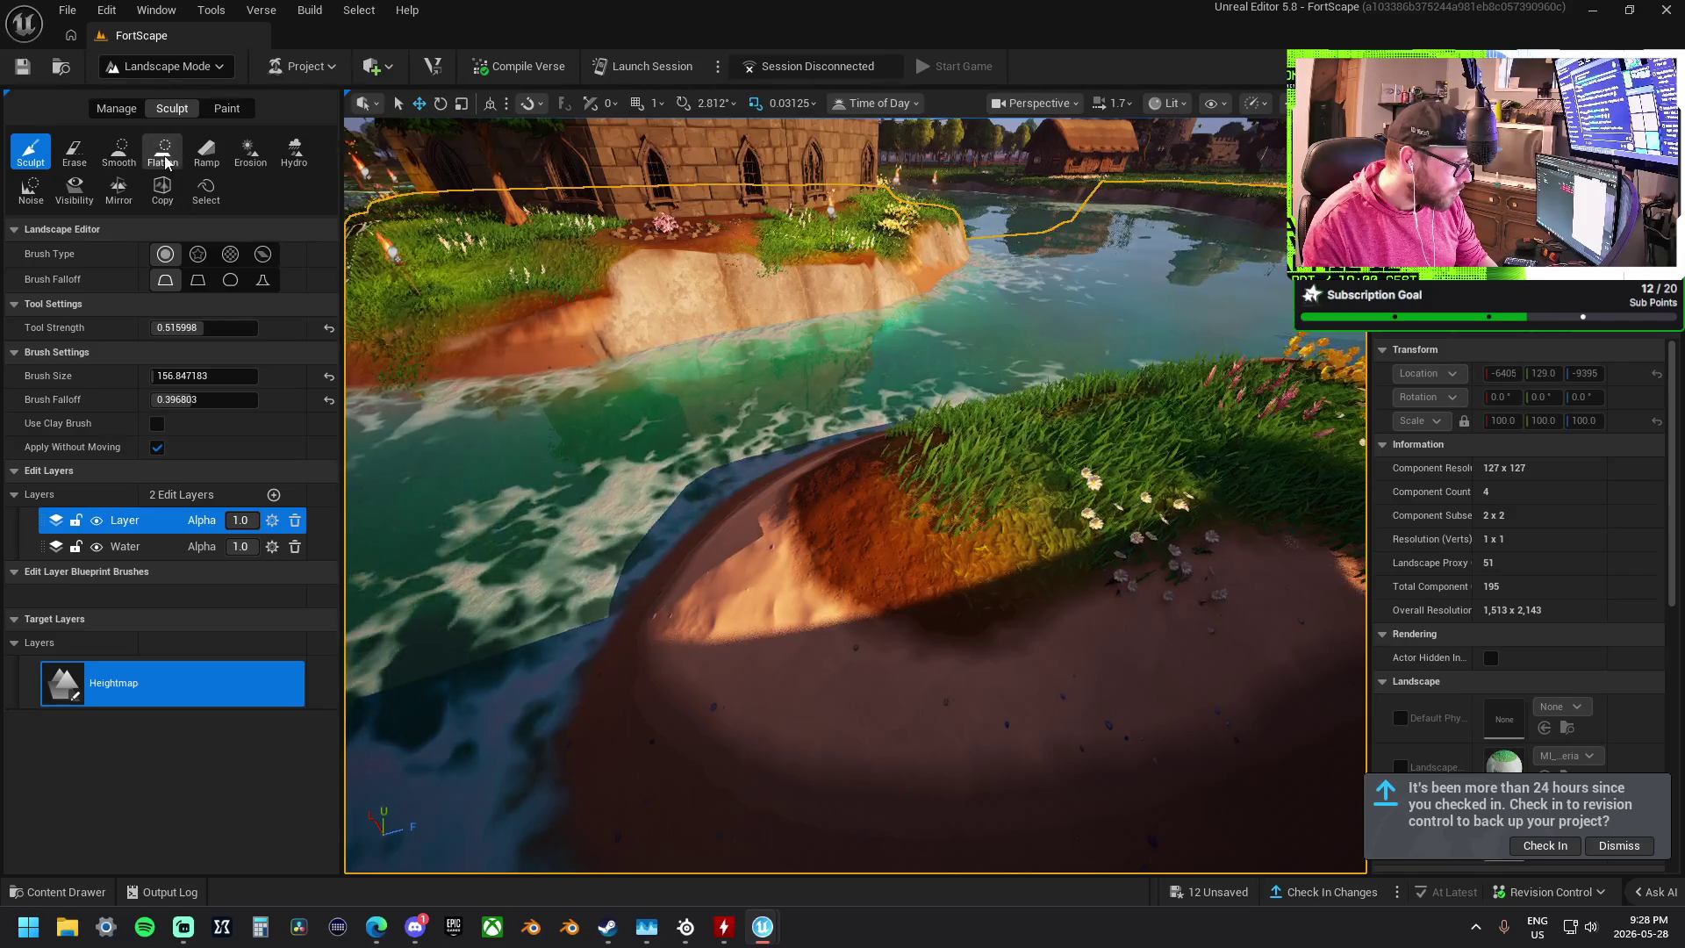
mouse_move(685, 489)
mouse_down()
mouse_move(802, 549)
mouse_move(1091, 482)
mouse_move(851, 483)
mouse_move(866, 496)
mouse_up()
scroll(1142, 474, up, 5)
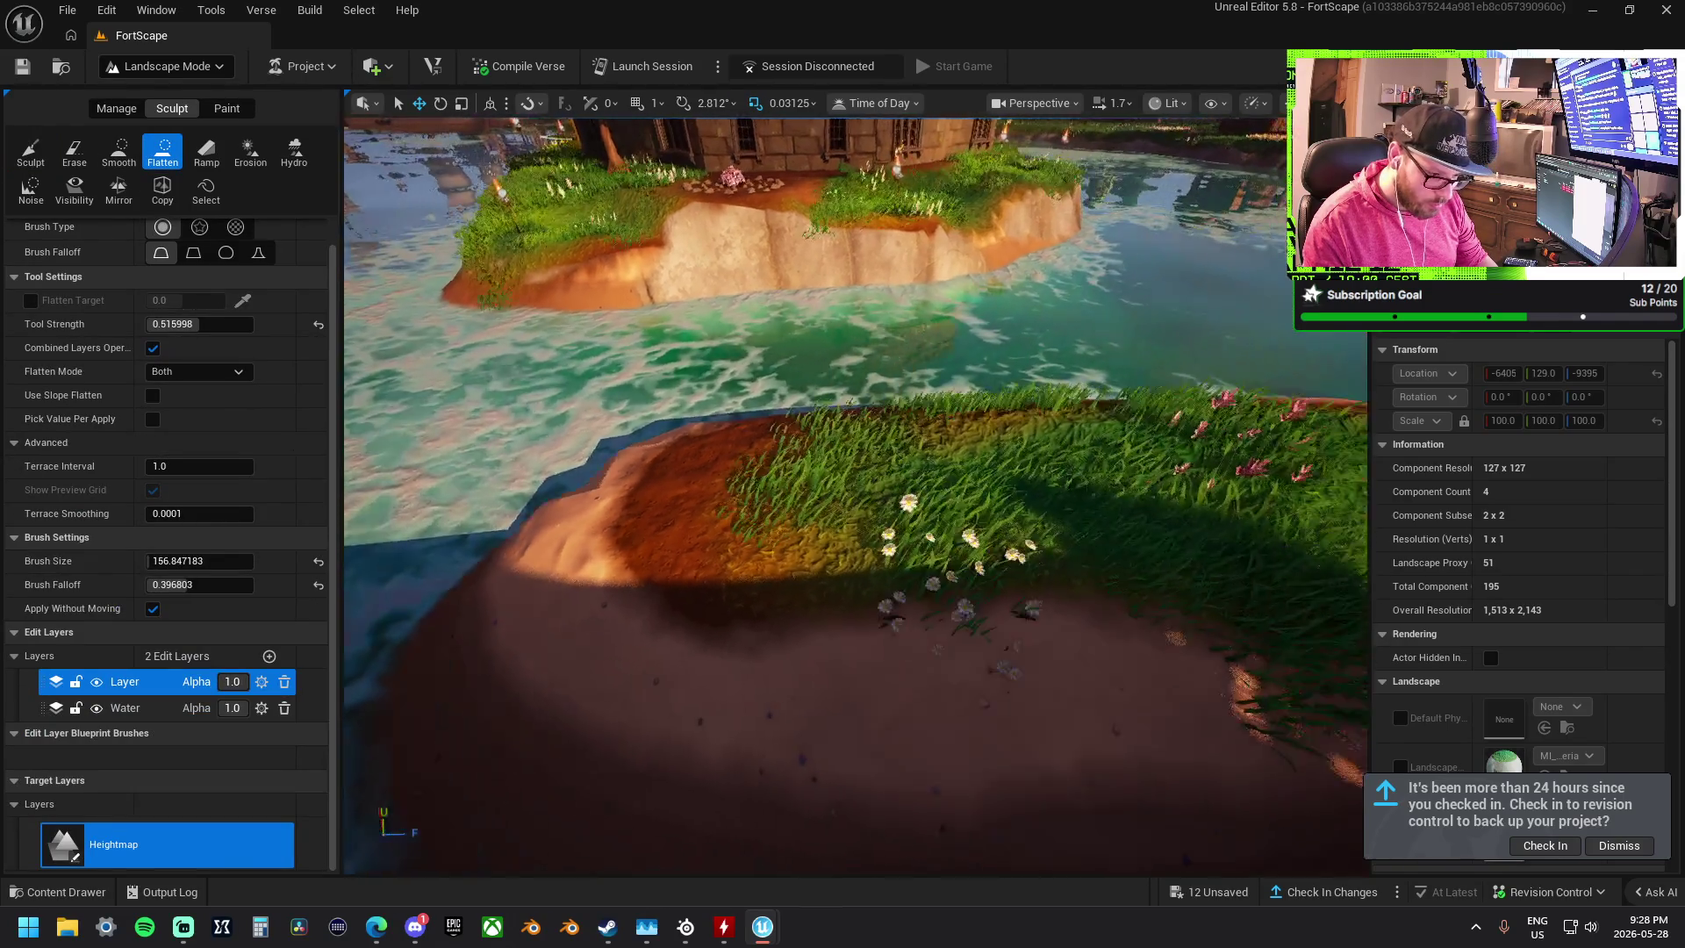
mouse_move(983, 465)
mouse_down()
mouse_move(670, 459)
mouse_move(771, 535)
mouse_move(948, 500)
mouse_move(867, 430)
mouse_move(564, 414)
mouse_move(456, 443)
mouse_up()
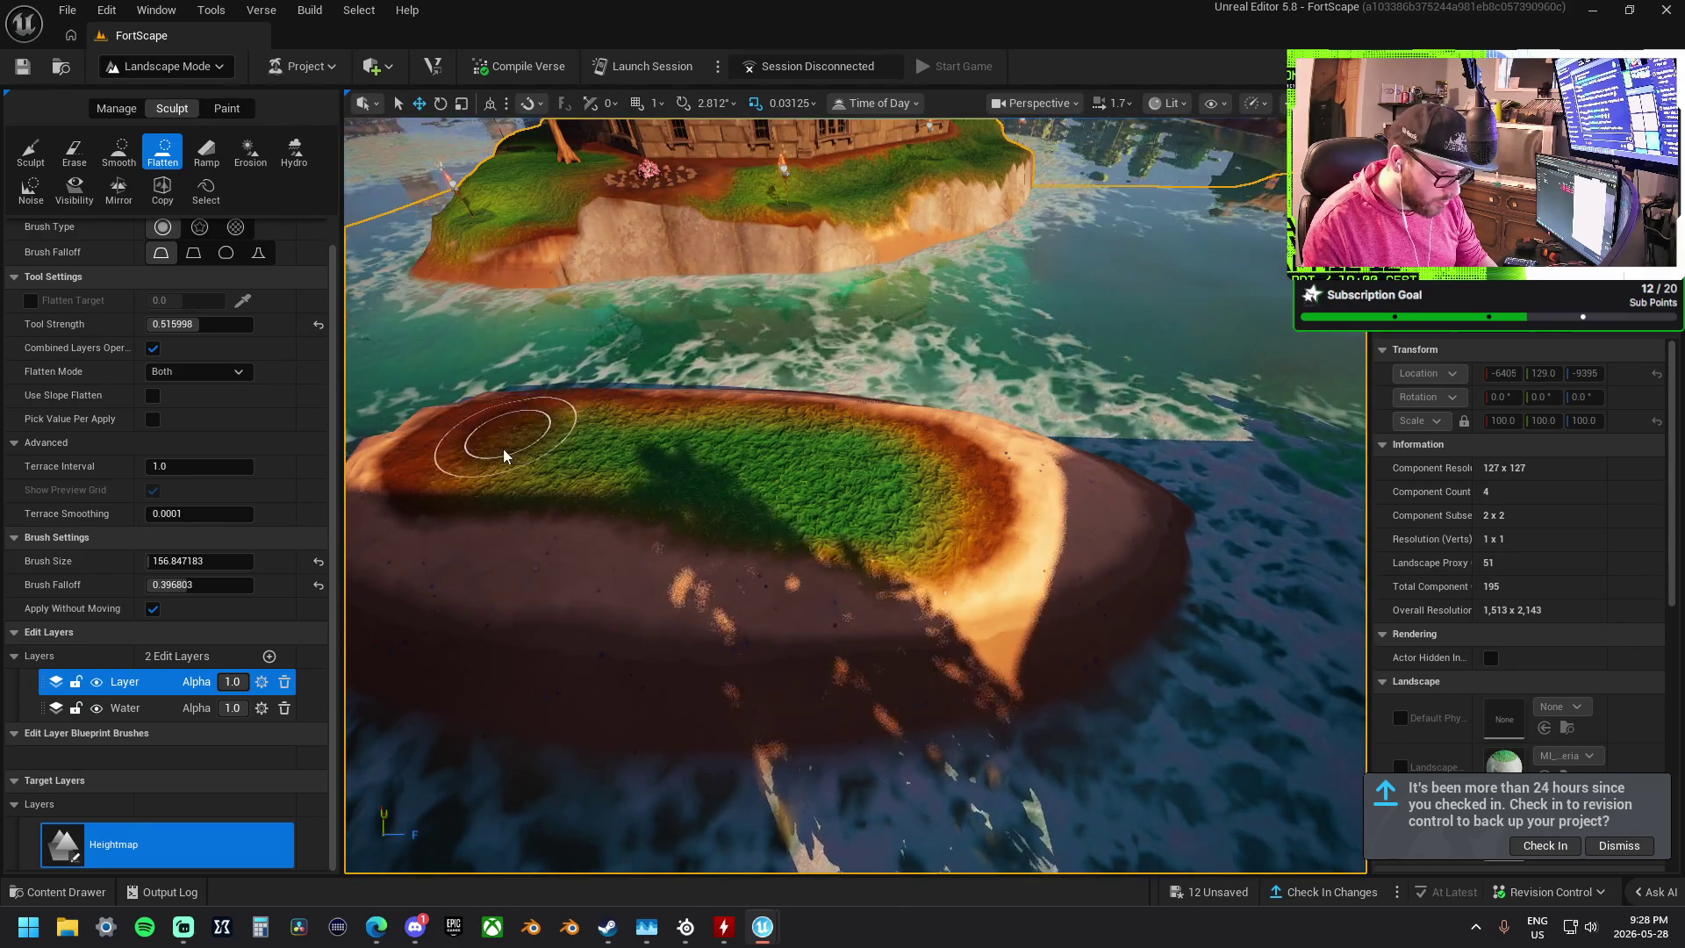
- Smooth the mound's steep edges into gentle slopes down into the water
click(118, 151)
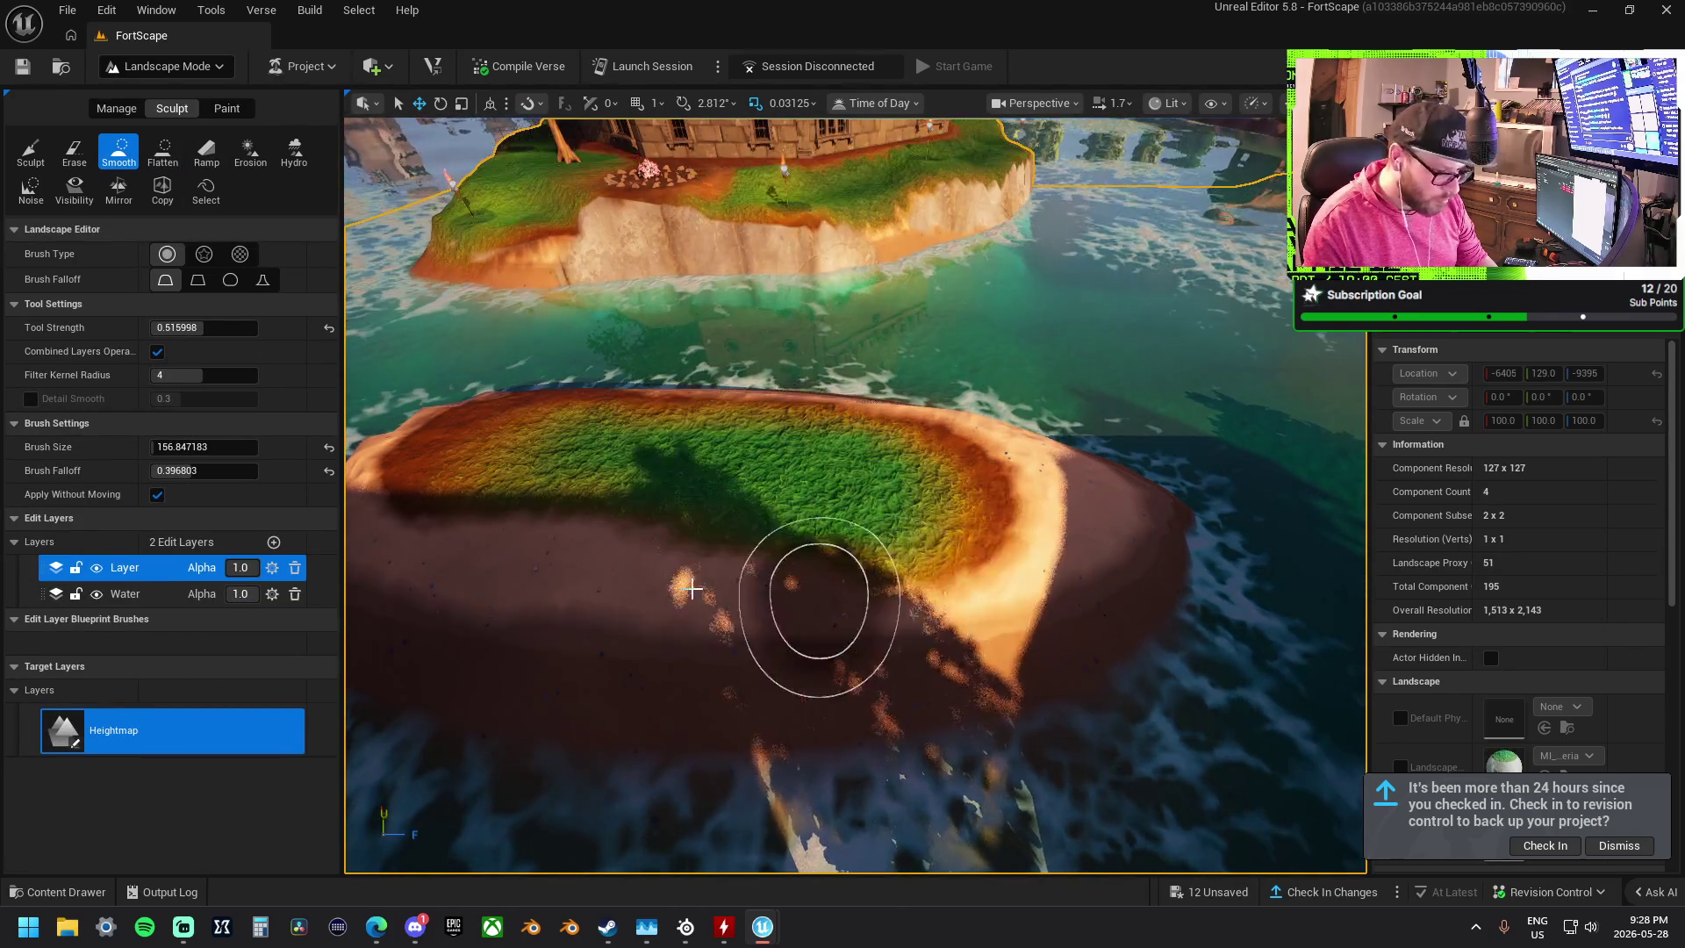
mouse_move(434, 529)
mouse_down()
mouse_move(850, 538)
mouse_move(887, 508)
mouse_move(819, 482)
mouse_move(656, 274)
mouse_move(636, 145)
mouse_up()
drag(668, 340, 772, 463)
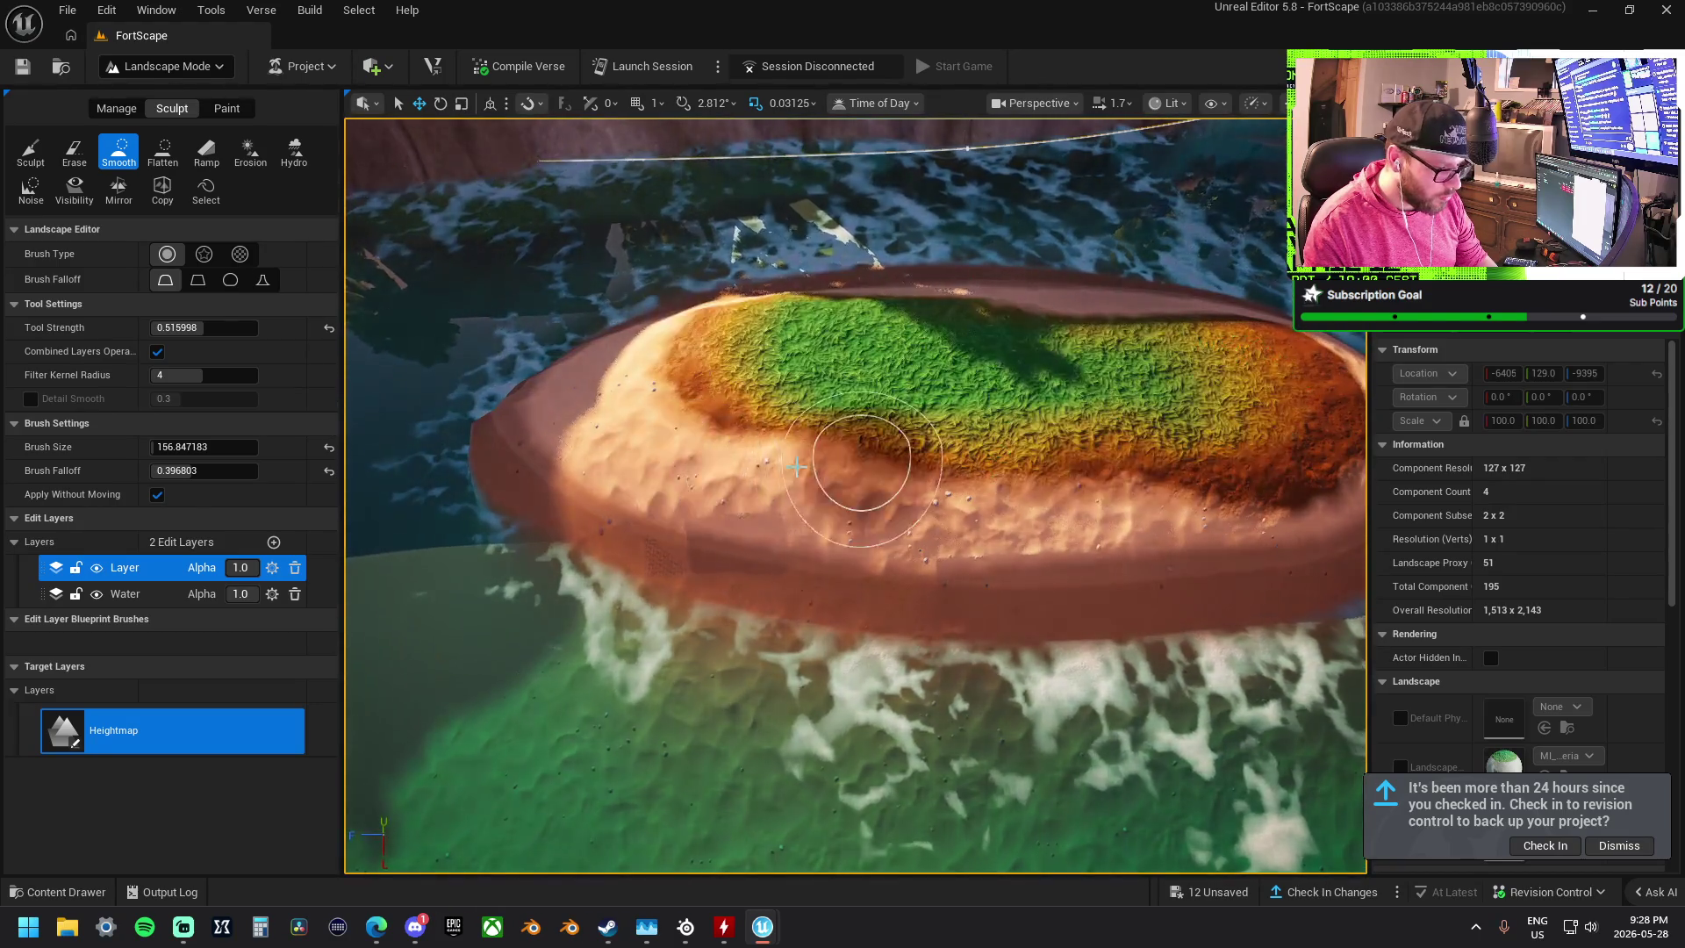
mouse_move(538, 391)
mouse_down()
mouse_move(489, 444)
mouse_move(531, 505)
mouse_move(518, 381)
mouse_move(609, 345)
mouse_move(752, 563)
mouse_move(553, 553)
mouse_move(439, 645)
mouse_move(797, 609)
mouse_up()
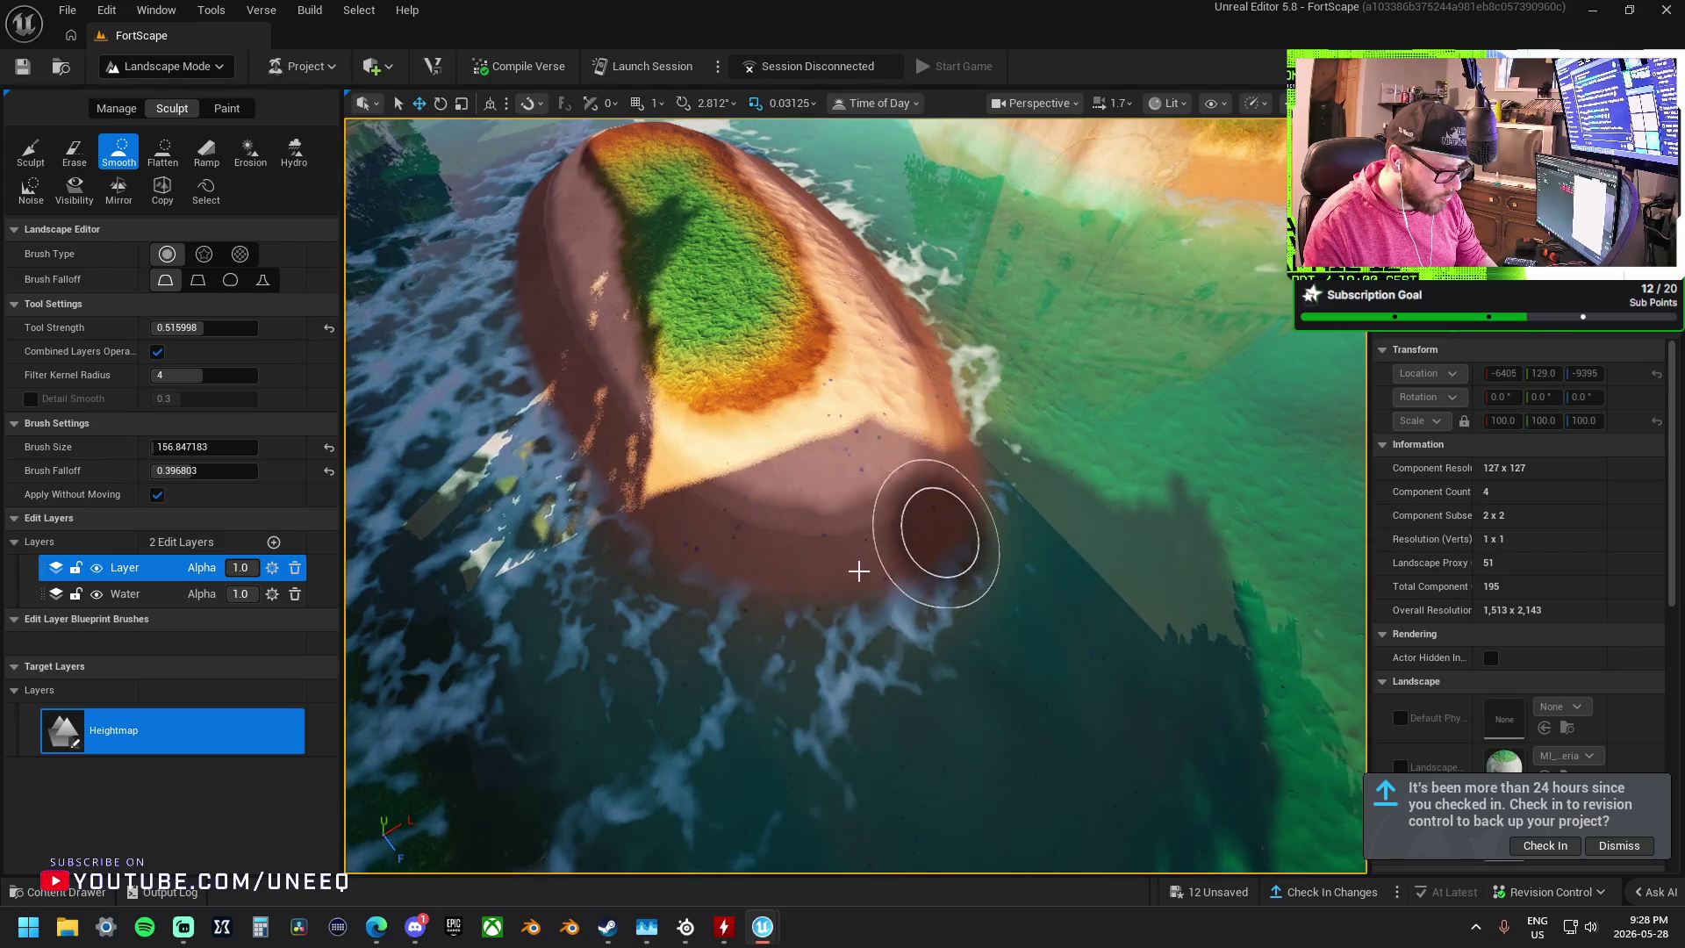
drag(896, 549, 423, 640)
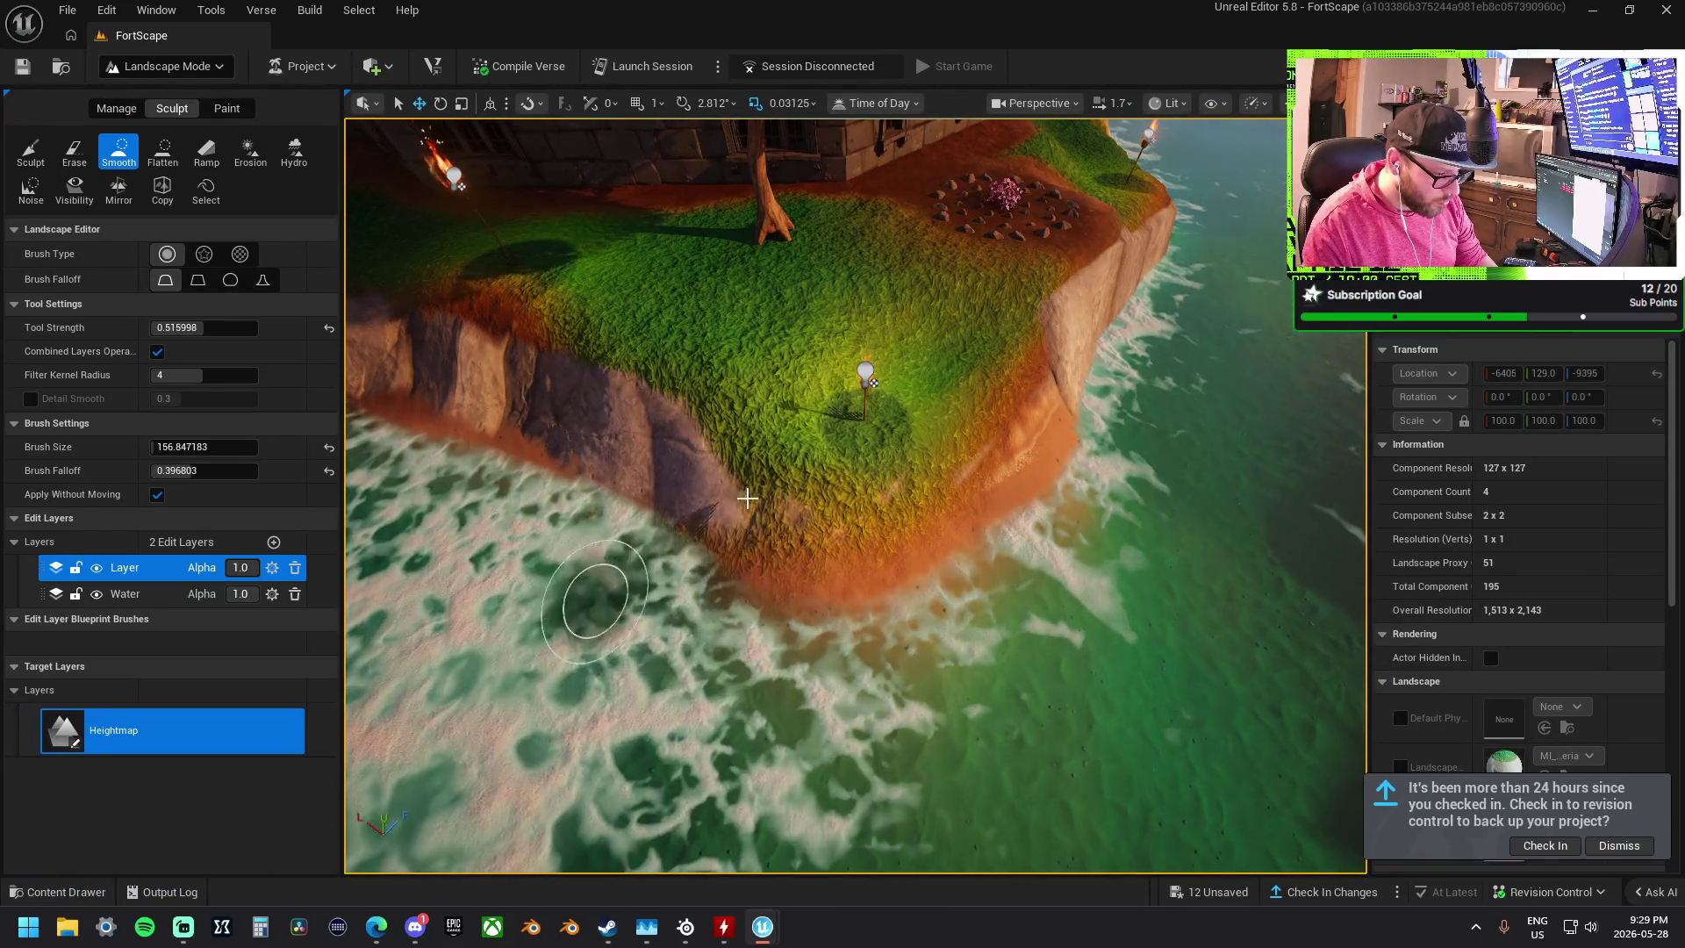
- Smooth the shoreline cliff edge and the cliff face below the building
scroll(715, 527, up, 3)
drag(838, 525, 668, 465)
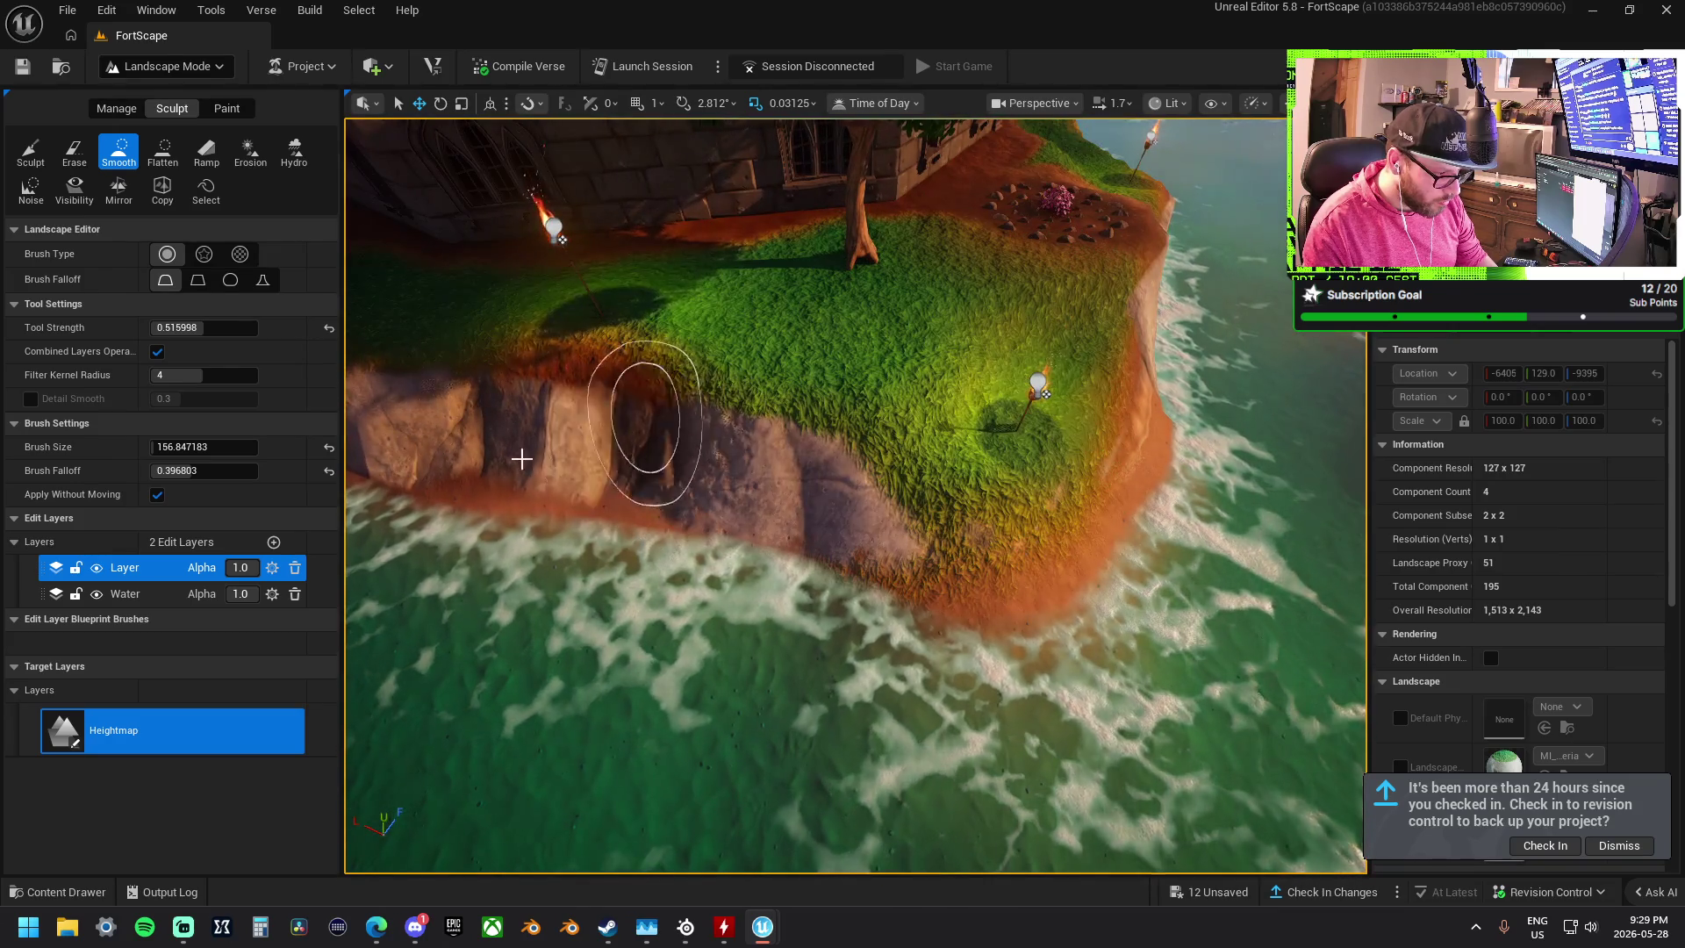
mouse_move(757, 416)
mouse_down()
mouse_move(756, 578)
mouse_move(571, 693)
mouse_move(526, 584)
mouse_move(477, 549)
mouse_up()
mouse_move(809, 538)
mouse_down()
mouse_move(1019, 481)
mouse_move(493, 395)
mouse_move(547, 372)
mouse_move(746, 474)
mouse_move(884, 482)
mouse_move(441, 502)
mouse_move(888, 470)
mouse_move(374, 428)
mouse_up()
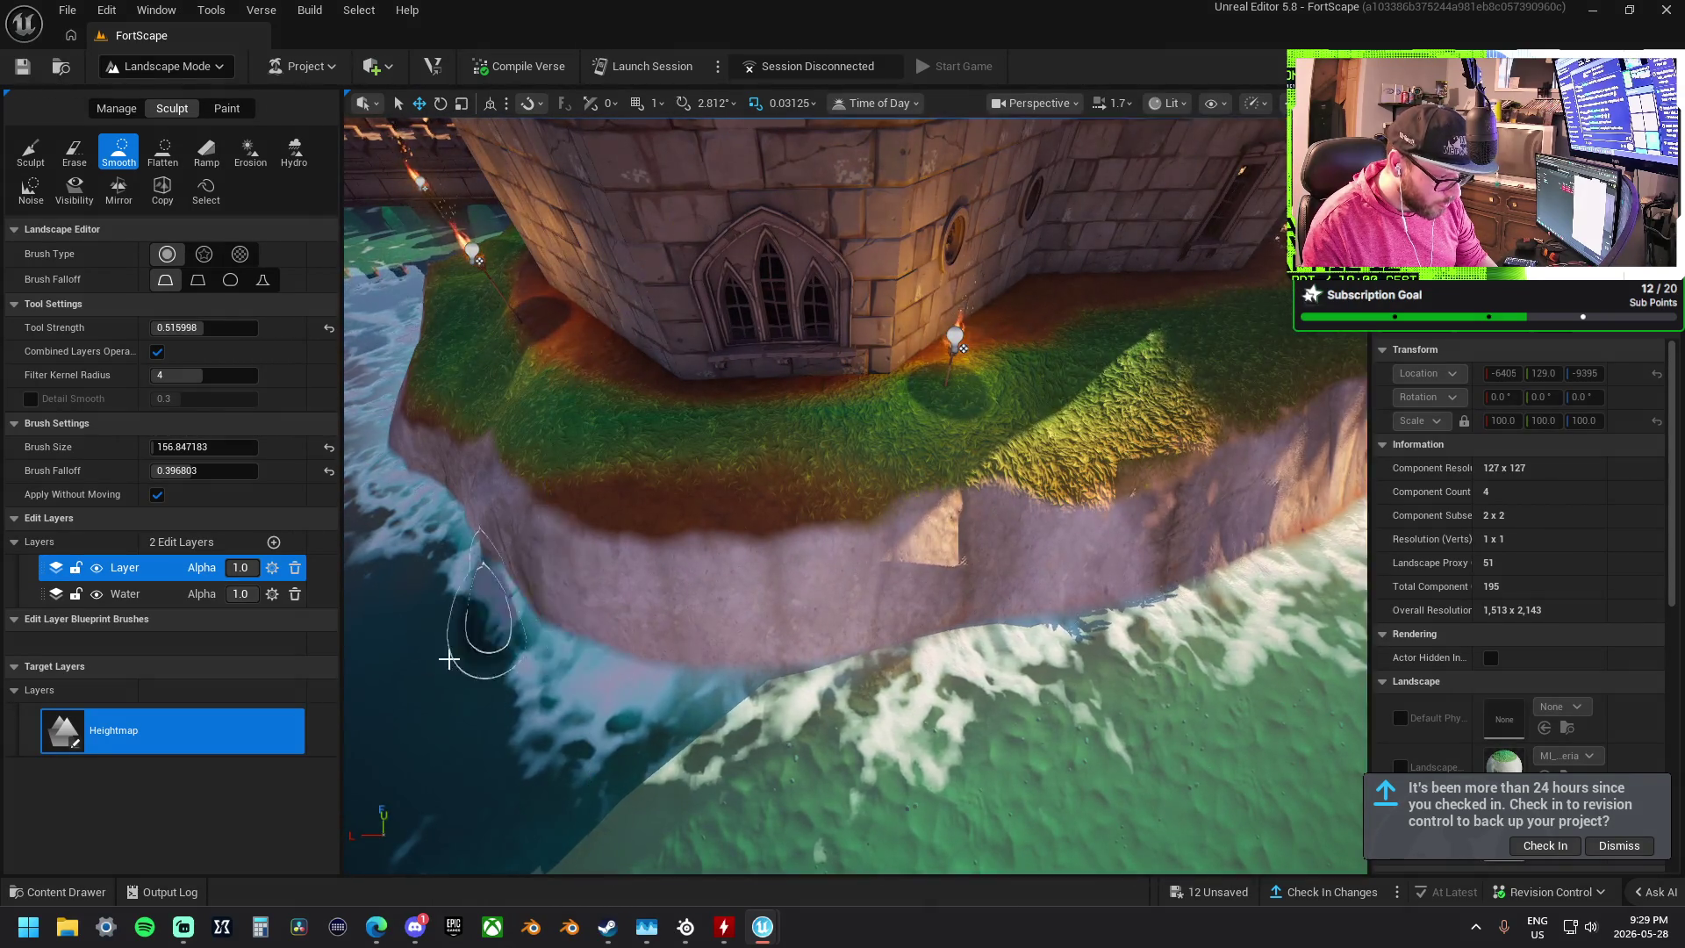
mouse_move(617, 568)
mouse_down()
mouse_move(764, 640)
mouse_move(1009, 696)
mouse_move(1054, 556)
mouse_move(1134, 522)
mouse_move(1223, 444)
mouse_move(1071, 482)
mouse_move(986, 556)
mouse_move(1016, 661)
mouse_up()
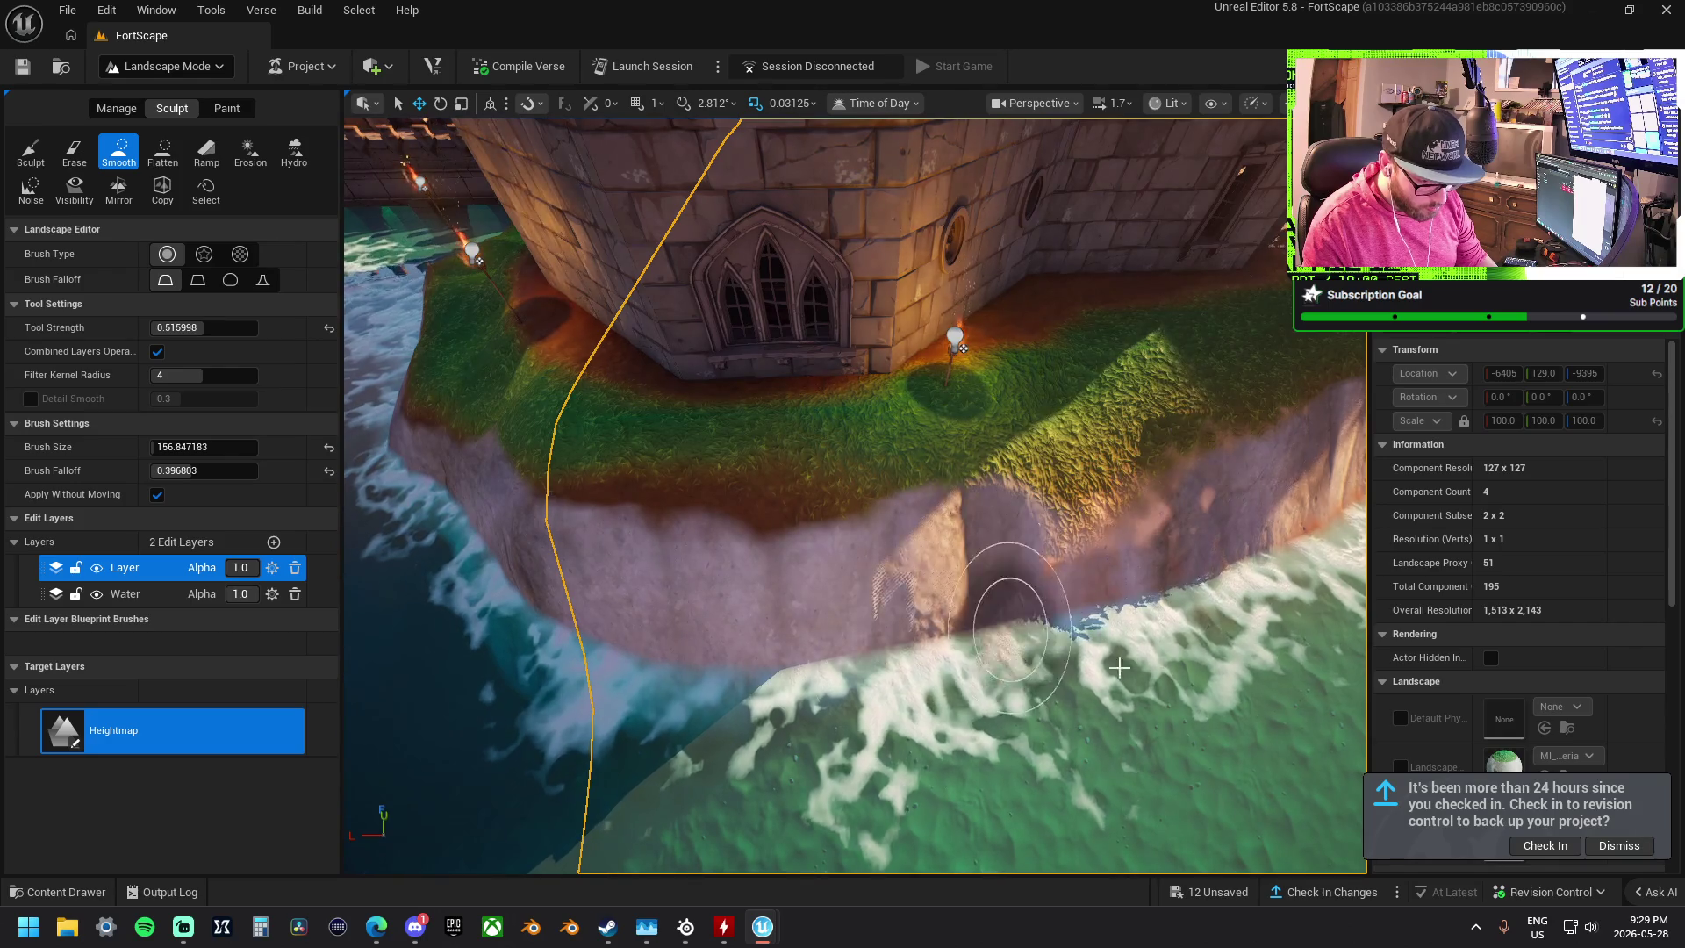
- Smooth the grassy ground near the wall corner
mouse_move(725, 449)
mouse_down()
mouse_move(614, 474)
mouse_move(725, 449)
mouse_move(647, 512)
mouse_move(614, 482)
mouse_up()
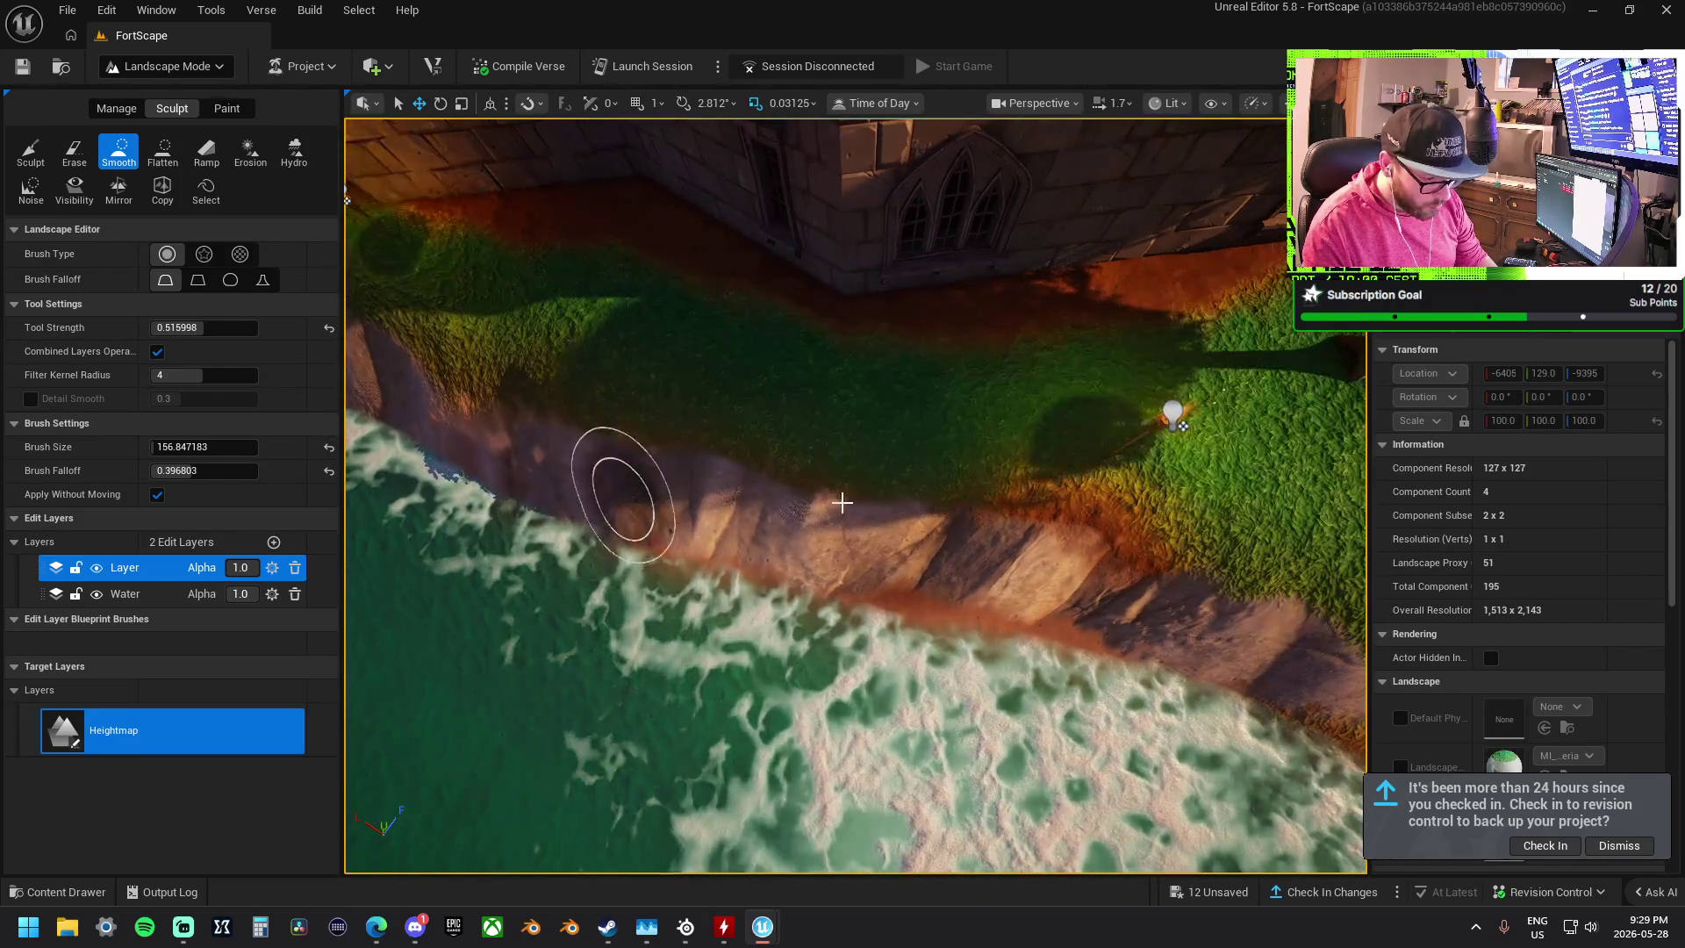
scroll(991, 567, up, 3)
drag(991, 567, 963, 481)
scroll(802, 583, up, 3)
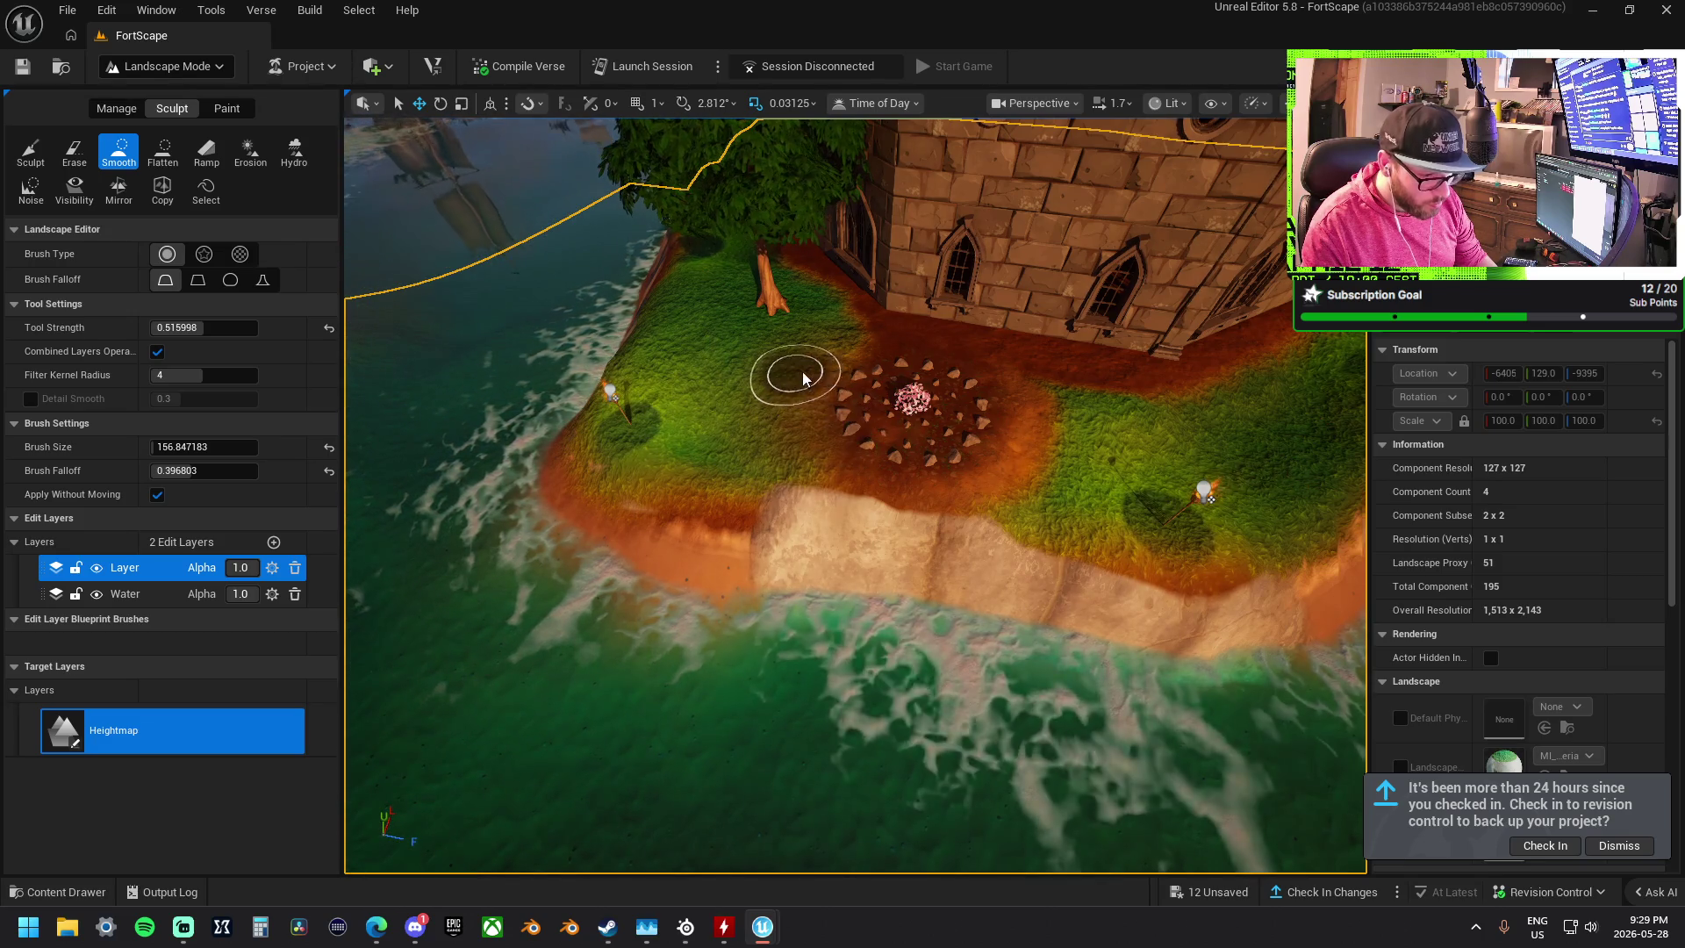
scroll(803, 351, up, 5)
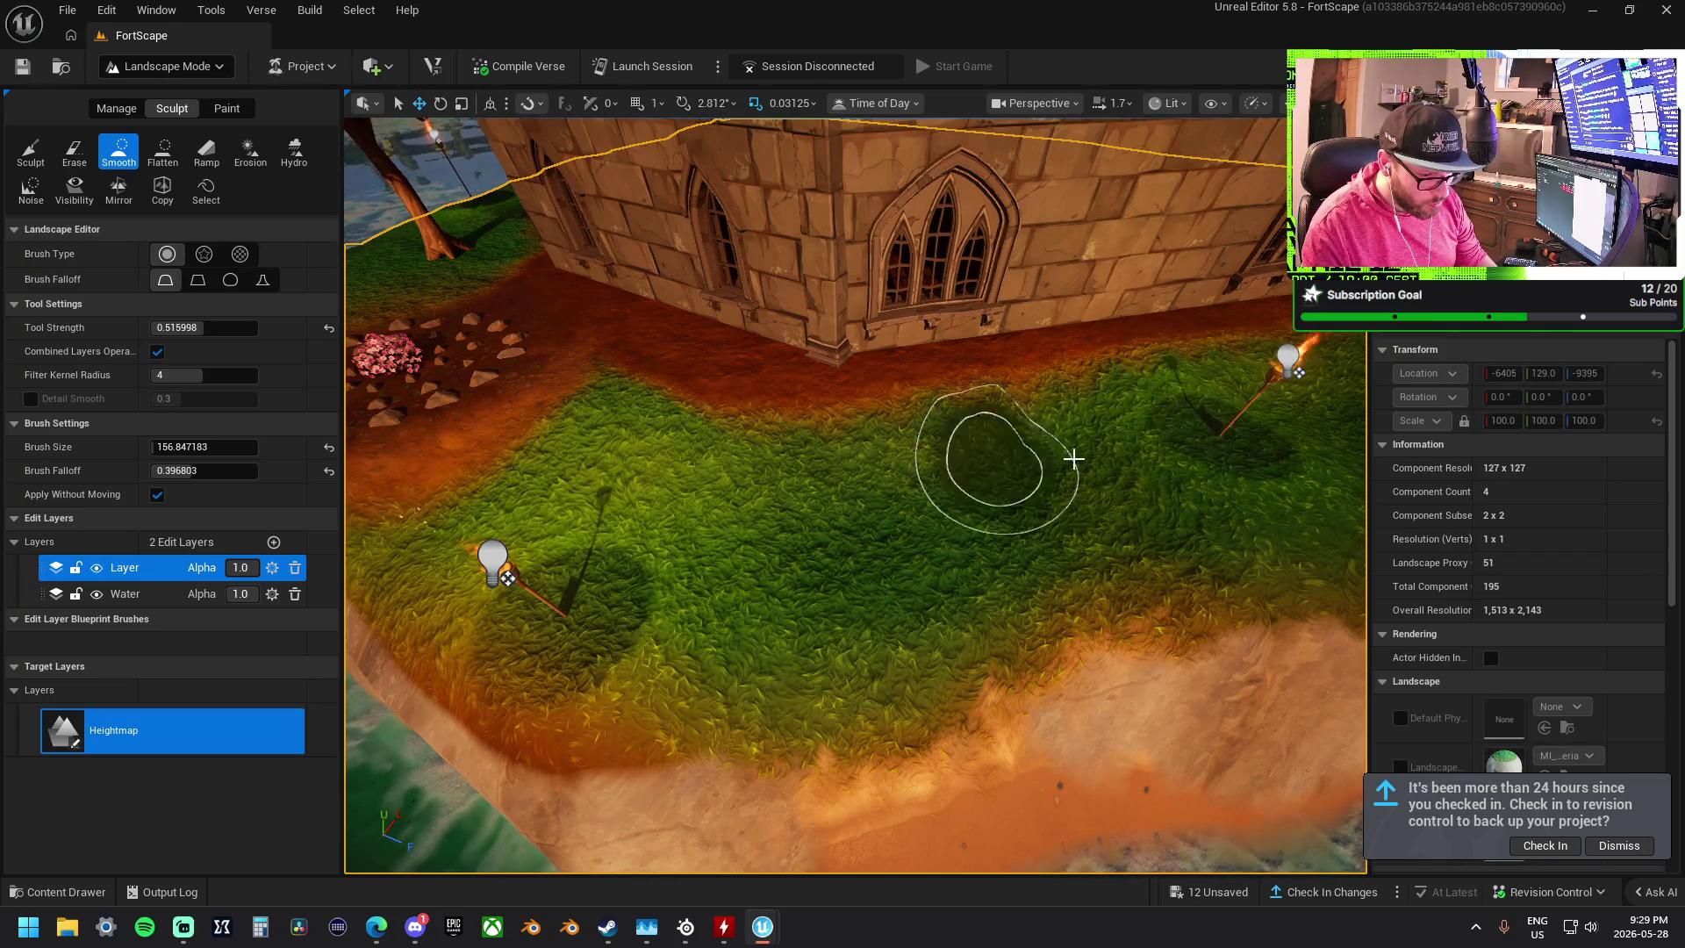
scroll(1252, 627, up, 5)
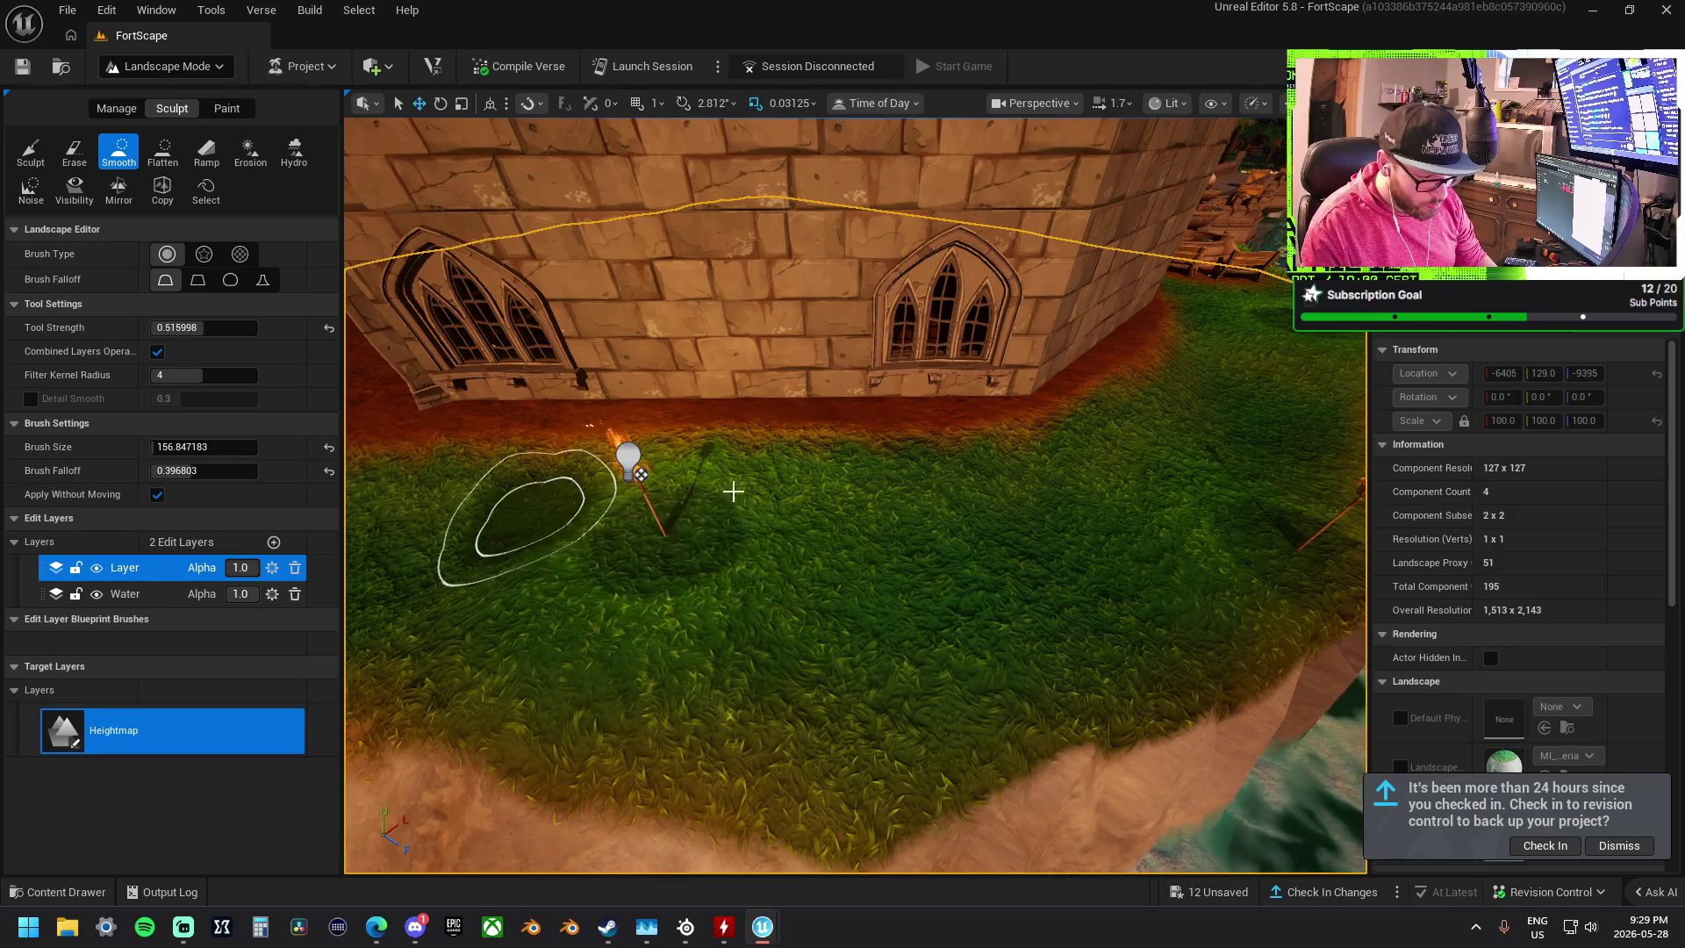
scroll(753, 486, up, 6)
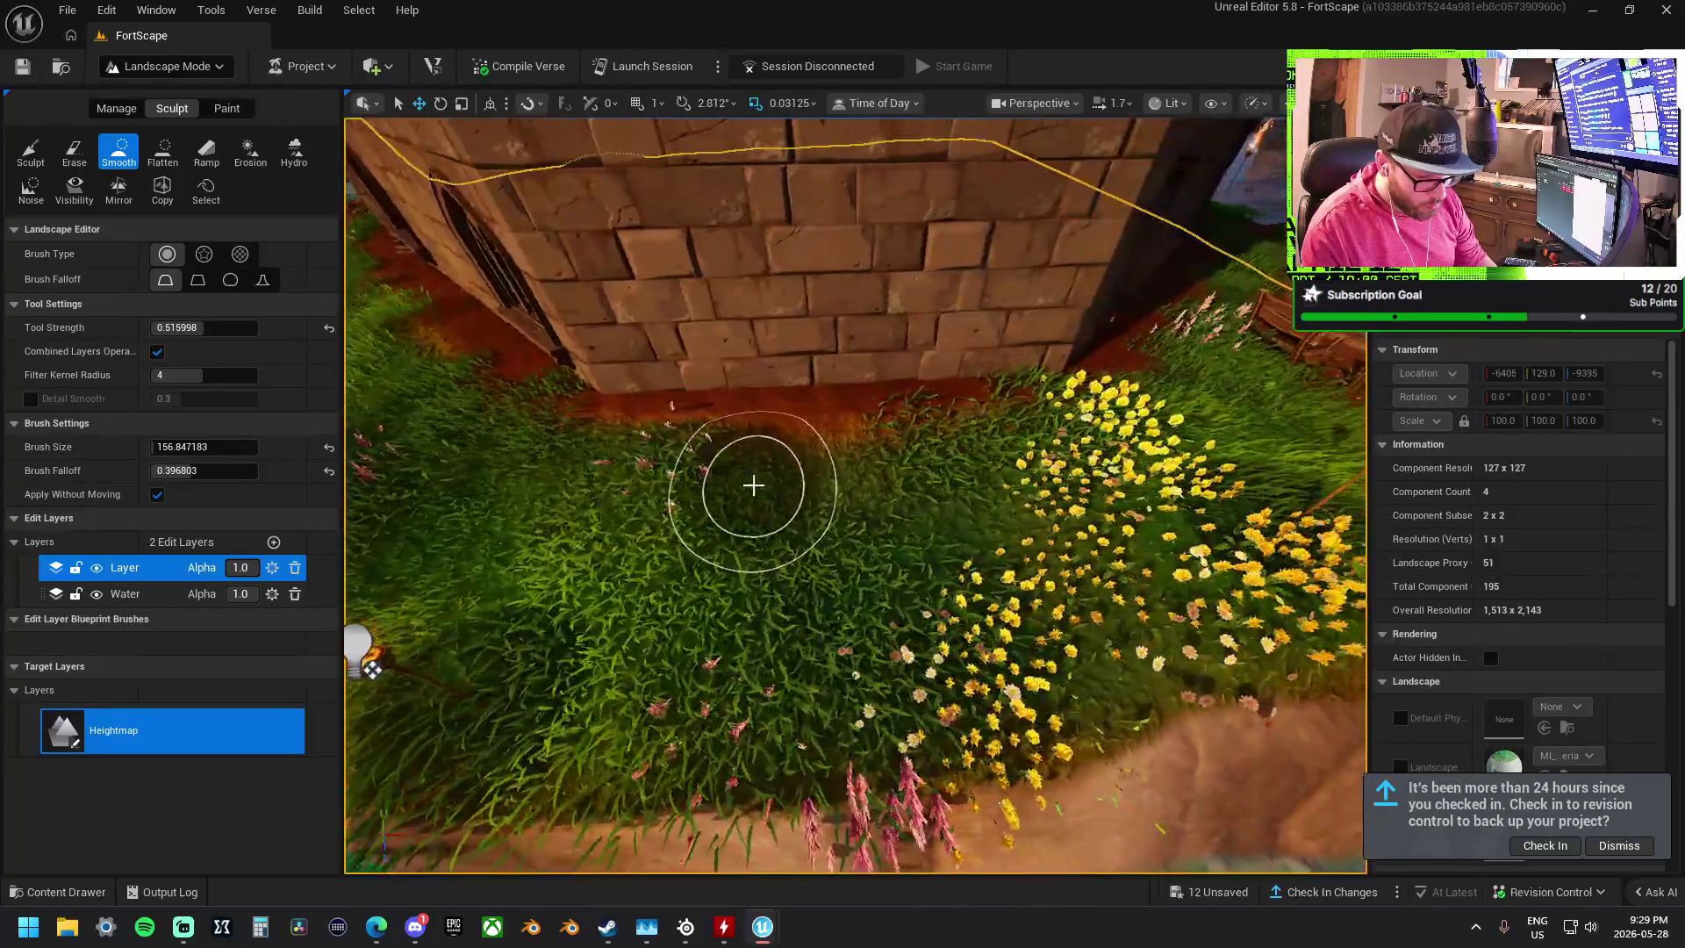
mouse_move(753, 486)
mouse_down()
mouse_move(763, 456)
mouse_move(1087, 387)
mouse_up()
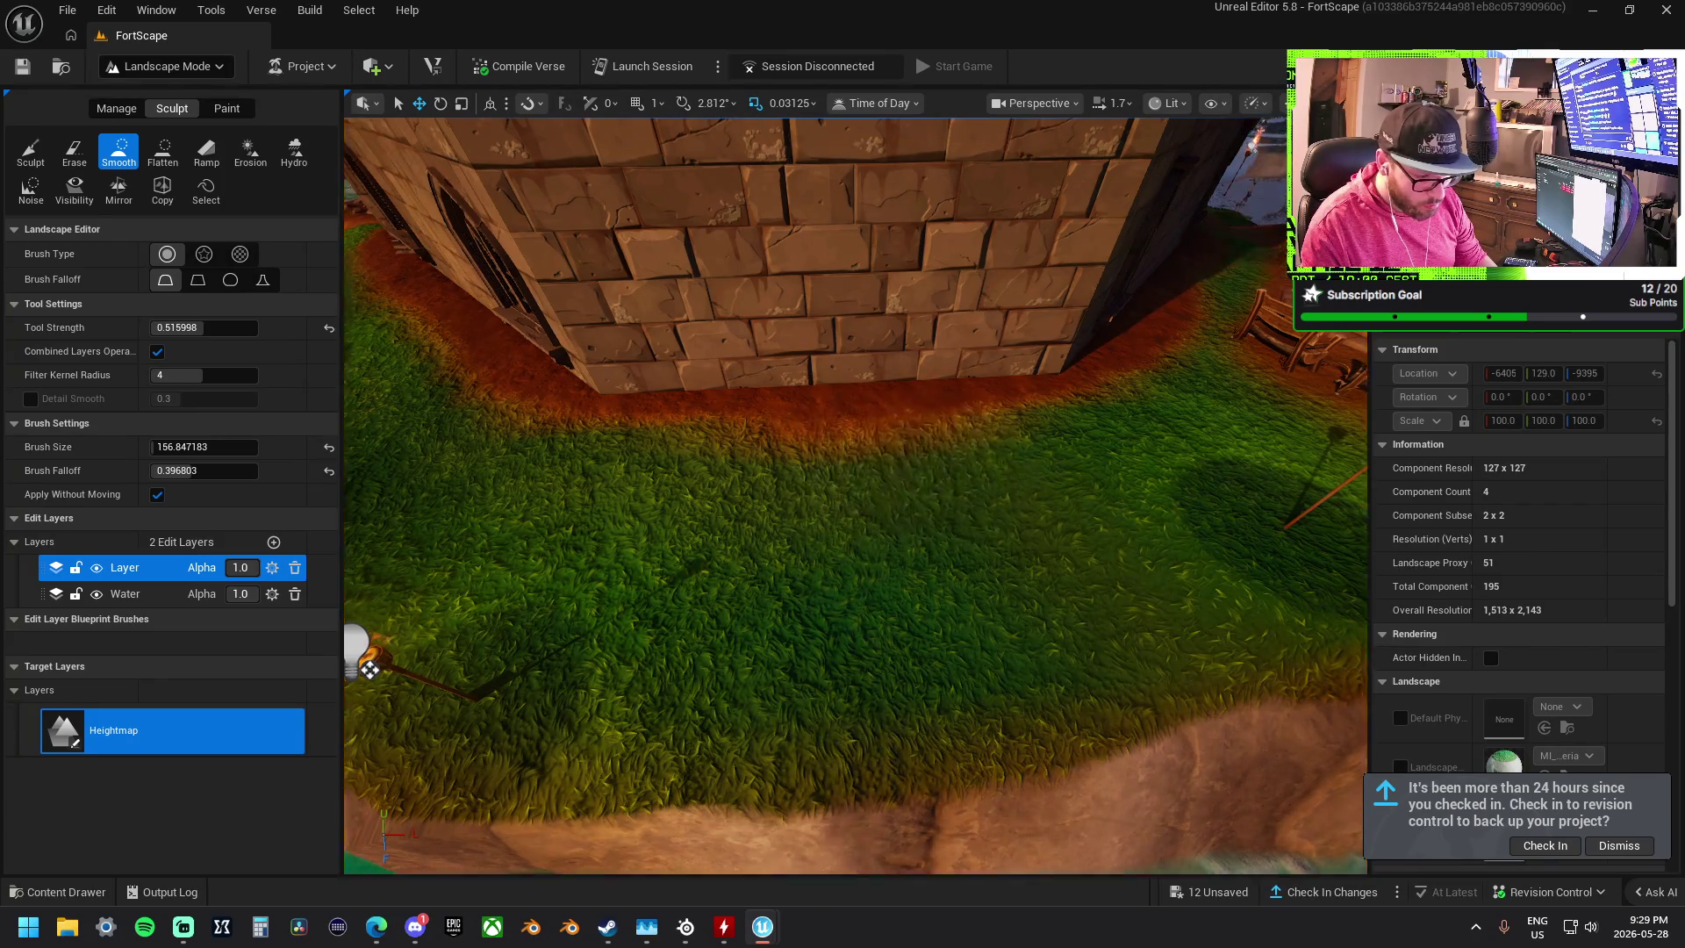
scroll(948, 470, down, 4)
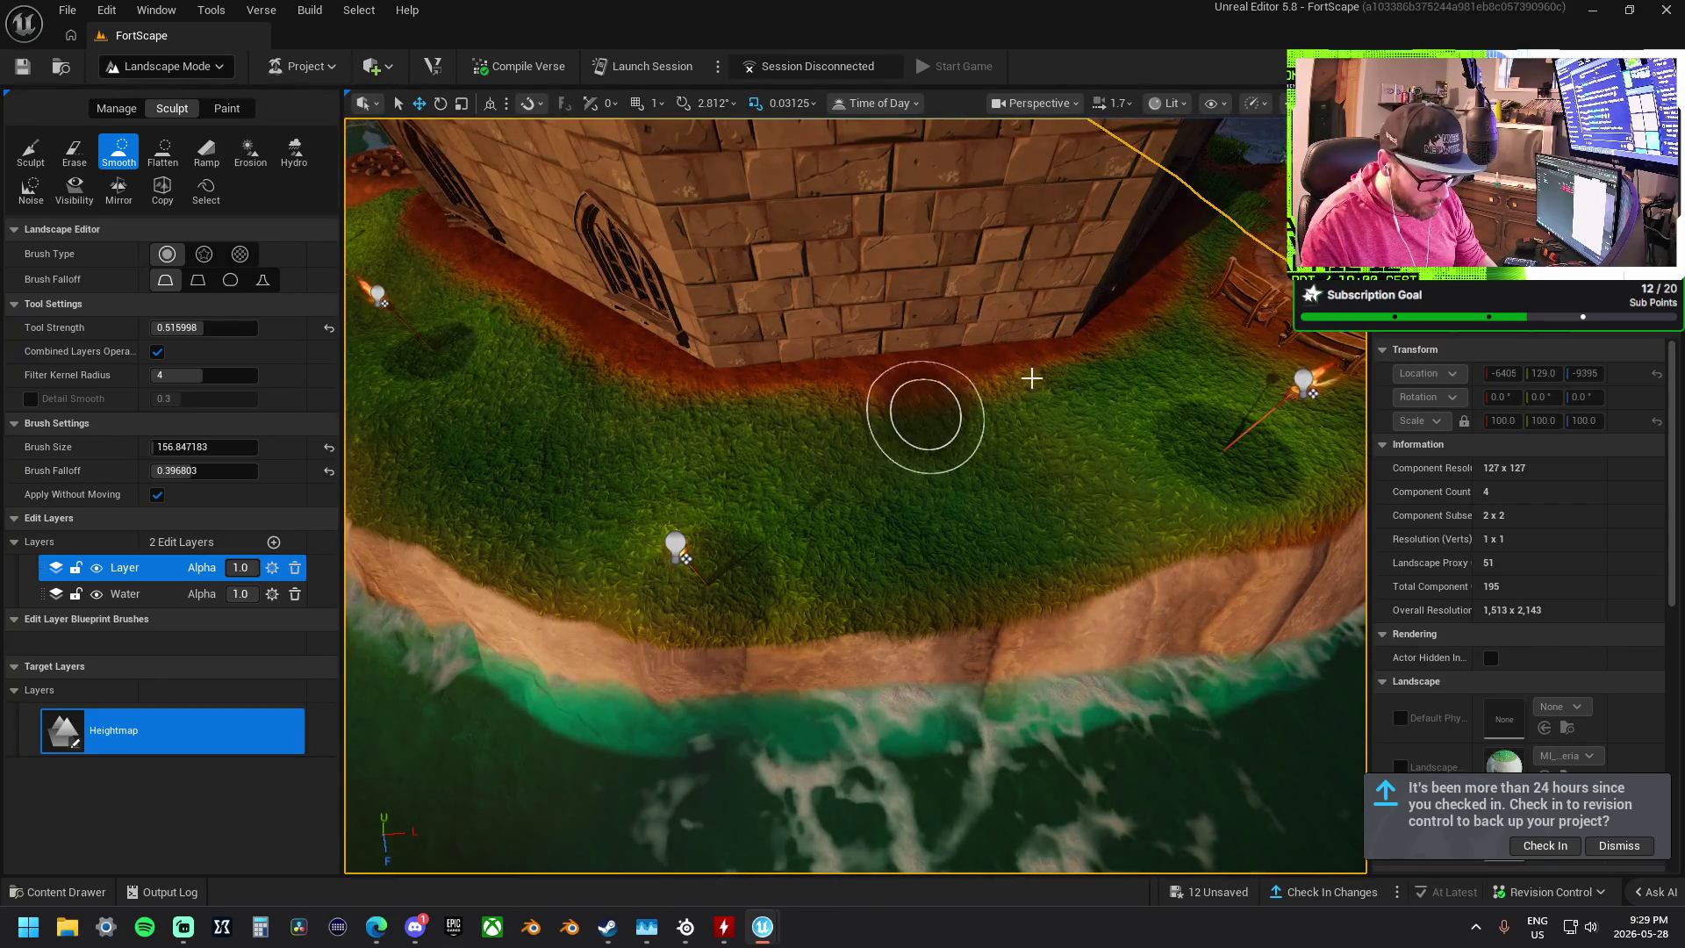
scroll(536, 416, up, 8)
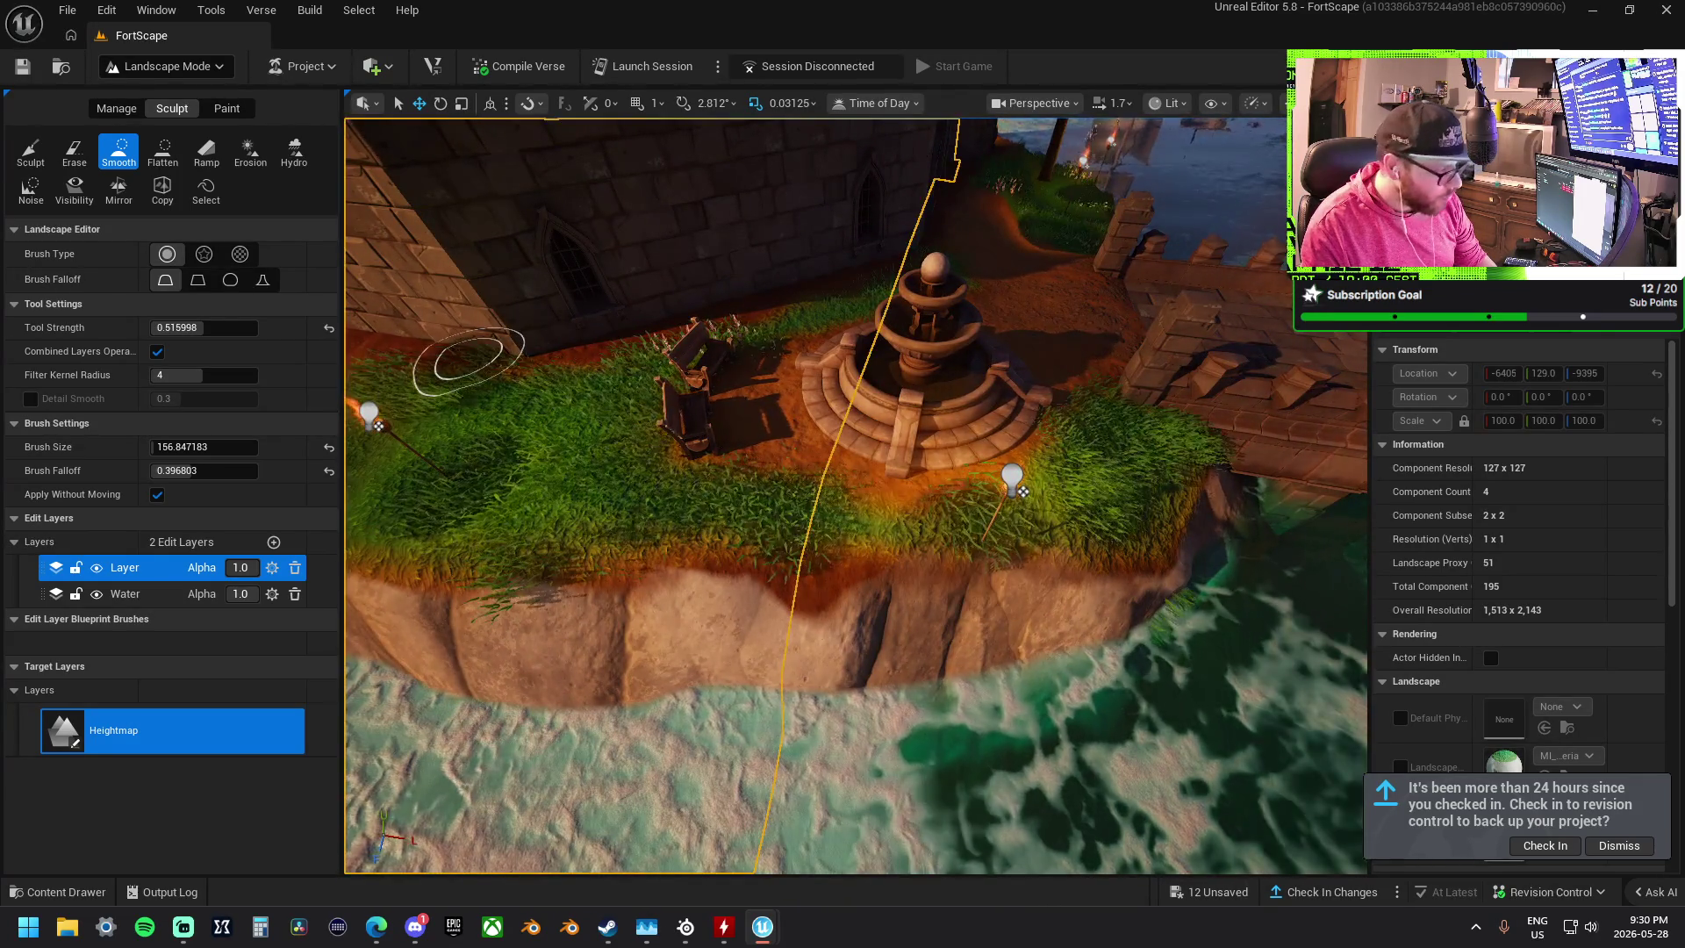
- Briefly flatten, then smooth again around the fountain and cliff edge
click(163, 151)
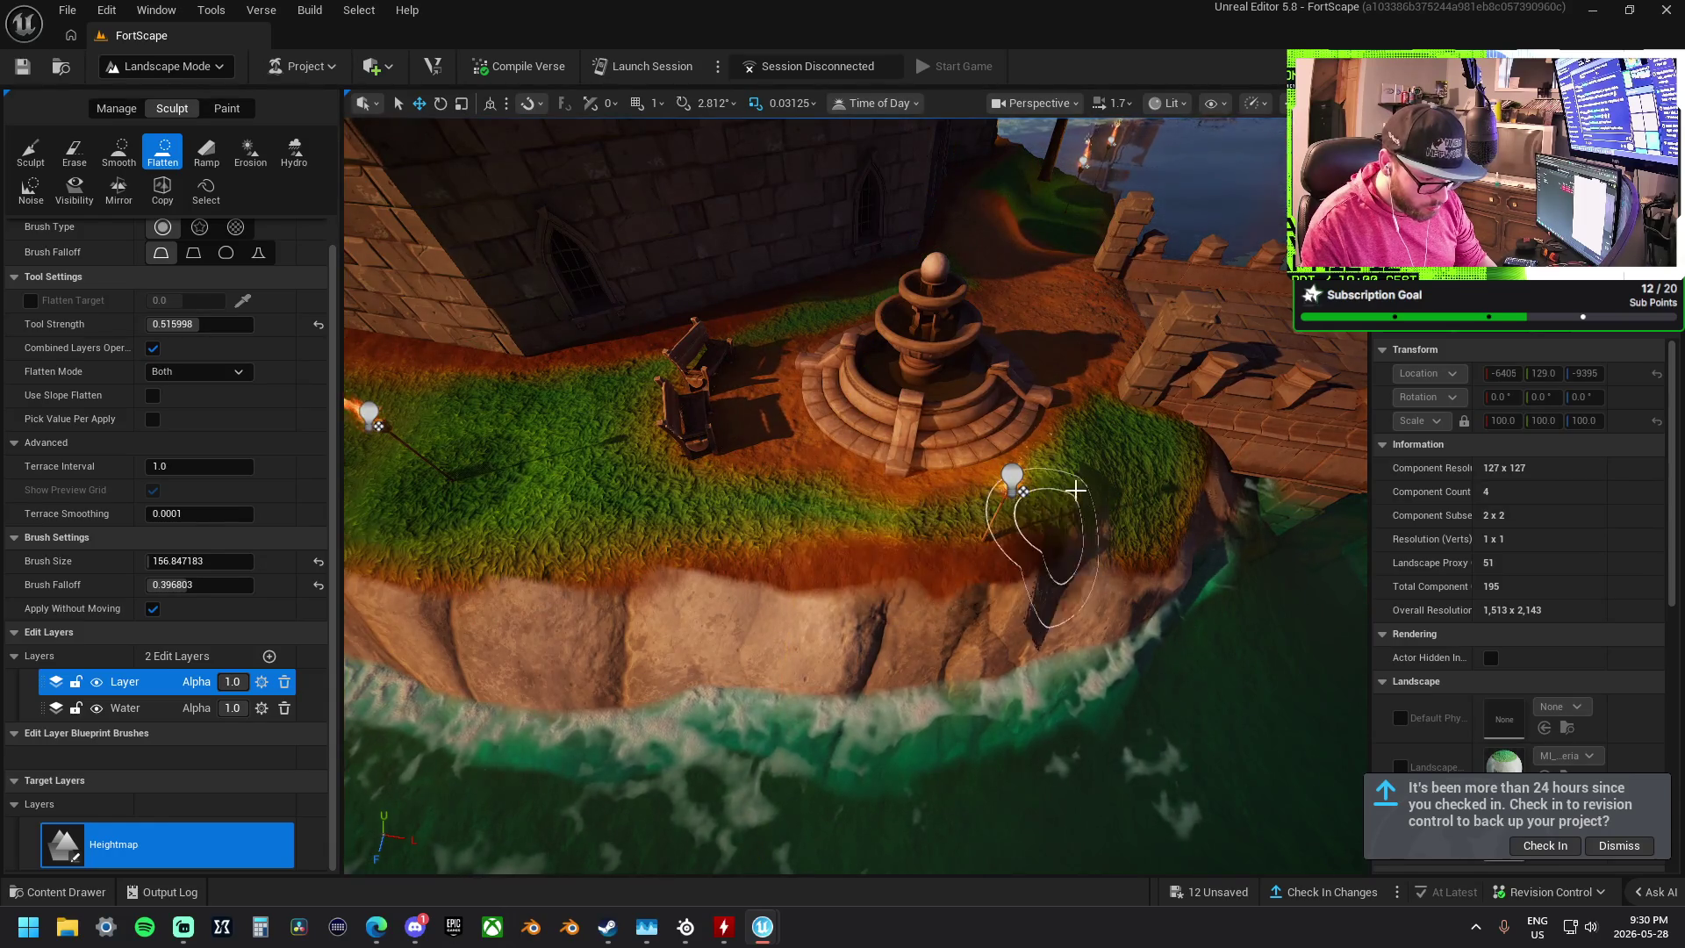
scroll(1023, 500, up, 3)
drag(961, 447, 961, 448)
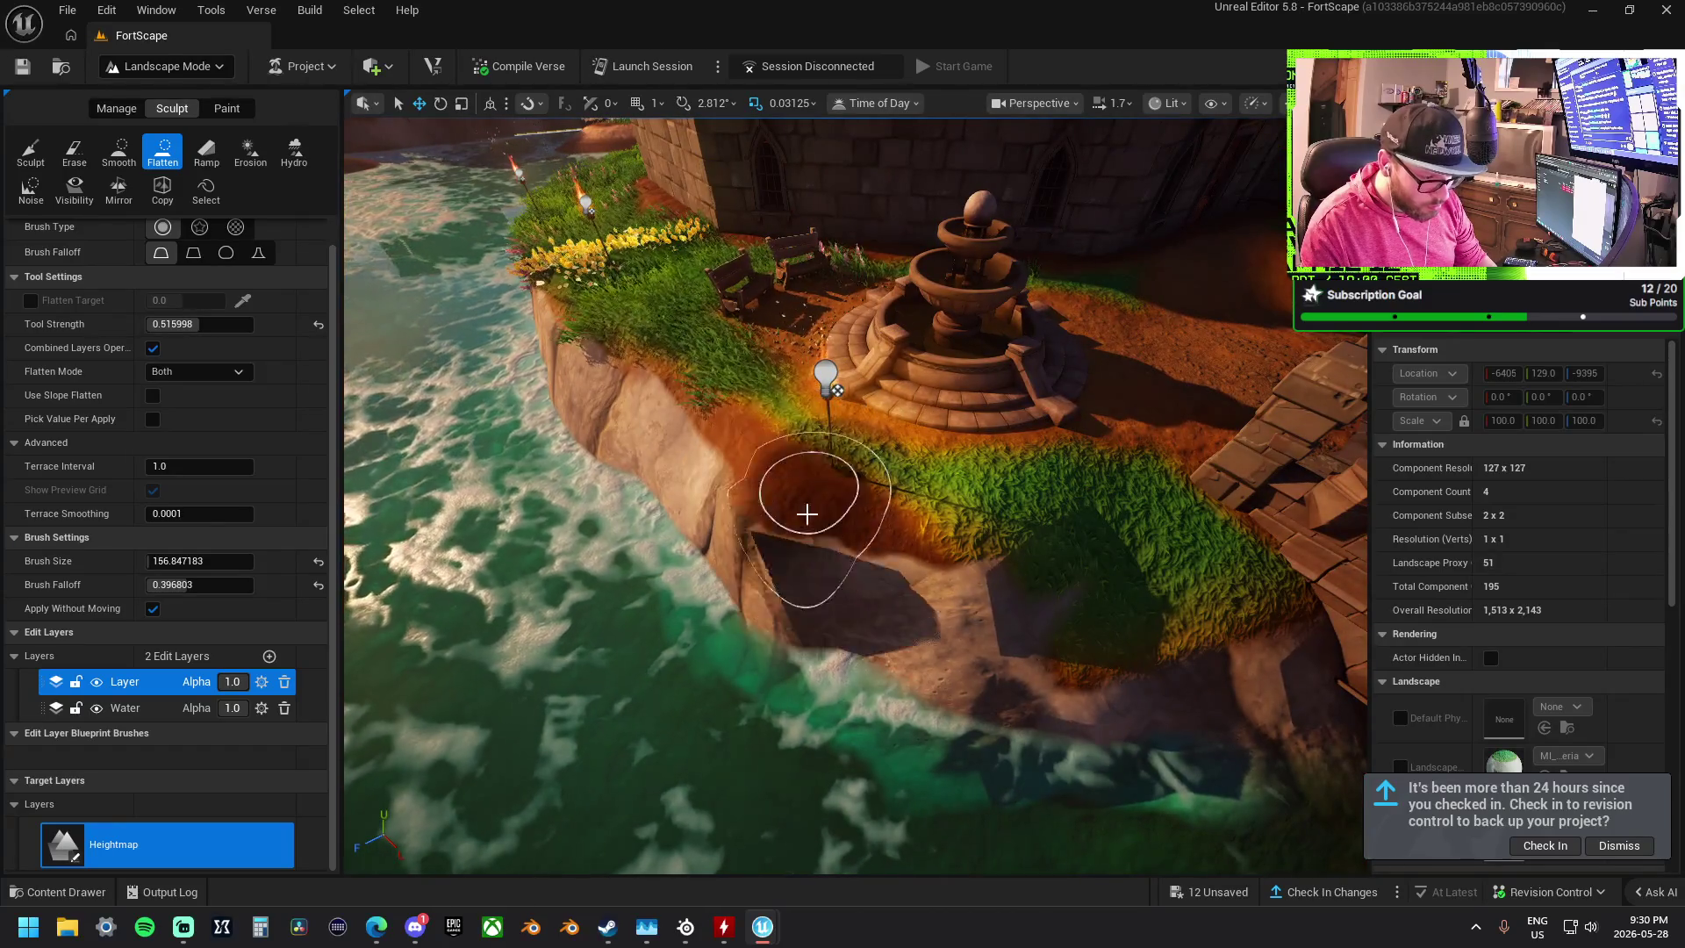
click(120, 149)
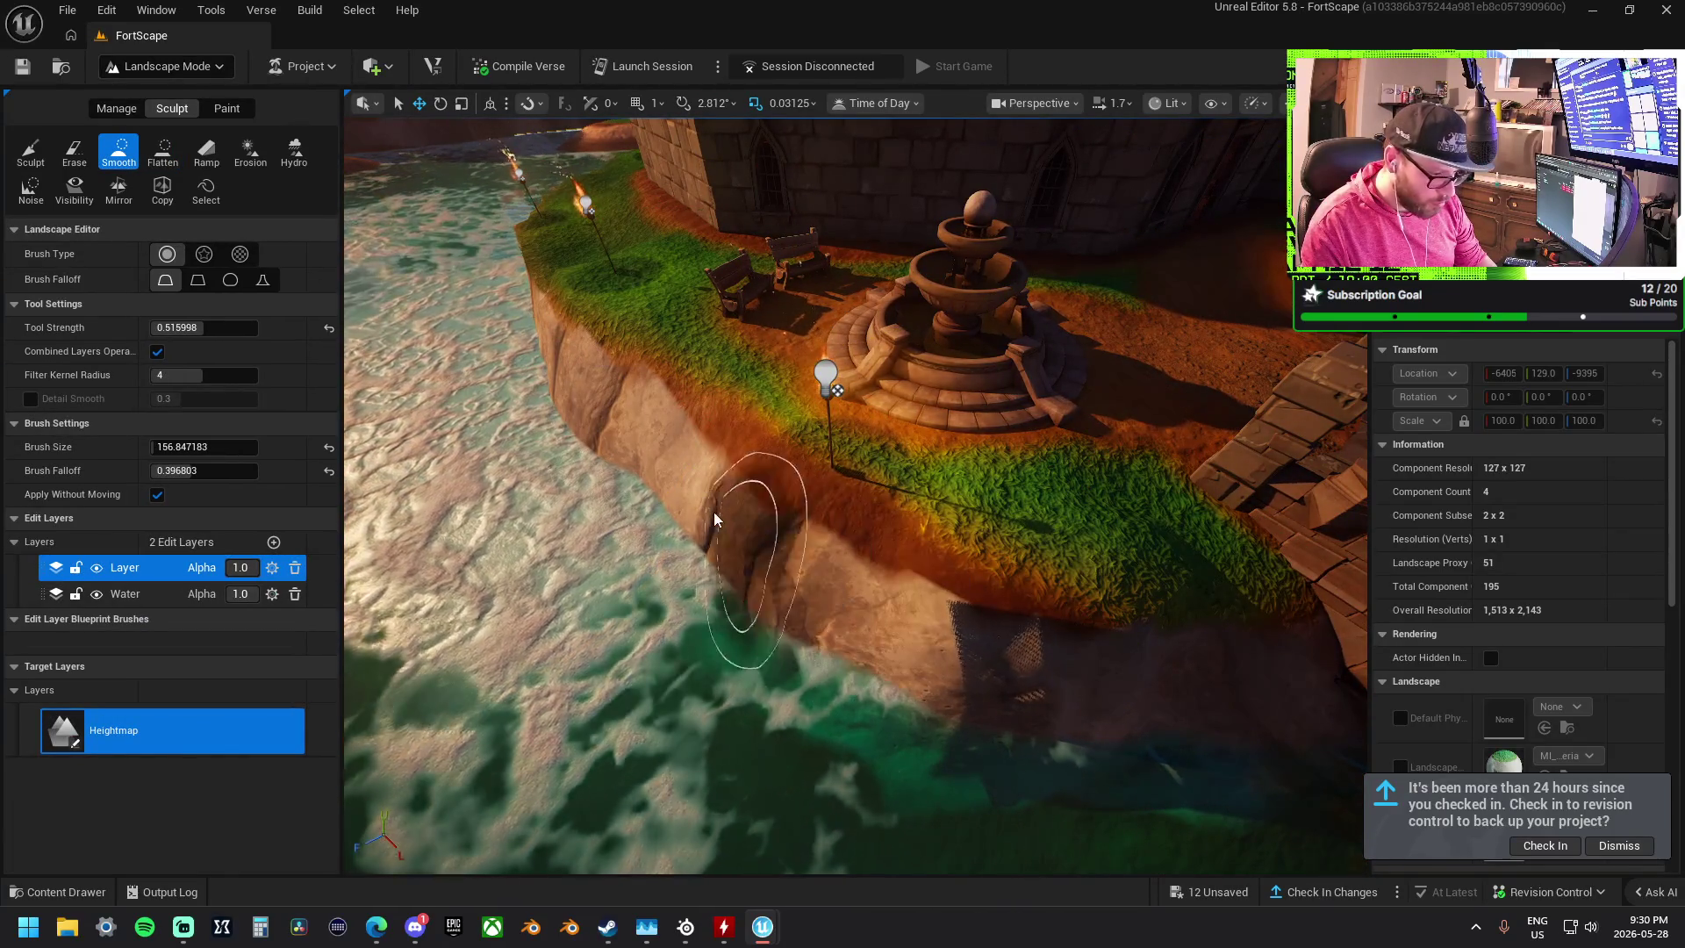
drag(920, 626, 920, 627)
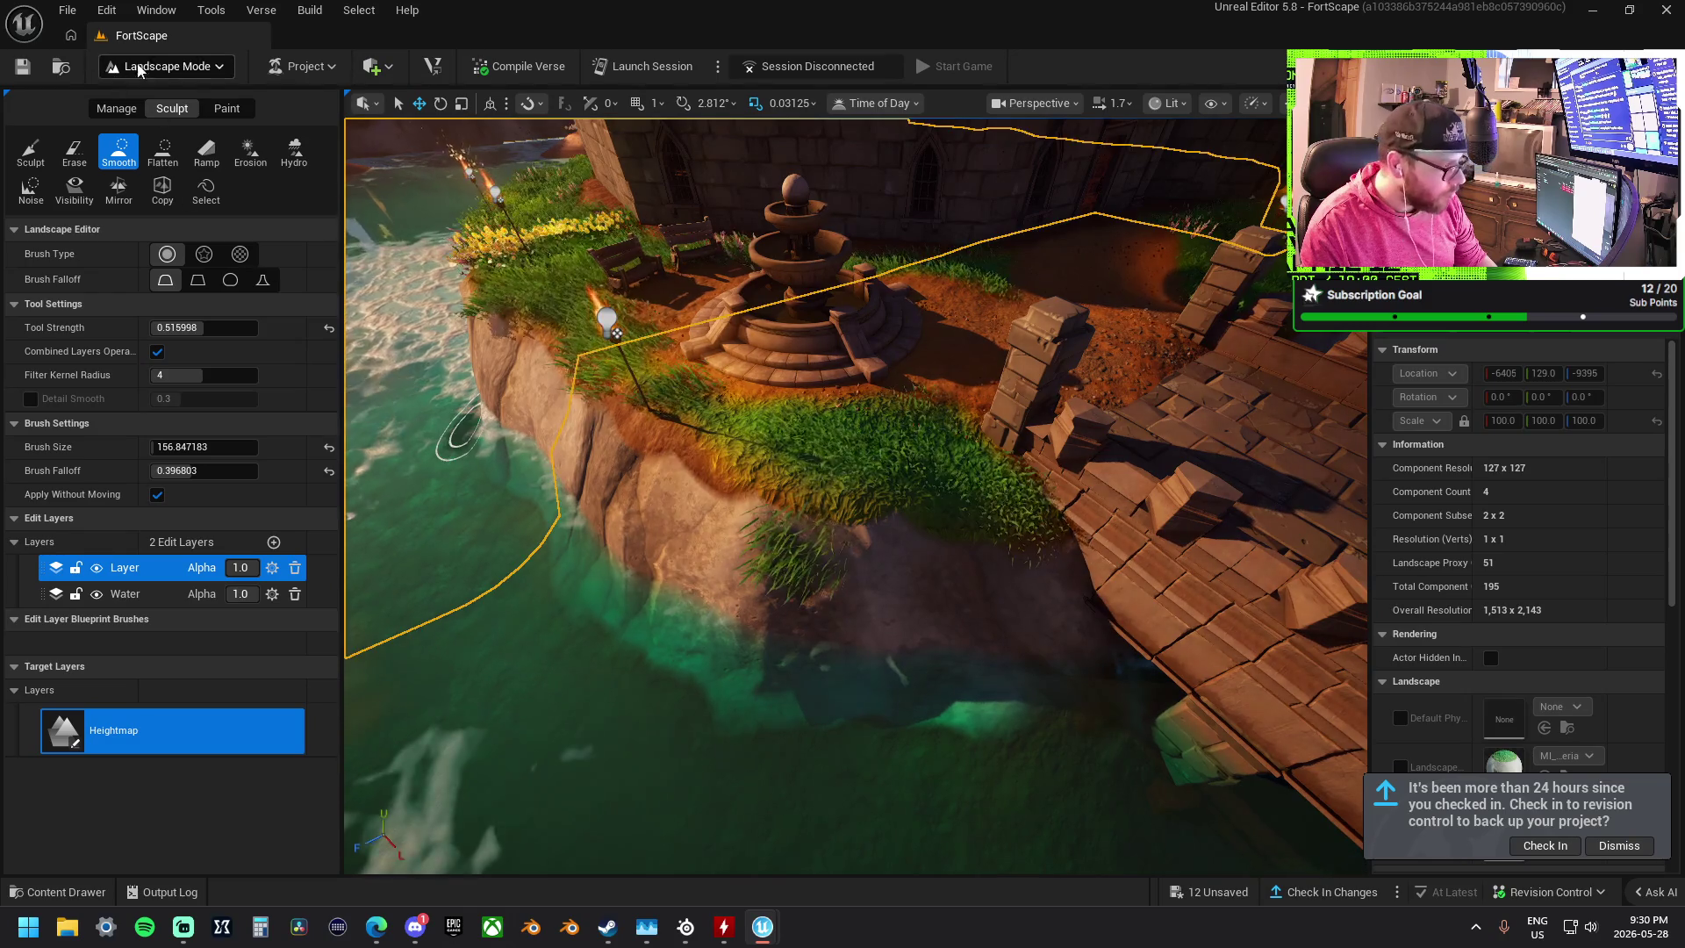
- Leave landscape editing for Selection Mode (Shift+1)
click(167, 66)
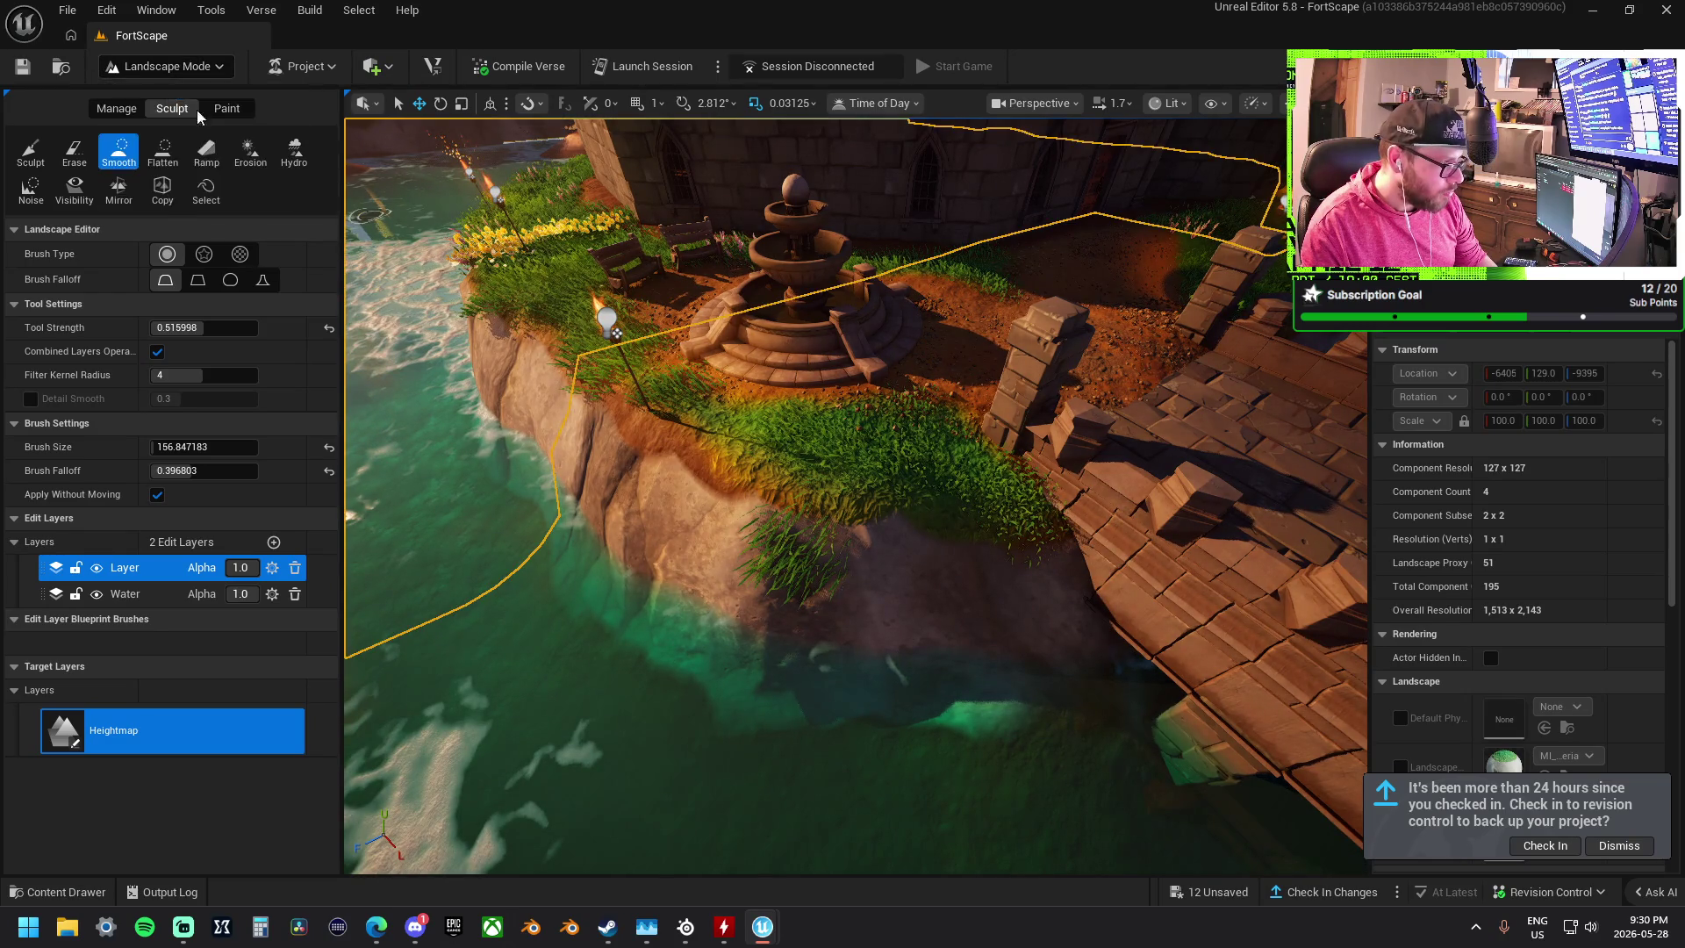
key(shift+1)
click(343, 329)
- Nudge a torch along Y, then select and focus the torch by the flower bed
drag(343, 329, 373, 343)
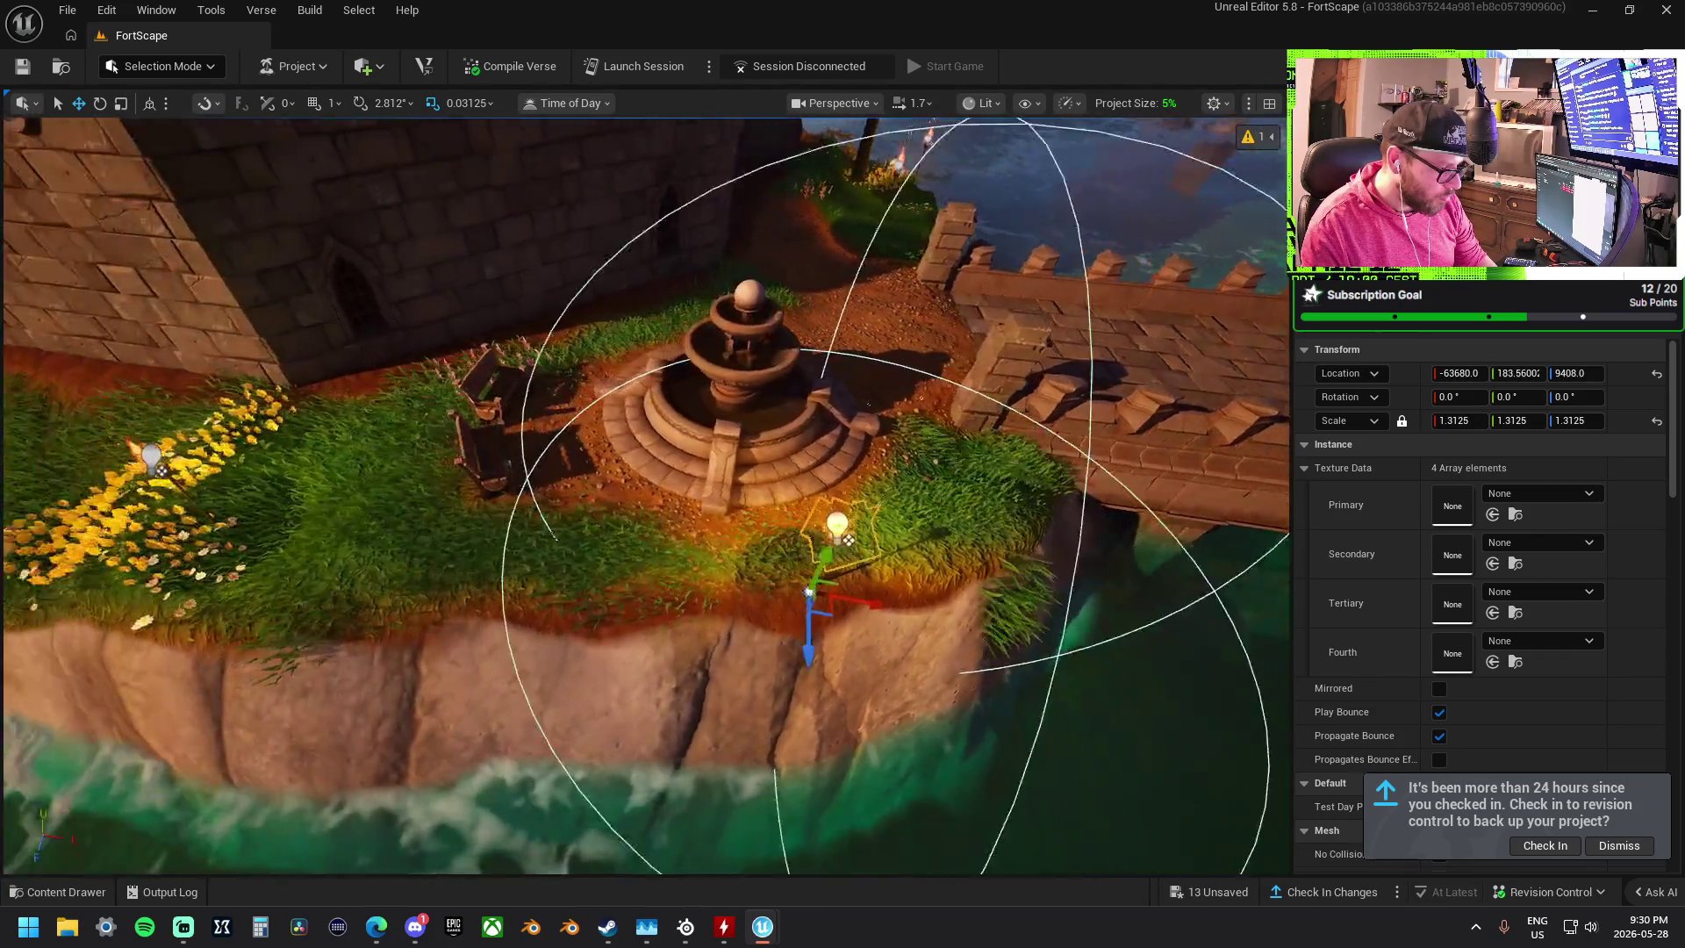
click(605, 538)
mouse_move(606, 538)
mouse_down()
mouse_move(615, 492)
mouse_move(585, 477)
mouse_move(891, 279)
mouse_move(825, 351)
mouse_move(843, 378)
mouse_up()
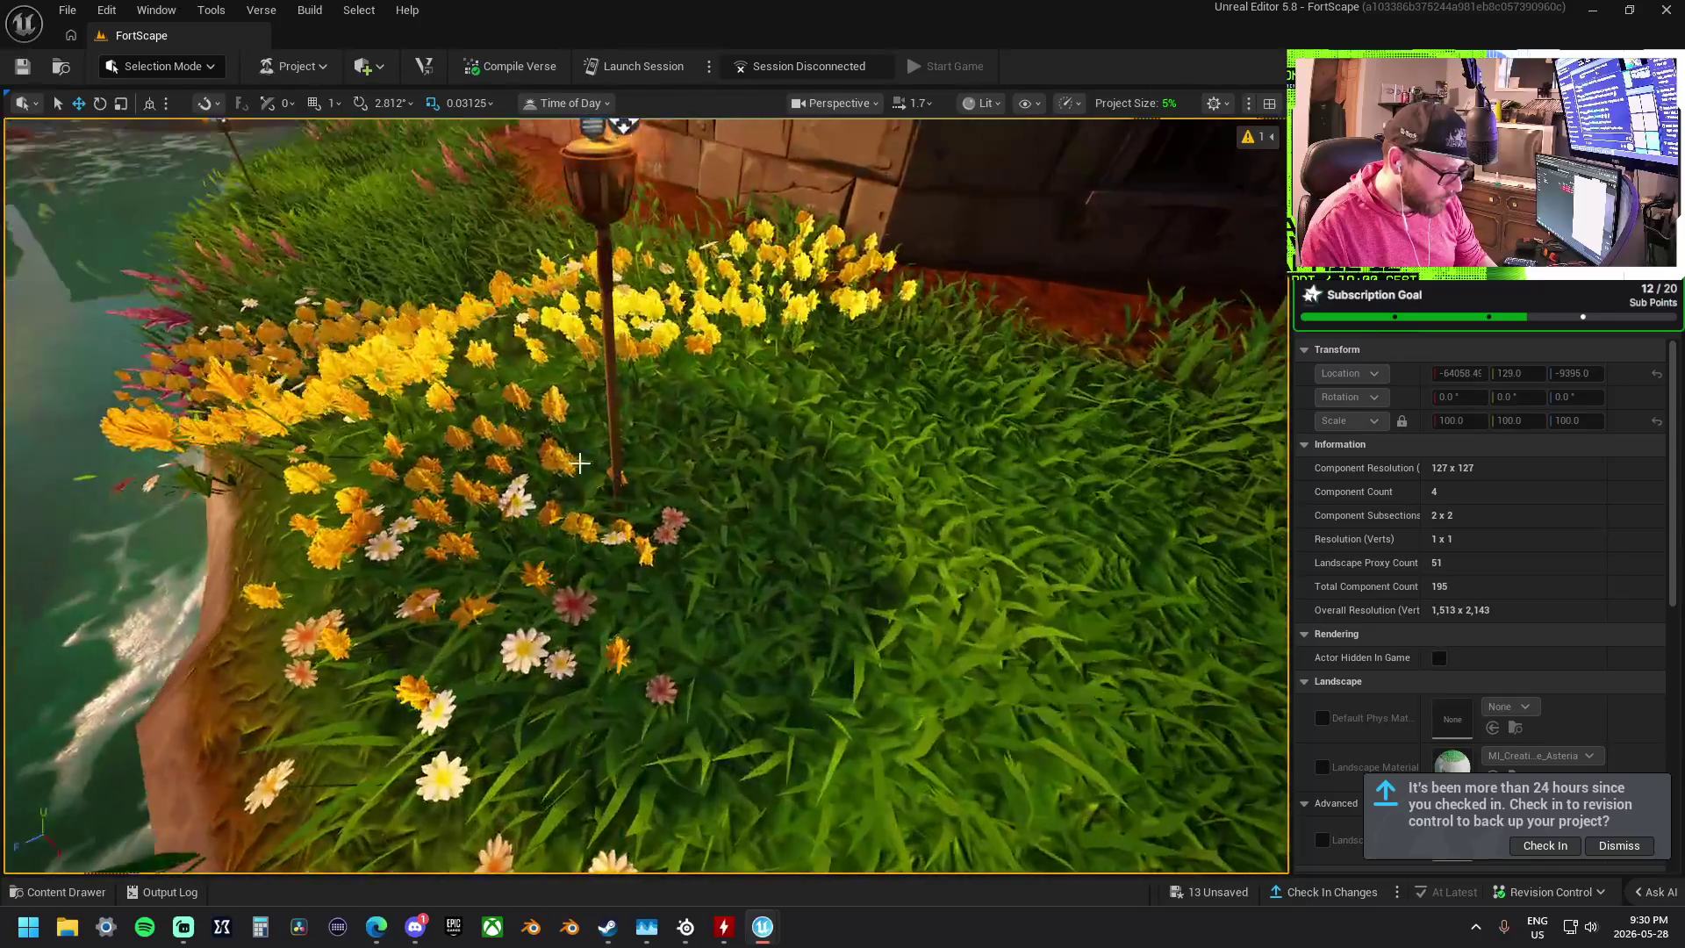
click(614, 451)
key(f)
scroll(685, 395, down, 5)
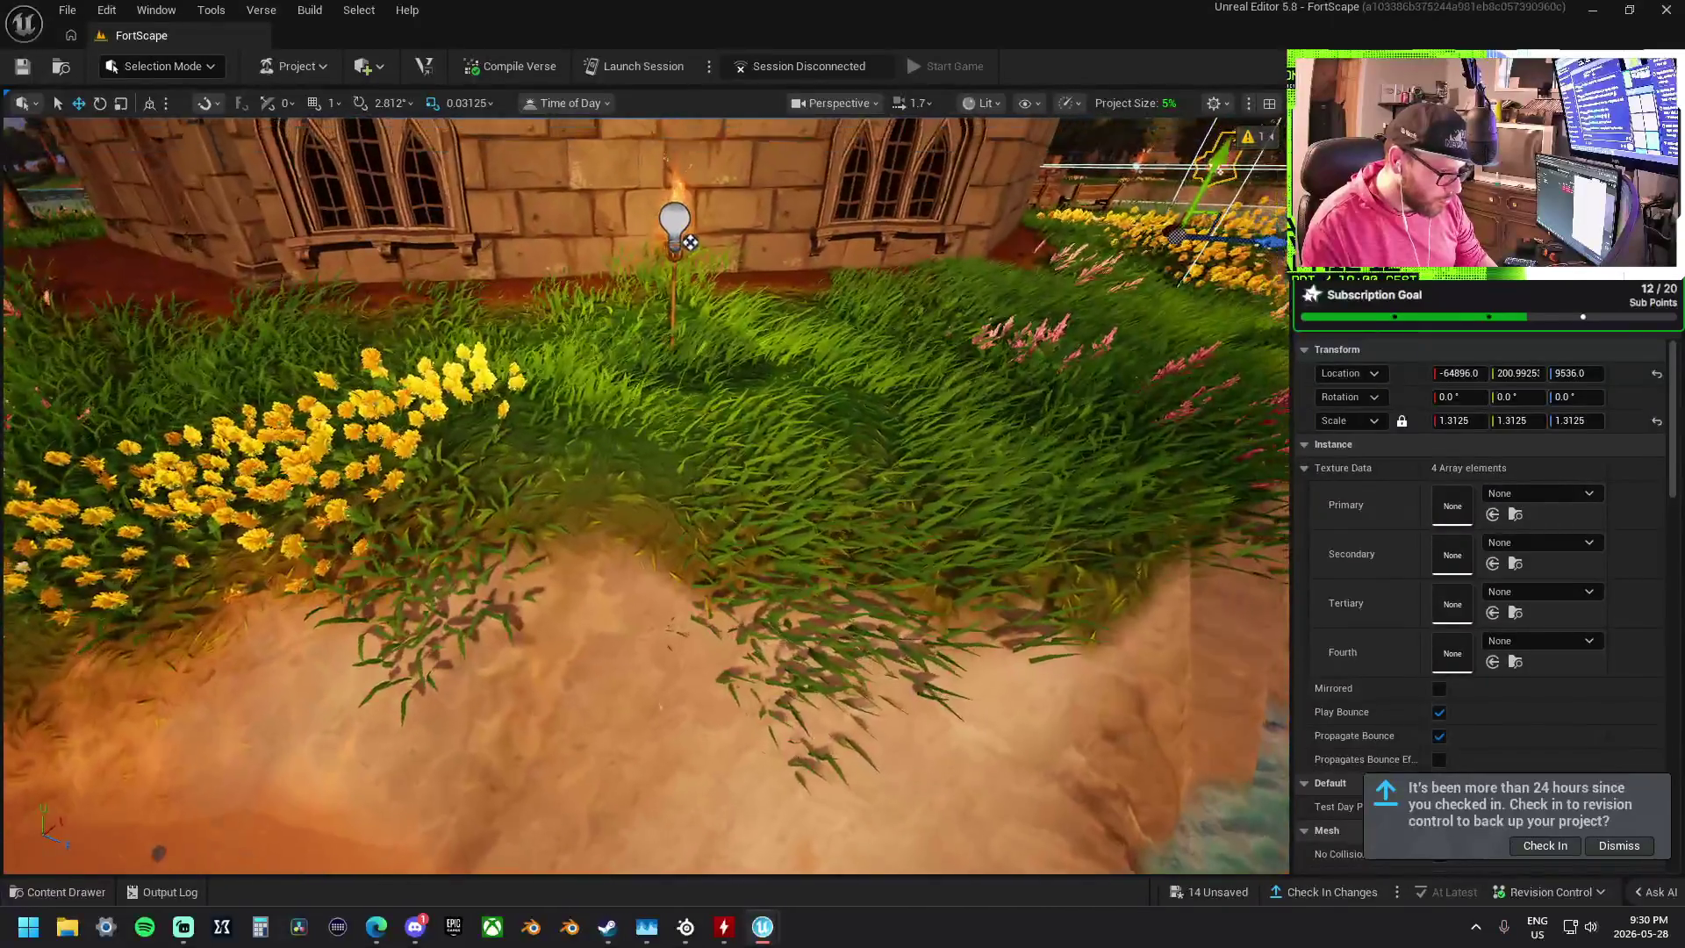
mouse_move(685, 395)
mouse_down()
mouse_move(614, 404)
mouse_move(755, 368)
mouse_up()
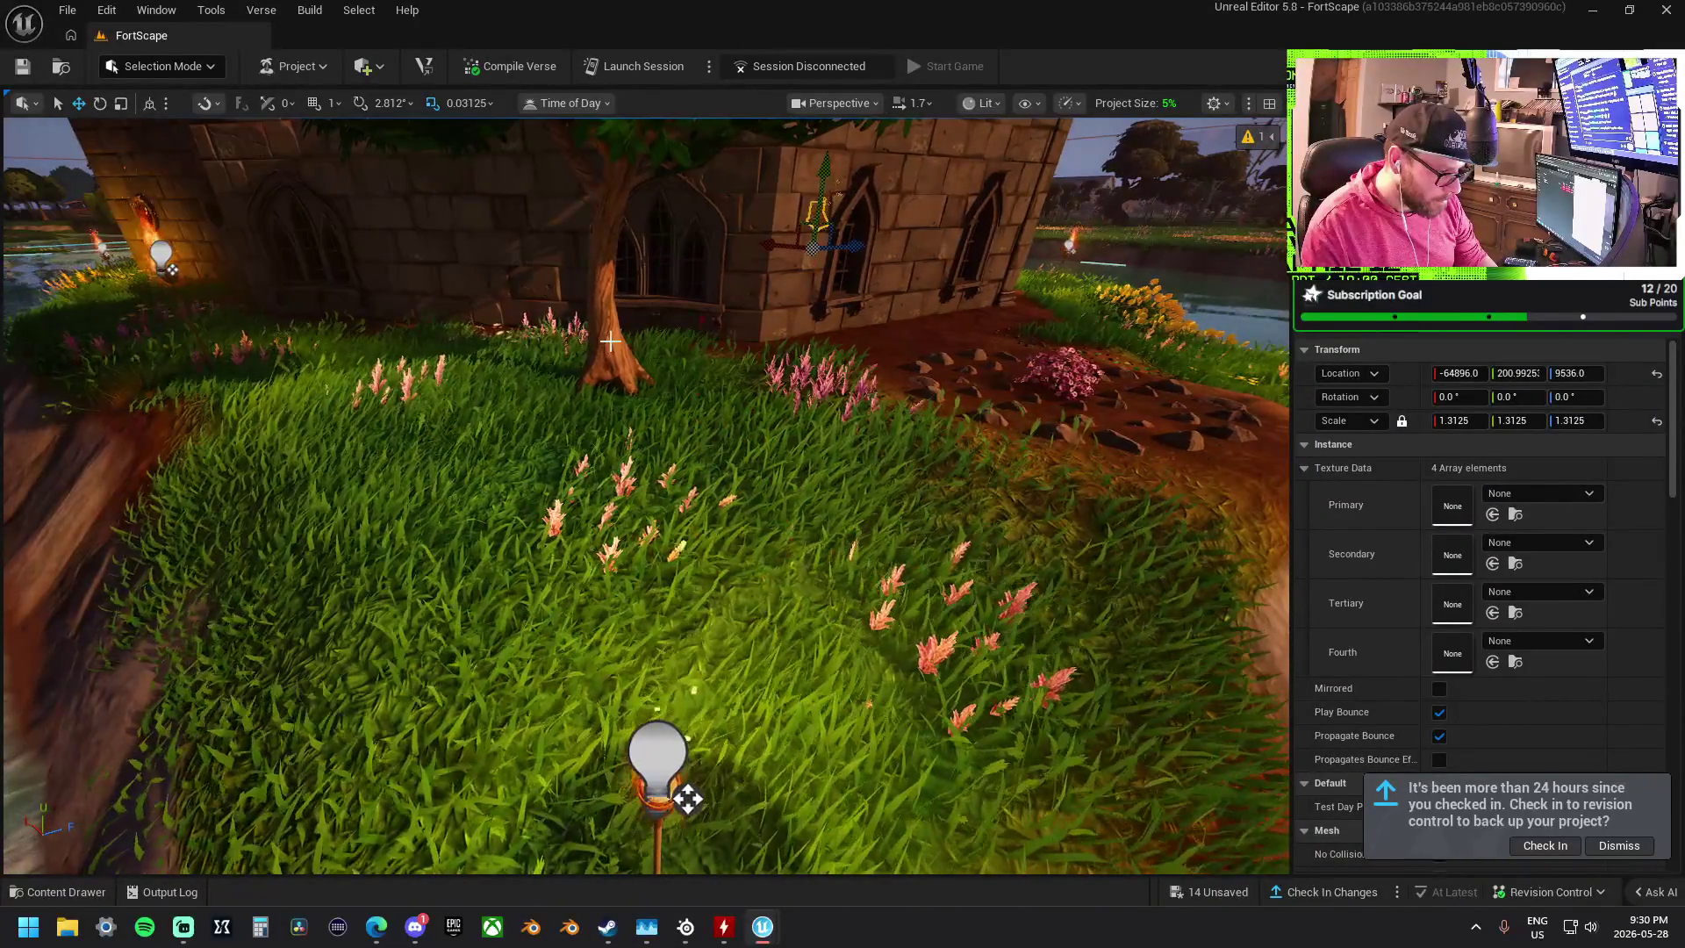
- Reposition the light bulb lamp post near the wall along Y
click(610, 341)
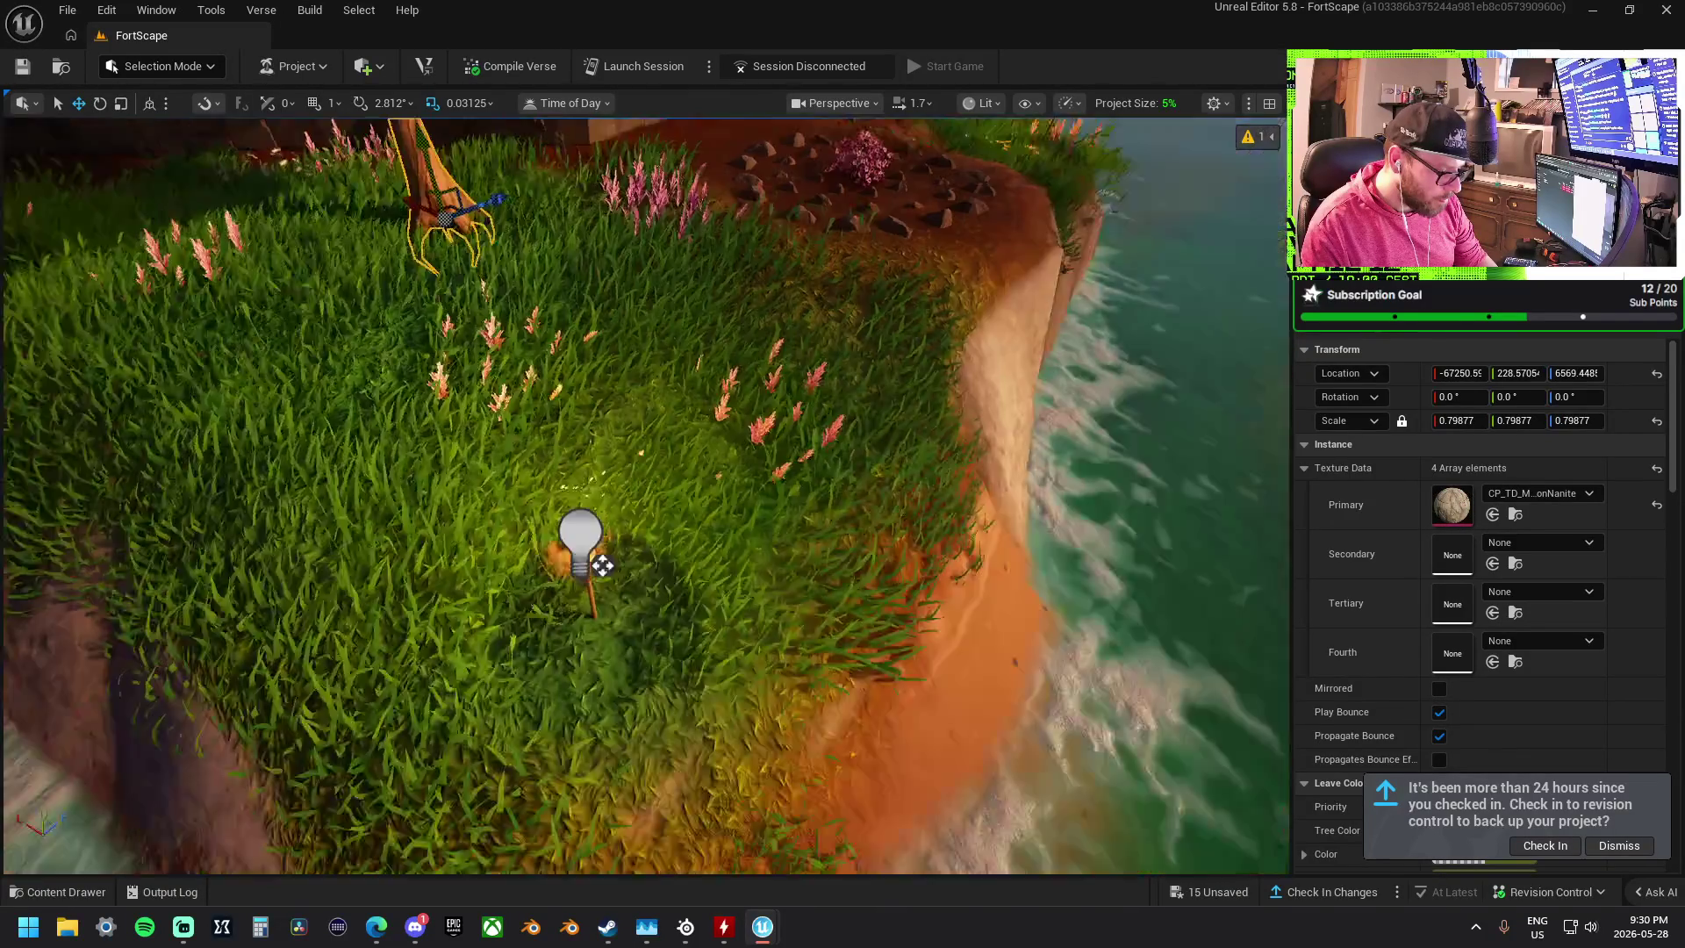
mouse_move(645, 496)
mouse_down()
mouse_move(694, 439)
mouse_move(641, 474)
mouse_move(790, 597)
mouse_move(772, 527)
mouse_move(729, 474)
mouse_move(742, 439)
mouse_move(720, 465)
mouse_move(741, 430)
mouse_move(720, 479)
mouse_move(733, 542)
mouse_move(667, 526)
mouse_up()
click(650, 341)
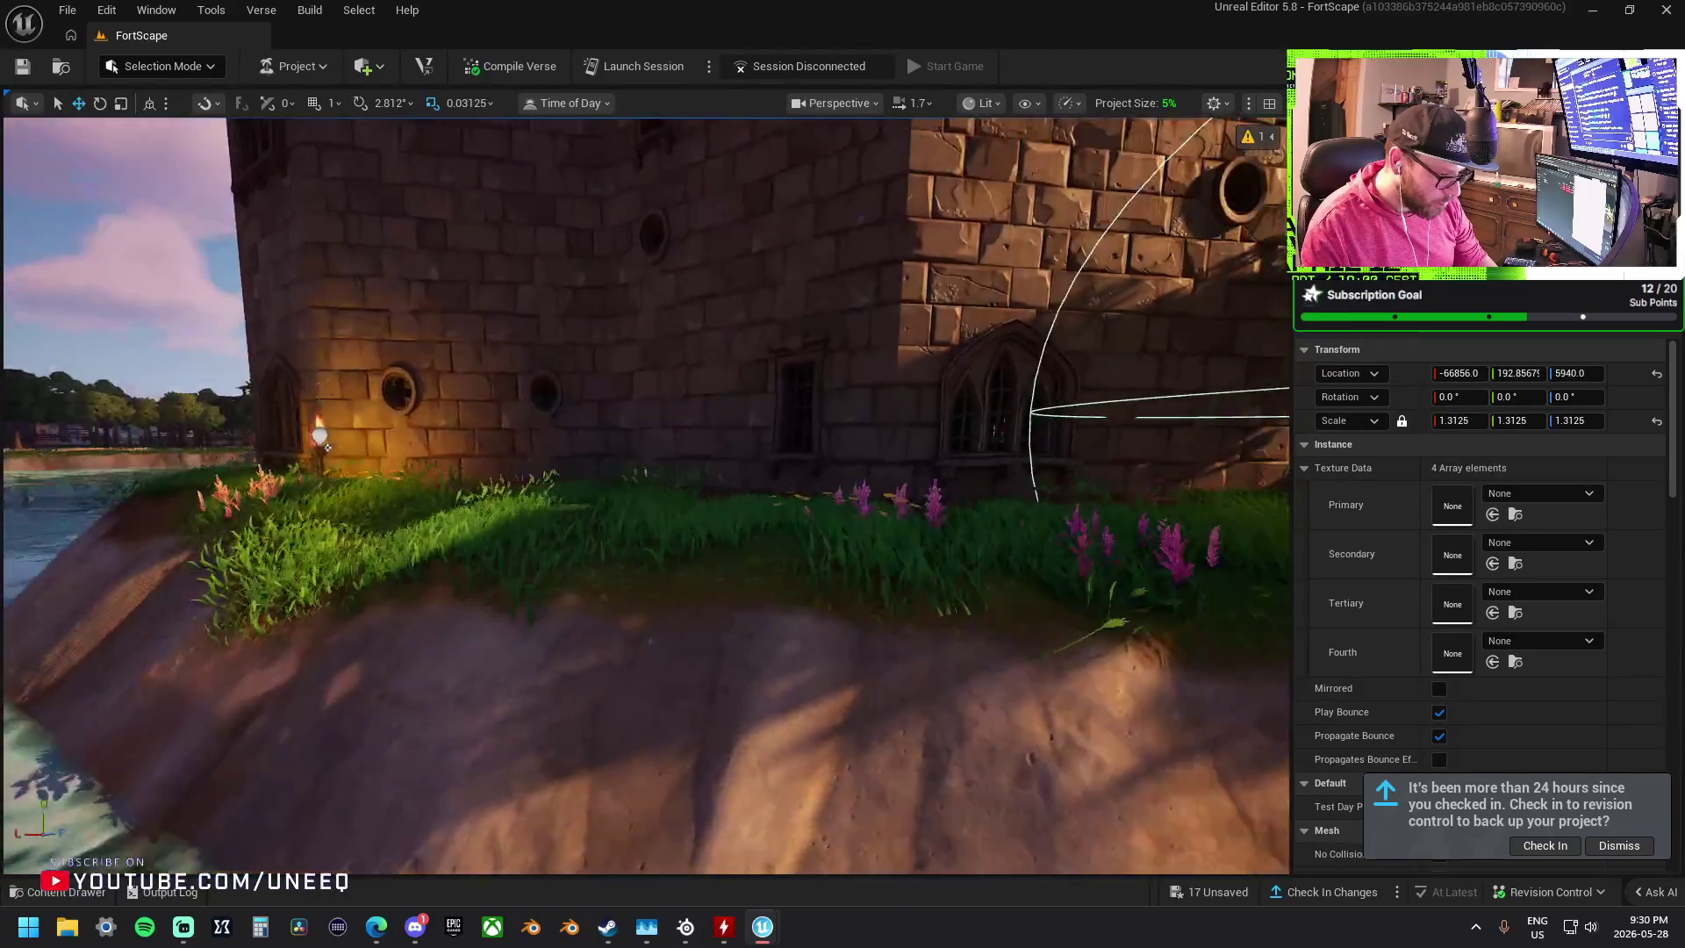
mouse_move(552, 412)
mouse_down()
mouse_move(734, 414)
mouse_move(688, 387)
mouse_move(688, 360)
mouse_up()
mouse_move(646, 669)
mouse_down()
mouse_move(647, 522)
mouse_move(790, 501)
mouse_move(842, 527)
mouse_move(737, 527)
mouse_move(698, 491)
mouse_move(614, 501)
mouse_up()
- Move the tree along Y
click(743, 330)
click(548, 434)
mouse_move(540, 382)
mouse_down()
mouse_move(584, 562)
mouse_move(560, 486)
mouse_move(566, 531)
mouse_move(684, 586)
mouse_up()
- Shift the lamp by the door along Y, raise it higher, and return to Landscape Mode
click(538, 356)
mouse_move(722, 395)
mouse_down()
mouse_move(583, 685)
mouse_move(610, 387)
mouse_move(647, 263)
mouse_move(608, 364)
mouse_up()
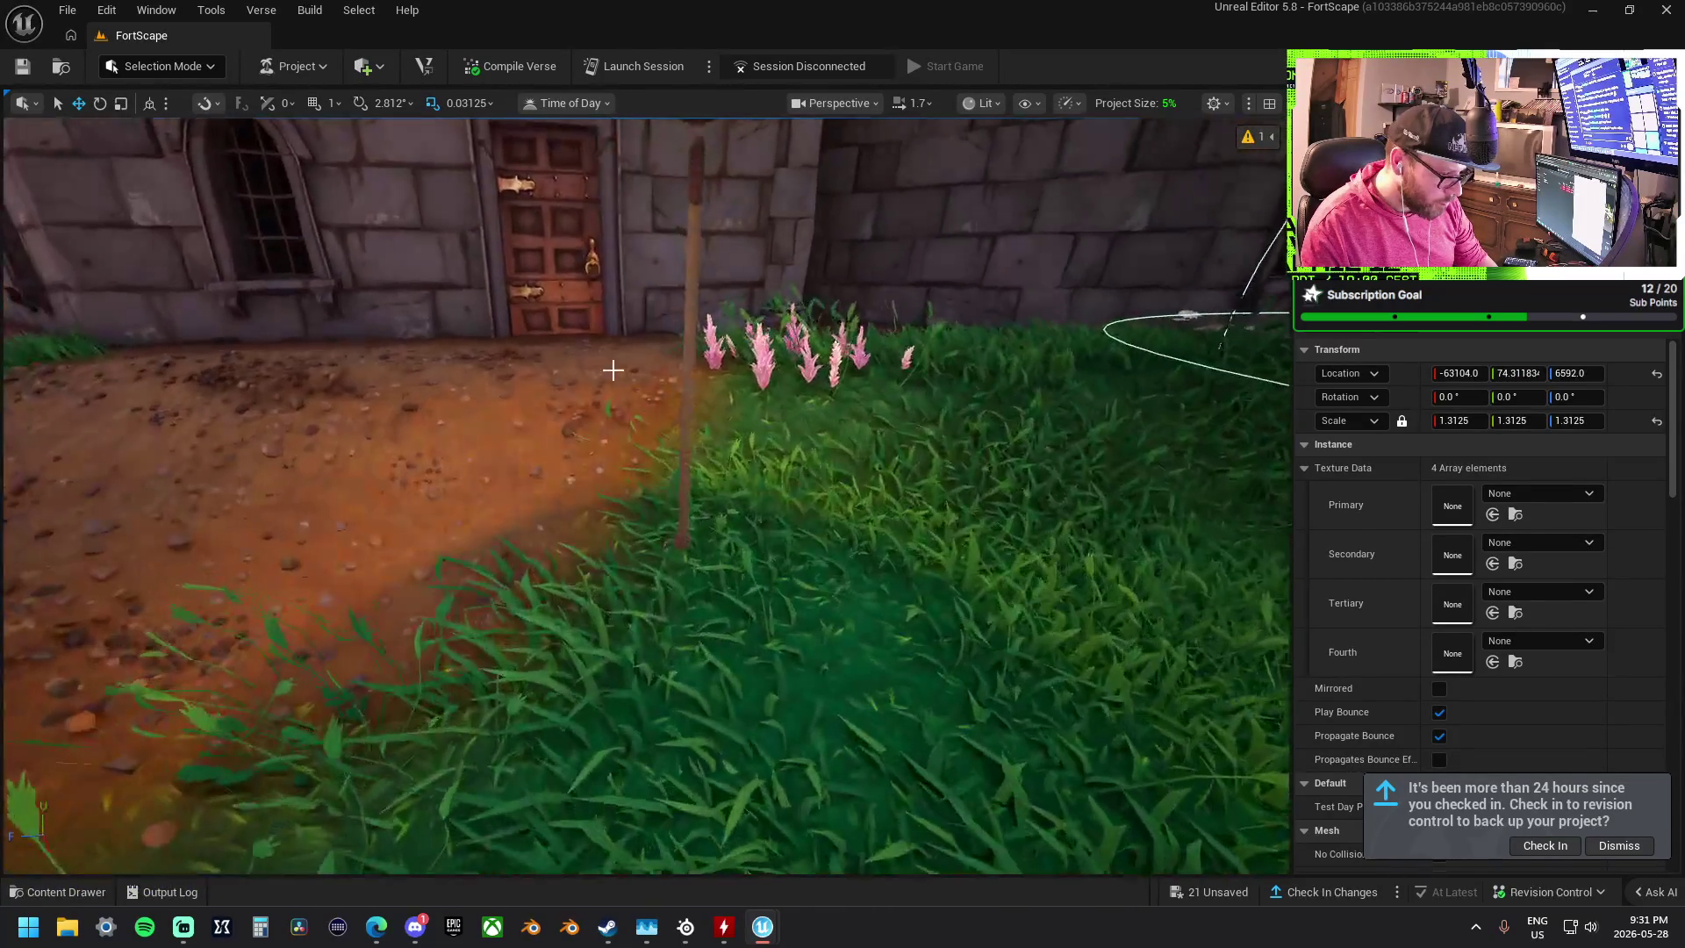
mouse_move(683, 544)
mouse_down()
mouse_move(677, 572)
mouse_move(671, 531)
mouse_move(86, 430)
mouse_move(294, 421)
mouse_move(1150, 509)
mouse_move(878, 509)
mouse_up()
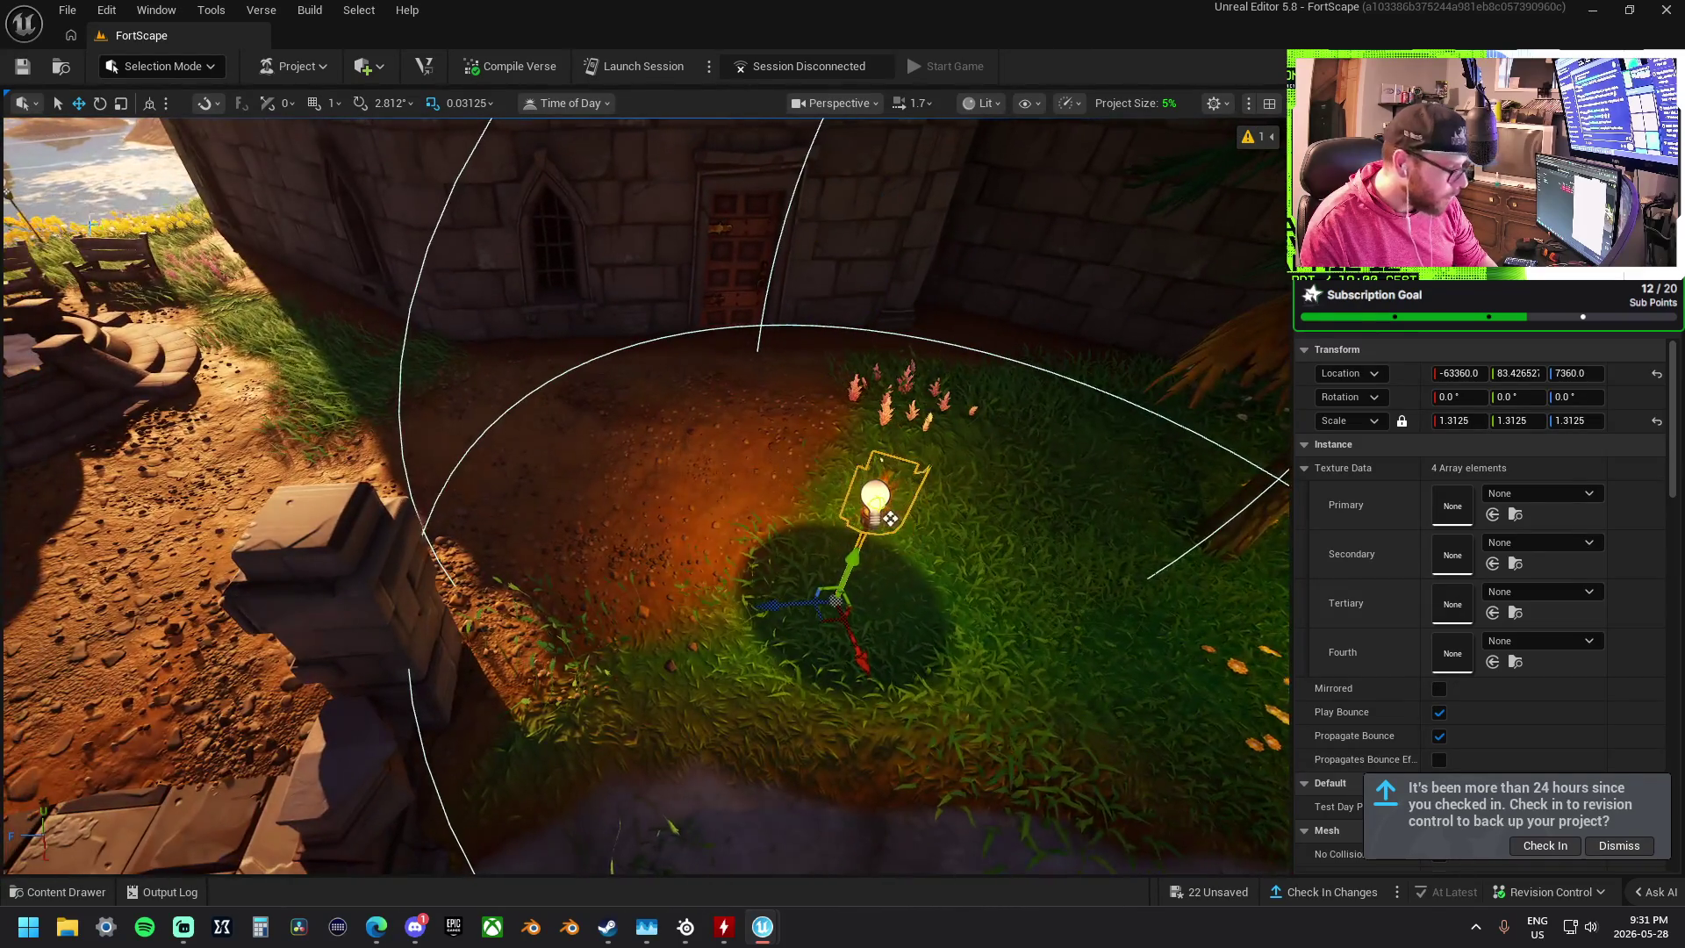
click(165, 68)
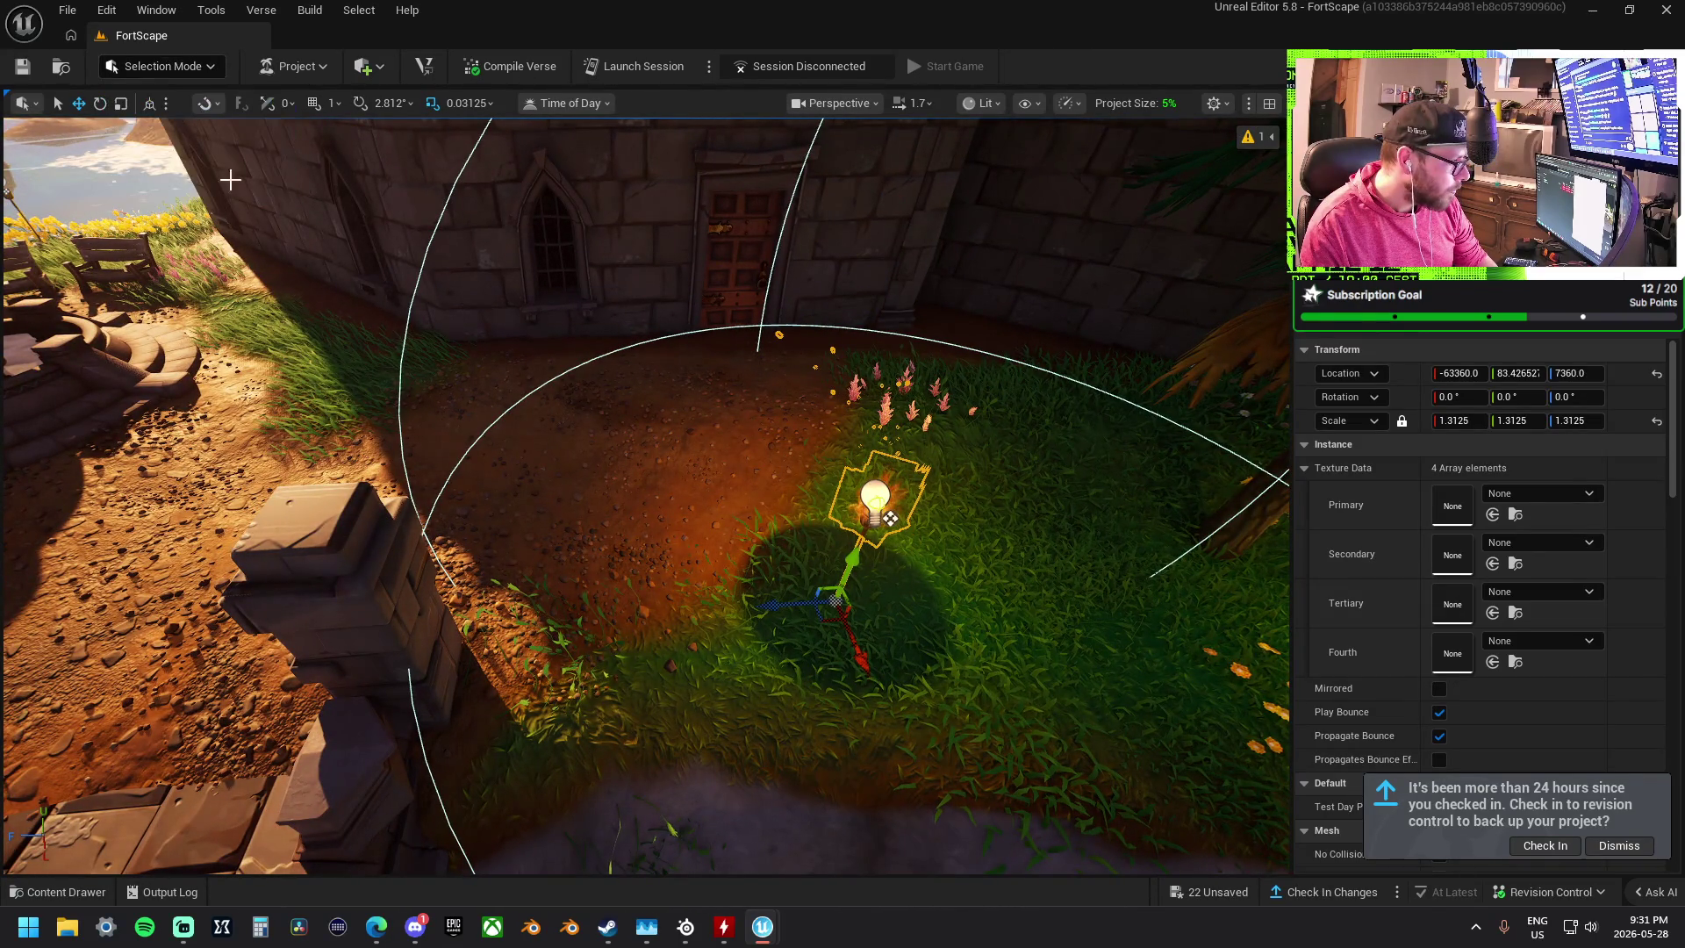
click(132, 117)
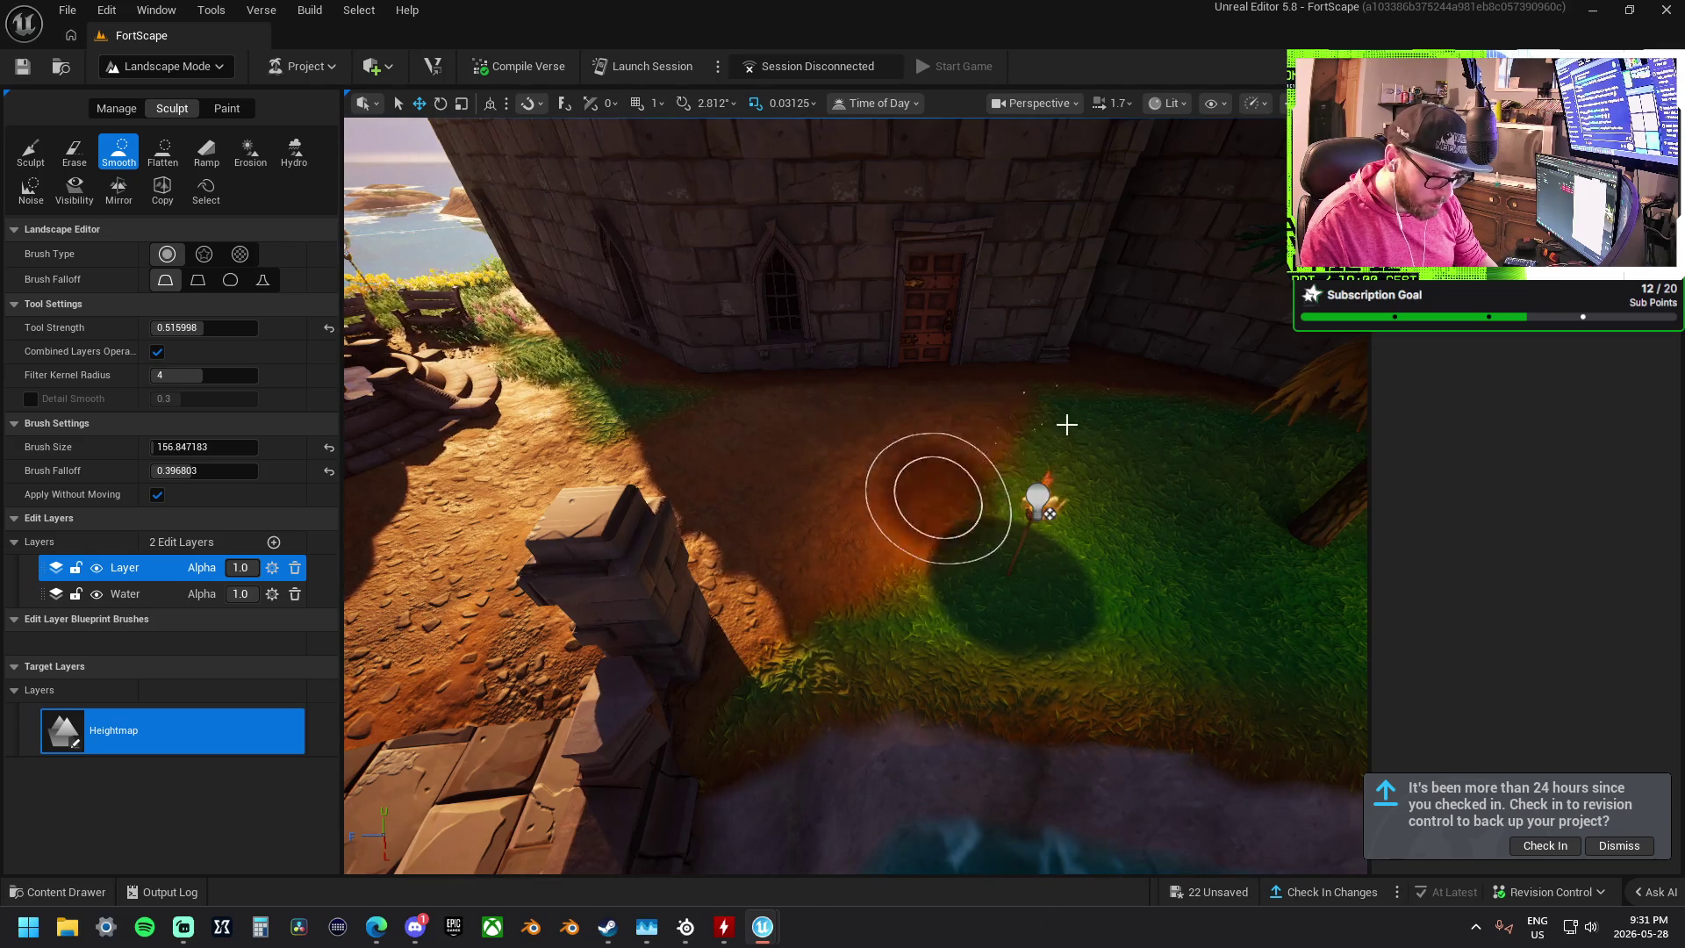
key(w)
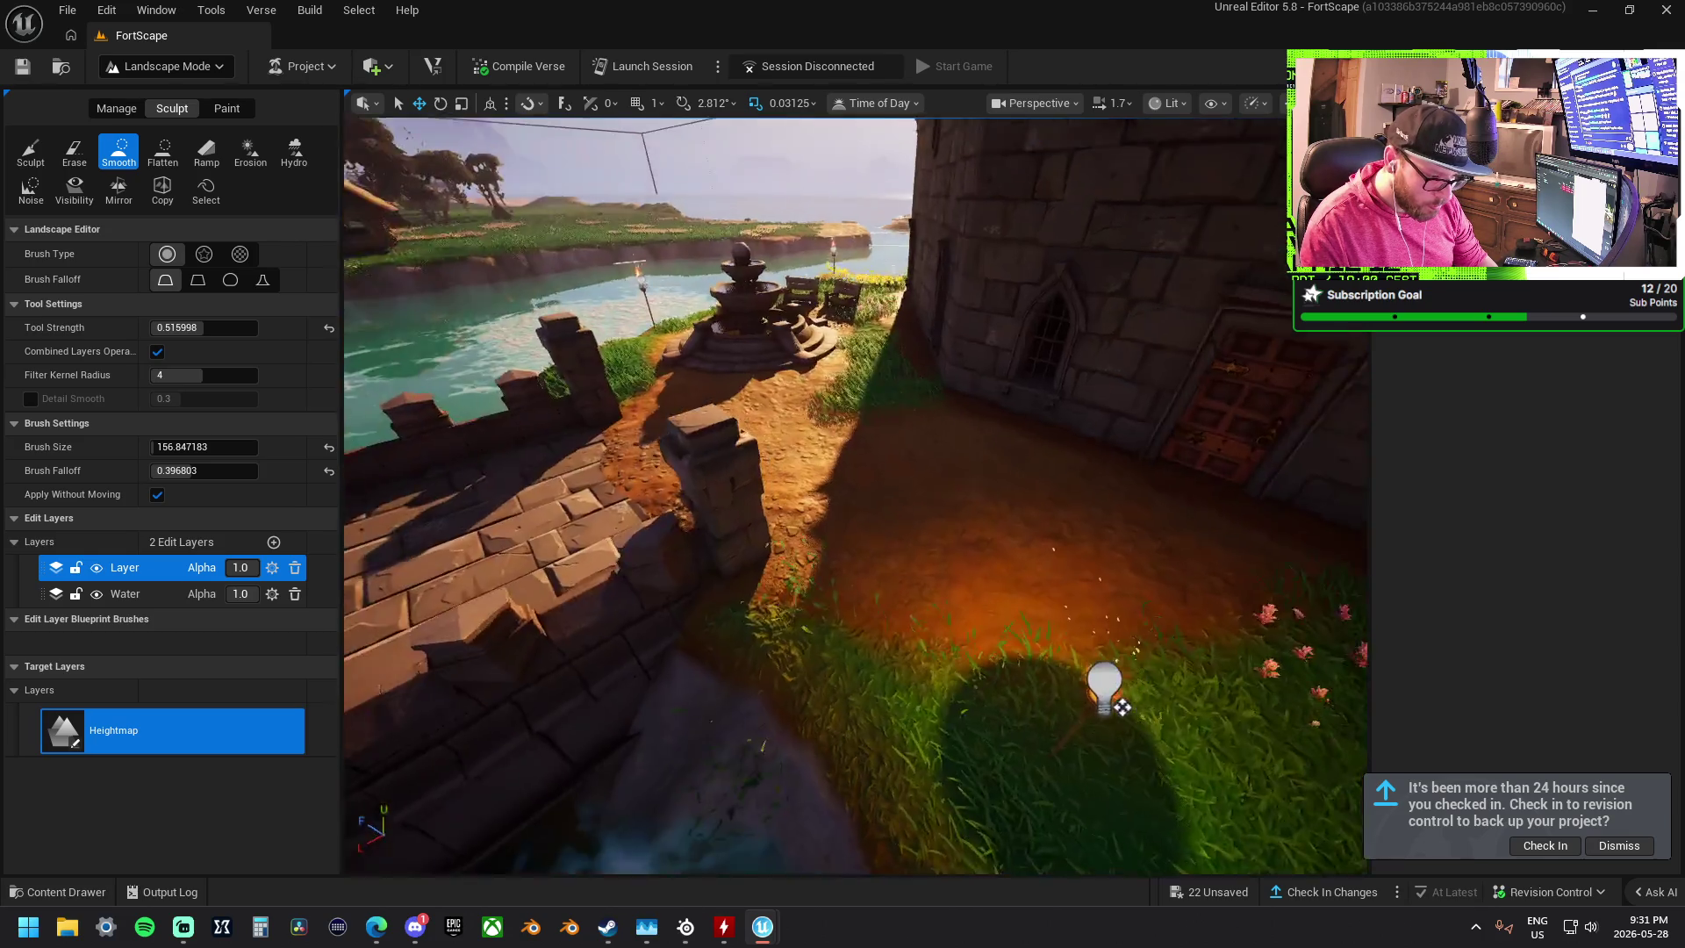
key(d)
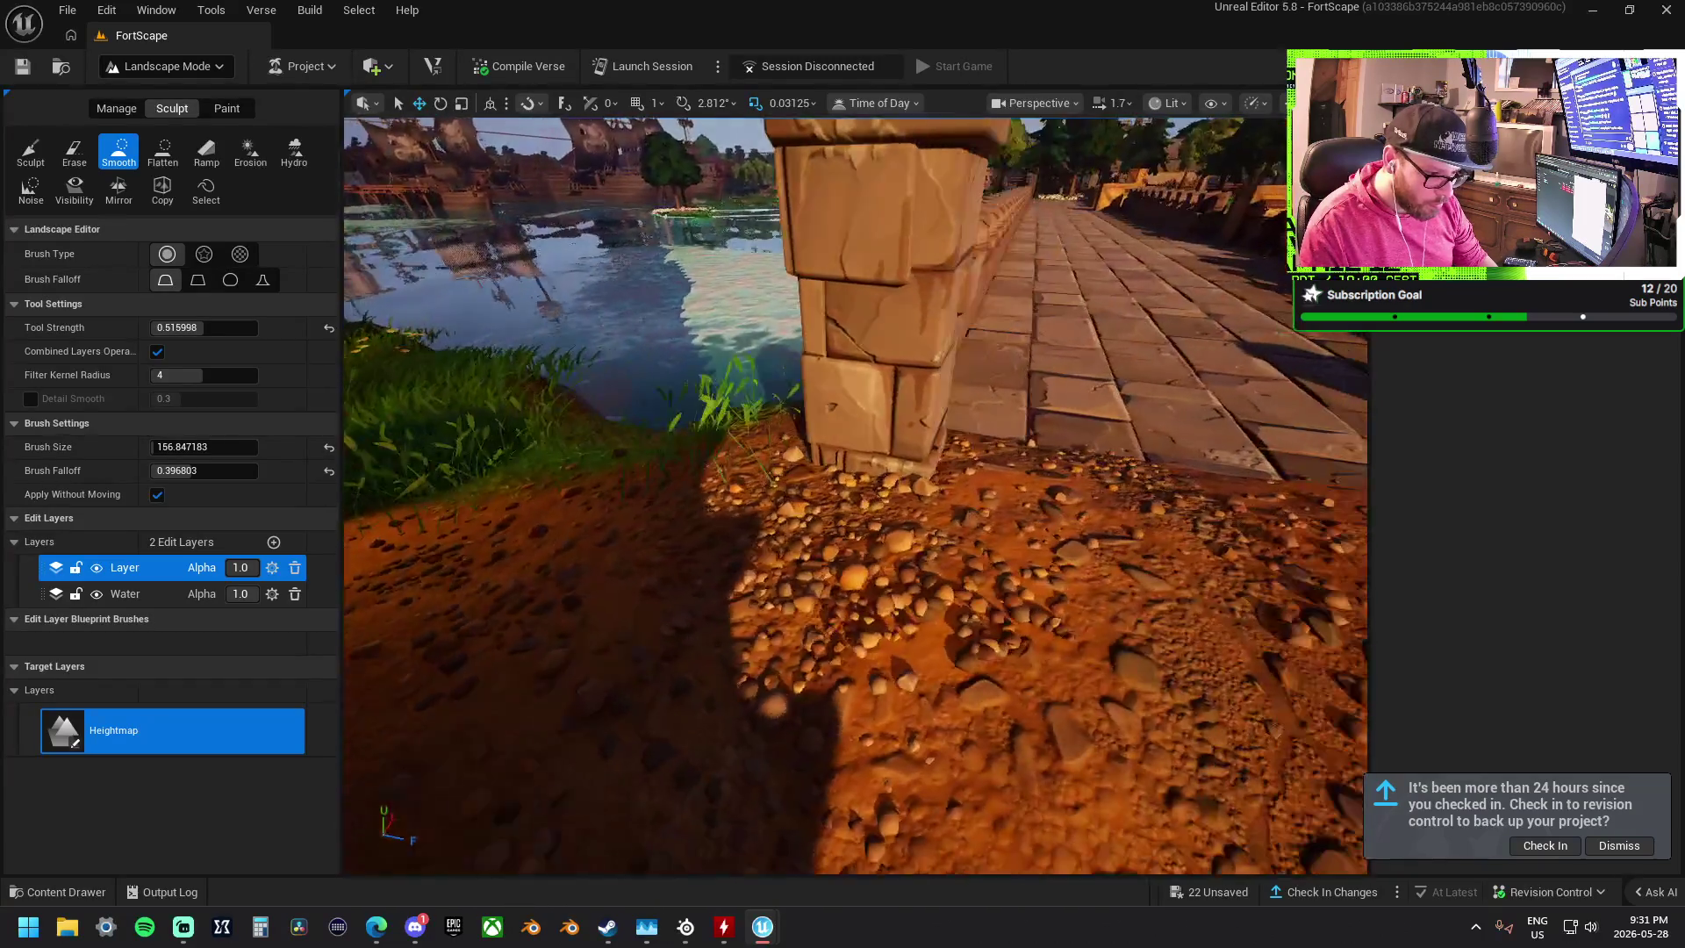
key(s)
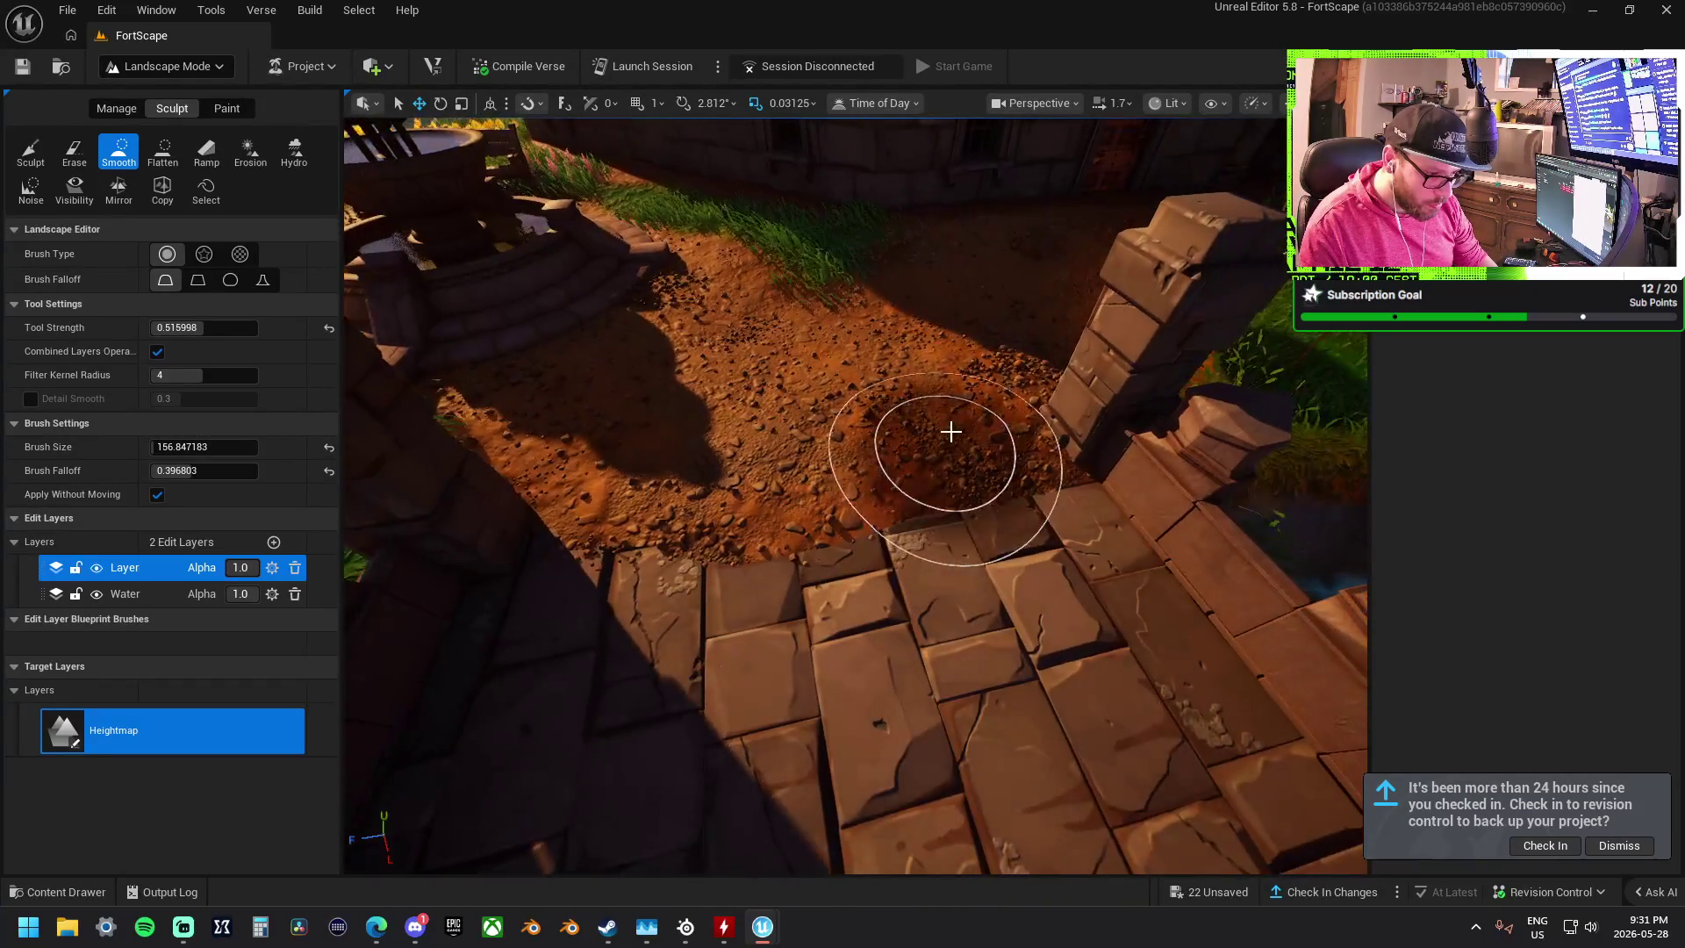
key(s)
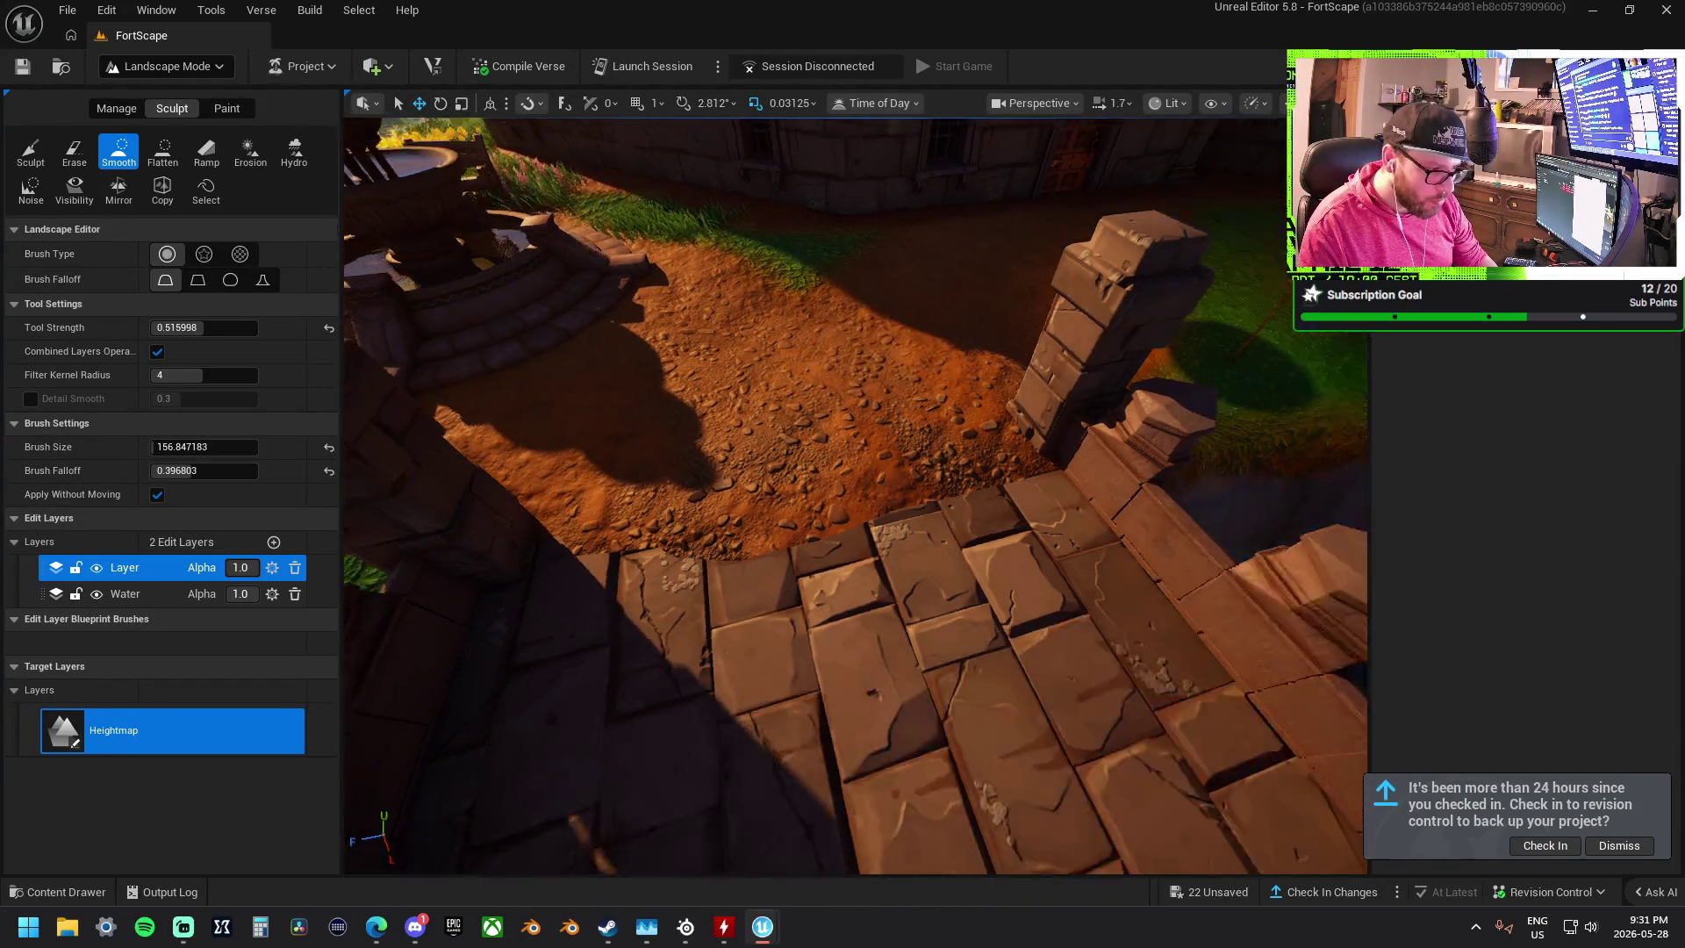
key(w)
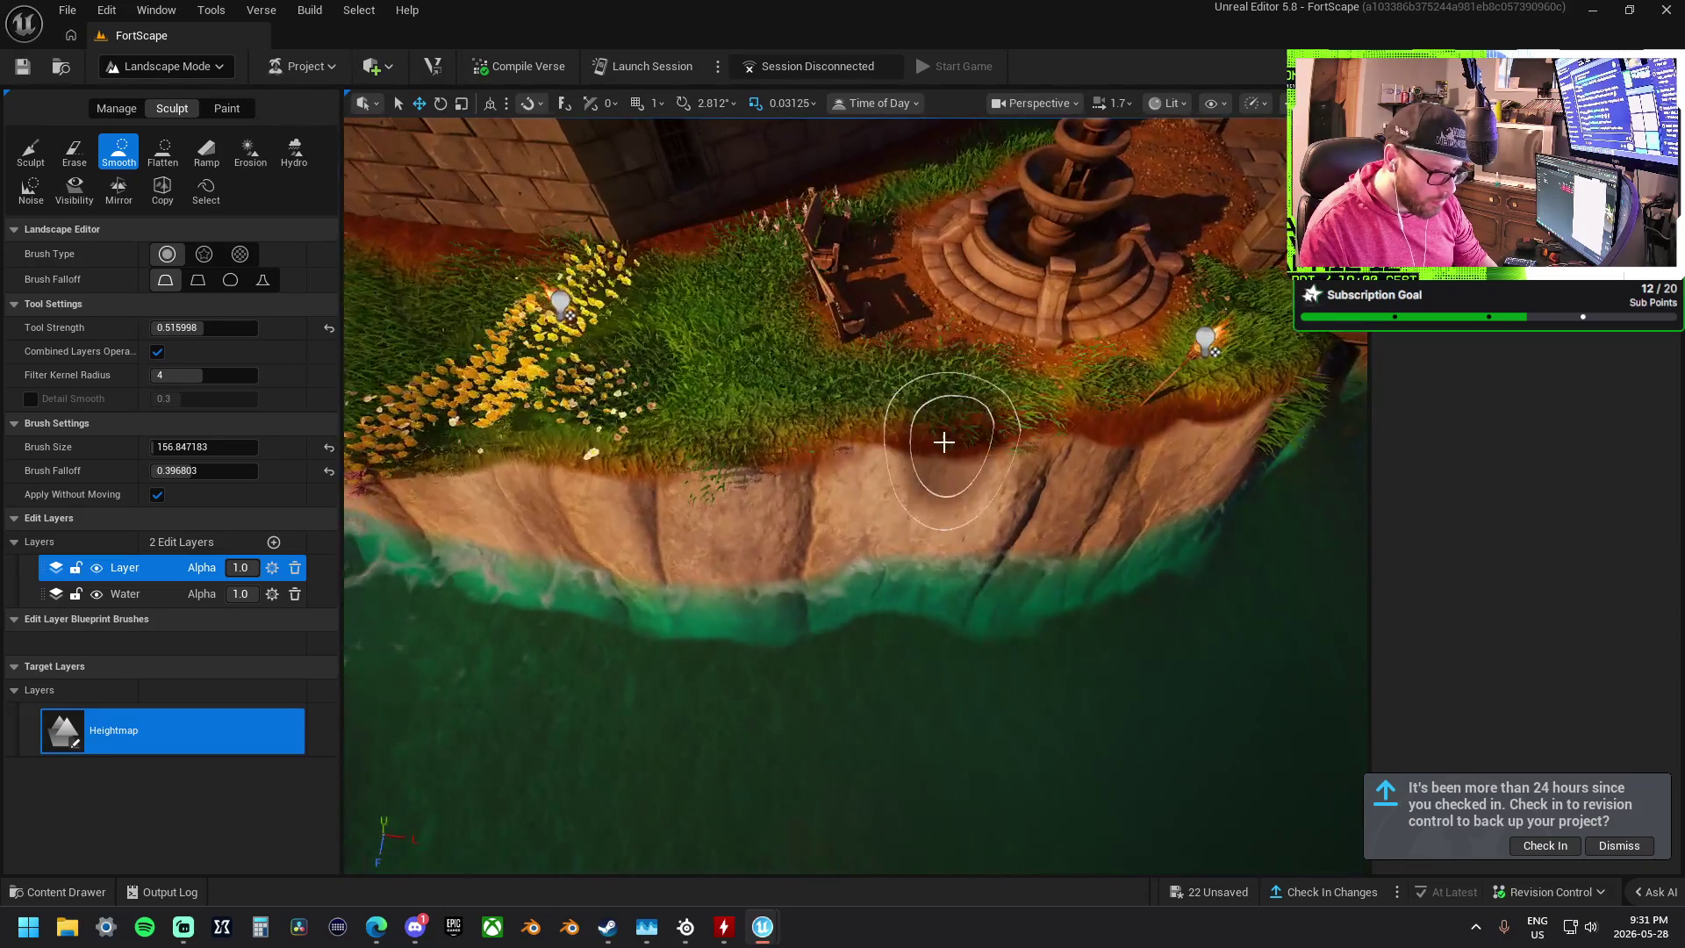
key(a)
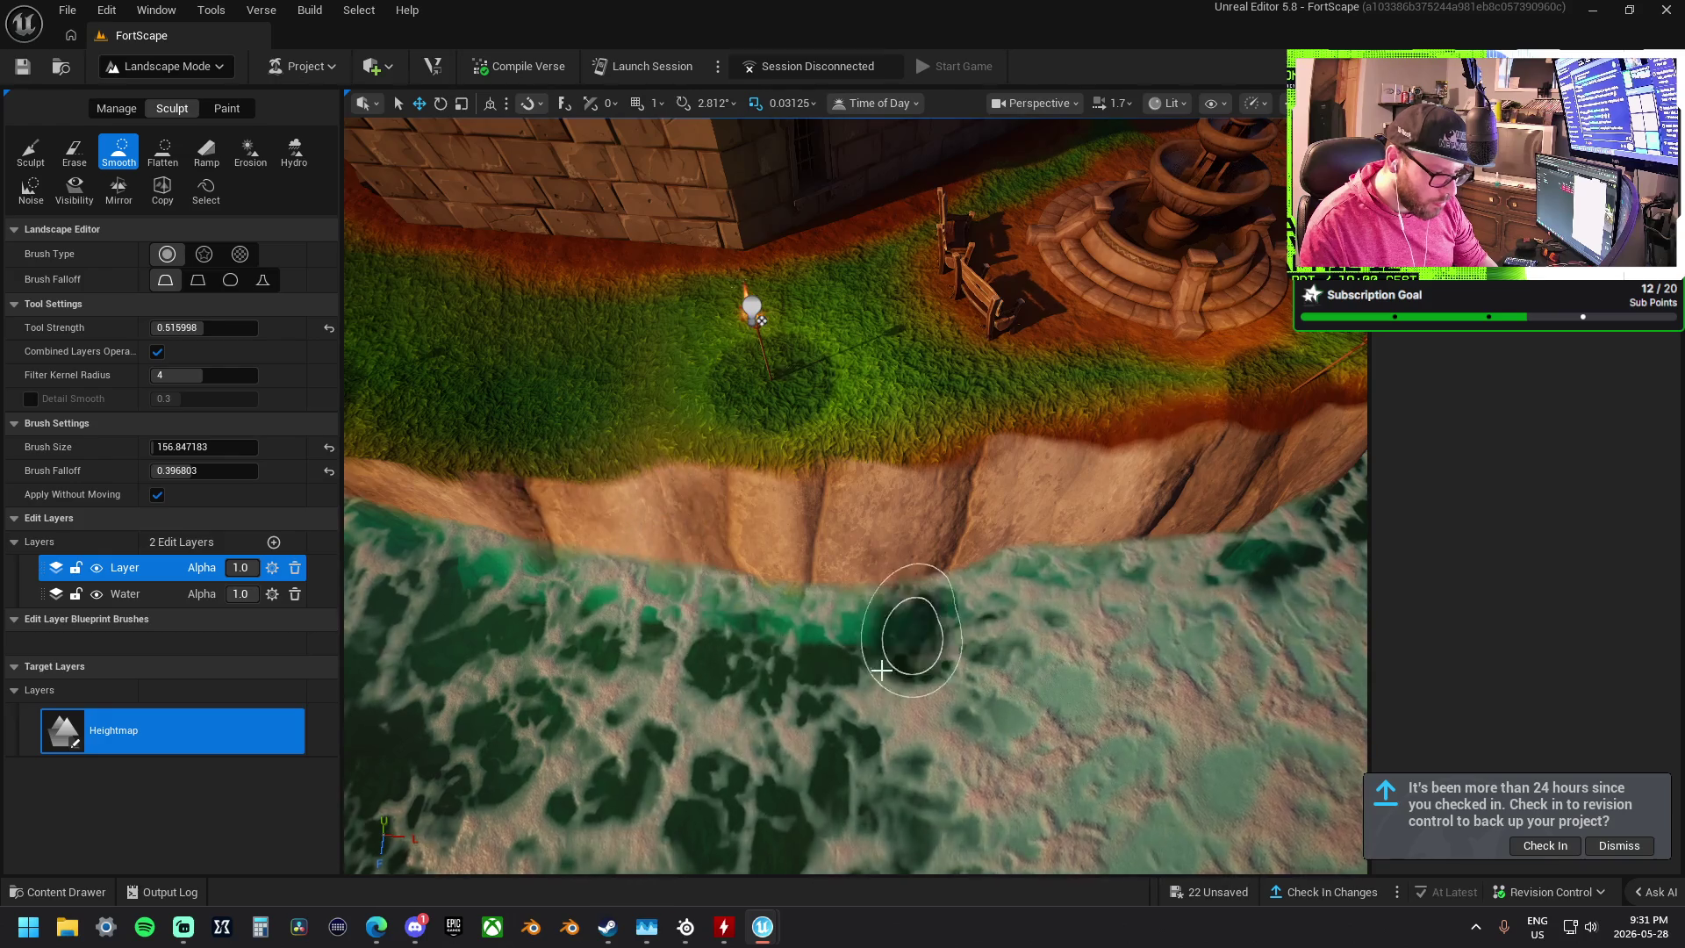
key(s)
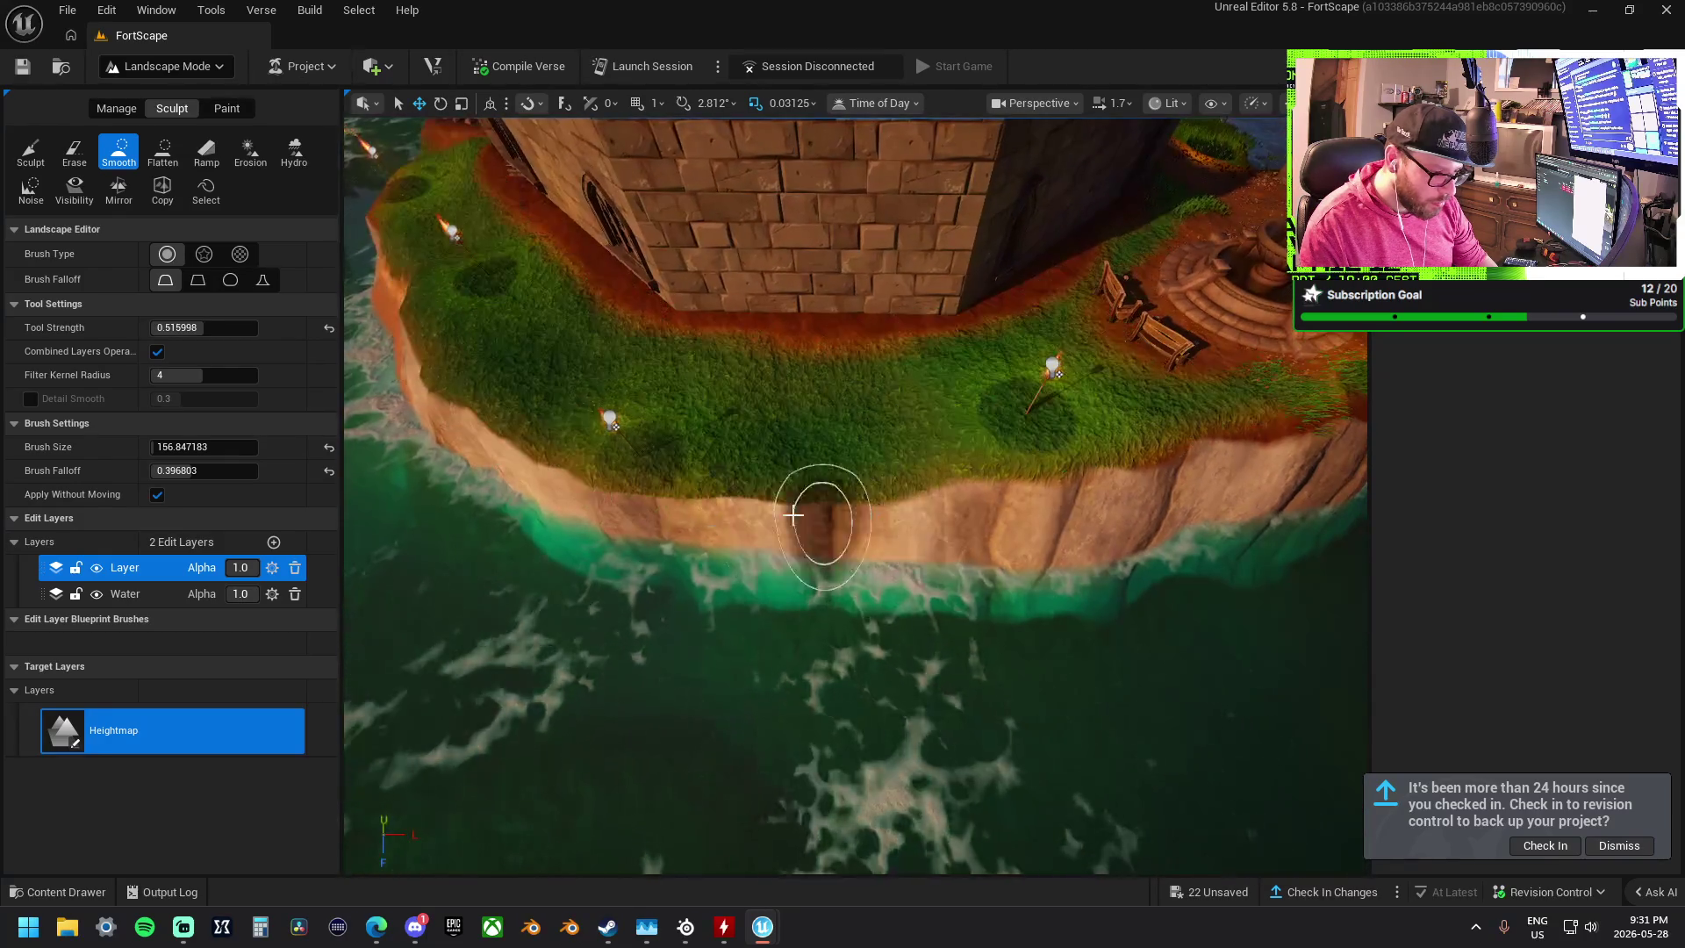
key(w)
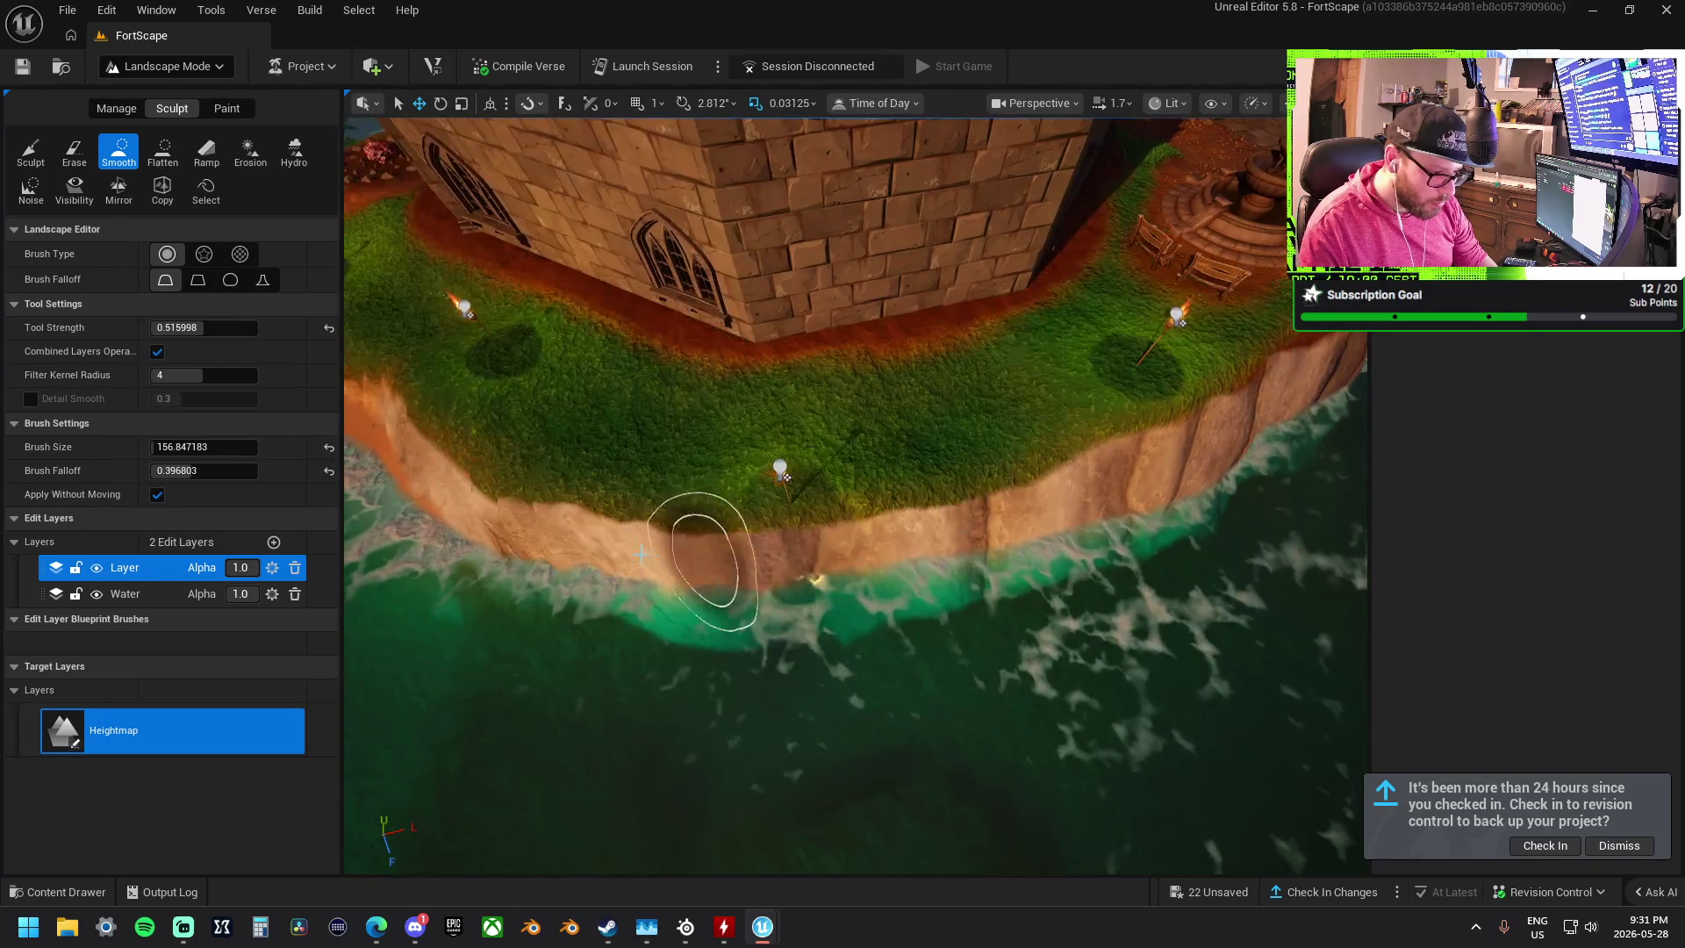
key(w)
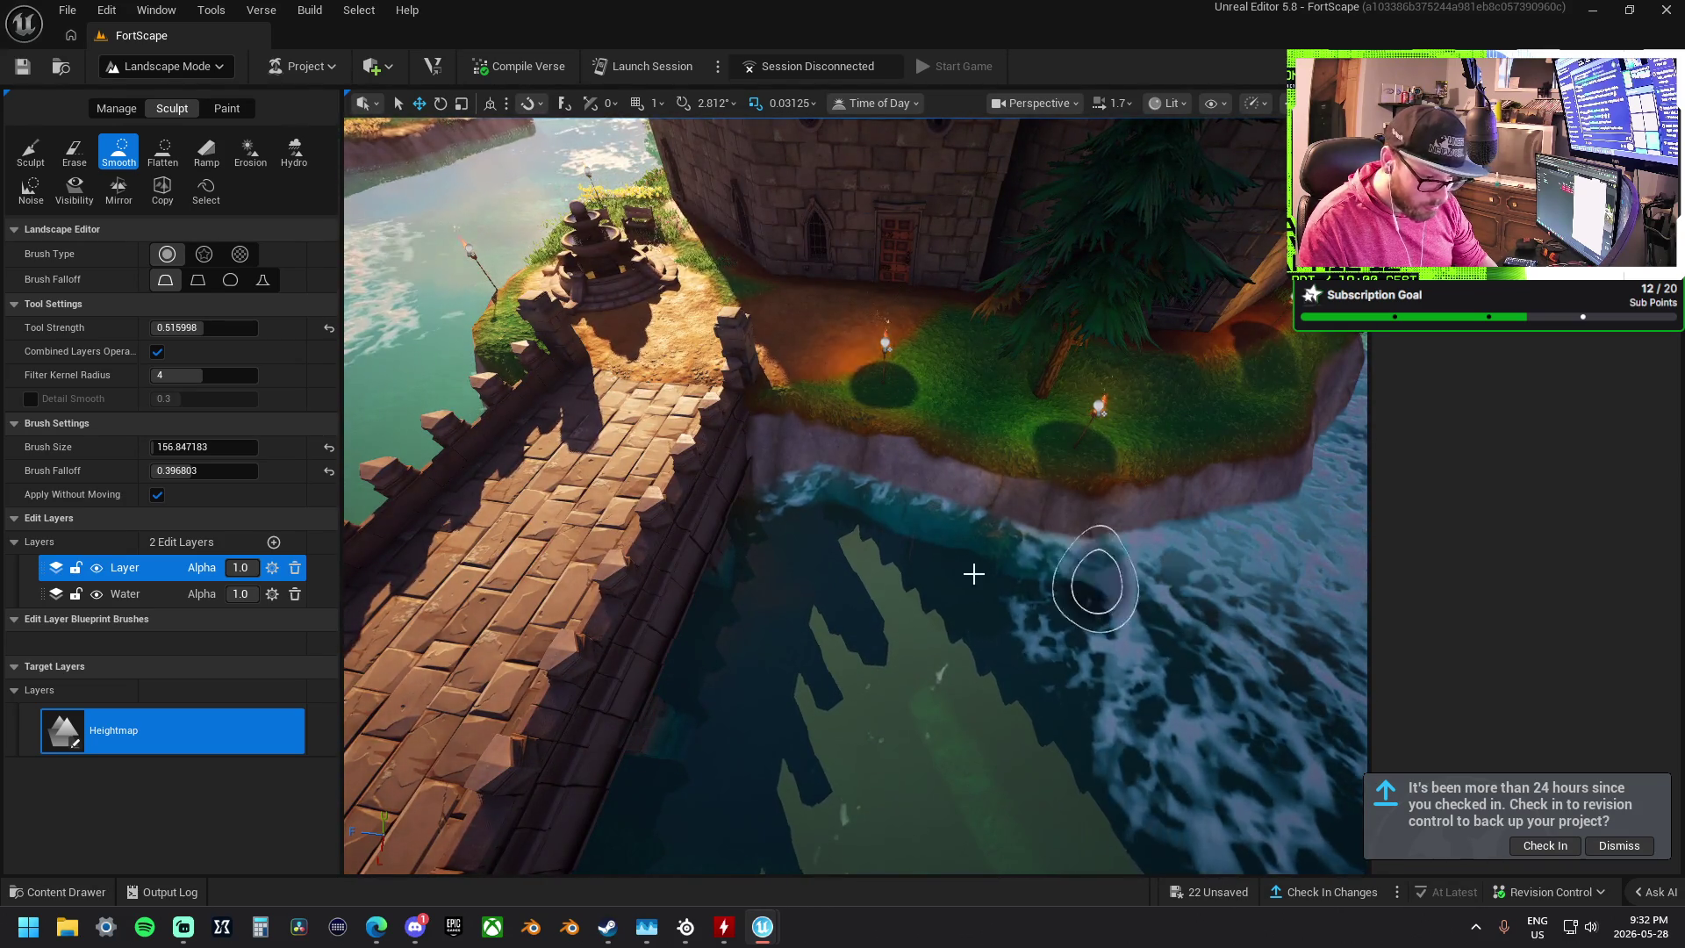
key(w)
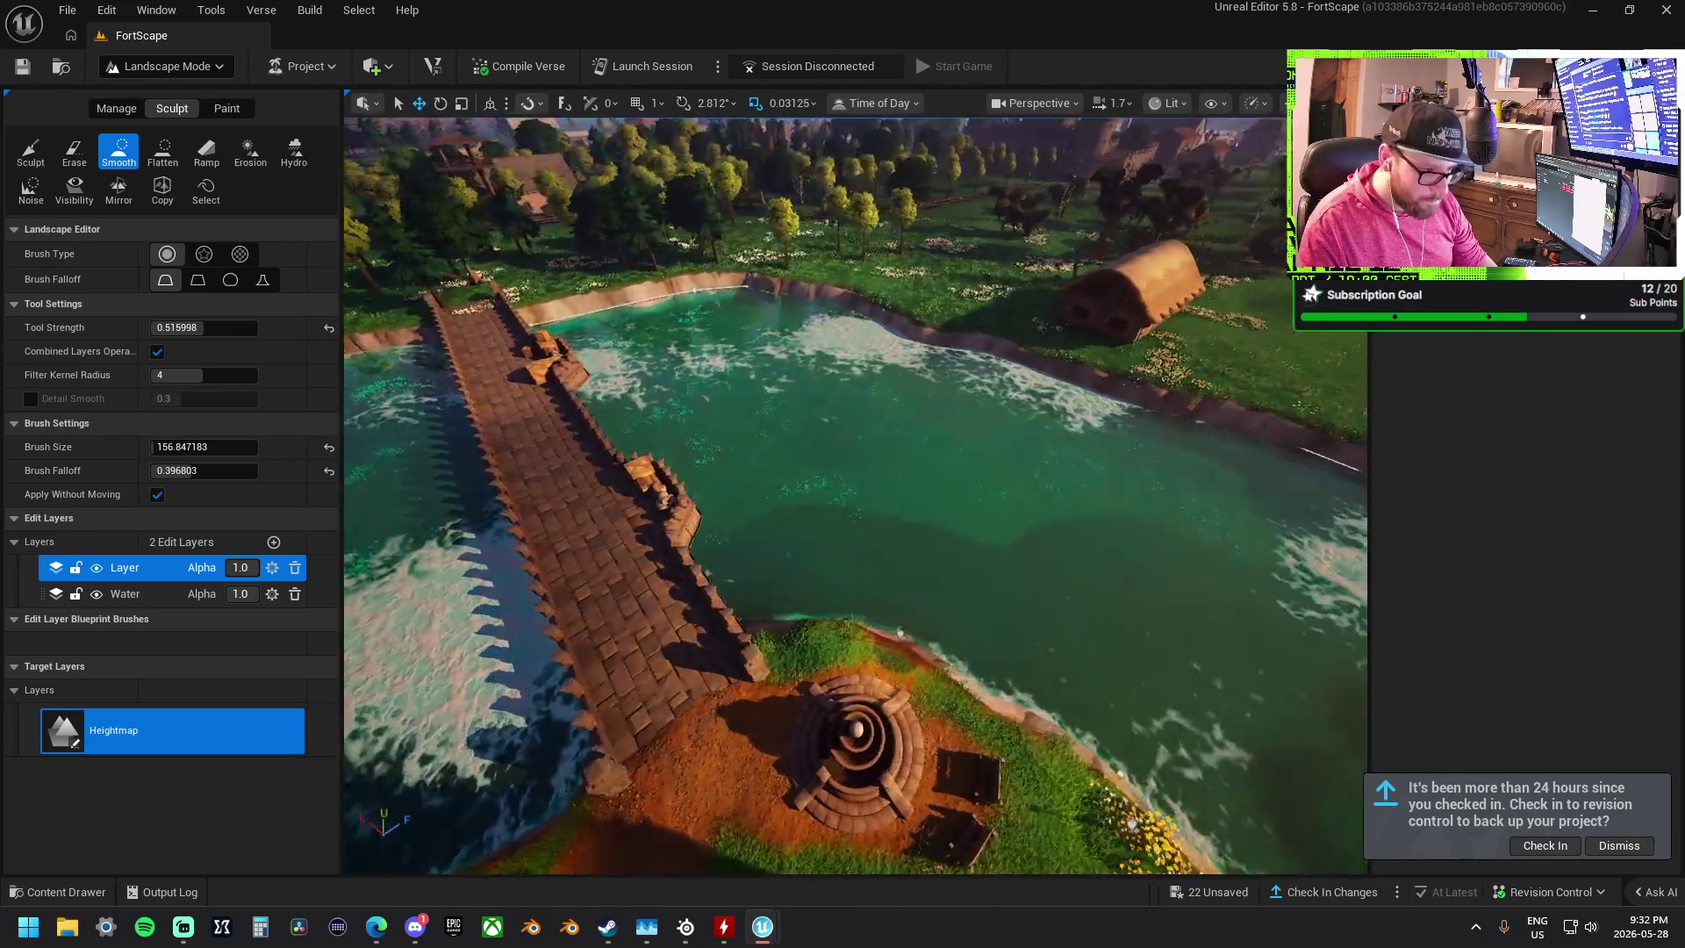
key(w)
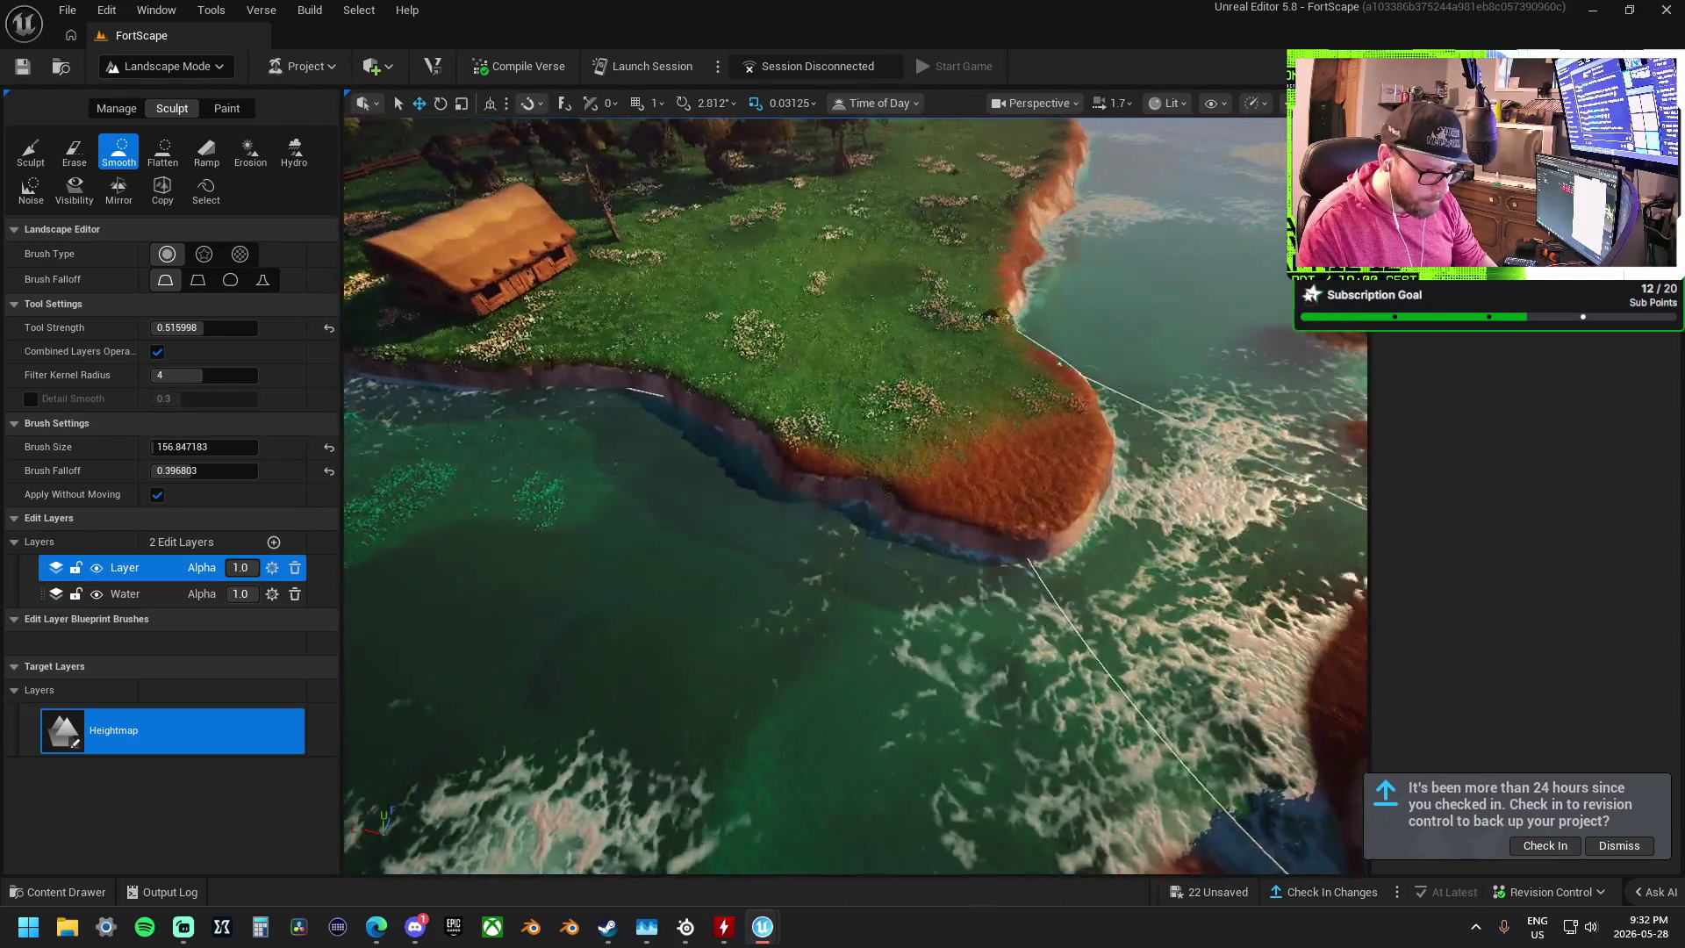
key(w)
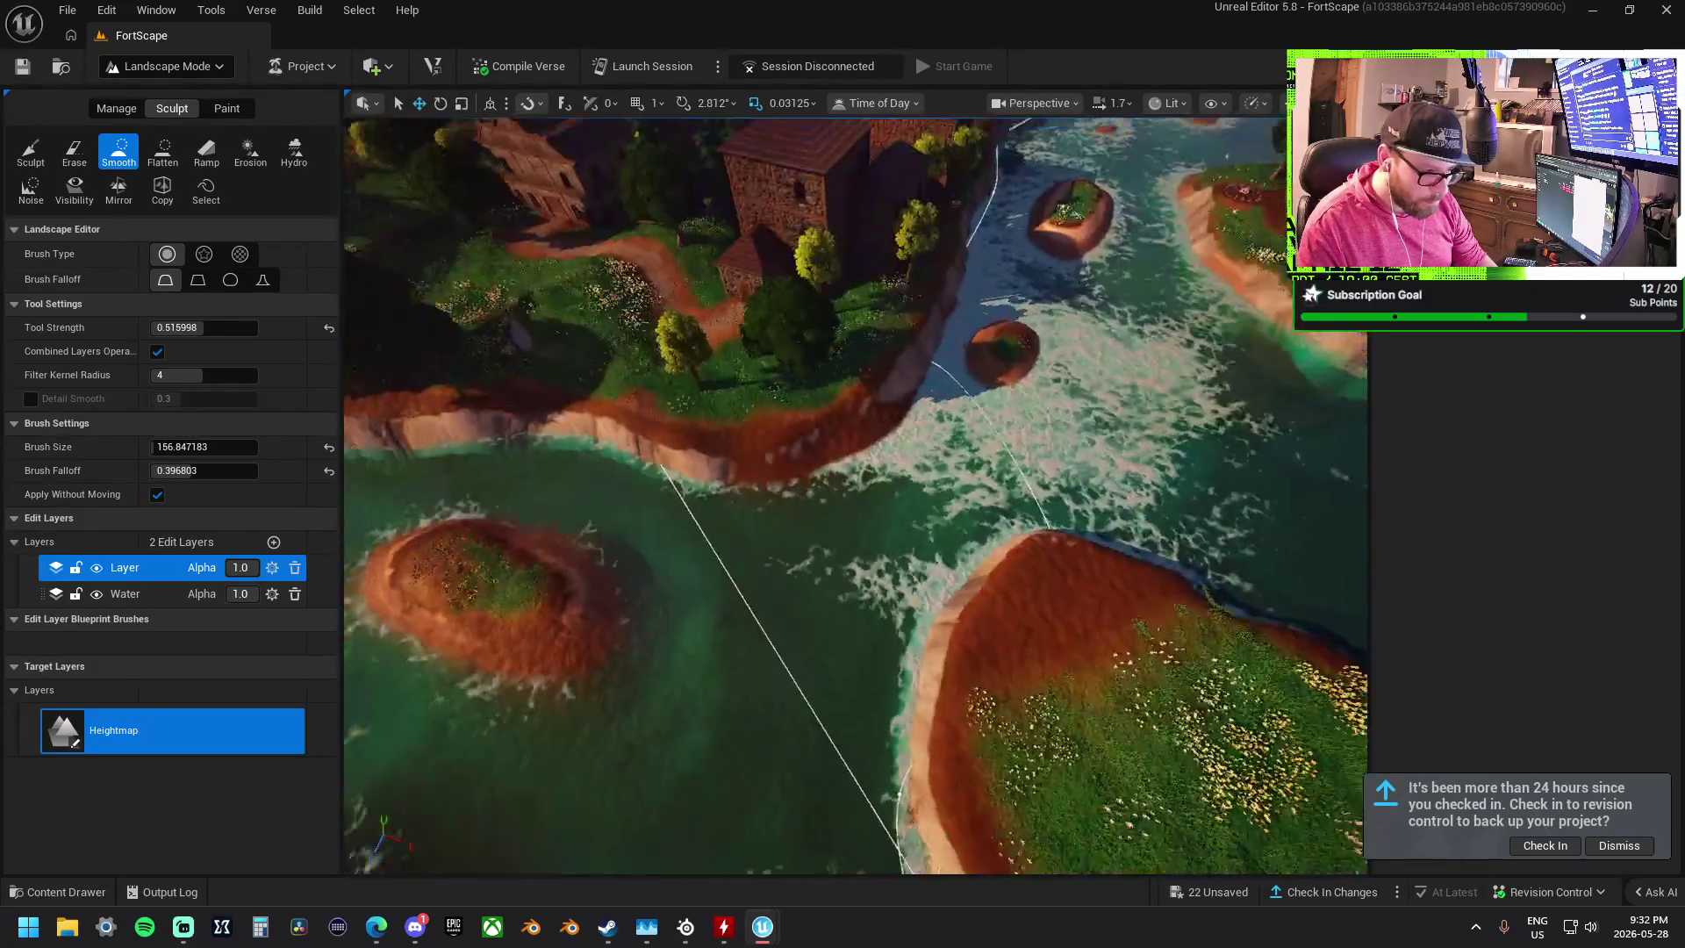
key(w)
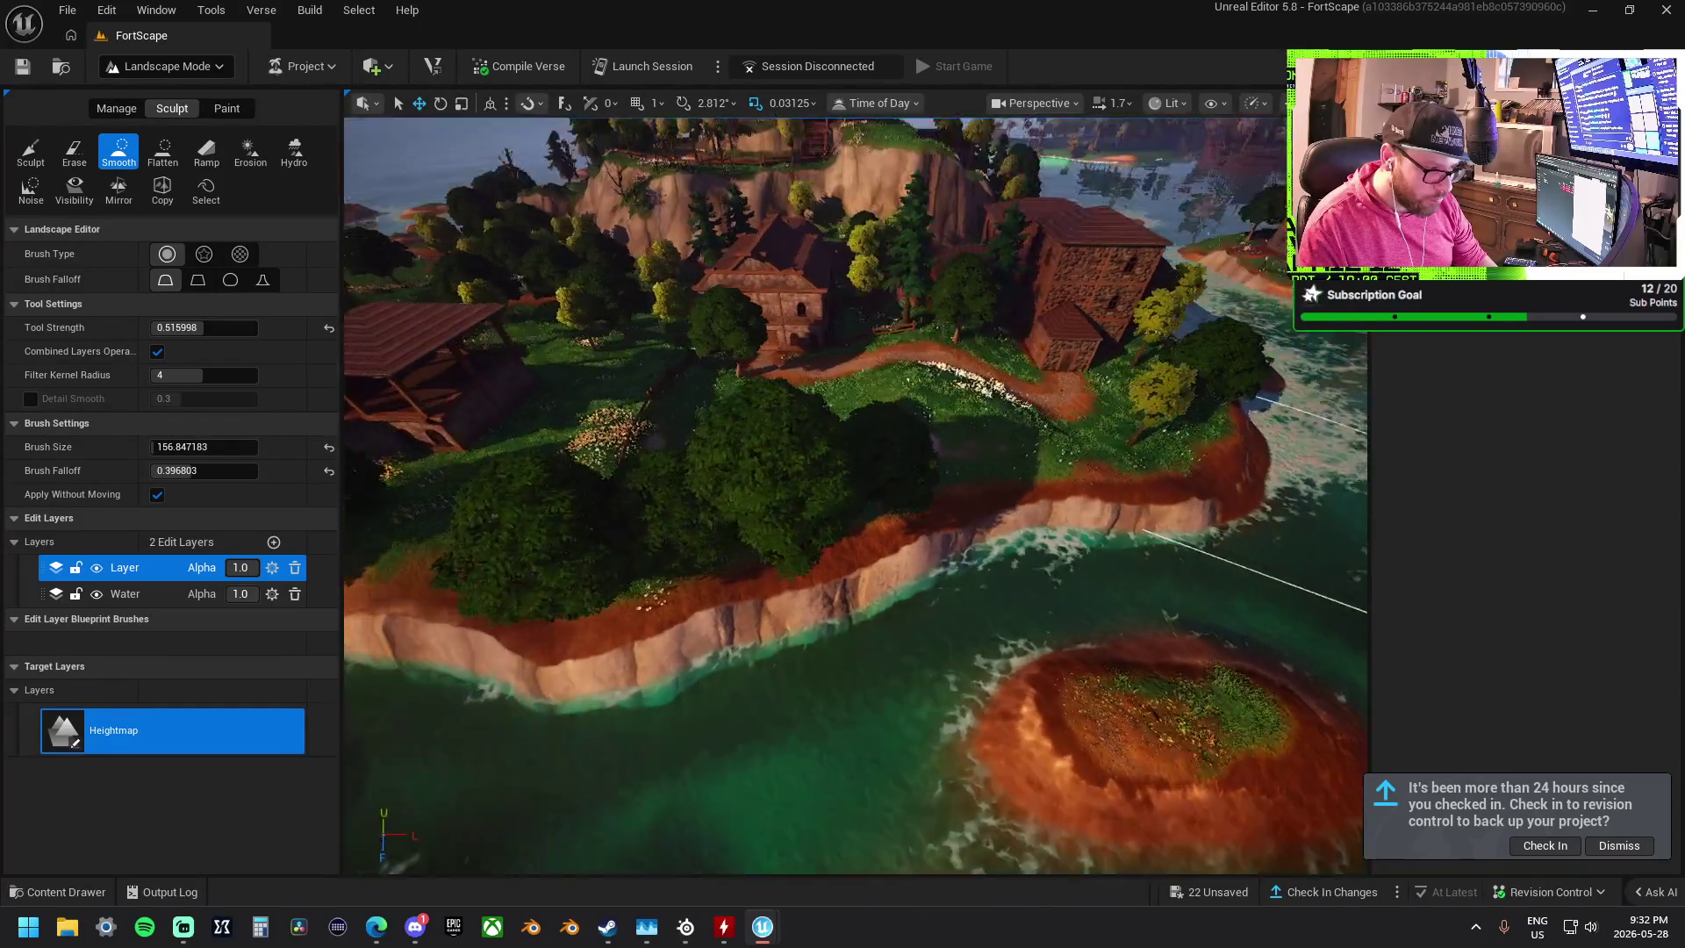
key(w)
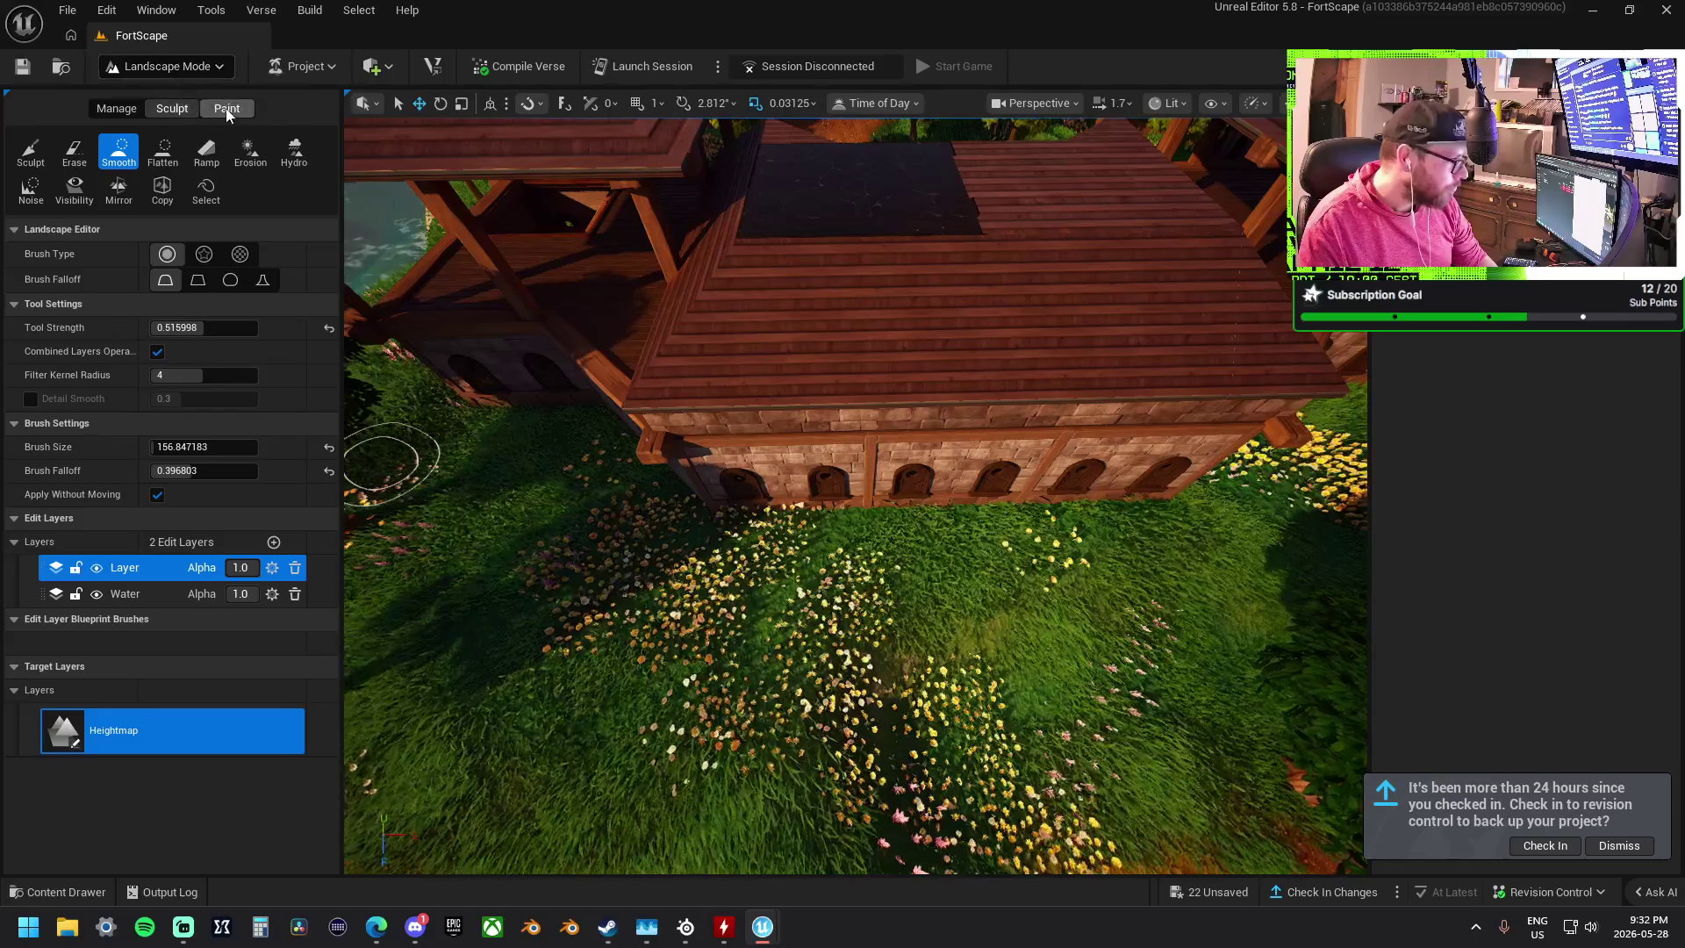
- Switch landscape editing to Paint with Layer2 and the Paint brush
click(225, 109)
scroll(72, 772, down, 2)
click(72, 781)
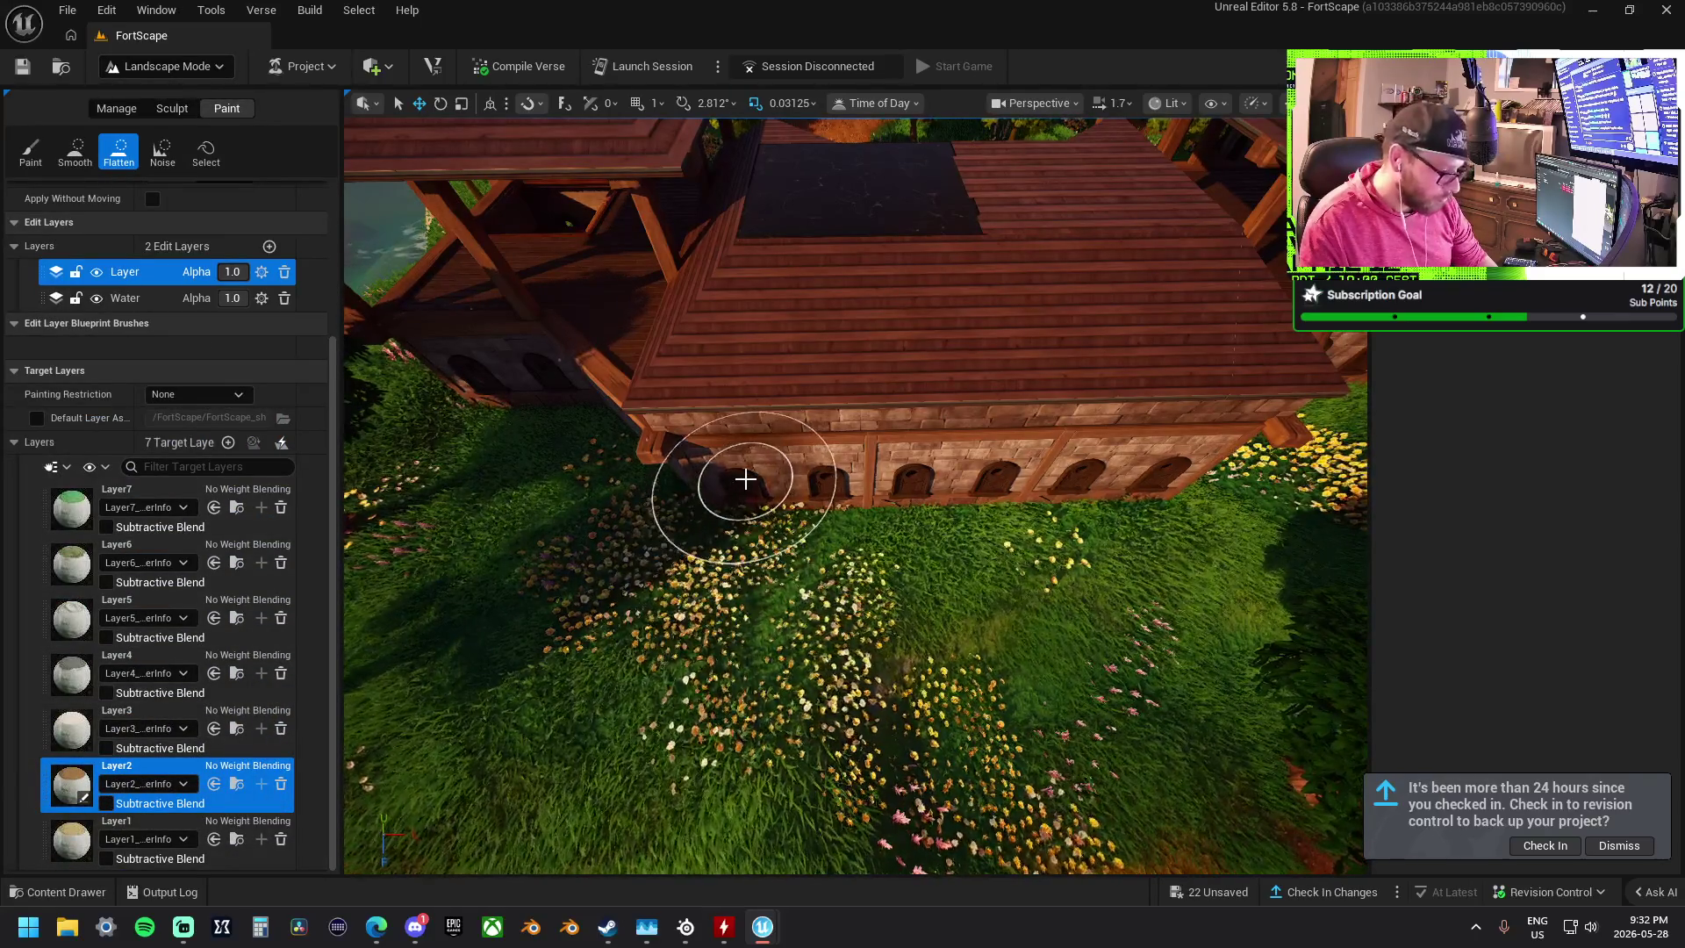
click(31, 151)
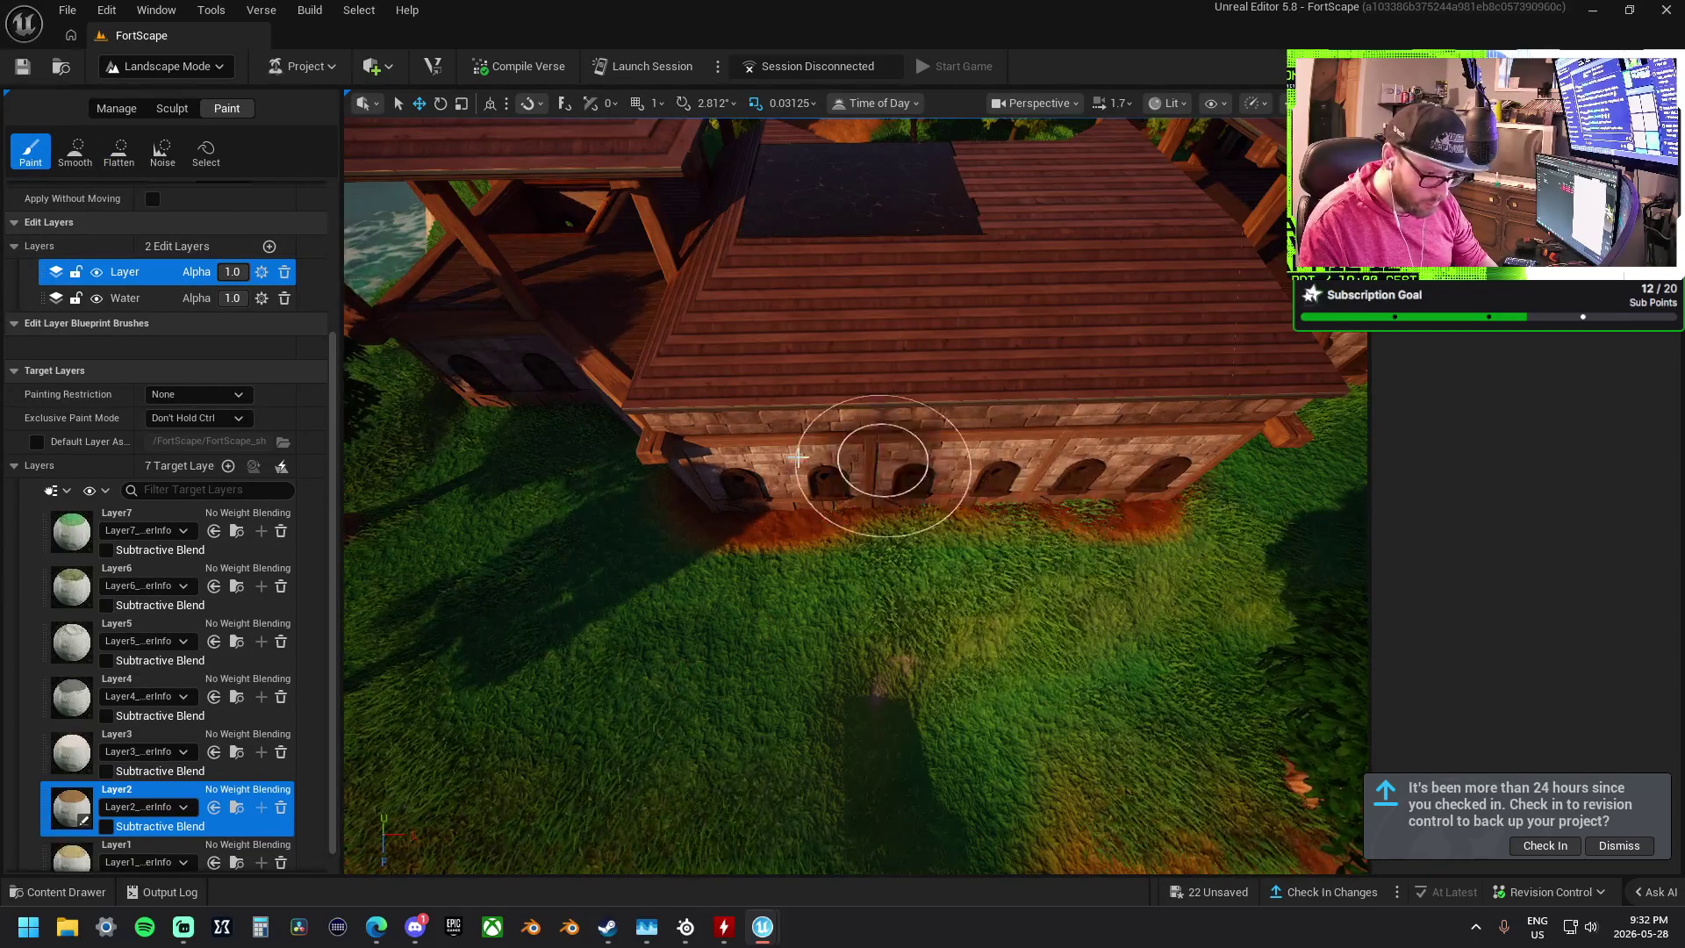
- Paint Layer2 dirt along the building's wall, doorway and side
drag(961, 468, 914, 463)
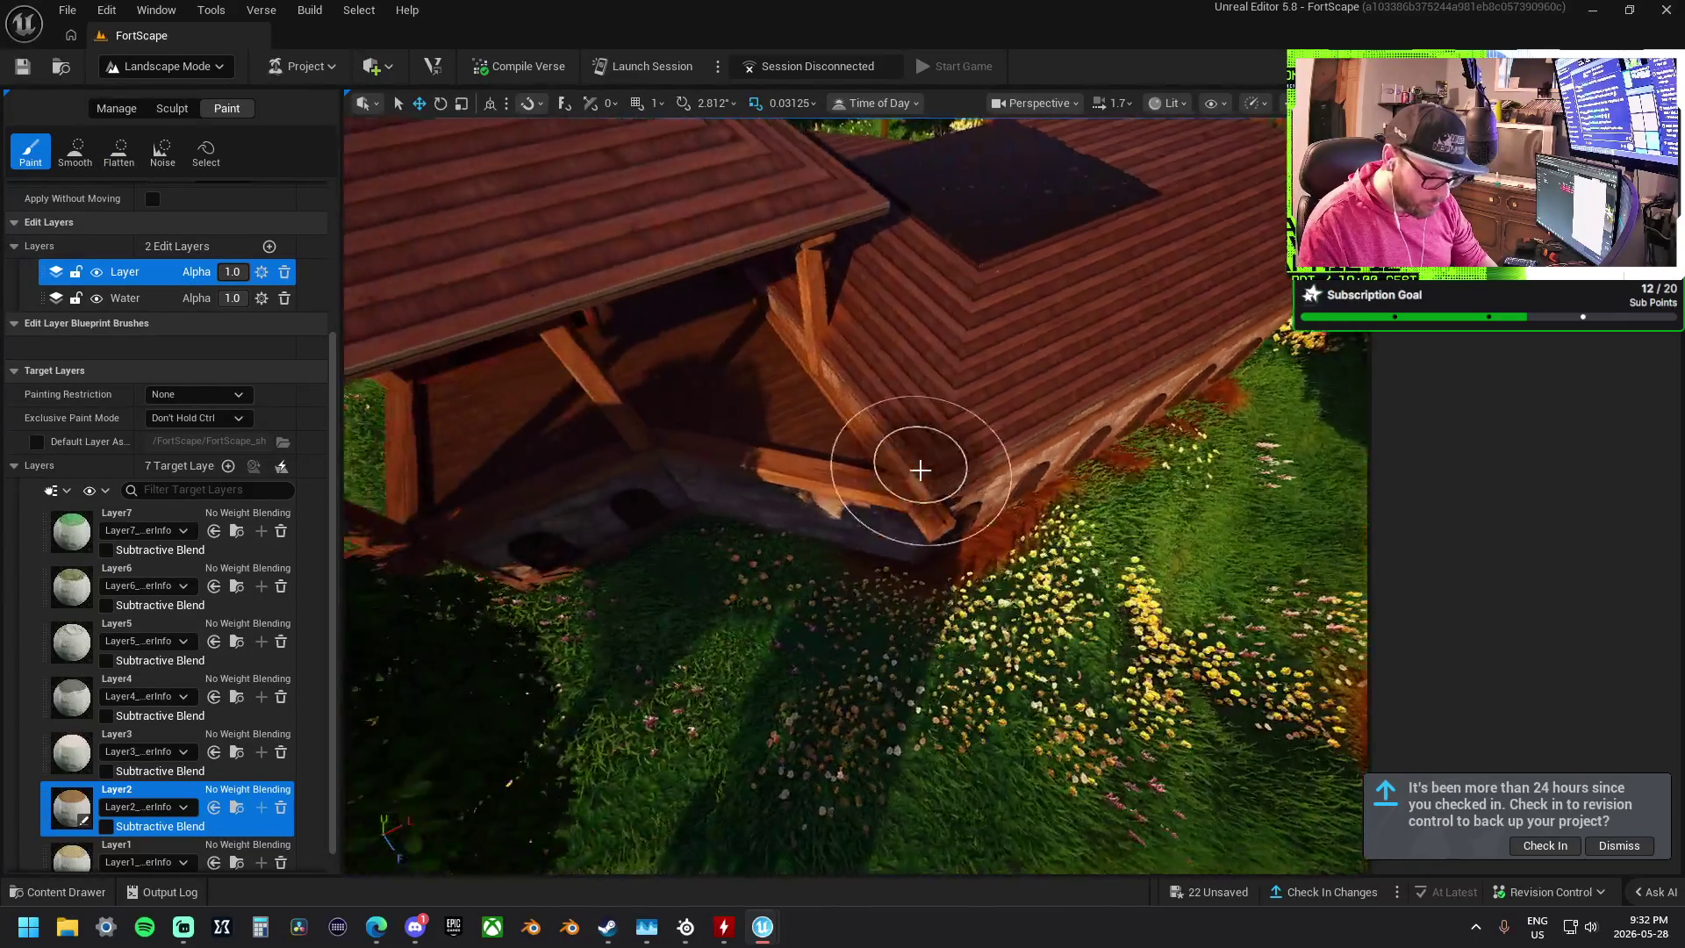
drag(645, 527, 1129, 452)
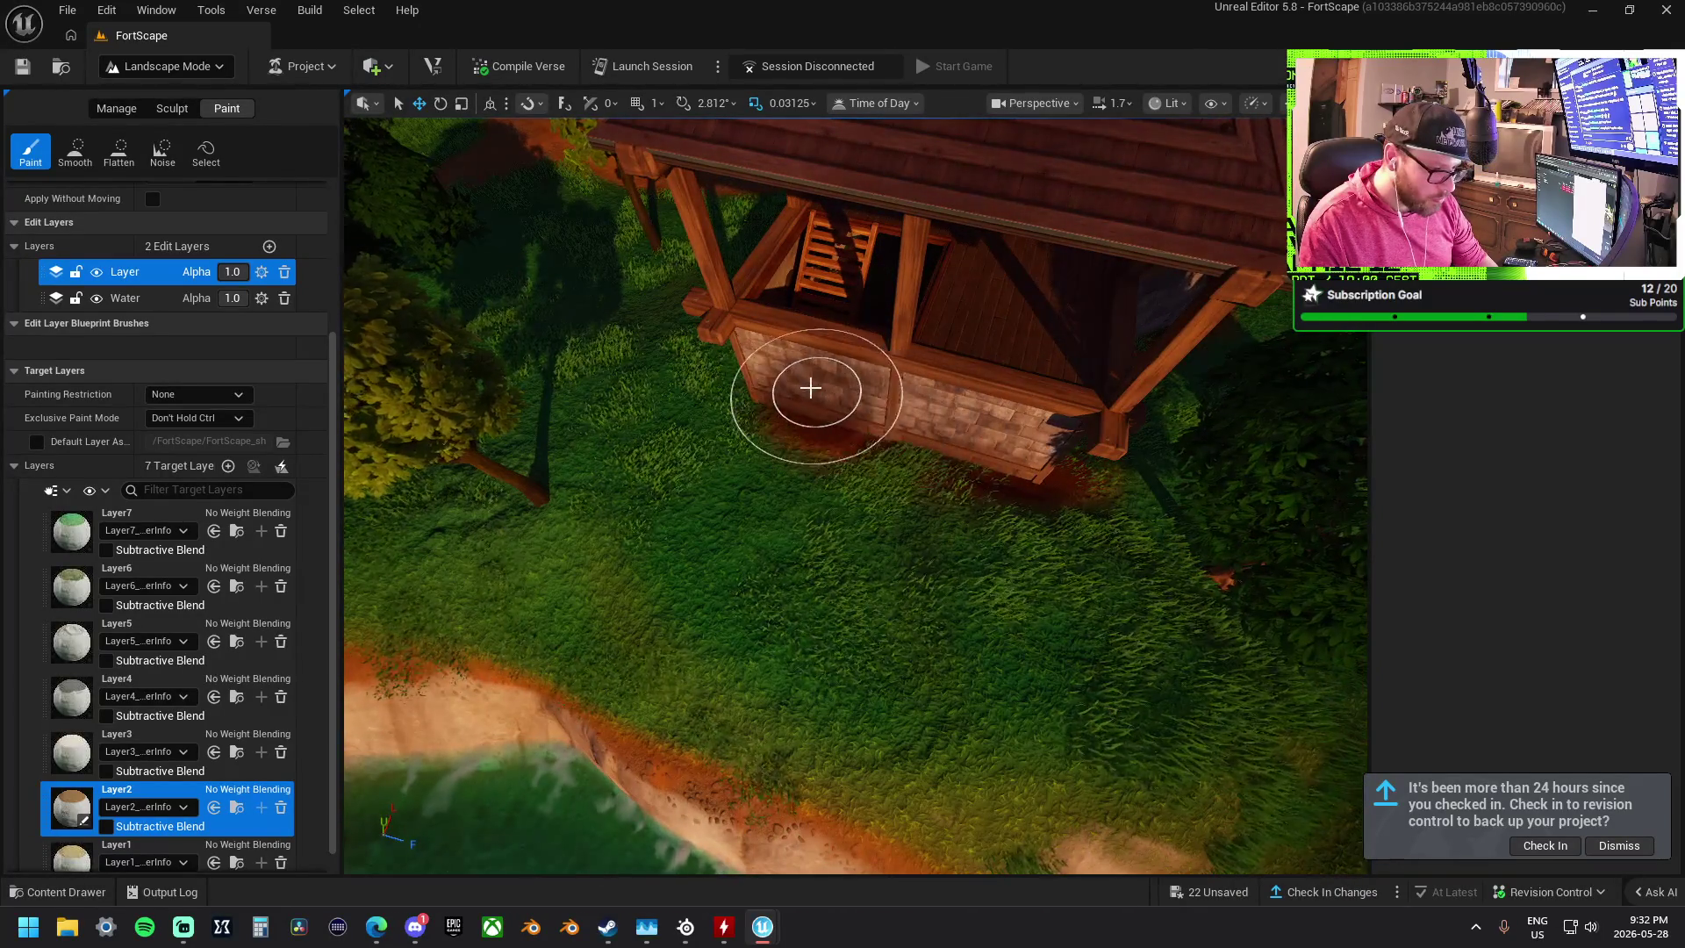
mouse_move(797, 377)
mouse_down()
mouse_move(746, 421)
mouse_move(895, 406)
mouse_up()
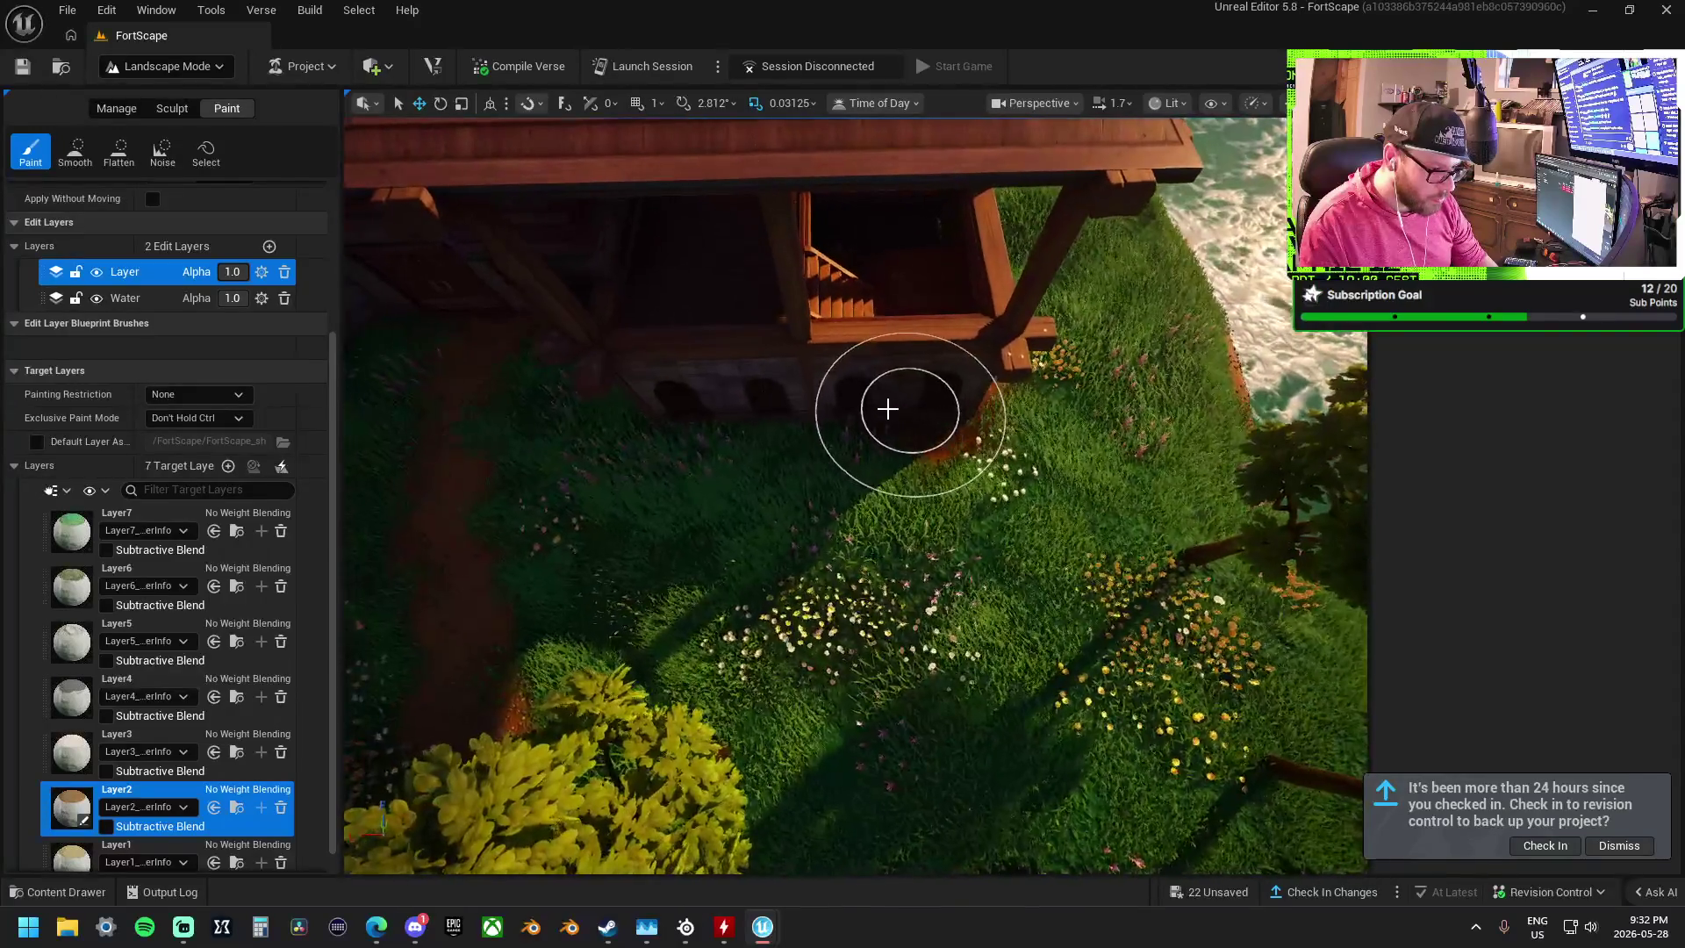
drag(597, 301, 790, 331)
mouse_move(561, 483)
mouse_down()
mouse_move(834, 482)
mouse_move(900, 460)
mouse_up()
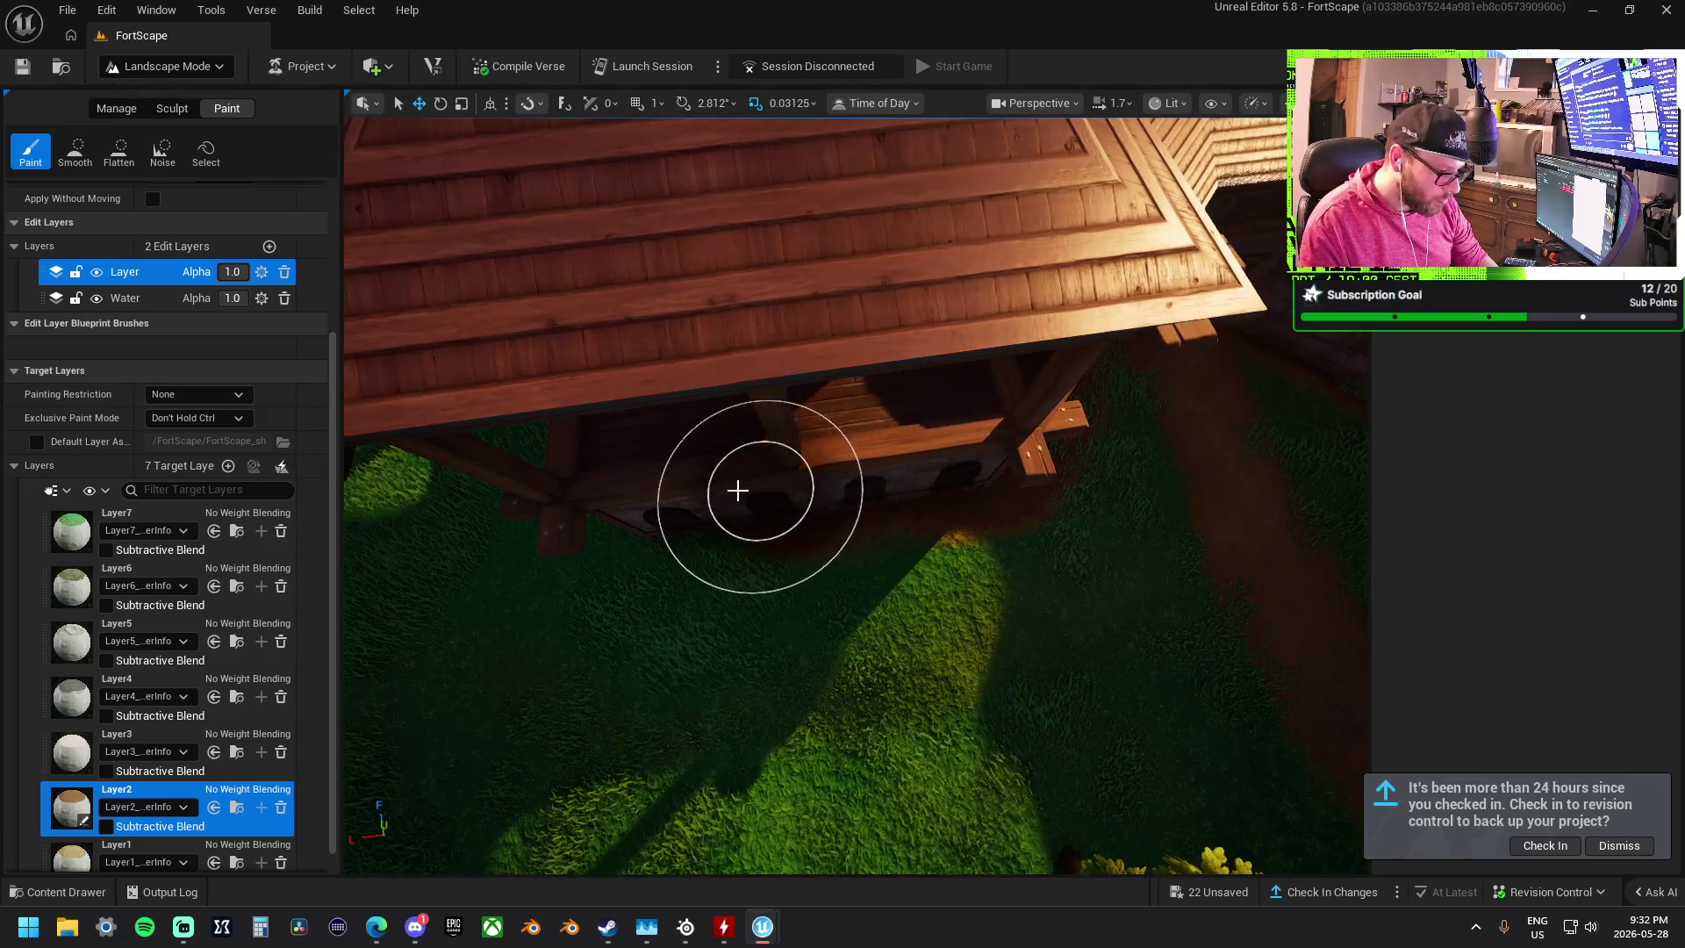
mouse_move(681, 487)
mouse_down()
mouse_move(896, 509)
mouse_move(876, 482)
mouse_up()
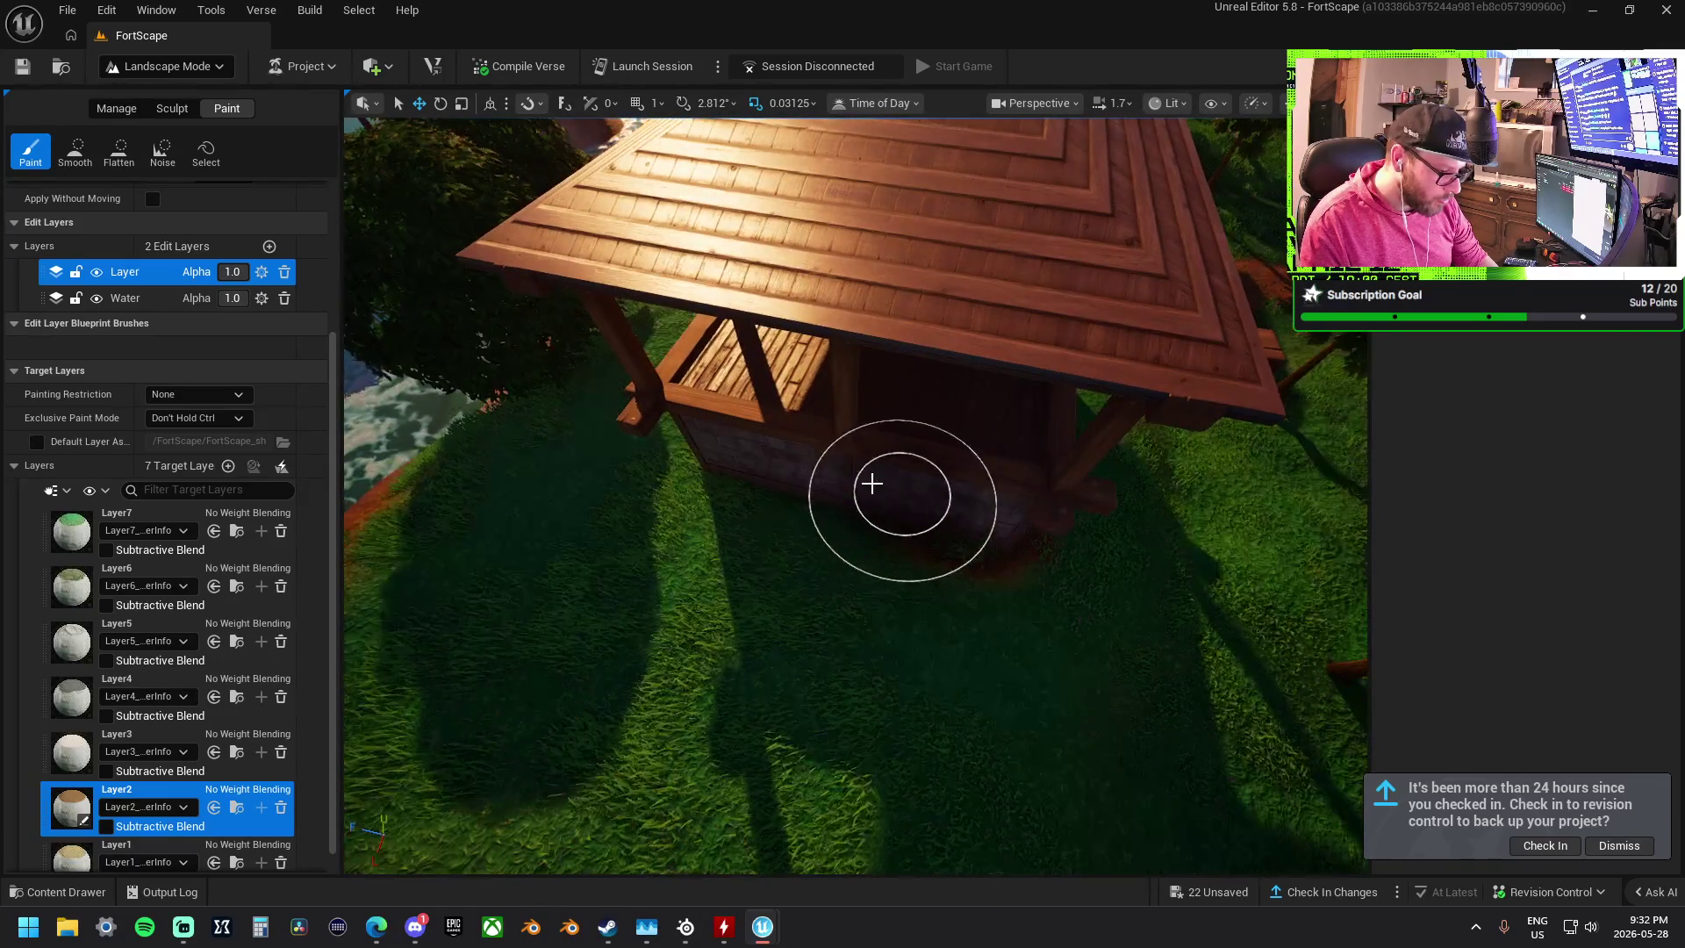
drag(768, 454, 702, 501)
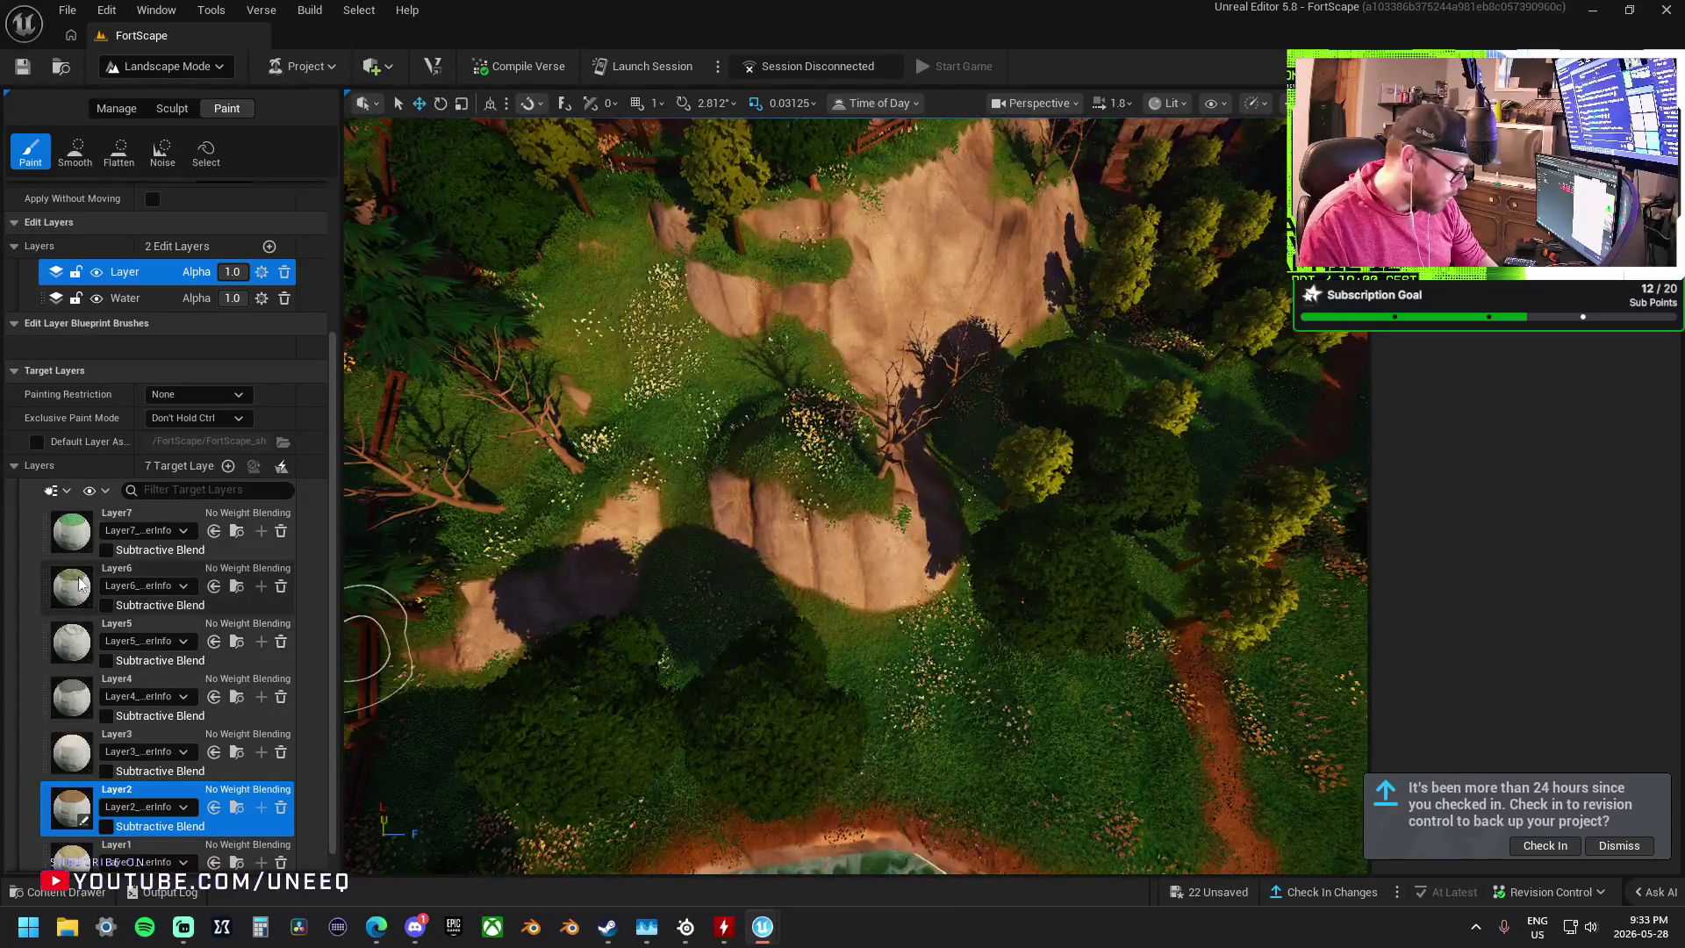
- Select Layer6 and paint it over the rock top and beside the wooden fence
click(158, 579)
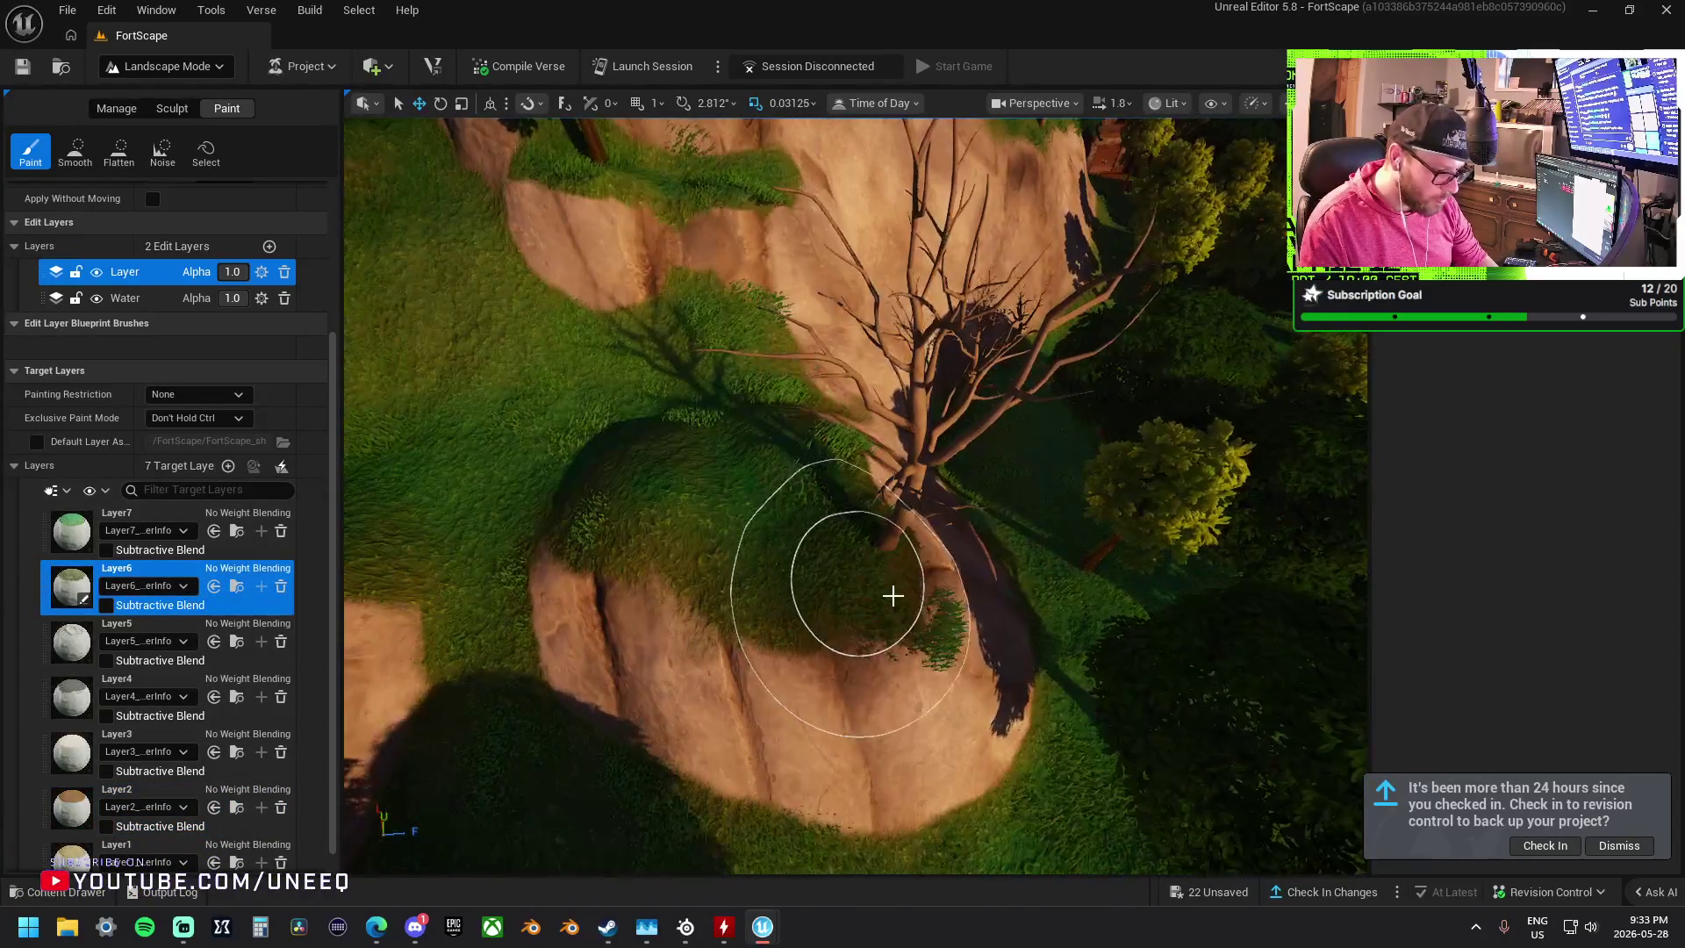
drag(644, 623, 622, 553)
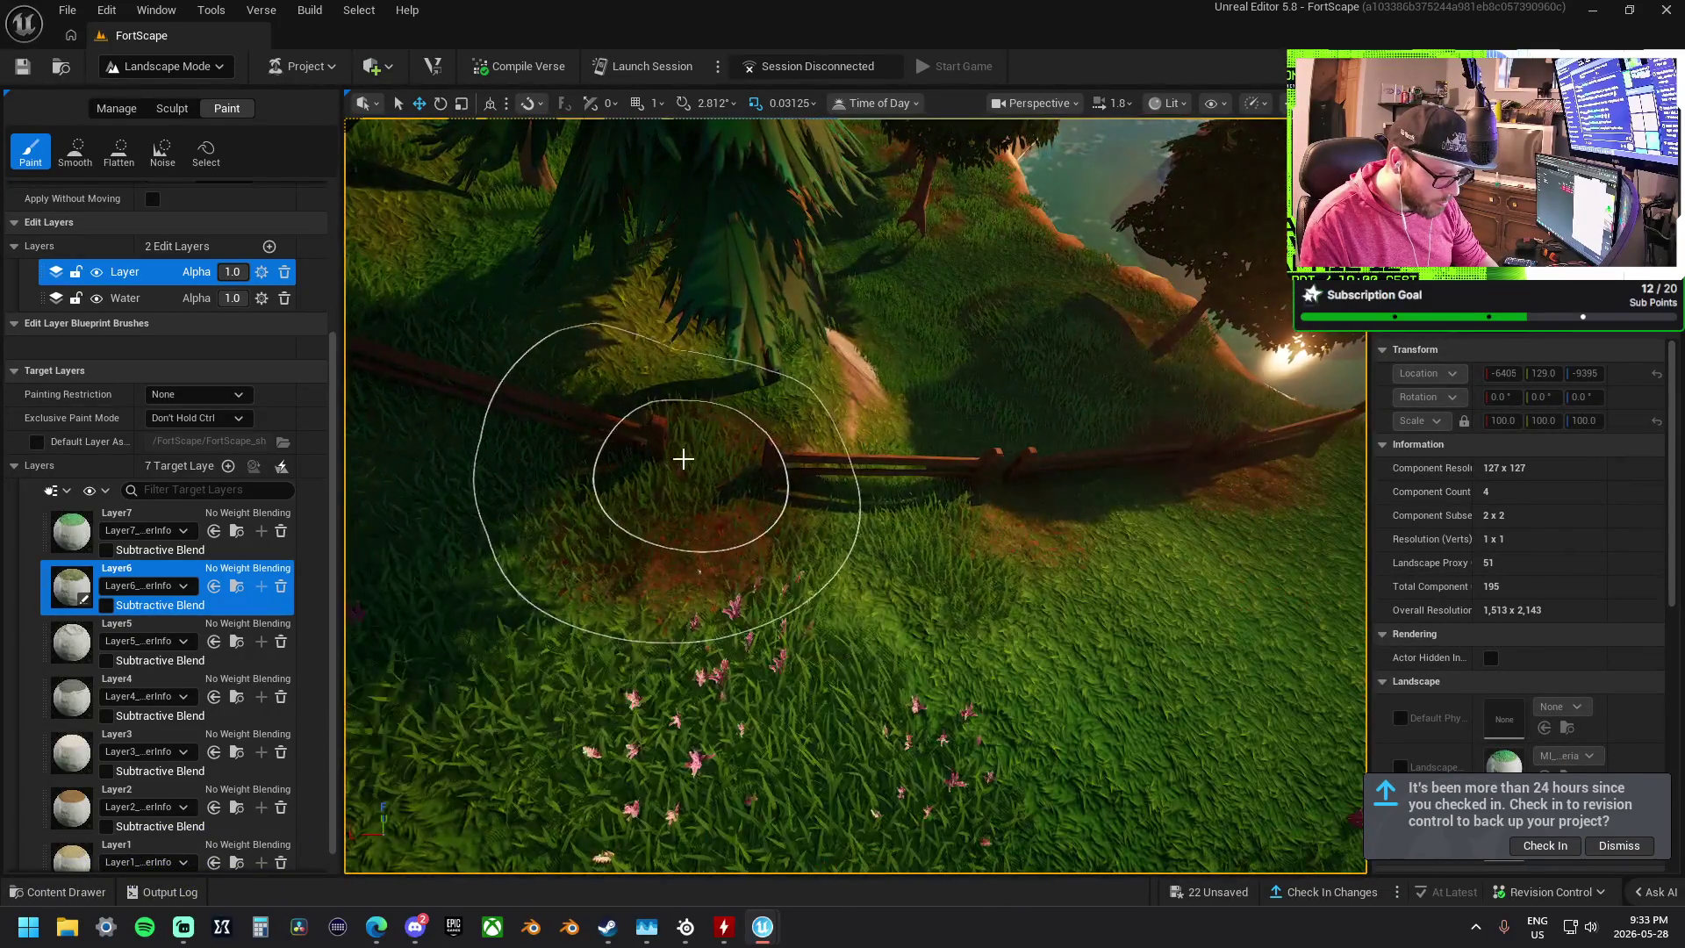
mouse_move(683, 458)
mouse_down()
mouse_move(670, 463)
mouse_move(672, 439)
mouse_up()
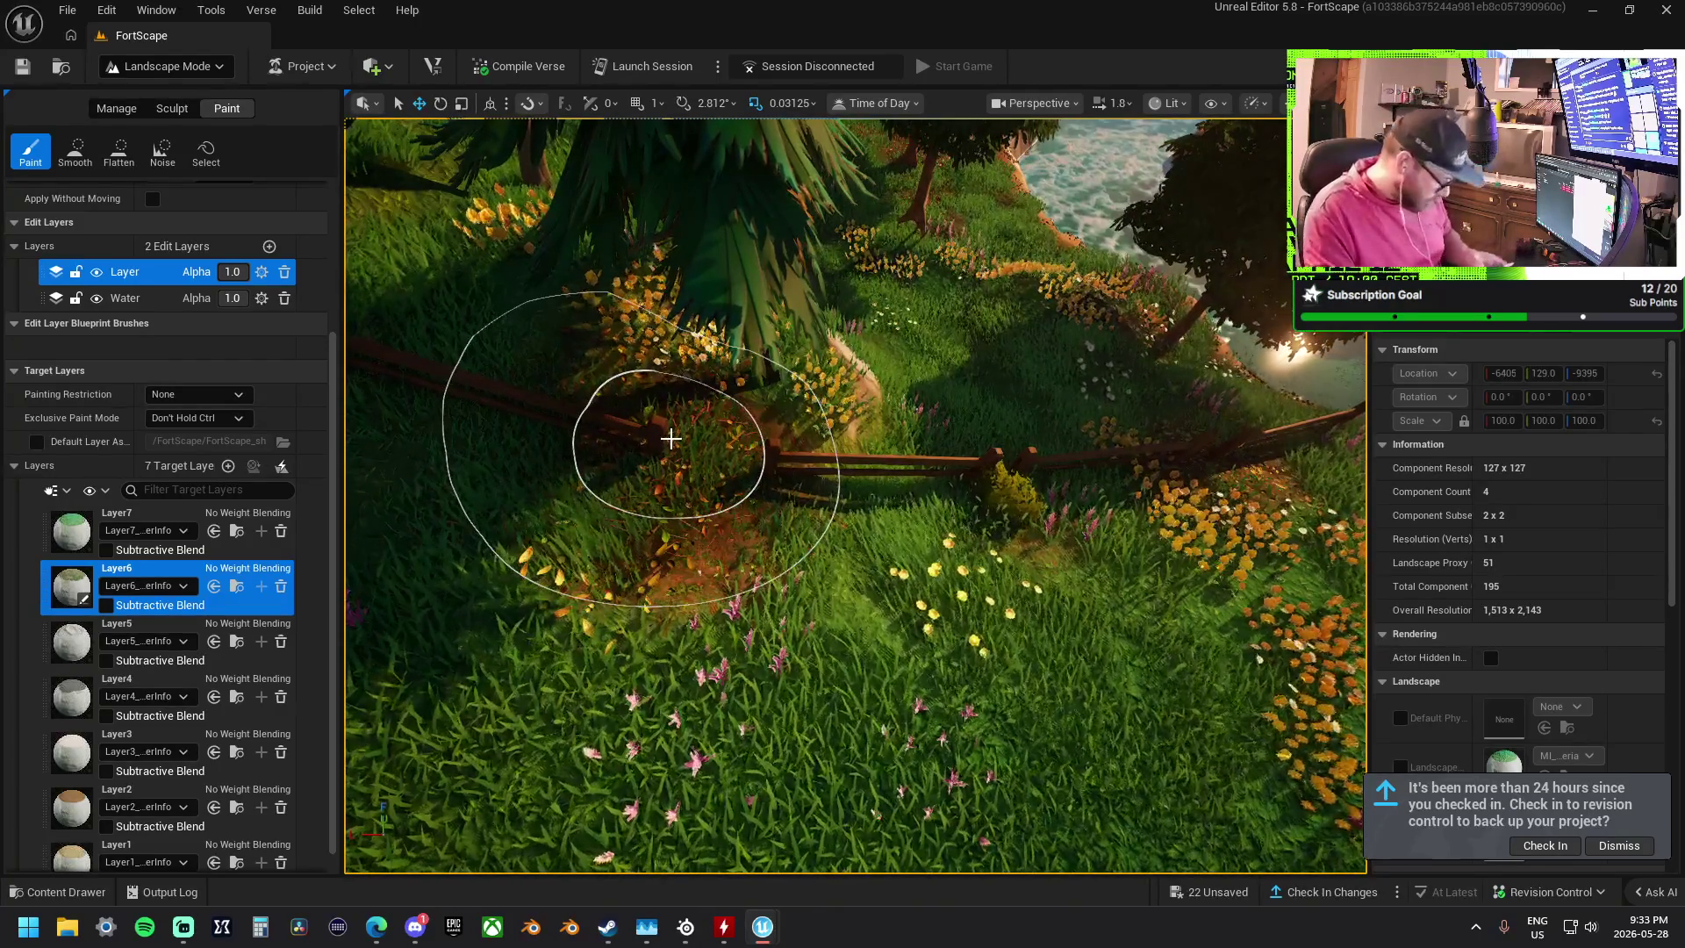
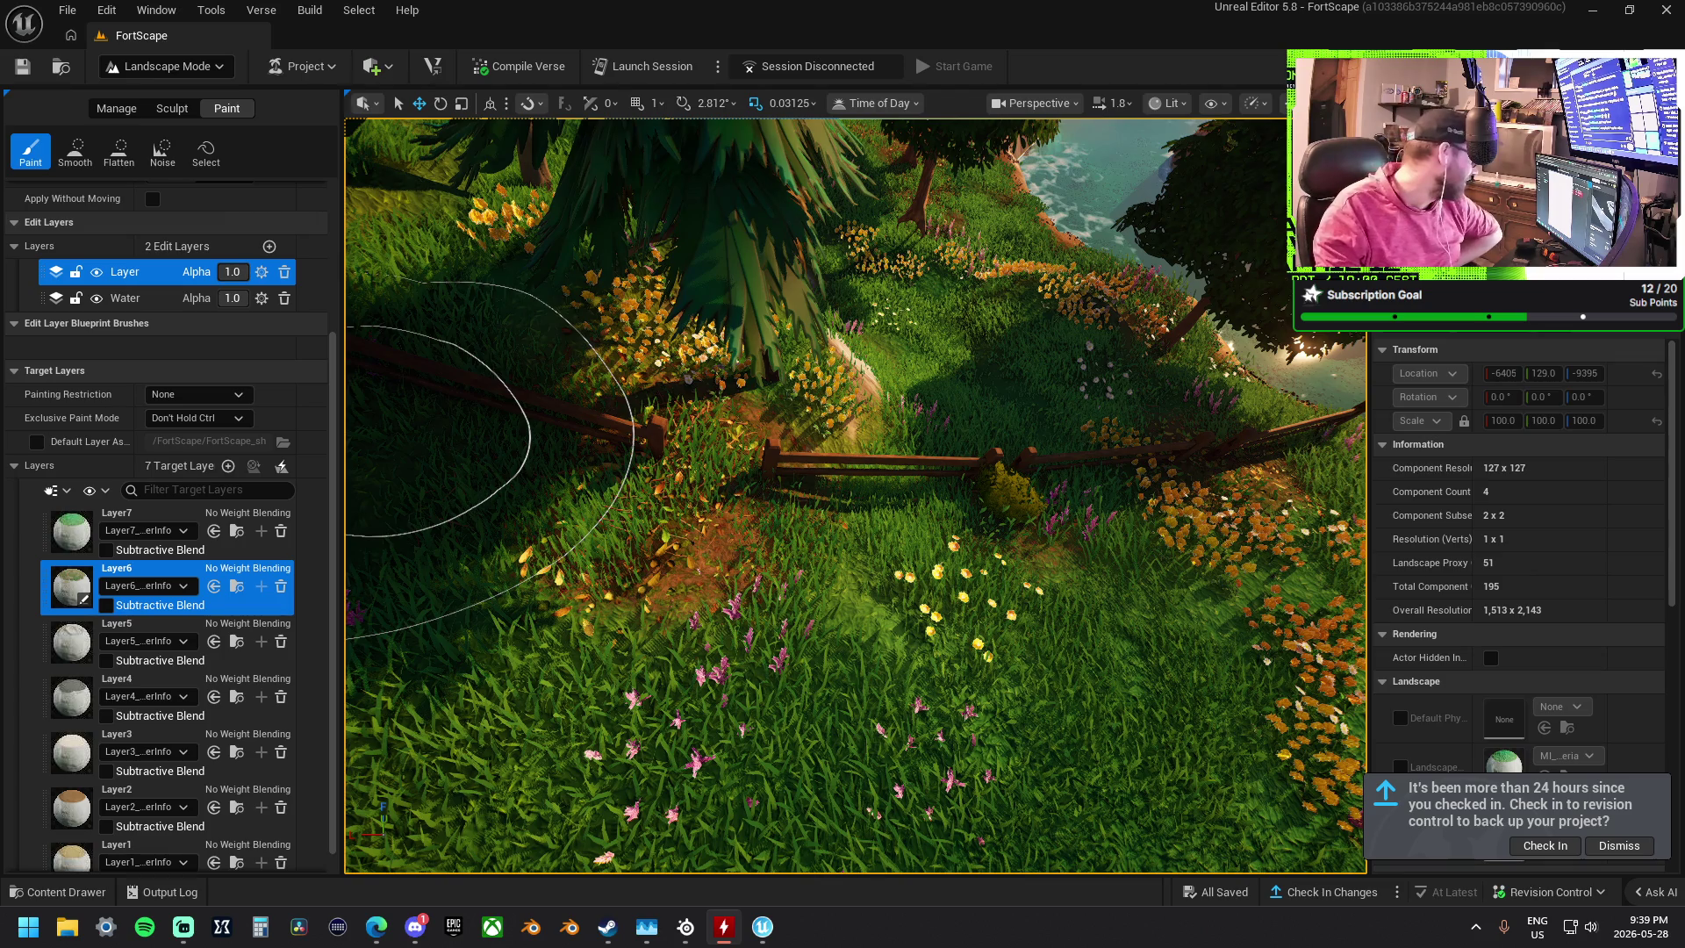
drag(0, 188, 450, 190)
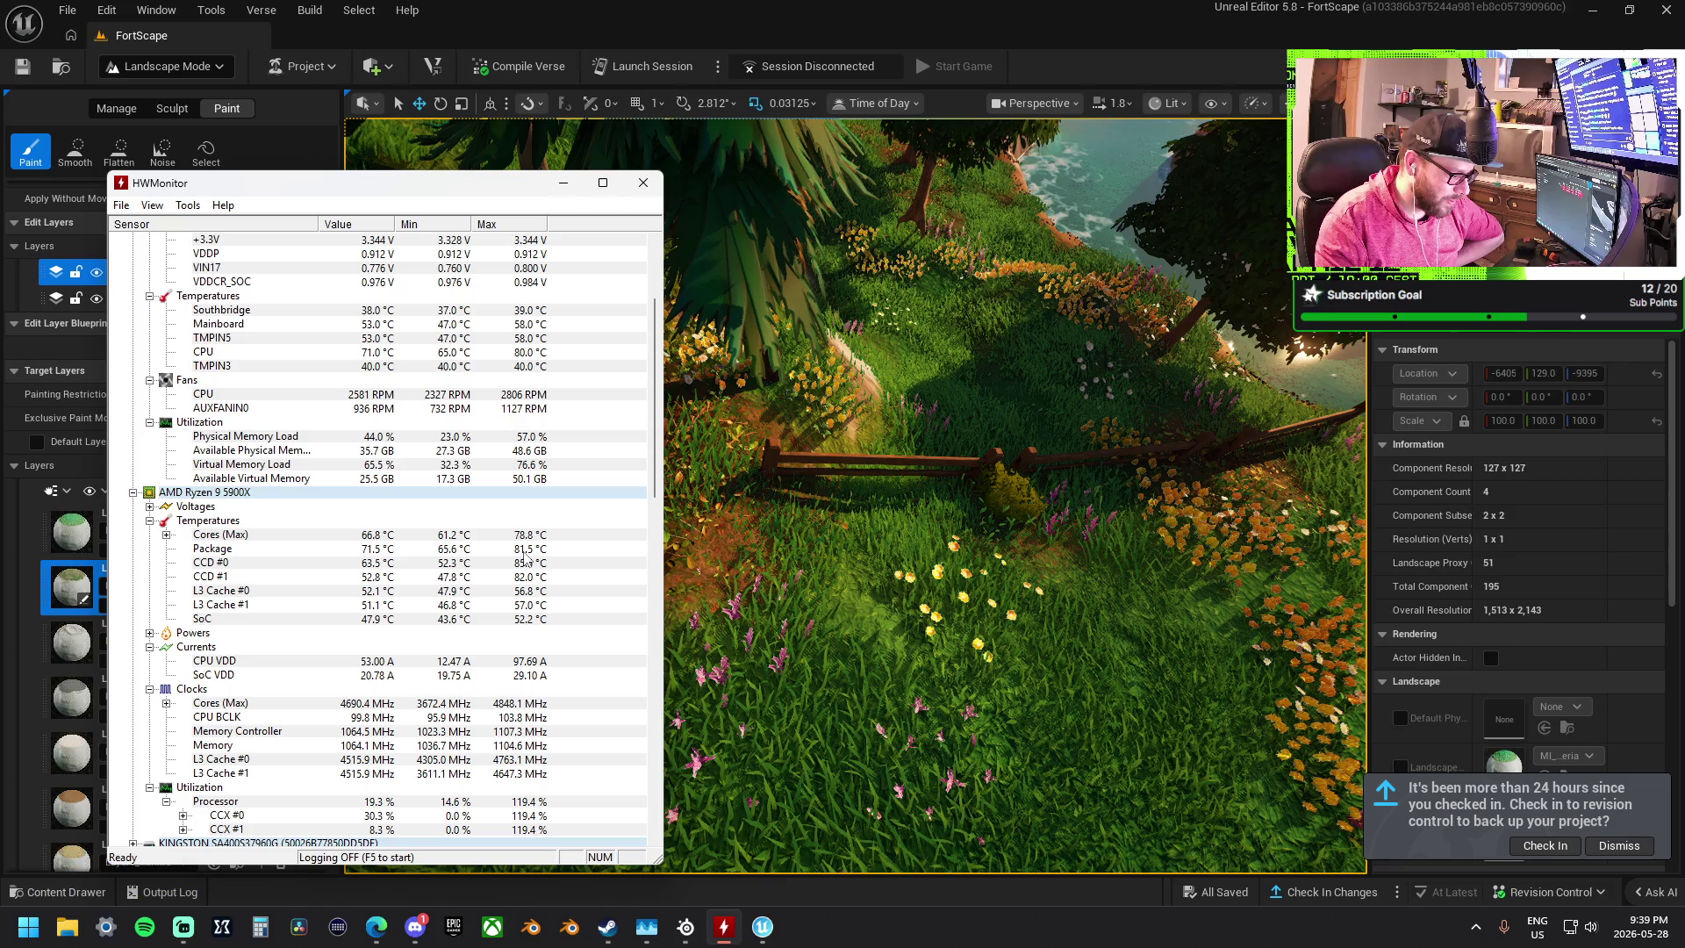
click(563, 183)
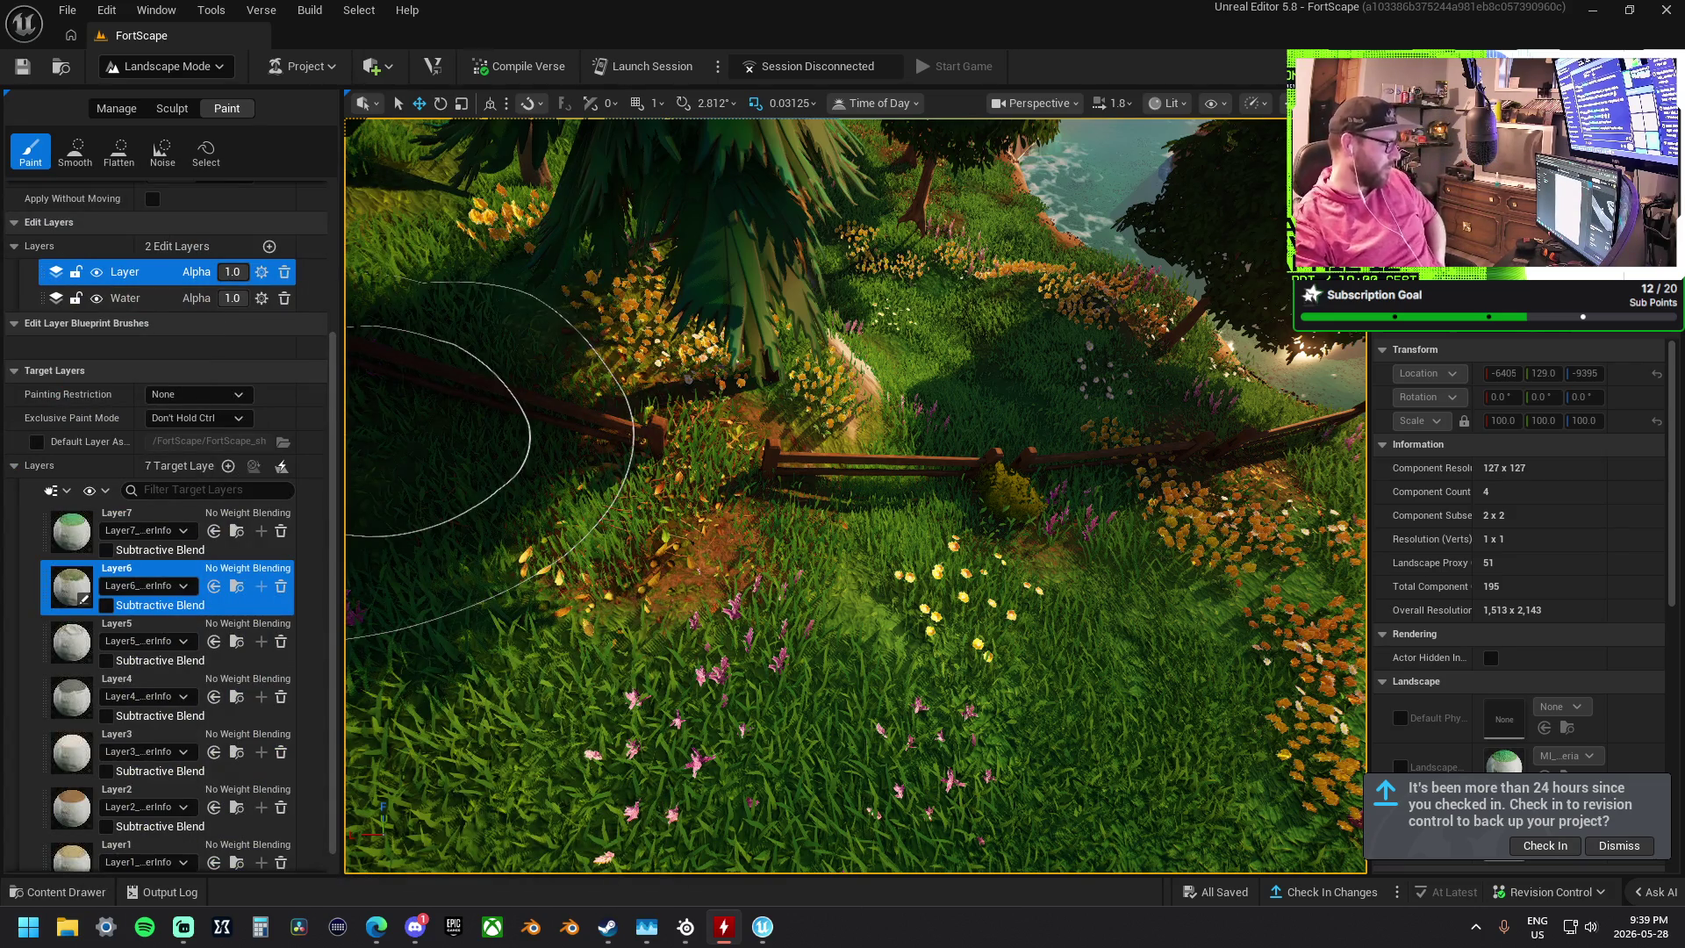